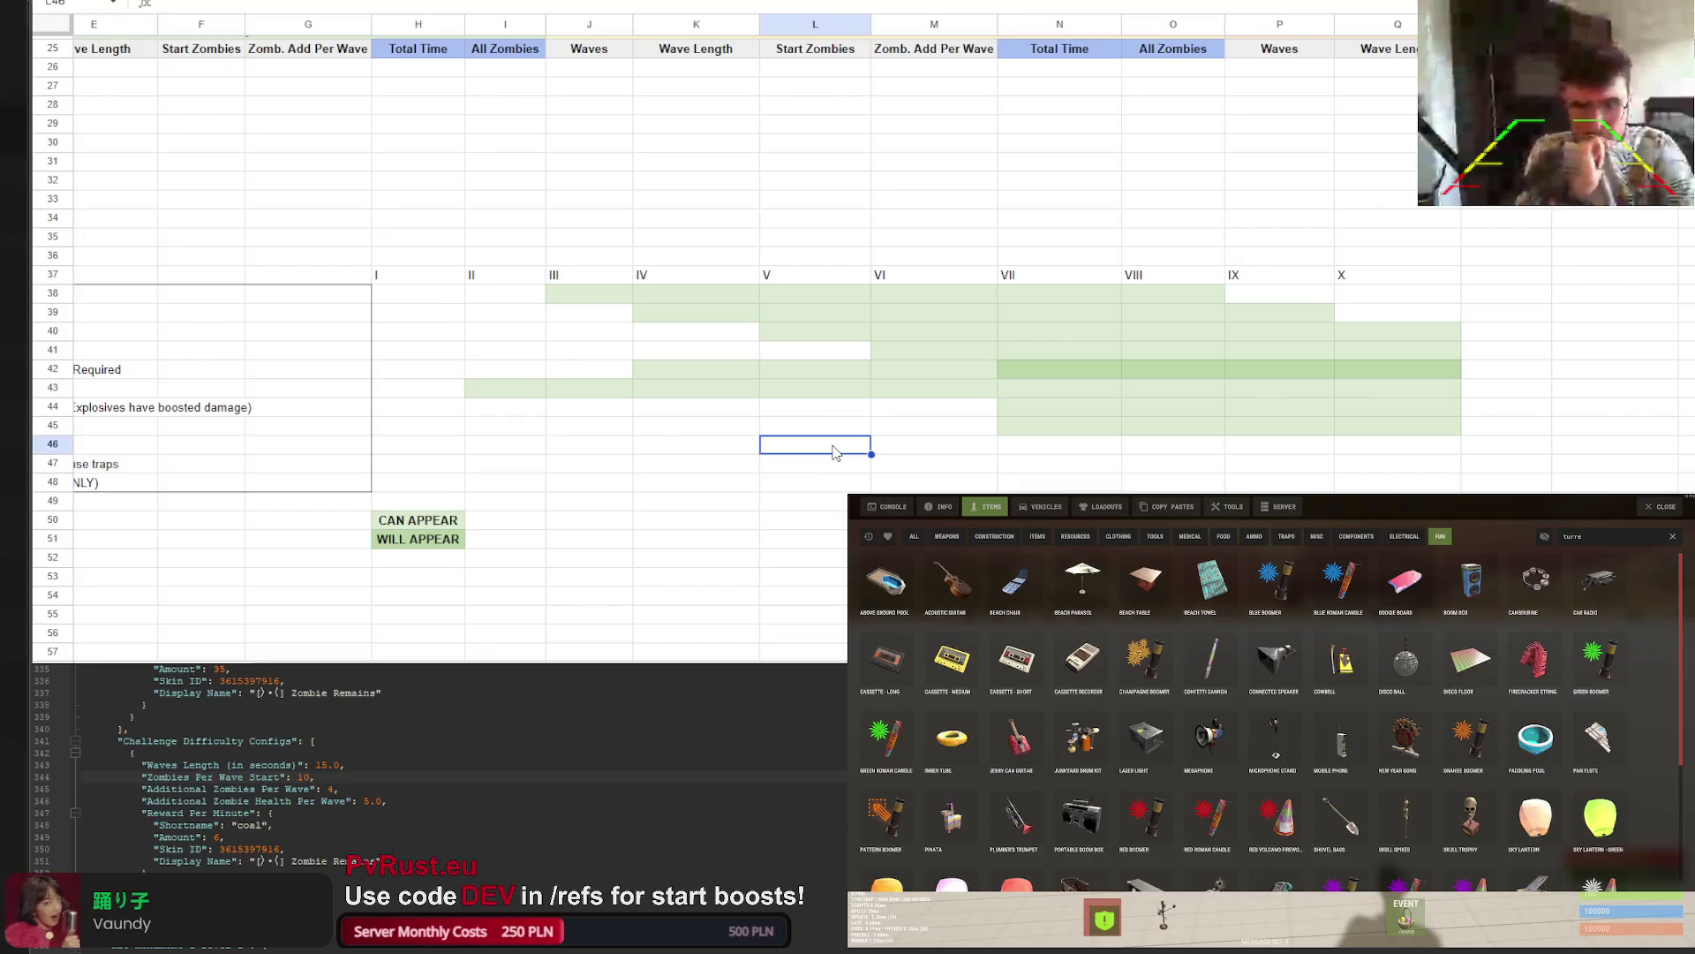
Give L46:Q46 a light fill colour
left_click_drag(1390, 455, 796, 443)
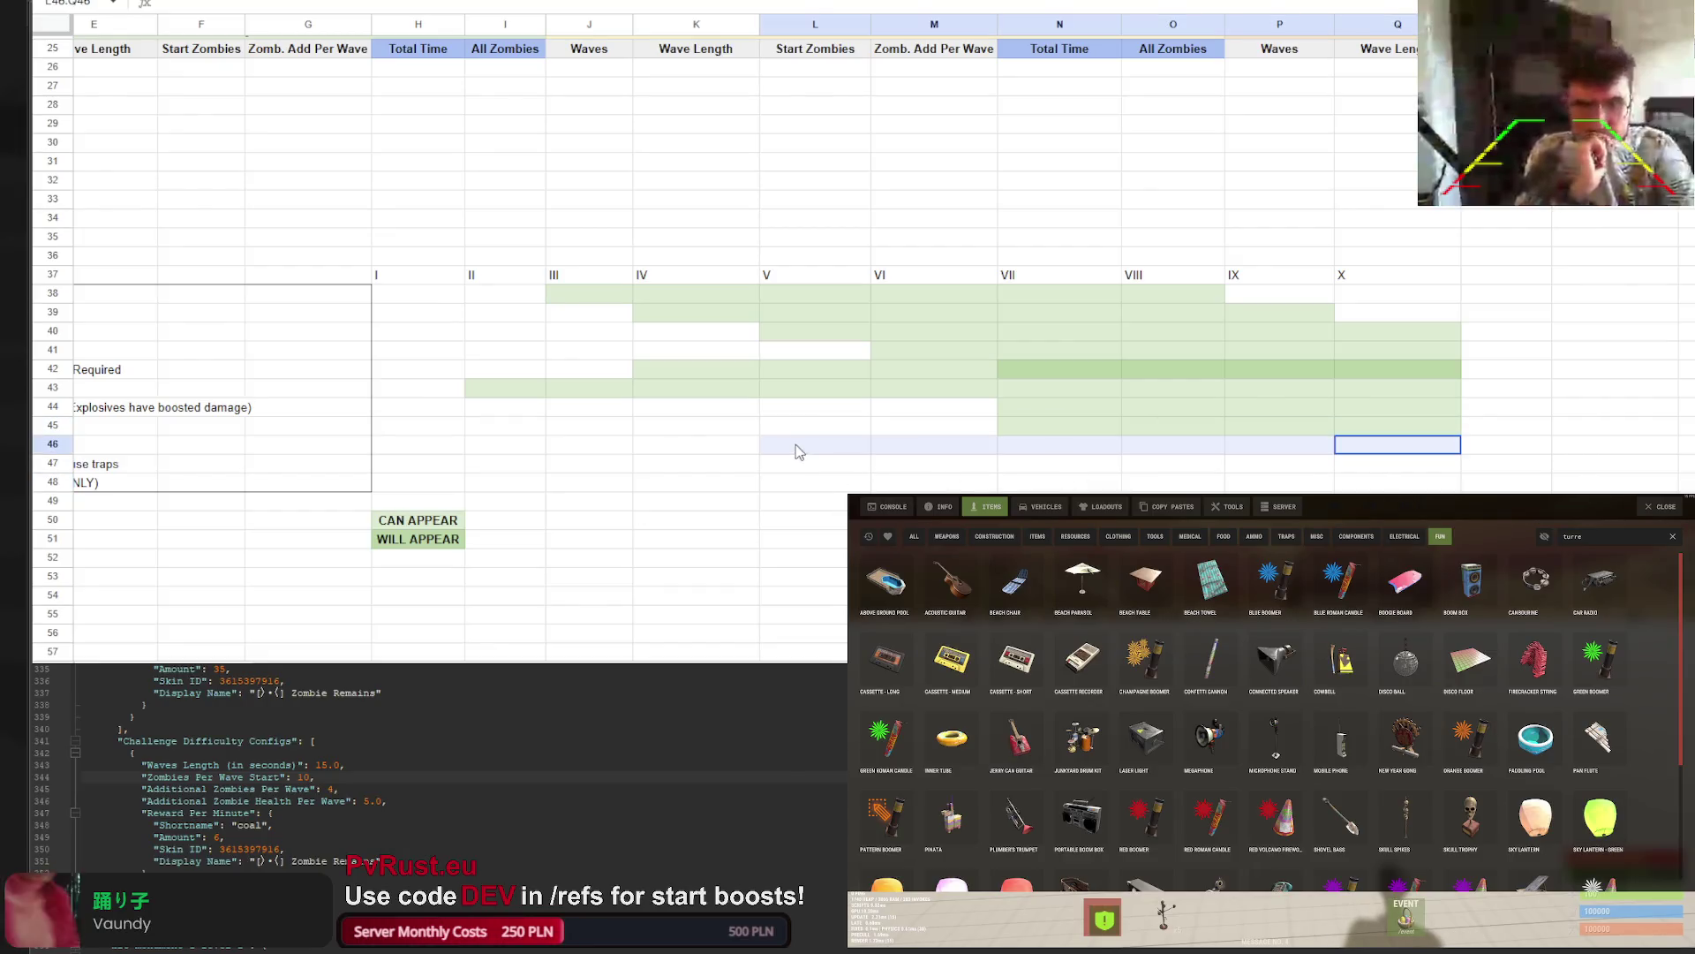
left_click(808, 1)
left_click(895, 72)
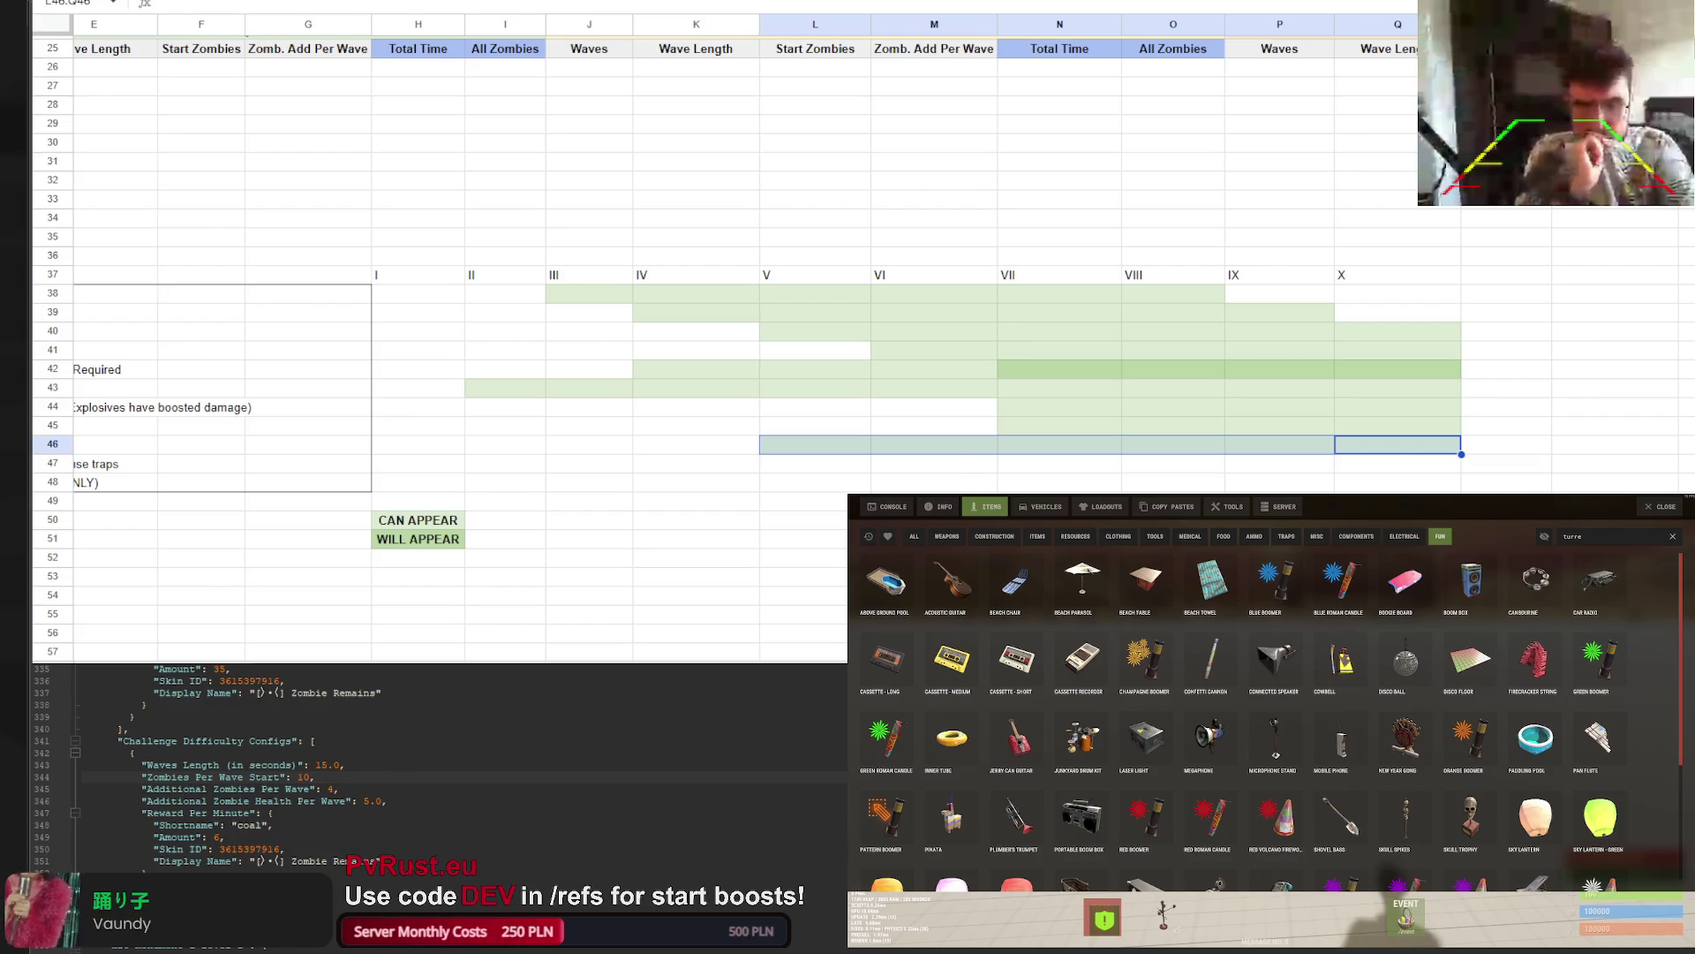
mouse_move(821, 659)
left_mouse_down()
mouse_move(647, 655)
mouse_move(918, 618)
mouse_move(996, 547)
mouse_move(994, 490)
left_mouse_up()
Fill O47:Q47 with light green
left_click_drag(1103, 464, 1392, 473)
left_click(808, 2)
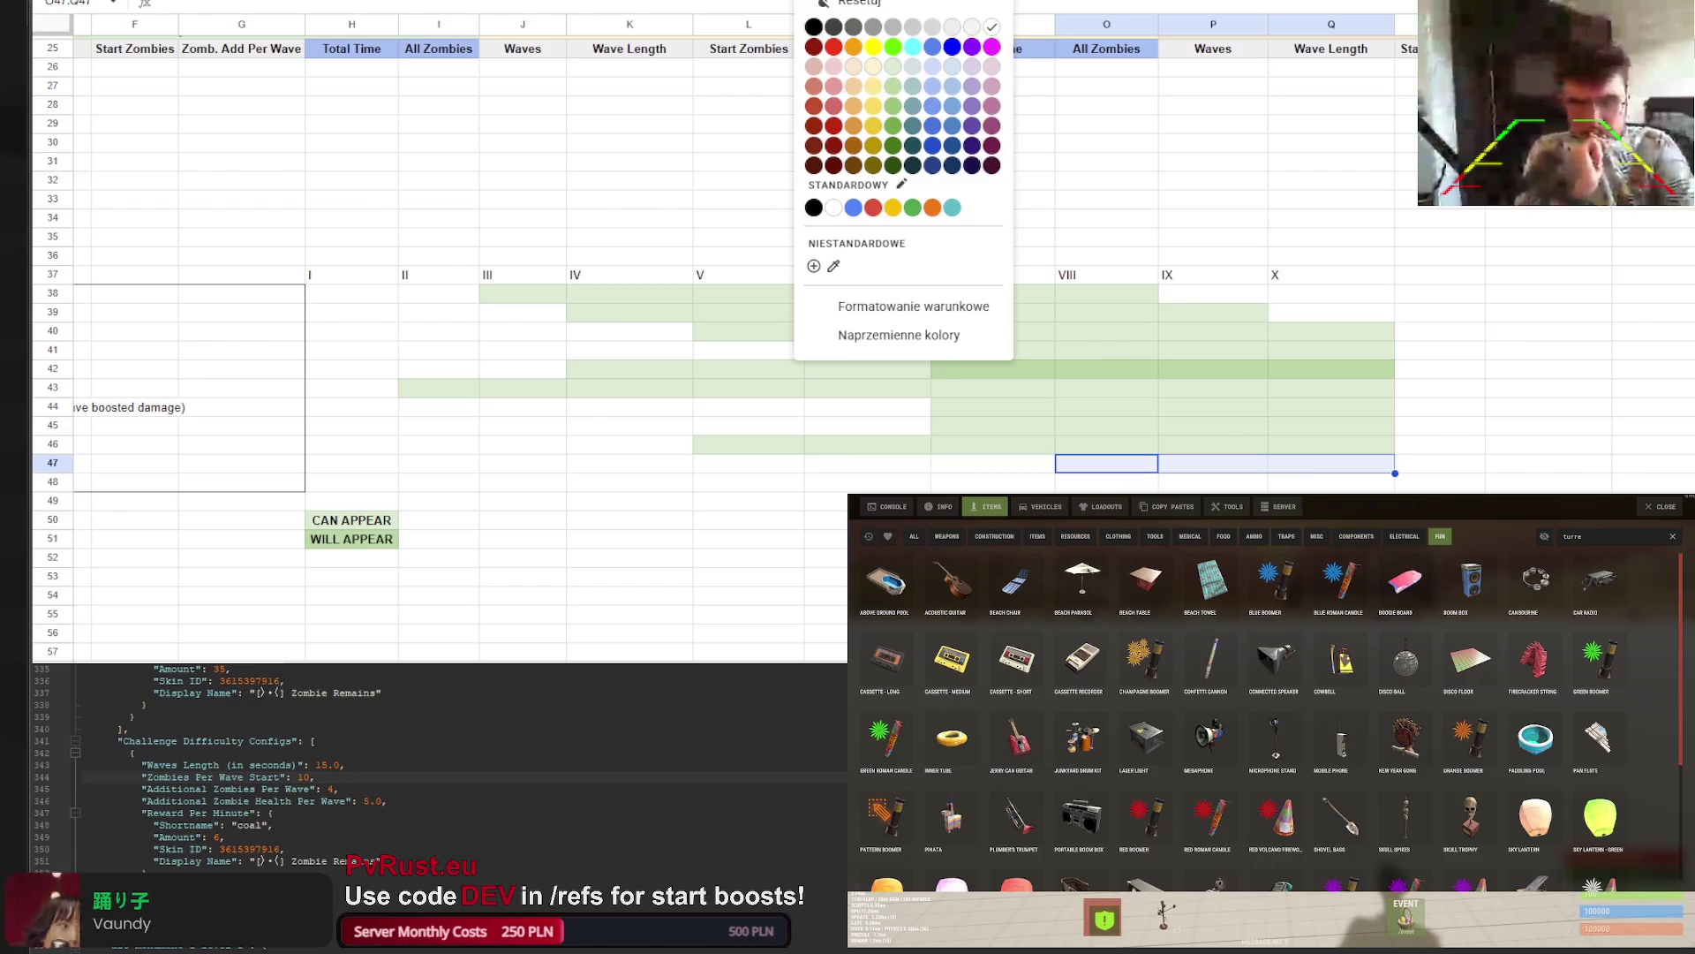
left_click(893, 67)
left_click(972, 444)
scroll(613, 522, "left", 5)
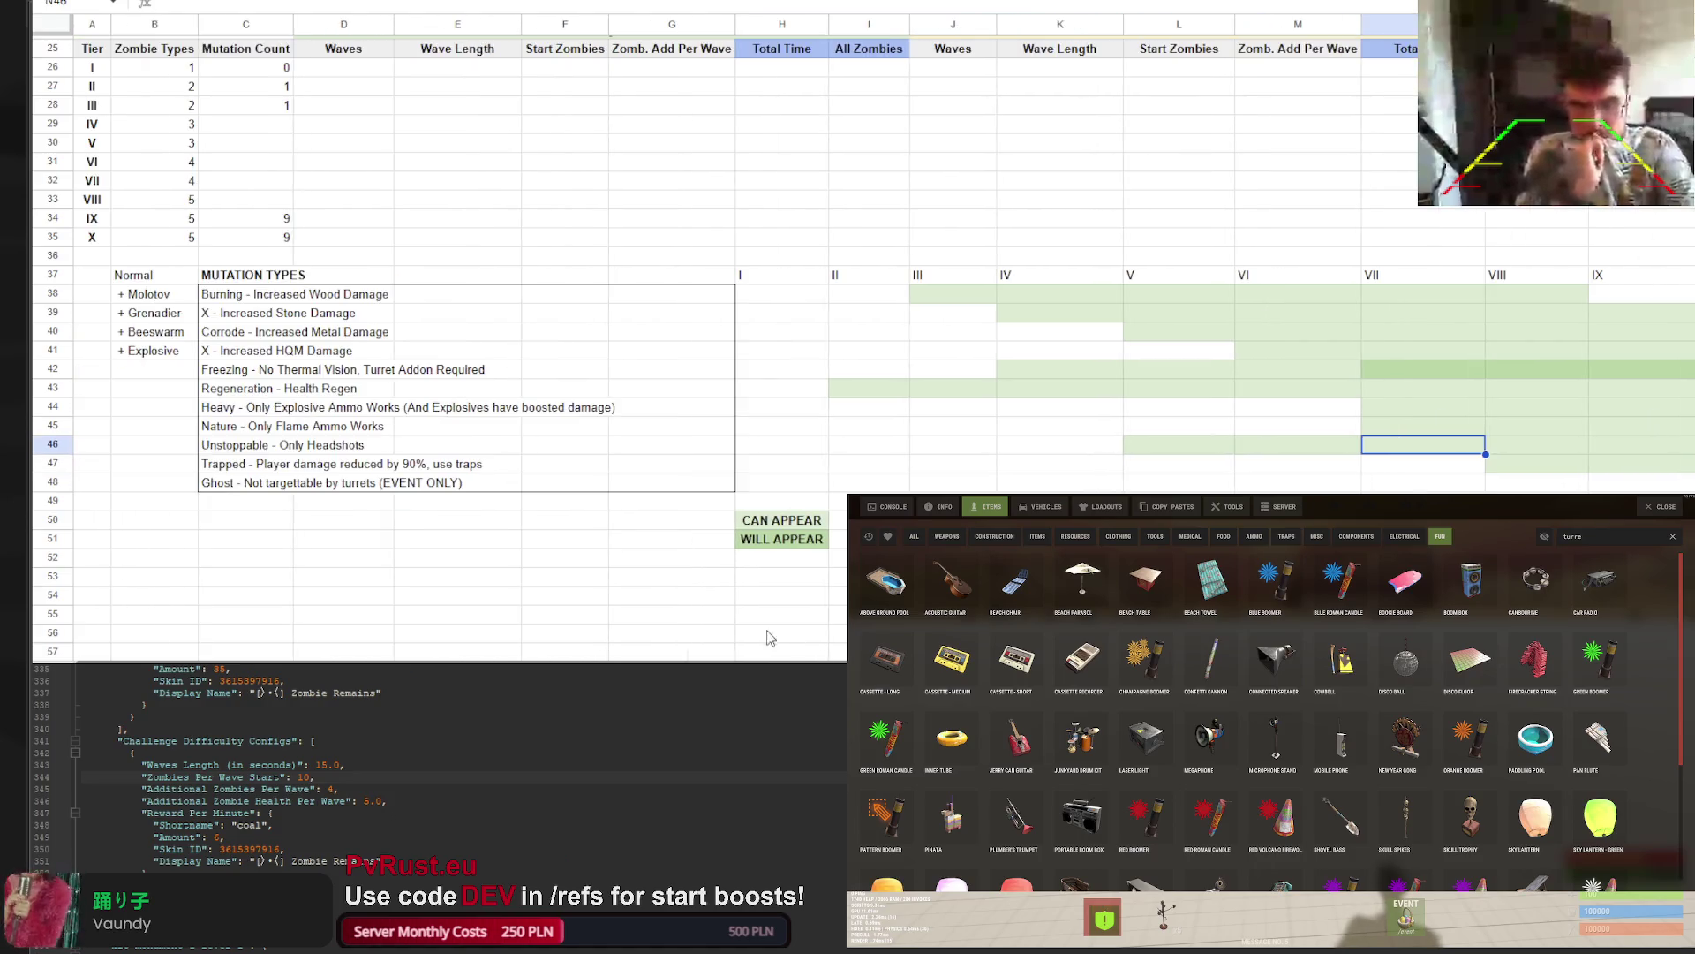
left_click(976, 481)
left_click(975, 468)
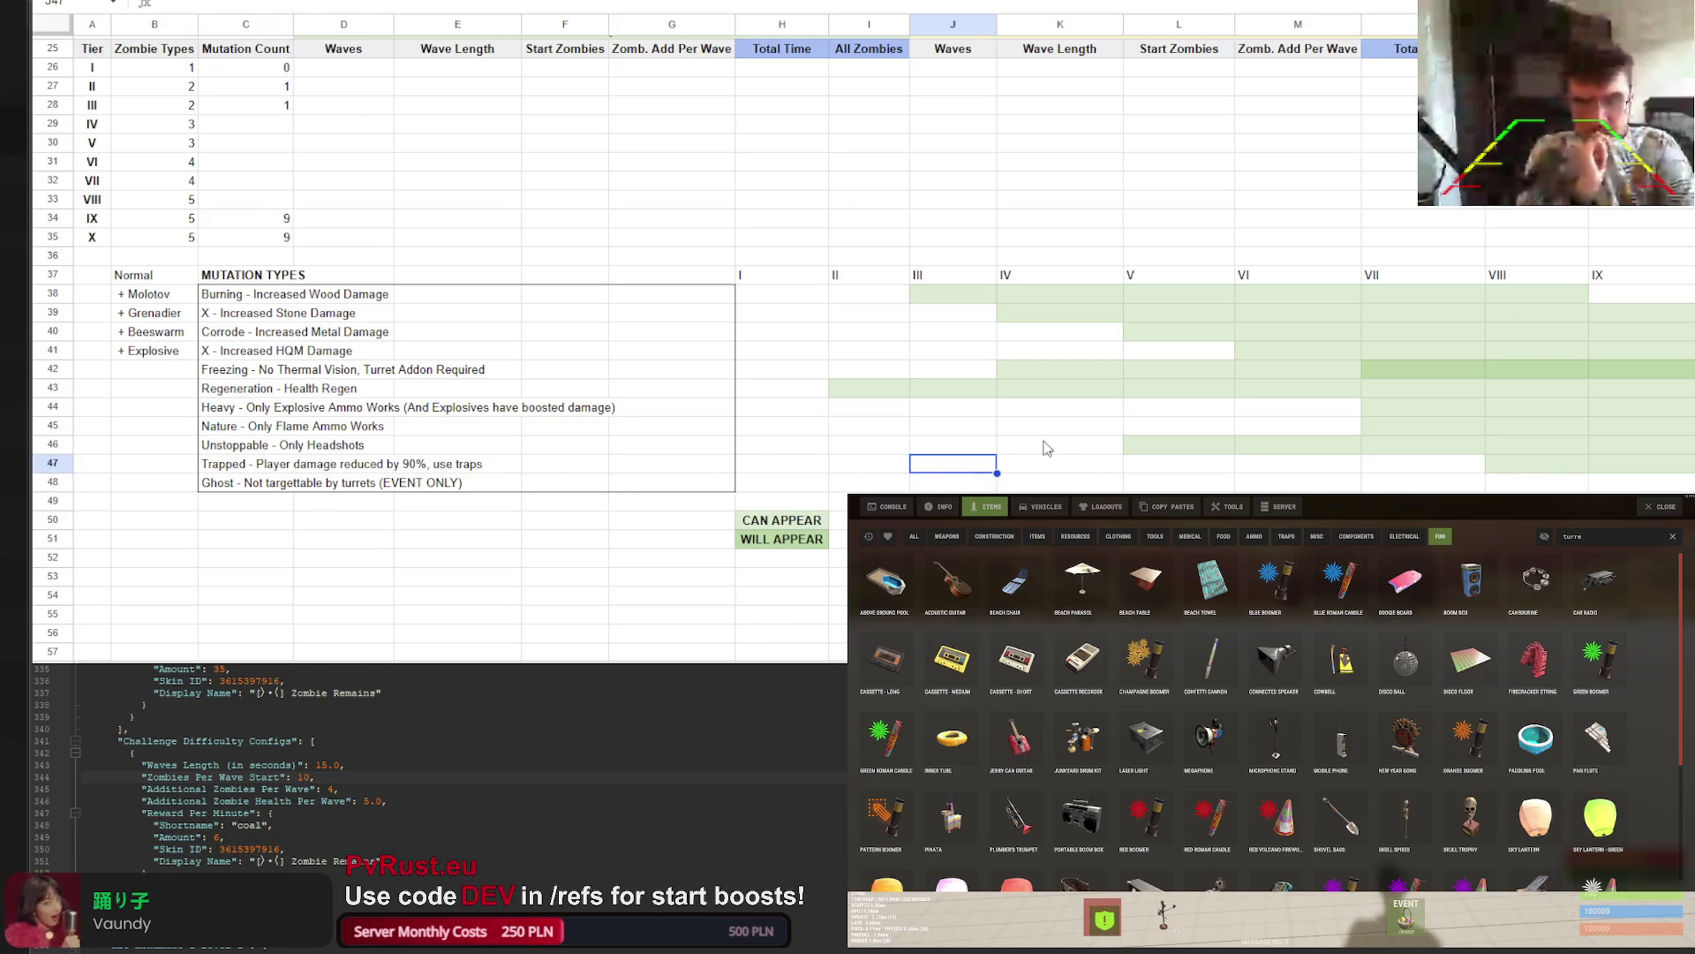
Shade L43:Q43 a darker green
scroll(1043, 450, "right", 1)
scroll(1044, 450, "right", 1)
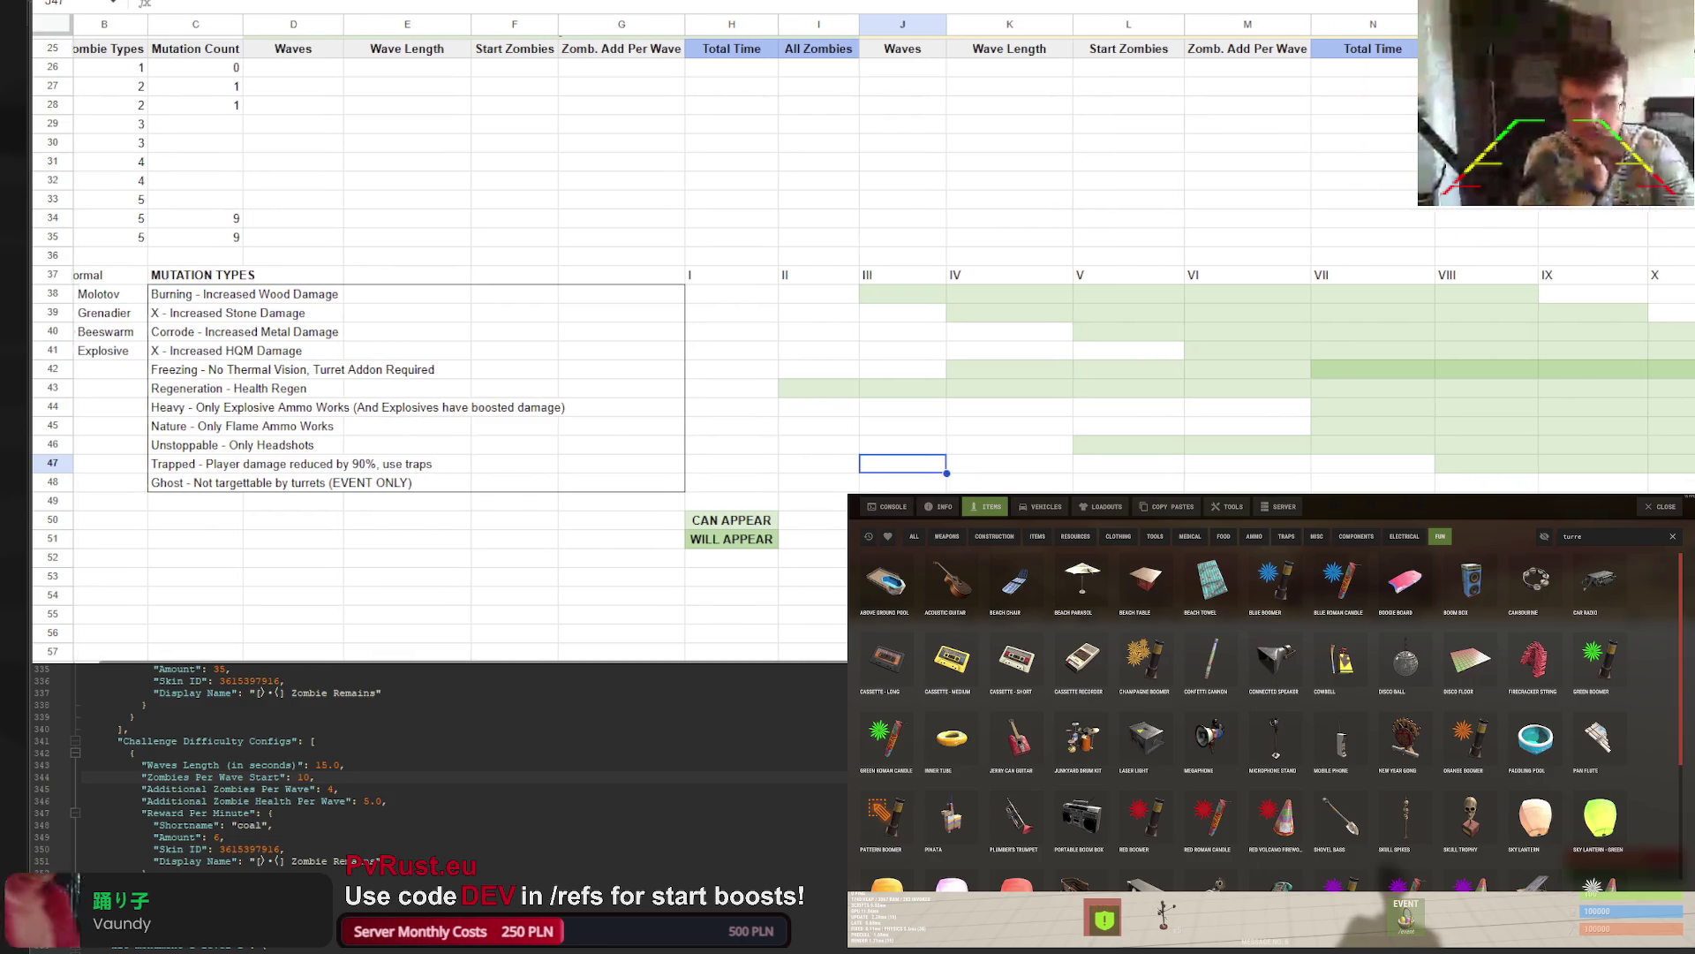
scroll(724, 335, "right", 4)
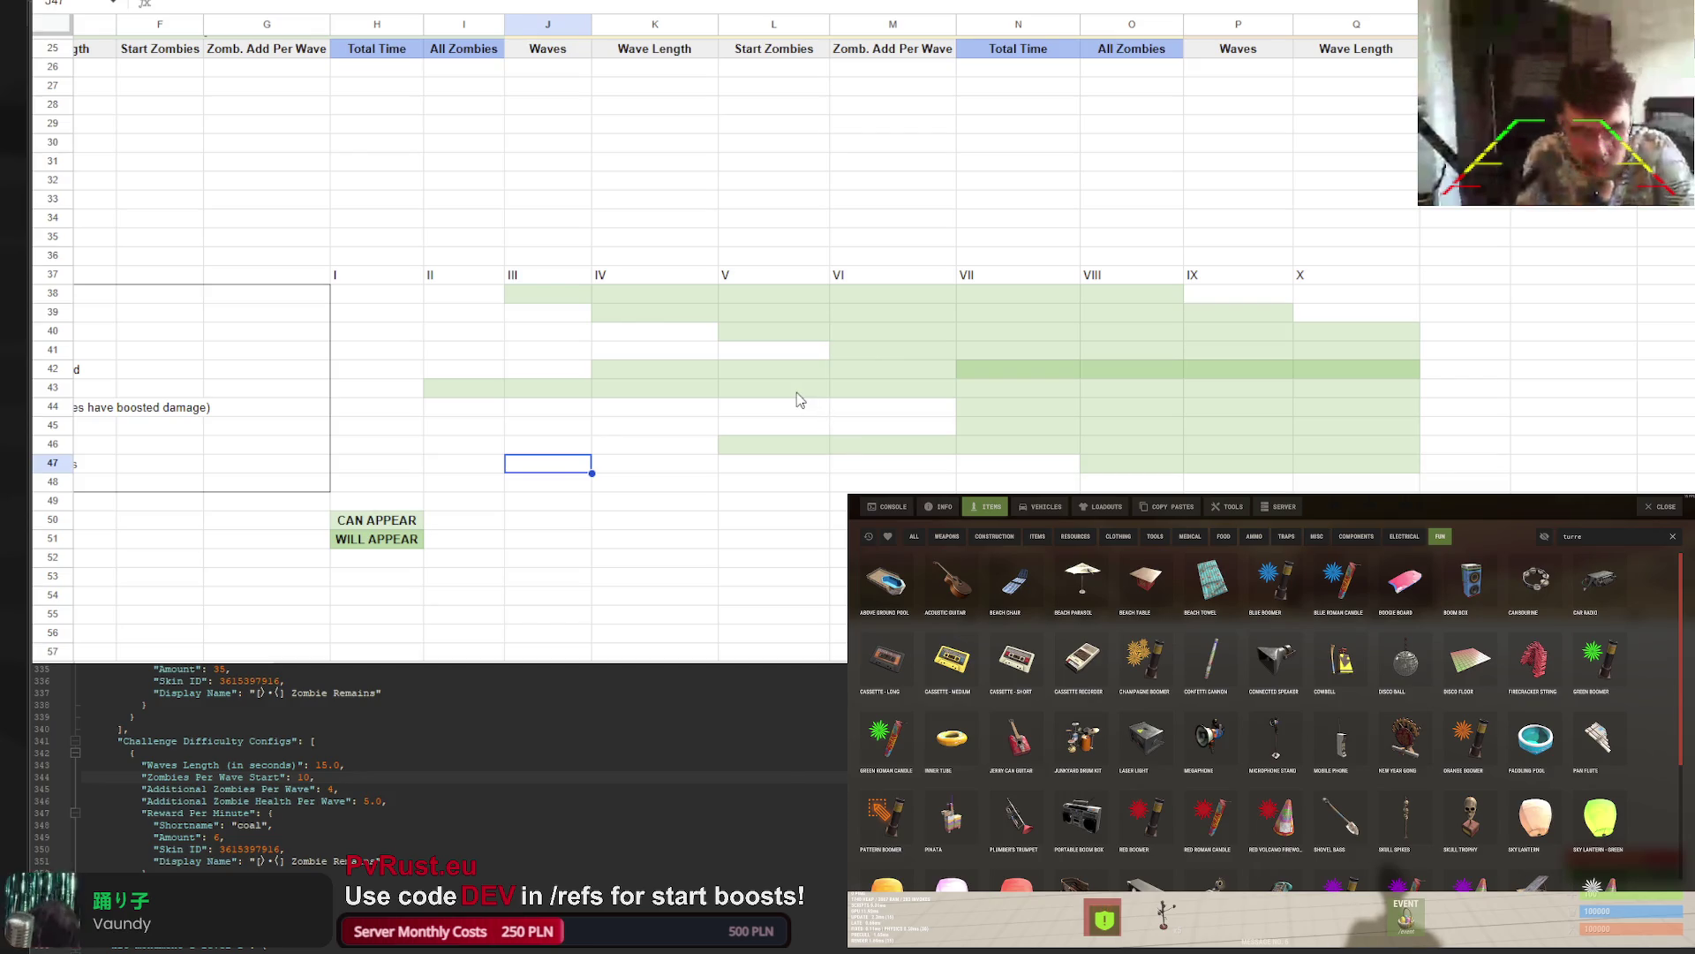
left_click_drag(799, 393, 1386, 393)
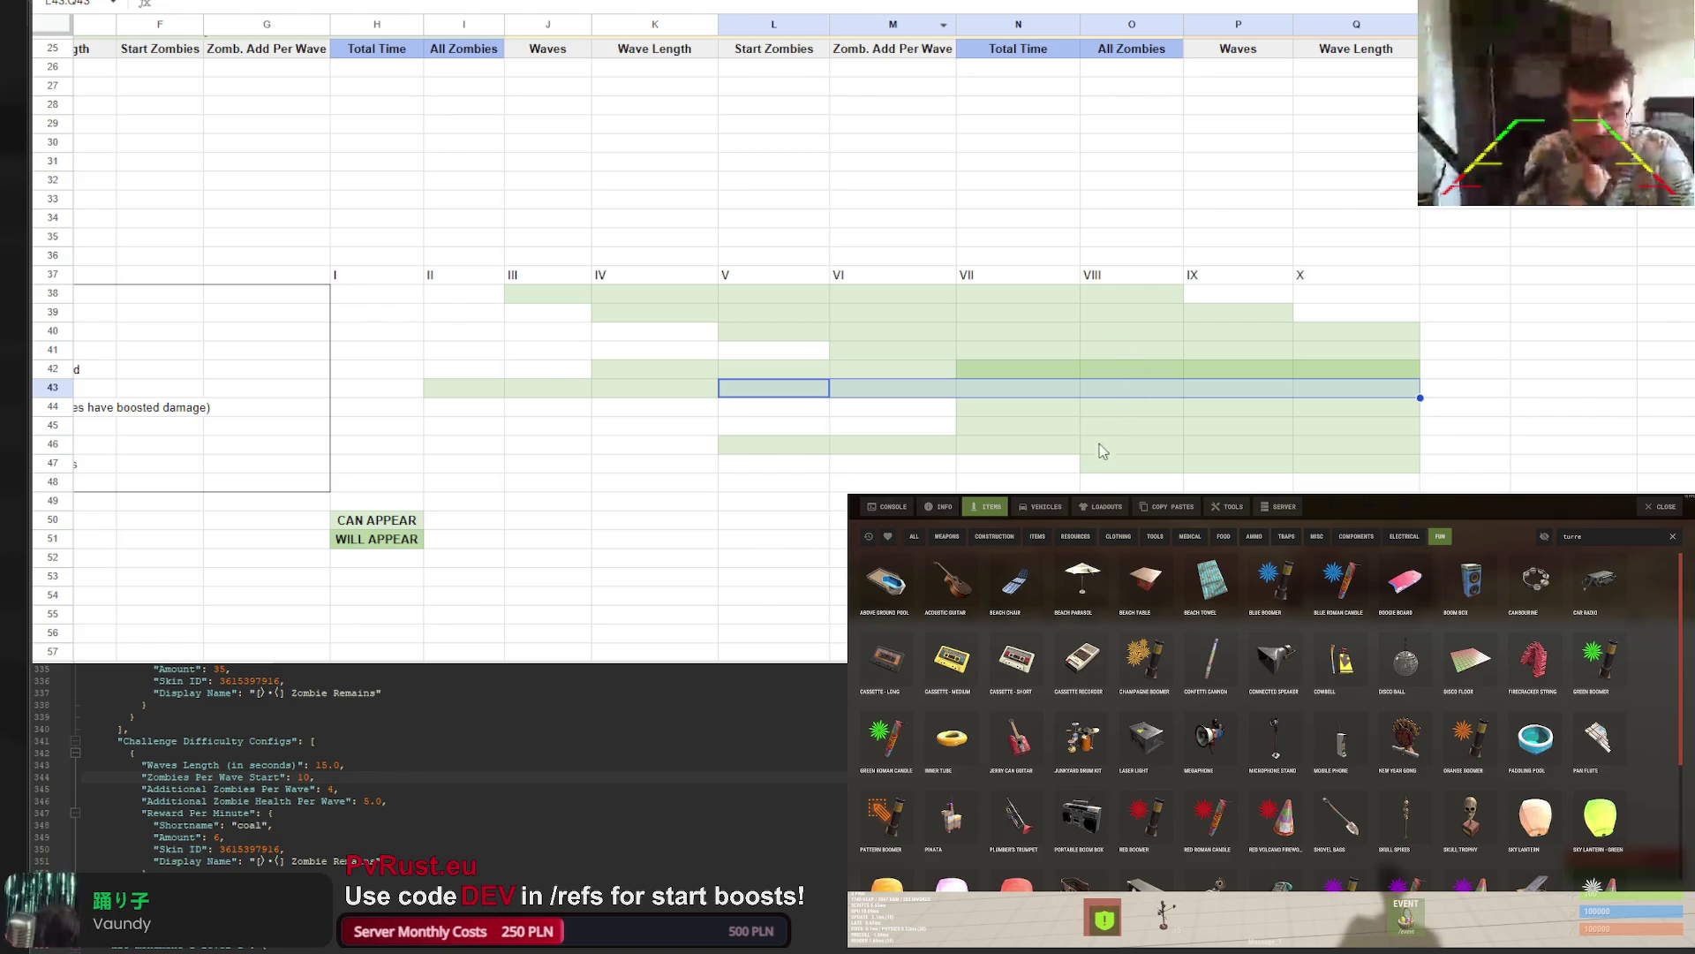
mouse_move(1356, 388)
left_mouse_down()
mouse_move(817, 393)
mouse_move(1370, 397)
left_mouse_up()
left_click(817, 2)
left_click(739, 167)
left_click(817, 2)
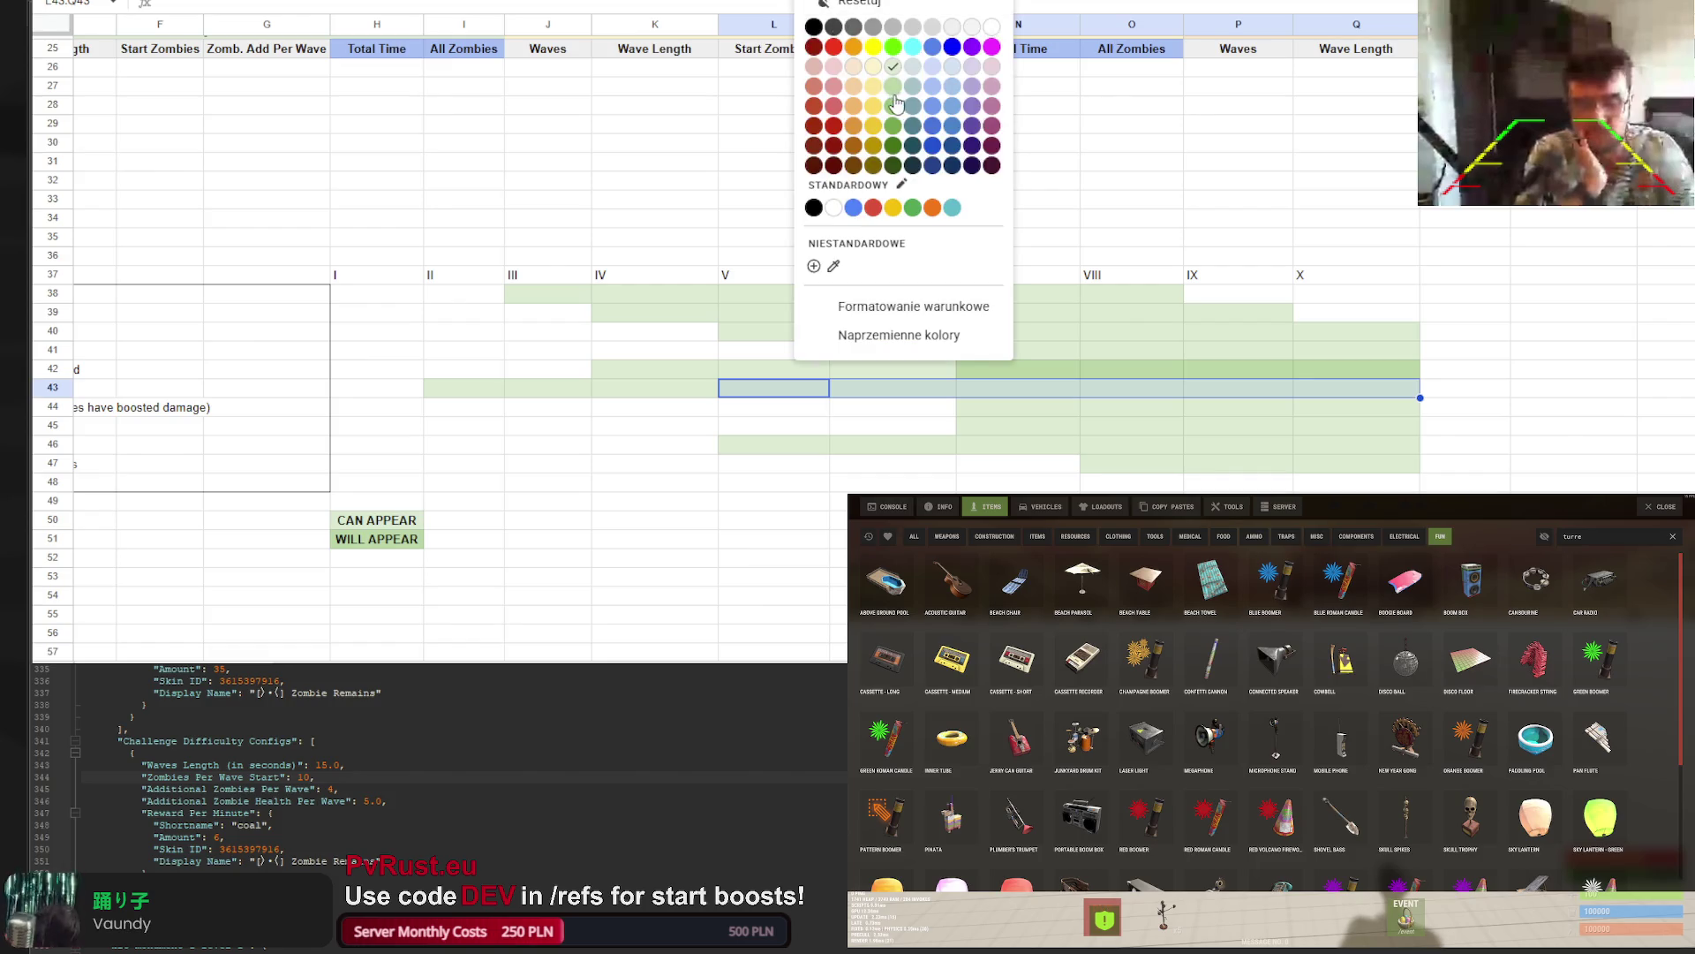
left_click(899, 104)
left_click(806, 123)
scroll(503, 647, "left", 3)
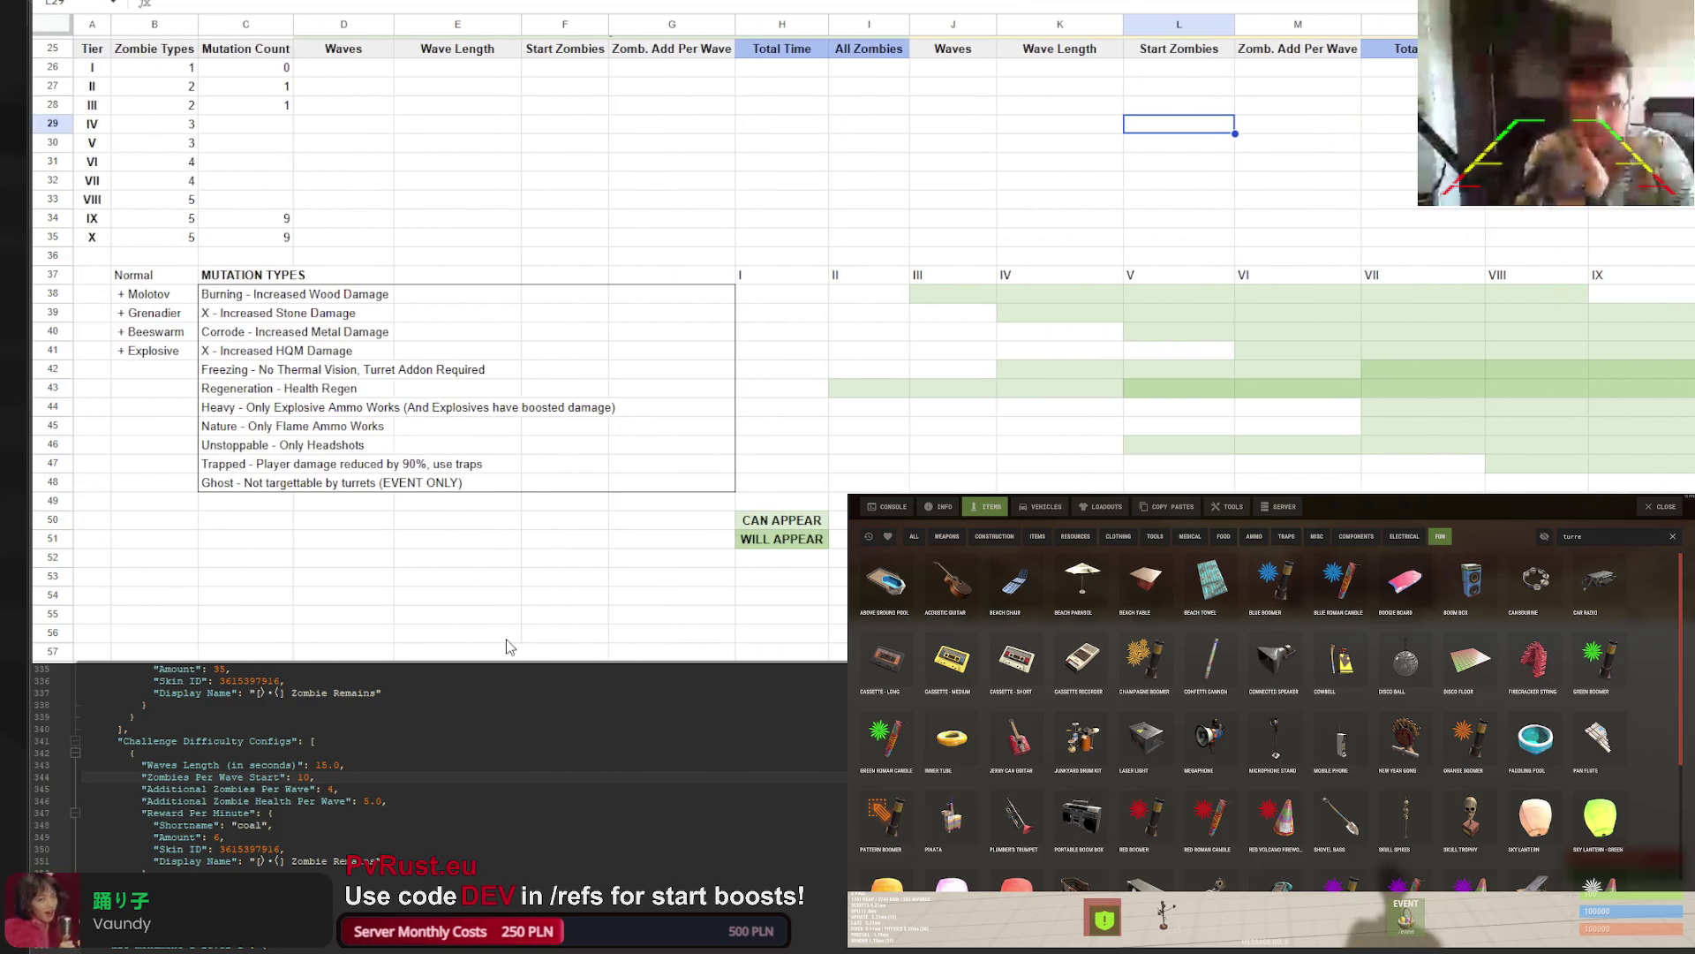
Fill J38 and K39 with green as the first steps of the diagonal
scroll(442, 353, "right", 2)
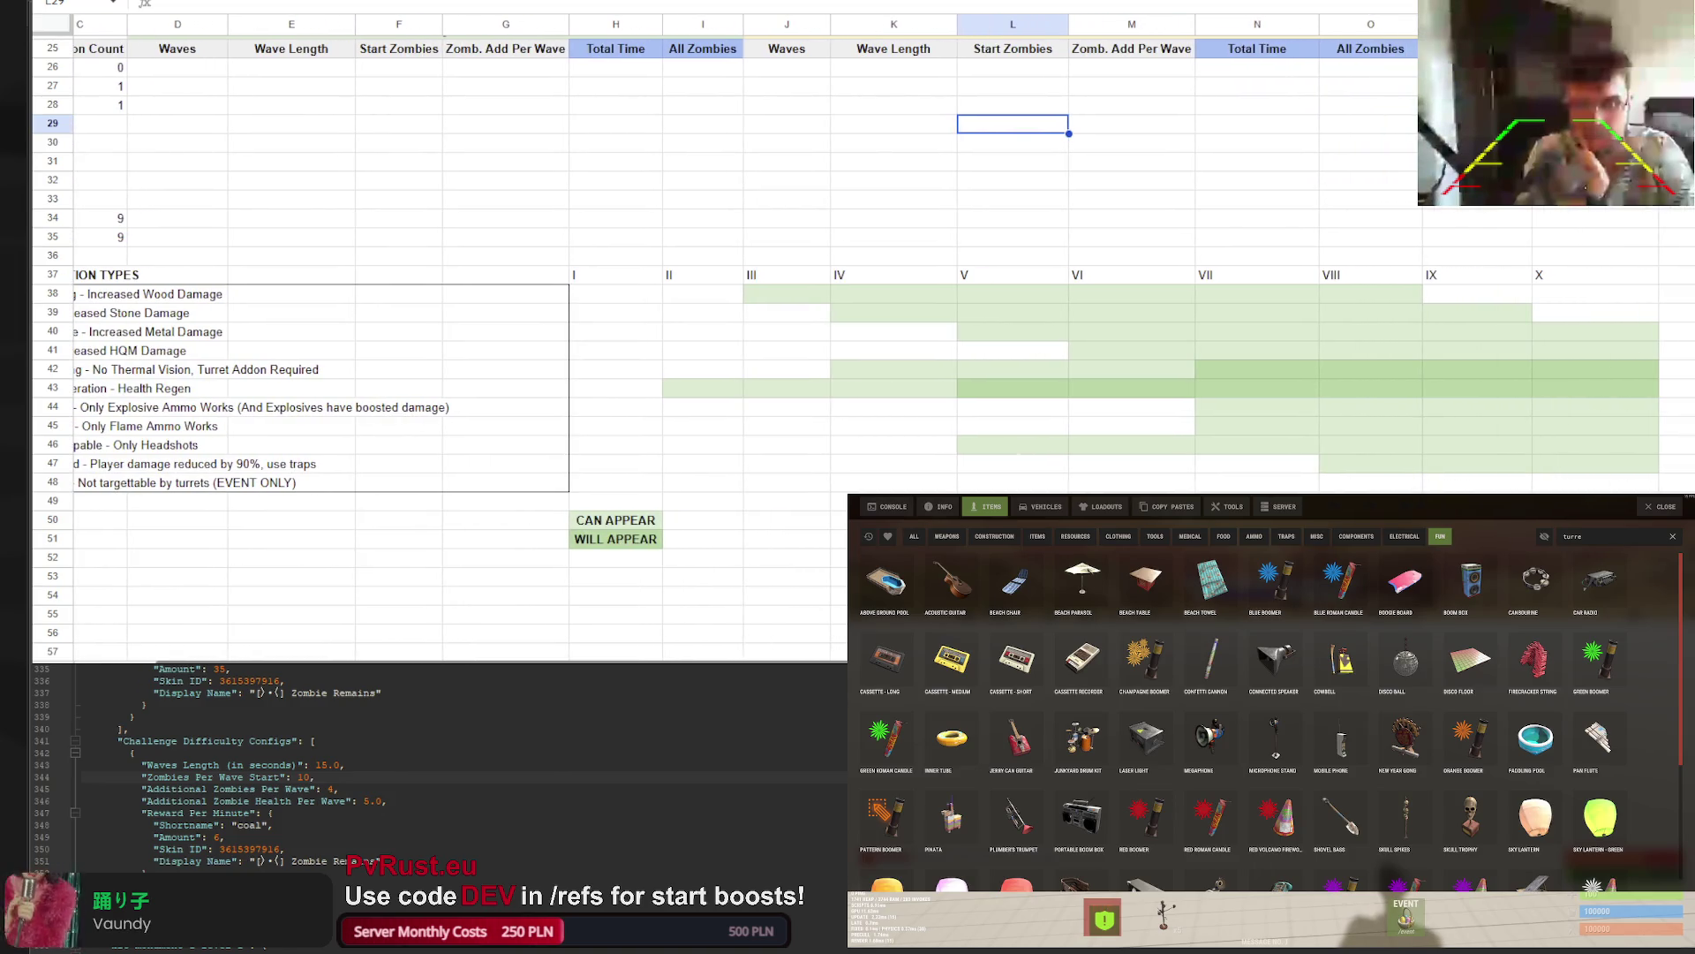
scroll(441, 353, "right", 1)
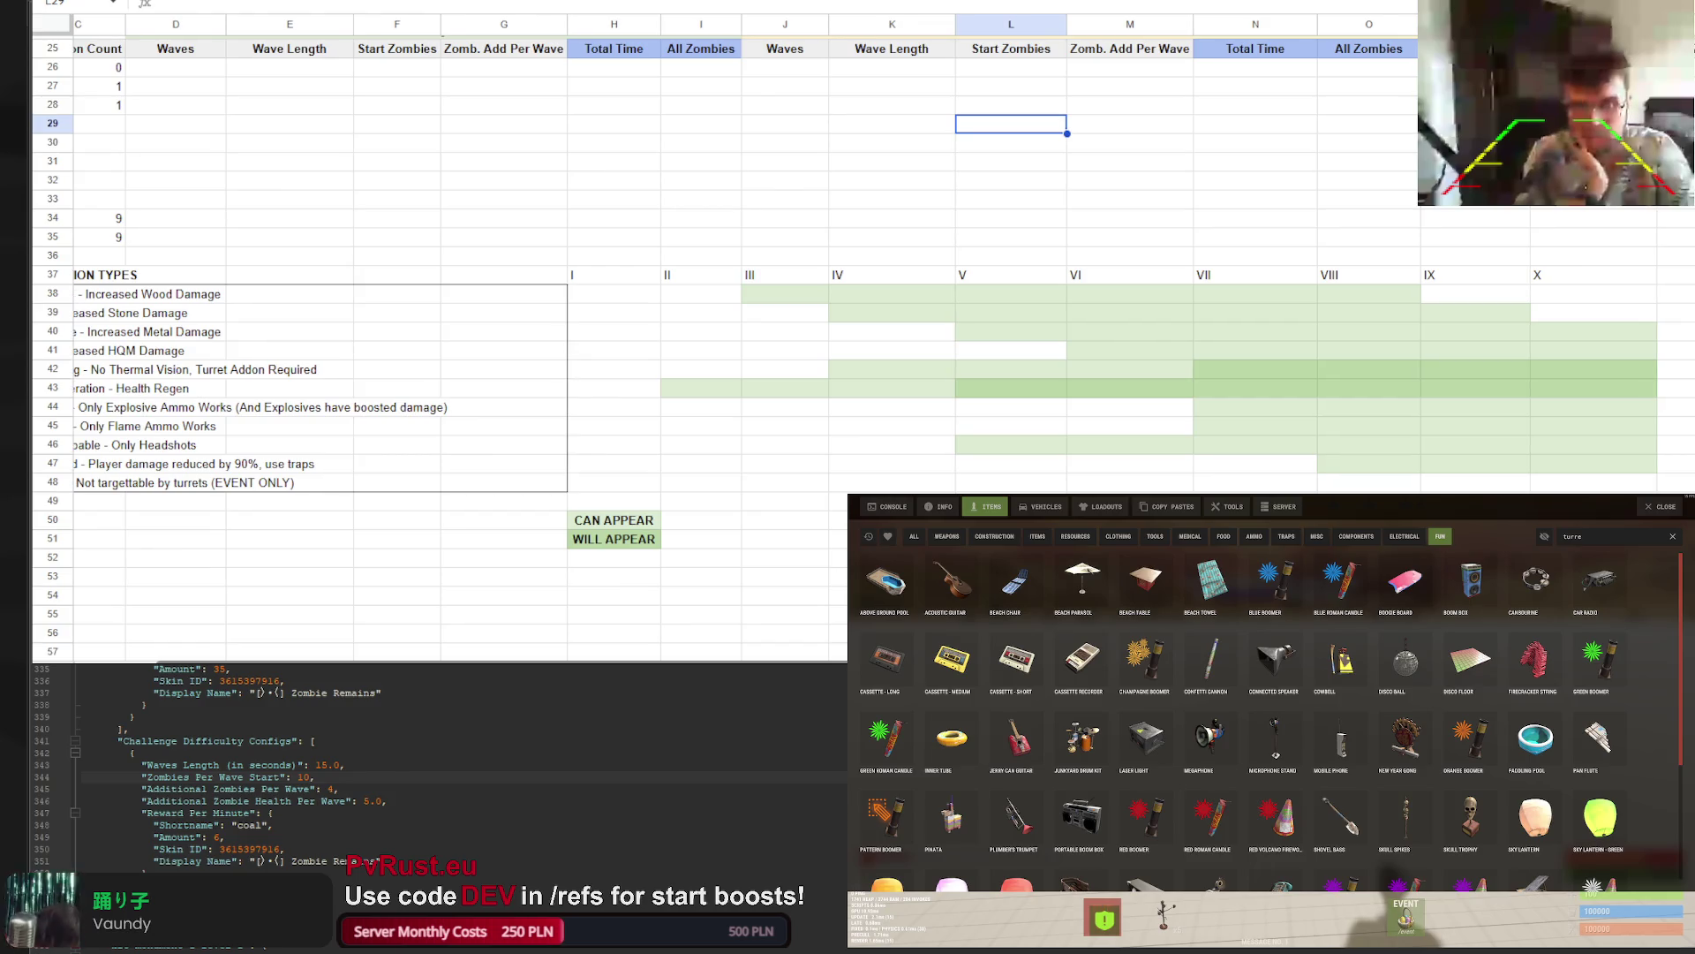
scroll(687, 657, "left", 1)
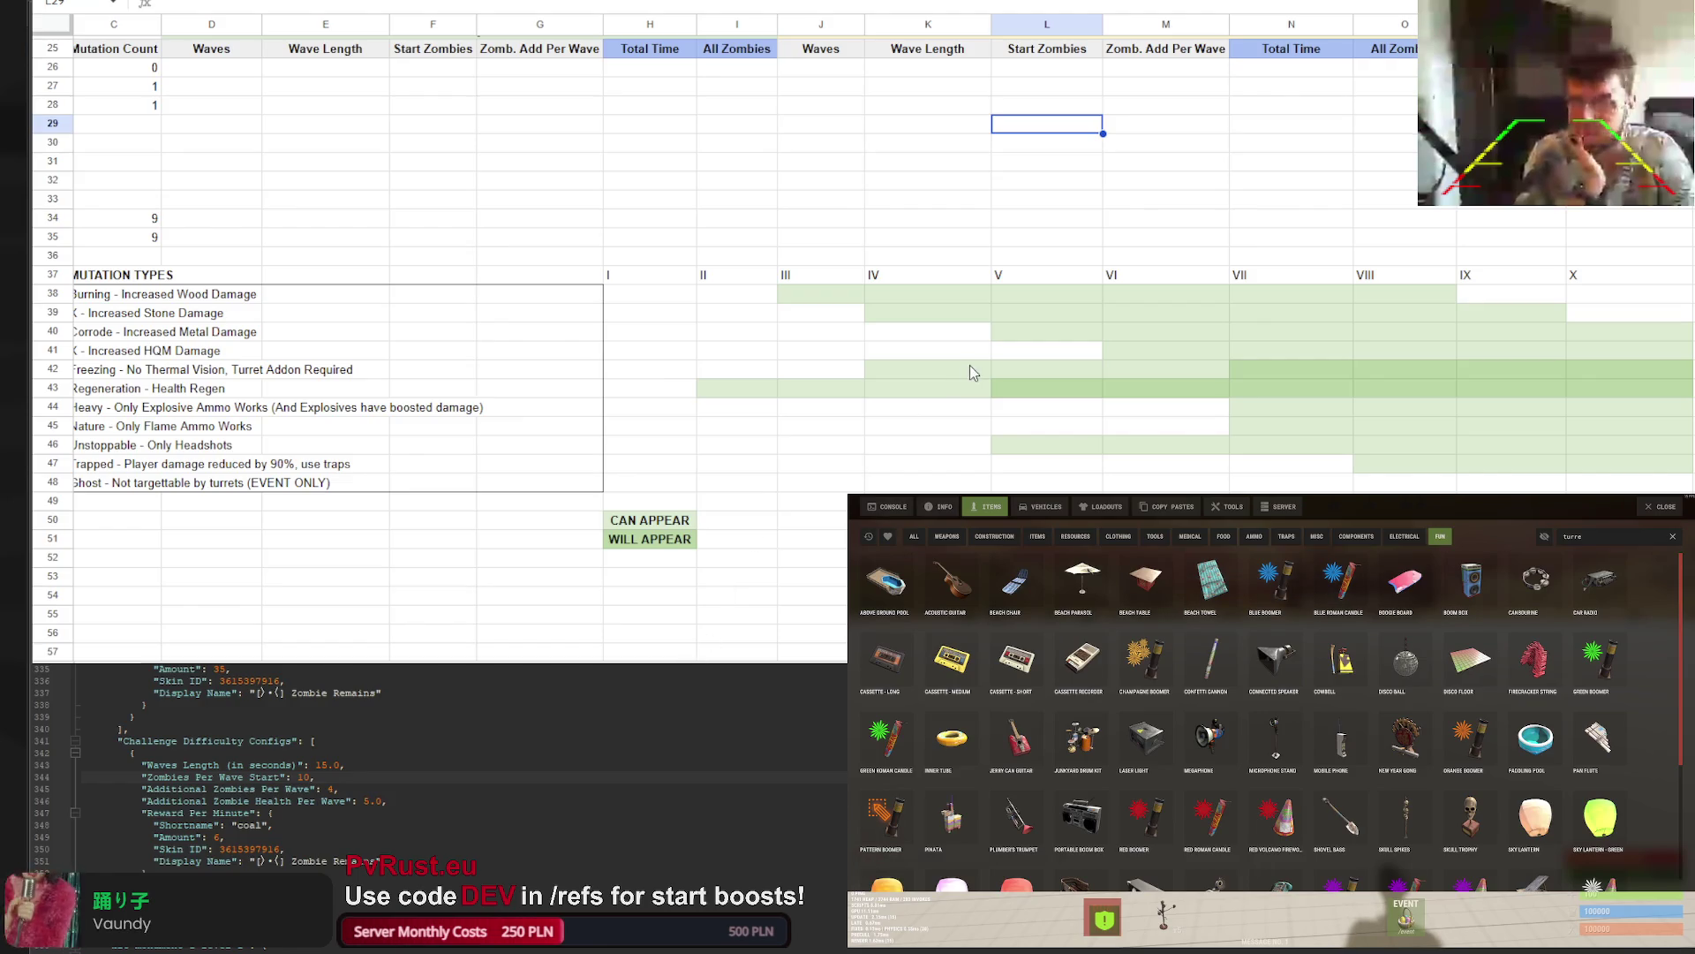
left_click(846, 297)
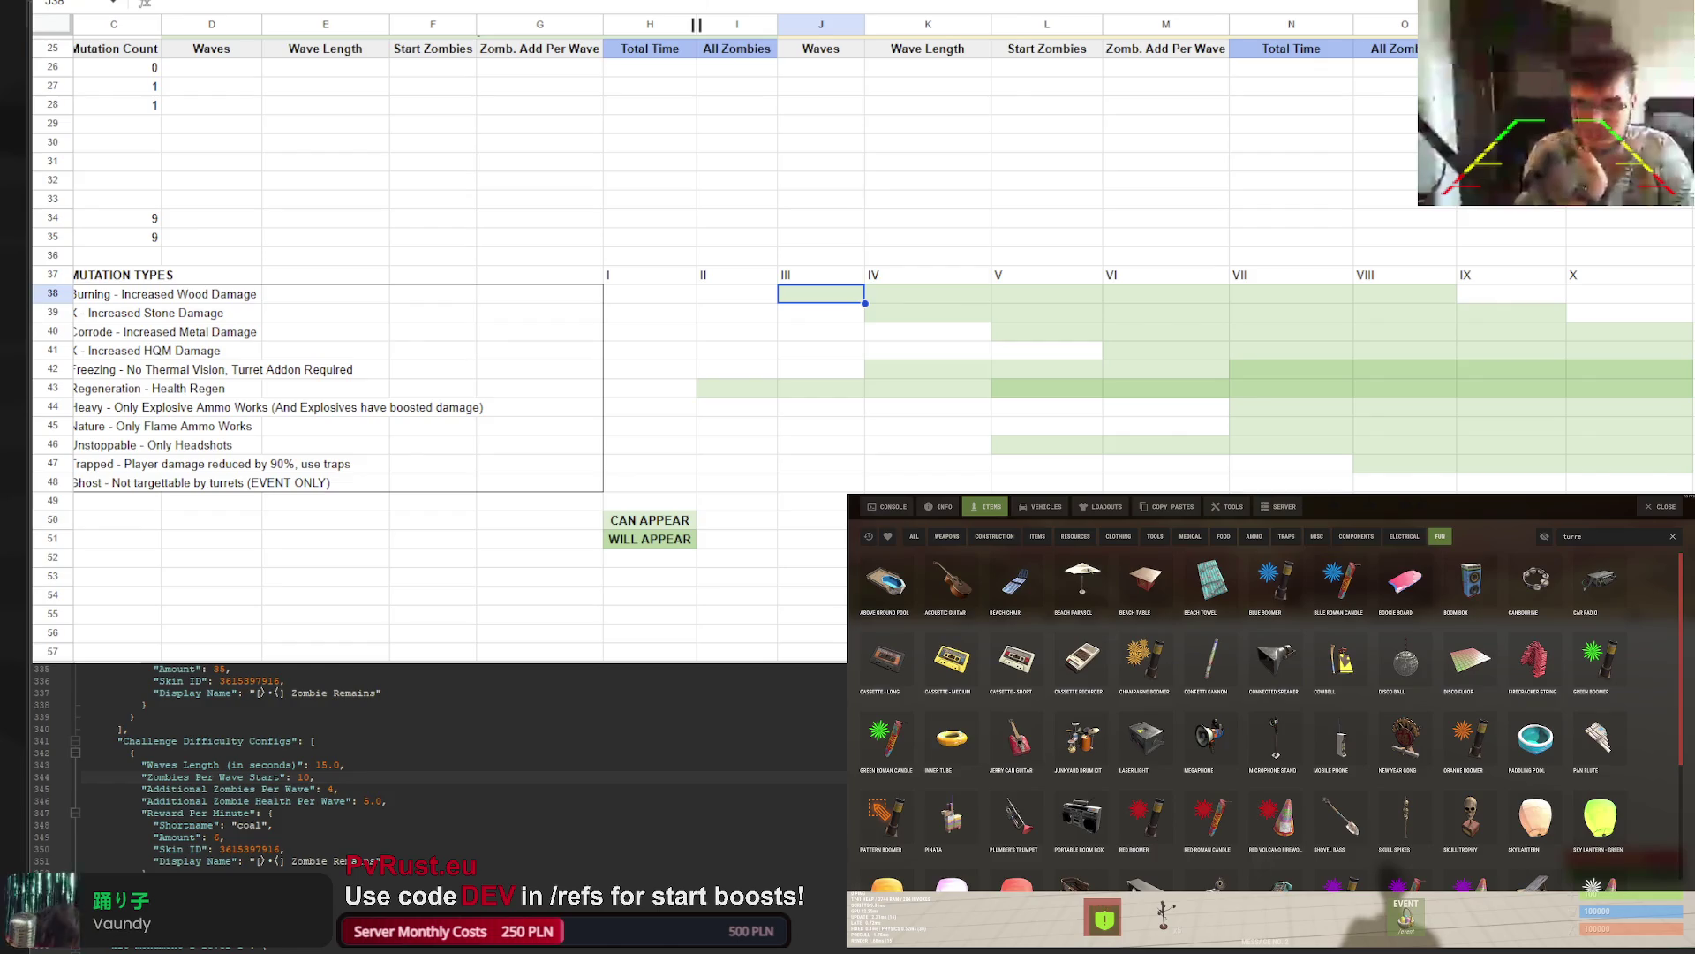
left_click(821, 0)
left_click(893, 87)
left_click(937, 304)
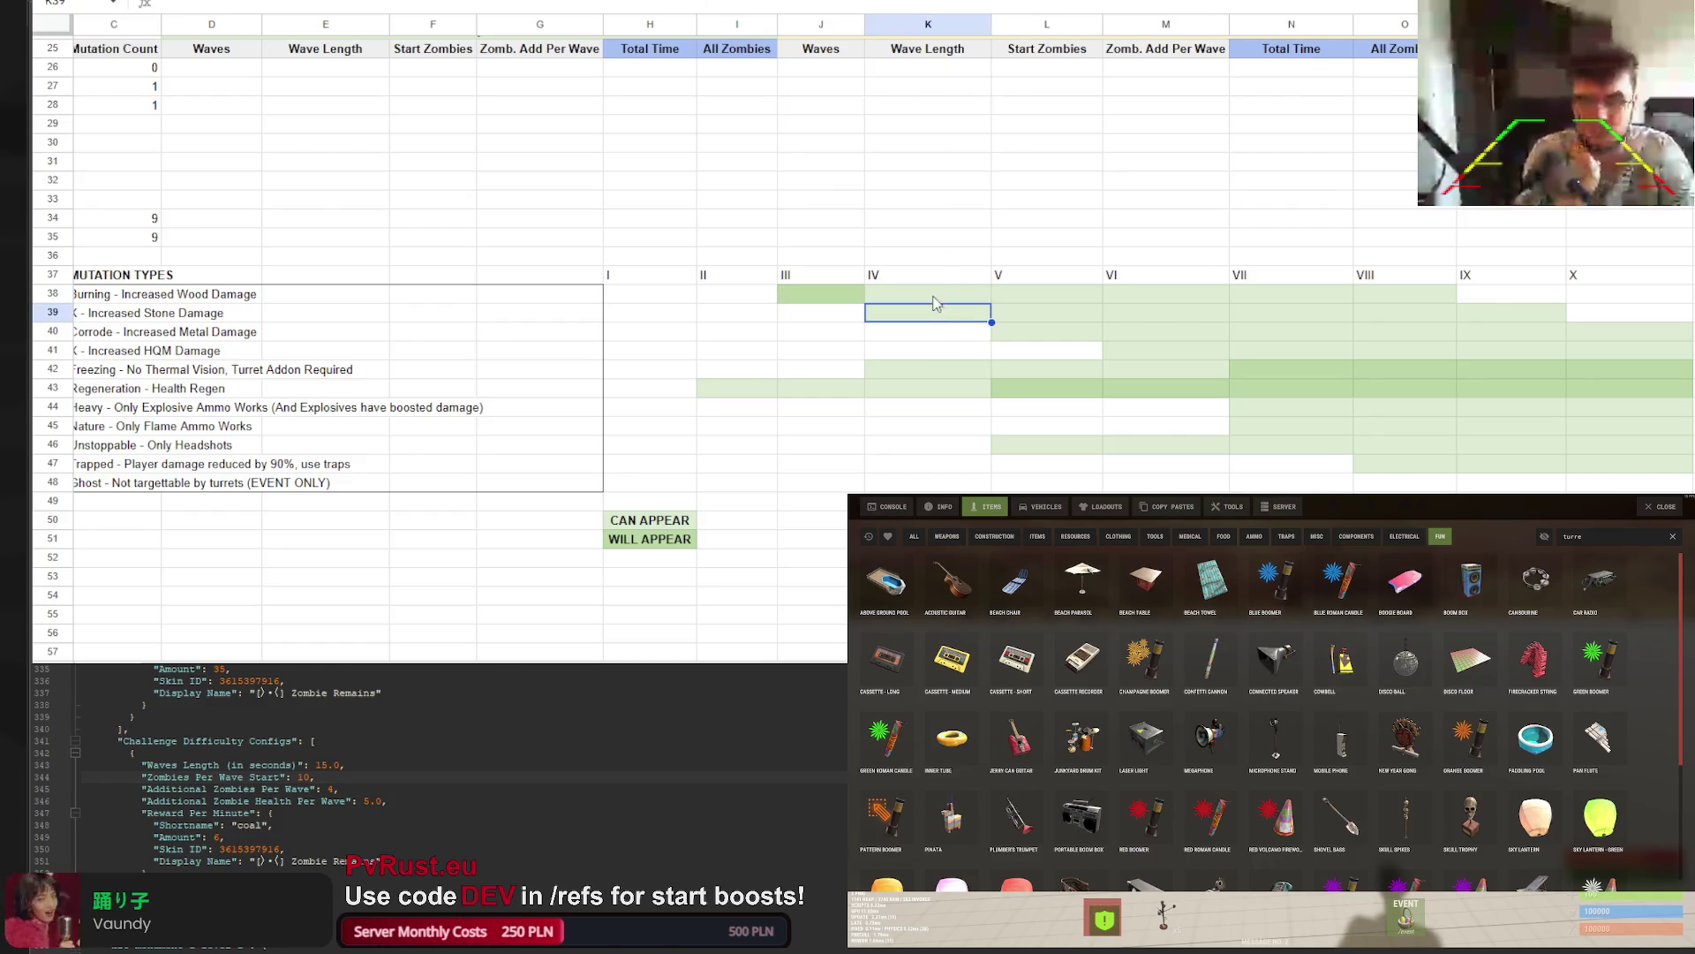
left_click(821, 0)
left_click(893, 87)
Fill L40 and M41 with green to complete the tier III–VI diagonal
left_click(1051, 331)
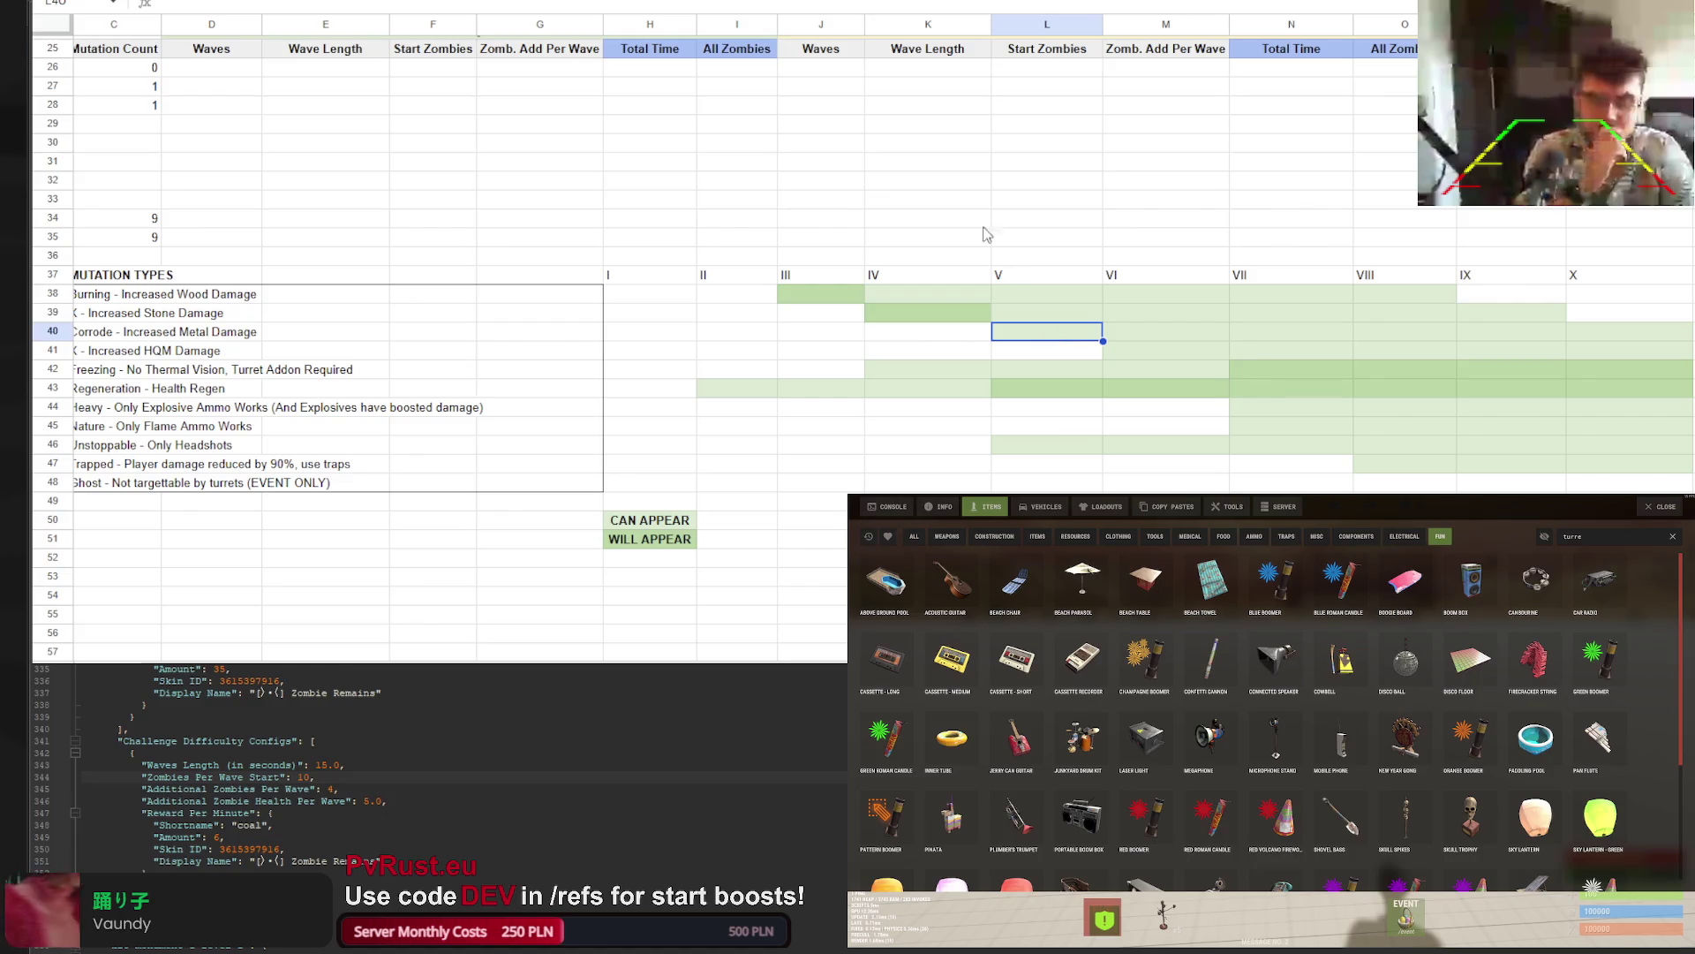
left_click(821, 0)
left_click(892, 87)
left_click(1179, 350)
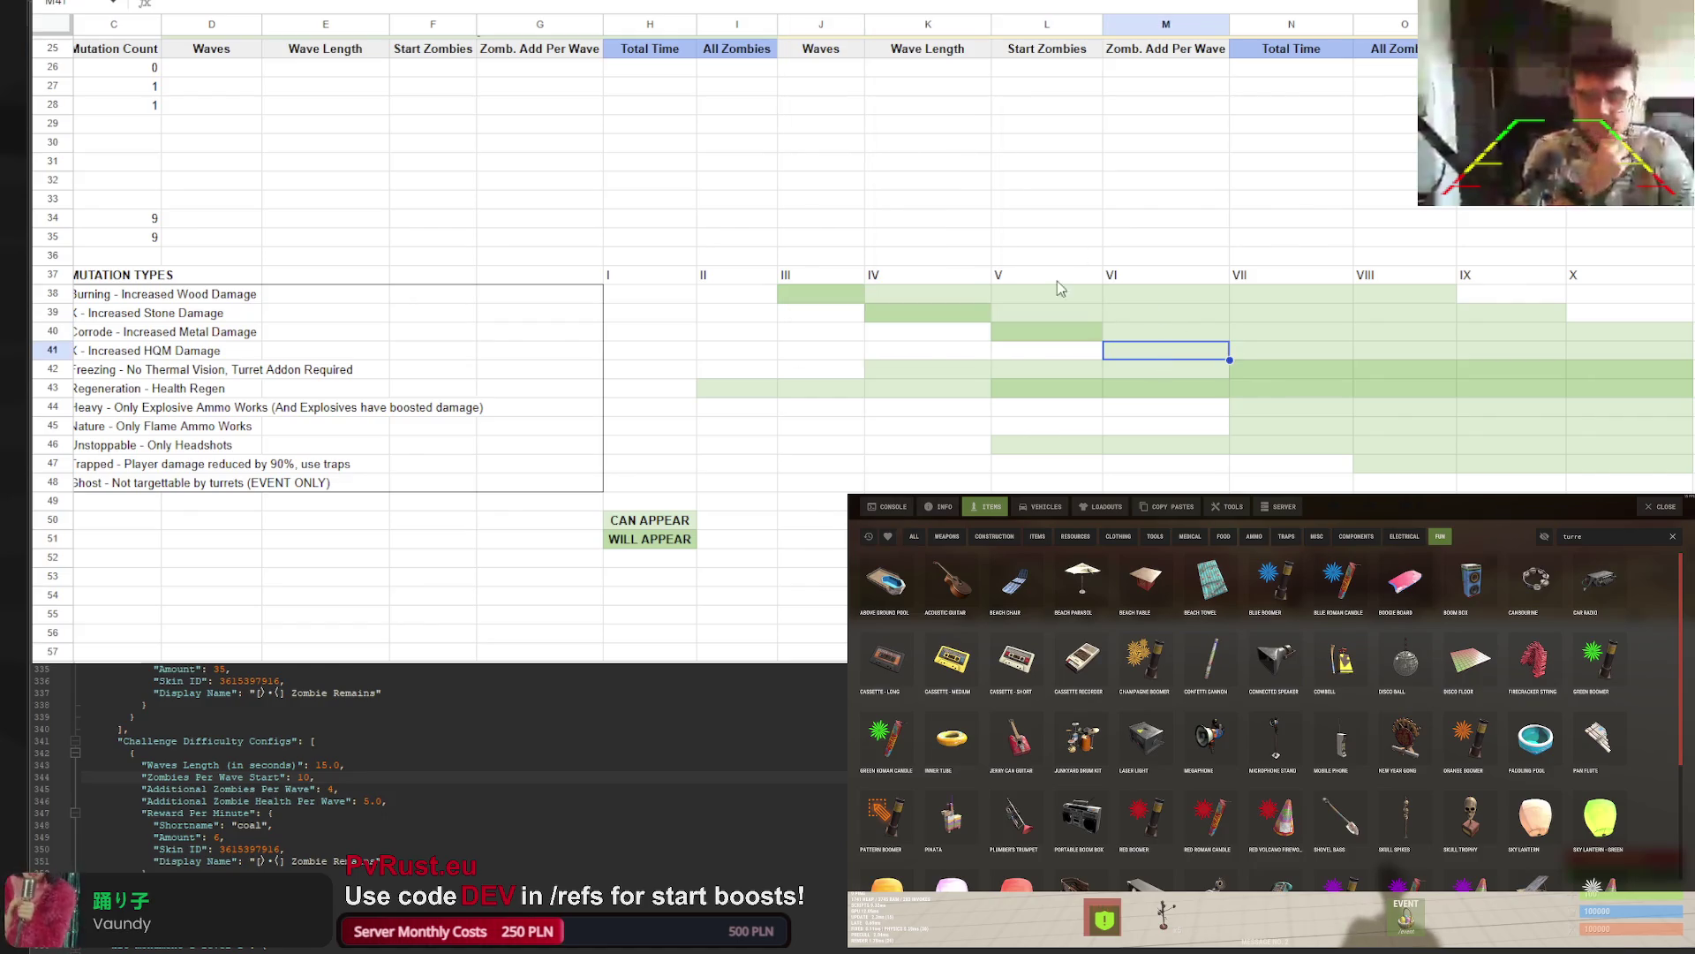
left_click(822, 0)
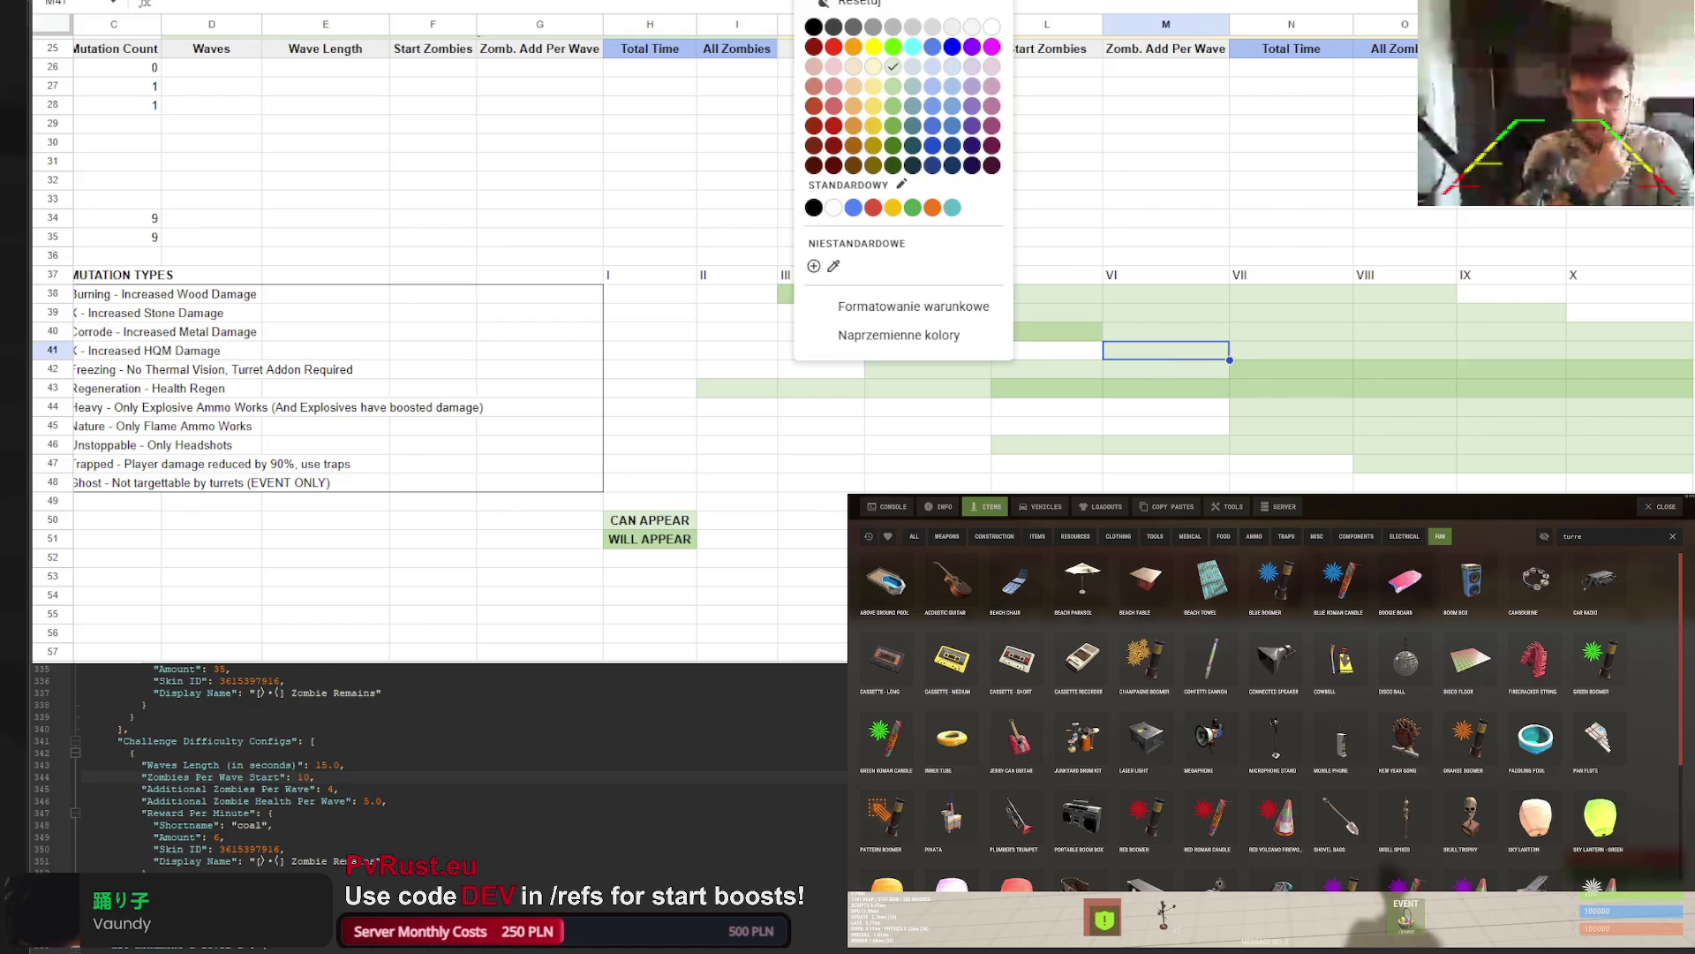
left_click(898, 92)
scroll(1087, 437, "right", 2)
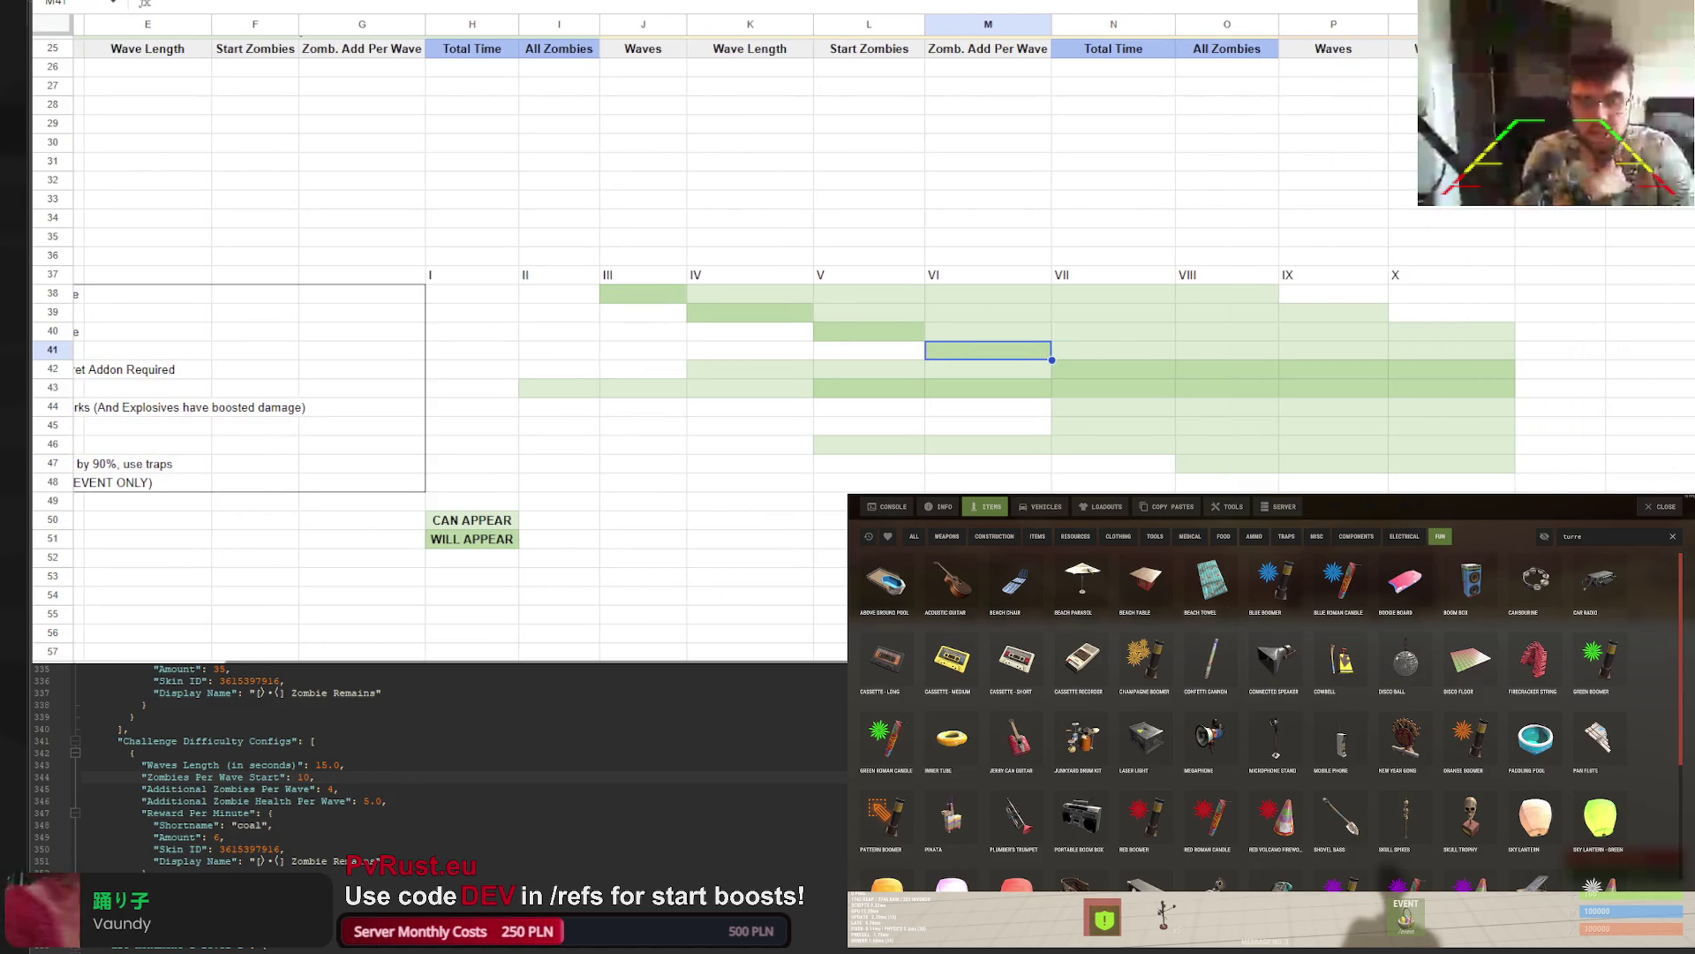
scroll(441, 353, "right", 1)
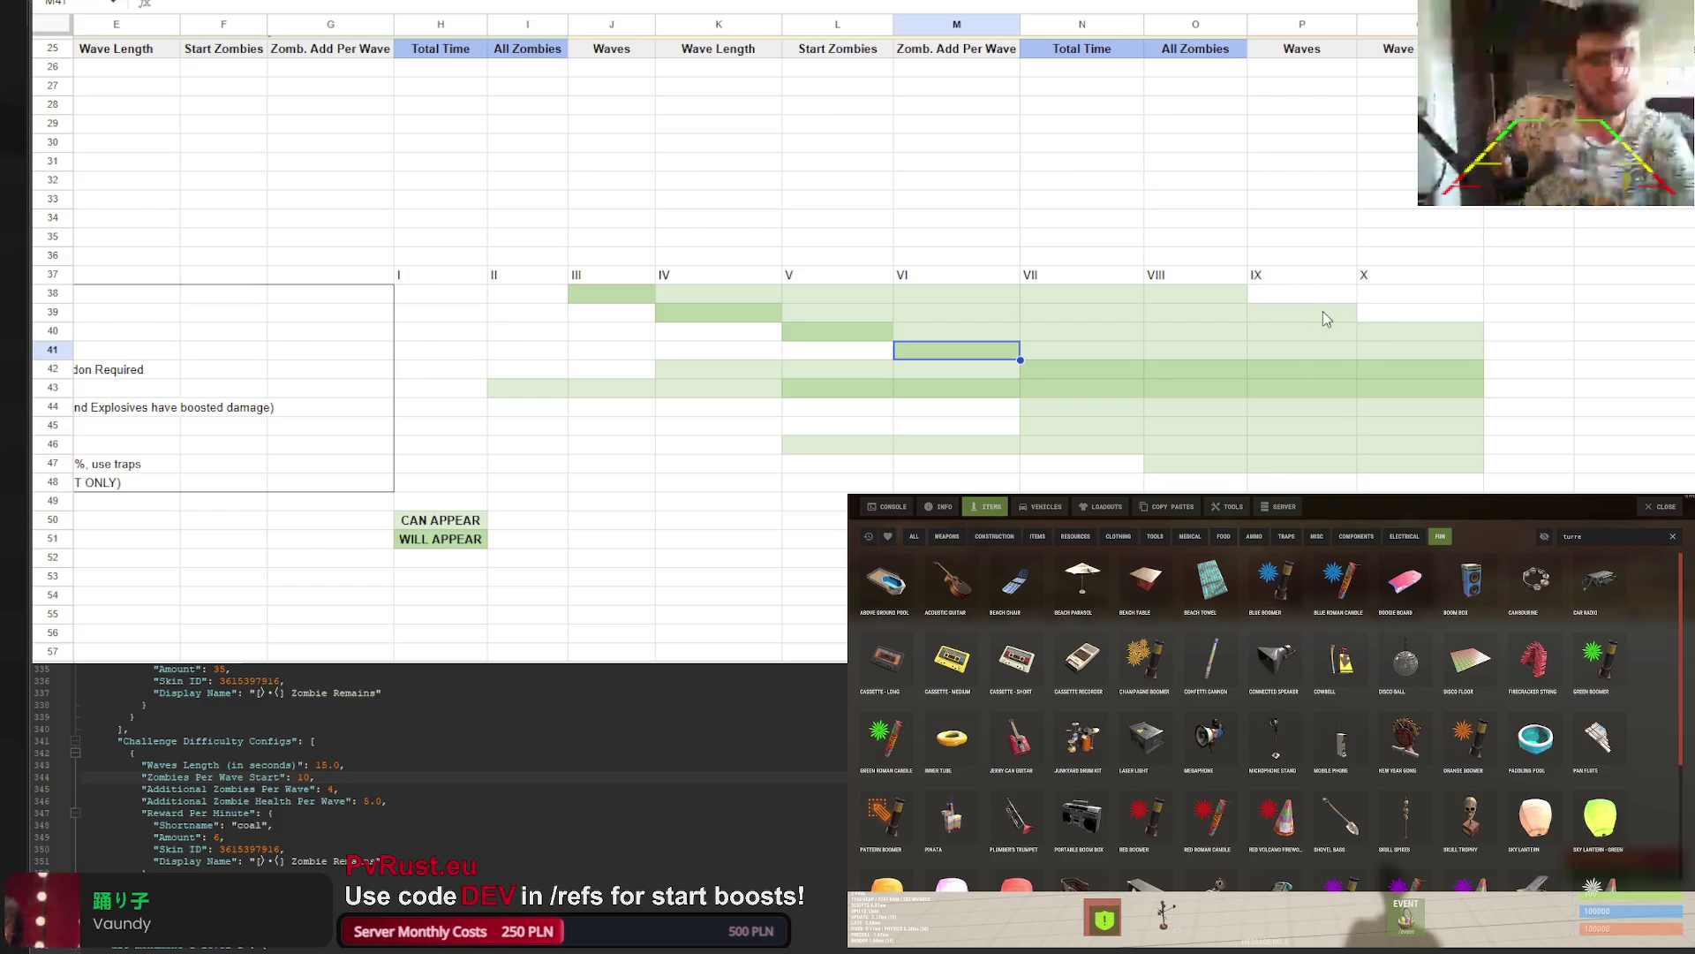
left_click(1116, 352)
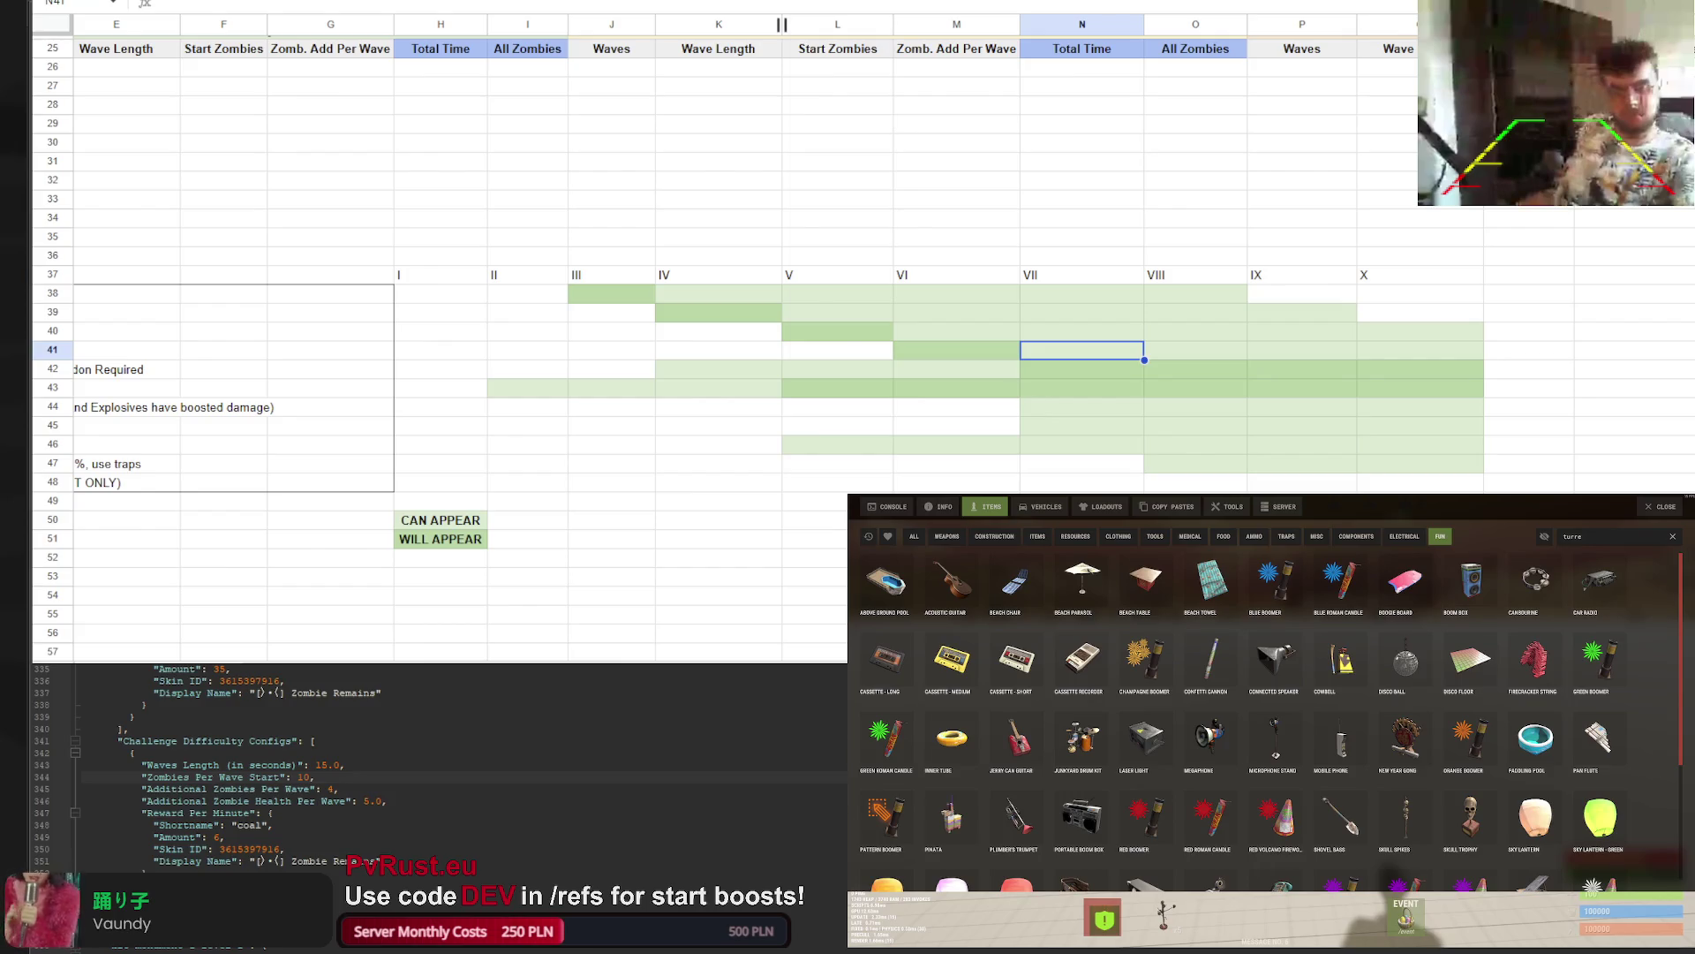
Clear the fill from N41 and give X39 a light green fill
left_click(846, 0)
left_click(851, 5)
left_click(1179, 327)
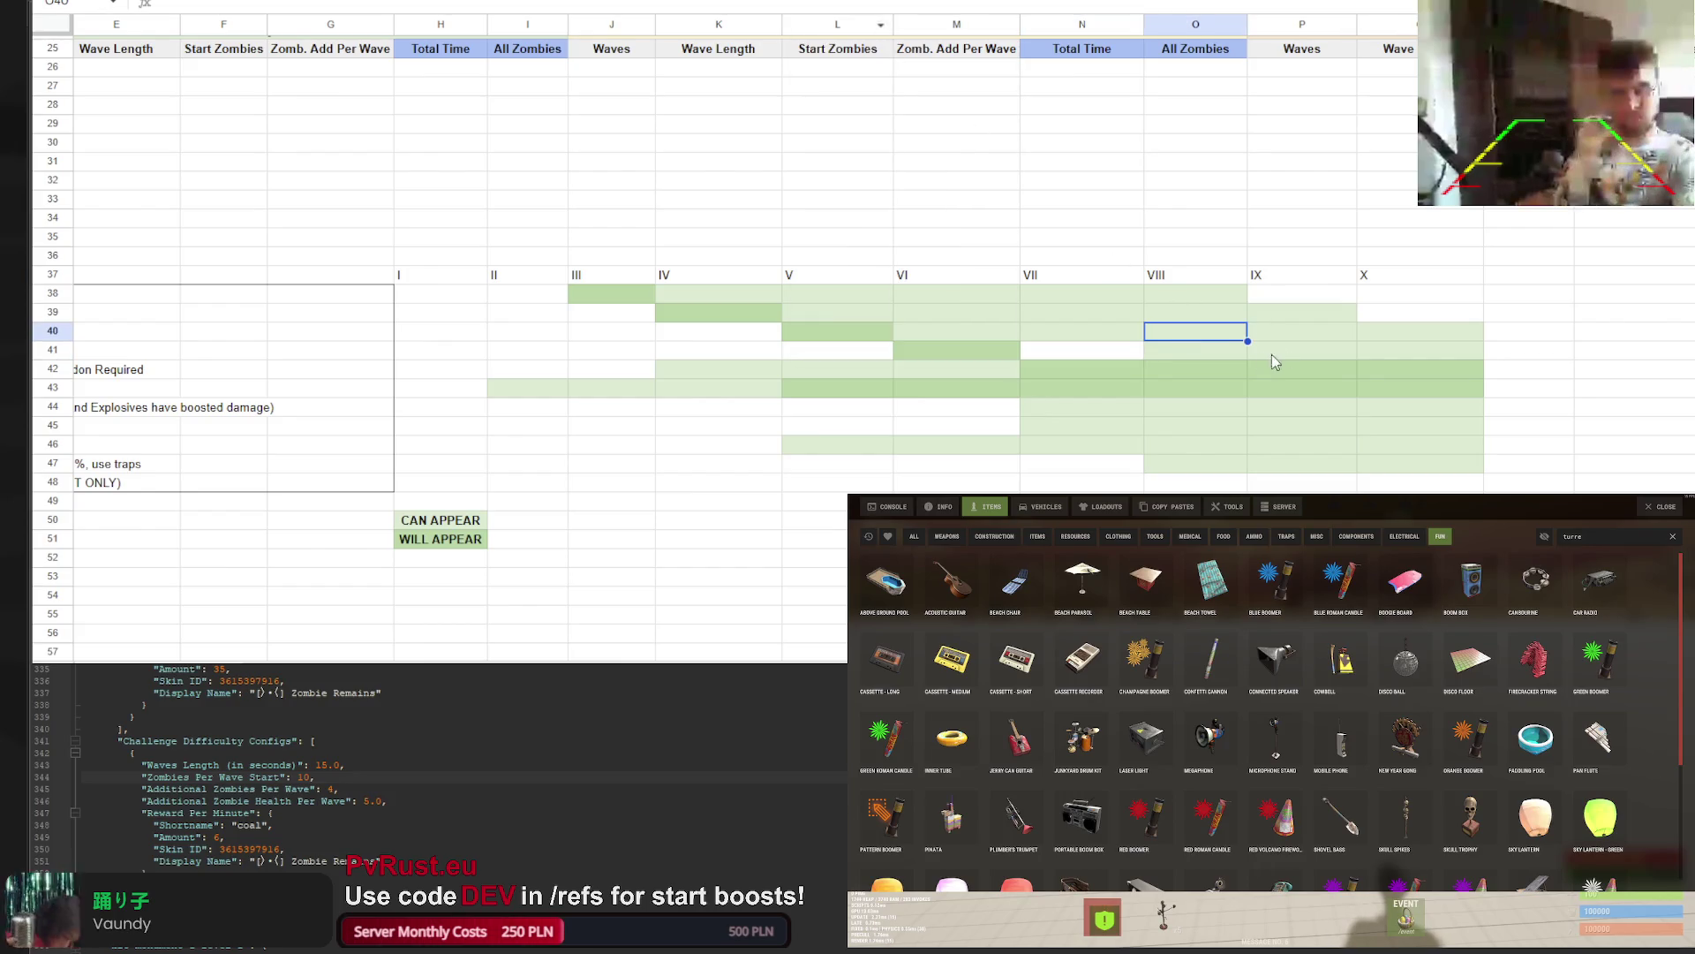
left_click(1194, 319)
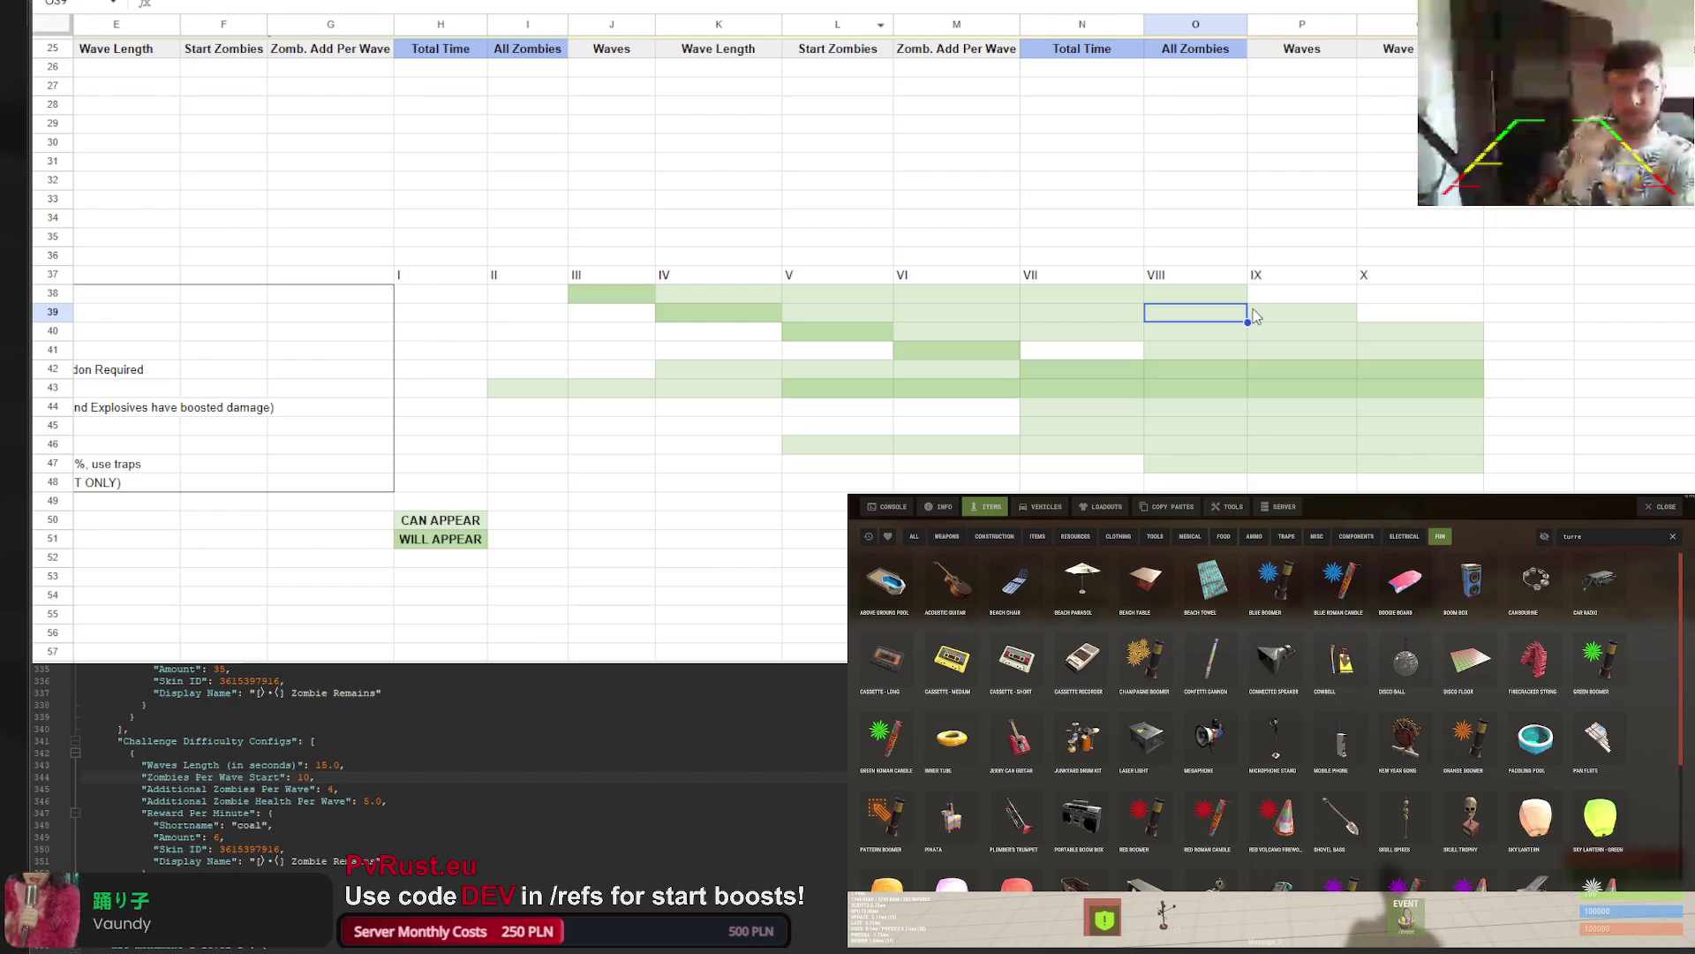
left_click(1191, 333)
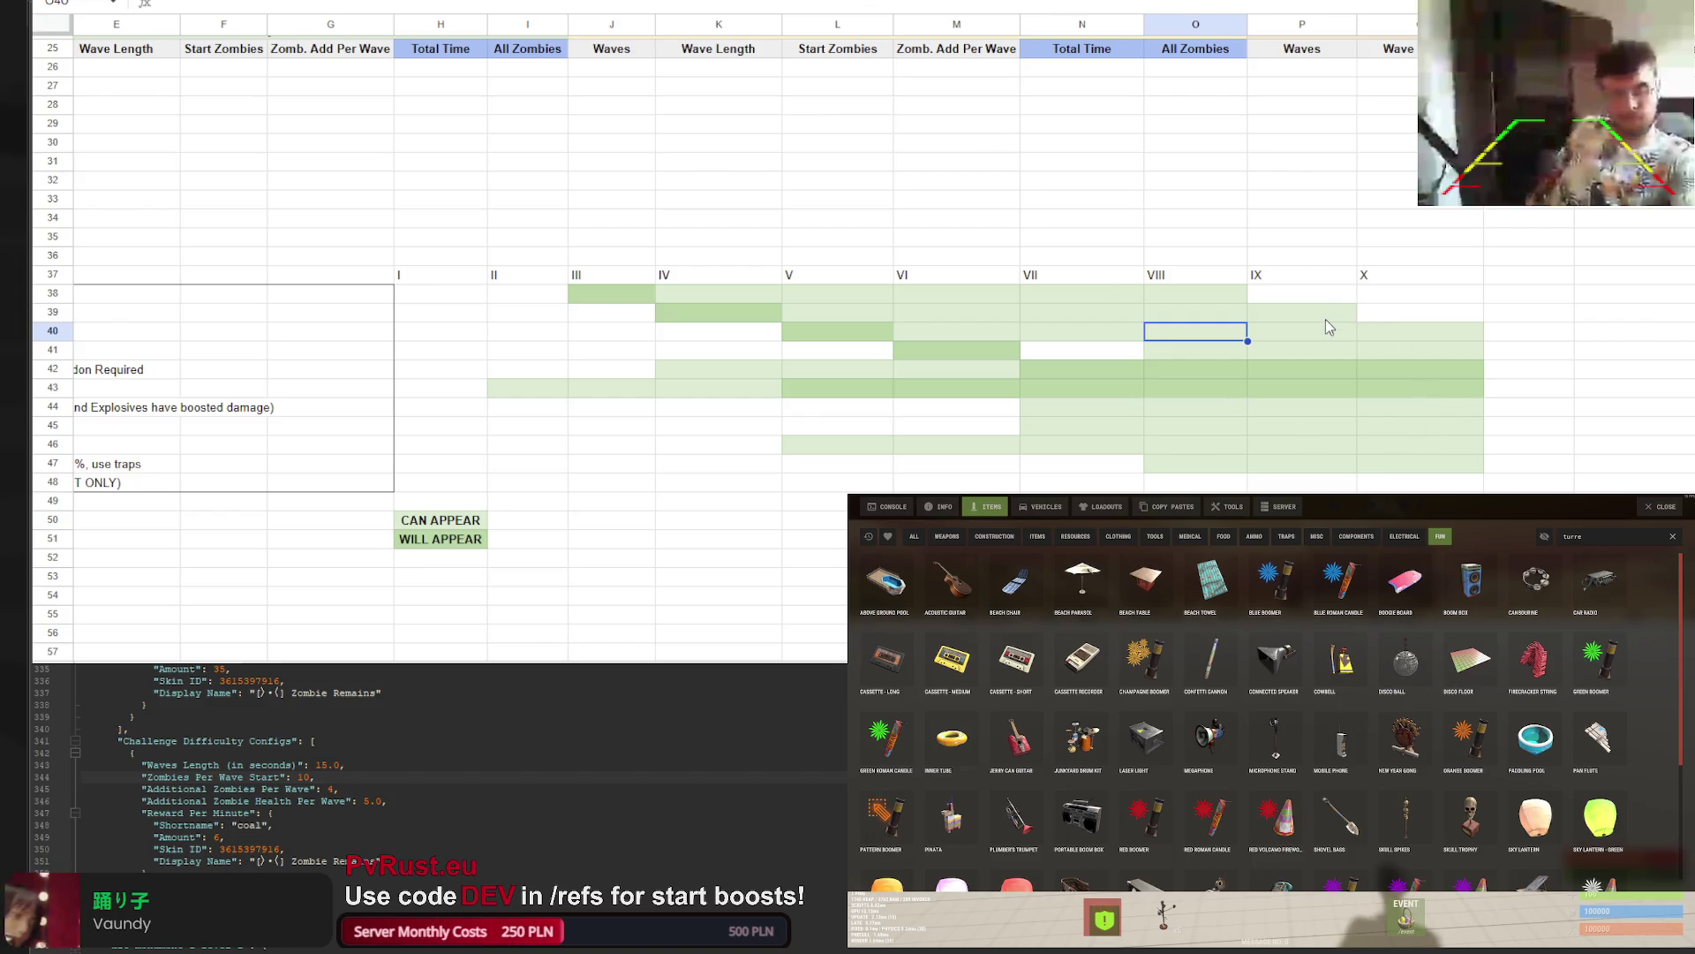
left_click(1402, 314)
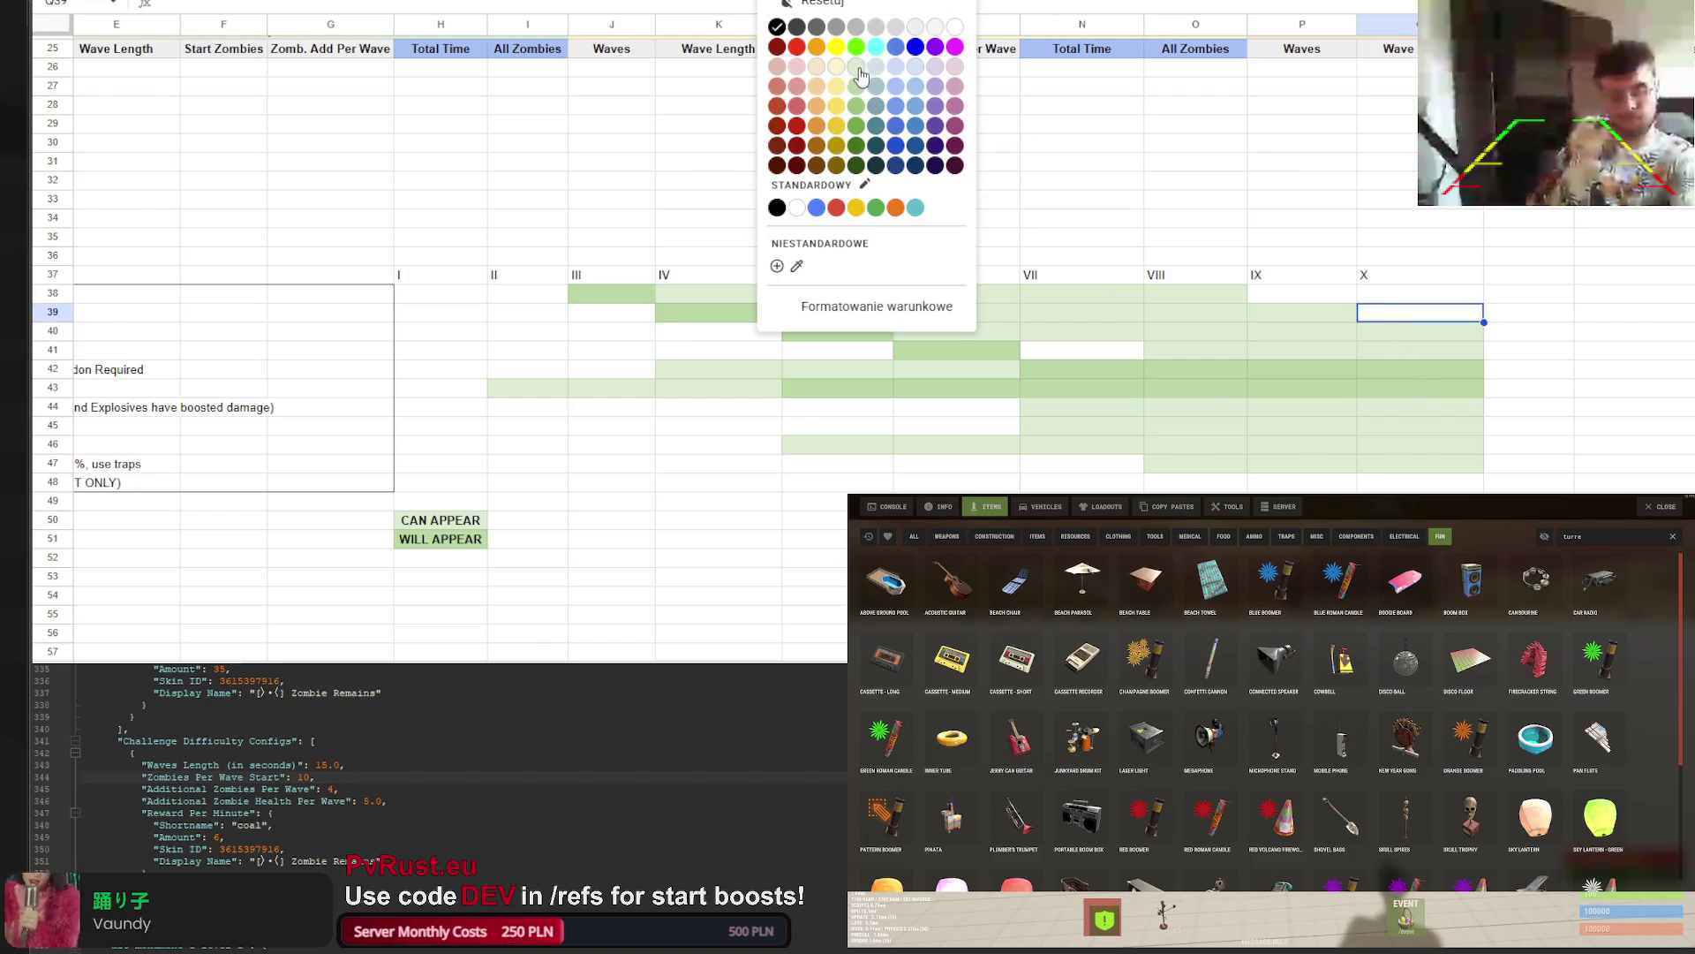
left_click(1011, 140)
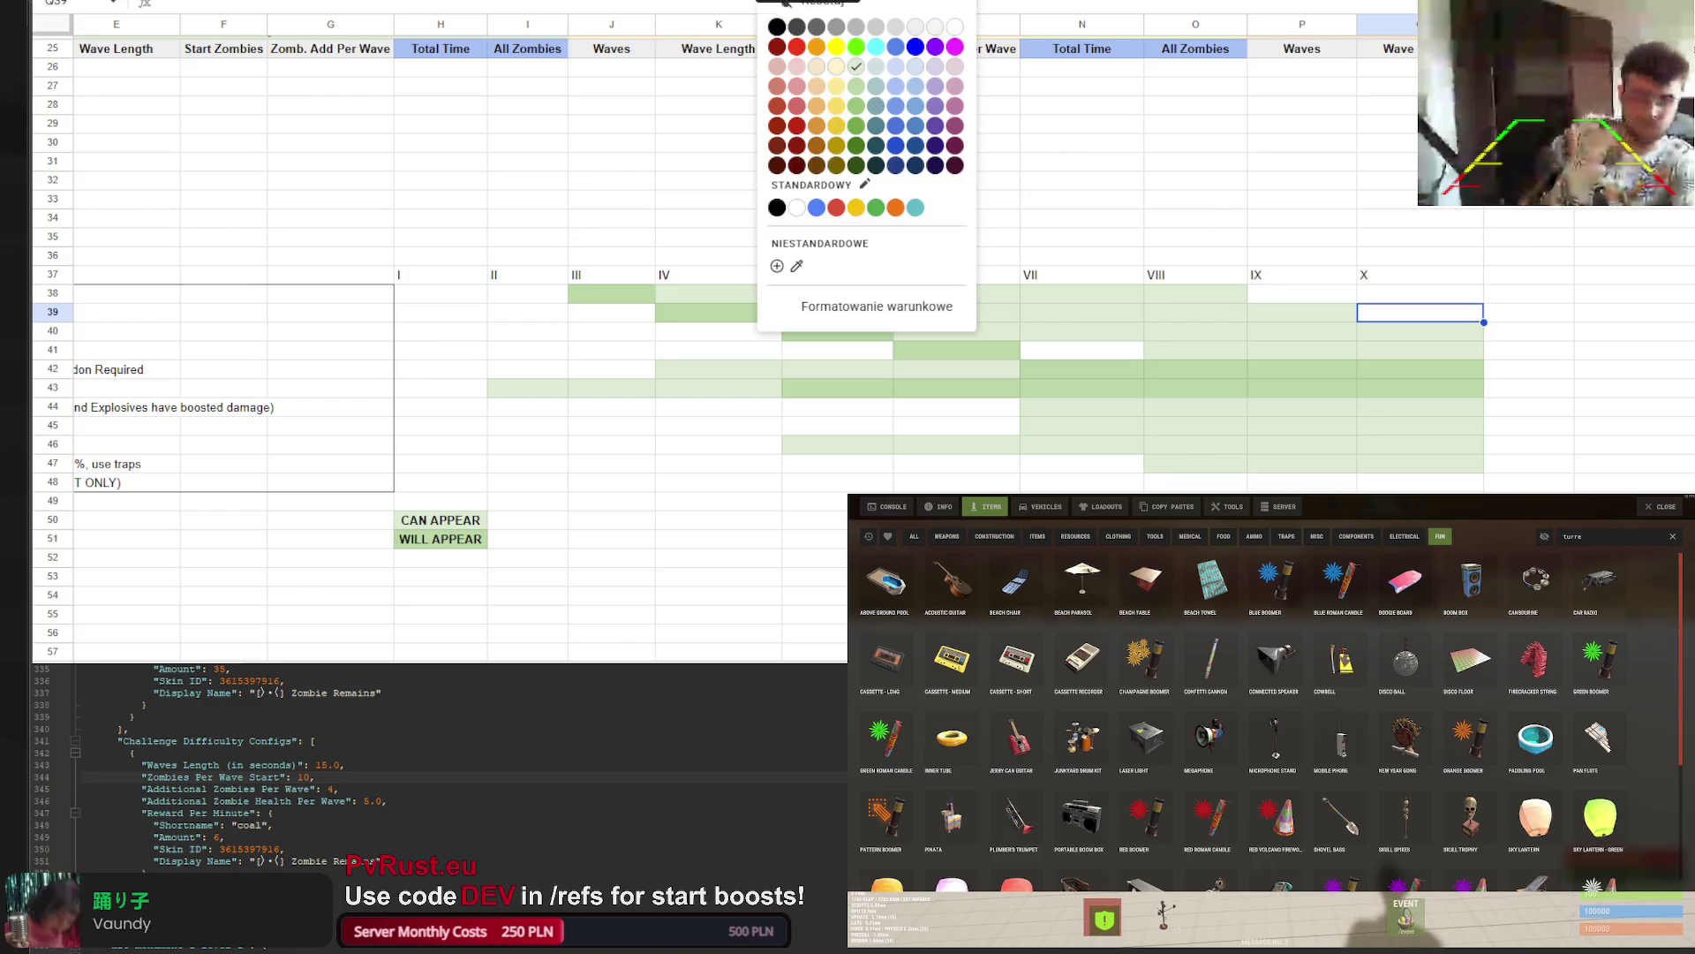
left_click(894, 85)
Change P39 and O40 from green to a white fill
left_click(1312, 311)
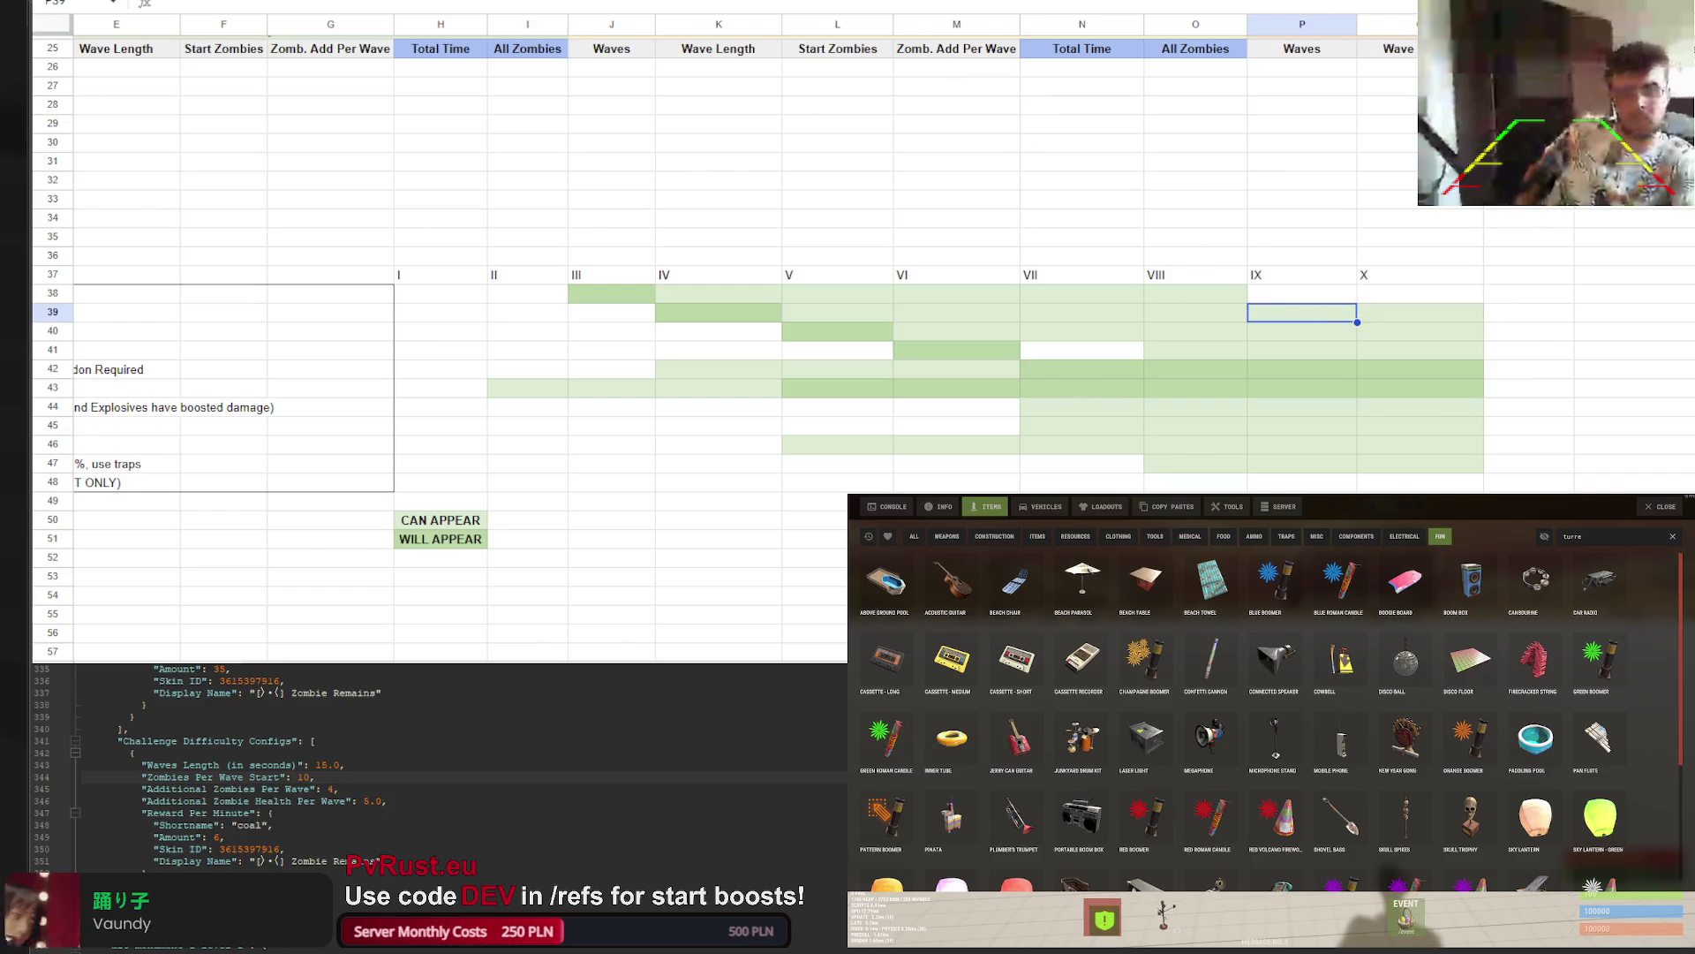
left_click(826, 0)
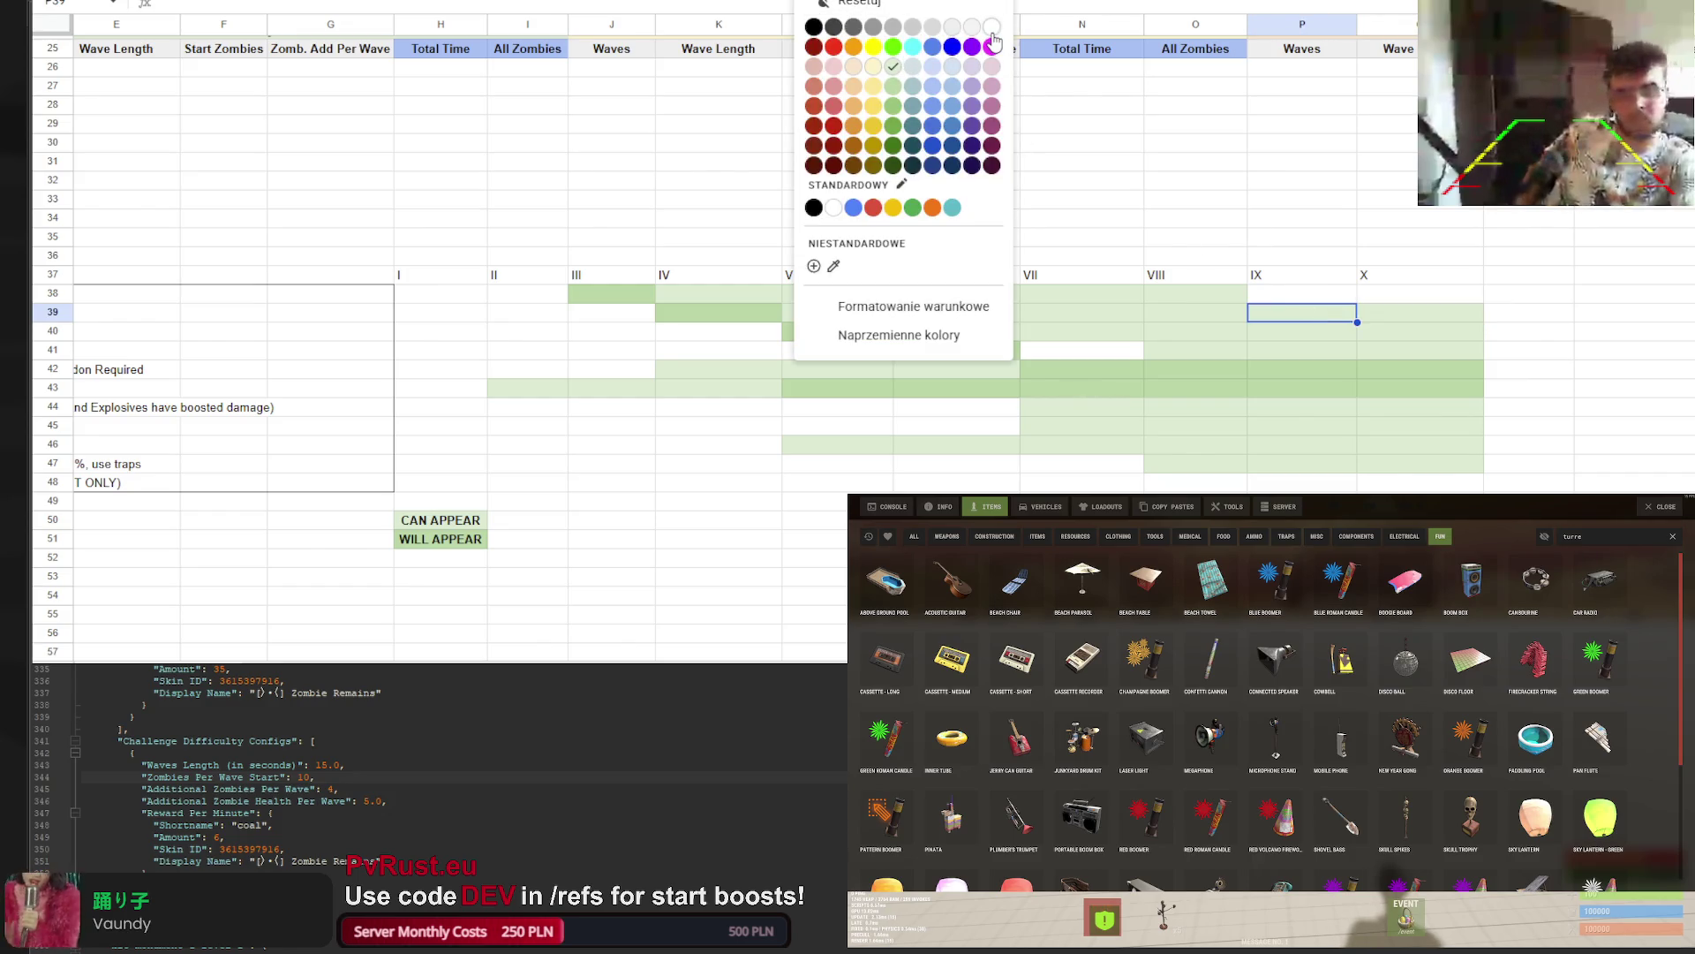
left_click(992, 29)
left_click(1232, 329)
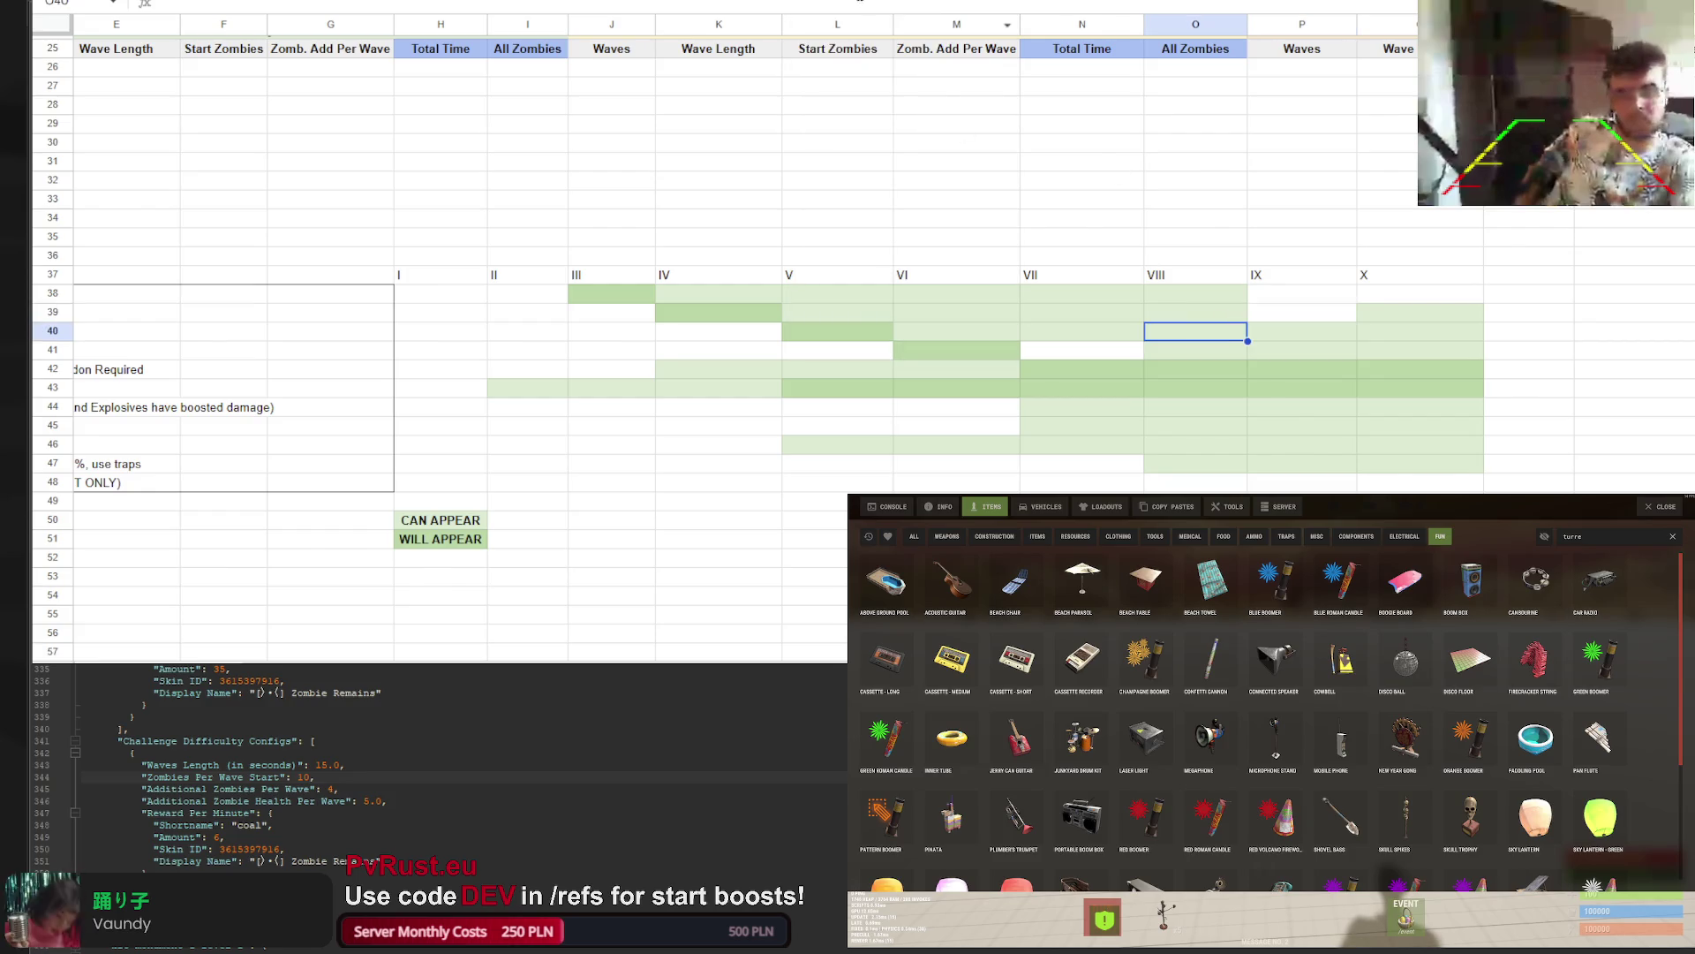
left_click(825, 0)
left_click(992, 28)
left_click(1465, 221)
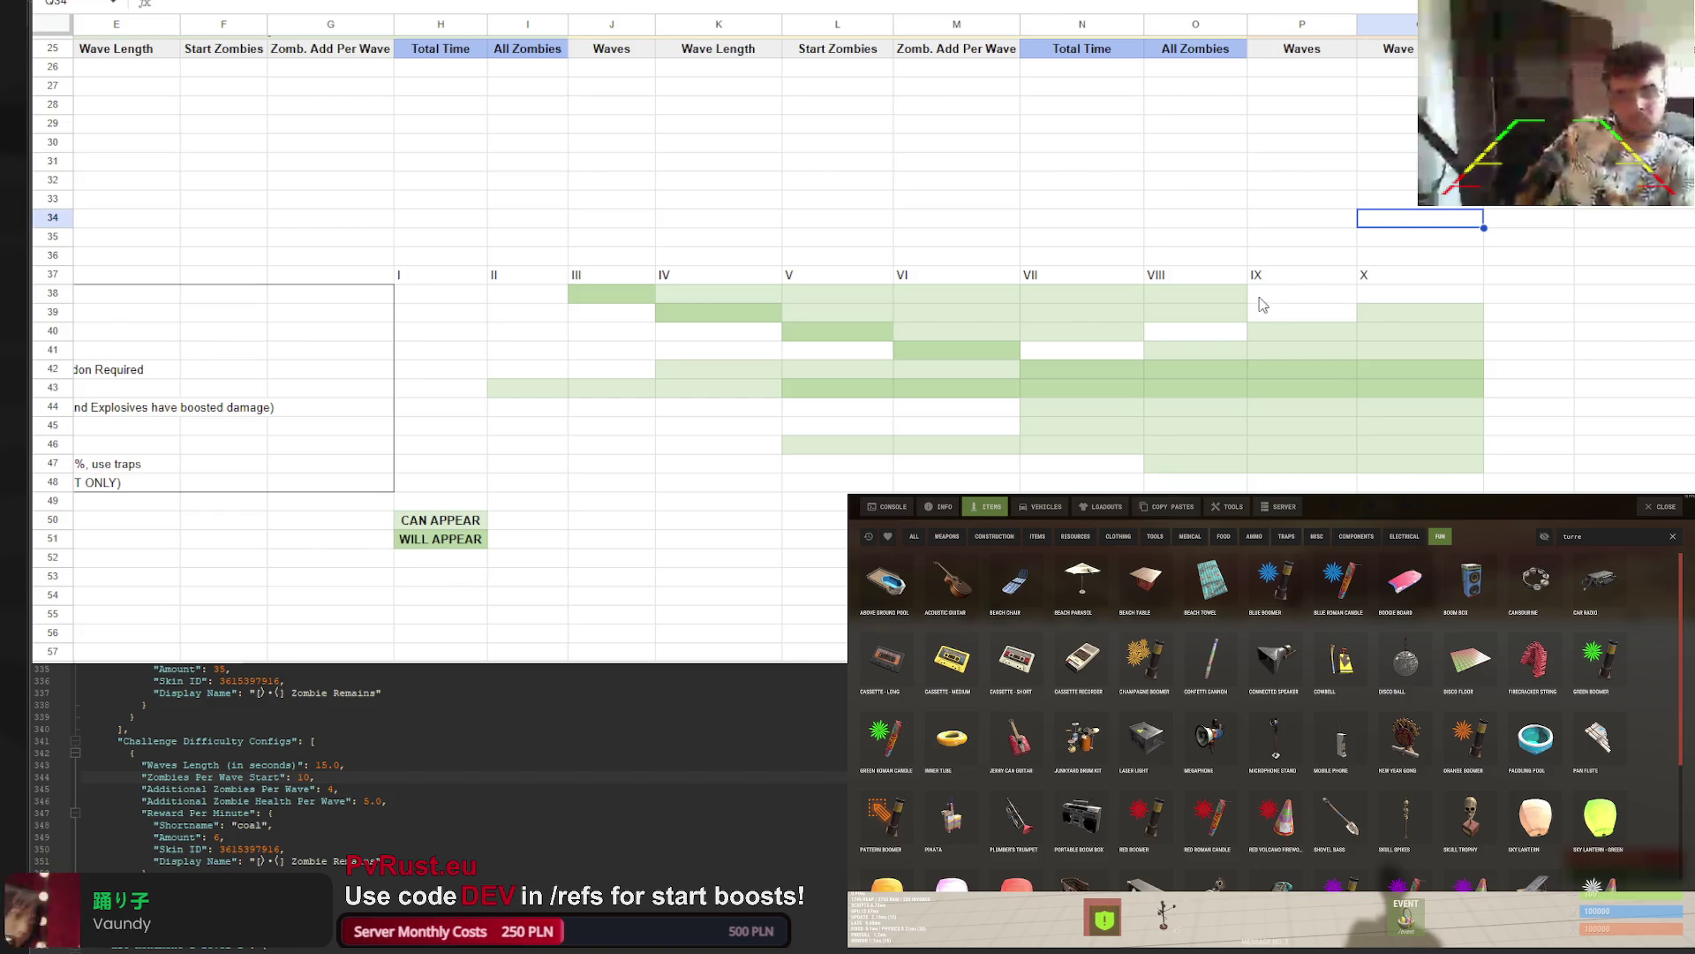
Remove the green fill from K38:M38 and L39:M39
left_click(1184, 313)
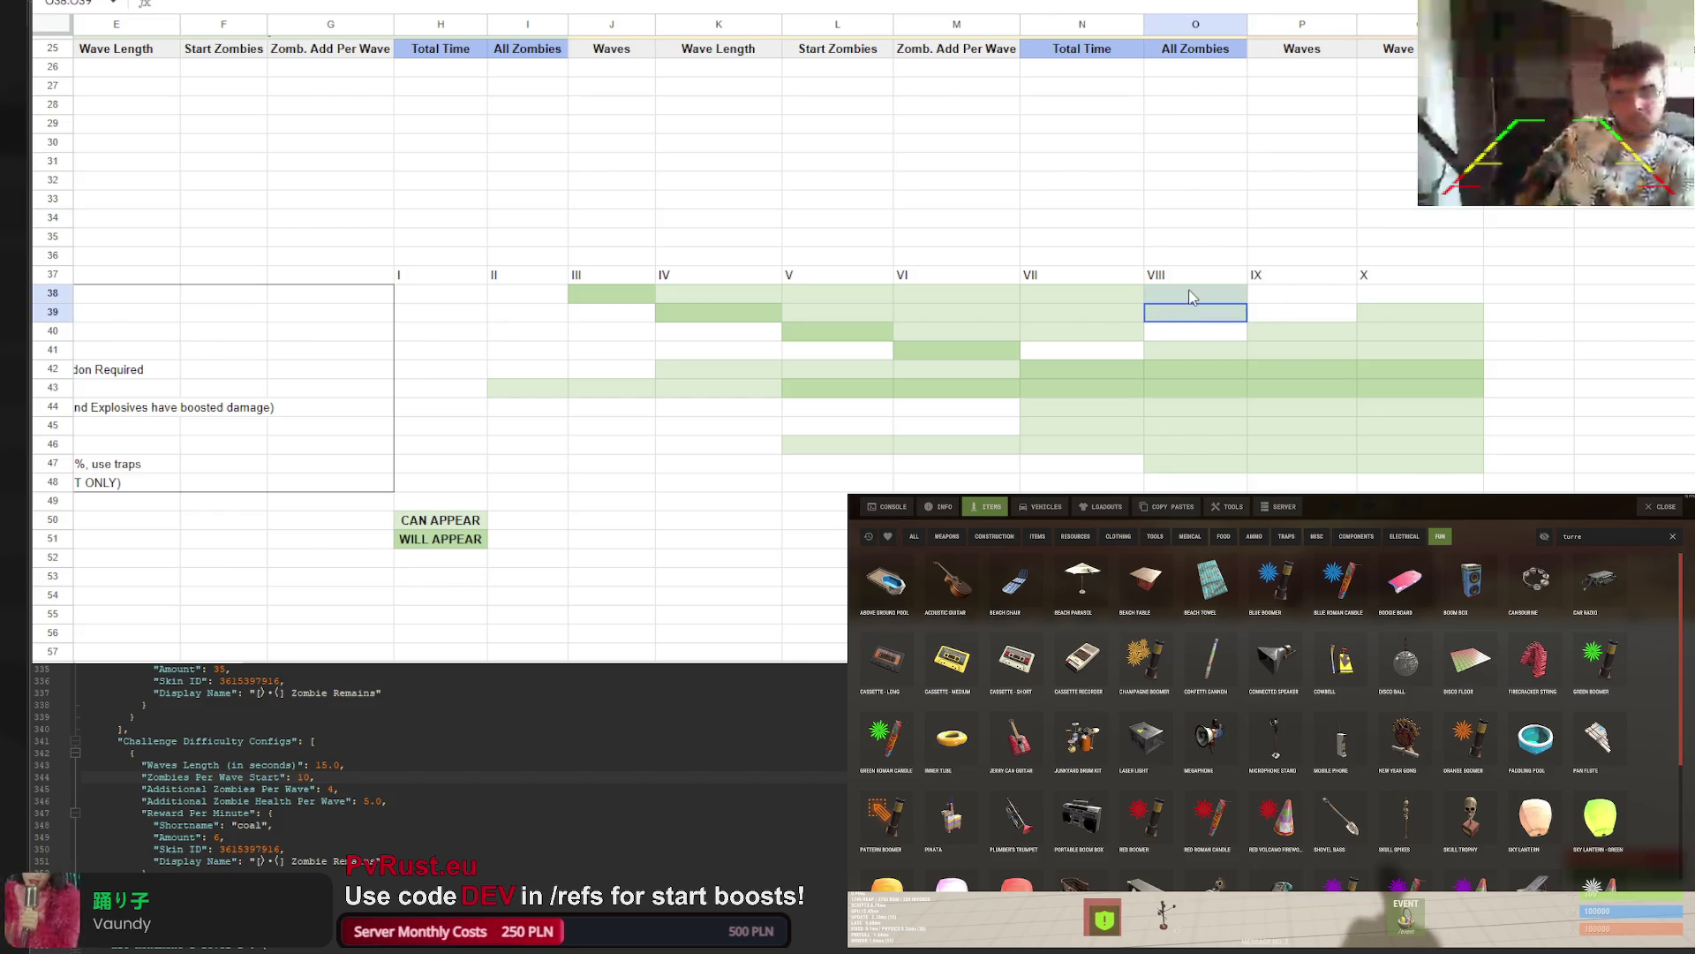
left_click_drag(1093, 295, 1093, 338)
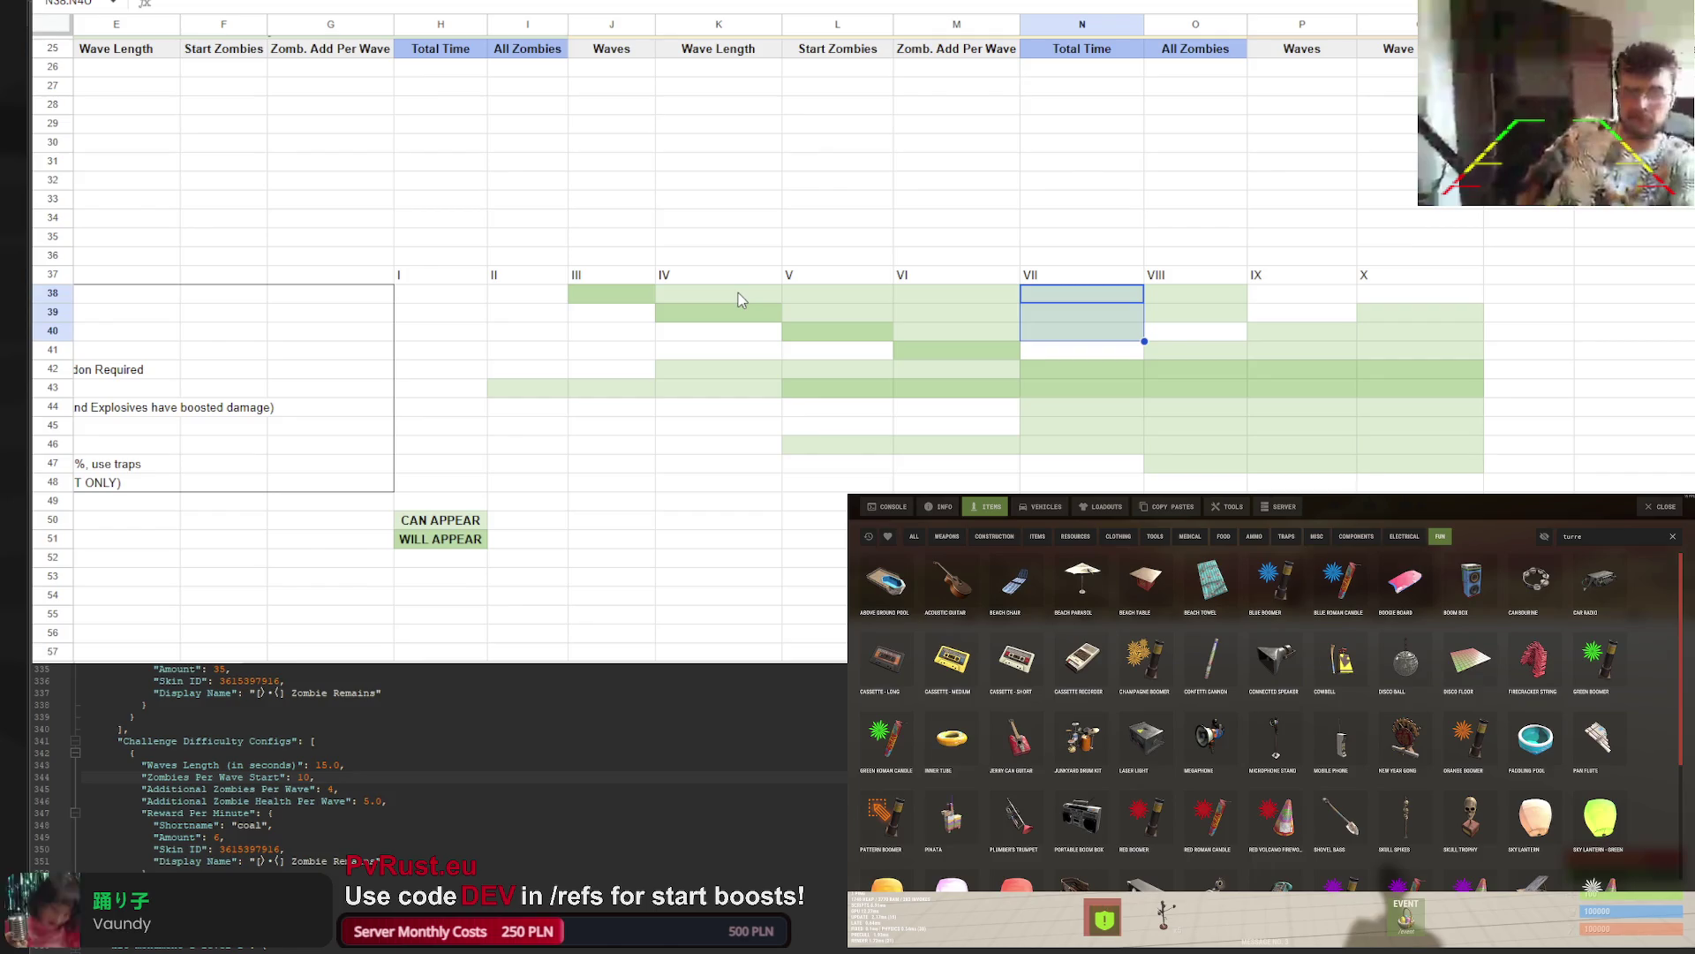
left_click_drag(740, 301, 944, 299)
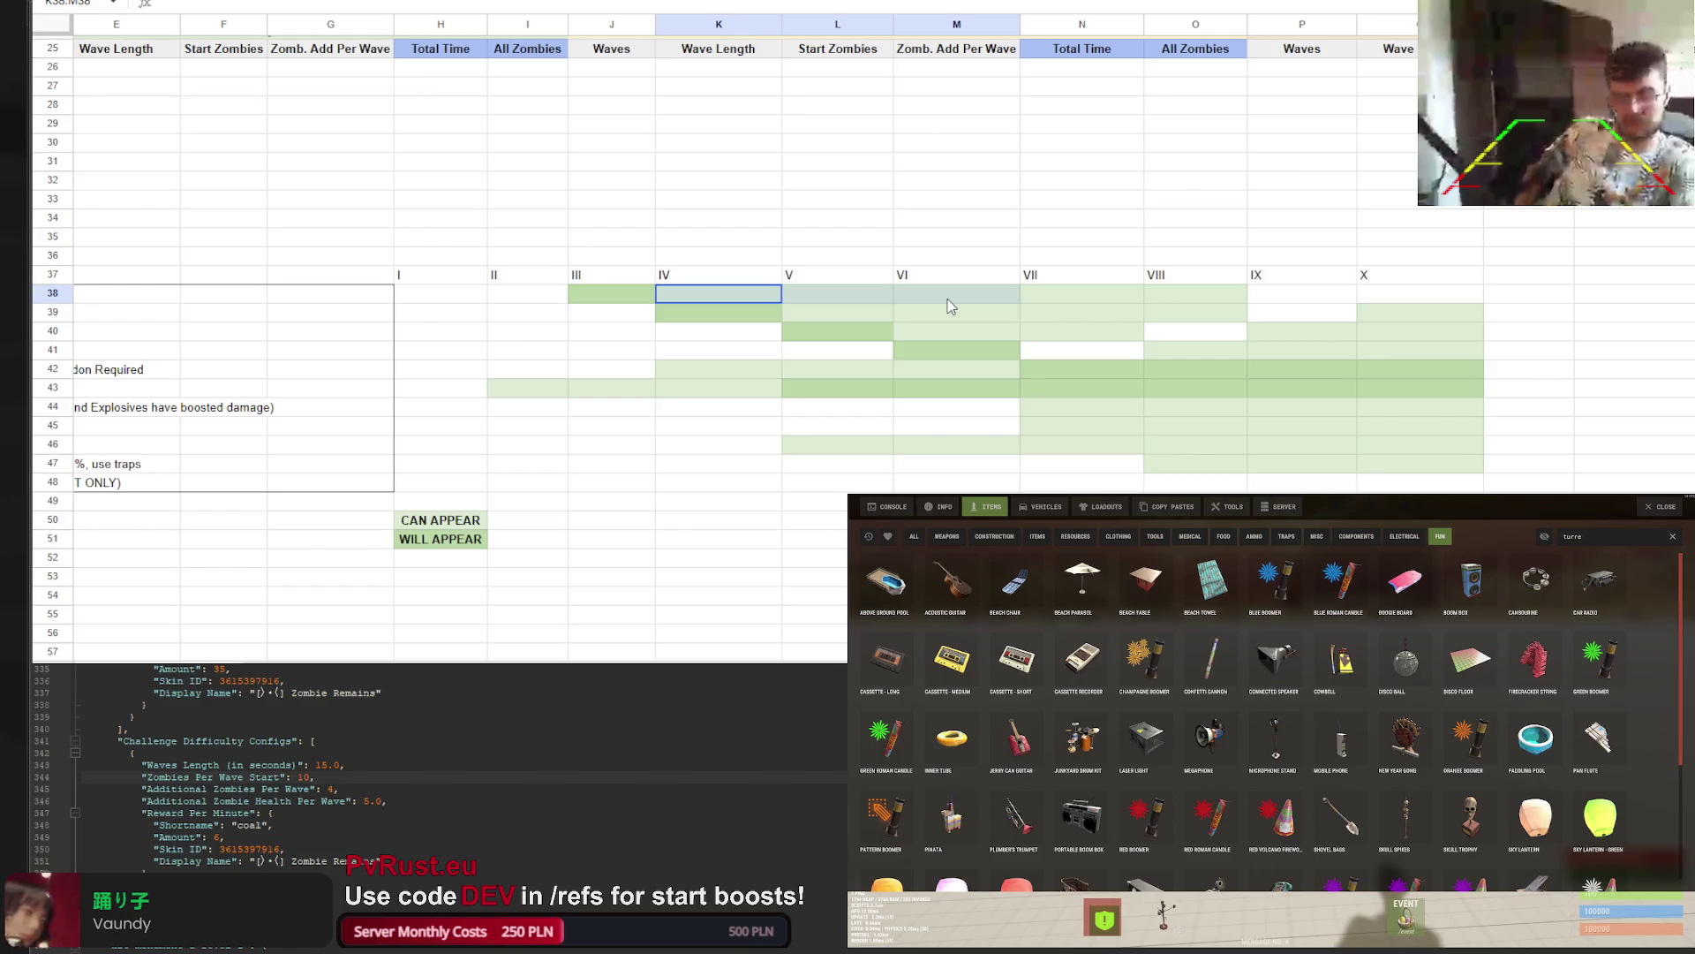
left_click_drag(898, 318, 888, 318)
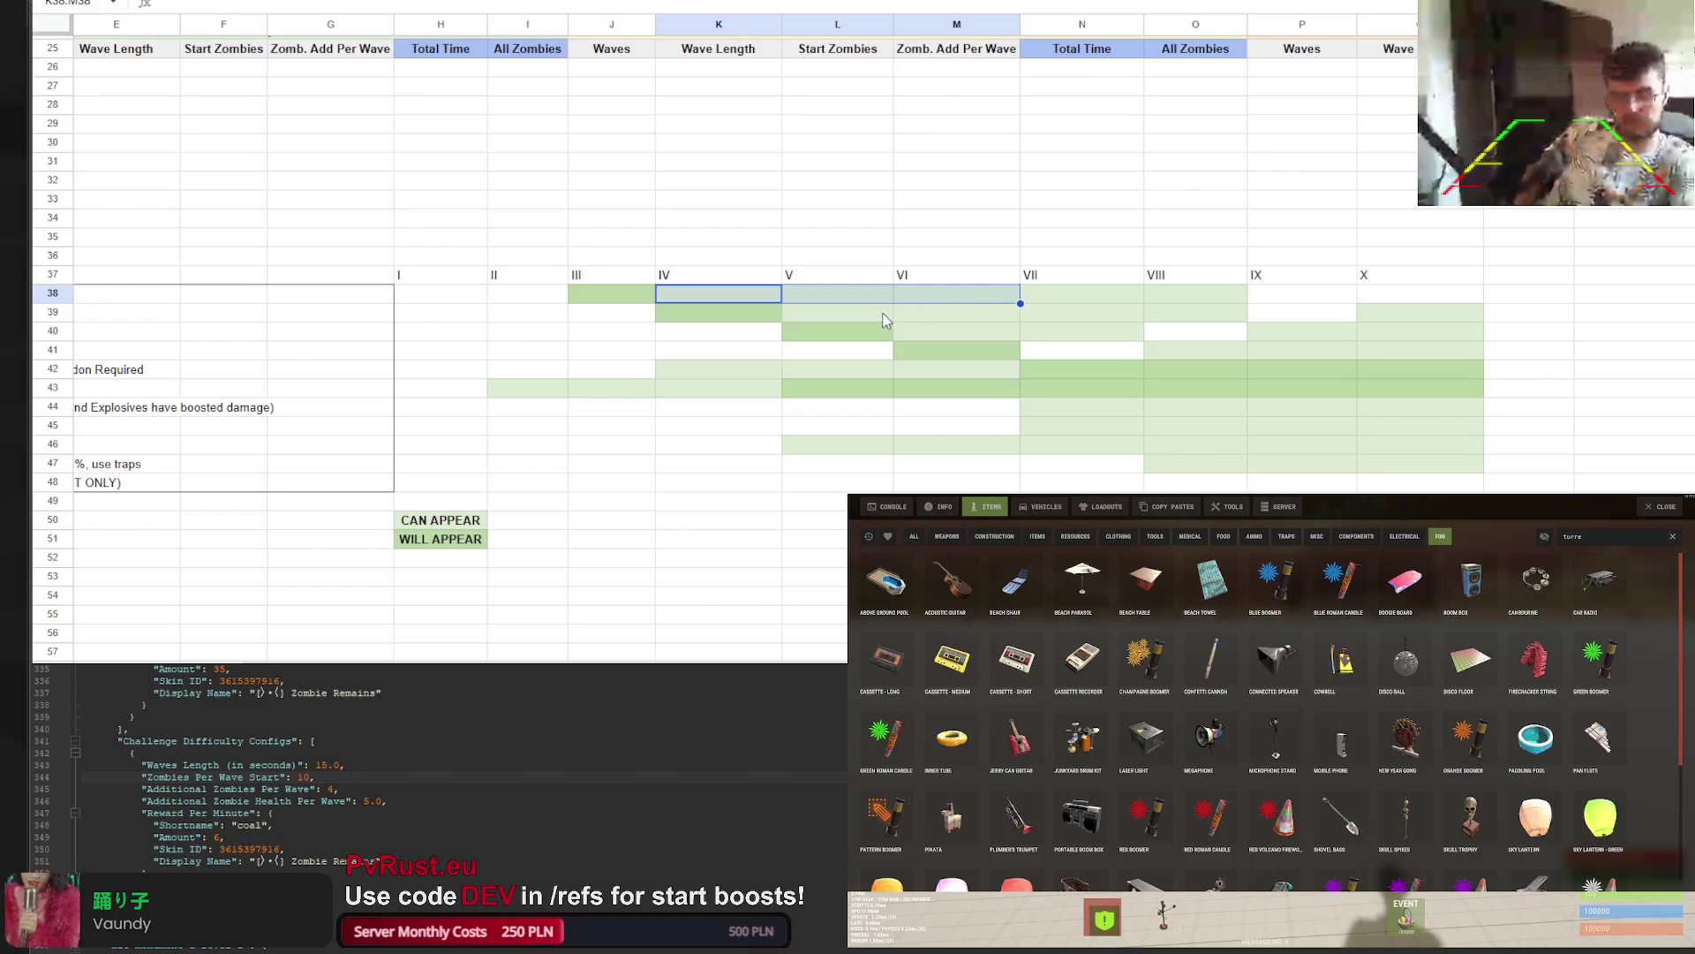
left_click(821, 2)
left_click(848, 4)
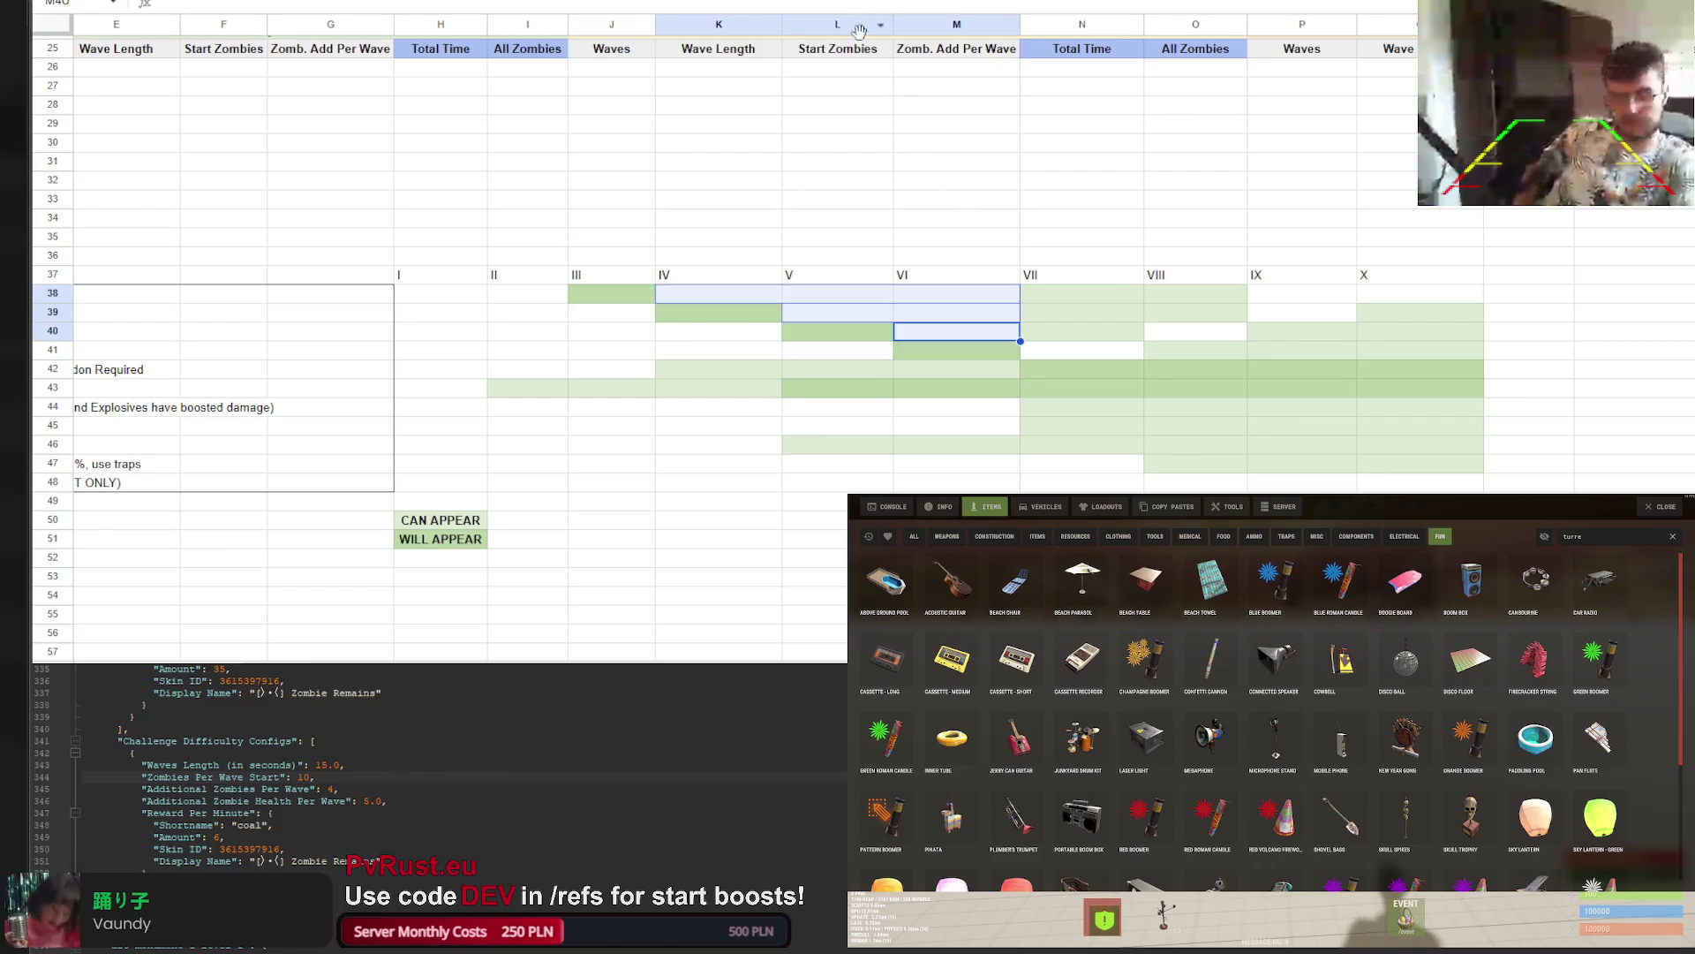
left_click(952, 187)
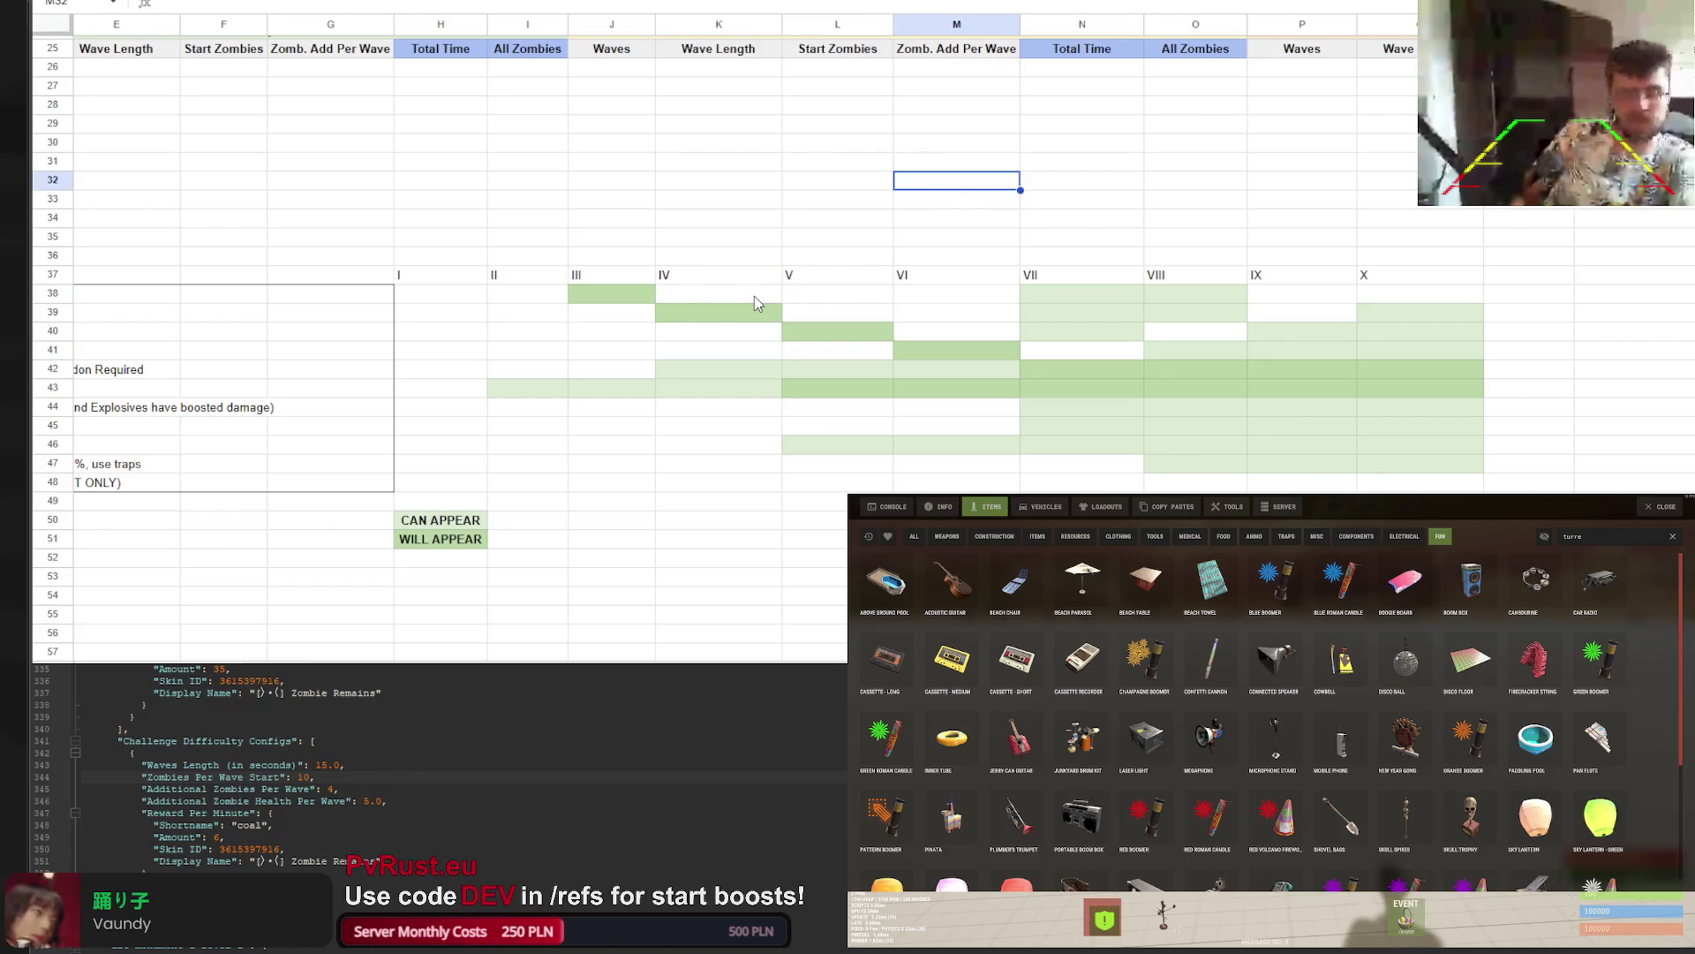
Shade K38, L39 and M40 light green
left_click(754, 295)
left_click(839, 312, "ctrl")
left_click(956, 331, "ctrl")
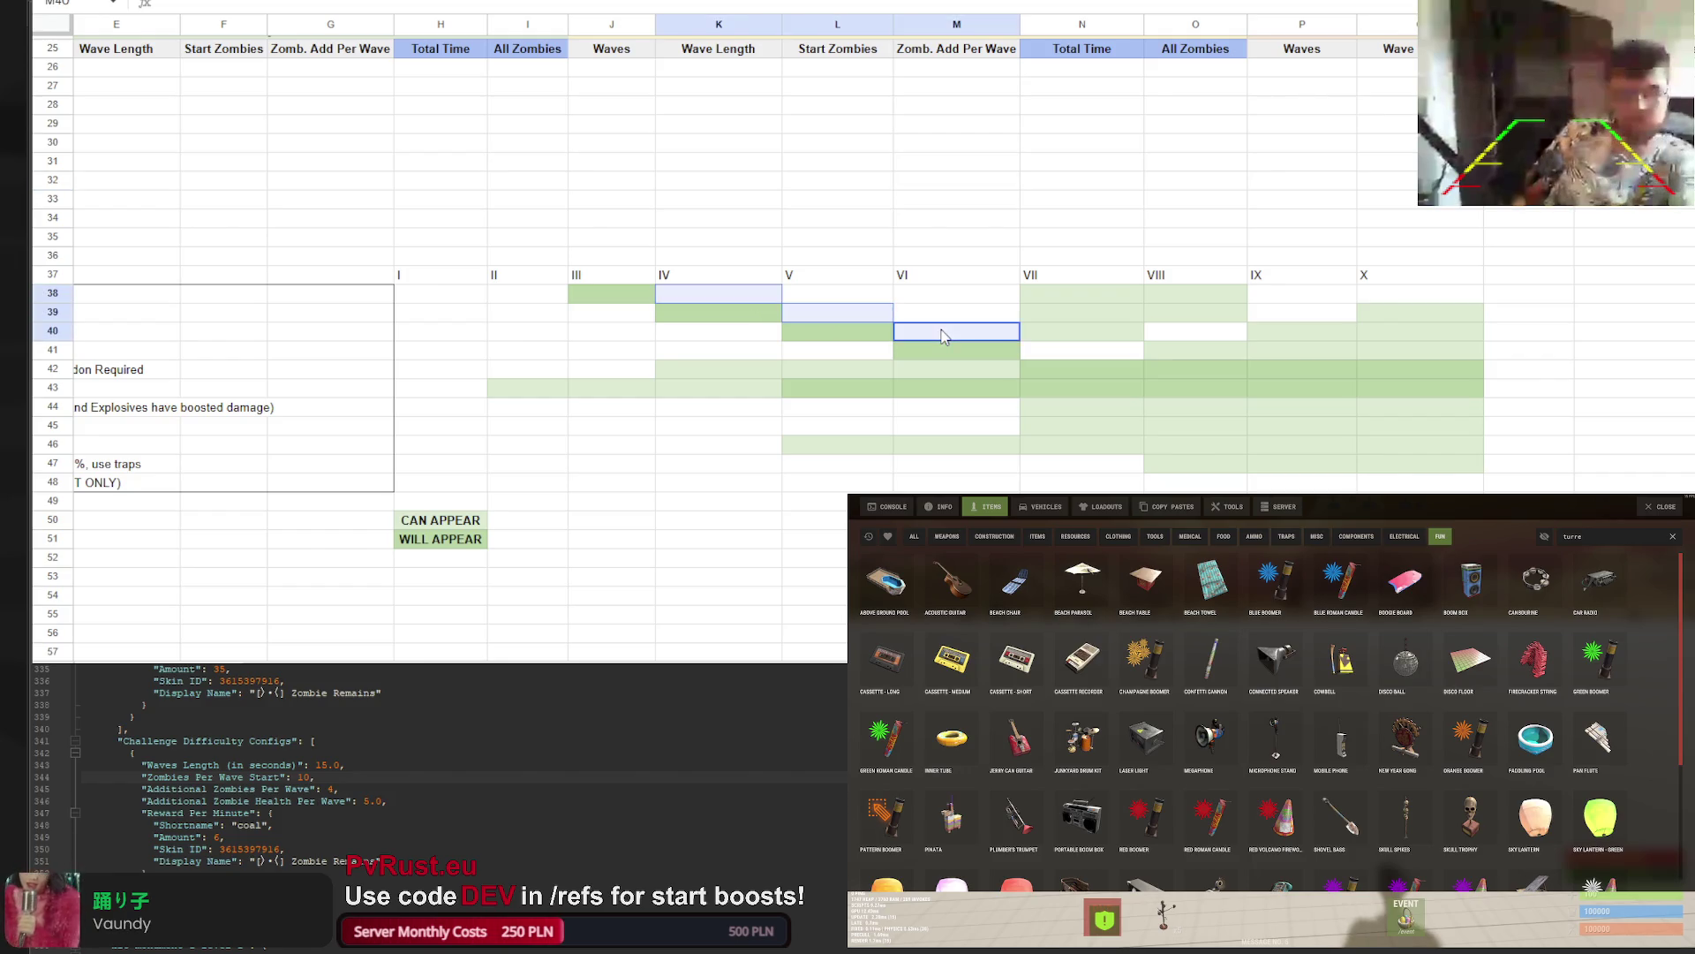
left_click(805, 1)
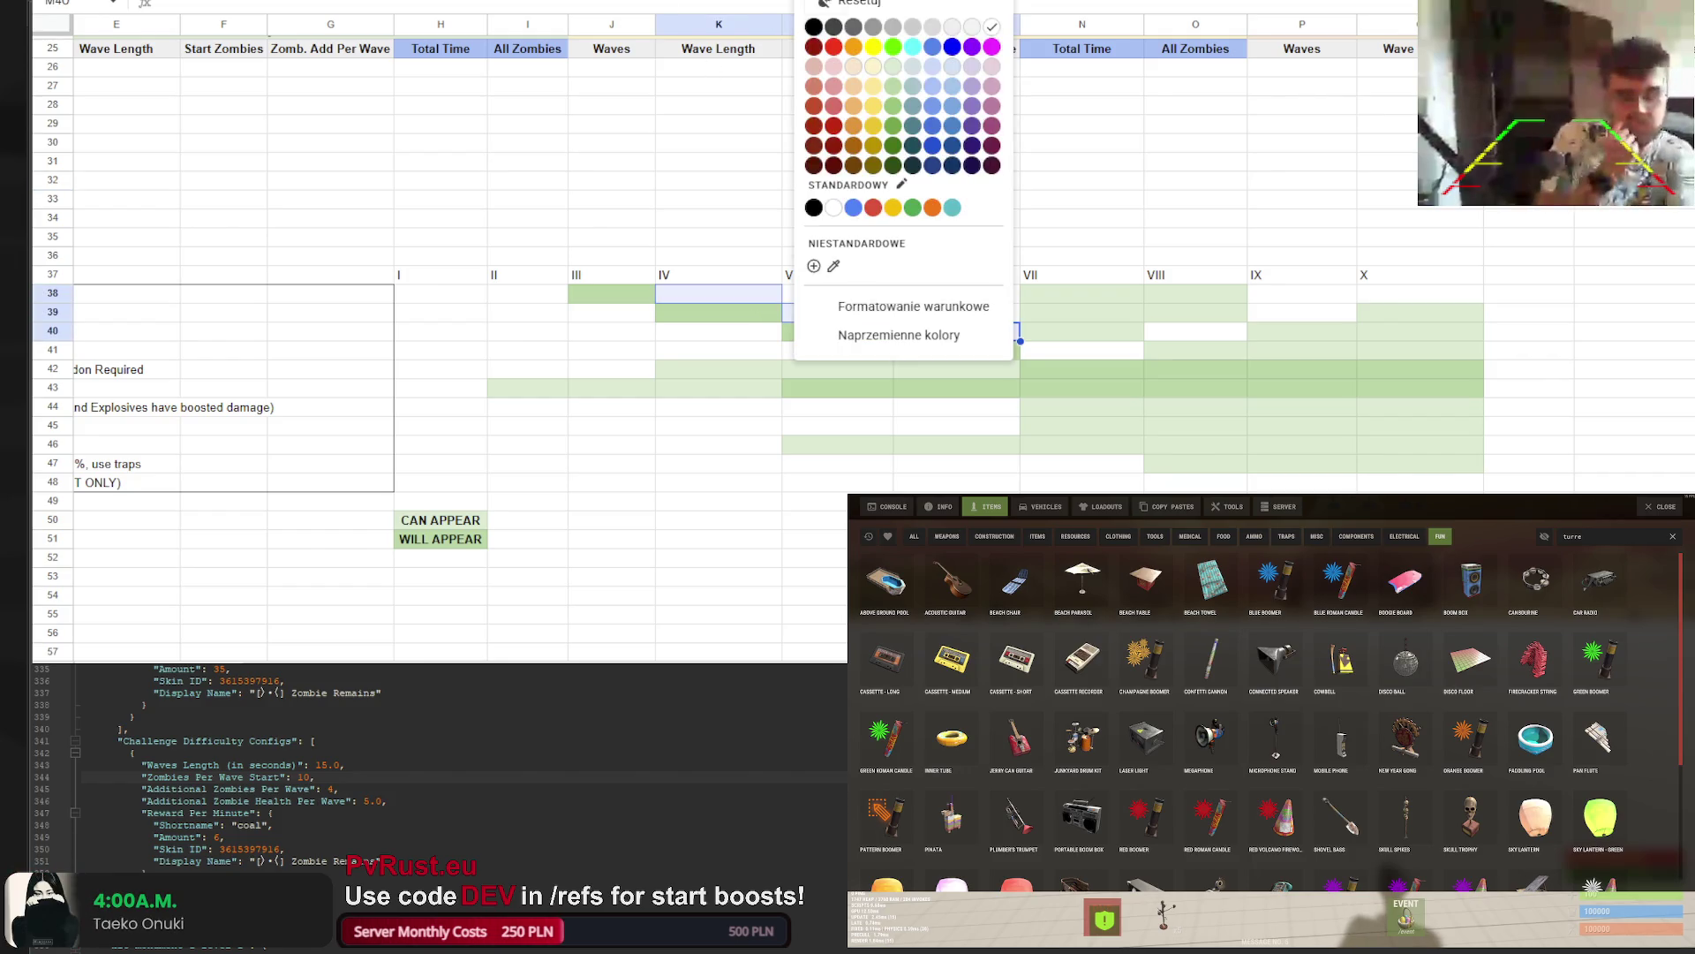
left_click(905, 82)
left_click(919, 141)
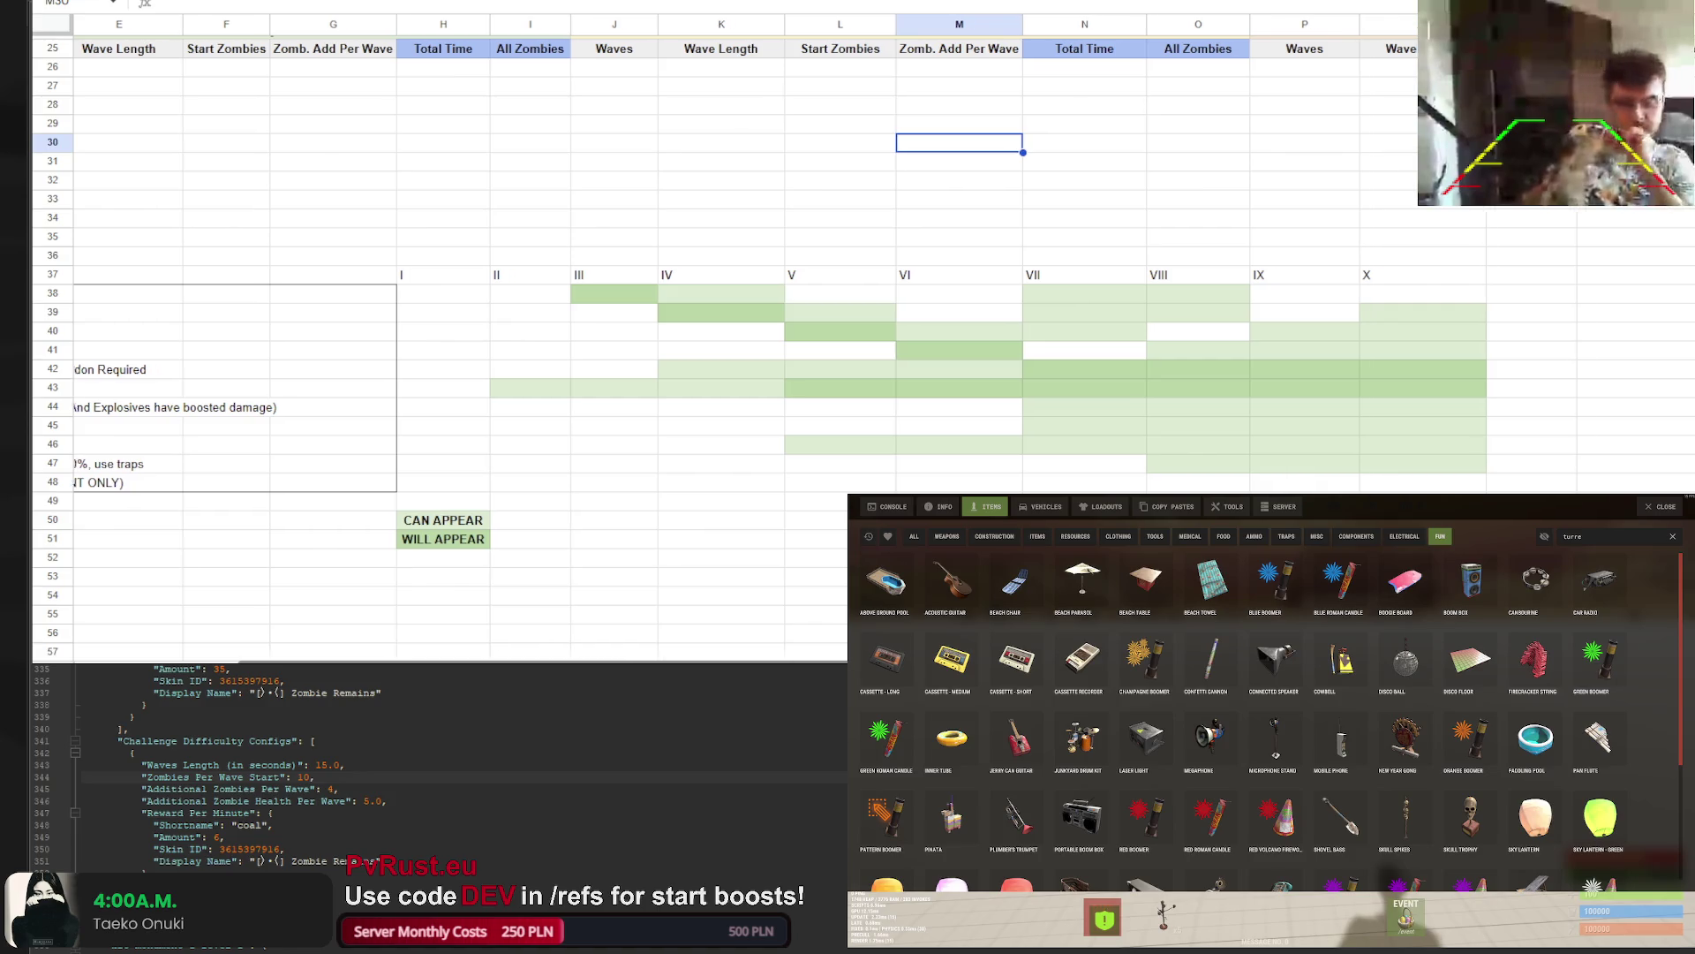
scroll(641, 656, "left", 4)
scroll(671, 661, "right", 1)
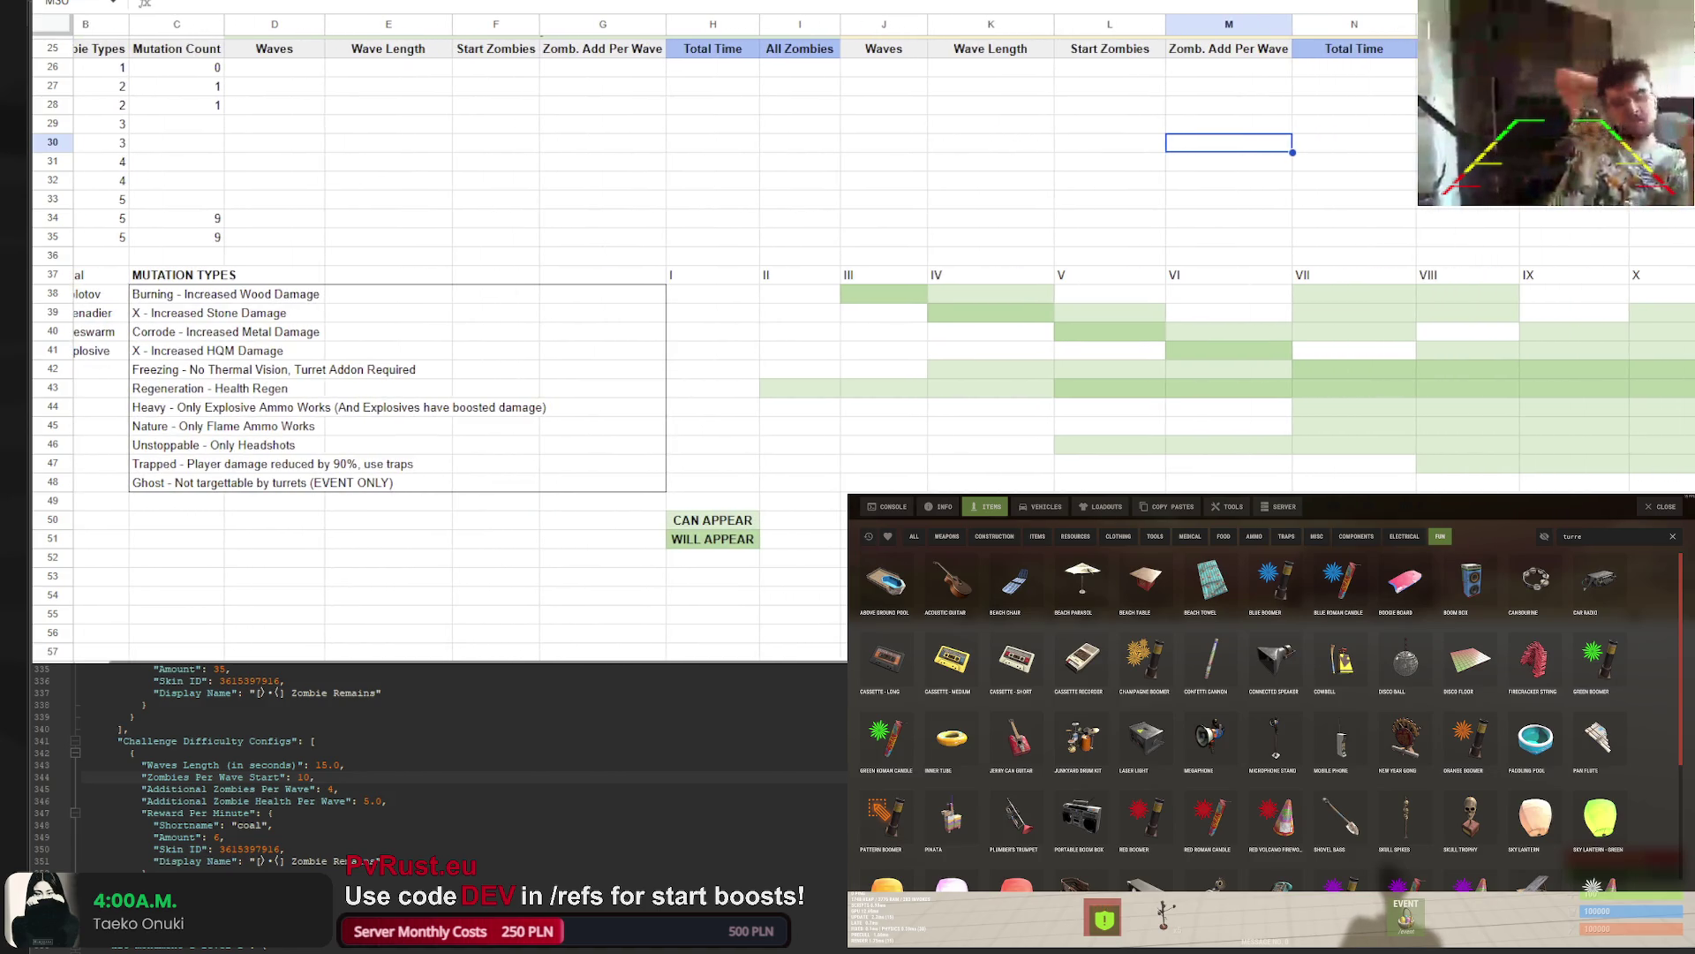
scroll(442, 354, "right", 1)
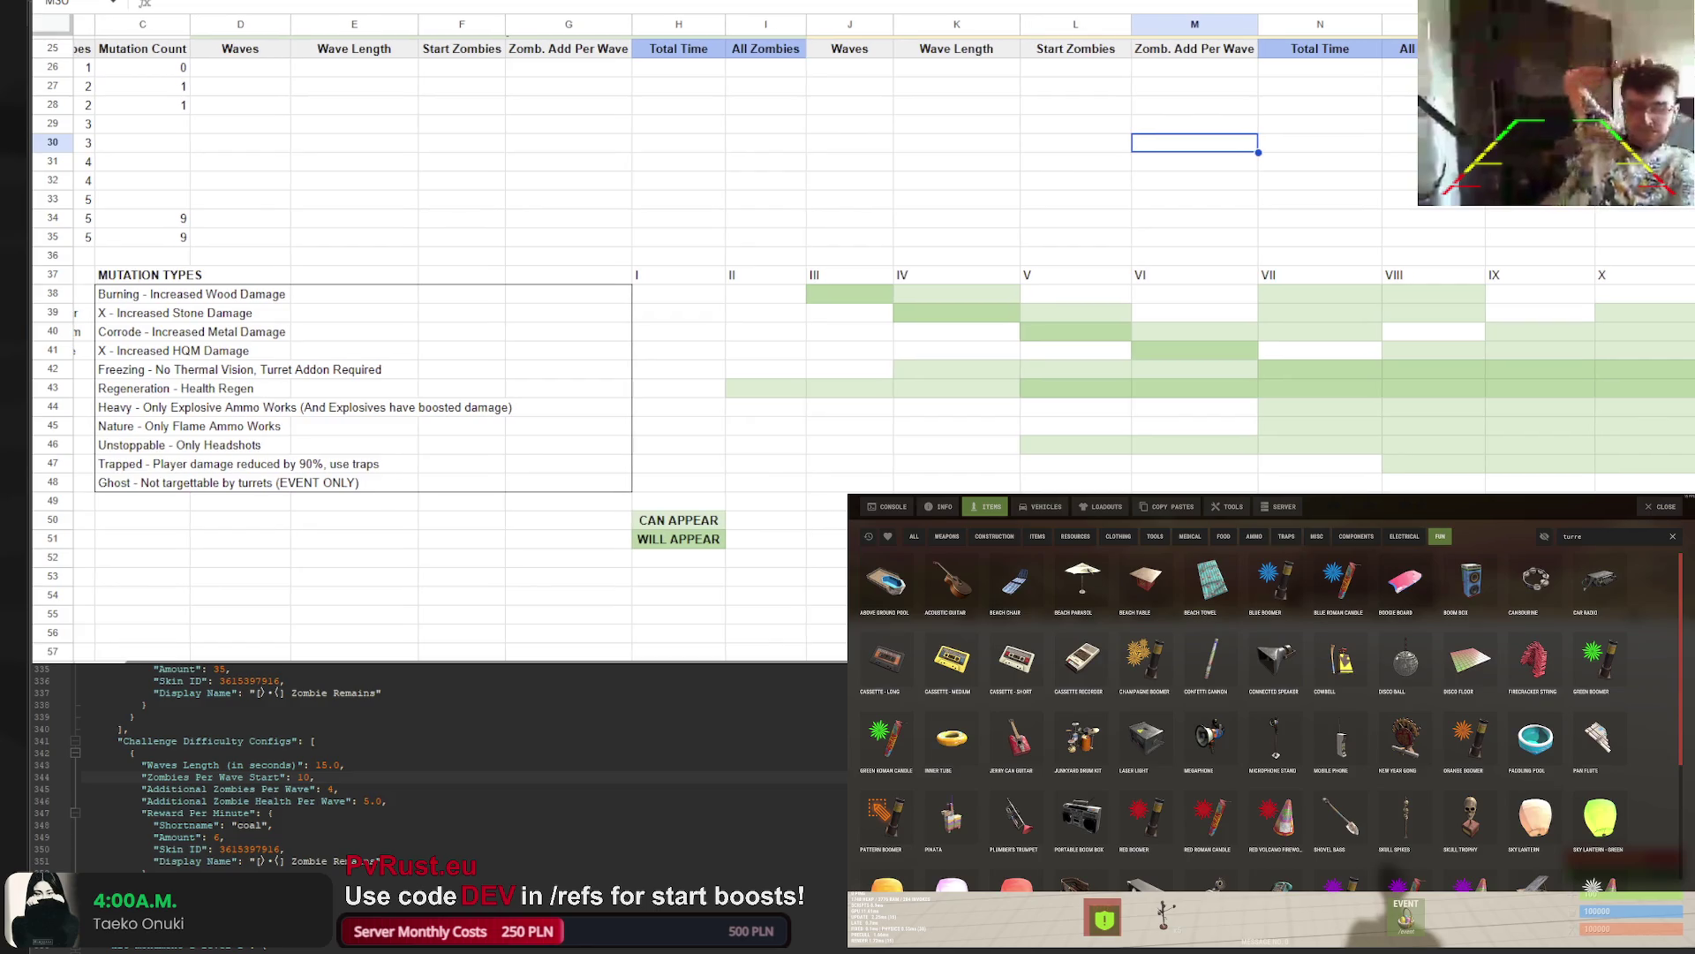
scroll(706, 354, "right", 2)
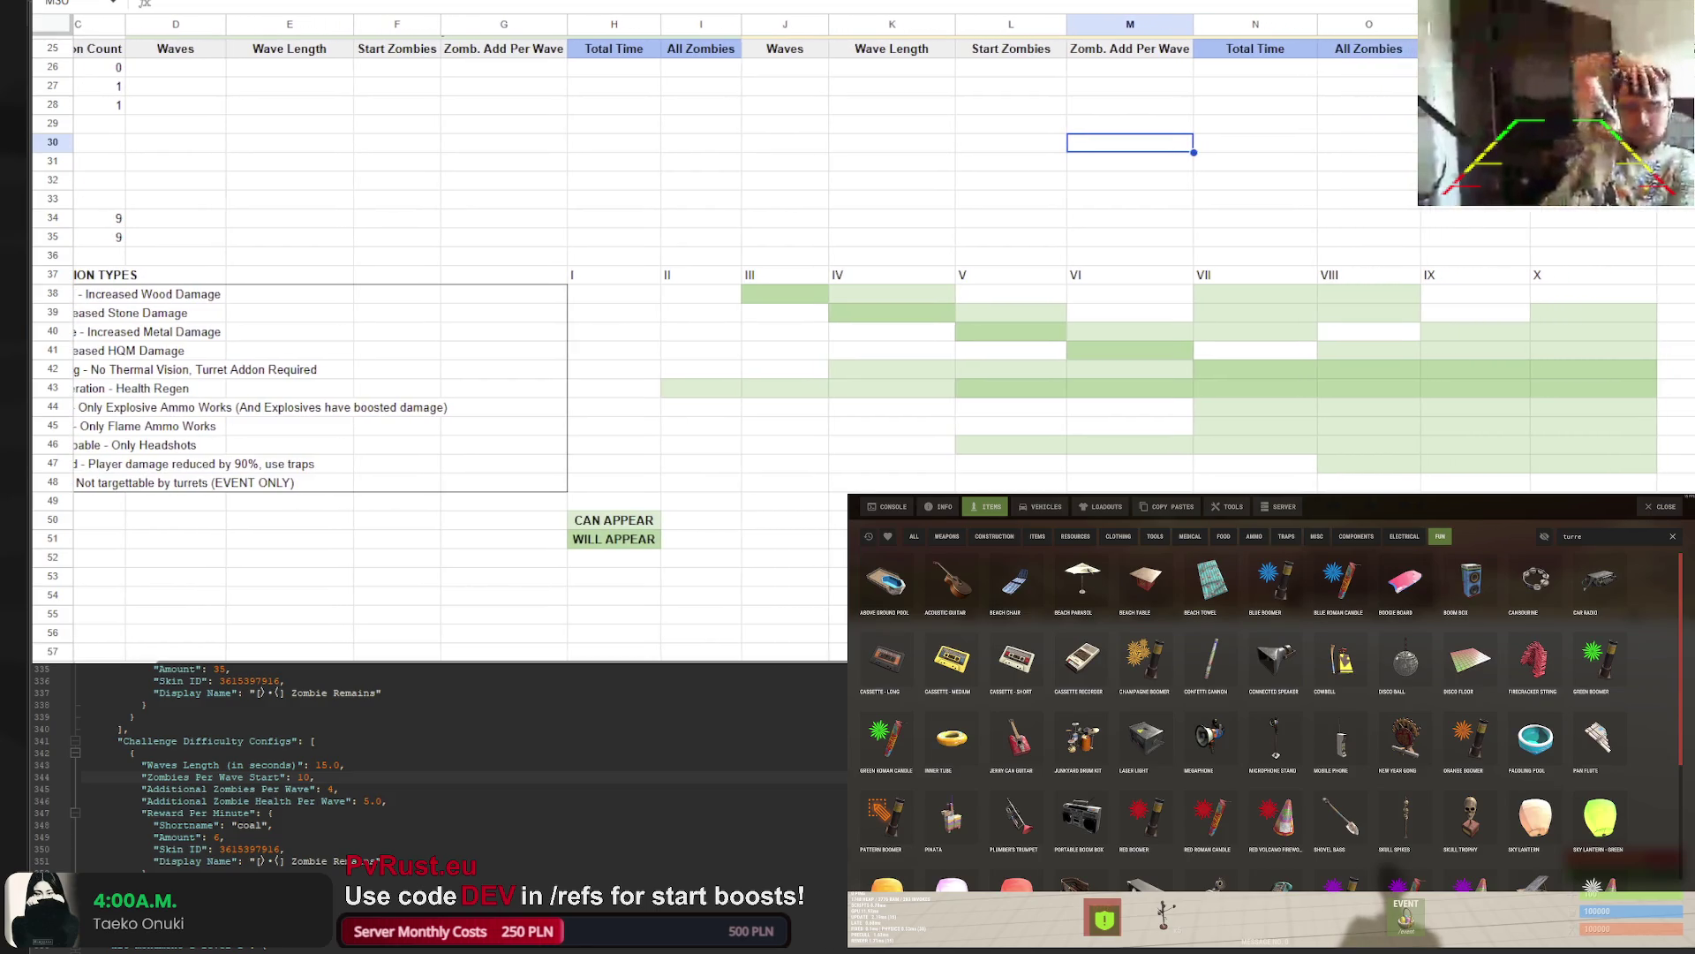
left_click(543, 463)
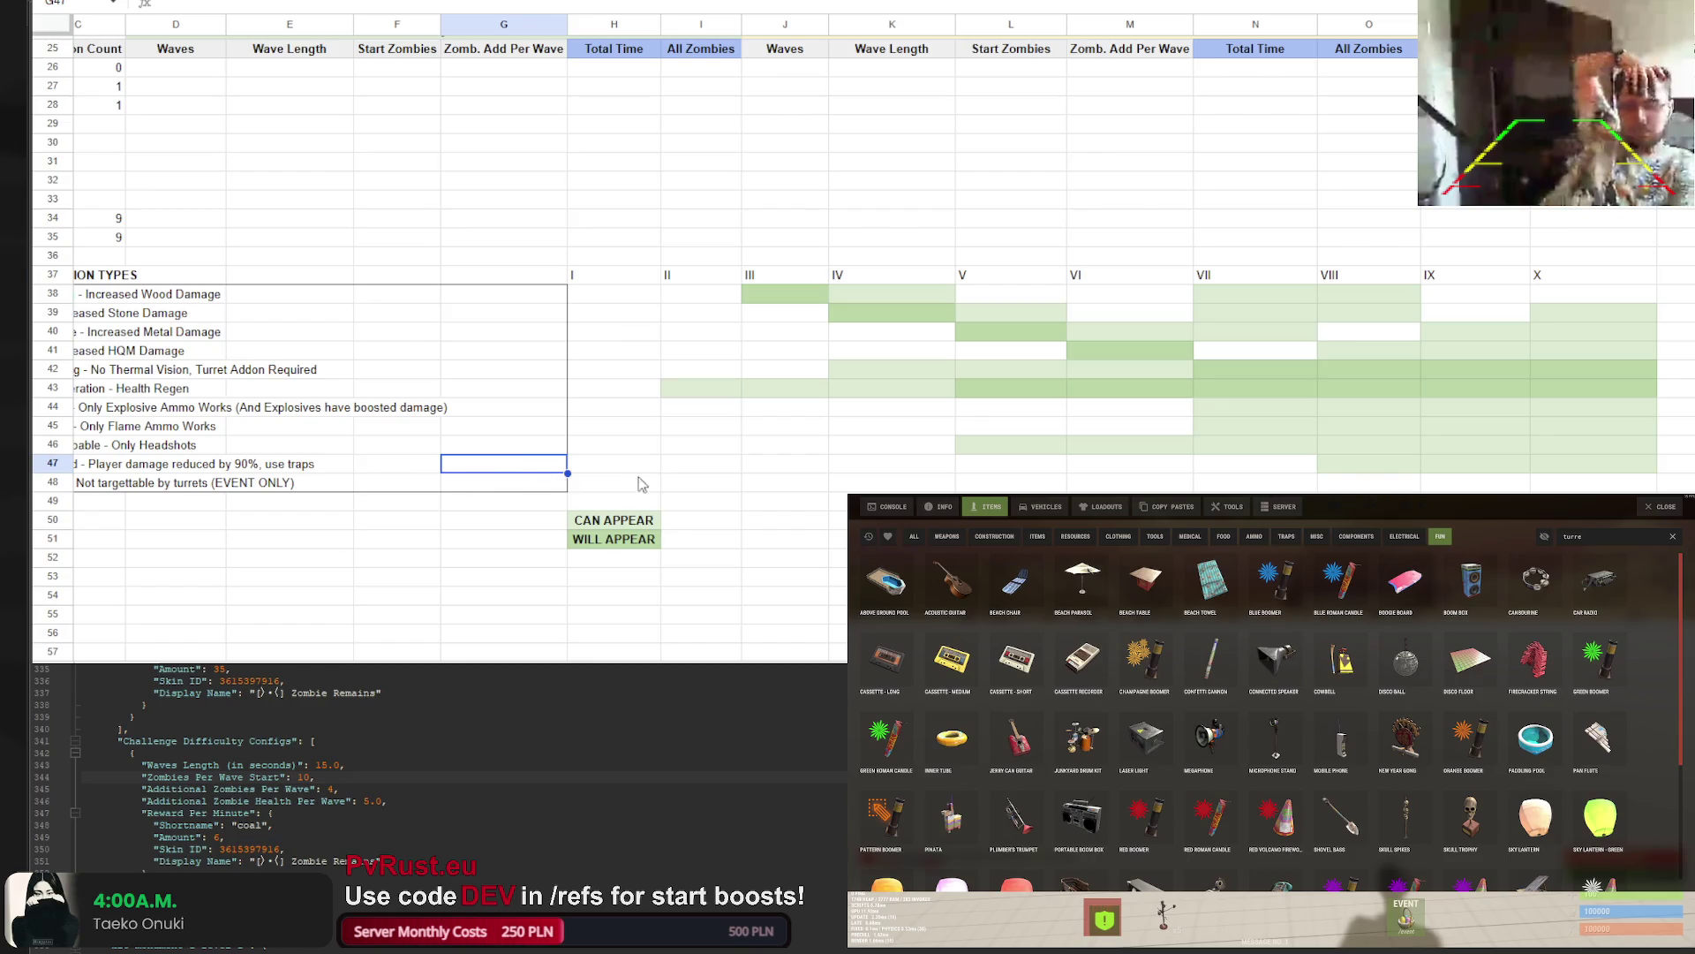
key("Left")
key("Left")
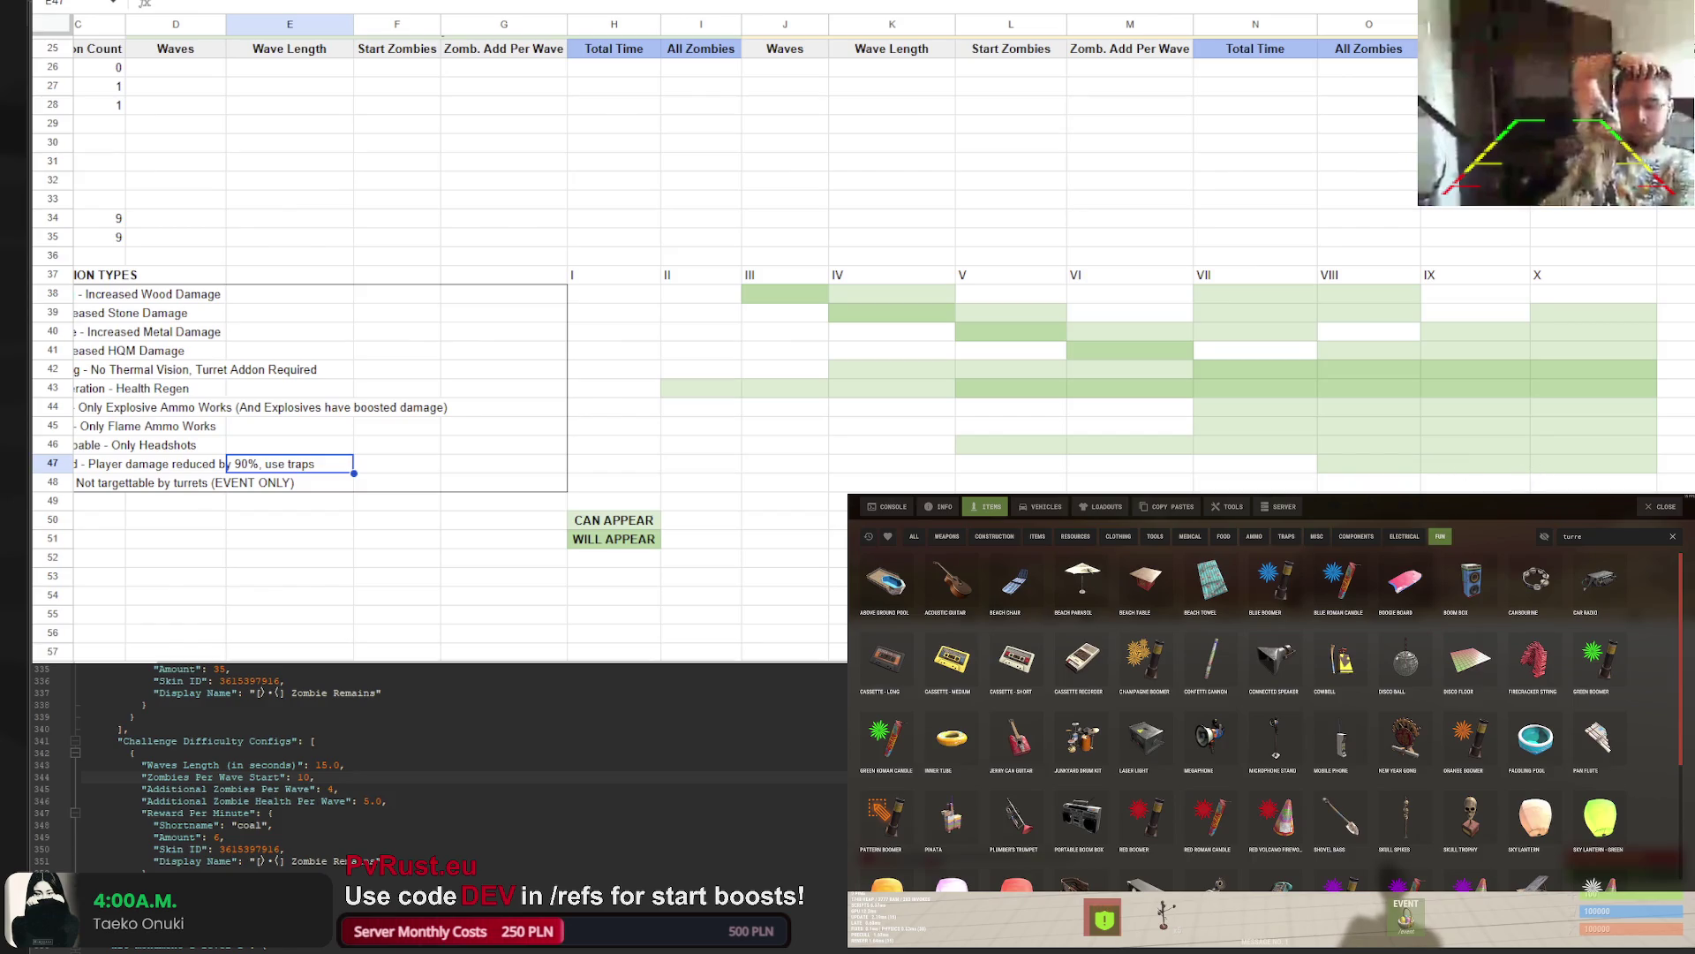
scroll(707, 661, "left", 2)
scroll(687, 661, "right", 2)
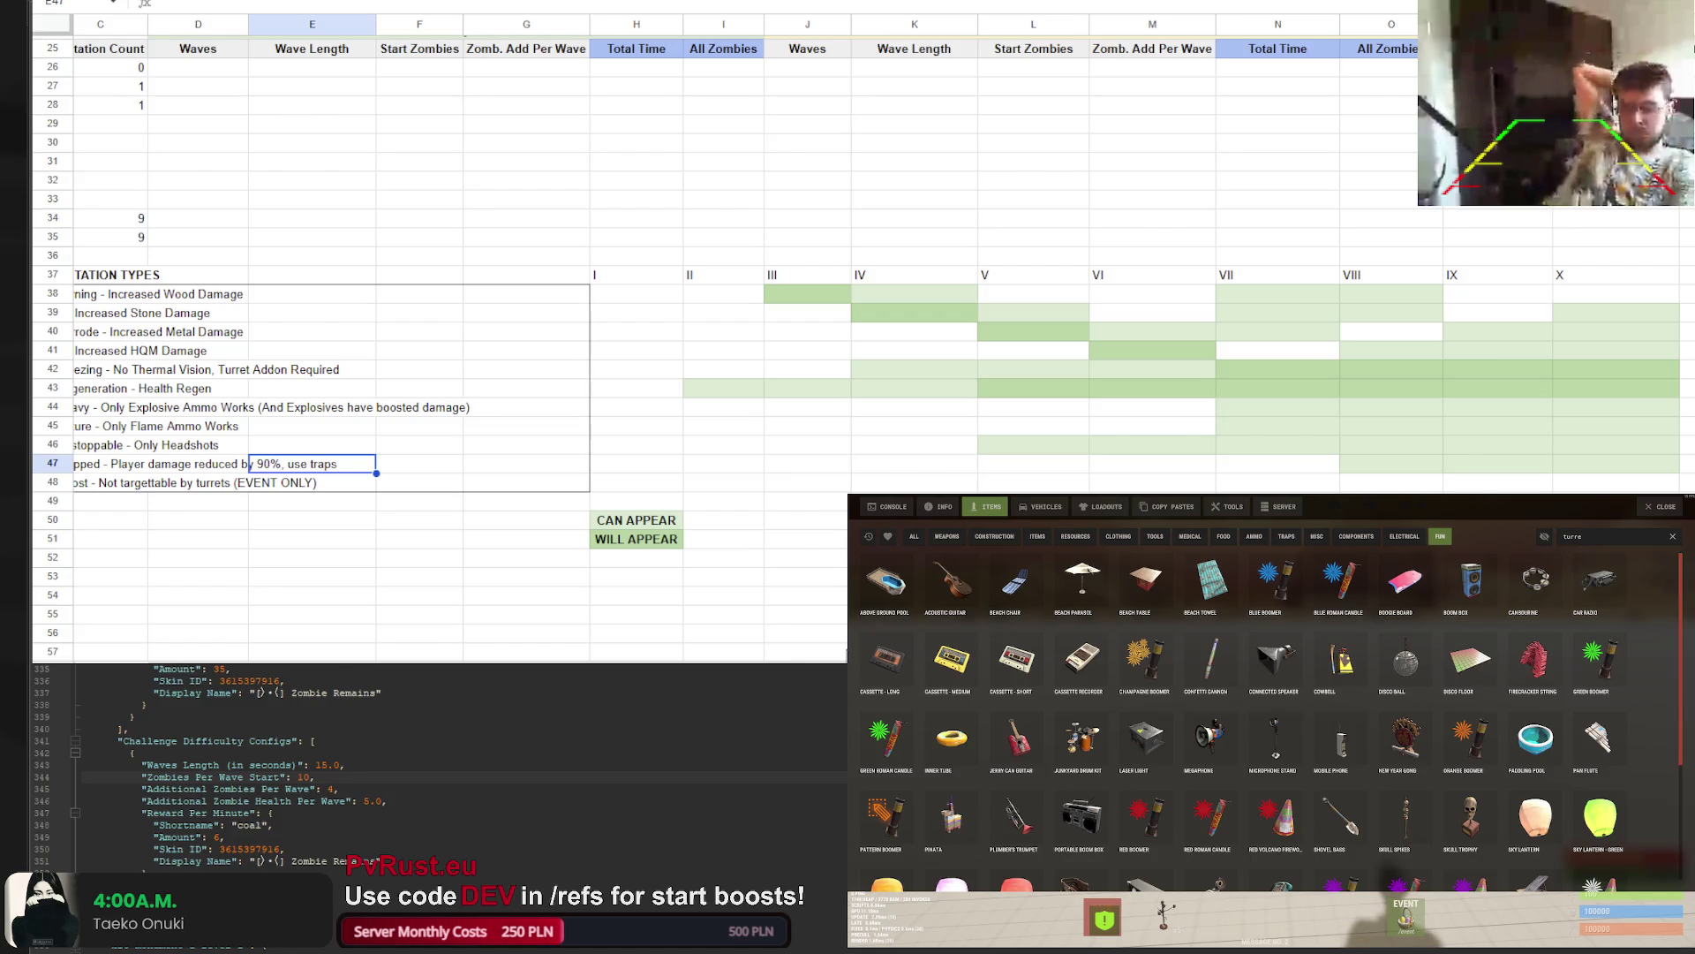
scroll(662, 661, "right", 6)
mouse_move(132, 275)
left_mouse_down()
mouse_move(598, 301)
mouse_move(1136, 275)
left_mouse_up()
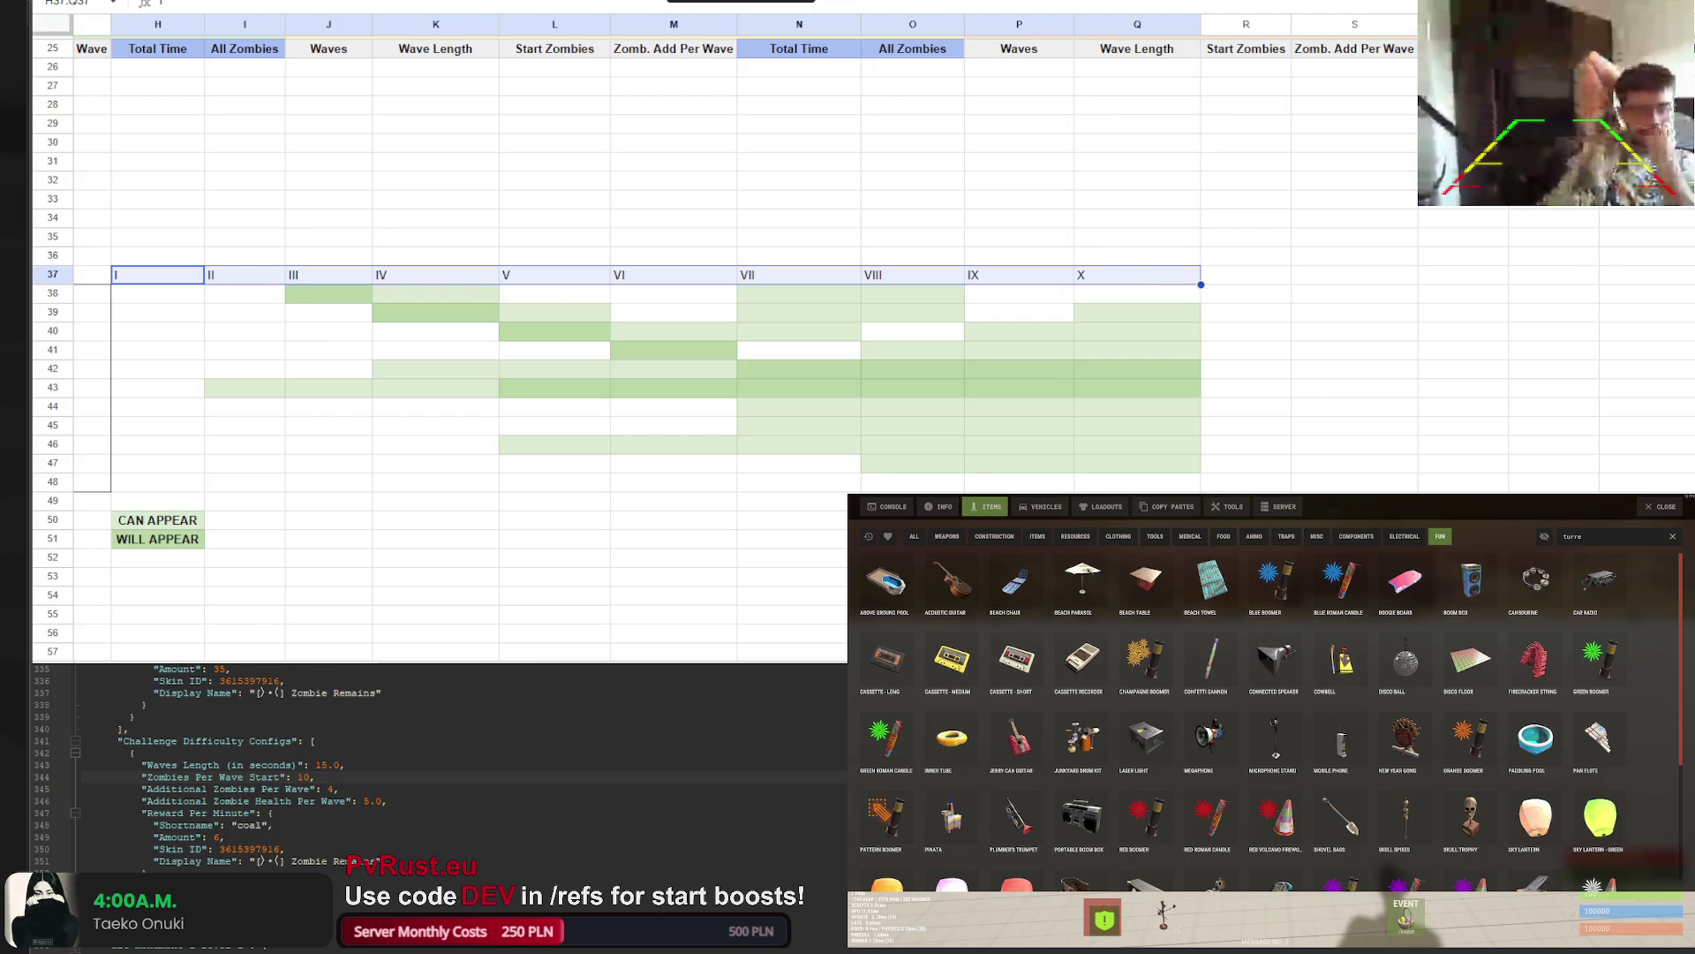
Centre the I–X tier labels and outline the tier grid H37:Q48 with an outer border
key("ctrl+shift+e")
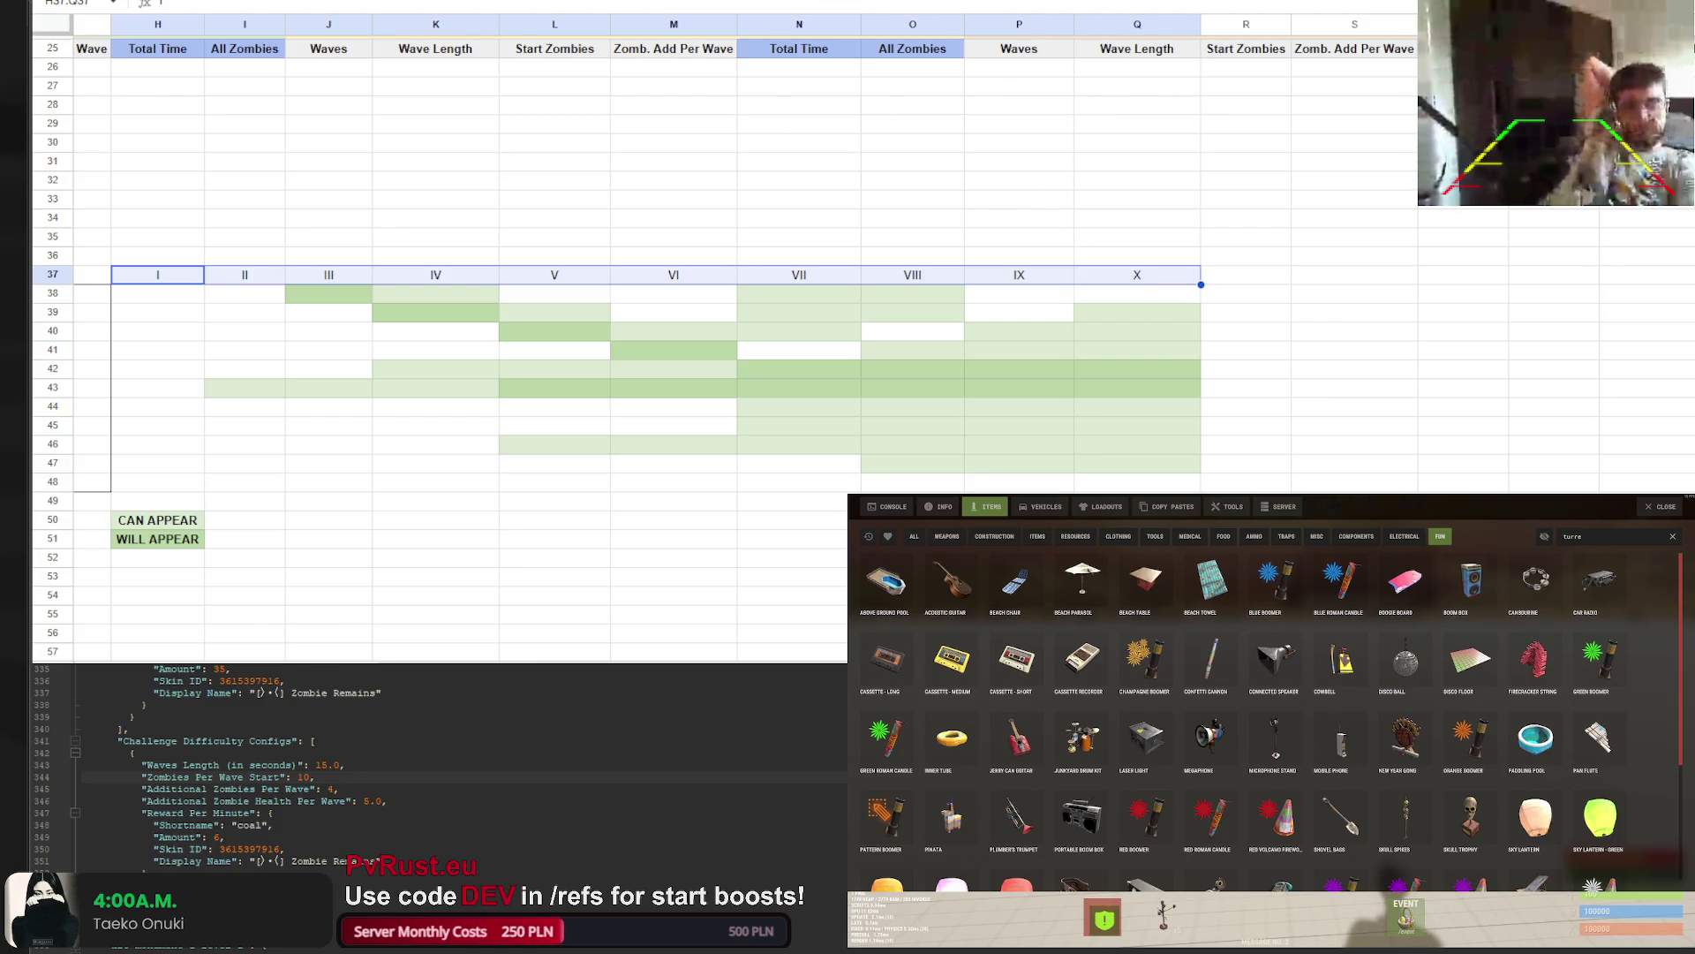
left_click(674, 90)
scroll(642, 658, "left", 1)
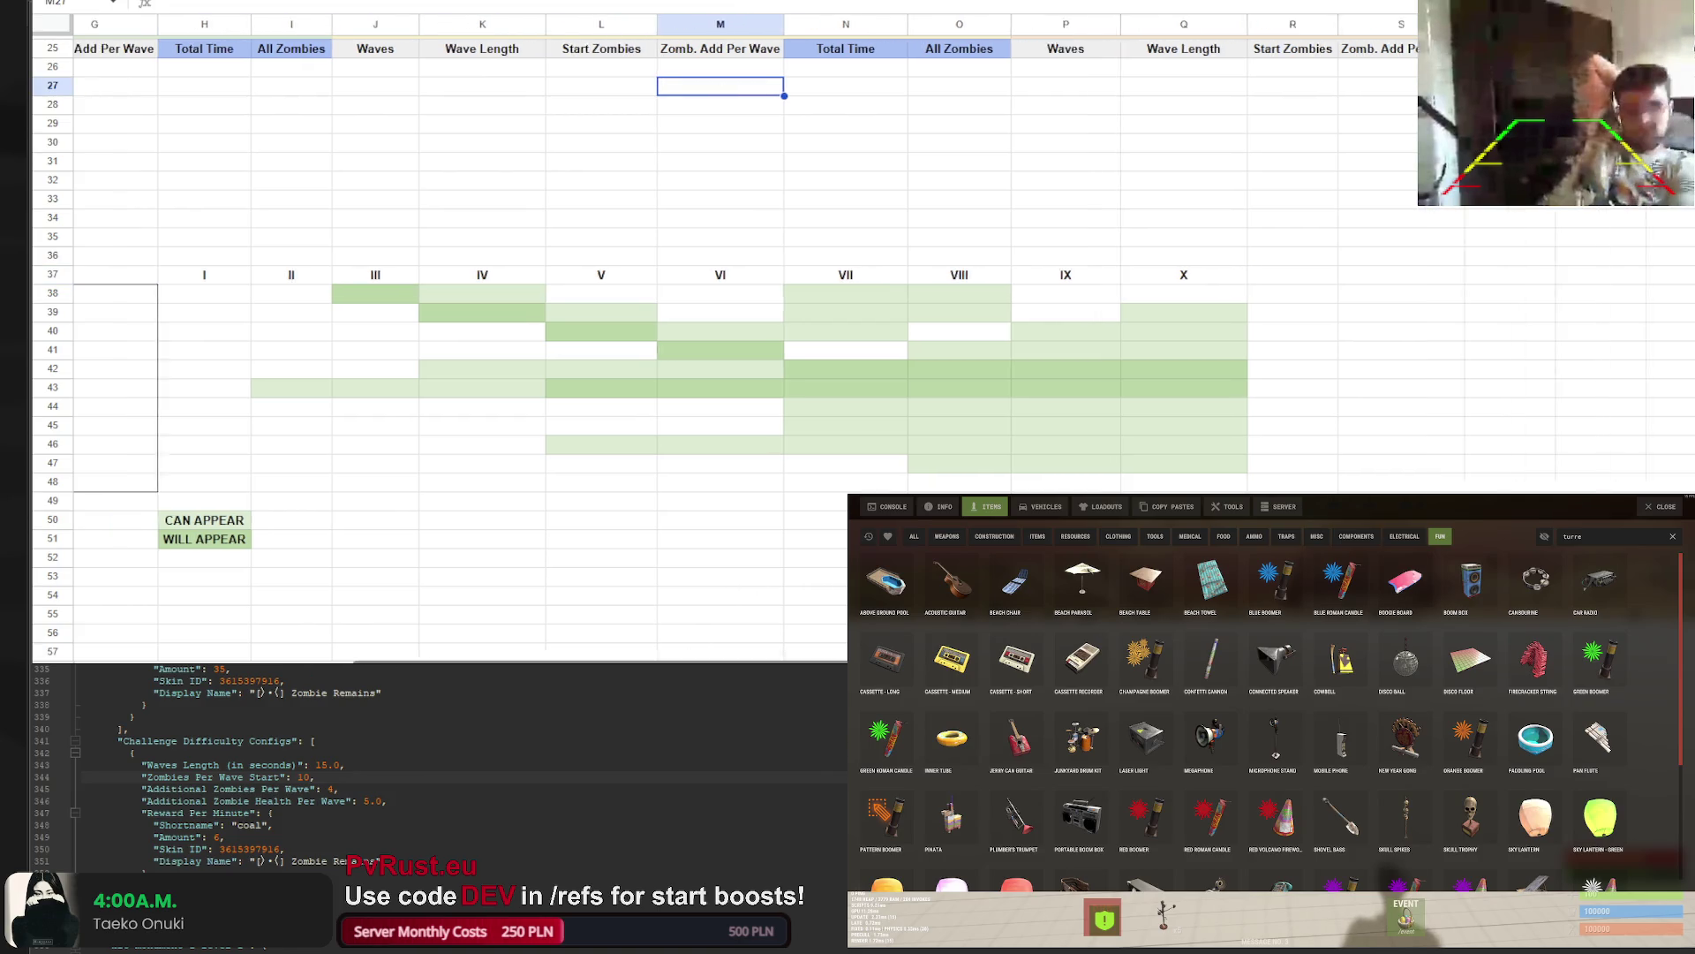
mouse_move(260, 293)
left_mouse_down()
mouse_move(1124, 427)
mouse_move(1233, 487)
left_mouse_up()
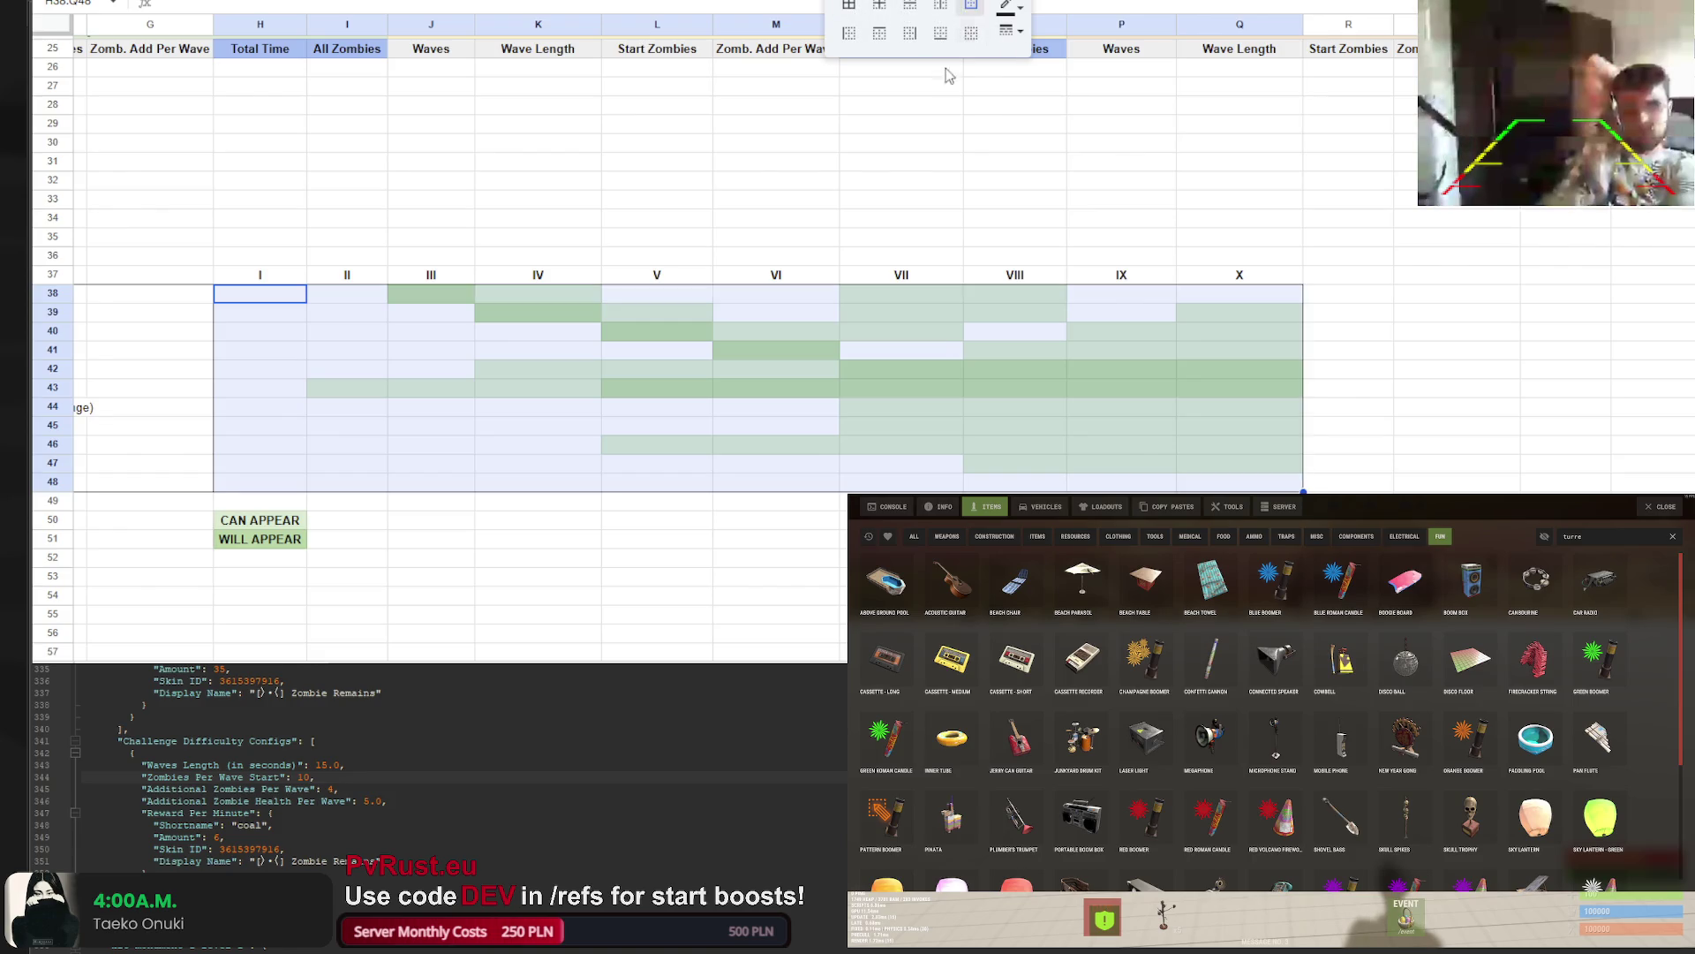
left_click(901, 86)
Fill the I–X label row H37:Q37 light grey
scroll(521, 653, "left", 5)
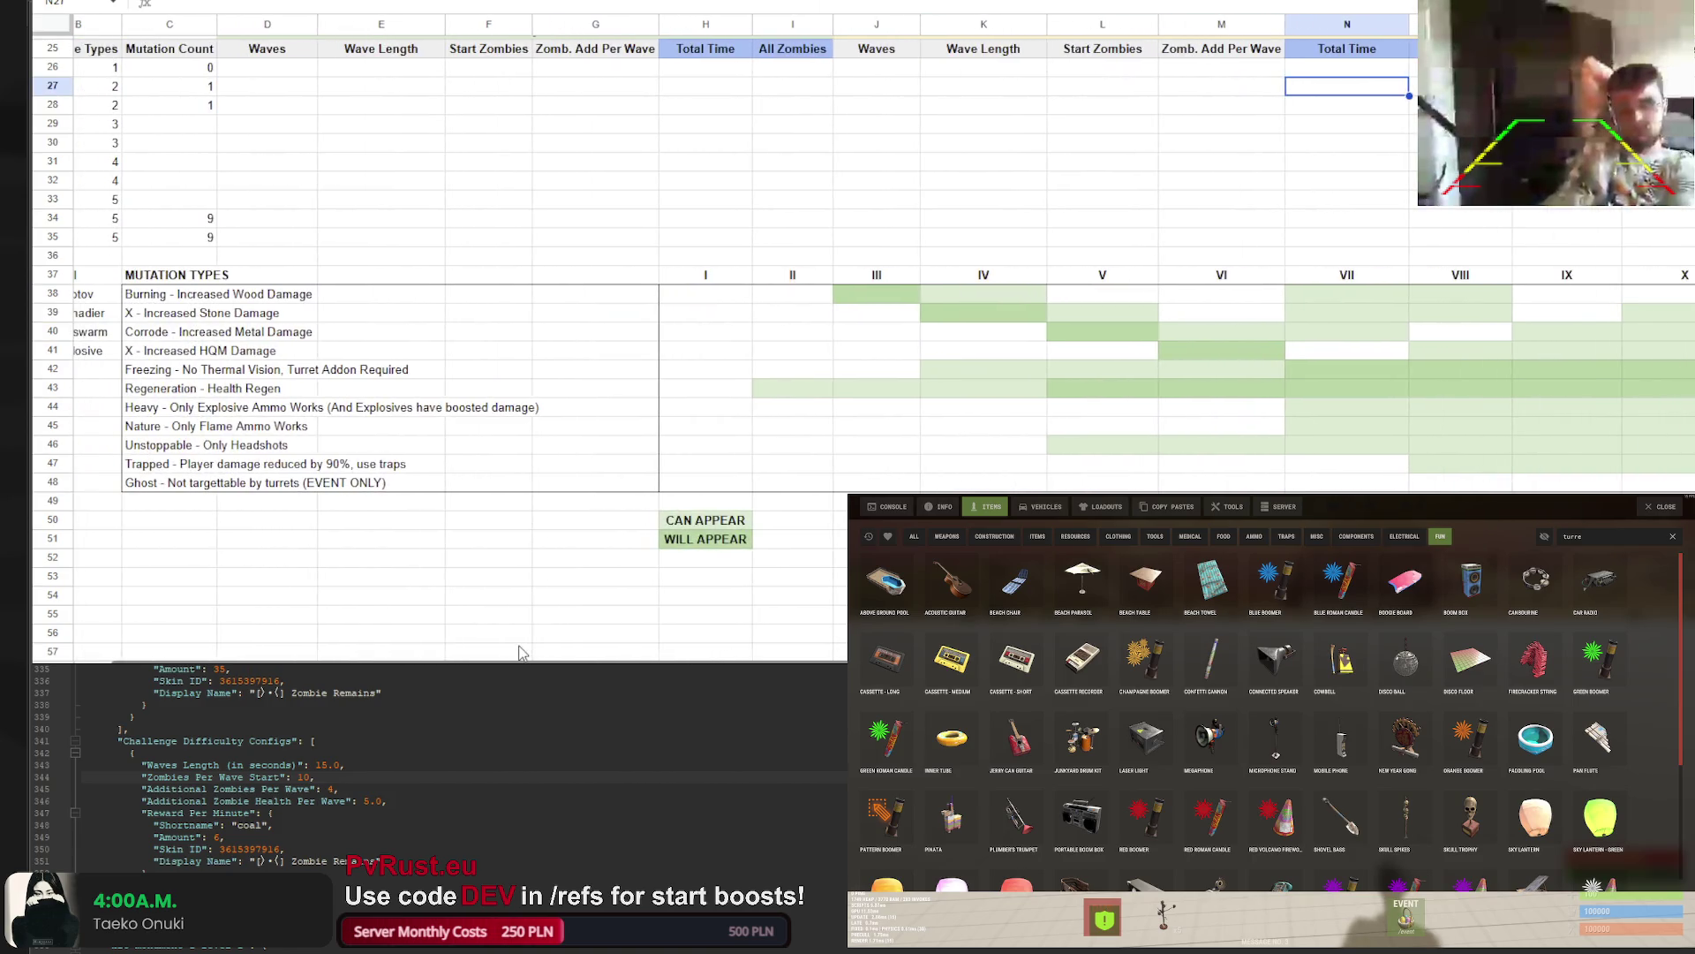
scroll(521, 653, "left", 1)
mouse_move(786, 281)
left_mouse_down()
mouse_move(1541, 269)
mouse_move(1457, 275)
left_mouse_up()
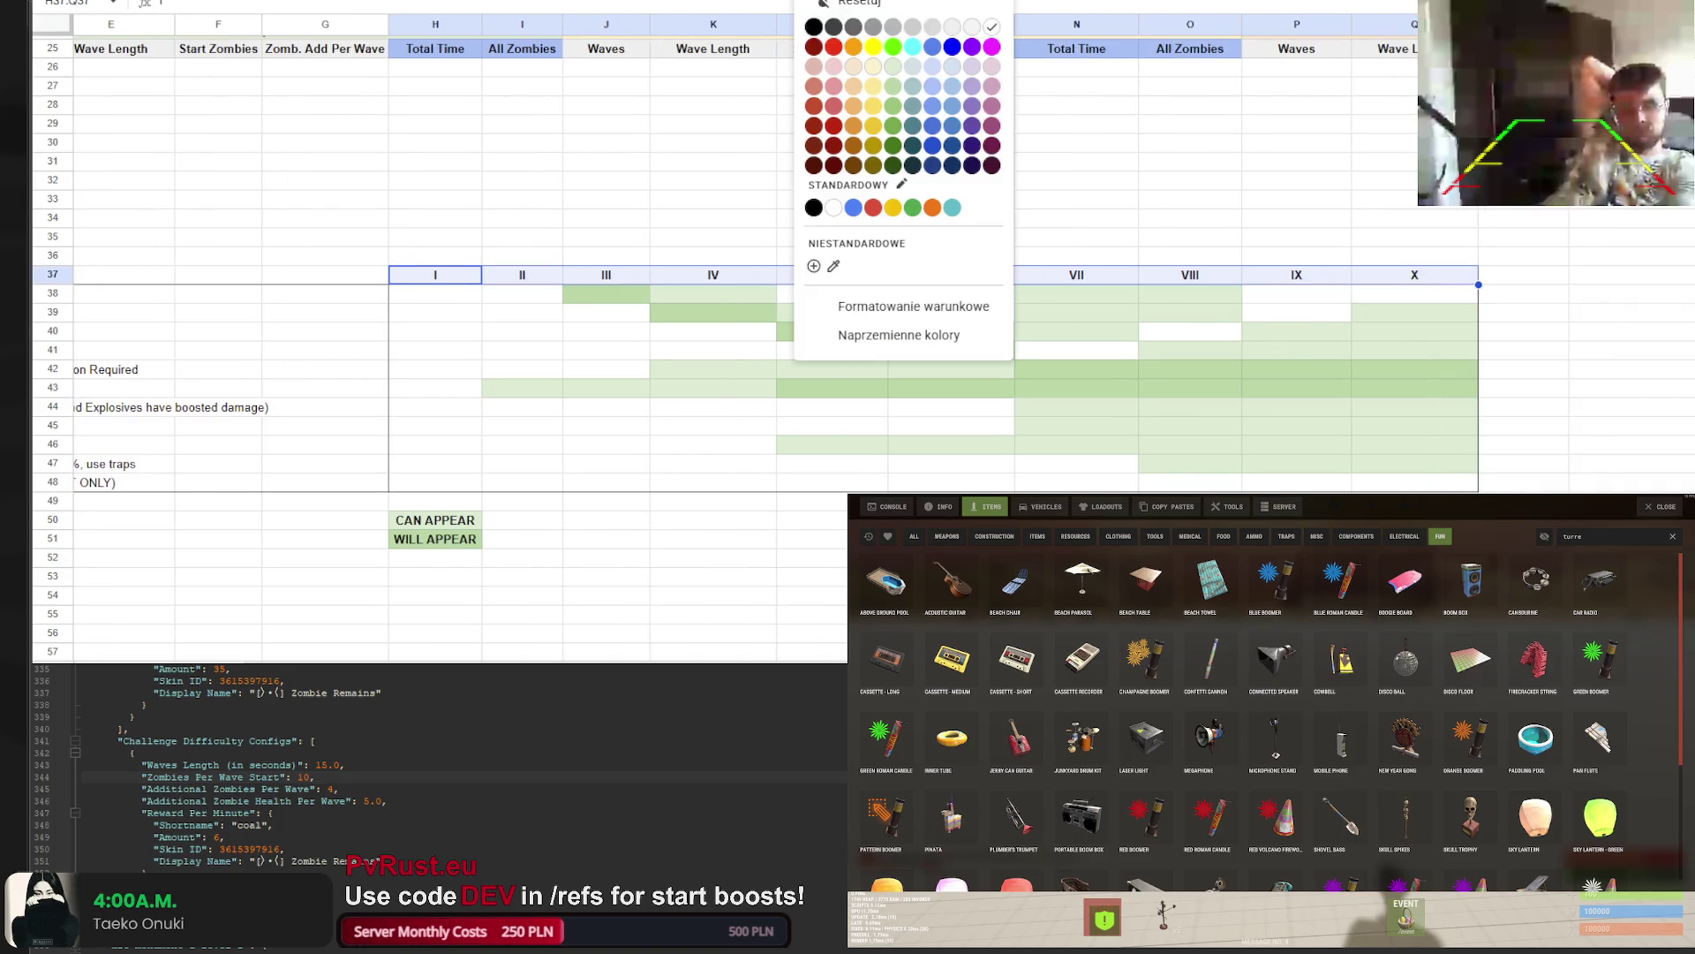
left_click(956, 36)
left_click(906, 104)
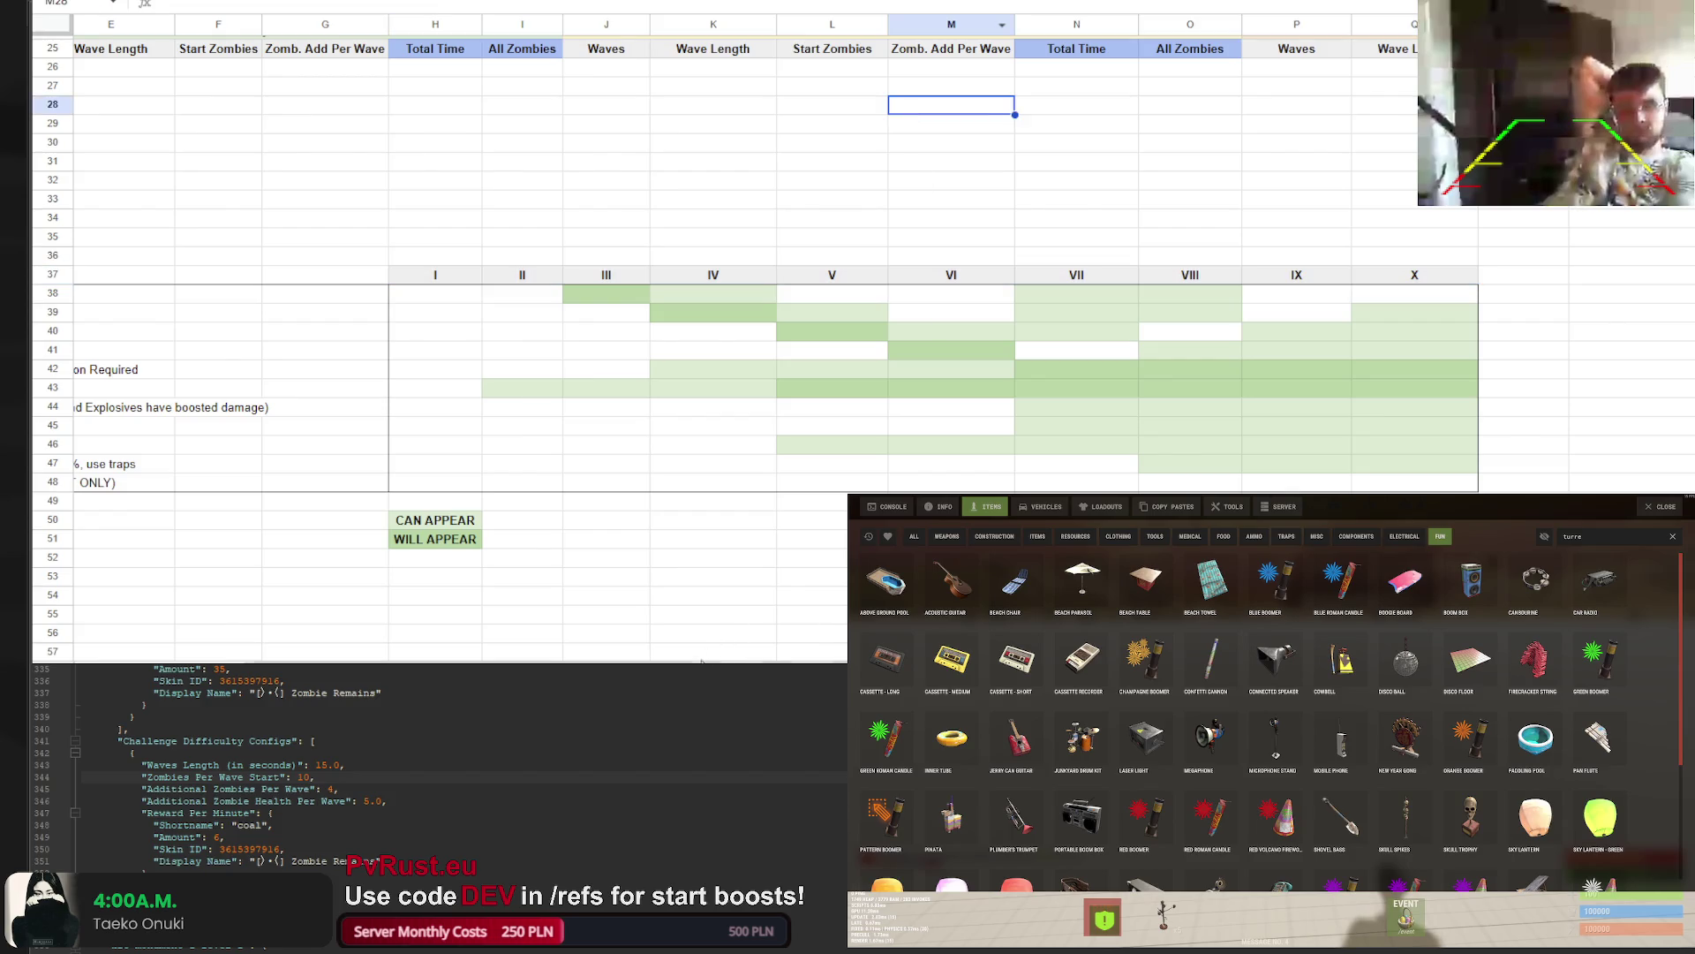
Merge C37:G37 into a single MUTATION TYPES heading
scroll(429, 548, "left", 4)
left_click(470, 261)
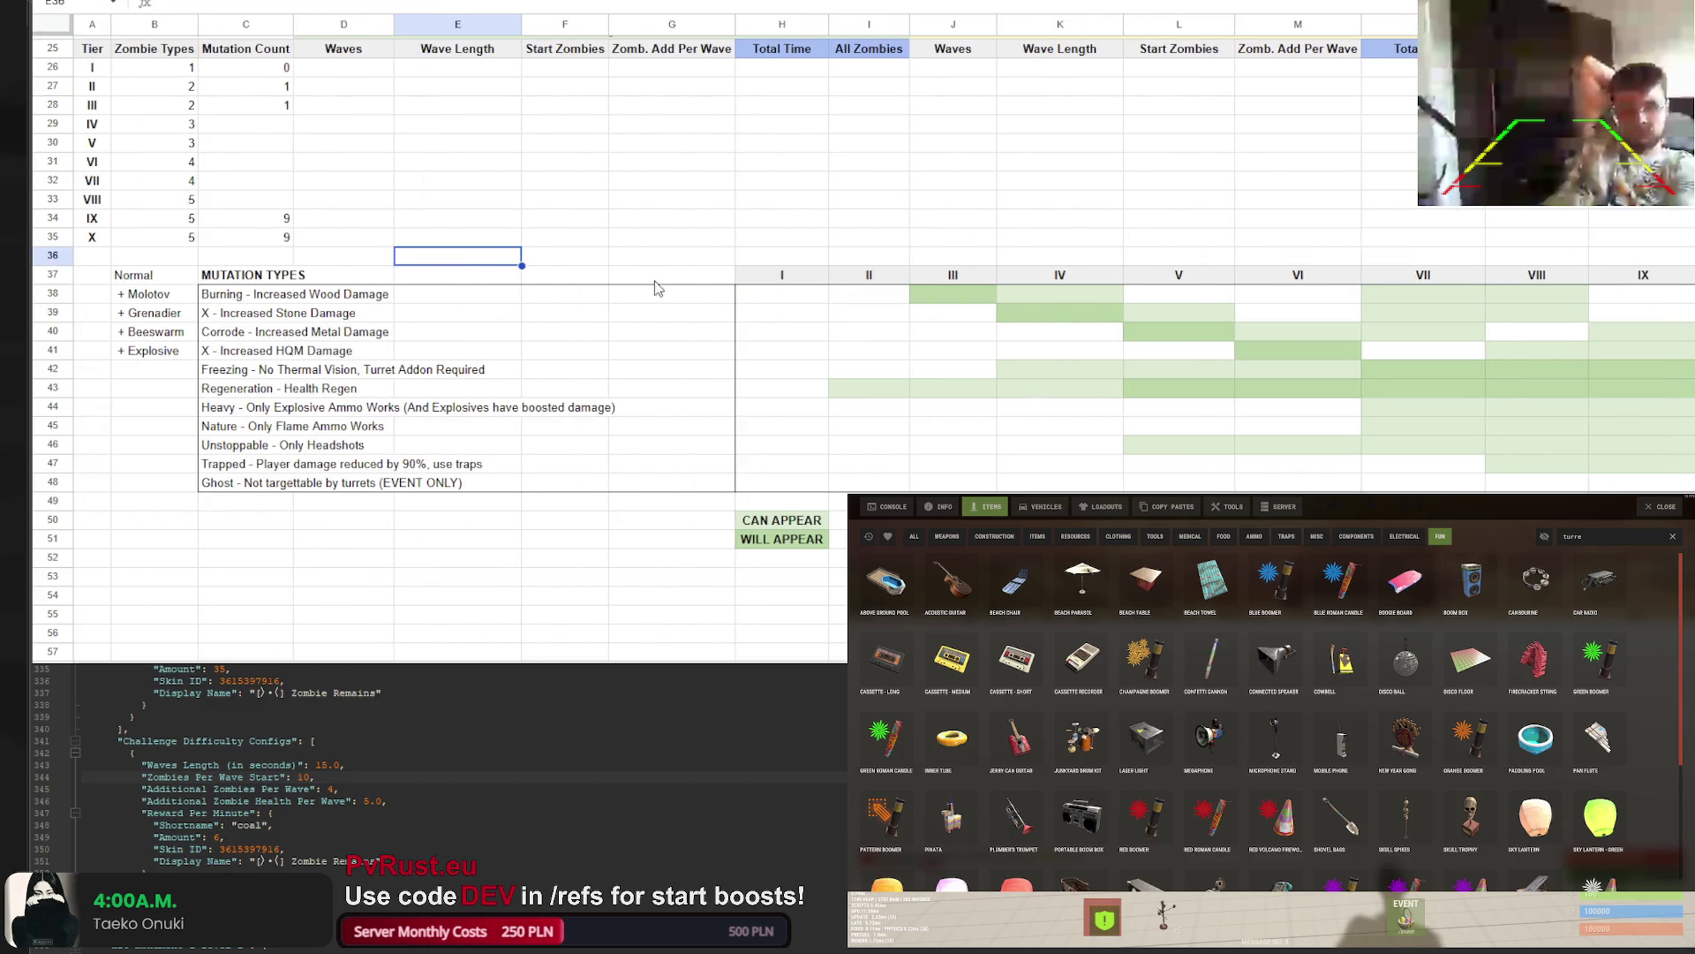
left_click_drag(671, 276, 245, 275)
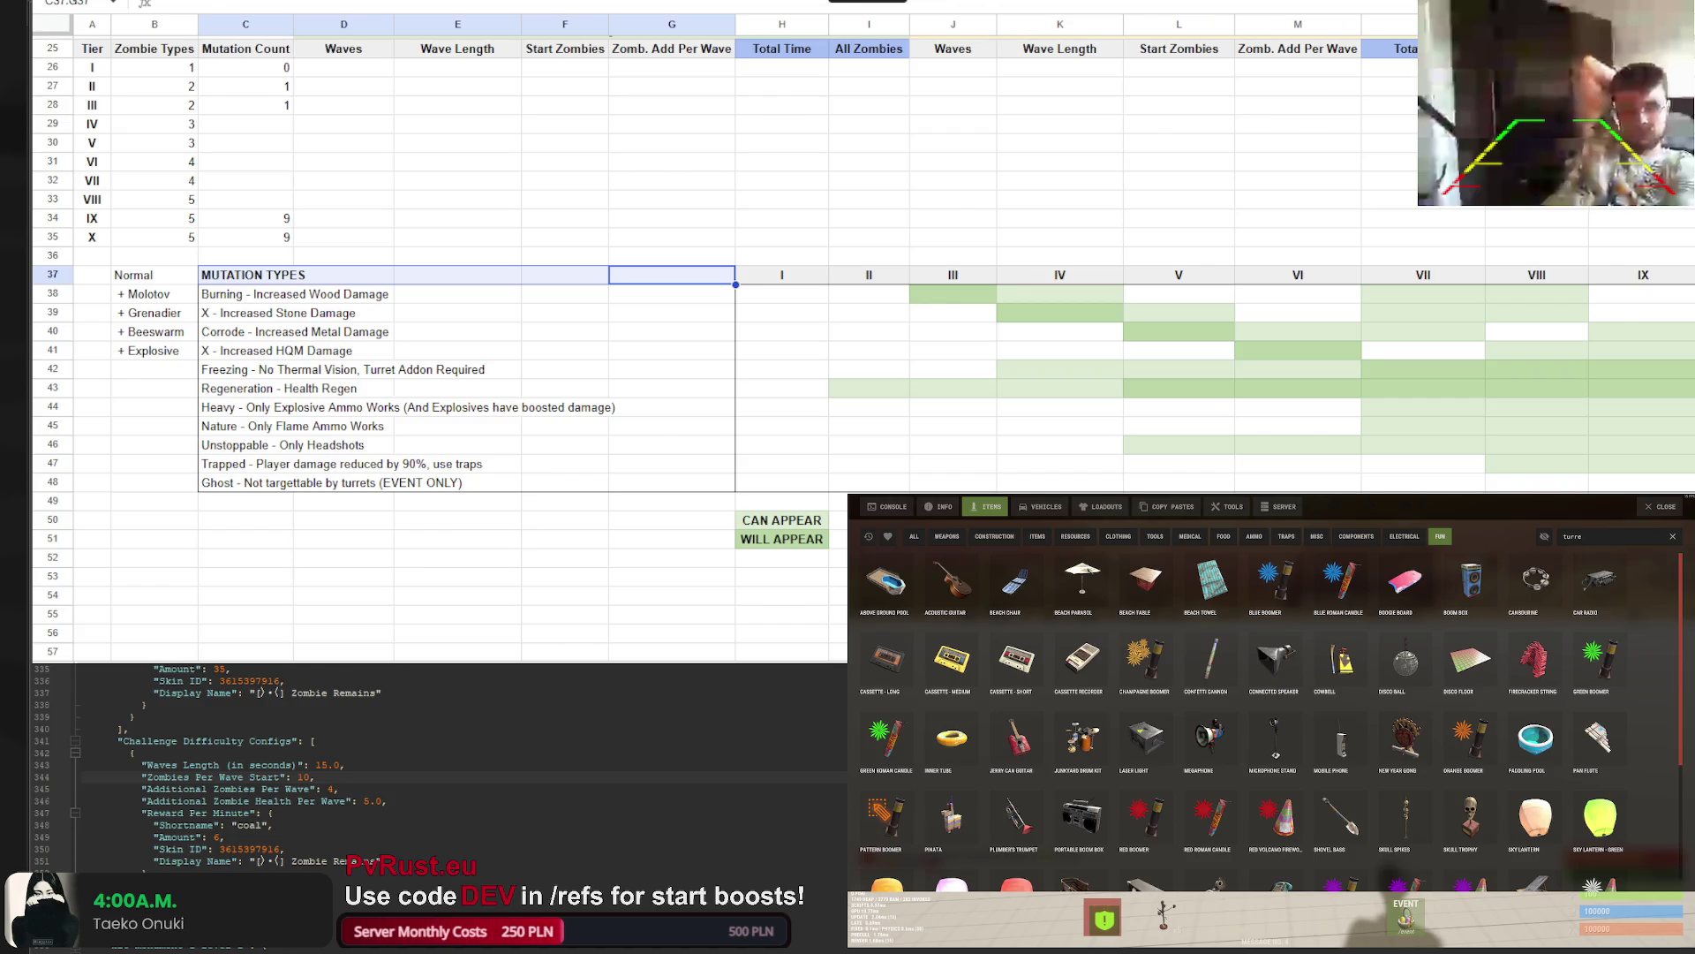
left_click(610, 3)
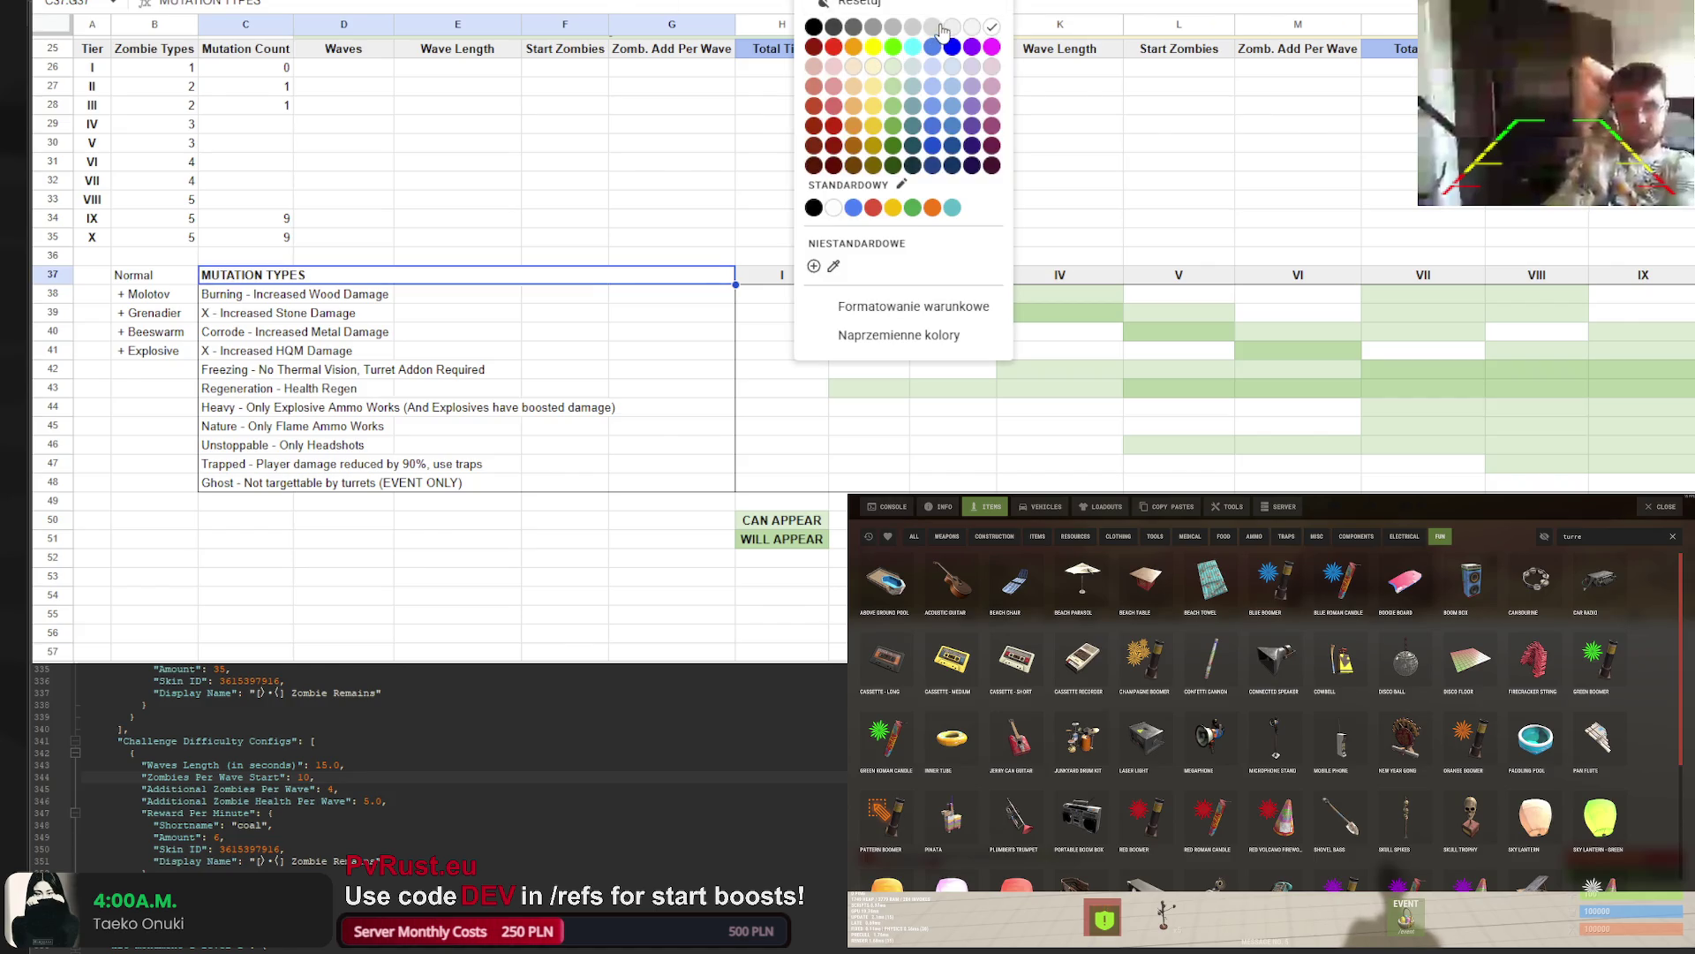
left_click(950, 28)
left_click_drag(782, 180, 782, 200)
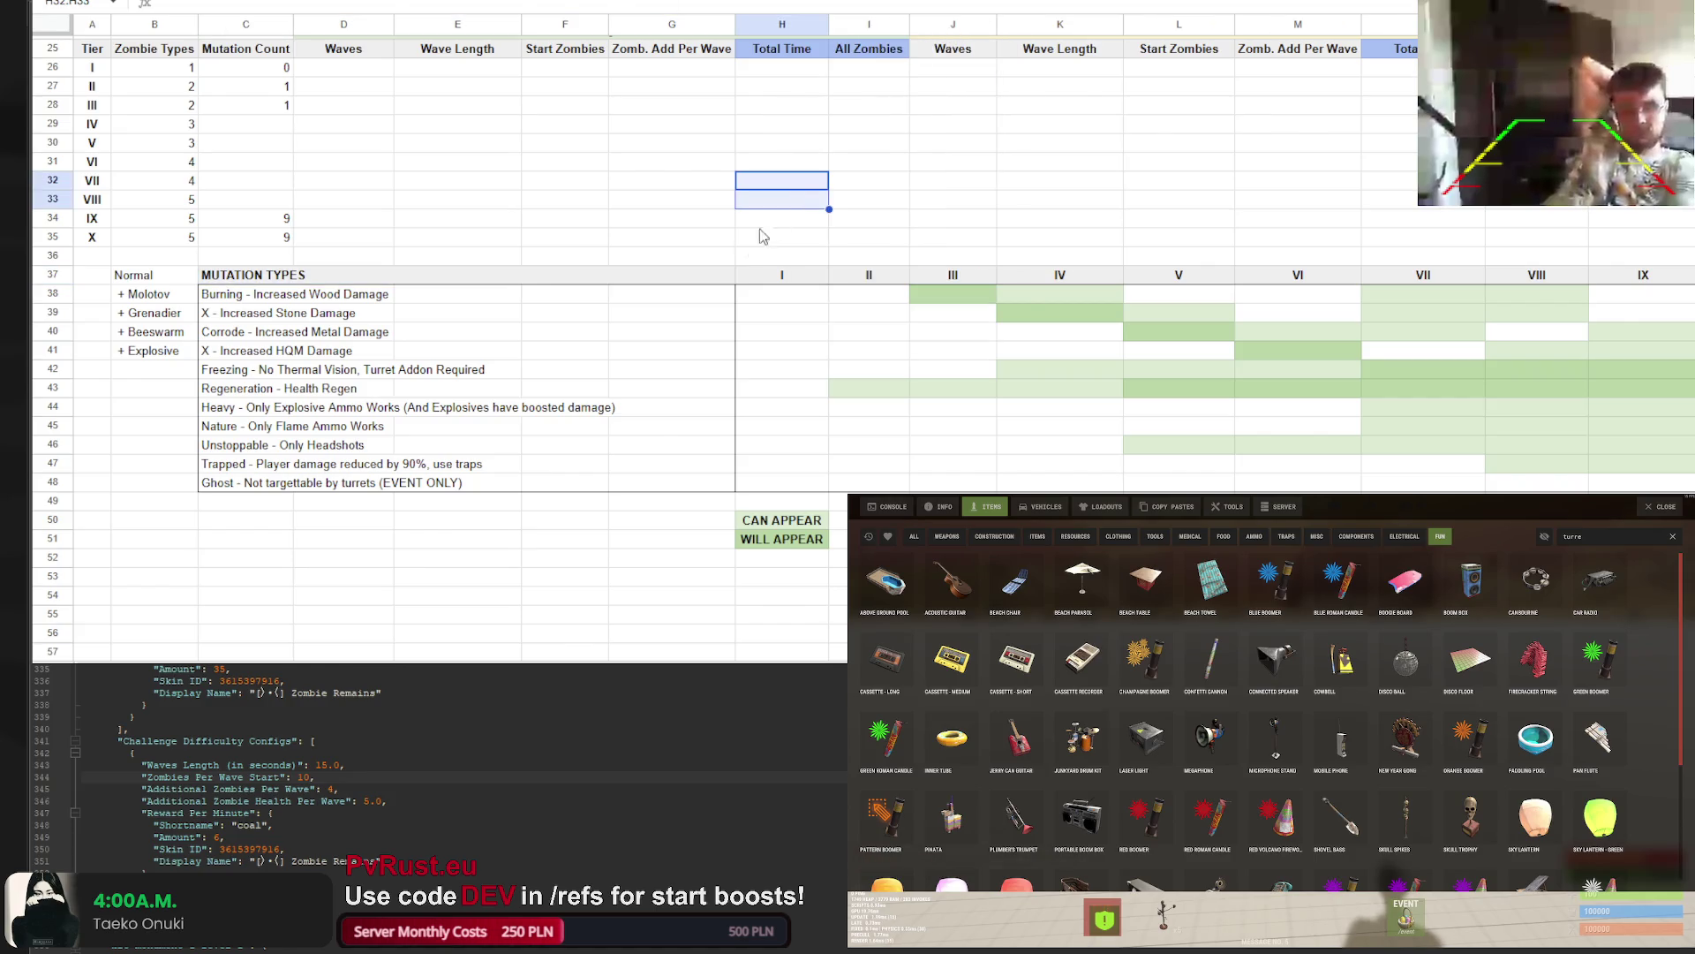
left_click(156, 283)
left_click(447, 259)
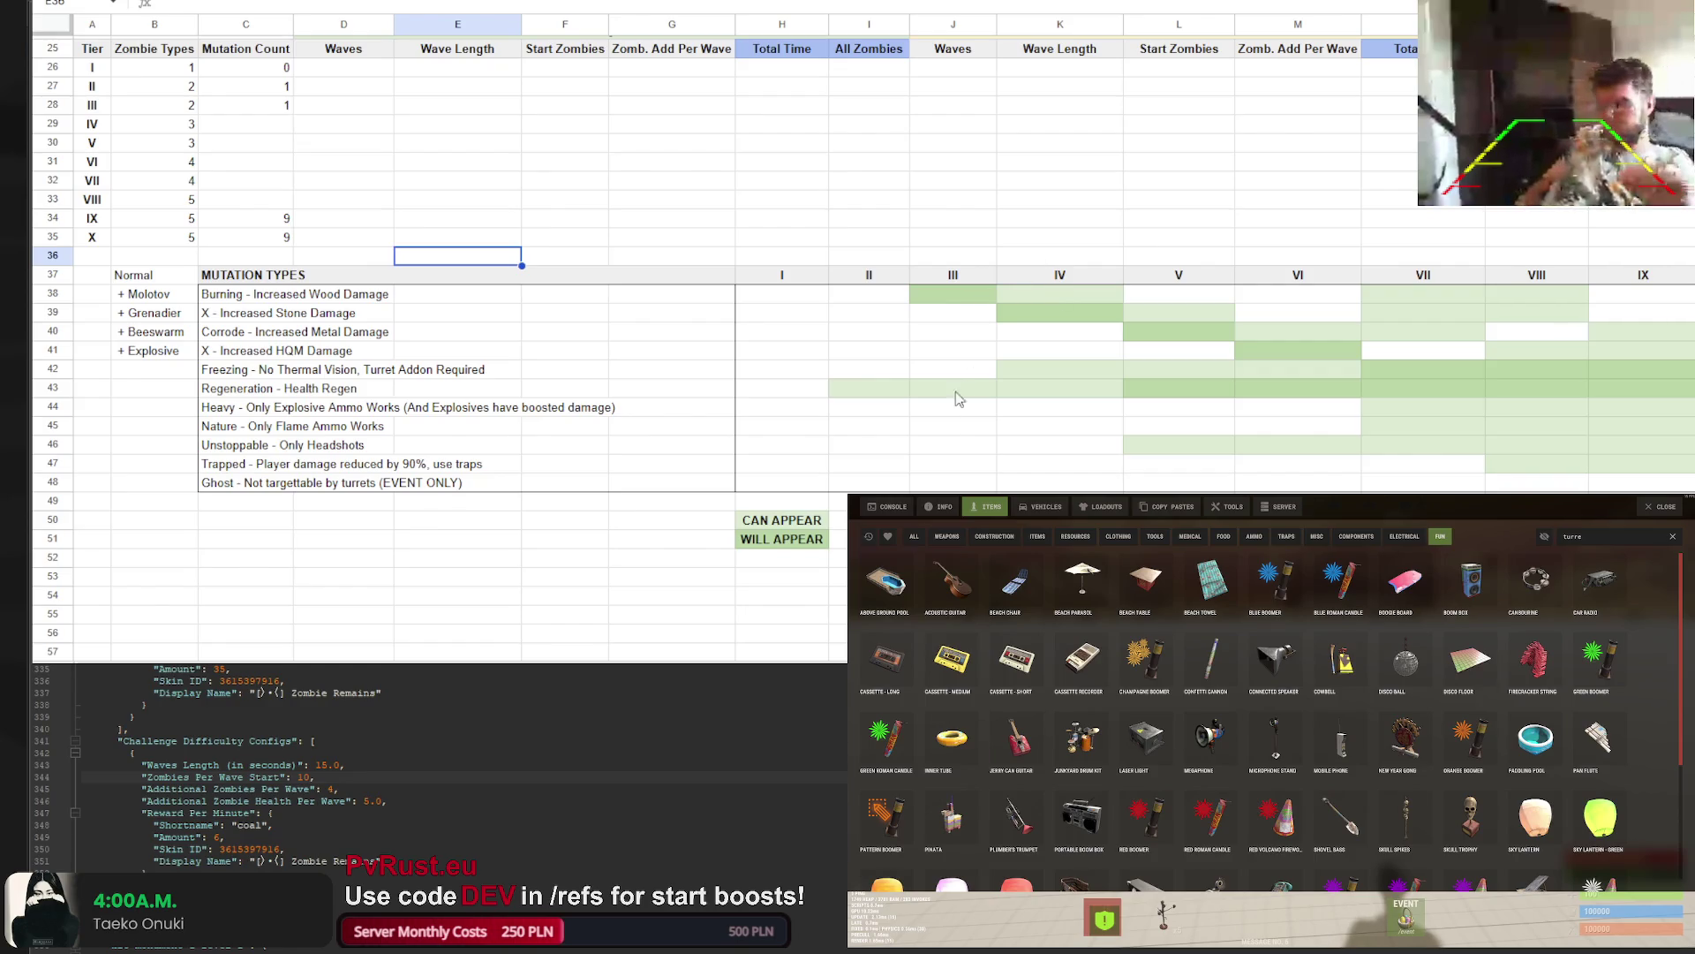
scroll(832, 618, "right", 1)
Enter ALL WAVES in H52 under WILL APPEAR, fill it light green and centre it
scroll(643, 389, "right", 3)
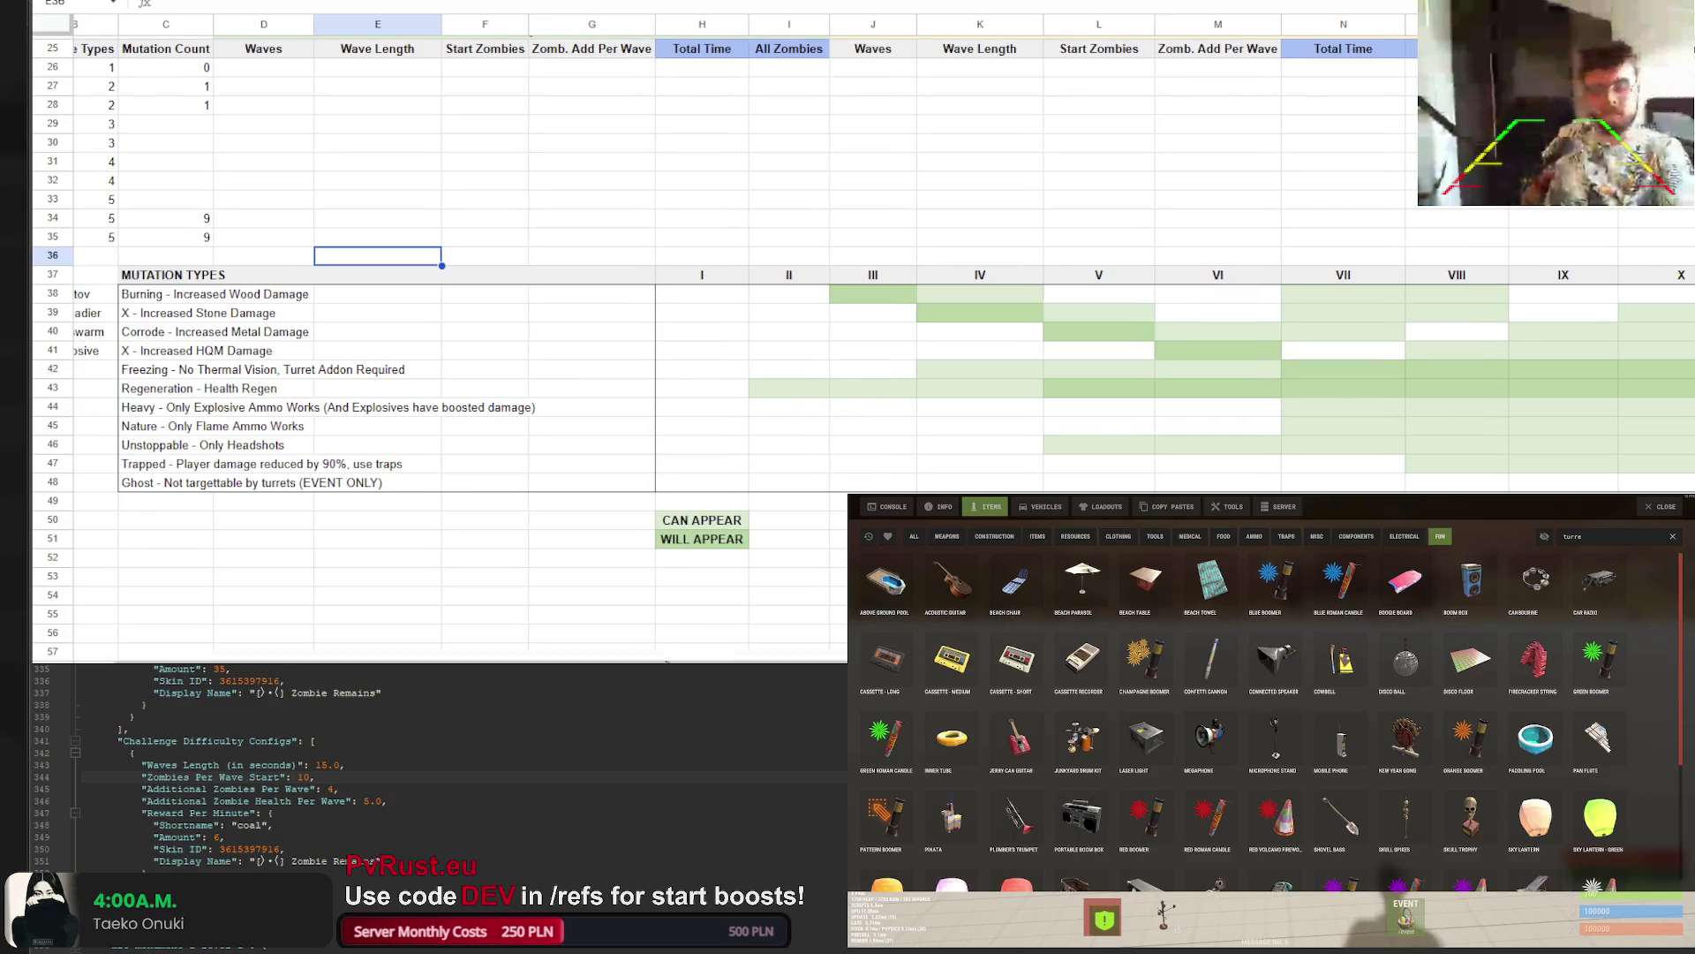
scroll(692, 640, "right", 5)
scroll(590, 636, "left", 2)
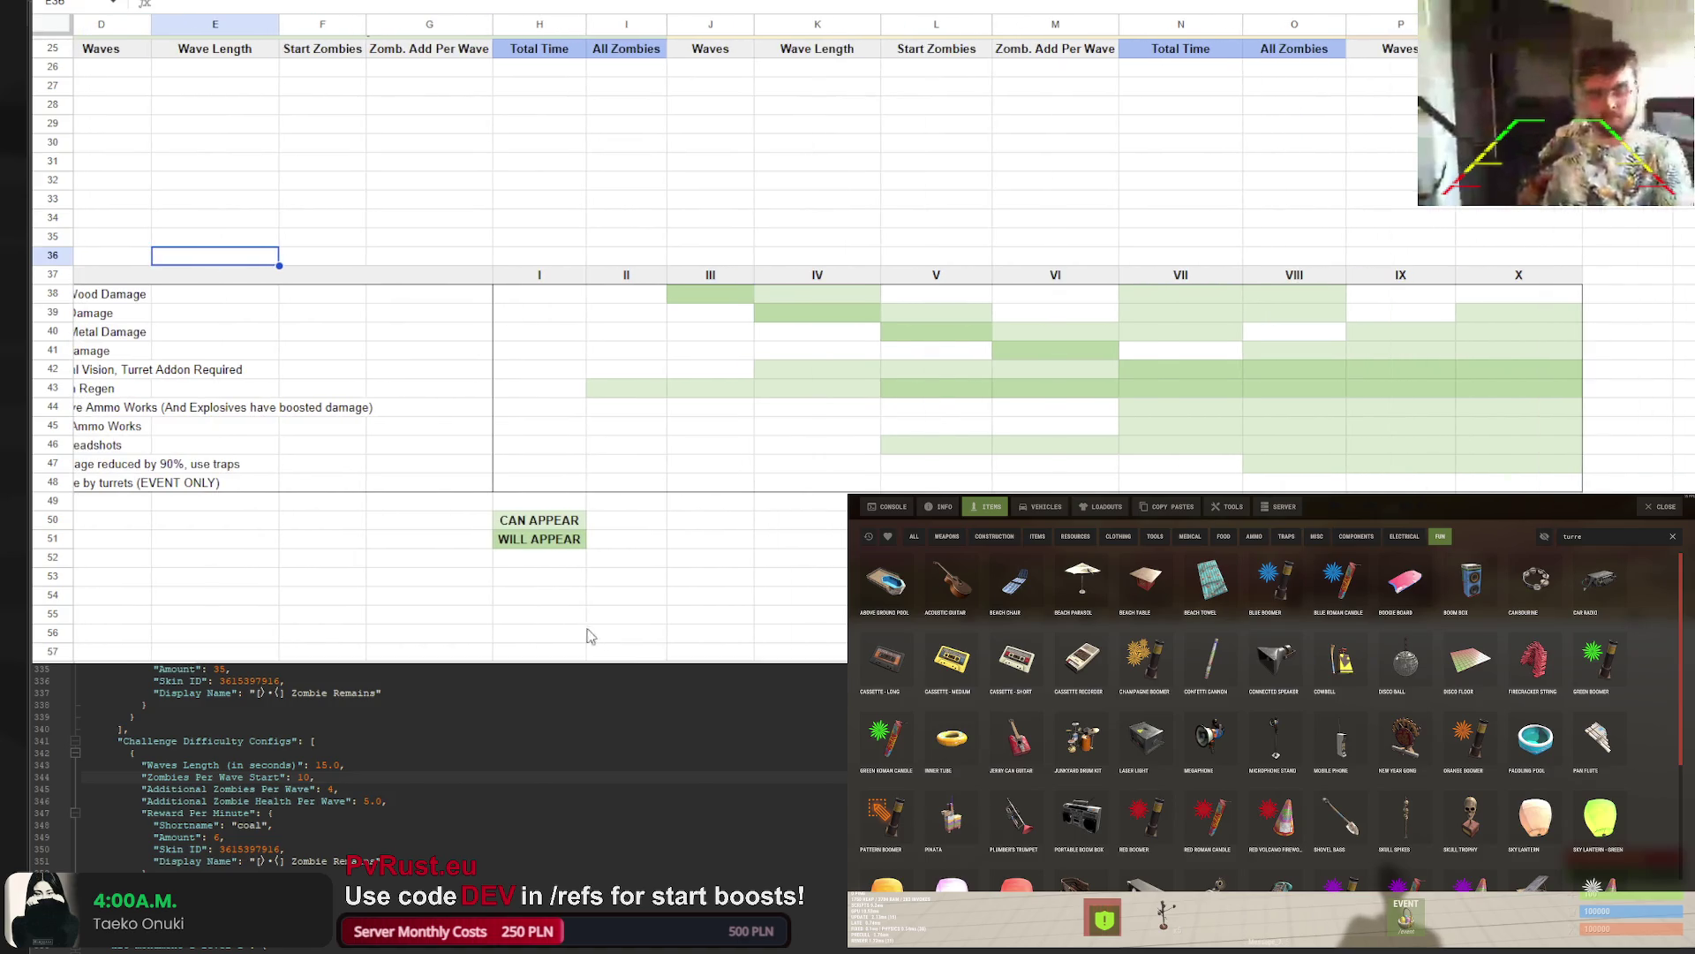
left_click(546, 557)
type("ALL WAVES")
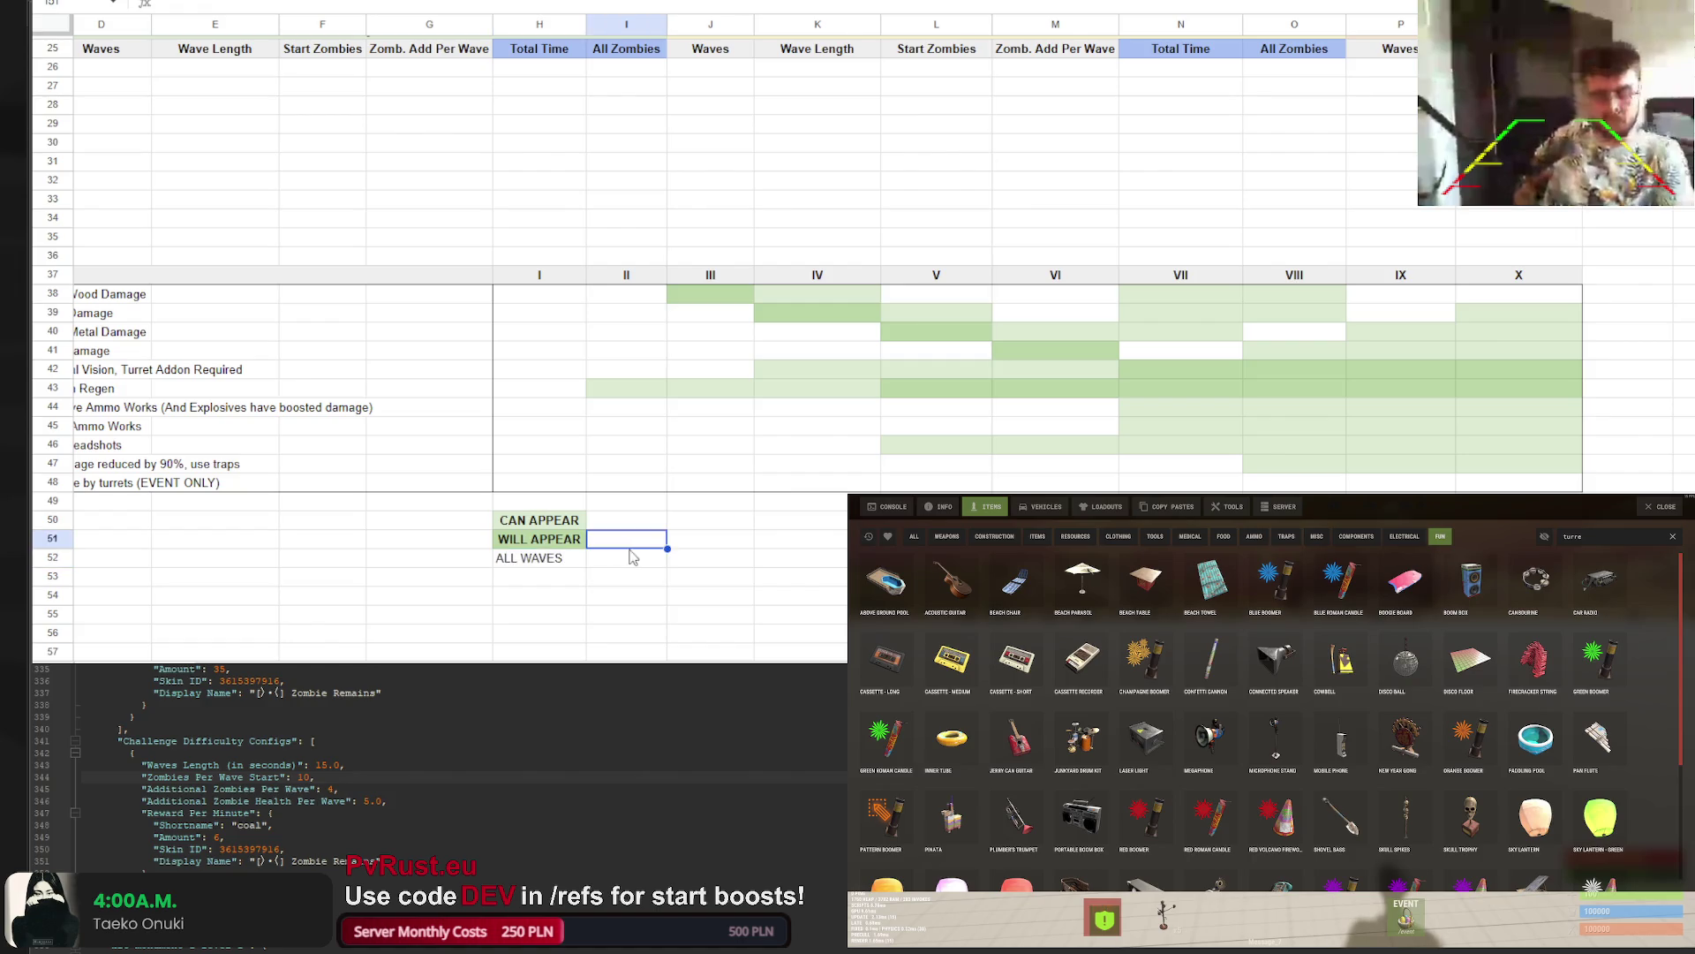
key("Tab")
key("shift+Tab")
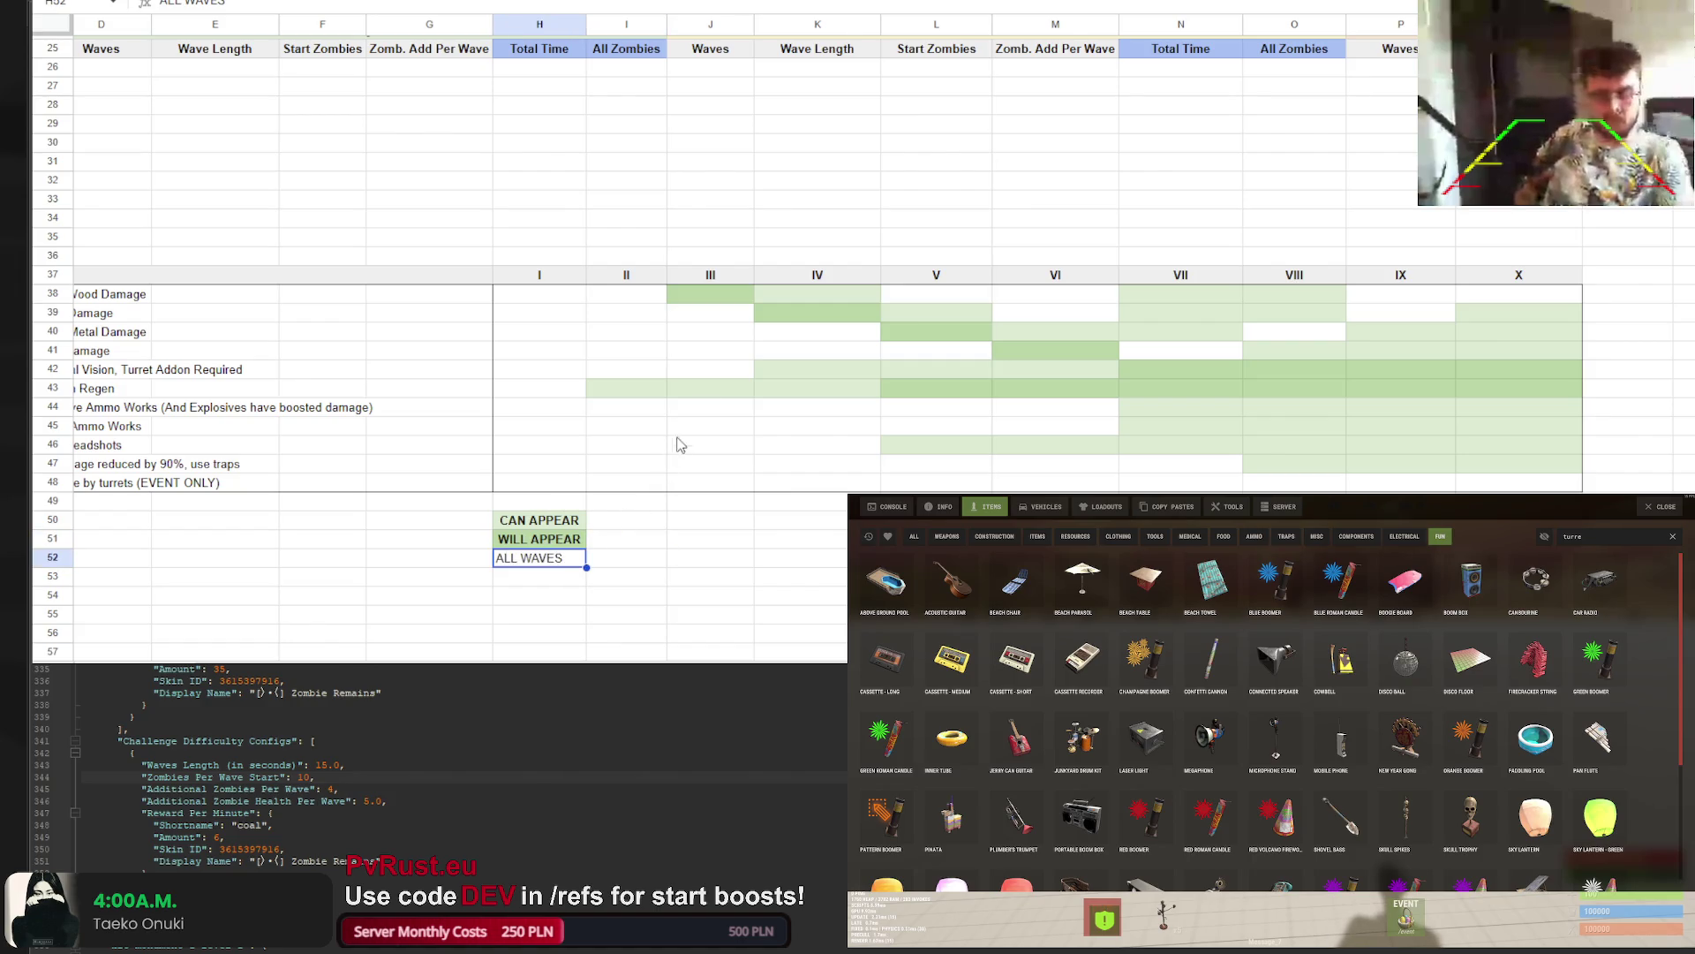
left_click(817, 0)
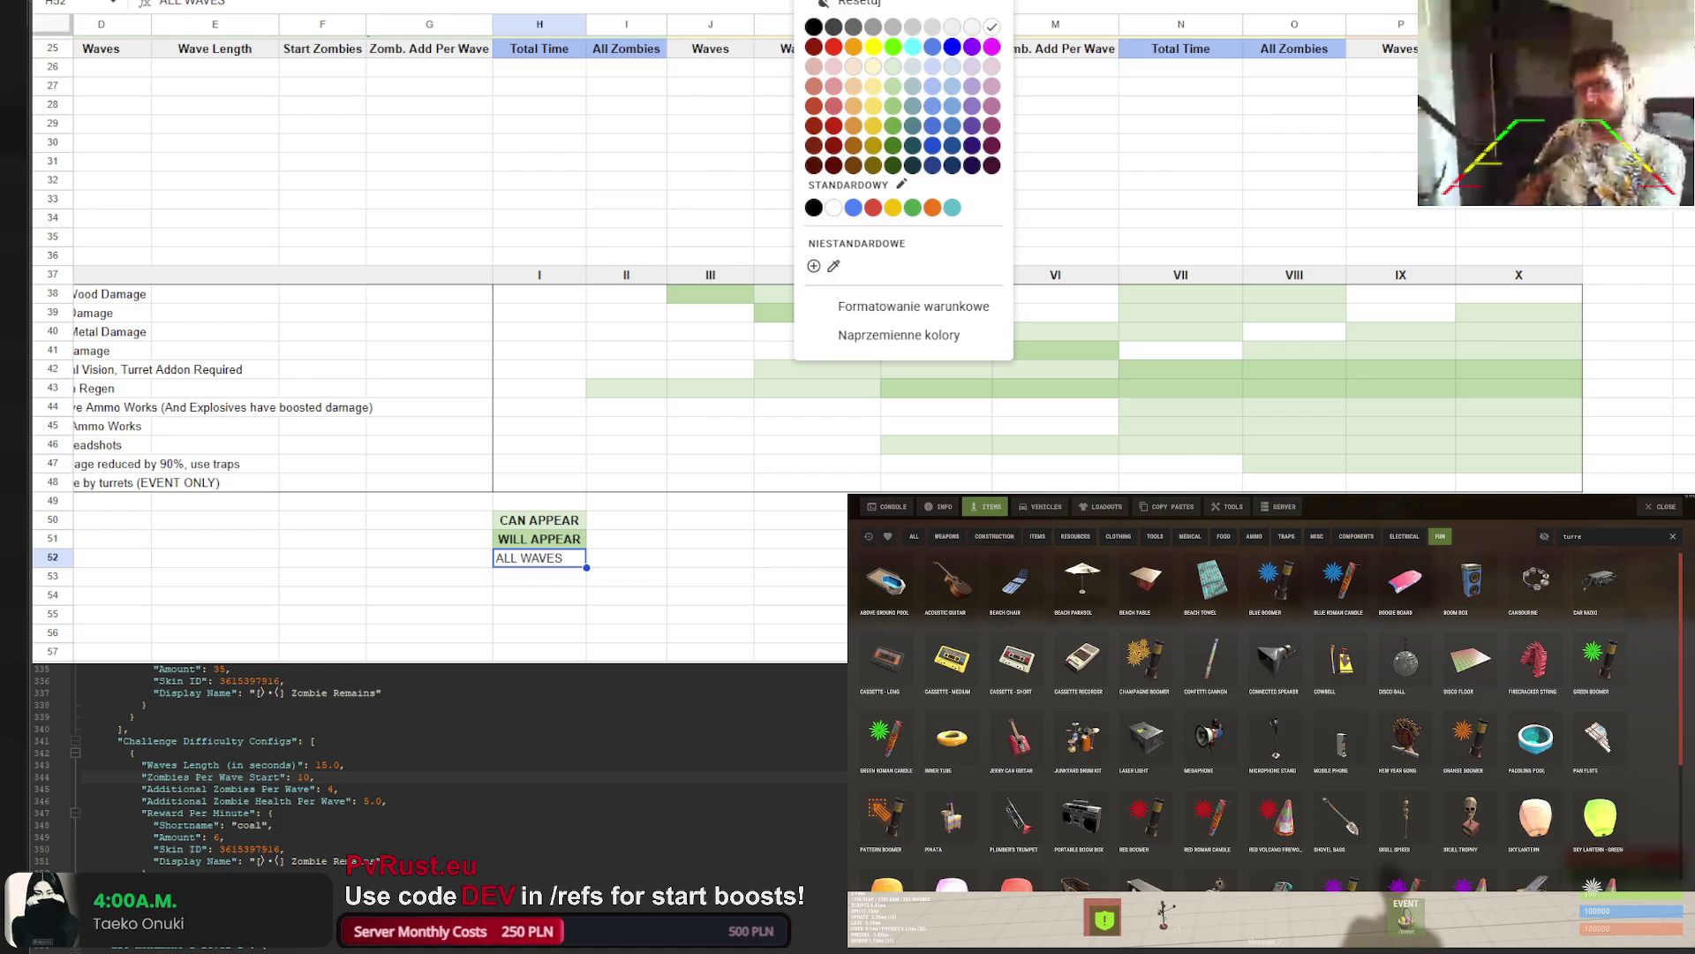
left_click(893, 108)
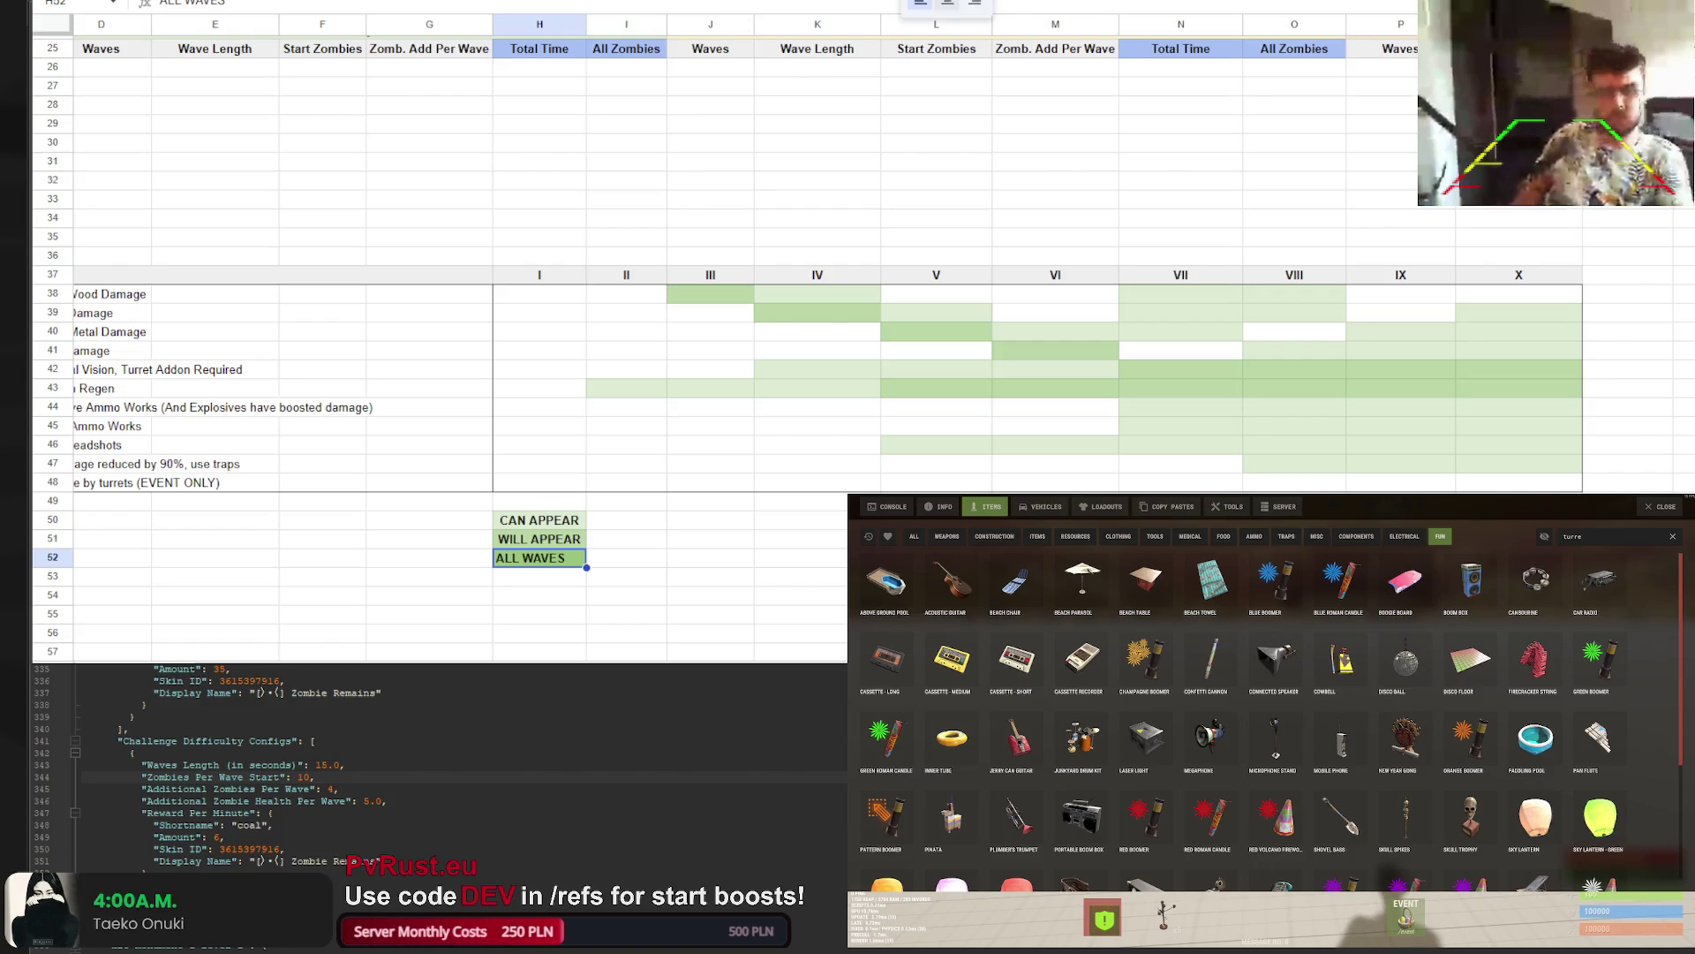
key("ctrl+shift+e")
key("Right")
key("Right")
key("Right")
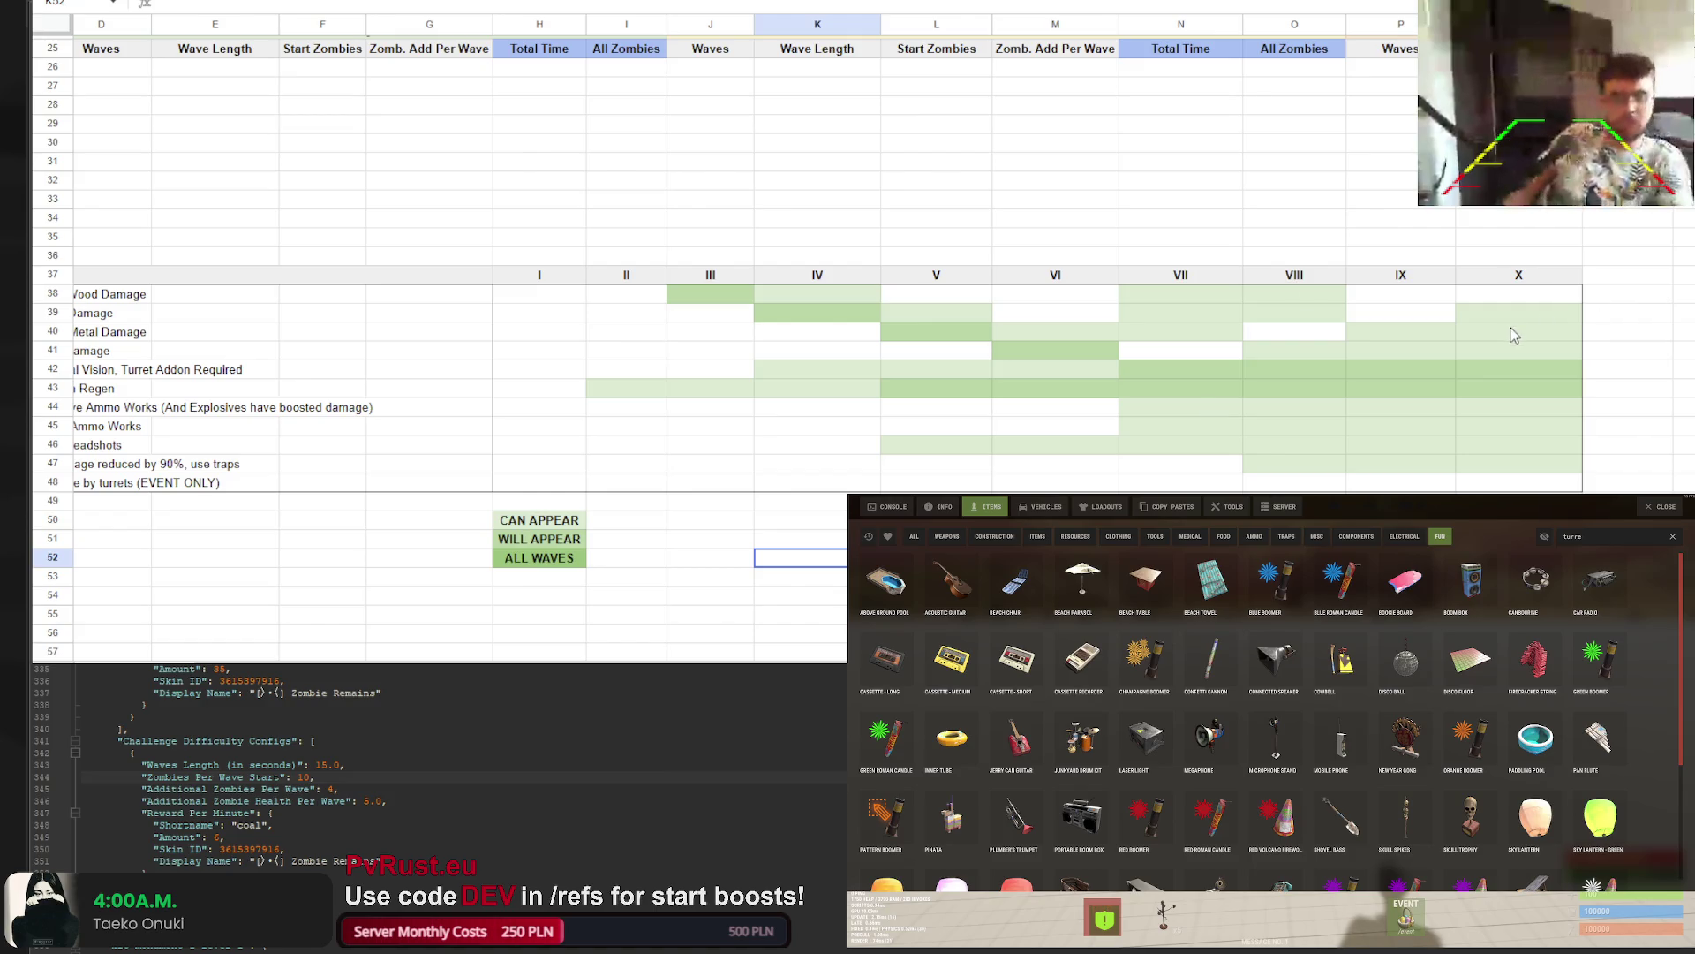
Shade Q40:Q41 and P41 dark green
left_click_drag(1512, 330, 1512, 352)
left_click(1404, 351, "ctrl")
left_click(800, 2)
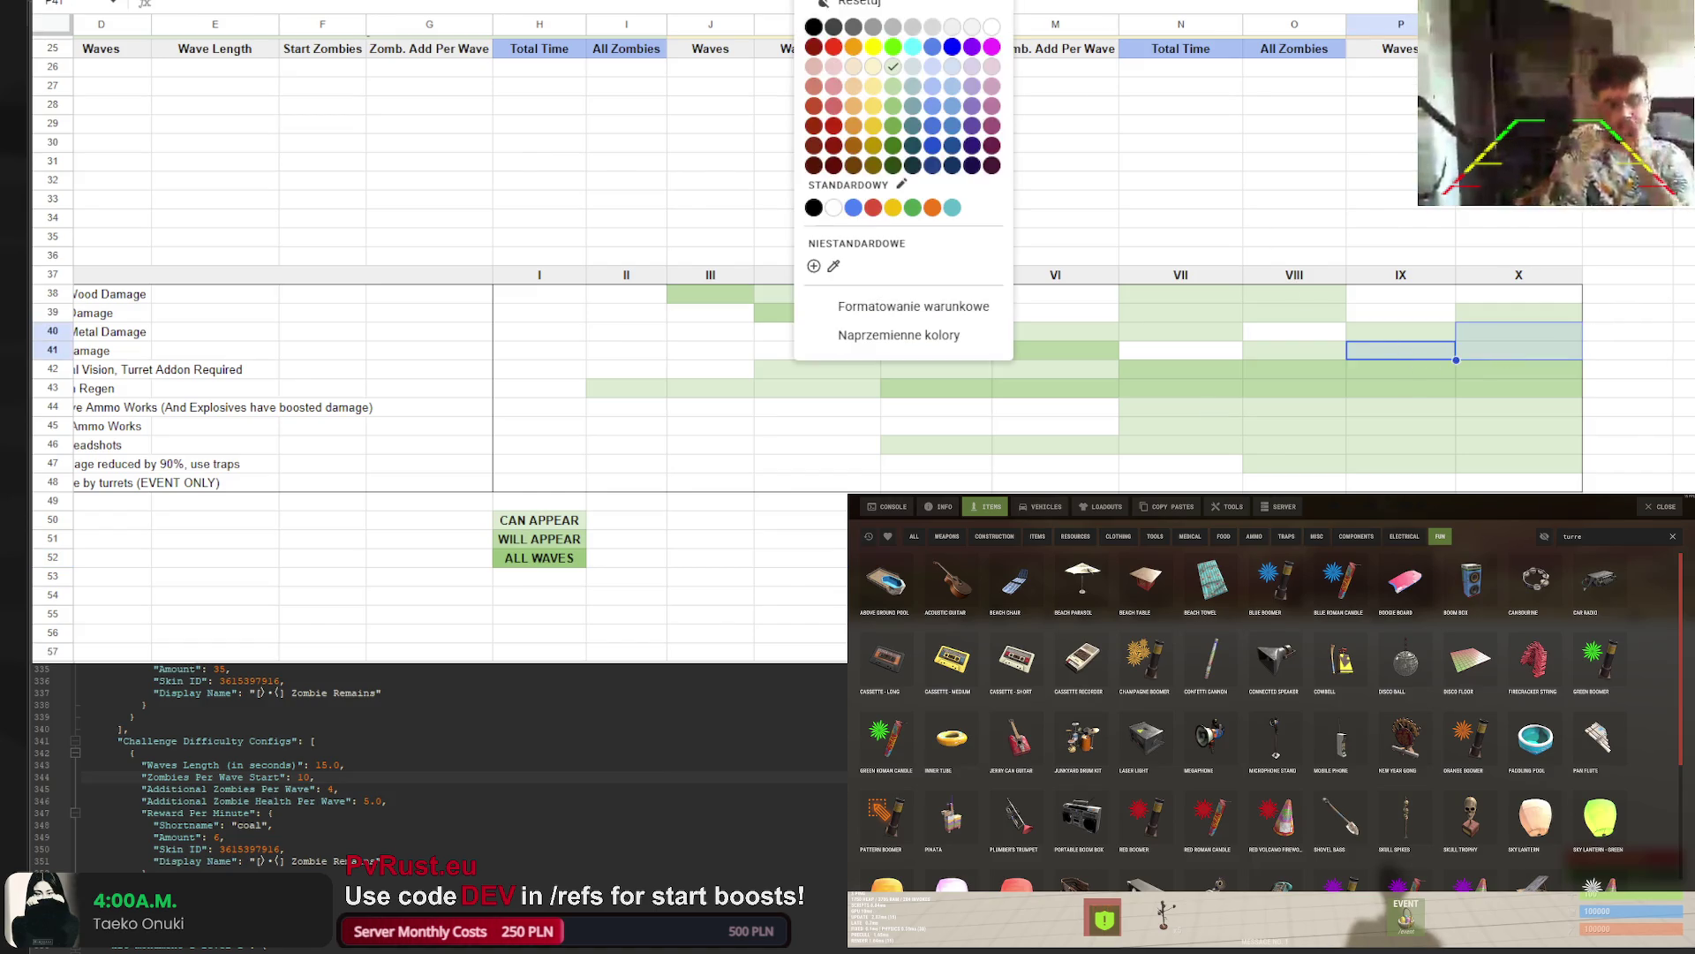
left_click(892, 97)
left_click(1111, 129)
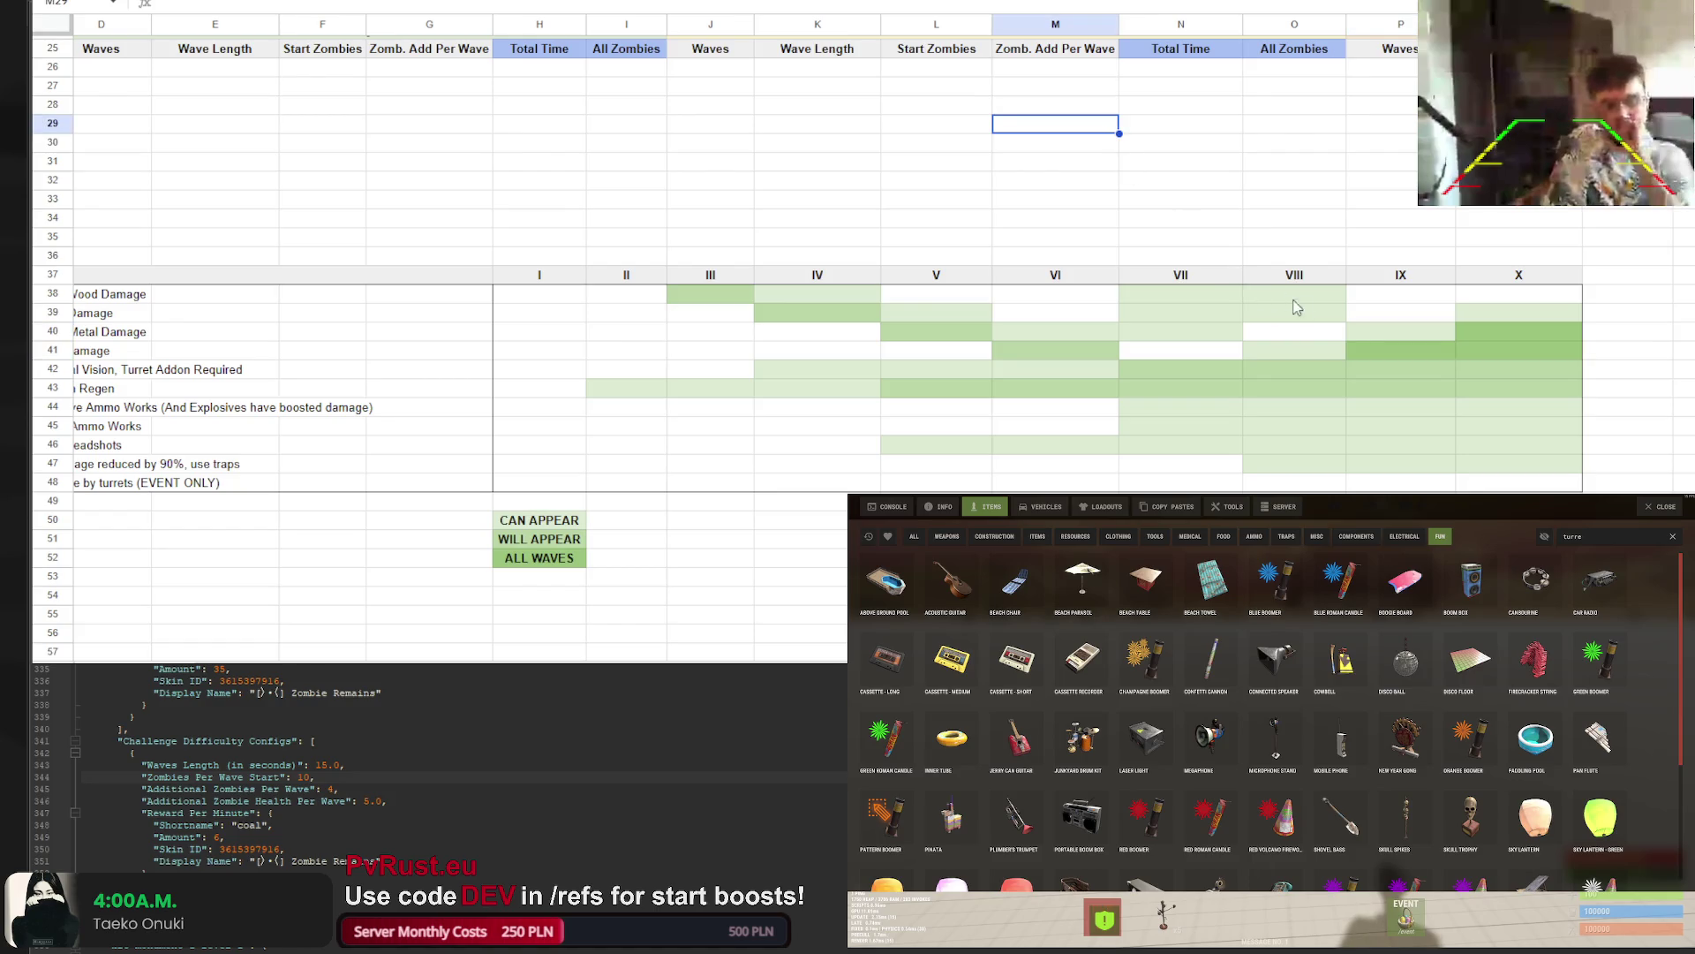
scroll(1258, 379, "left", 3)
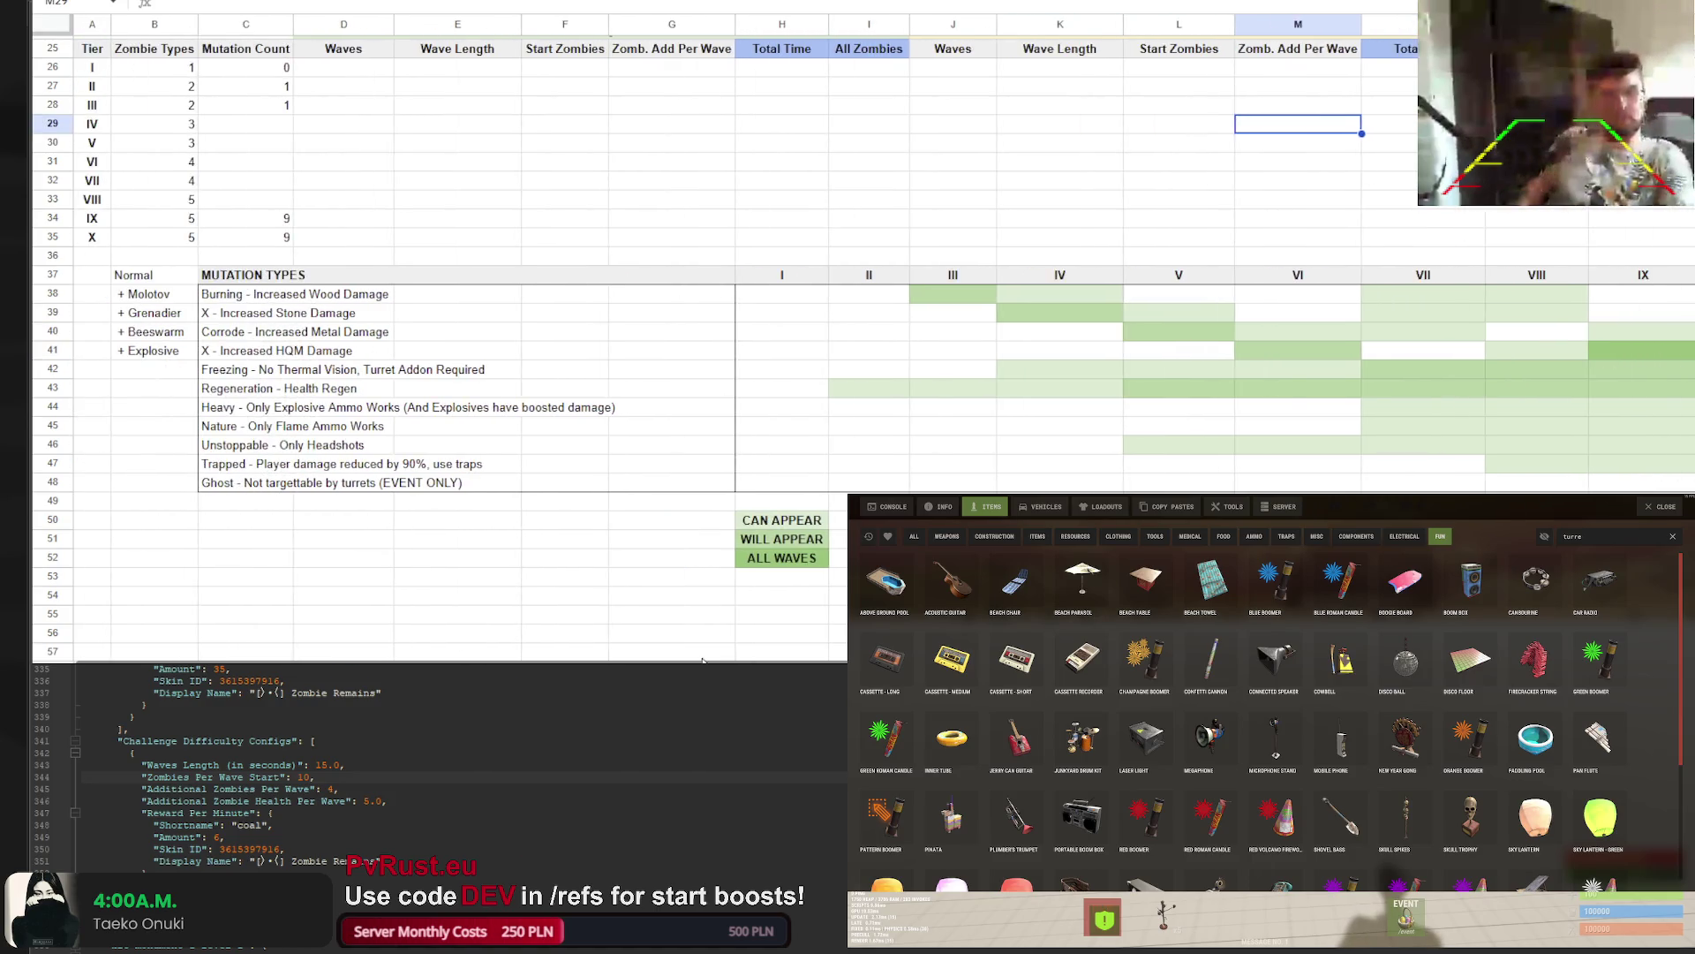
scroll(1257, 380, "right", 3)
Fill the Freezing row cells O42:Q42 with a lighter green
left_click_drag(1298, 369, 1496, 374)
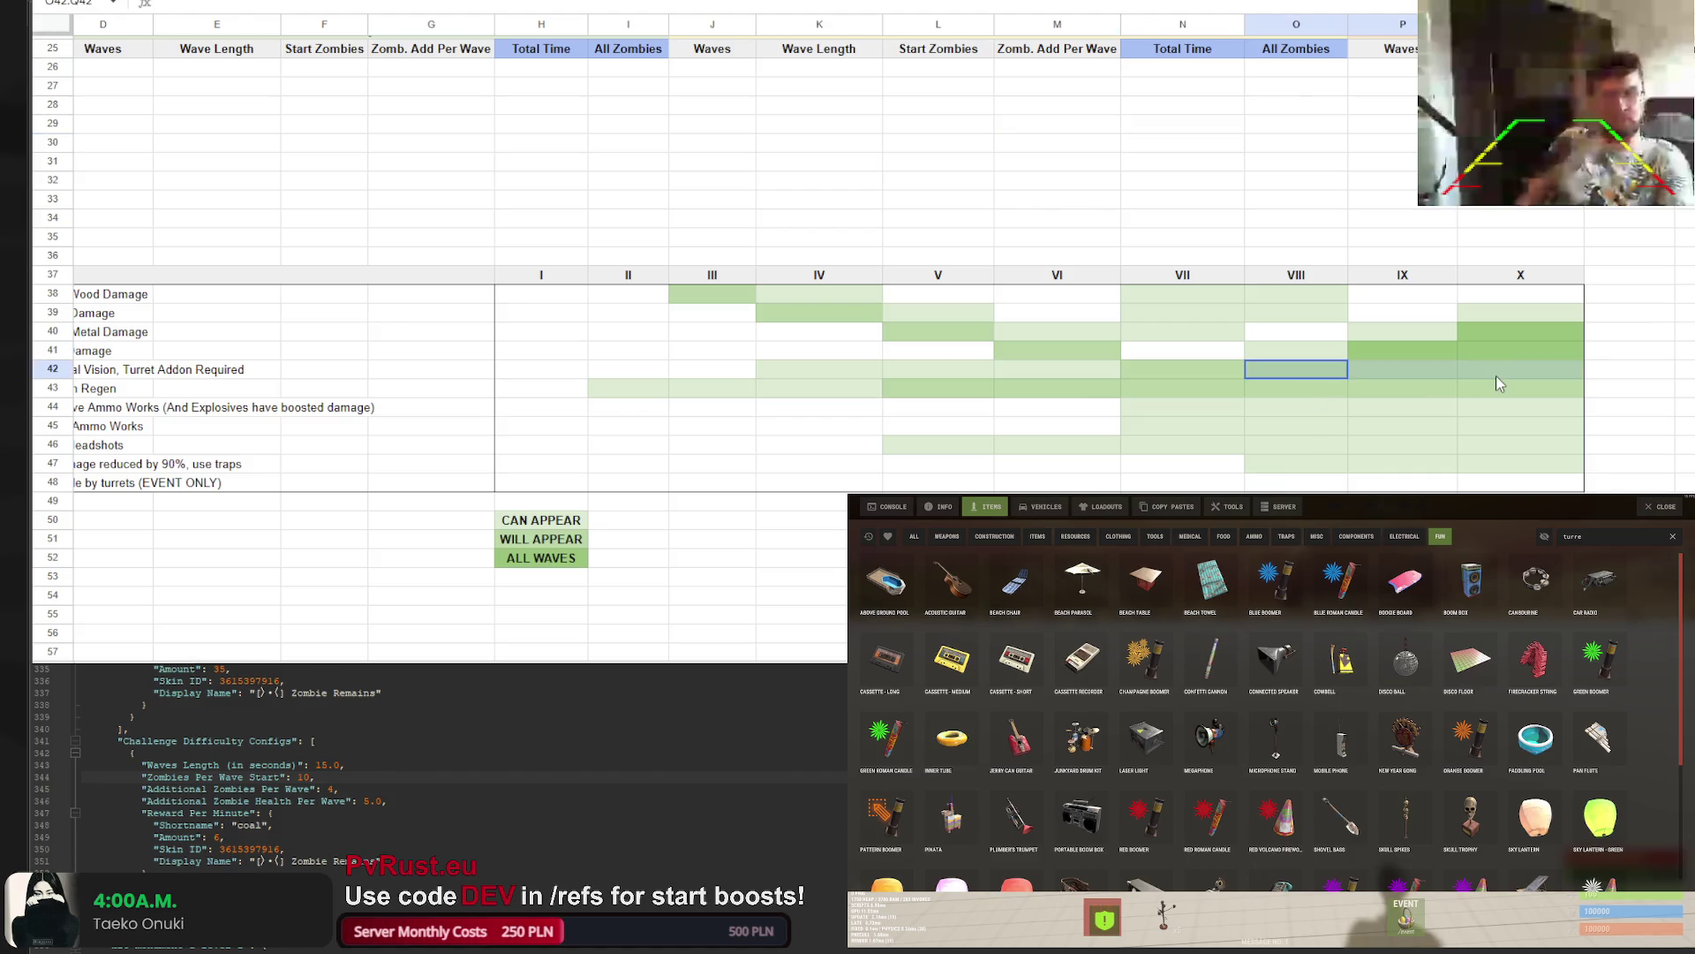
left_click(812, 2)
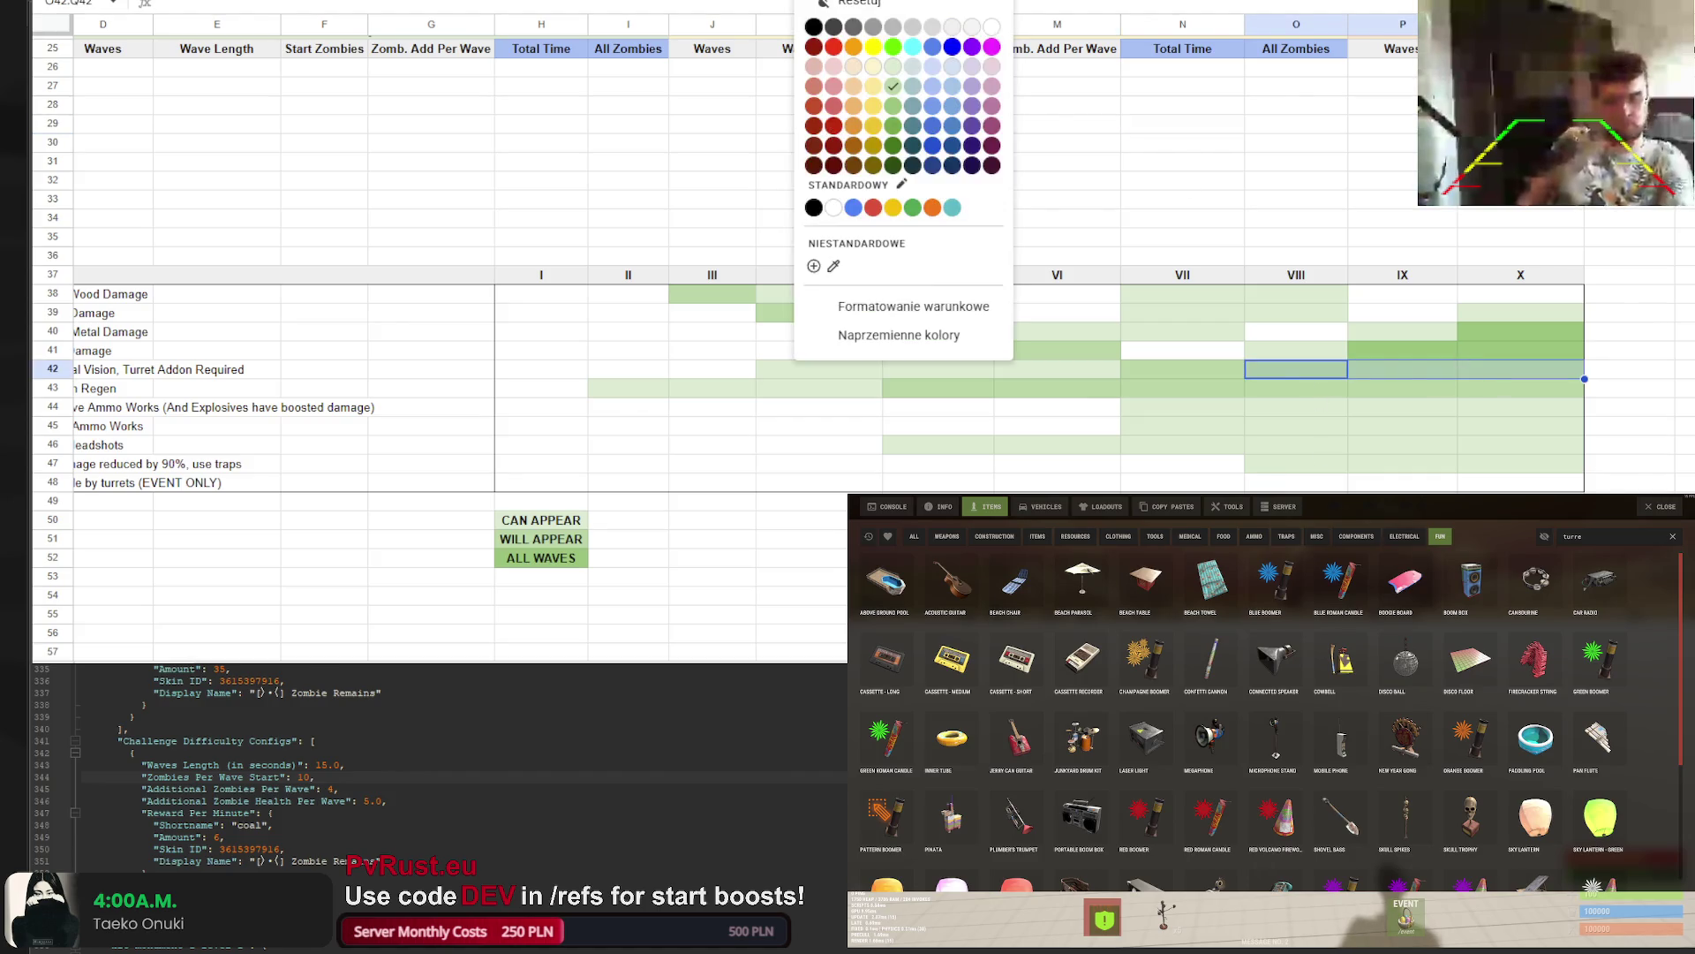
left_click(893, 126)
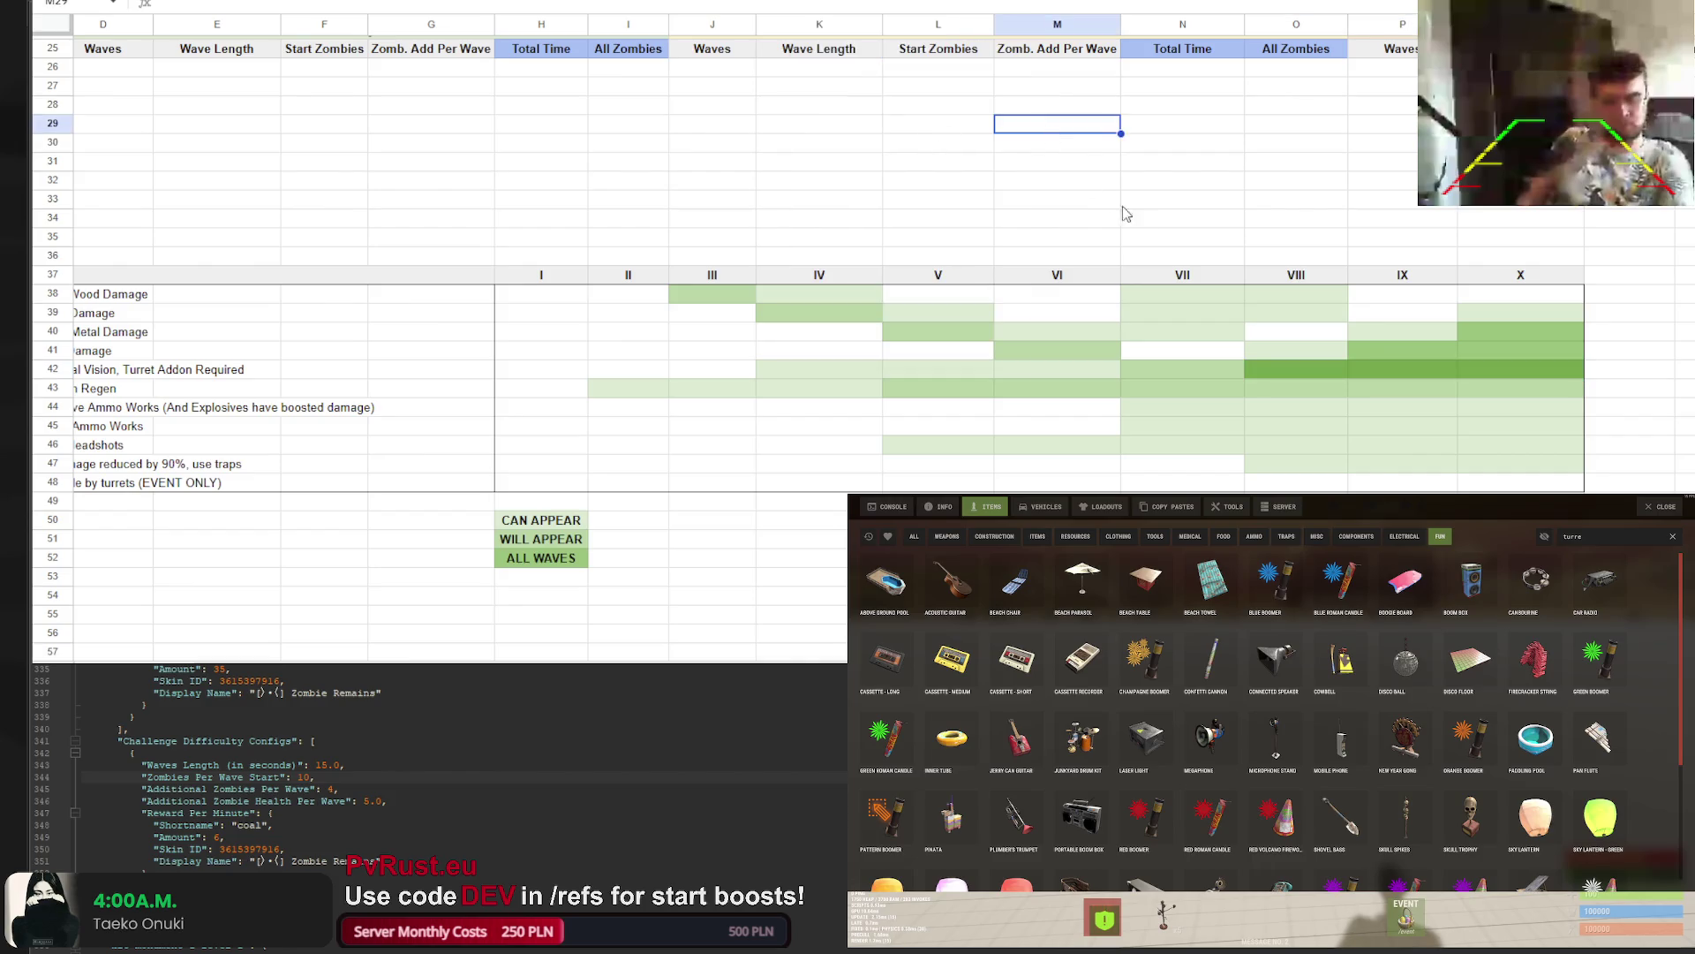
left_click_drag(1321, 372, 1520, 374)
left_click(812, 1)
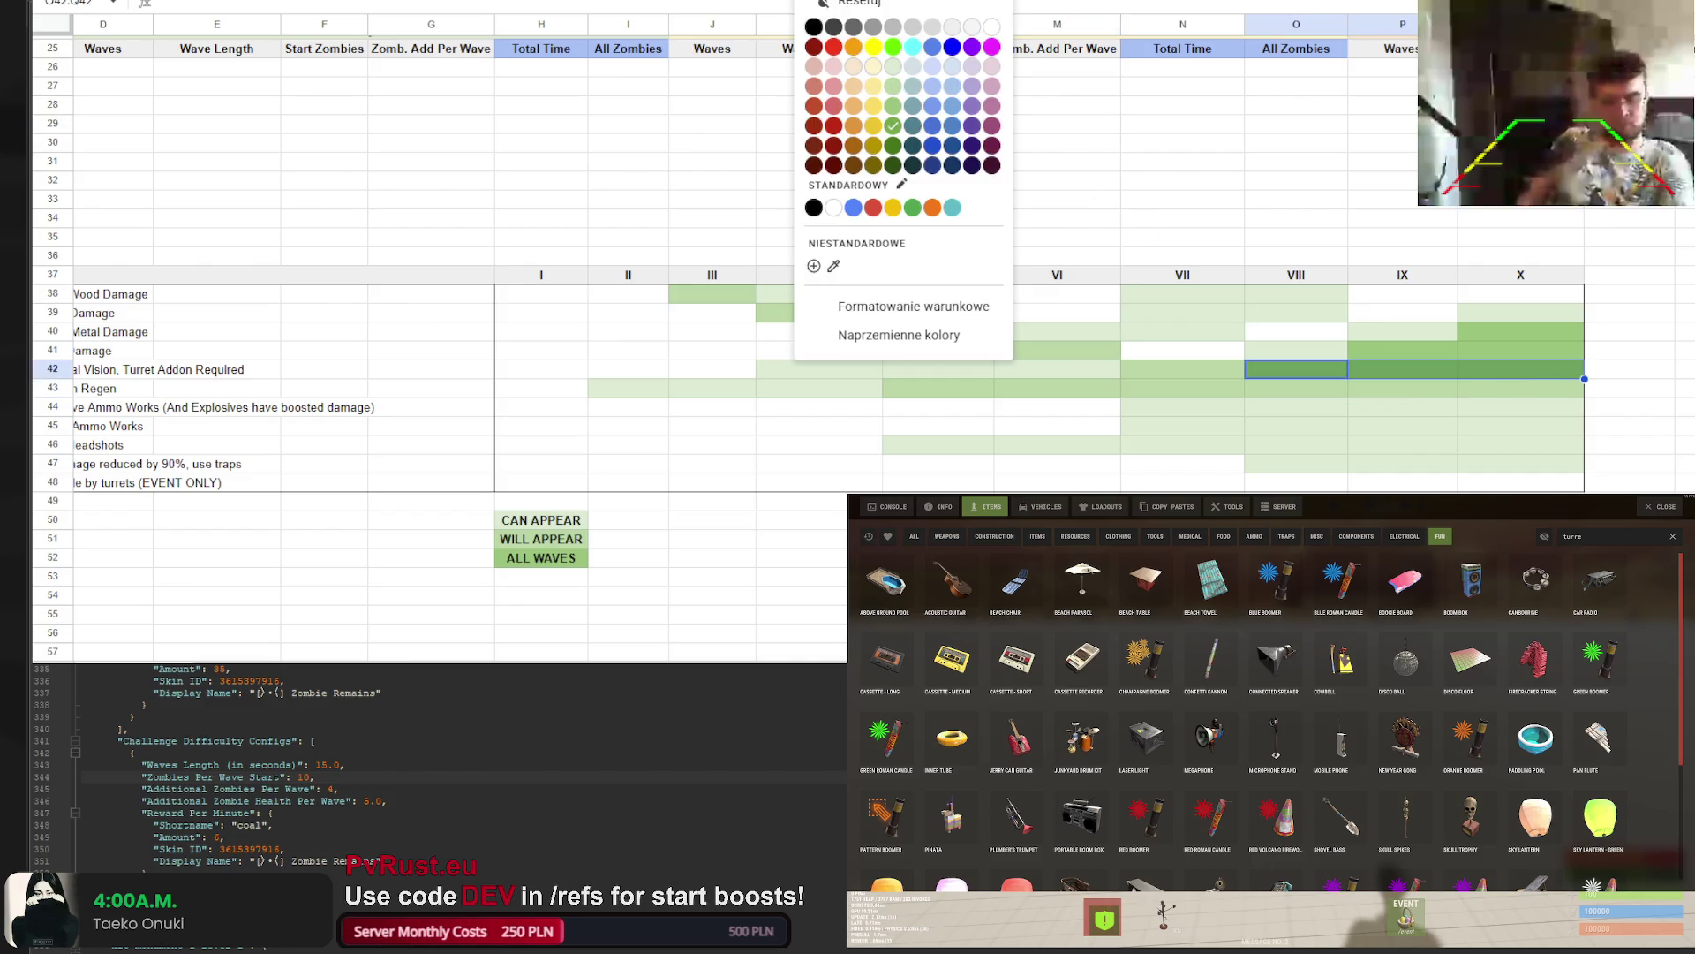
left_click(902, 113)
left_click(1227, 167)
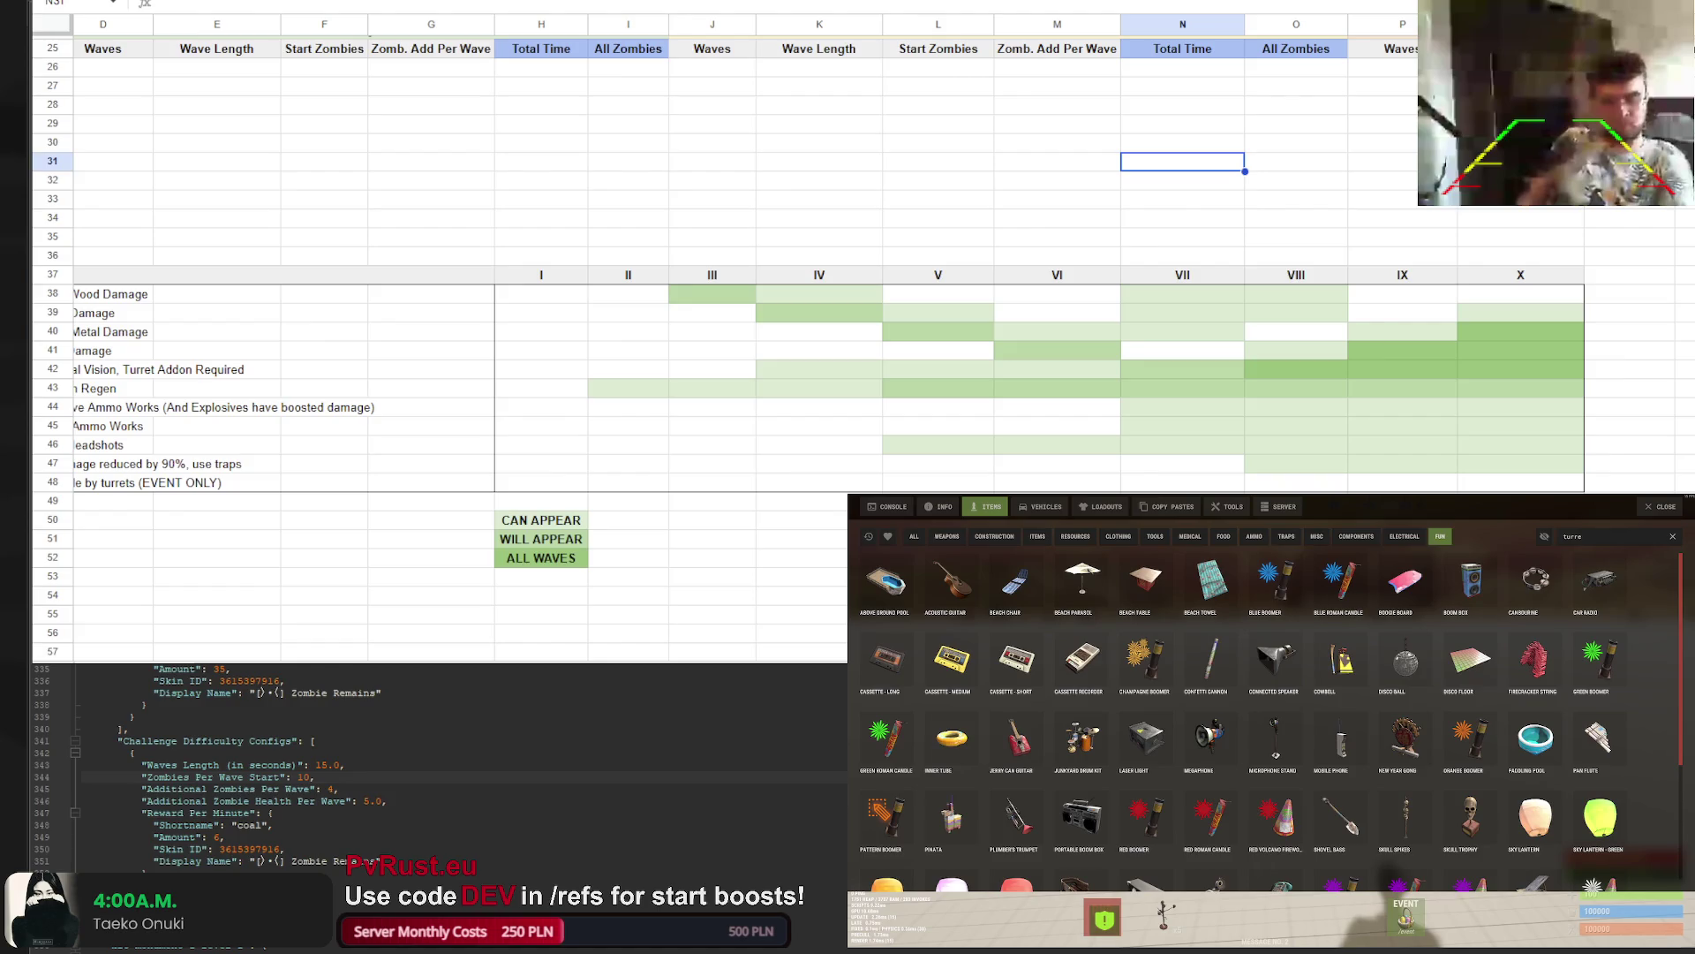
Fill the tier VI Freezing cell M42 green
scroll(424, 353, "left", 3)
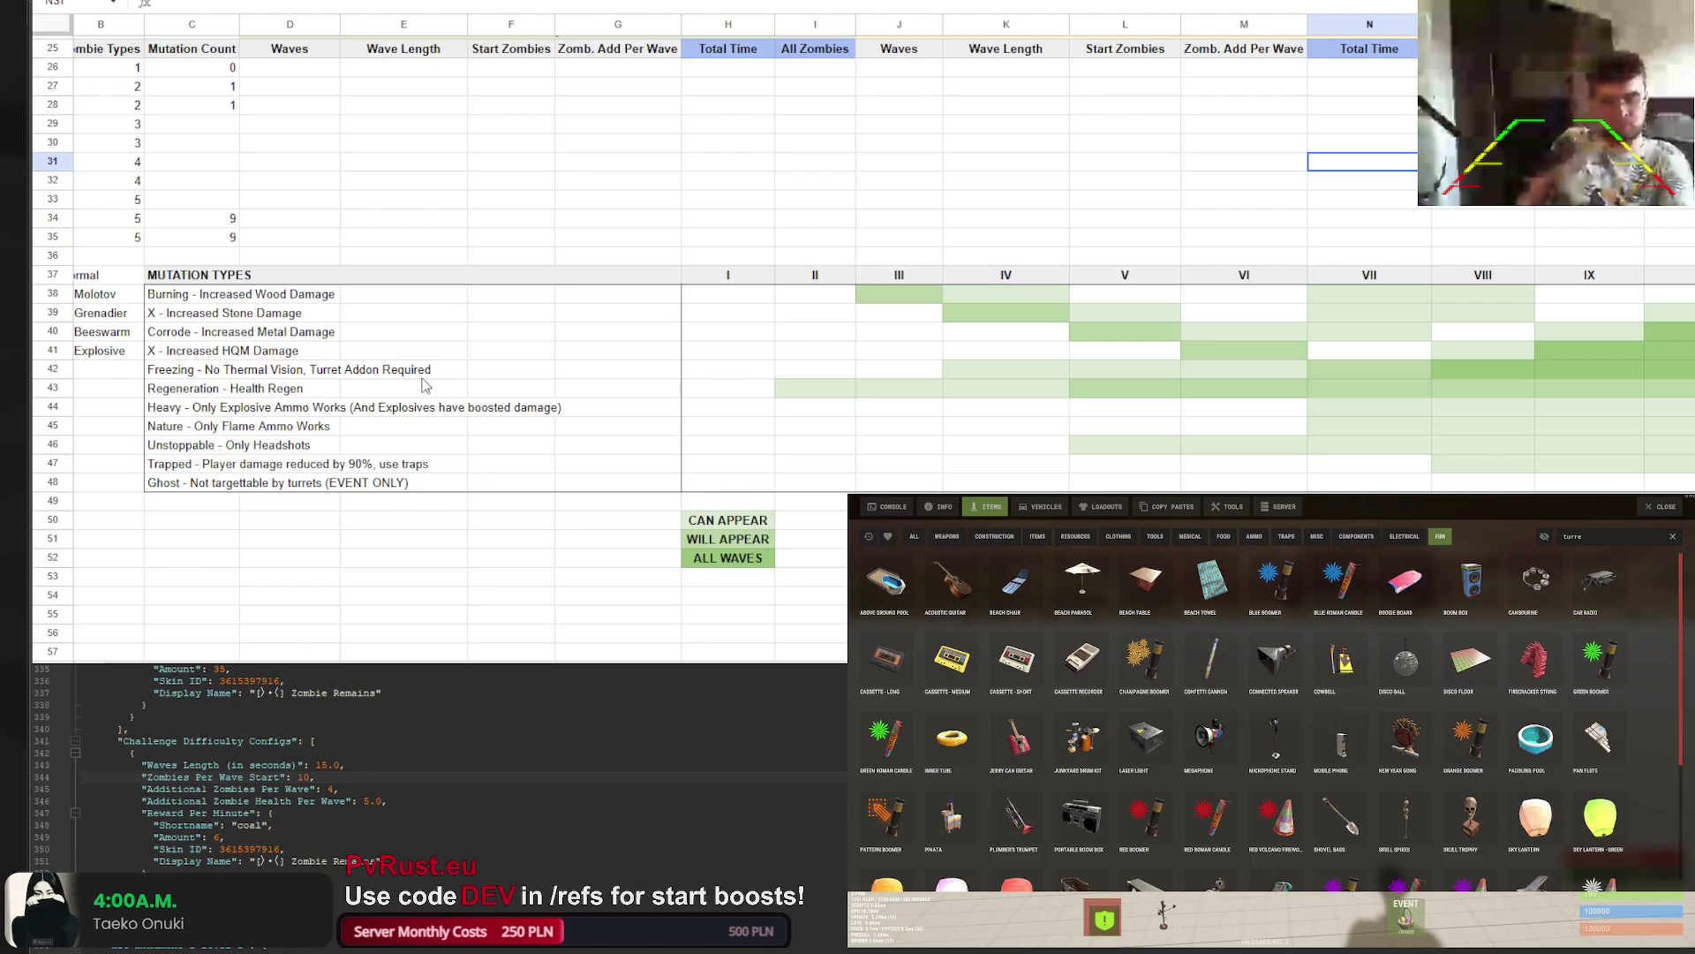
left_click(393, 367)
left_click(1360, 357)
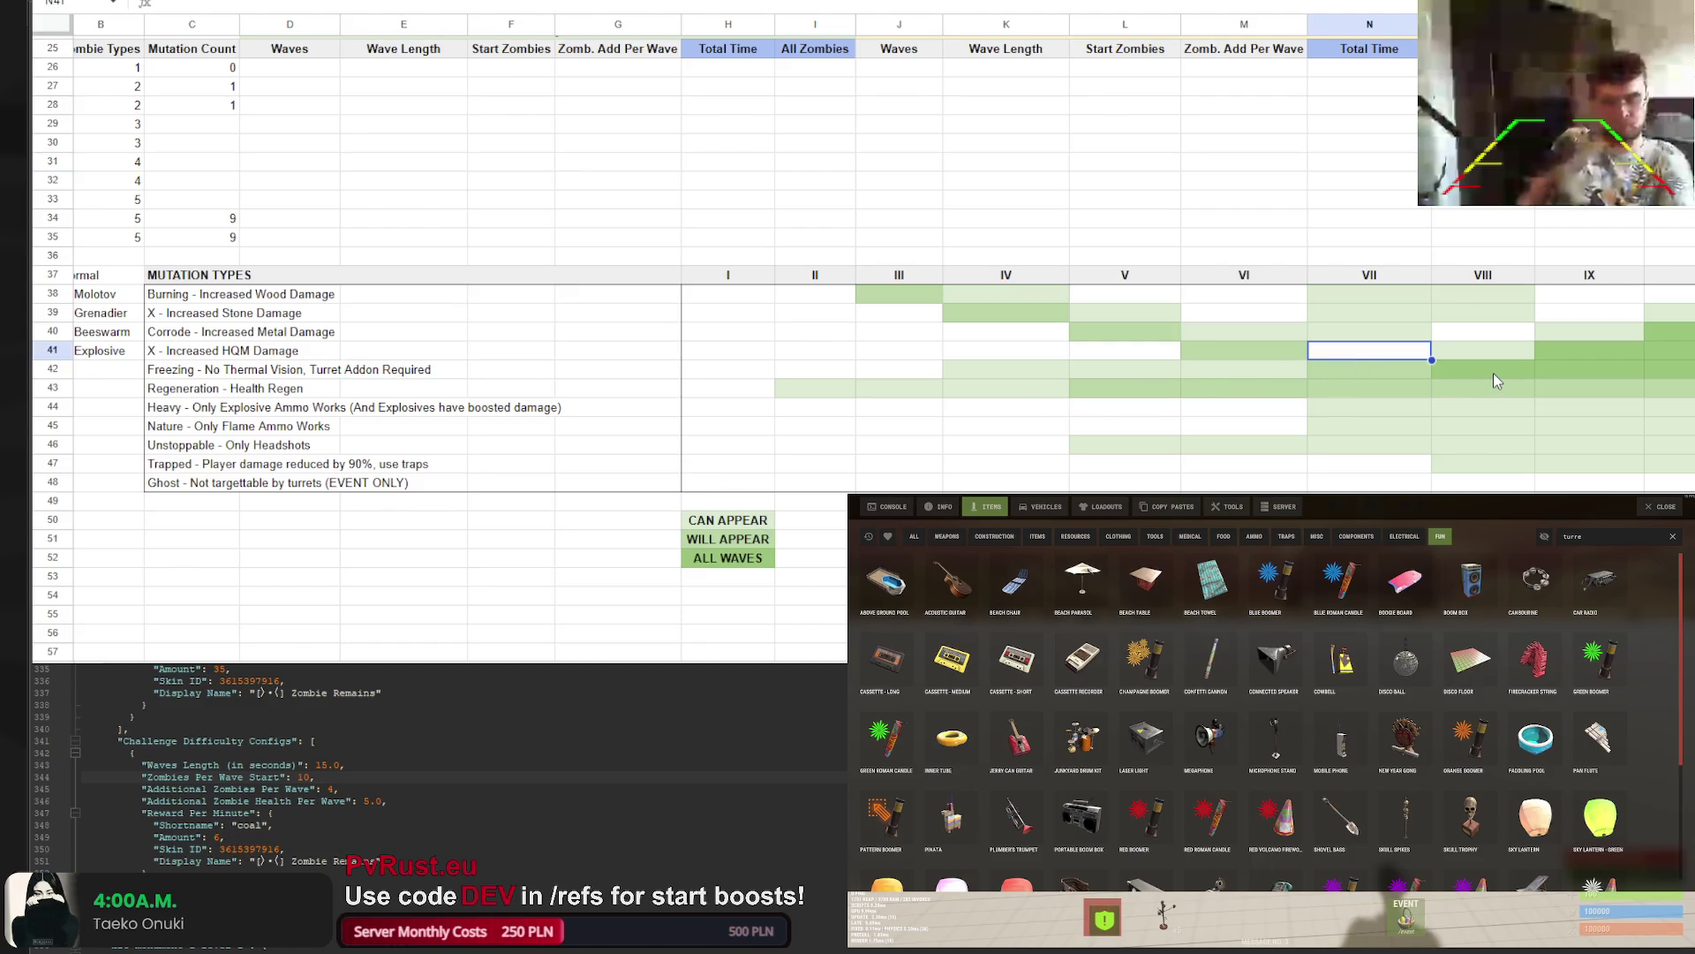
left_click(1272, 373)
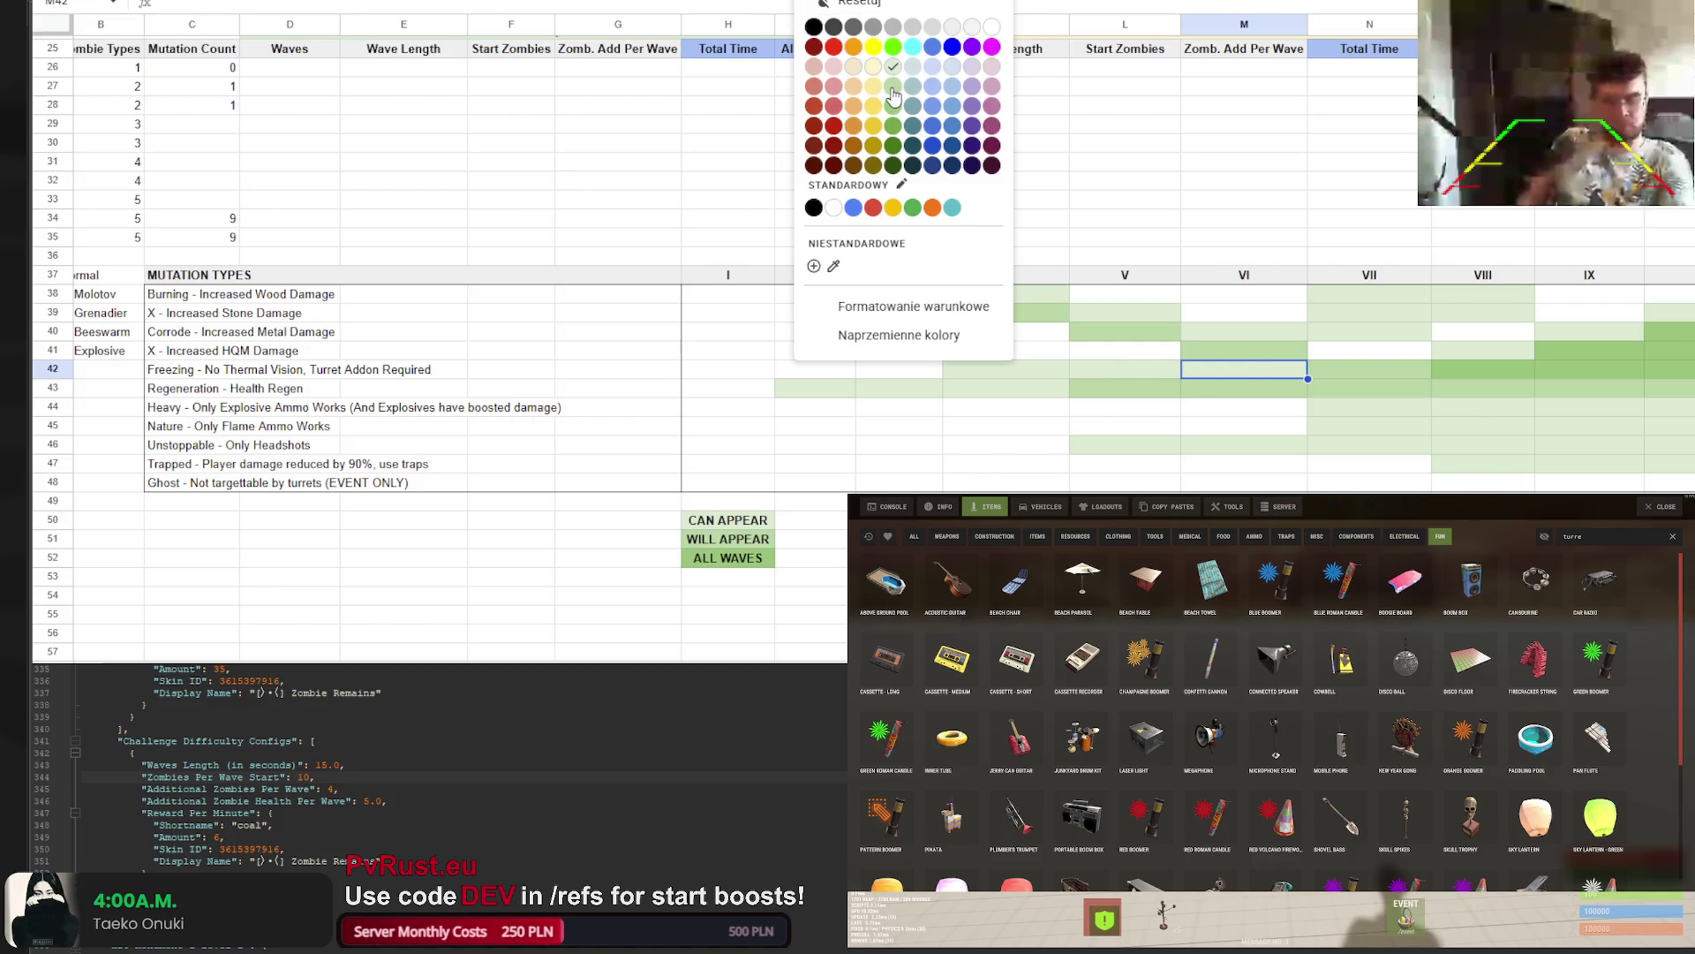
left_click(902, 93)
left_click(1177, 150)
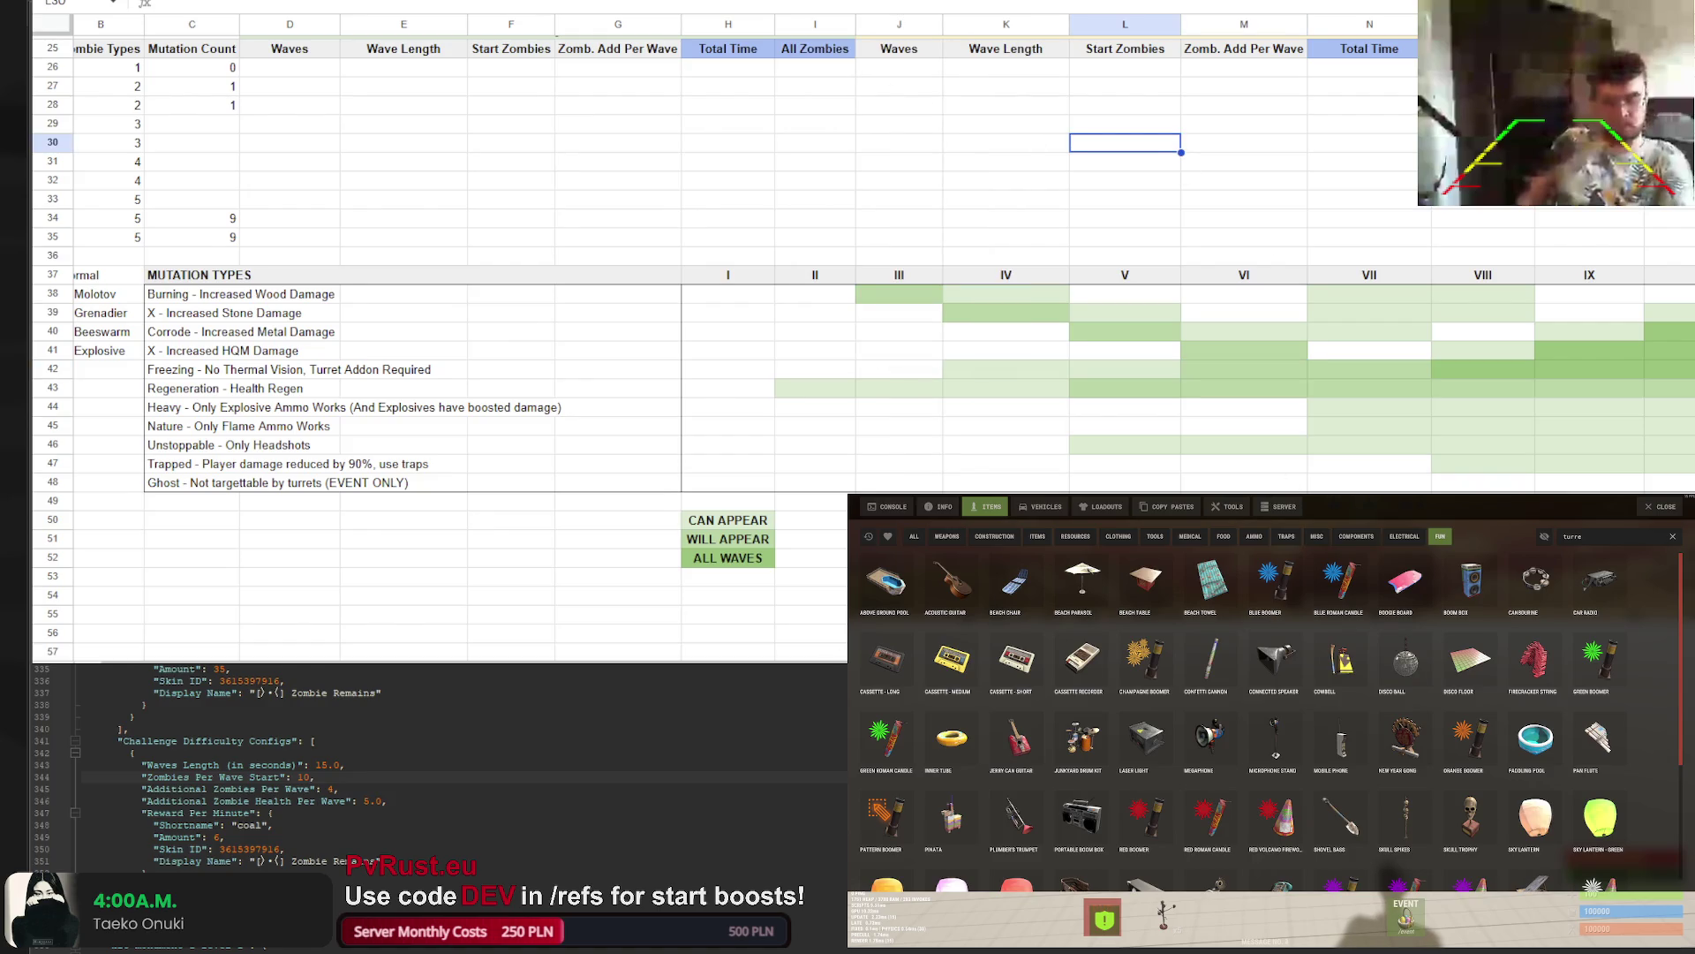
scroll(839, 658, "right", 3)
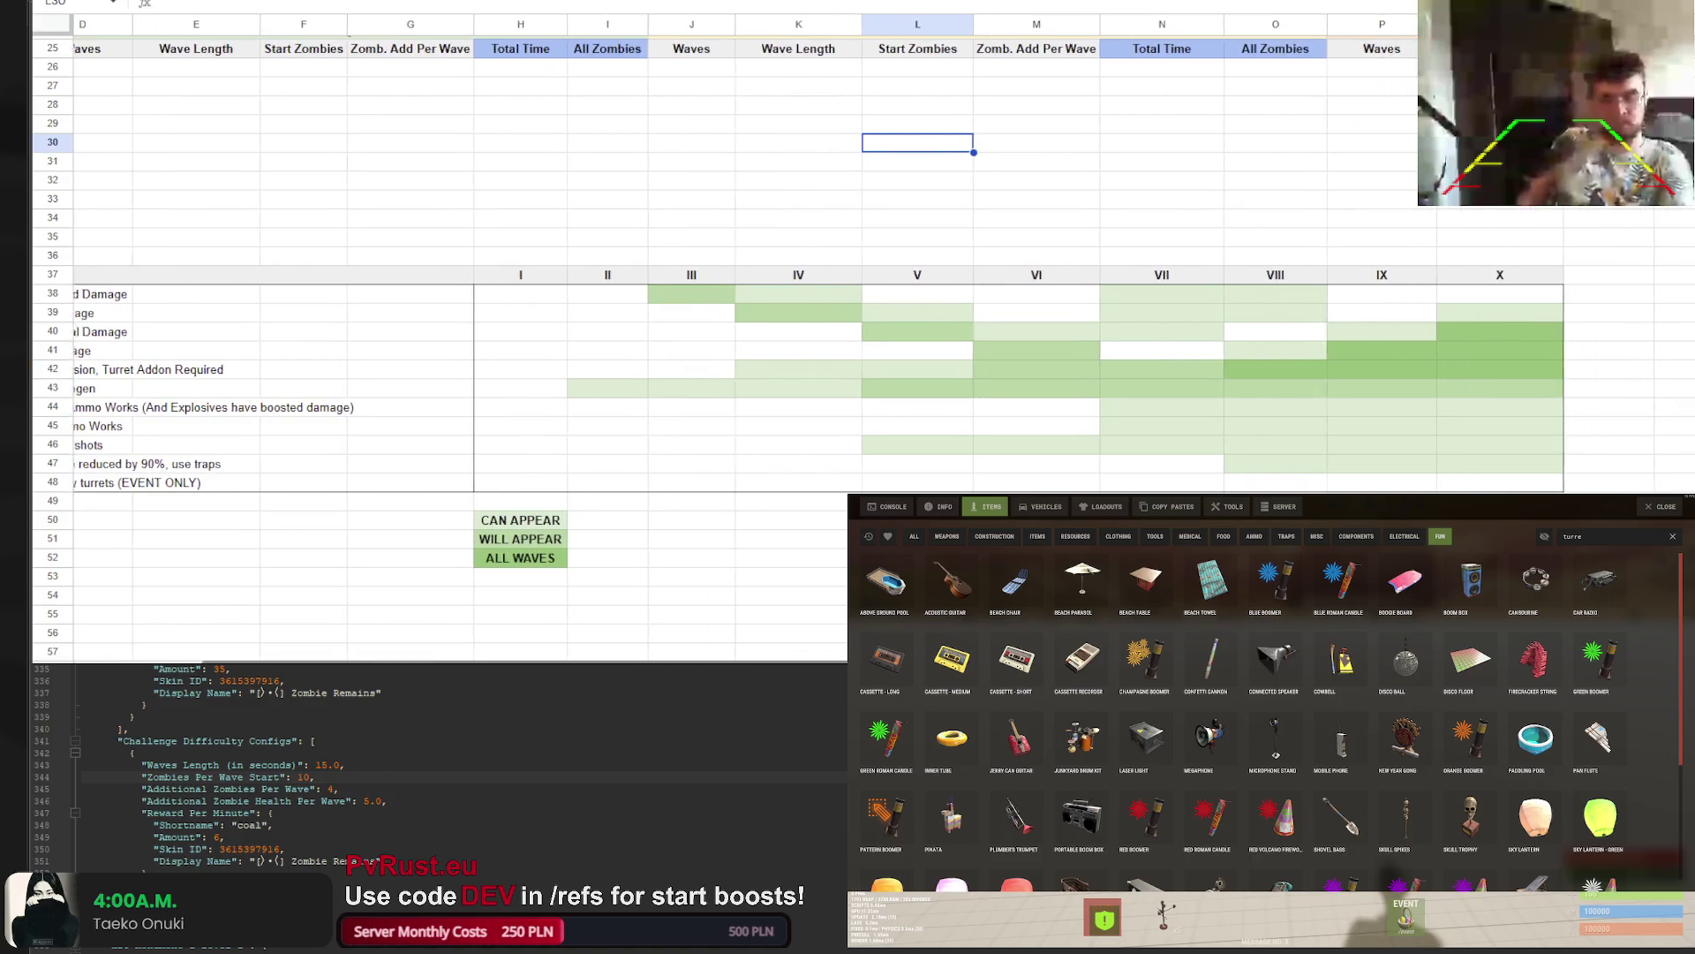
scroll(839, 354, "left", 3)
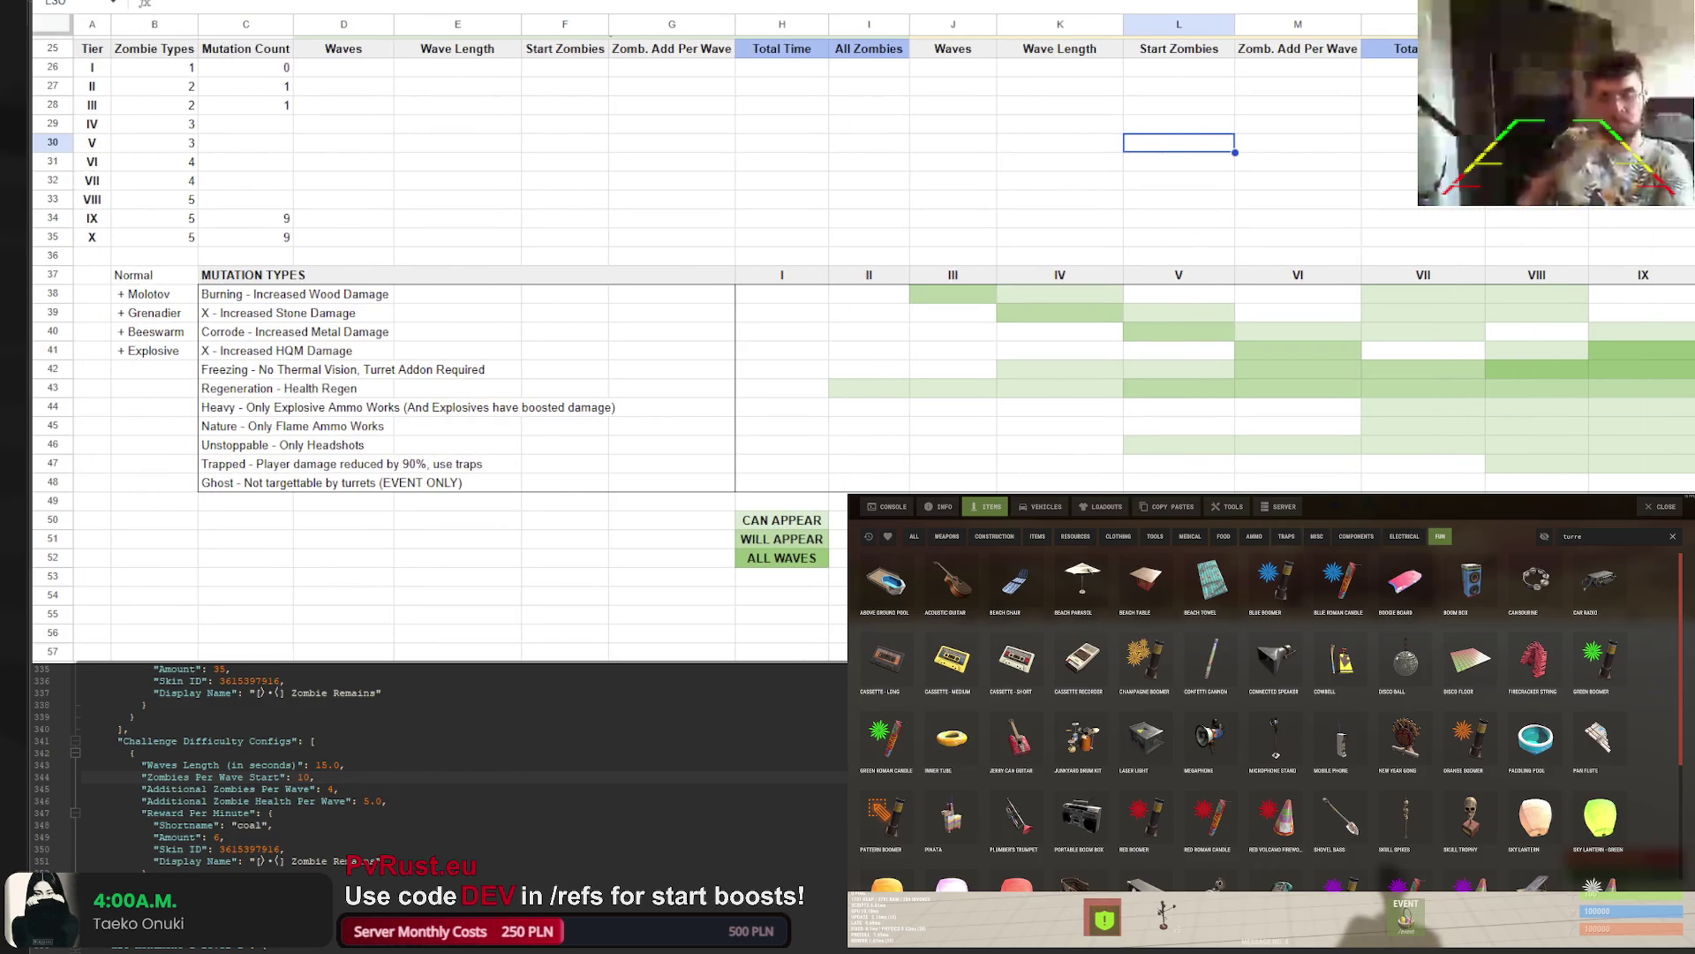
scroll(442, 291, "right", 1)
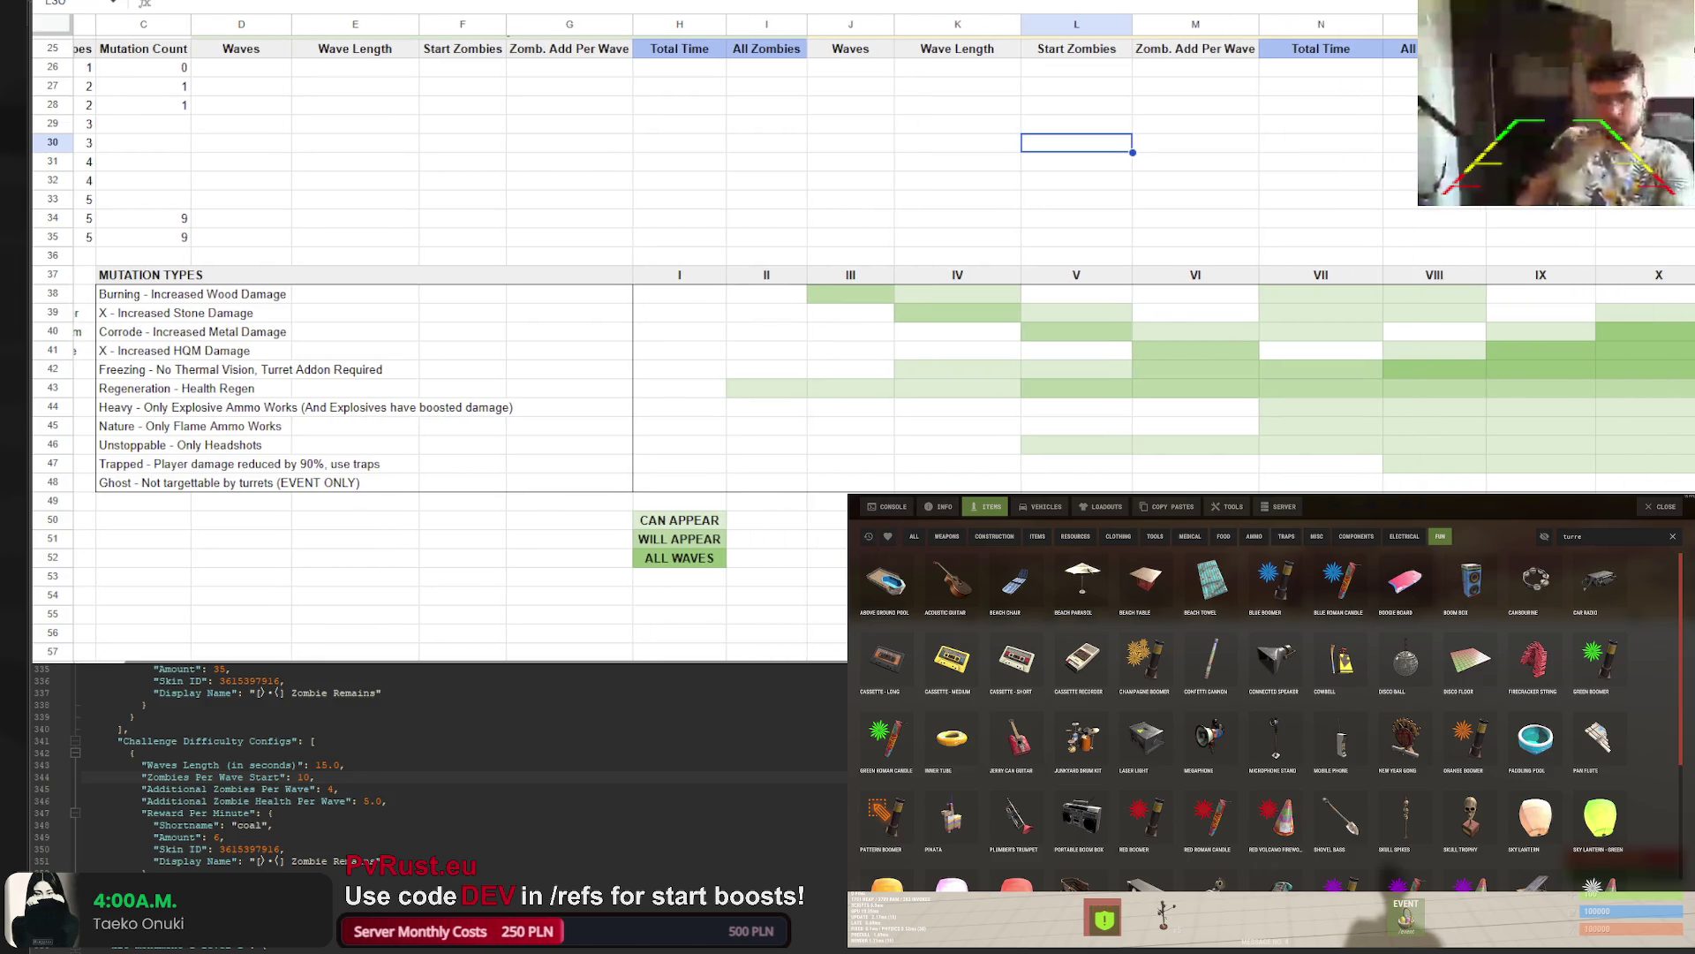
scroll(381, 417, "left", 1)
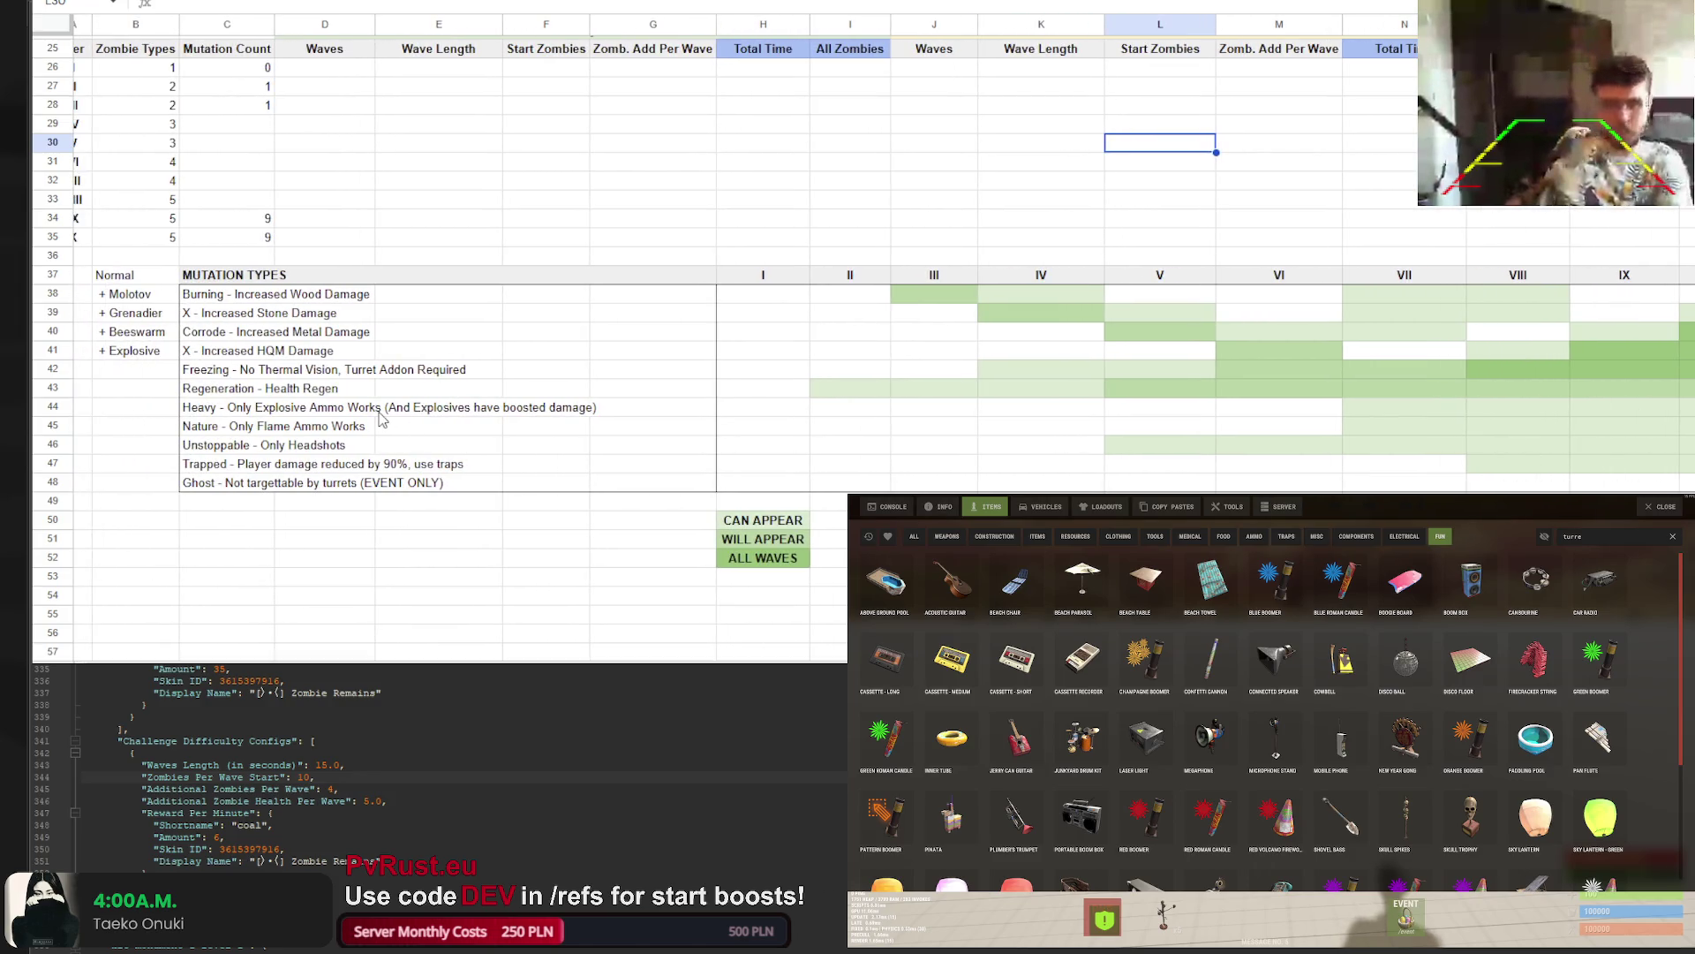
left_click(382, 417)
left_click(329, 417)
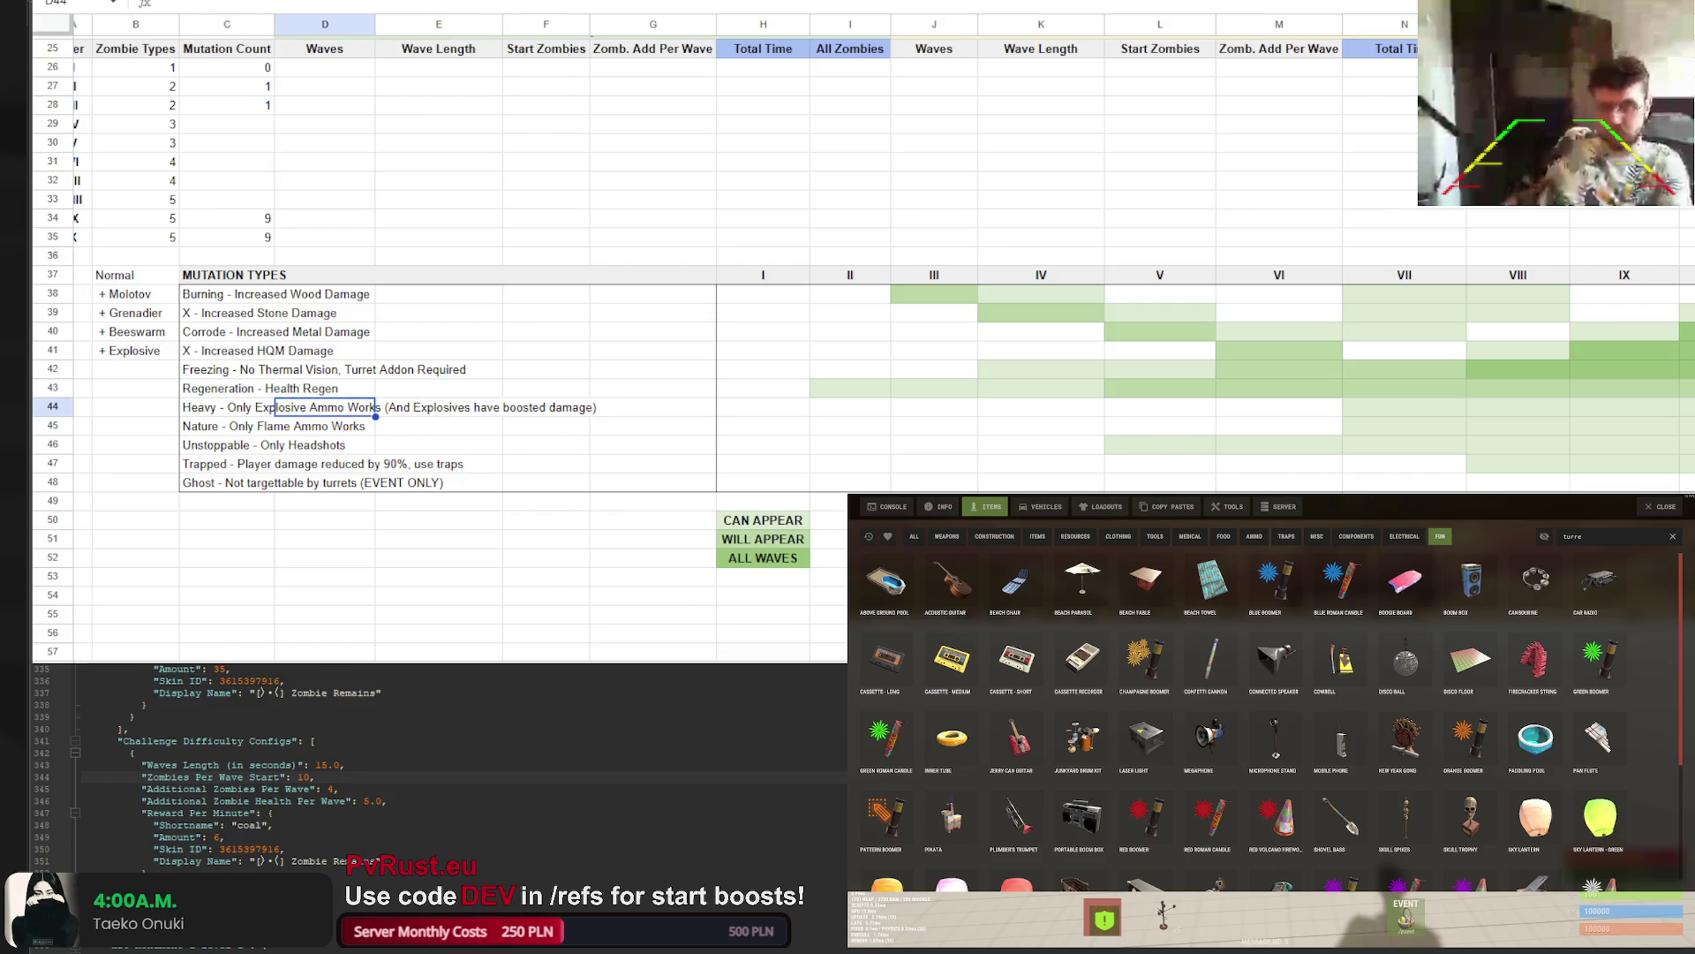
scroll(1079, 422, "right", 4)
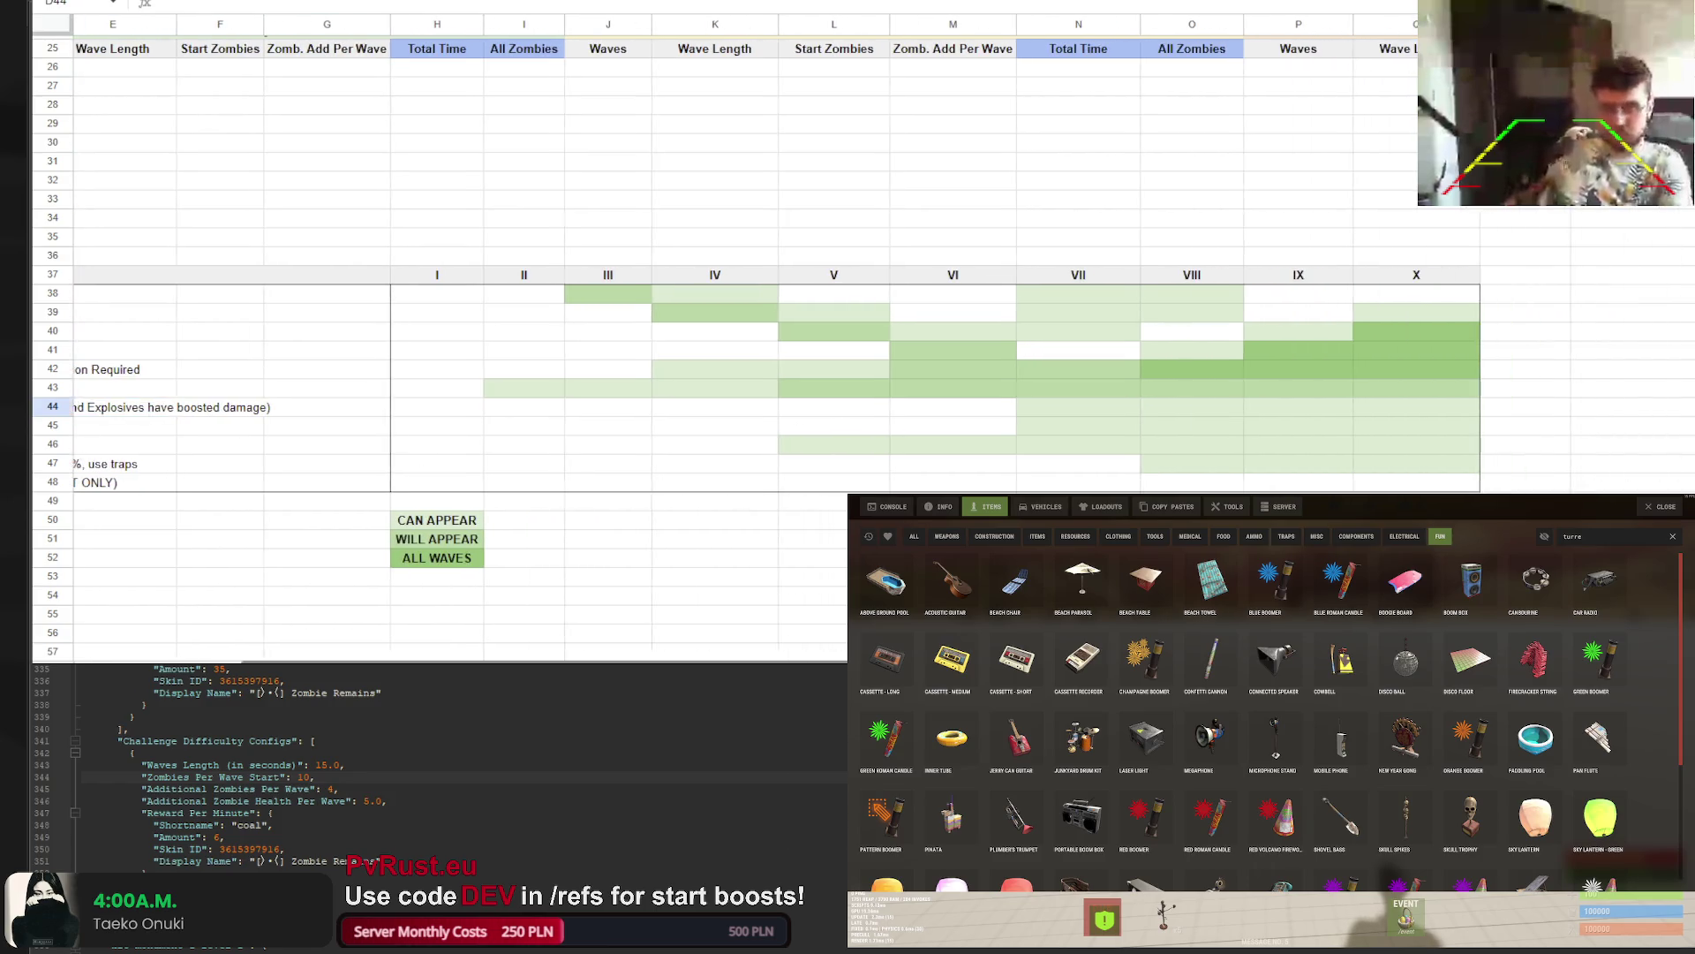
left_click(1077, 423)
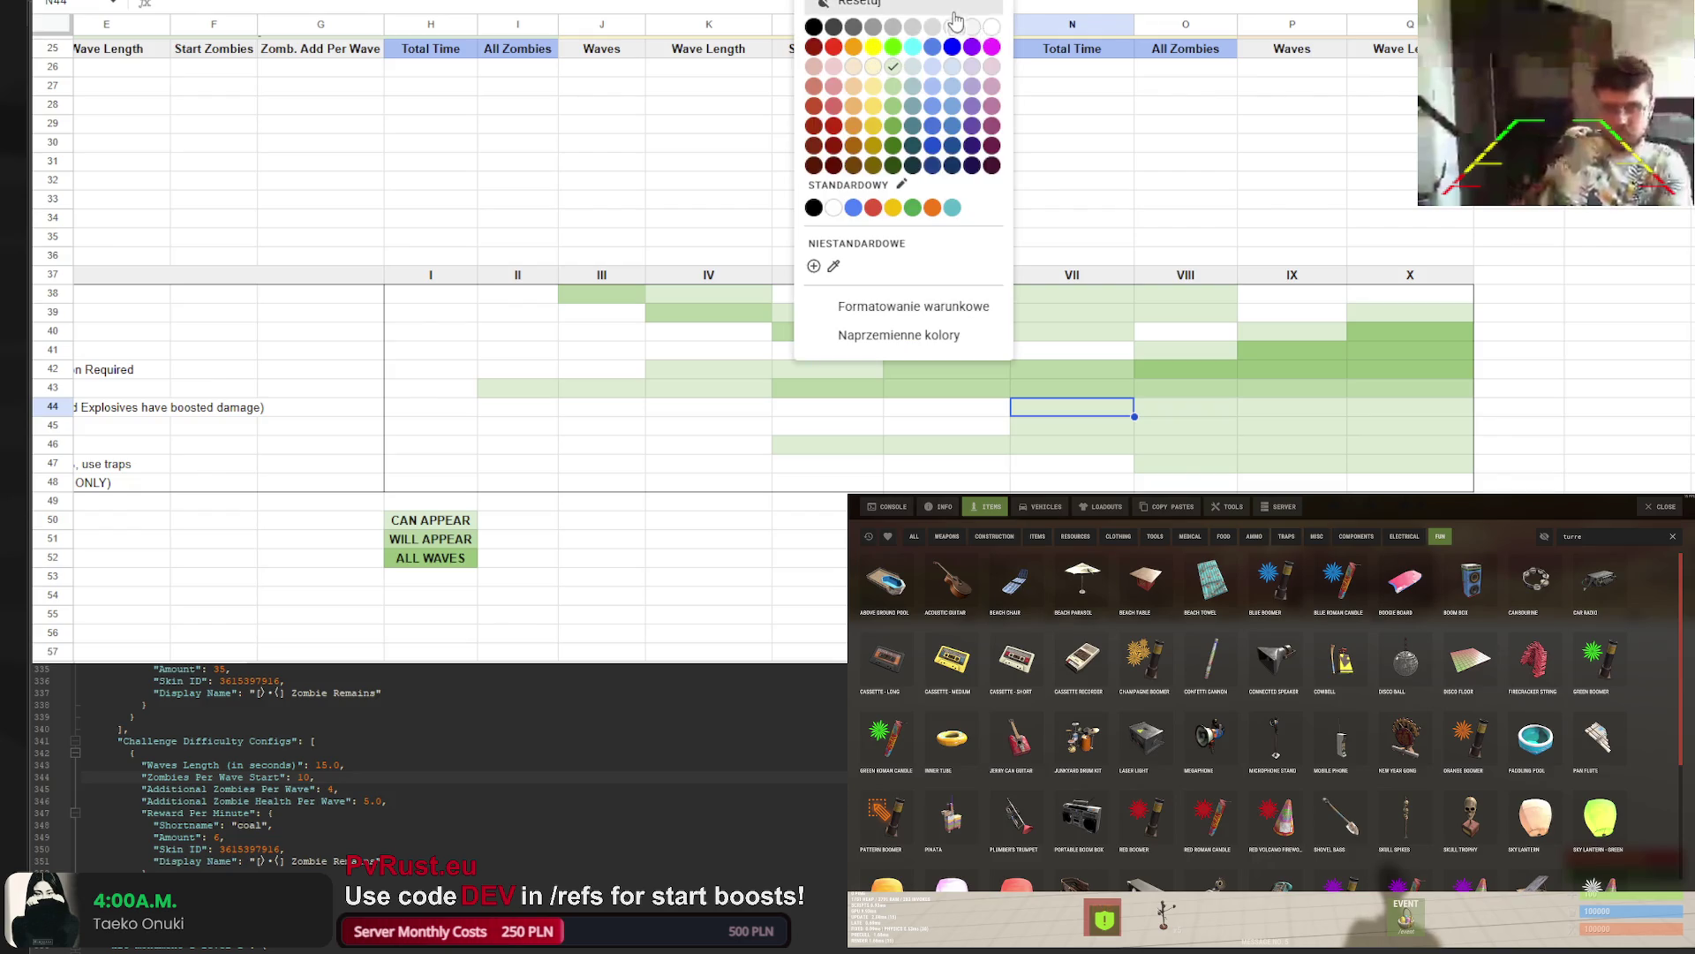
left_click(1170, 203)
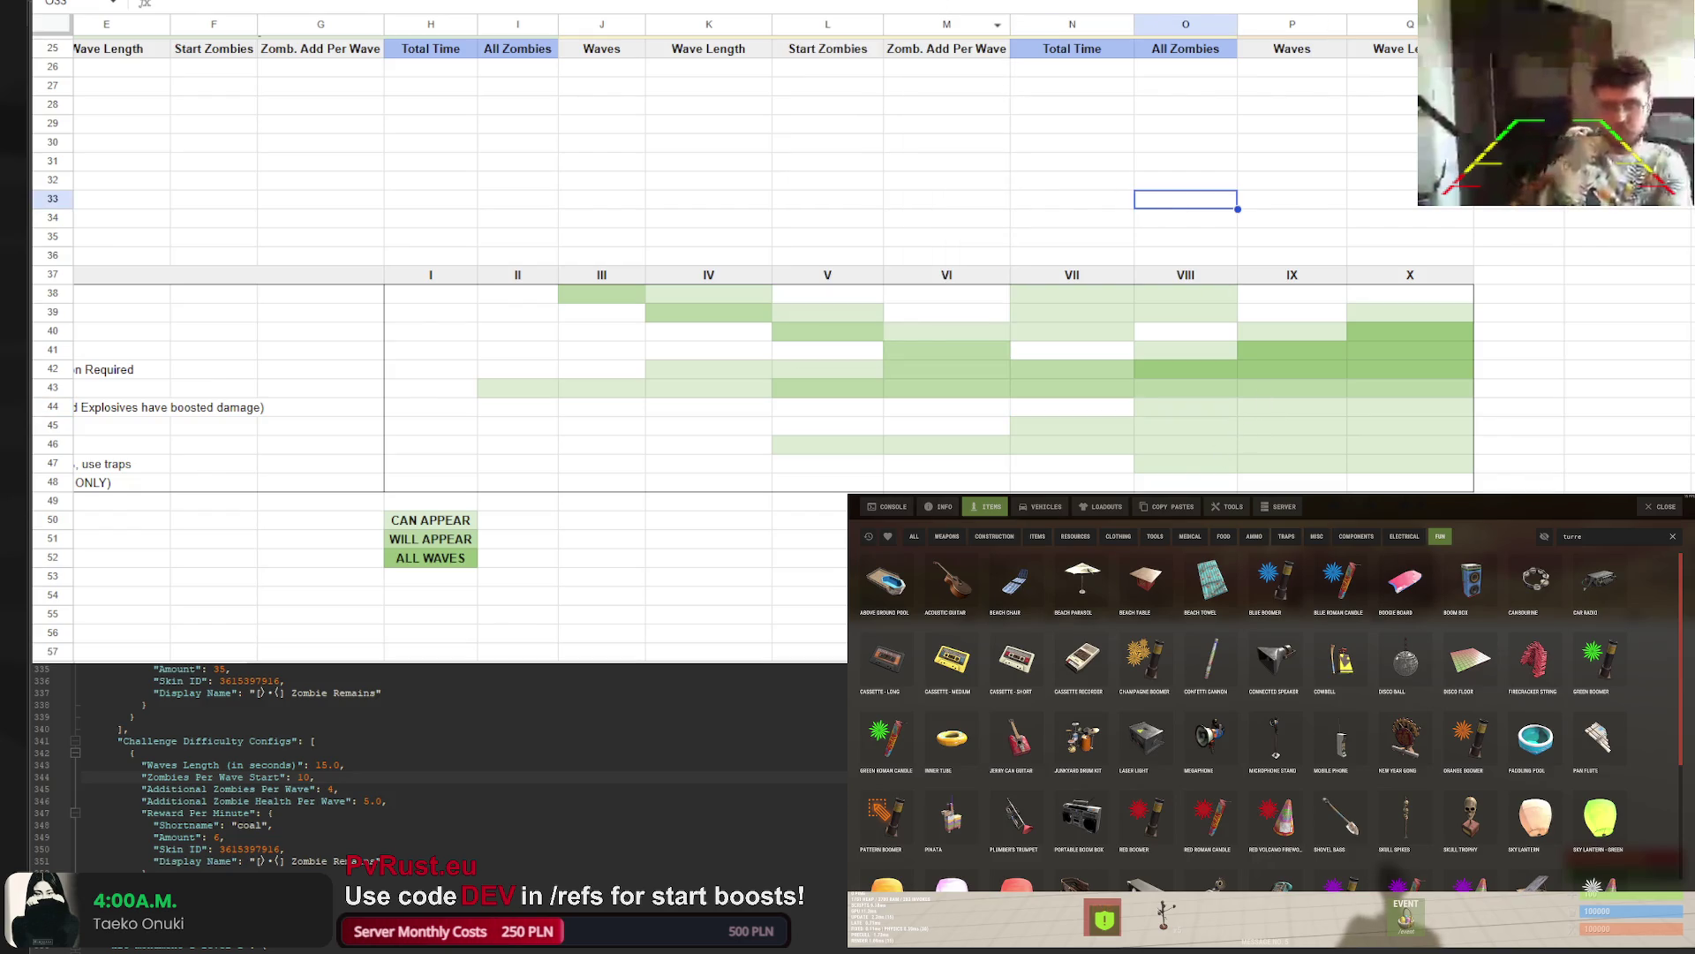
key("ctrl+Home")
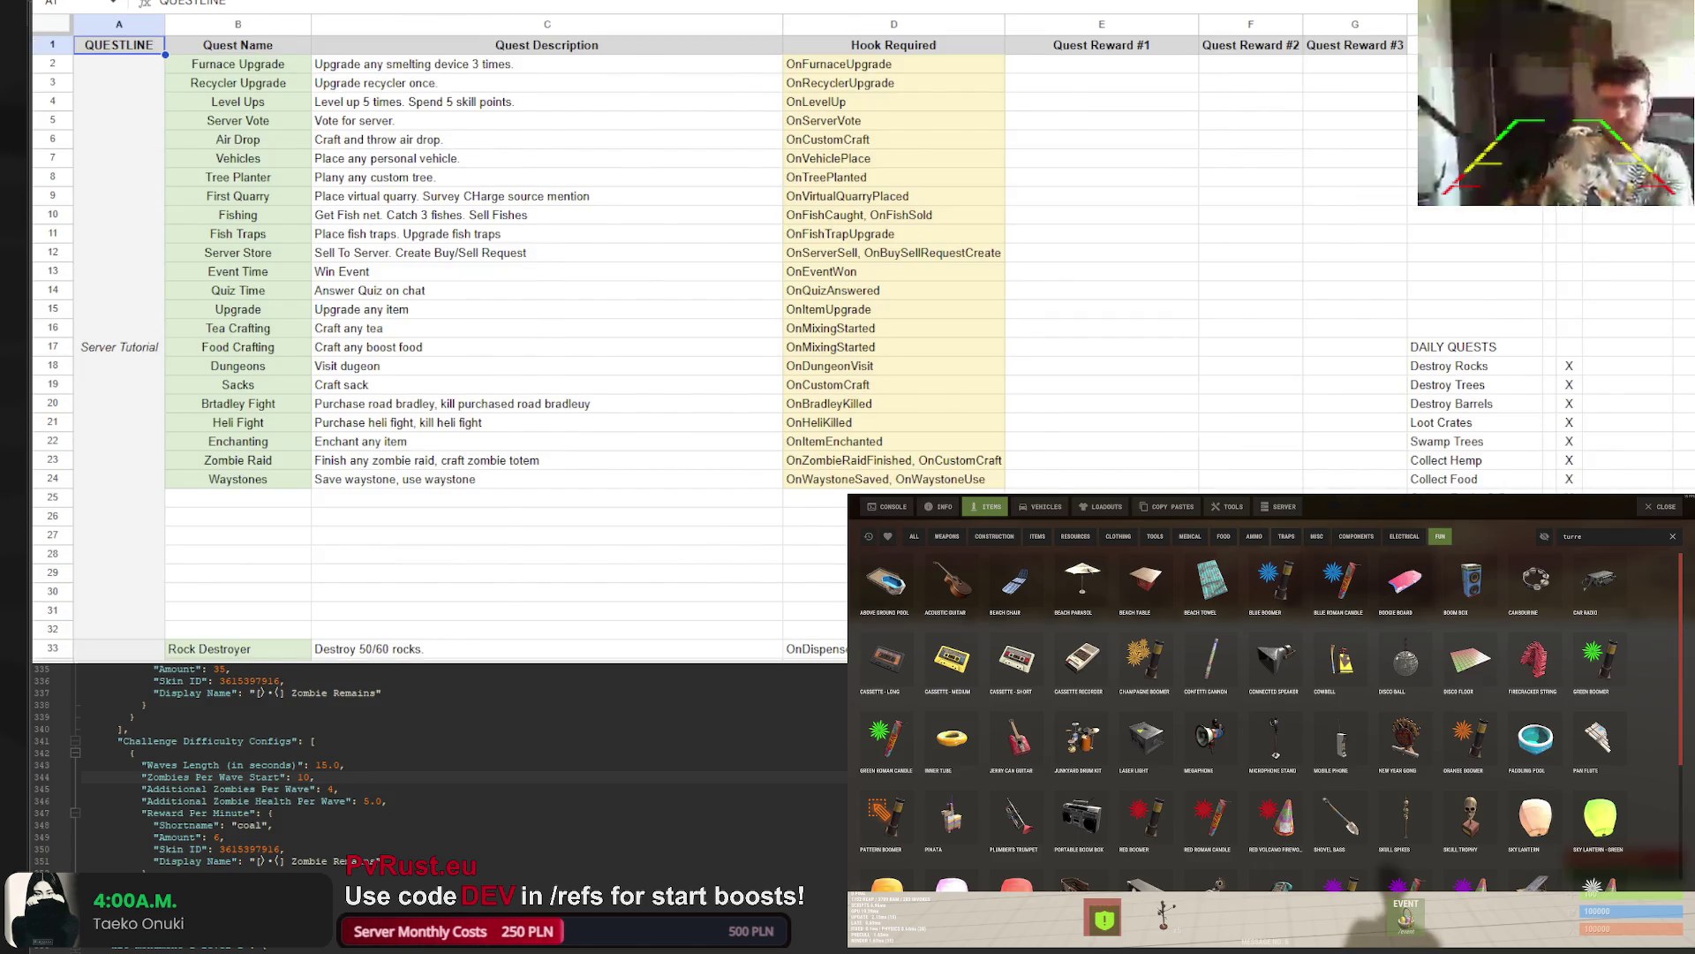
key("ctrl+Page_Down")
key("ctrl+Page_Up")
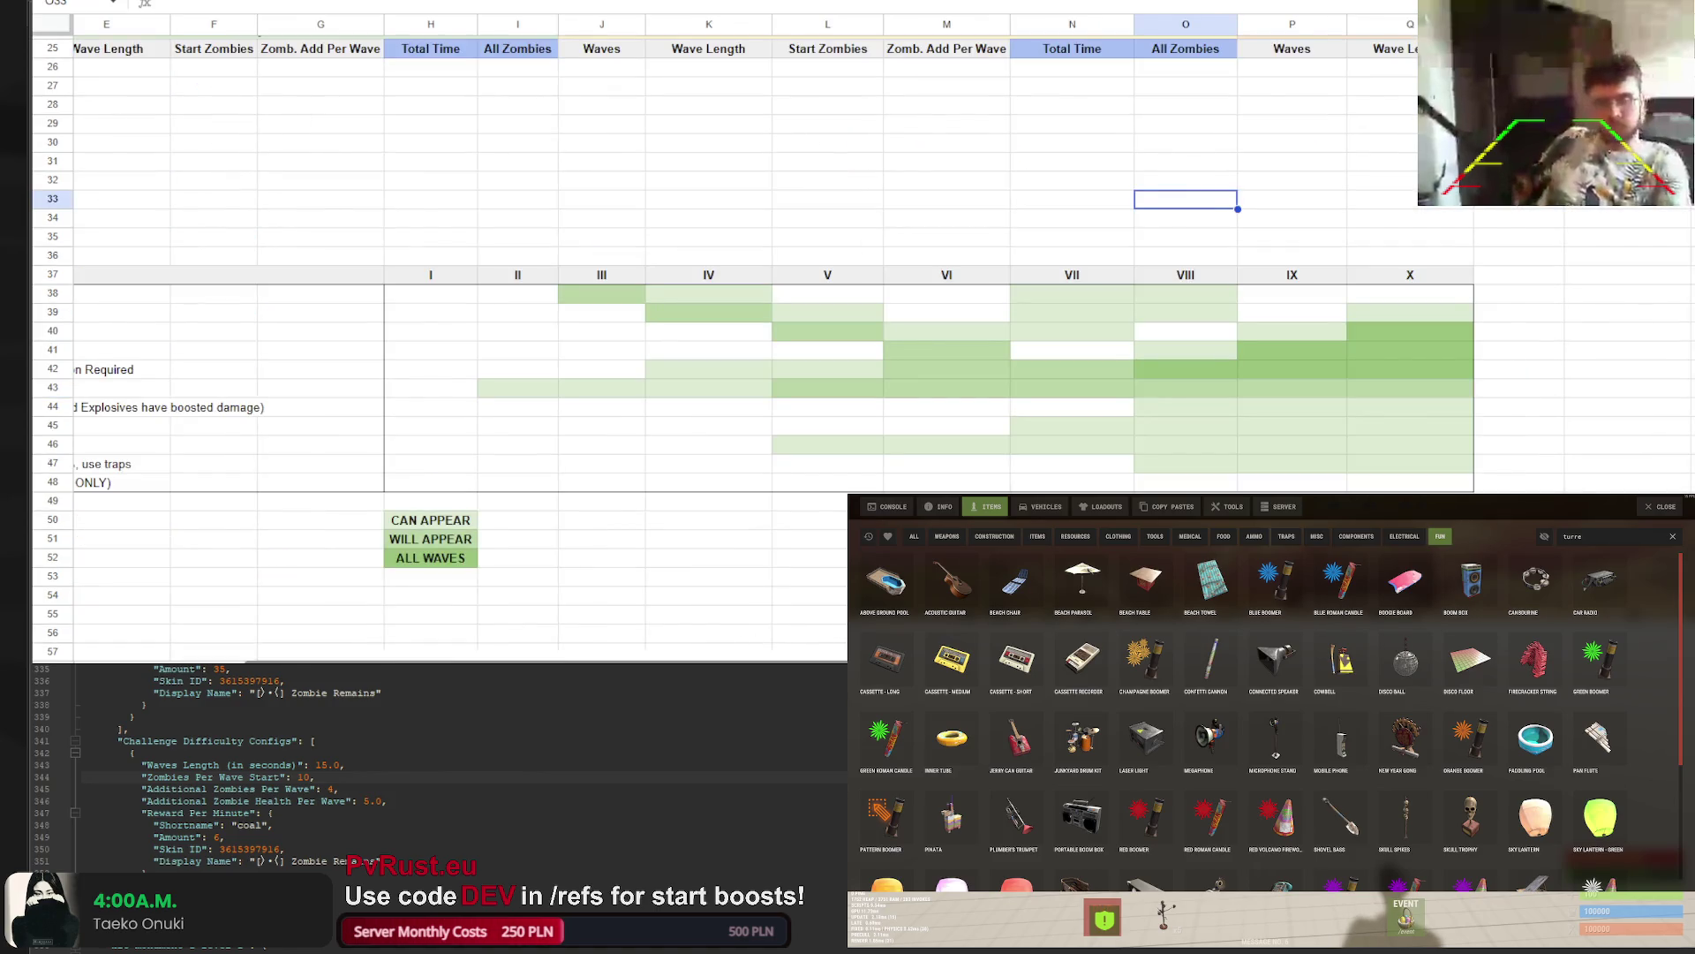
scroll(741, 652, "left", 5)
scroll(572, 660, "right", 1)
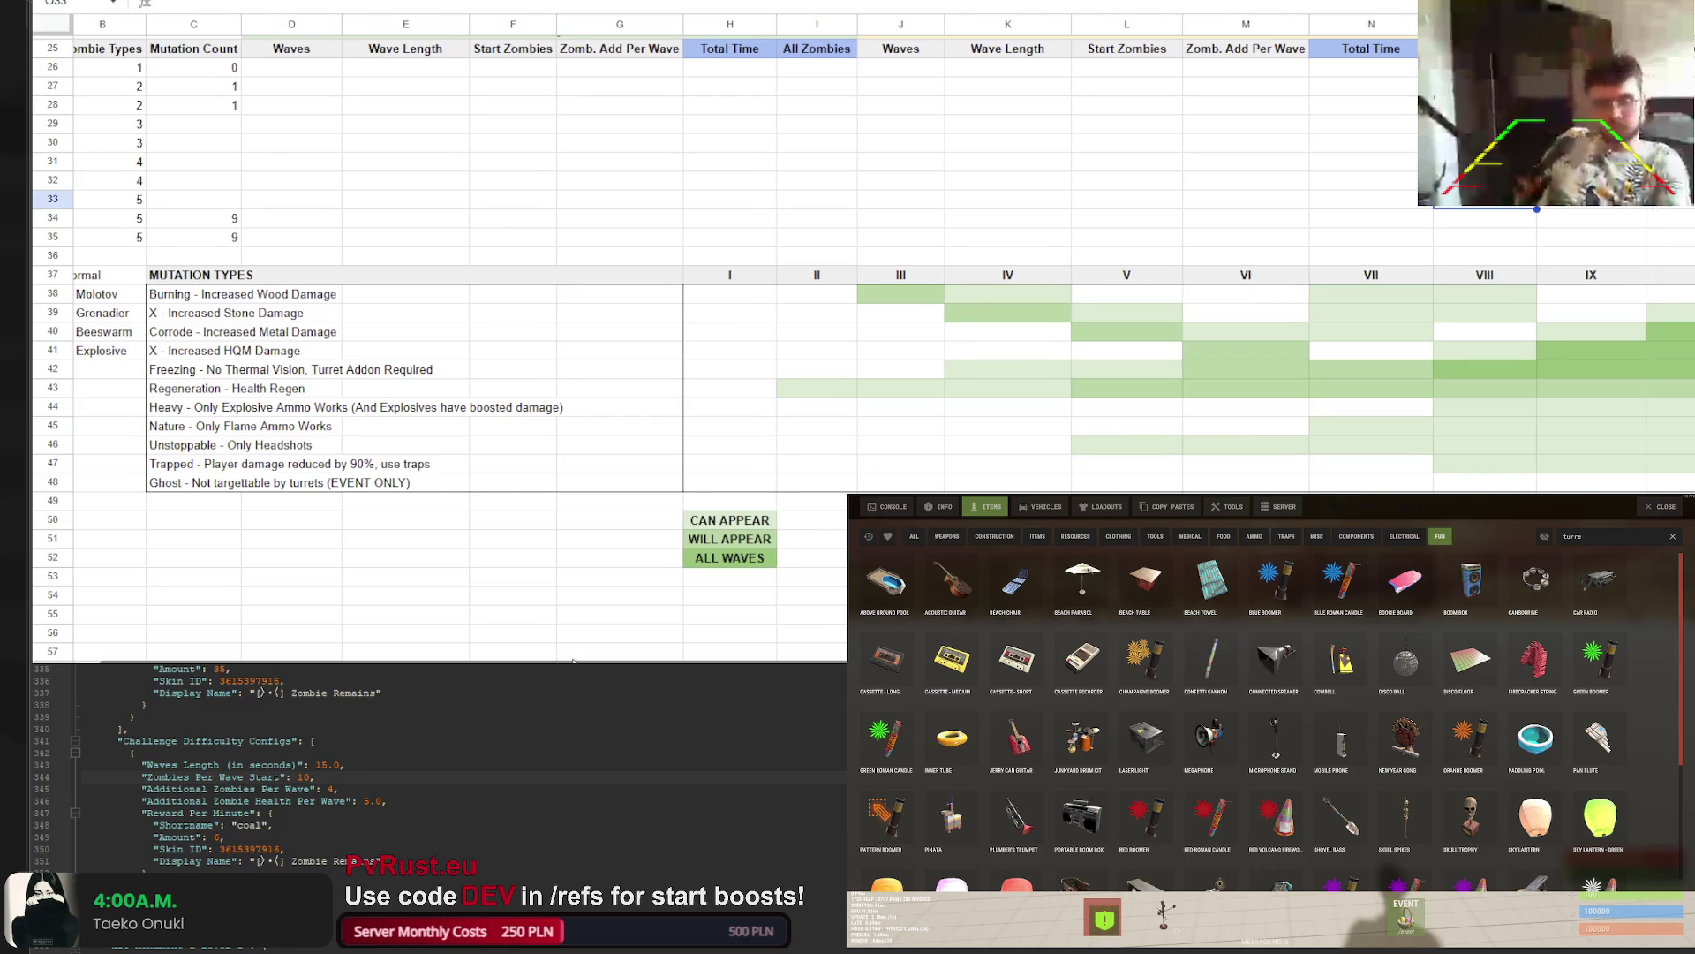
scroll(573, 660, "right", 4)
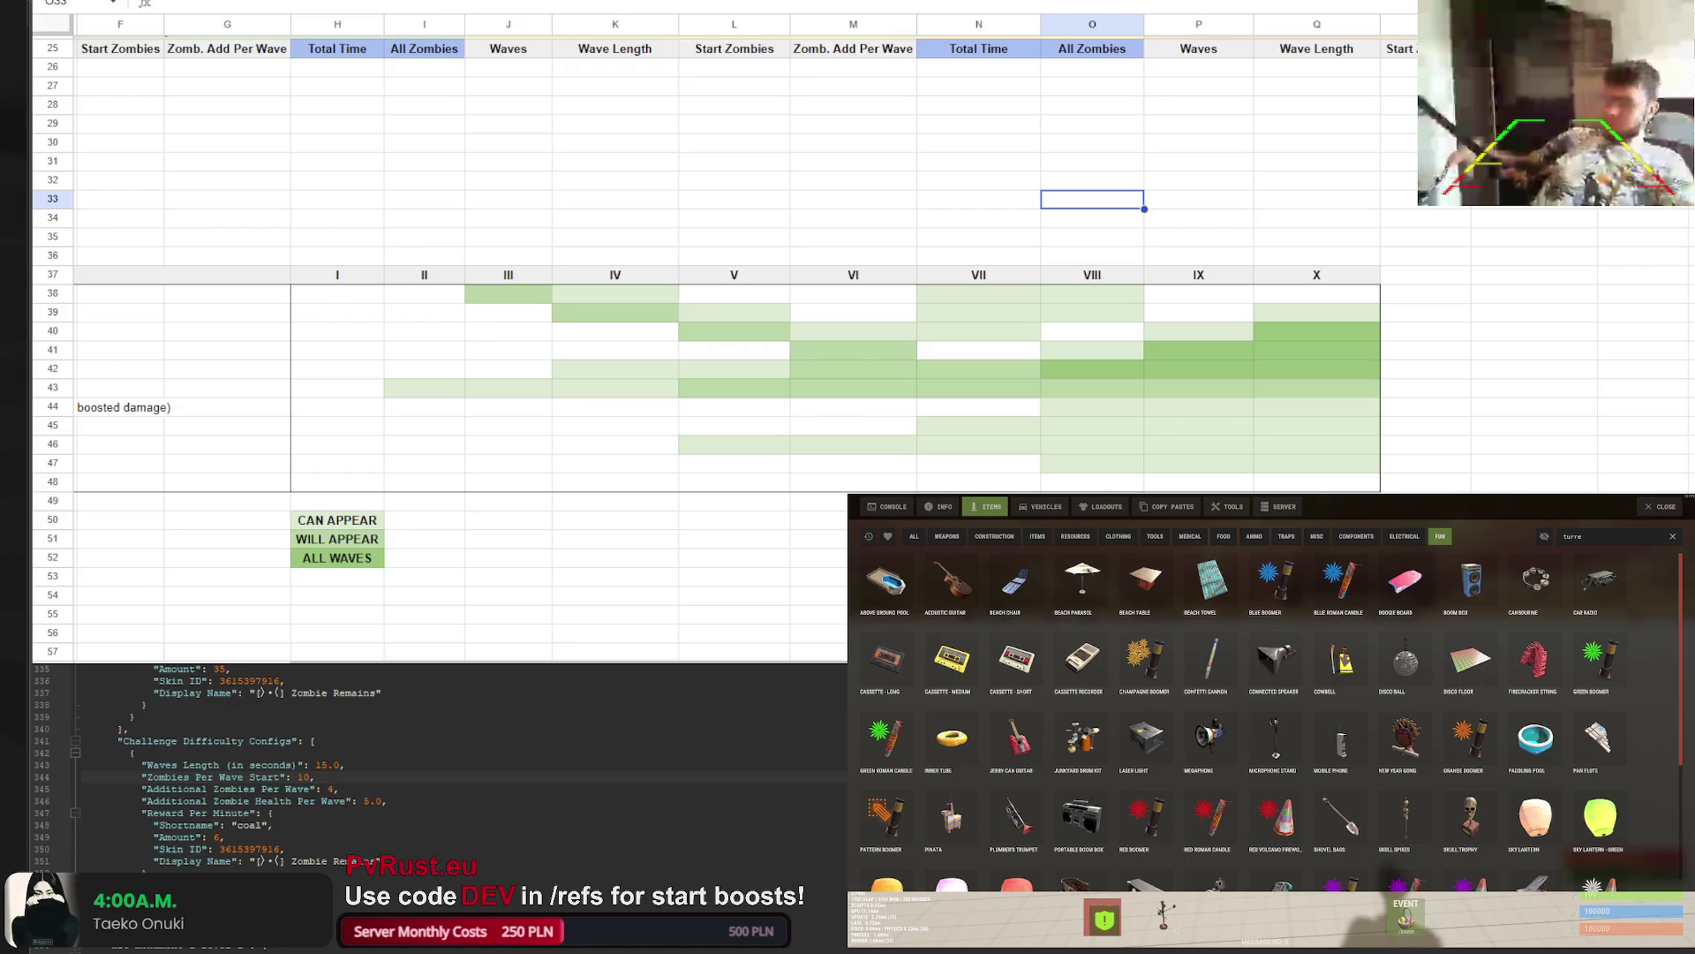
scroll(642, 661, "left", 5)
scroll(642, 661, "right", 2)
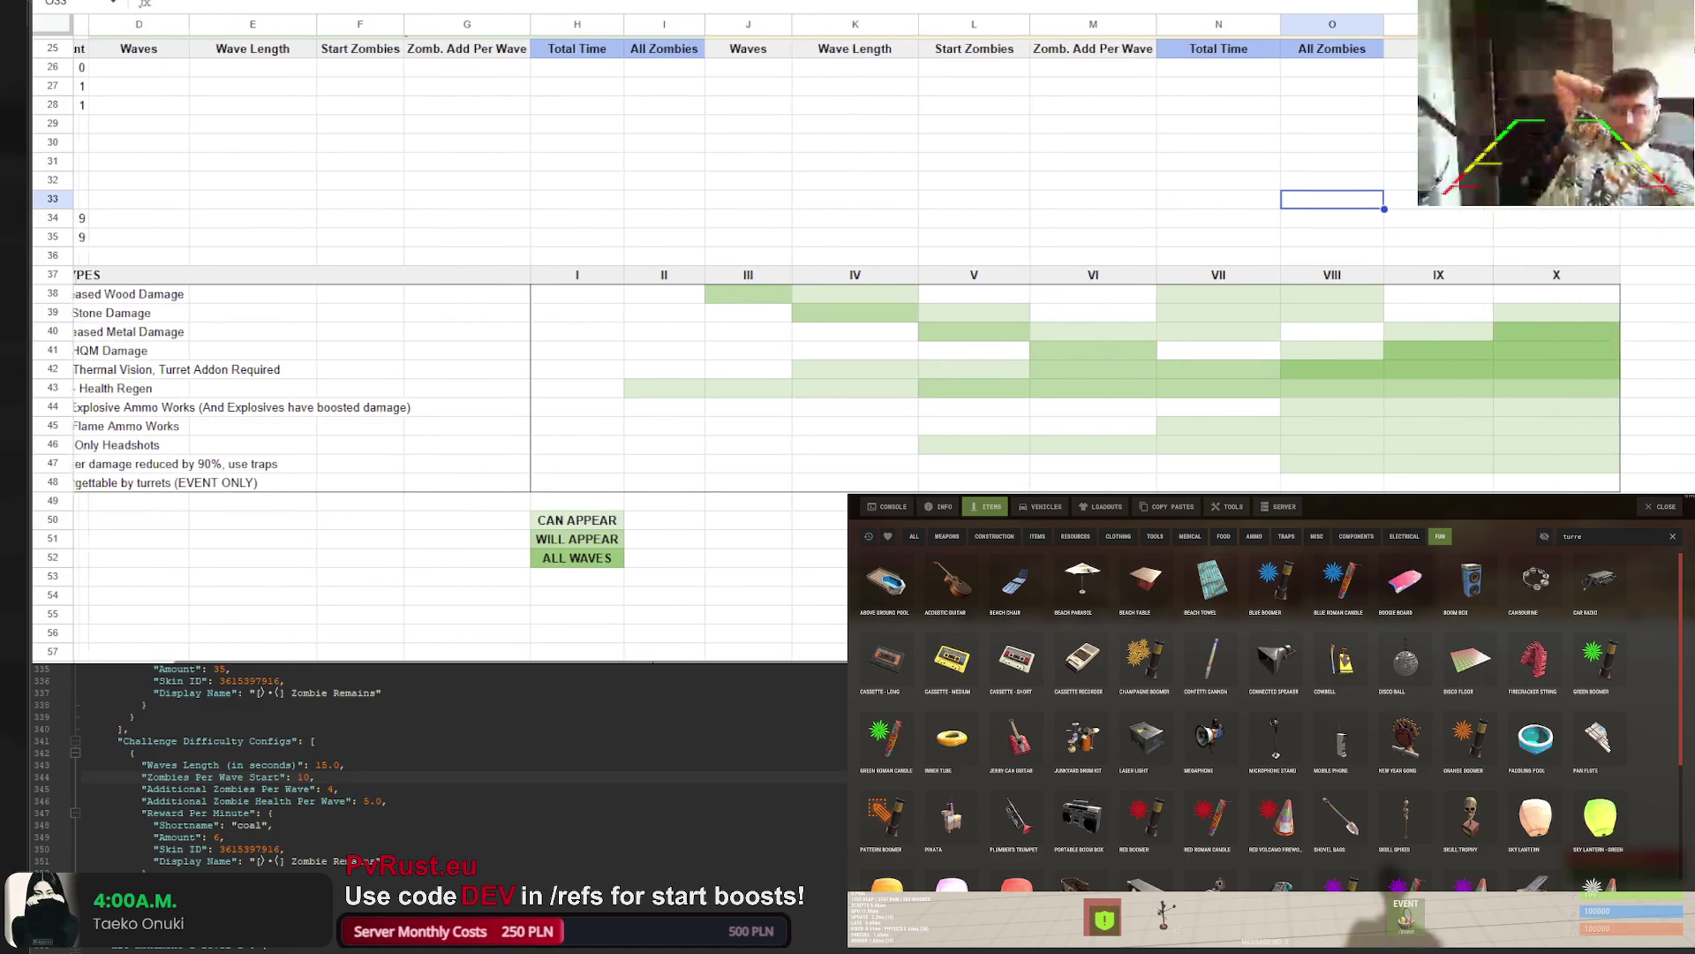
scroll(642, 661, "right", 4)
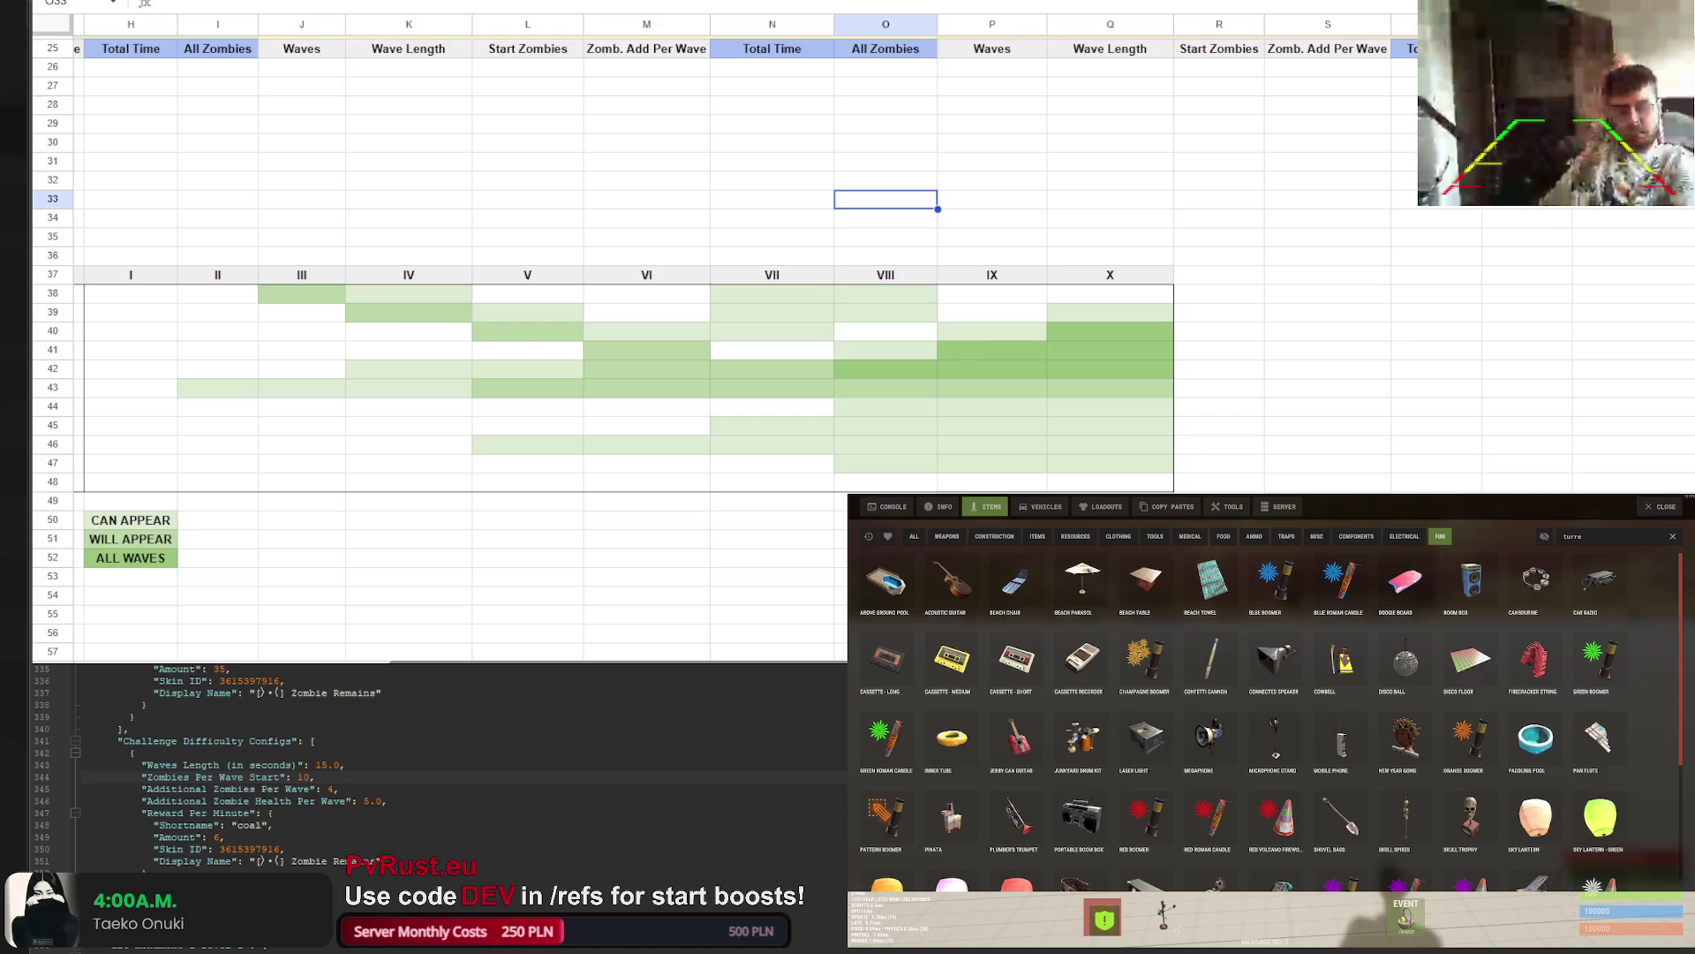
scroll(742, 651, "left", 3)
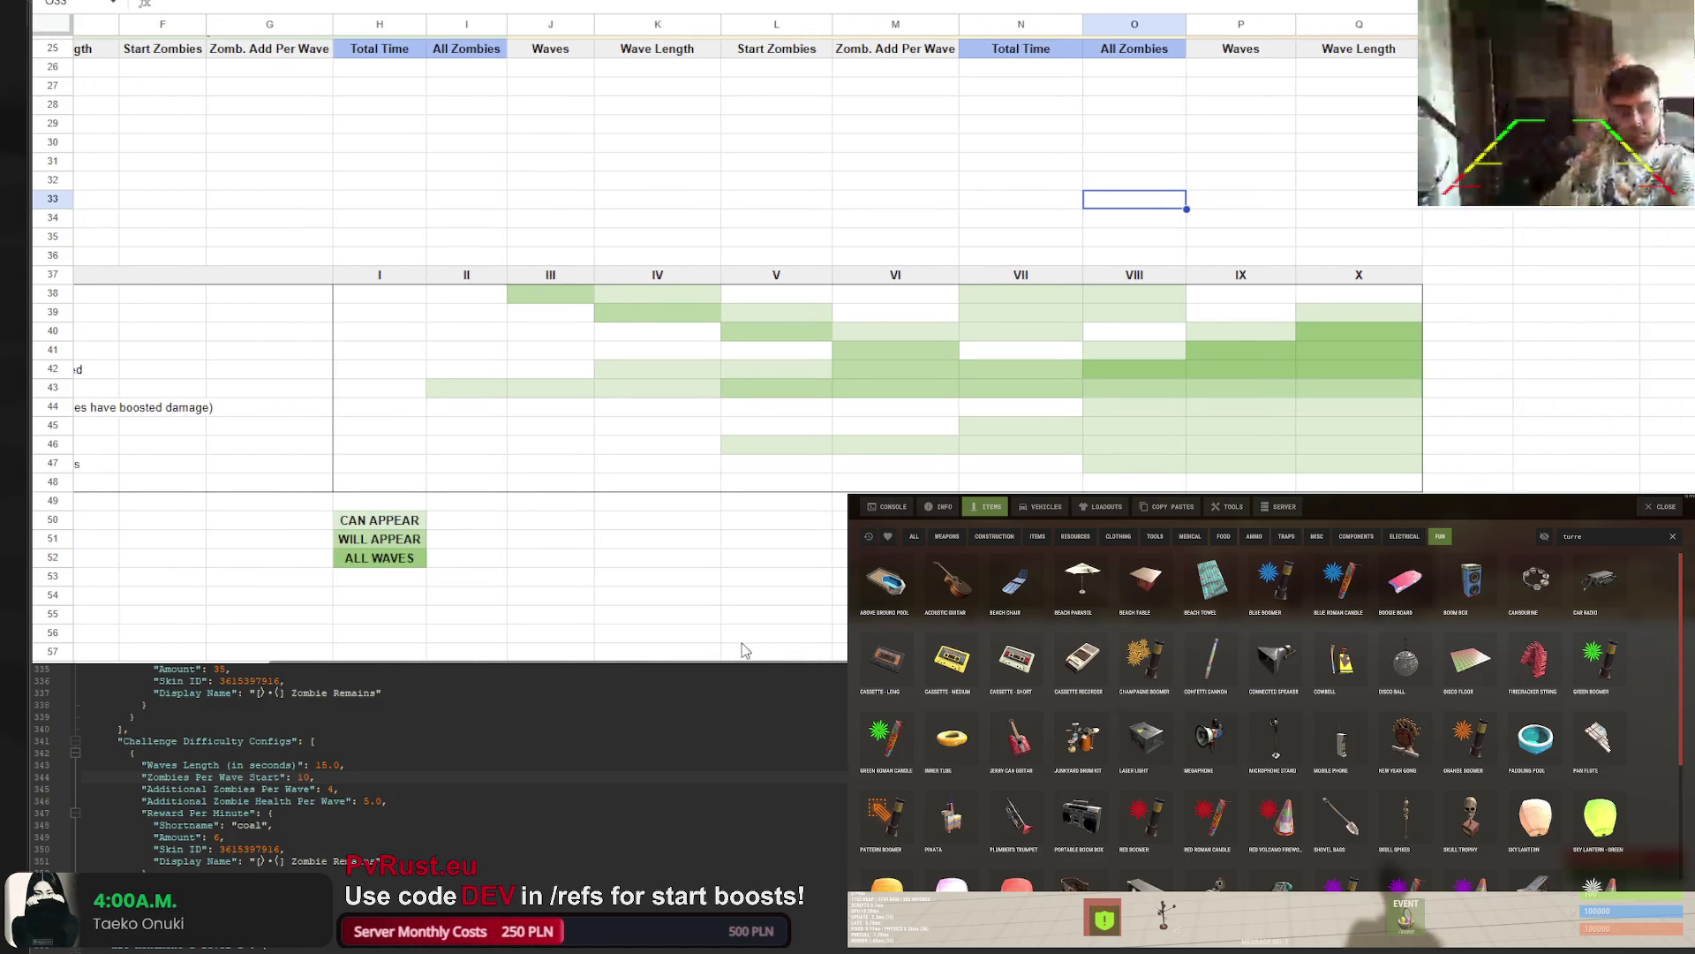
scroll(742, 651, "left", 1)
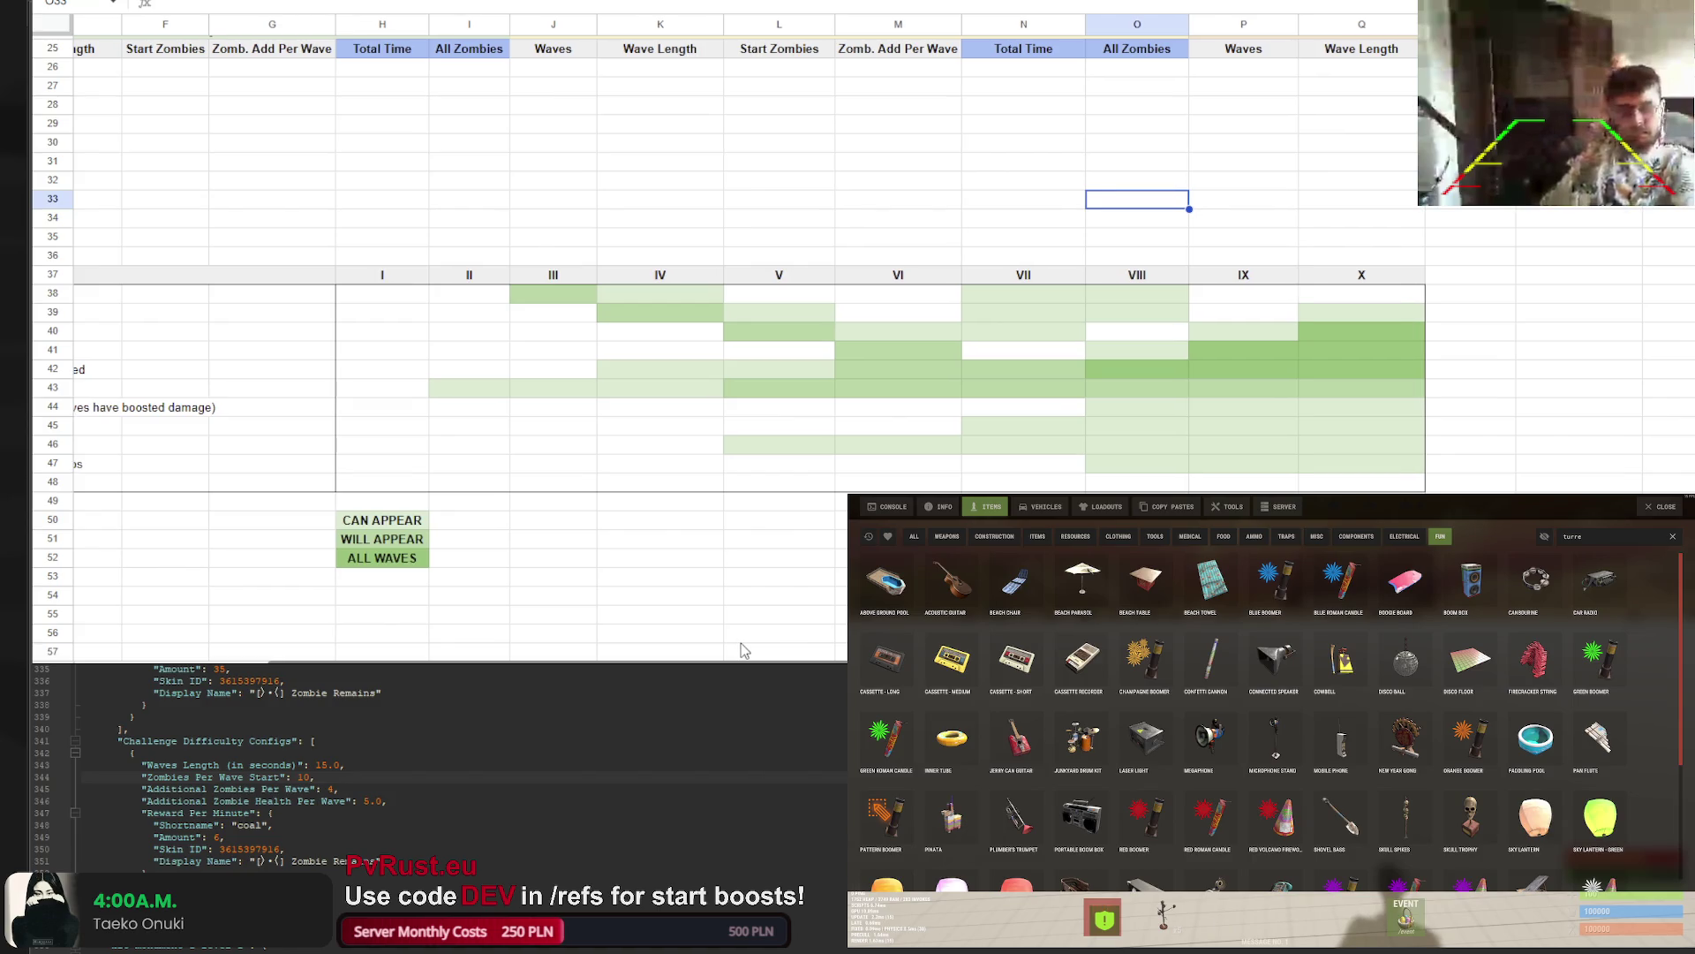
scroll(741, 651, "right", 2)
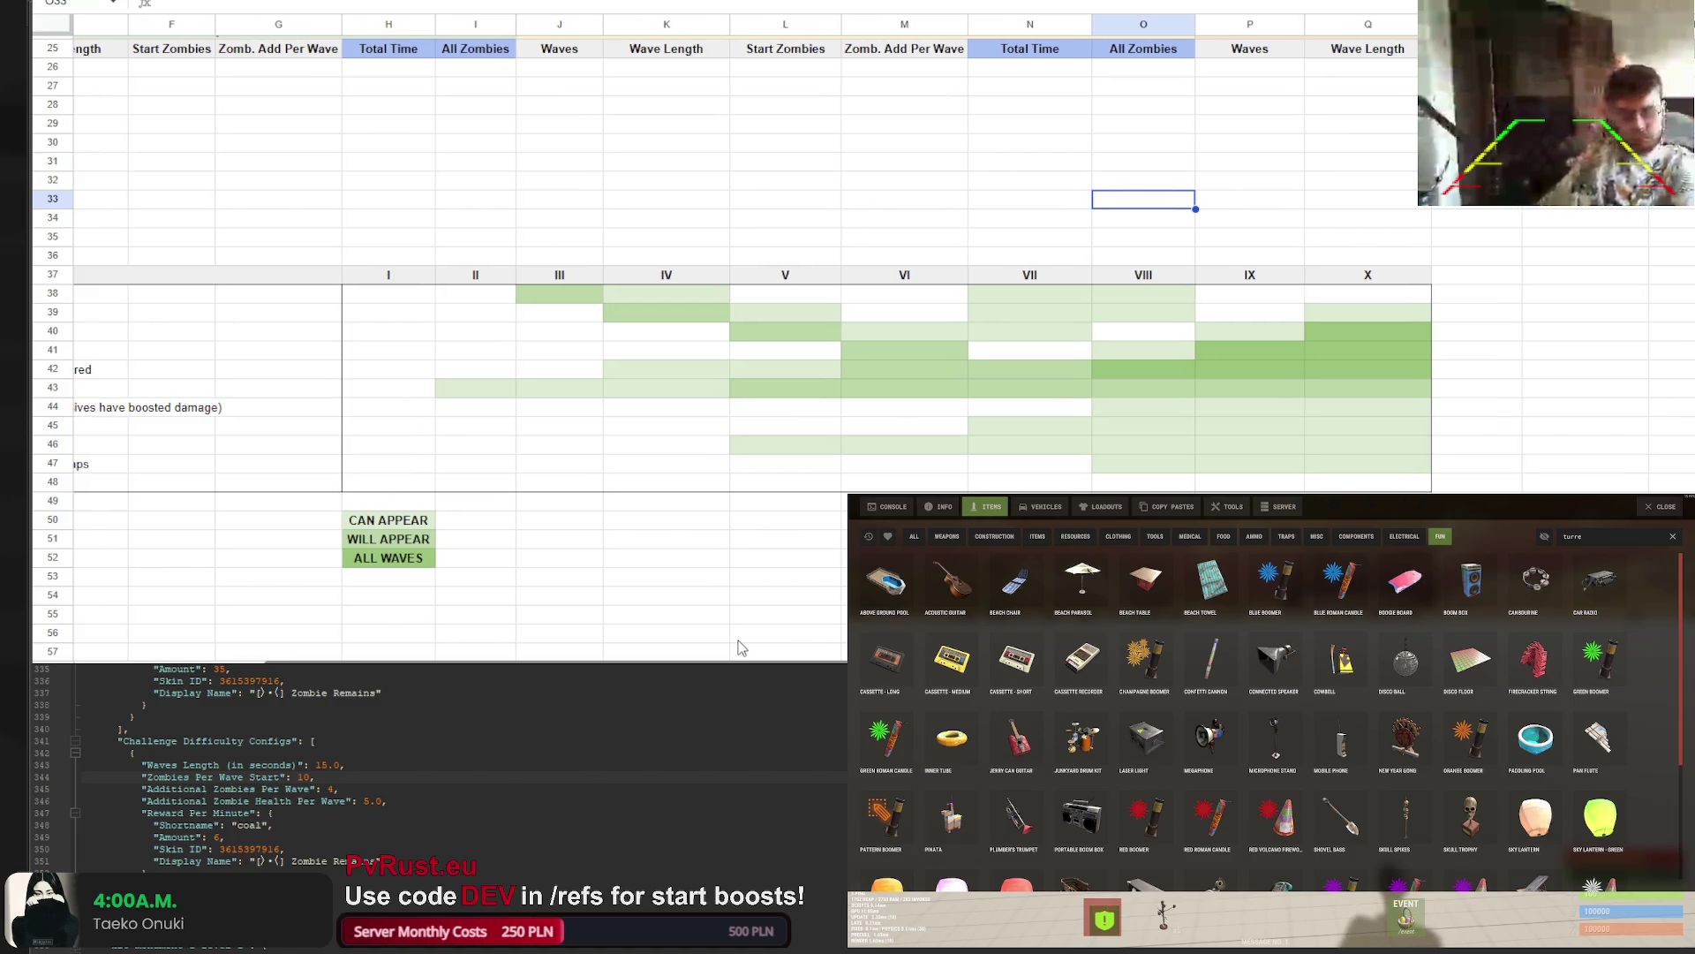
scroll(757, 660, "right", 2)
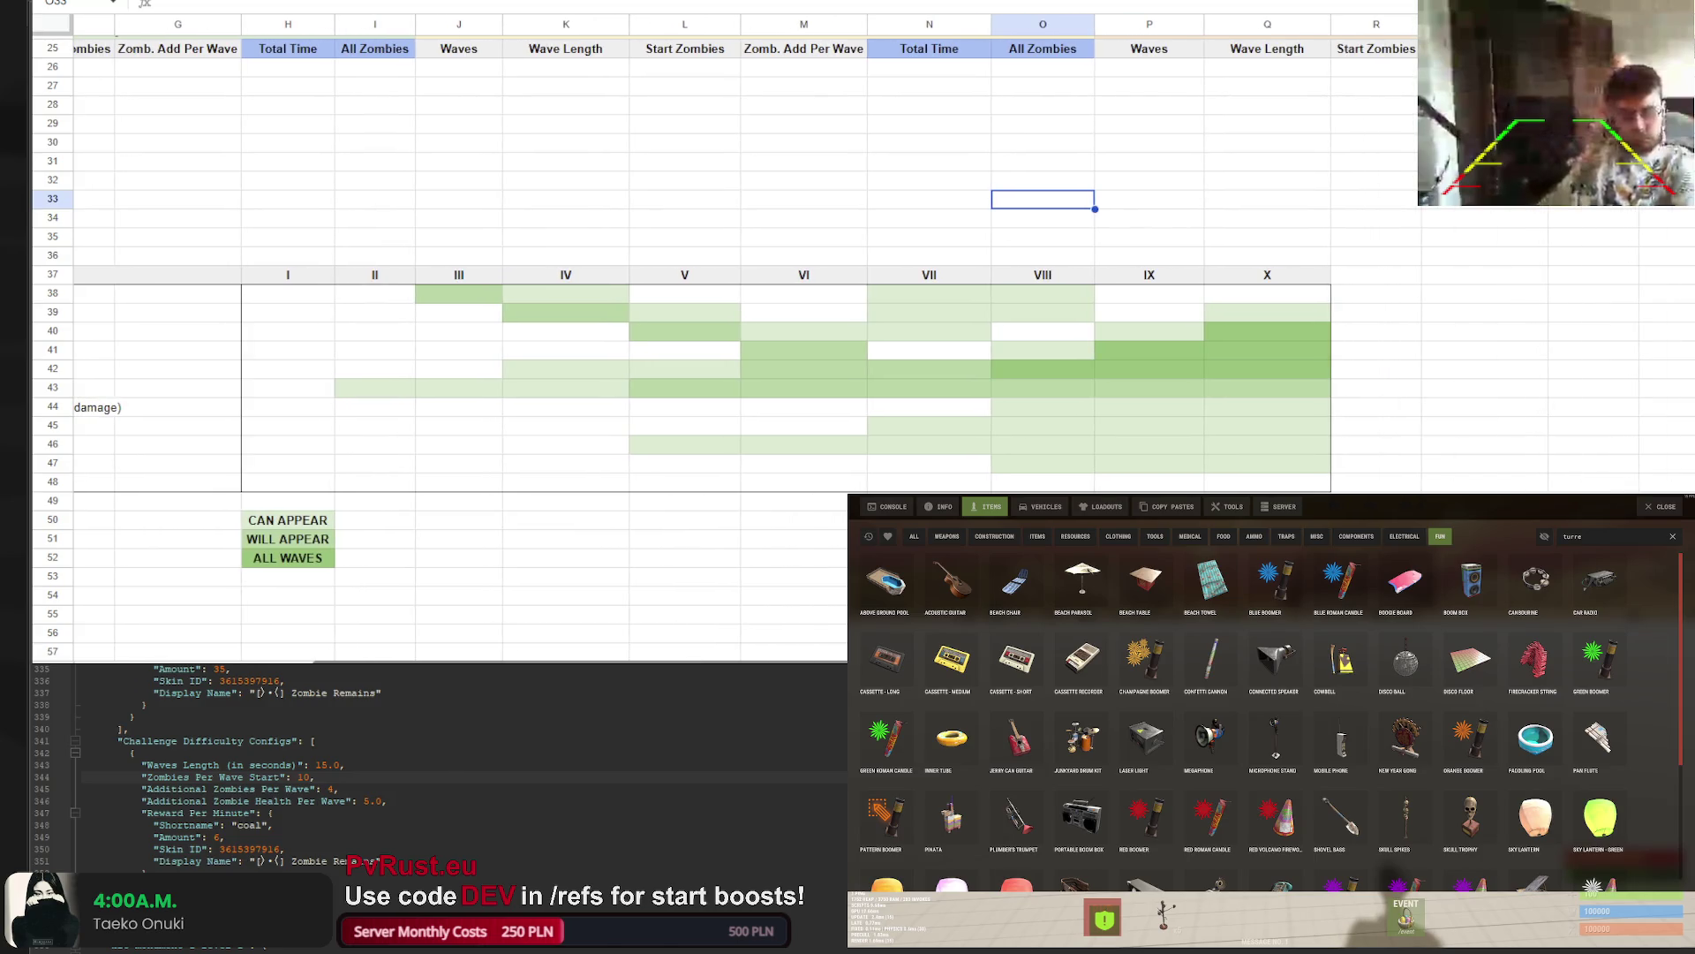
scroll(423, 339, "left", 10)
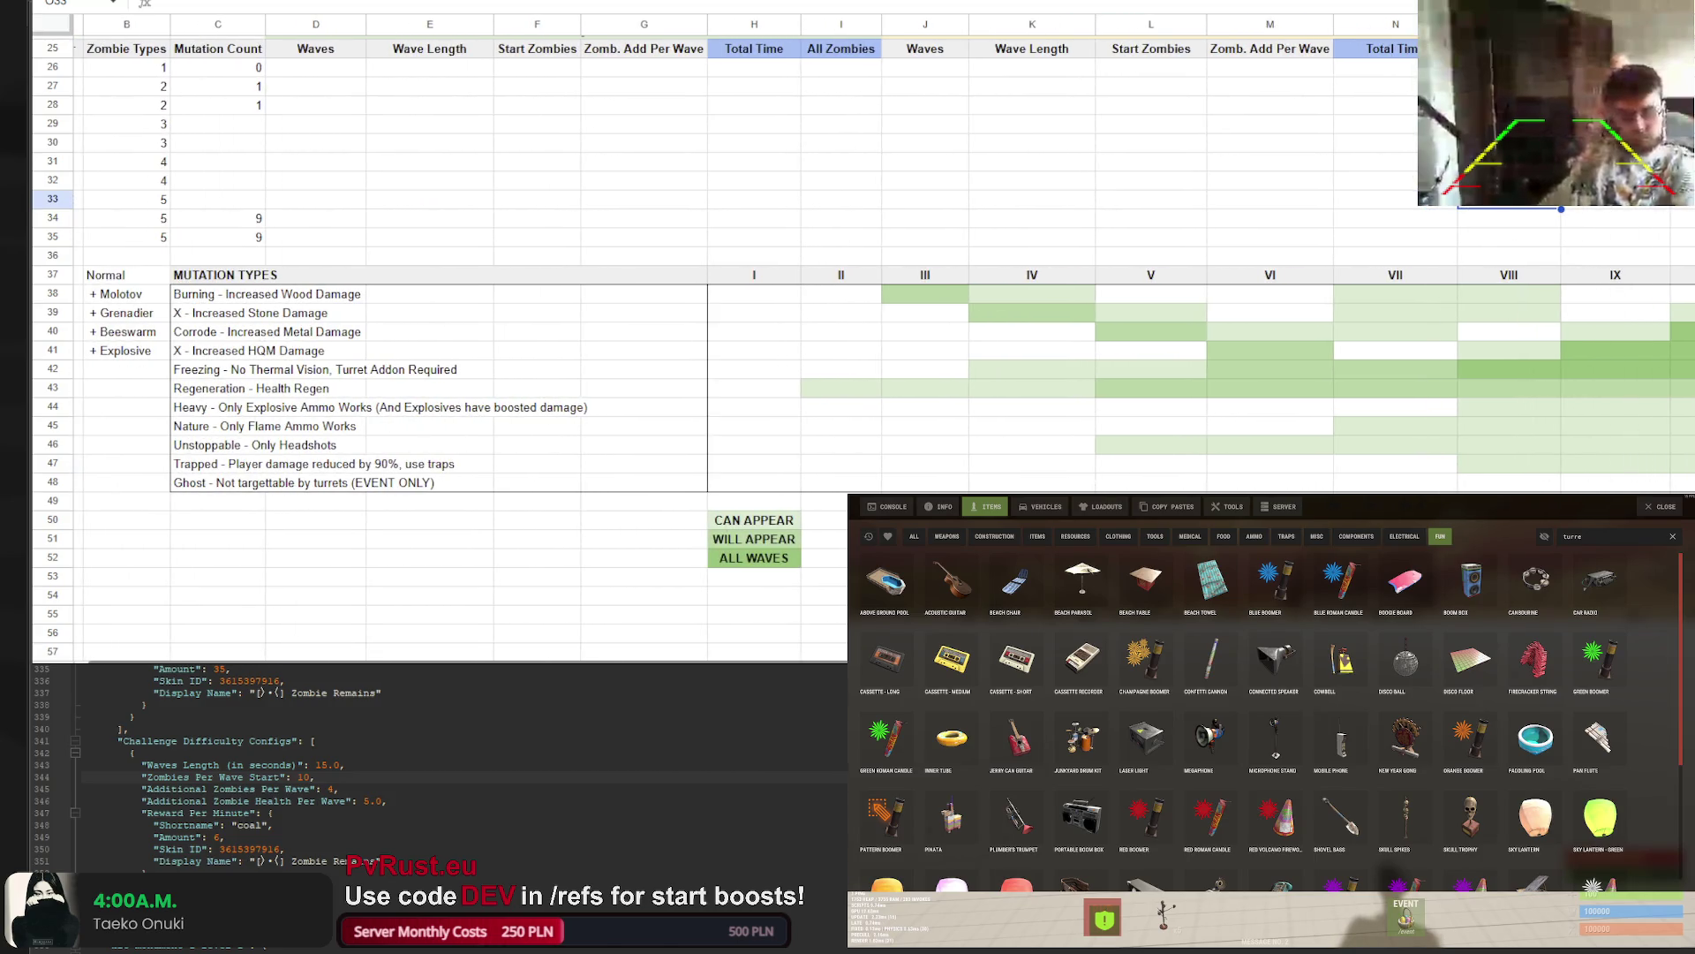
scroll(441, 353, "right", 5)
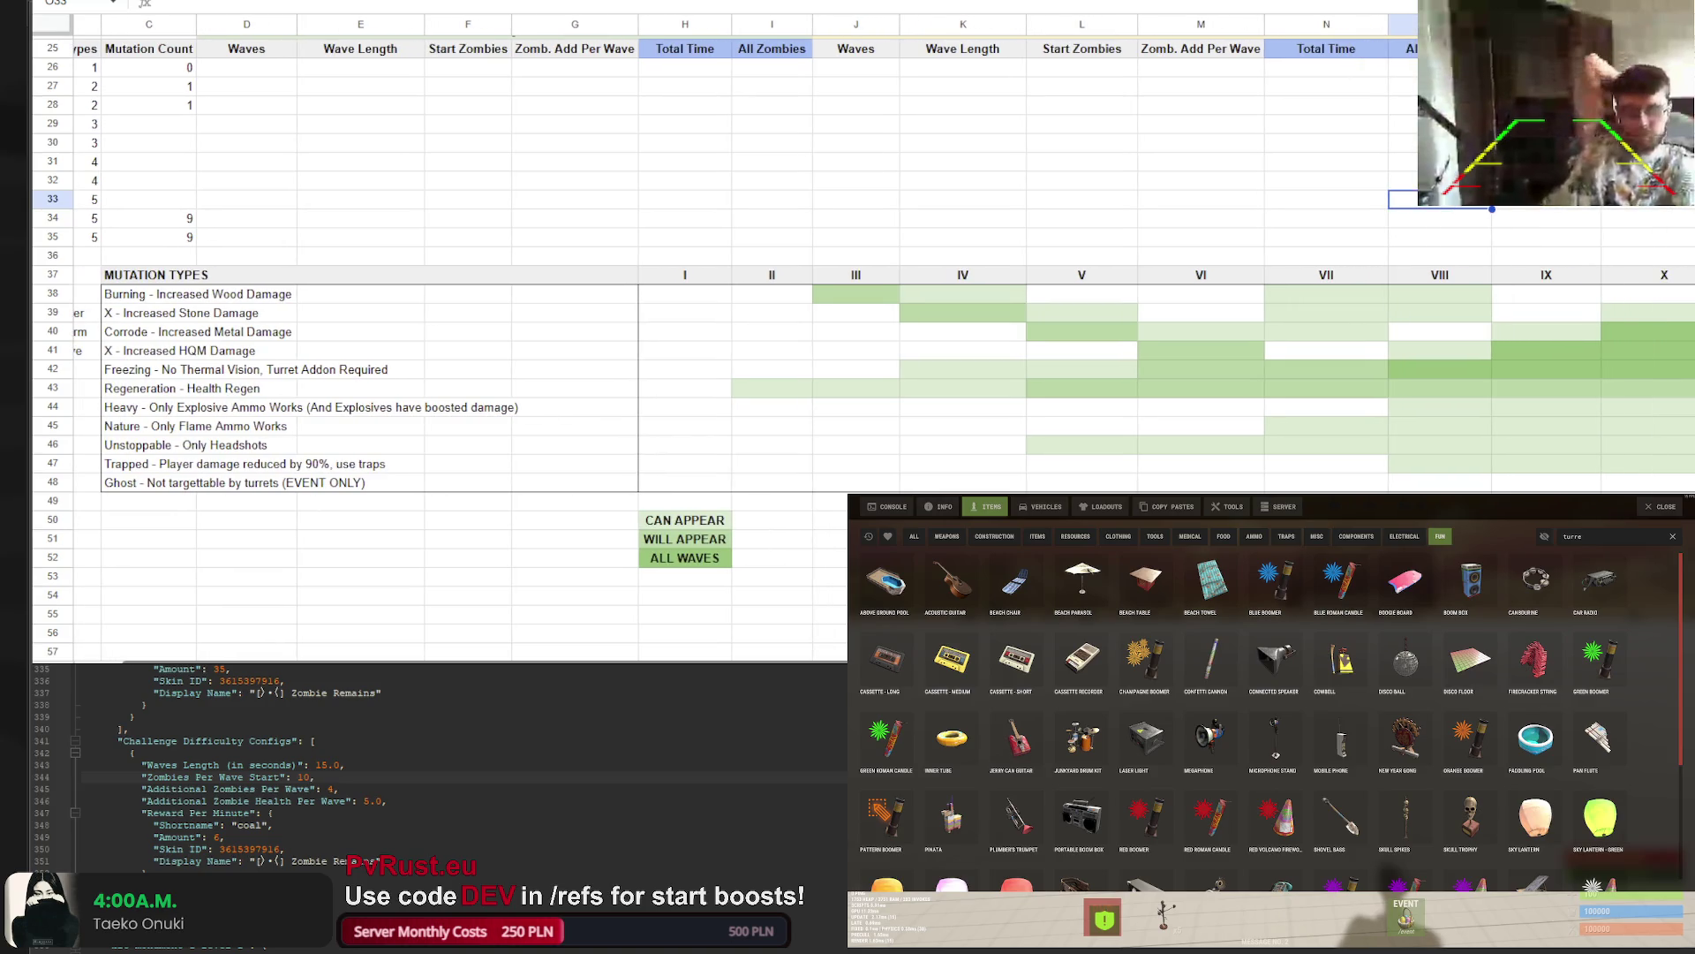
scroll(424, 339, "left", 6)
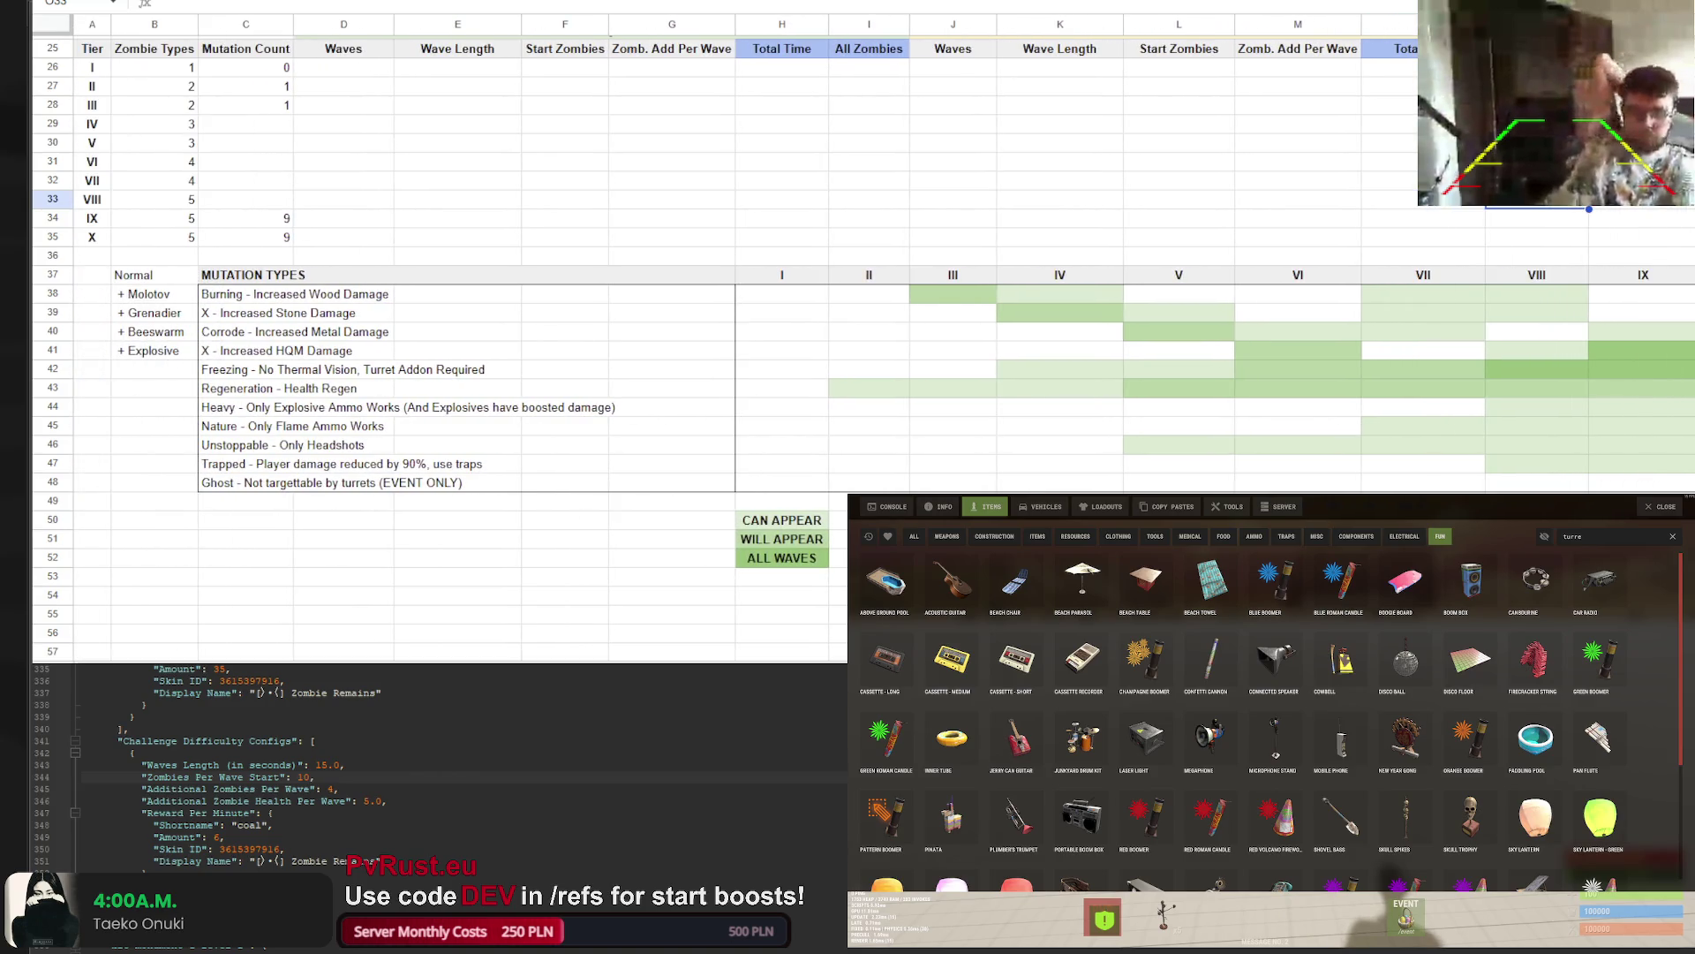
left_click(210, 351)
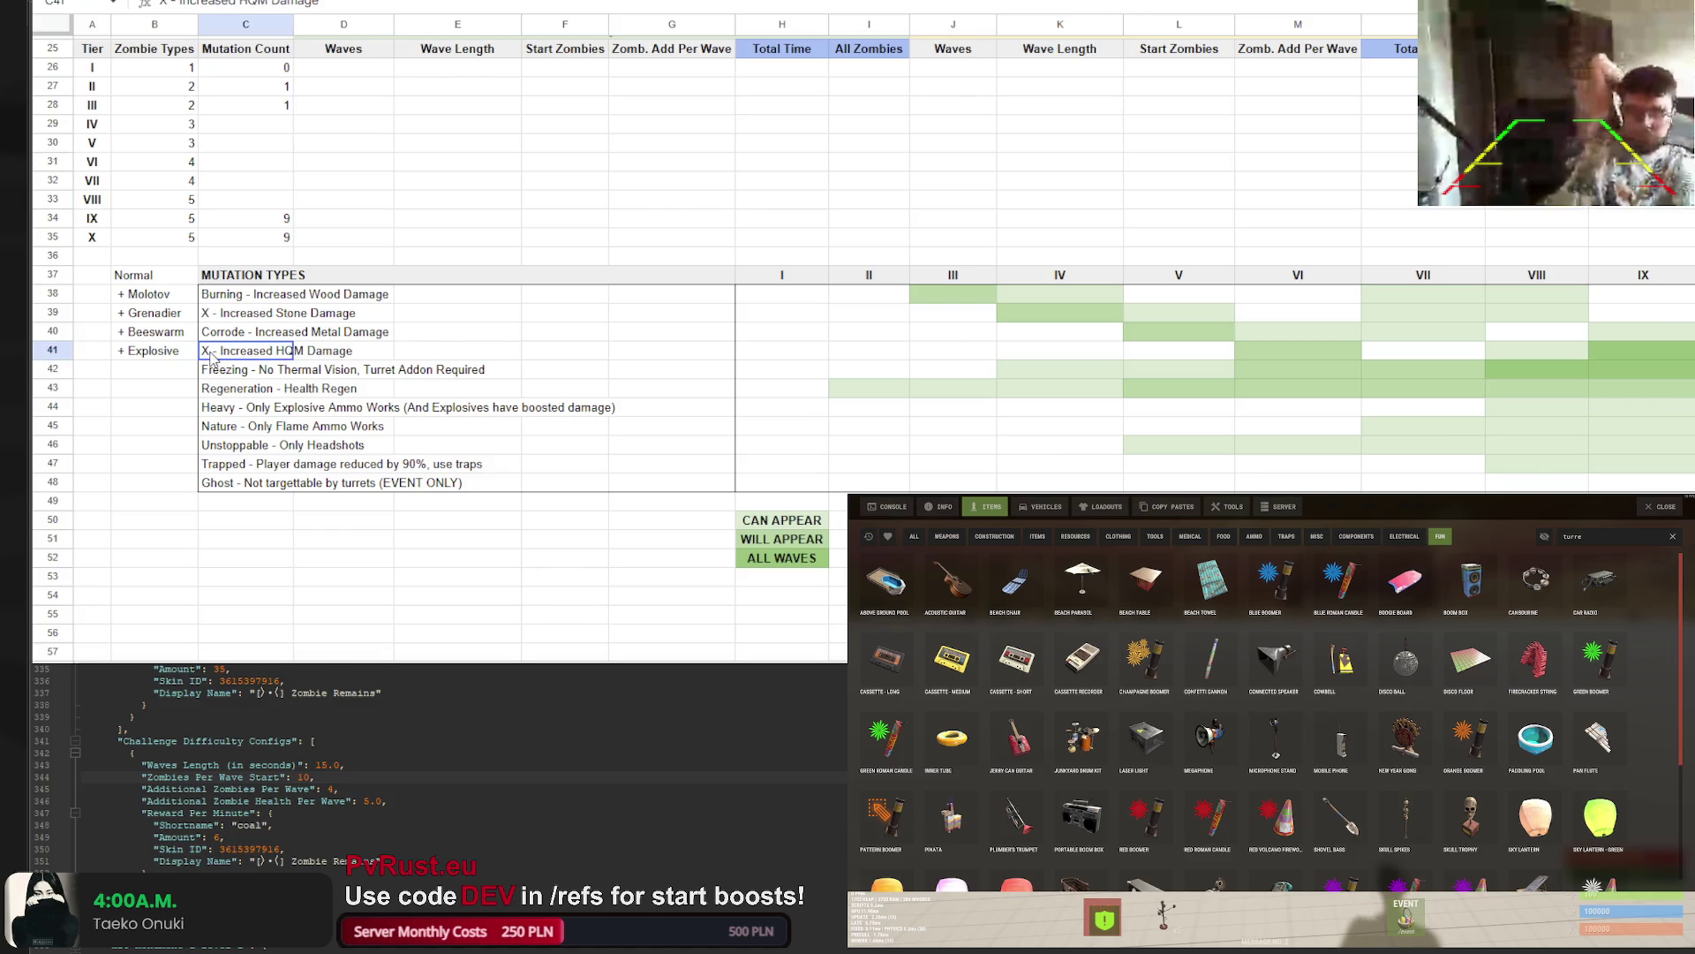
Replace the X placeholder in C41 with Military, giving Military - Increased HQM Damage
double_click(163, 3)
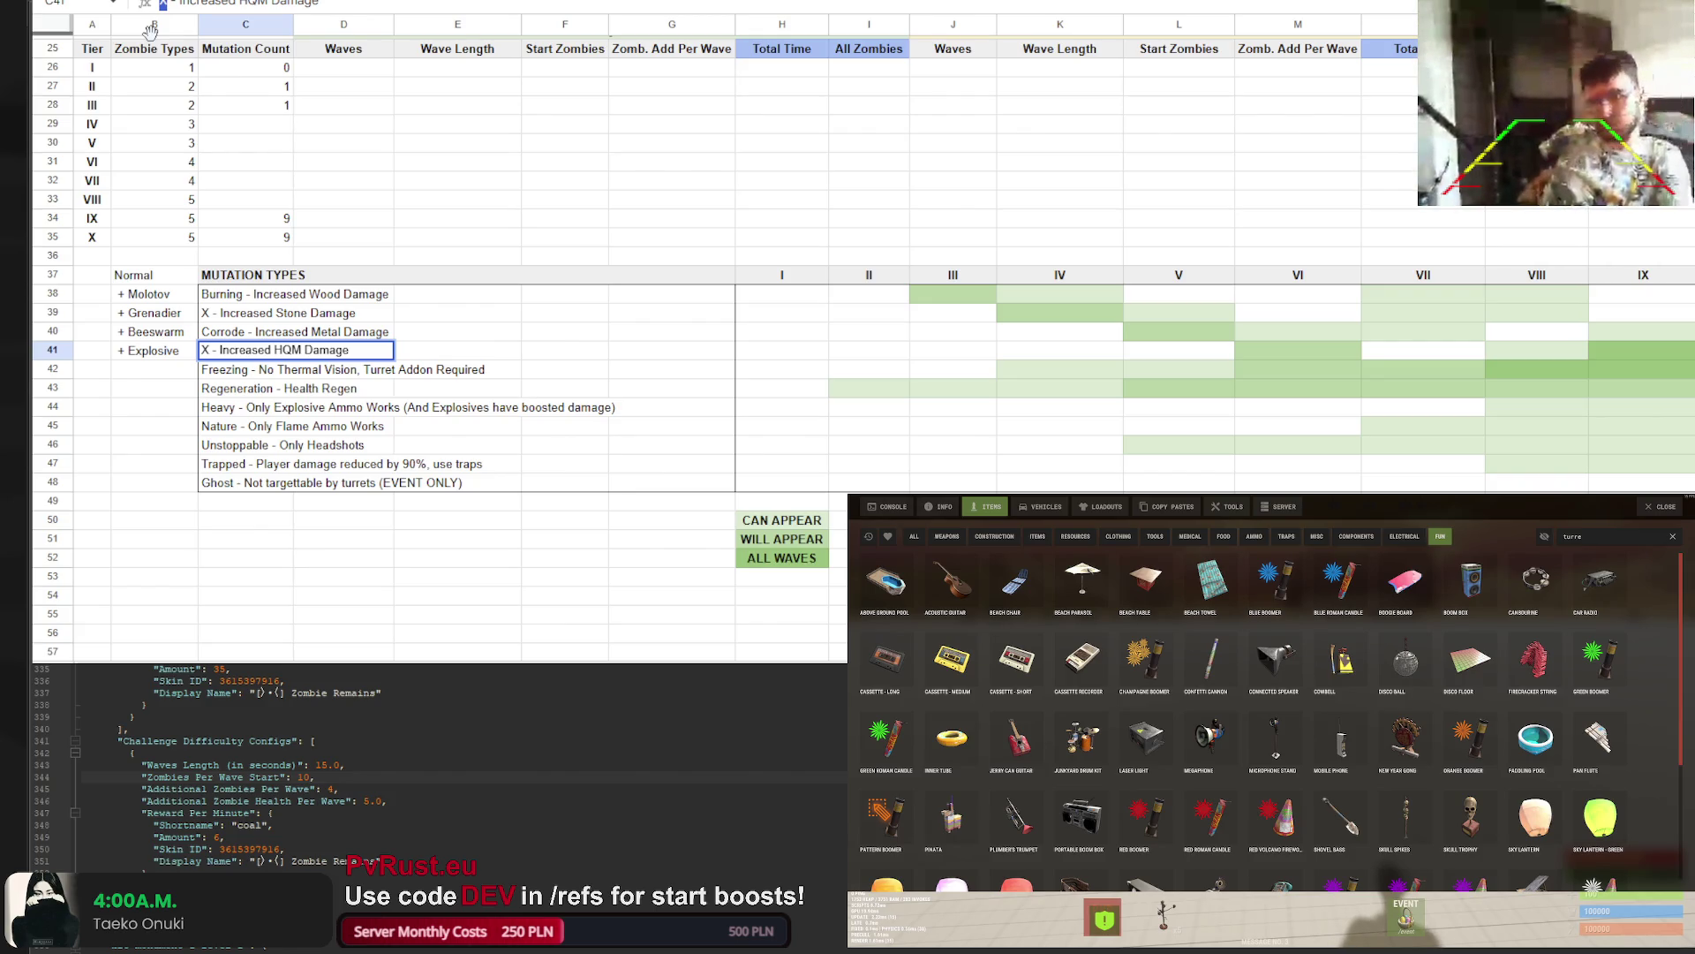
type("Milia")
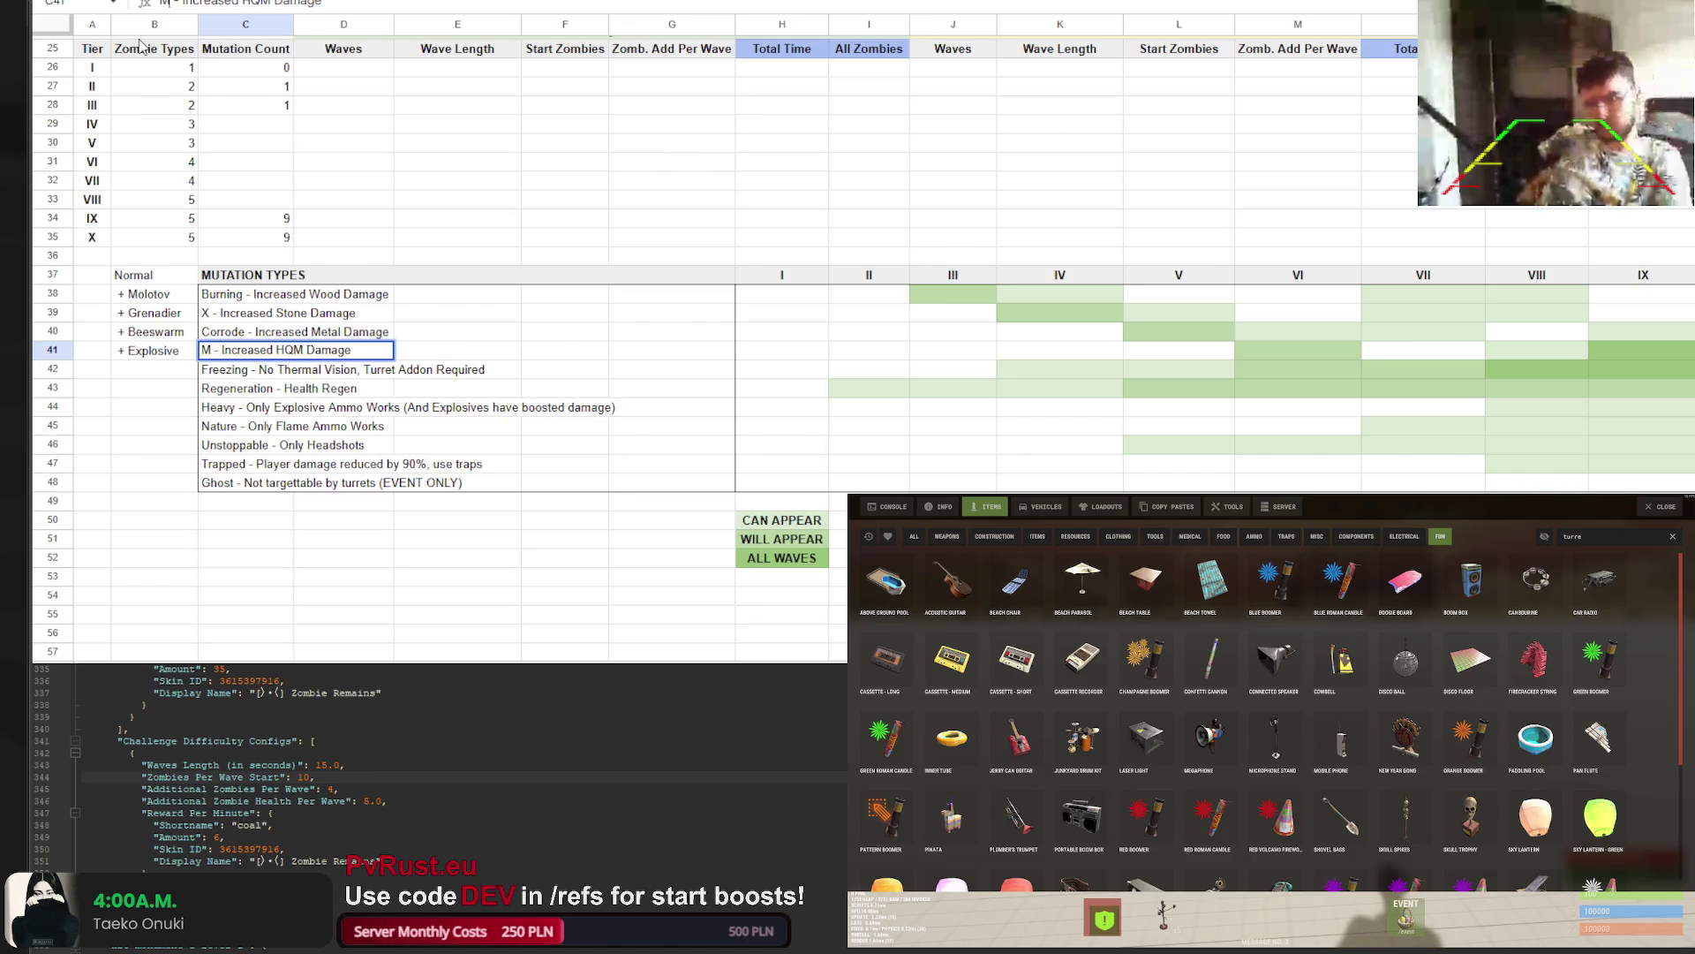
key("BackSpace")
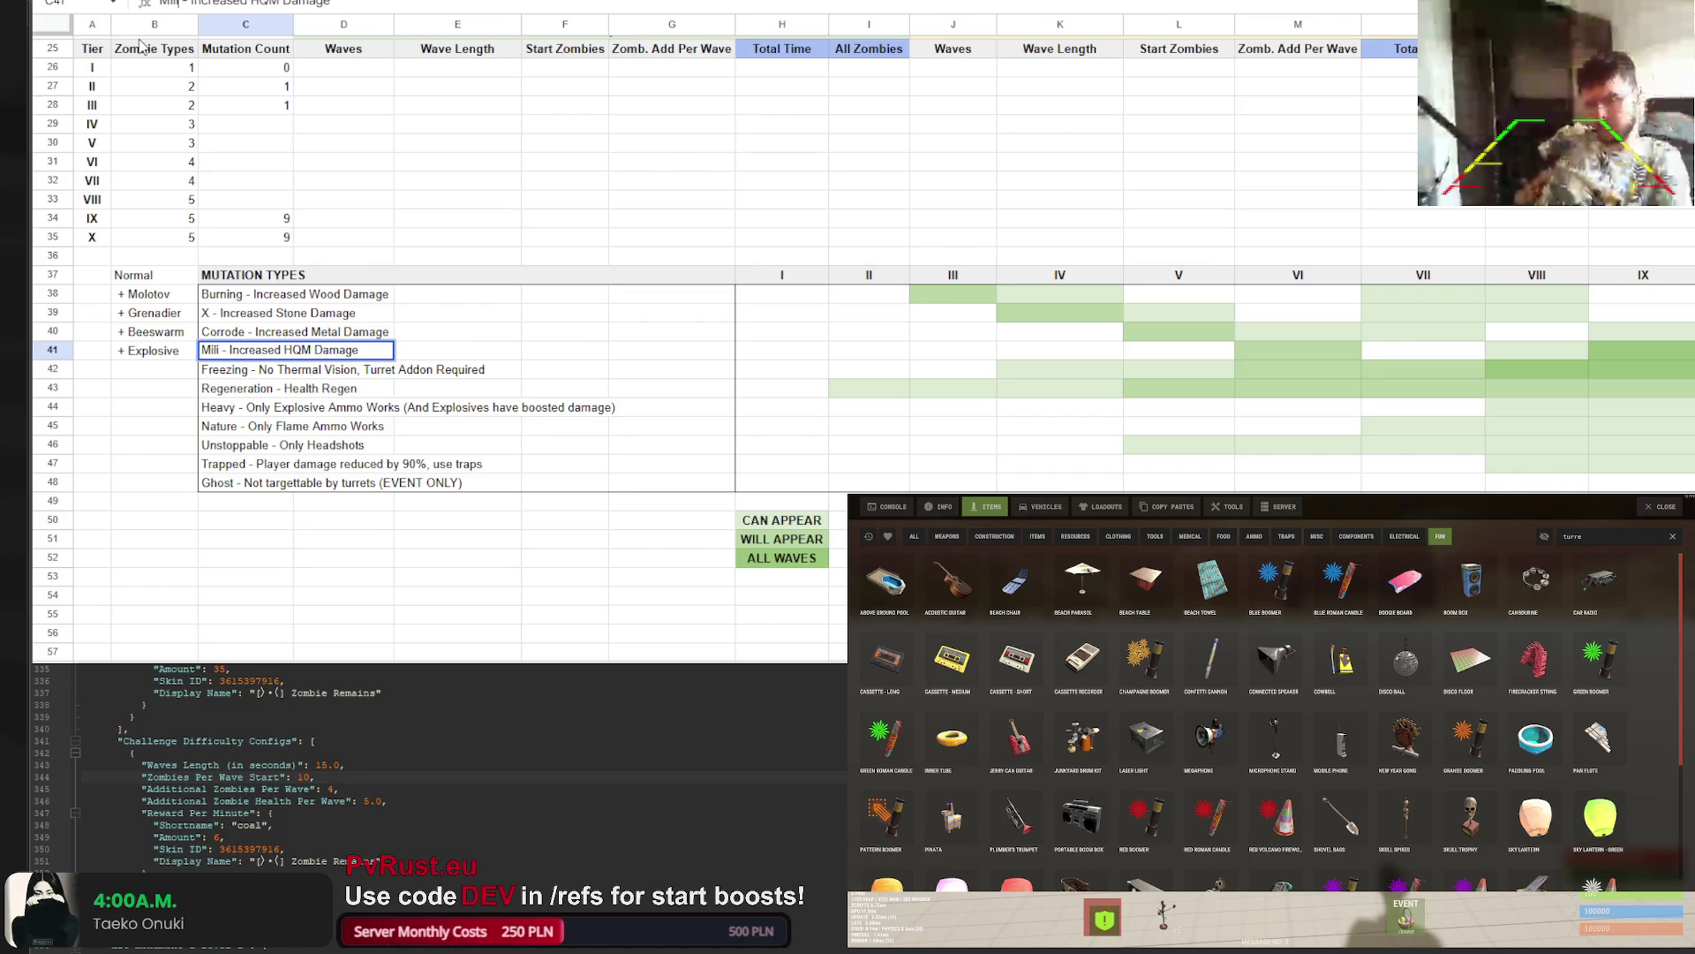
type("tary")
key("Return")
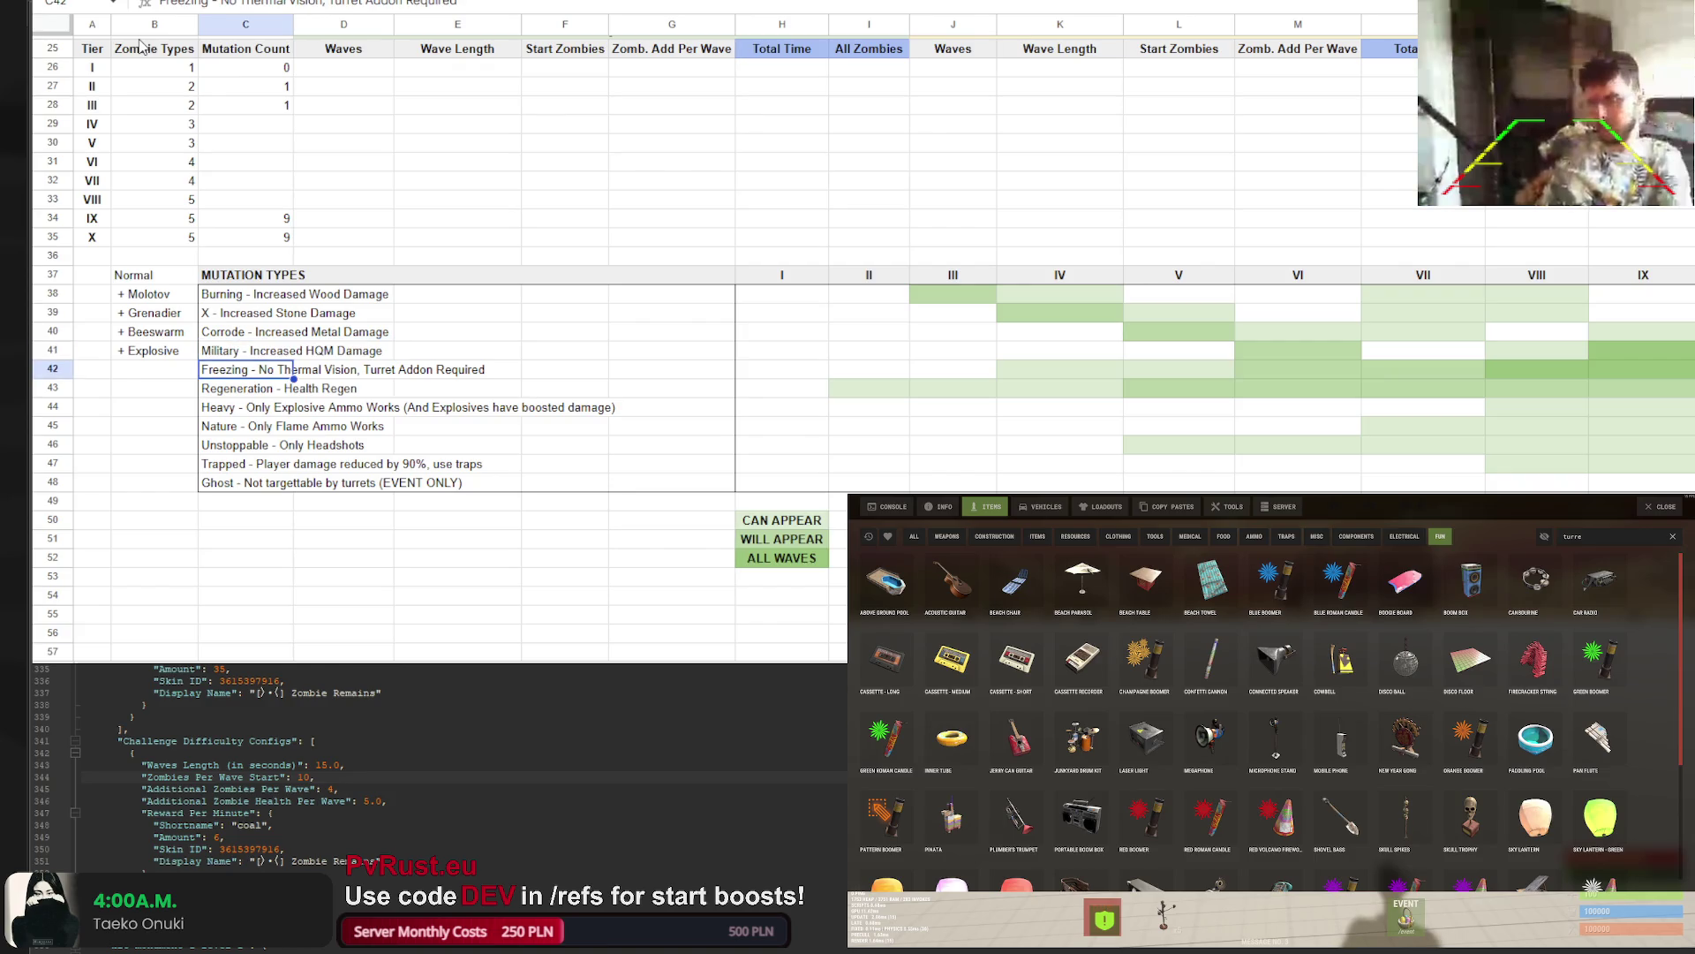
Replace the X placeholder in C39 with Acid, giving Acid - Increased Stone Damage
key("Up")
key("Up")
key("Up")
double_click(164, 2)
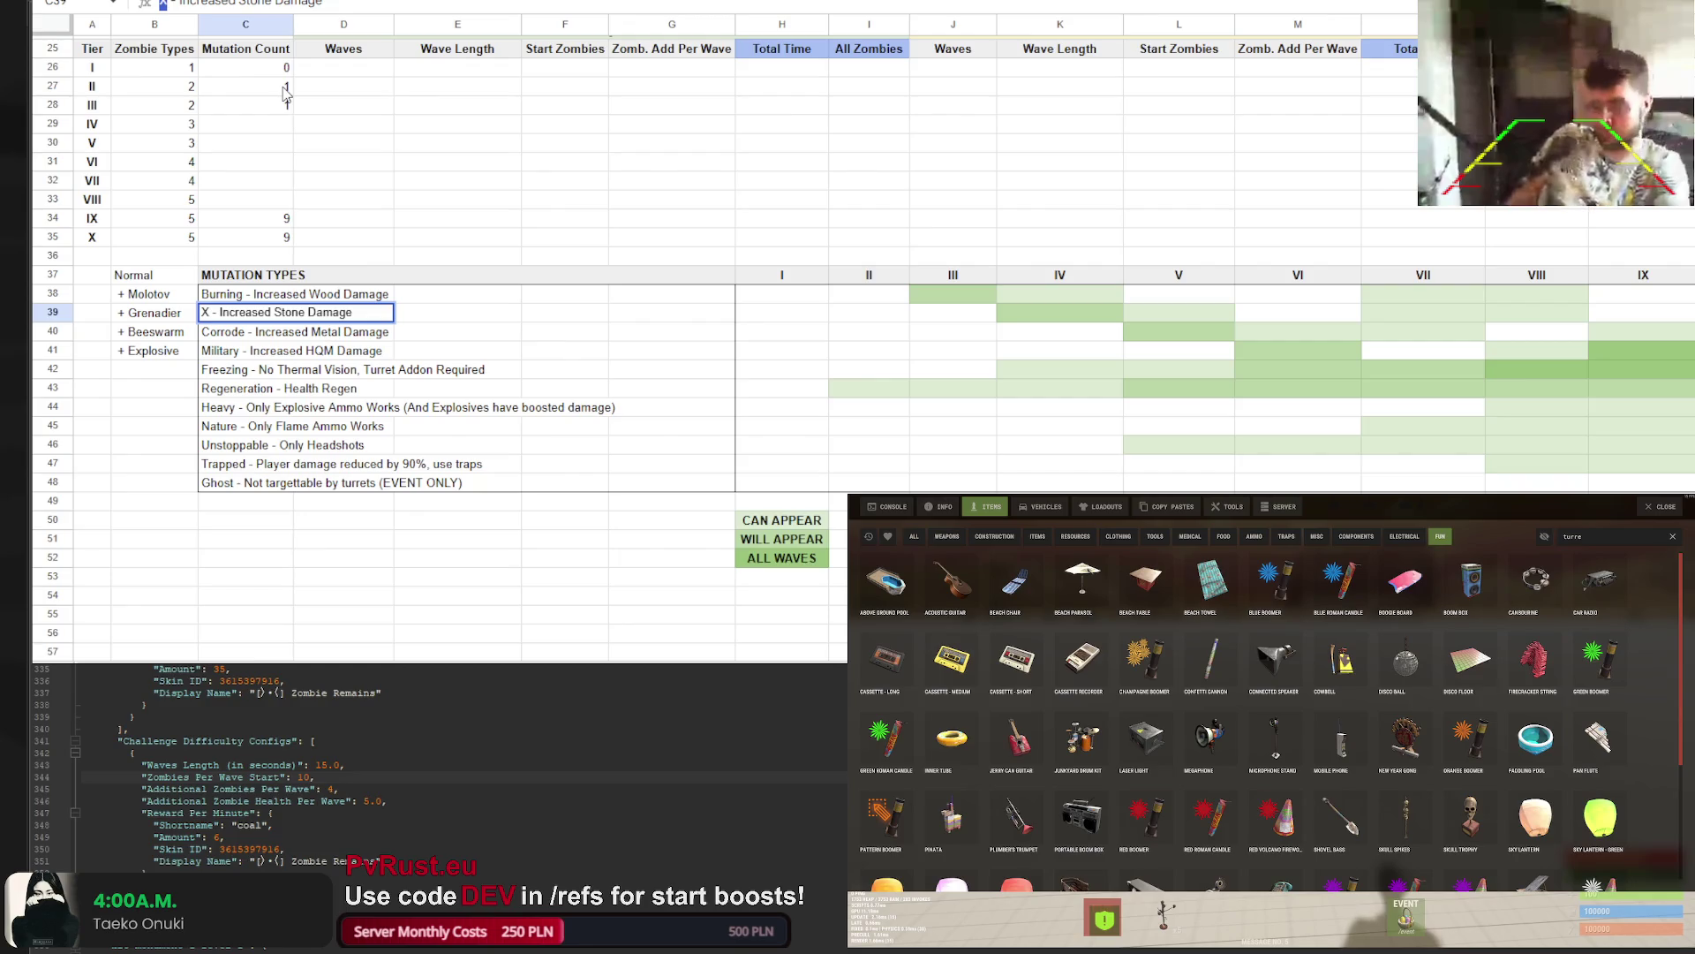
type("Aciud")
key("BackSpace")
key("BackSpace")
type("d")
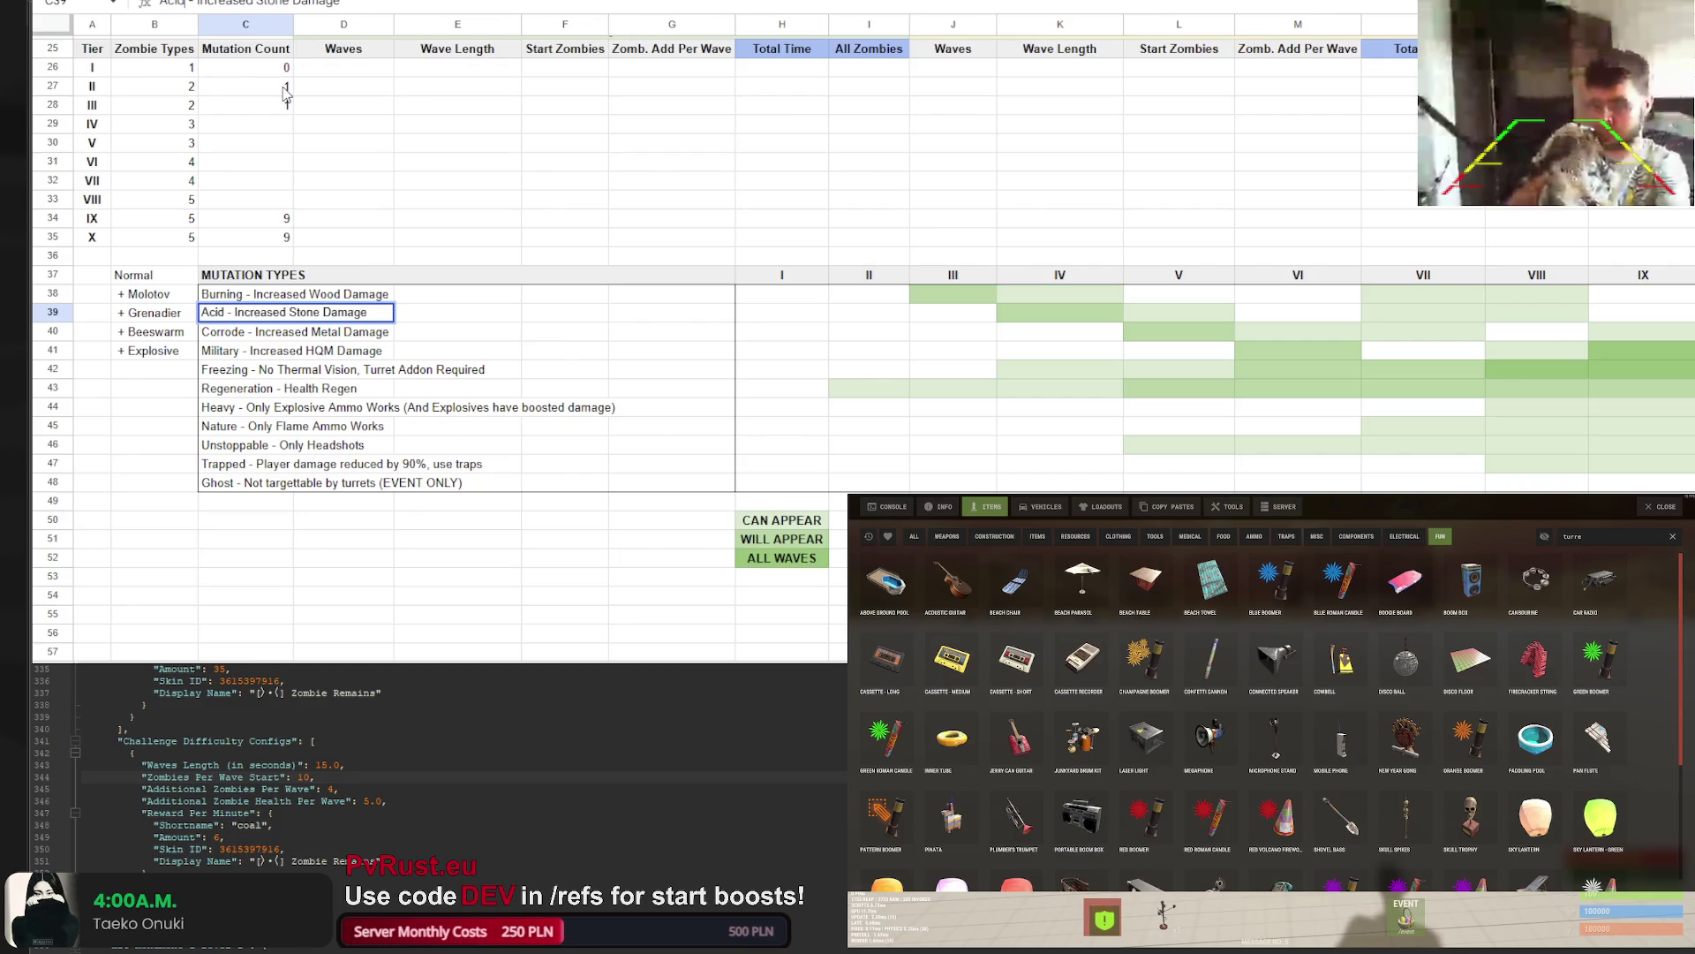
key("Return")
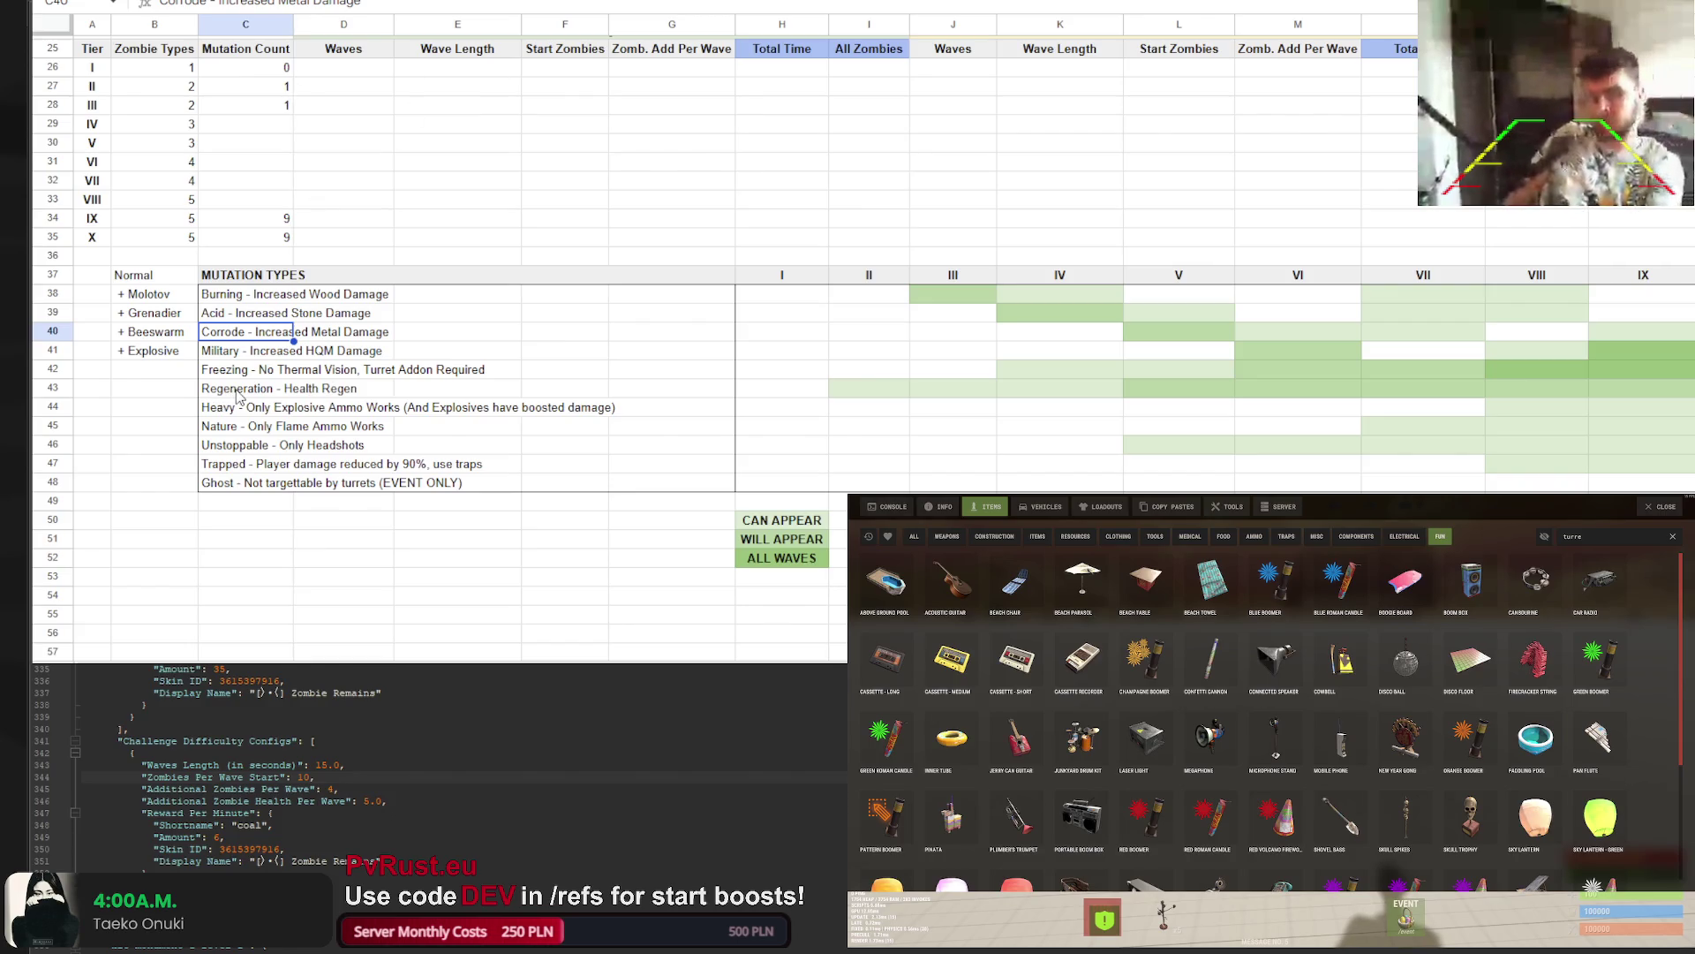
left_click(232, 353)
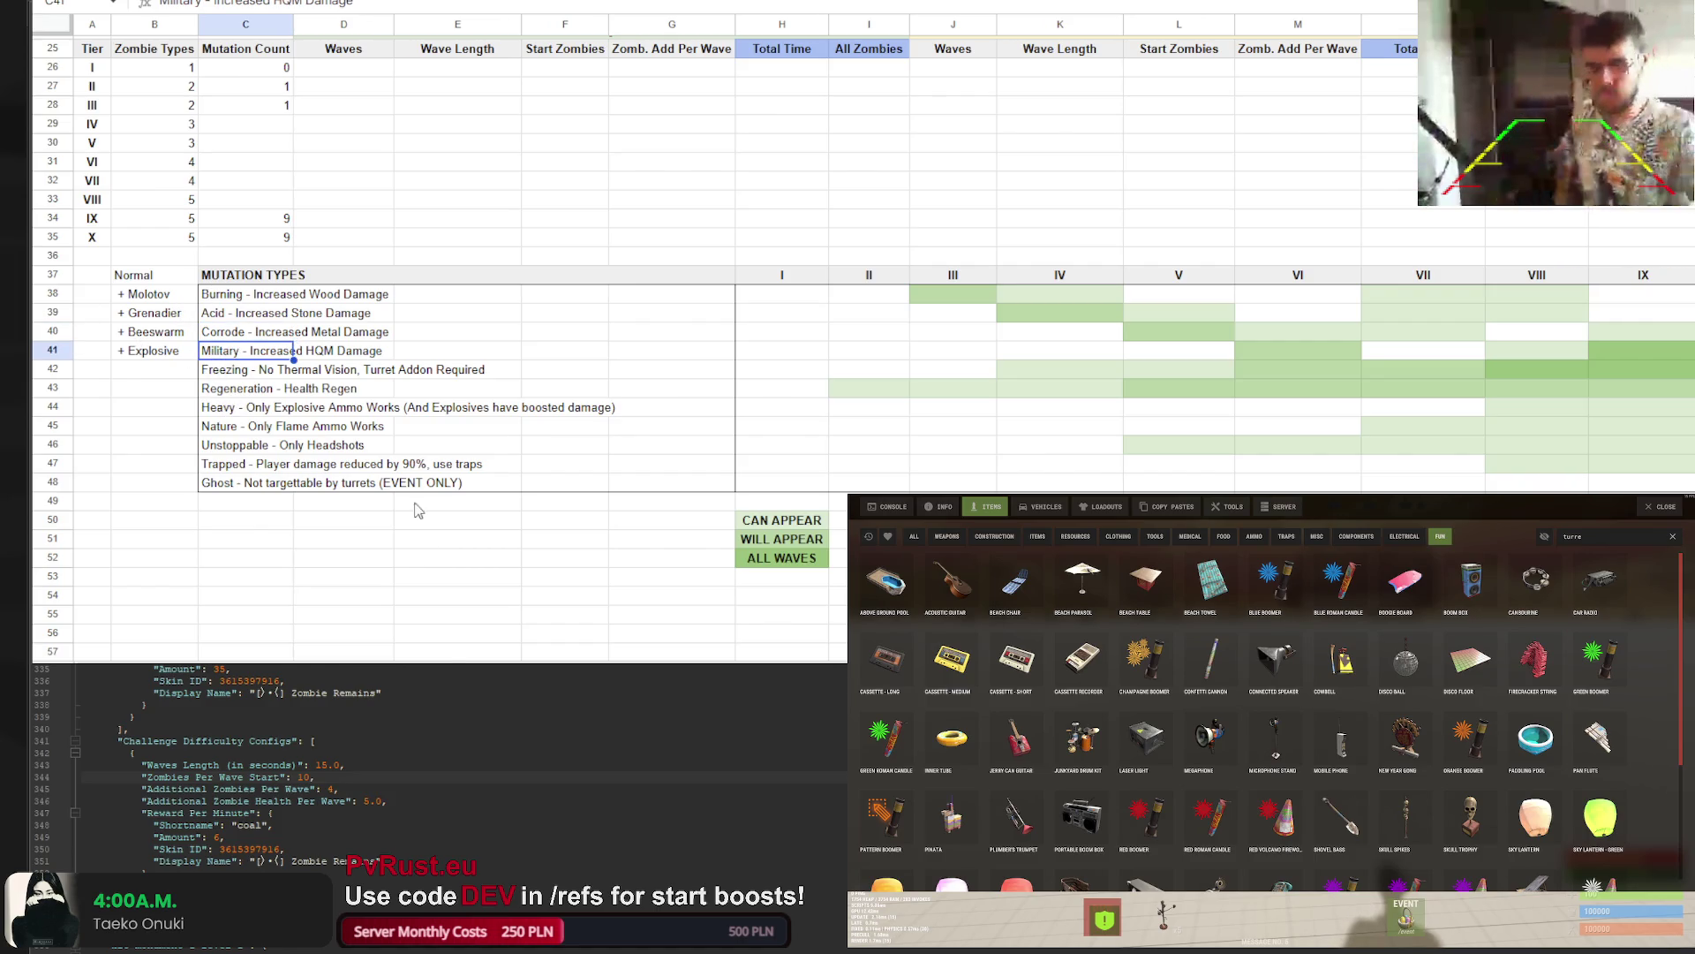
scroll(441, 354, "right", 5)
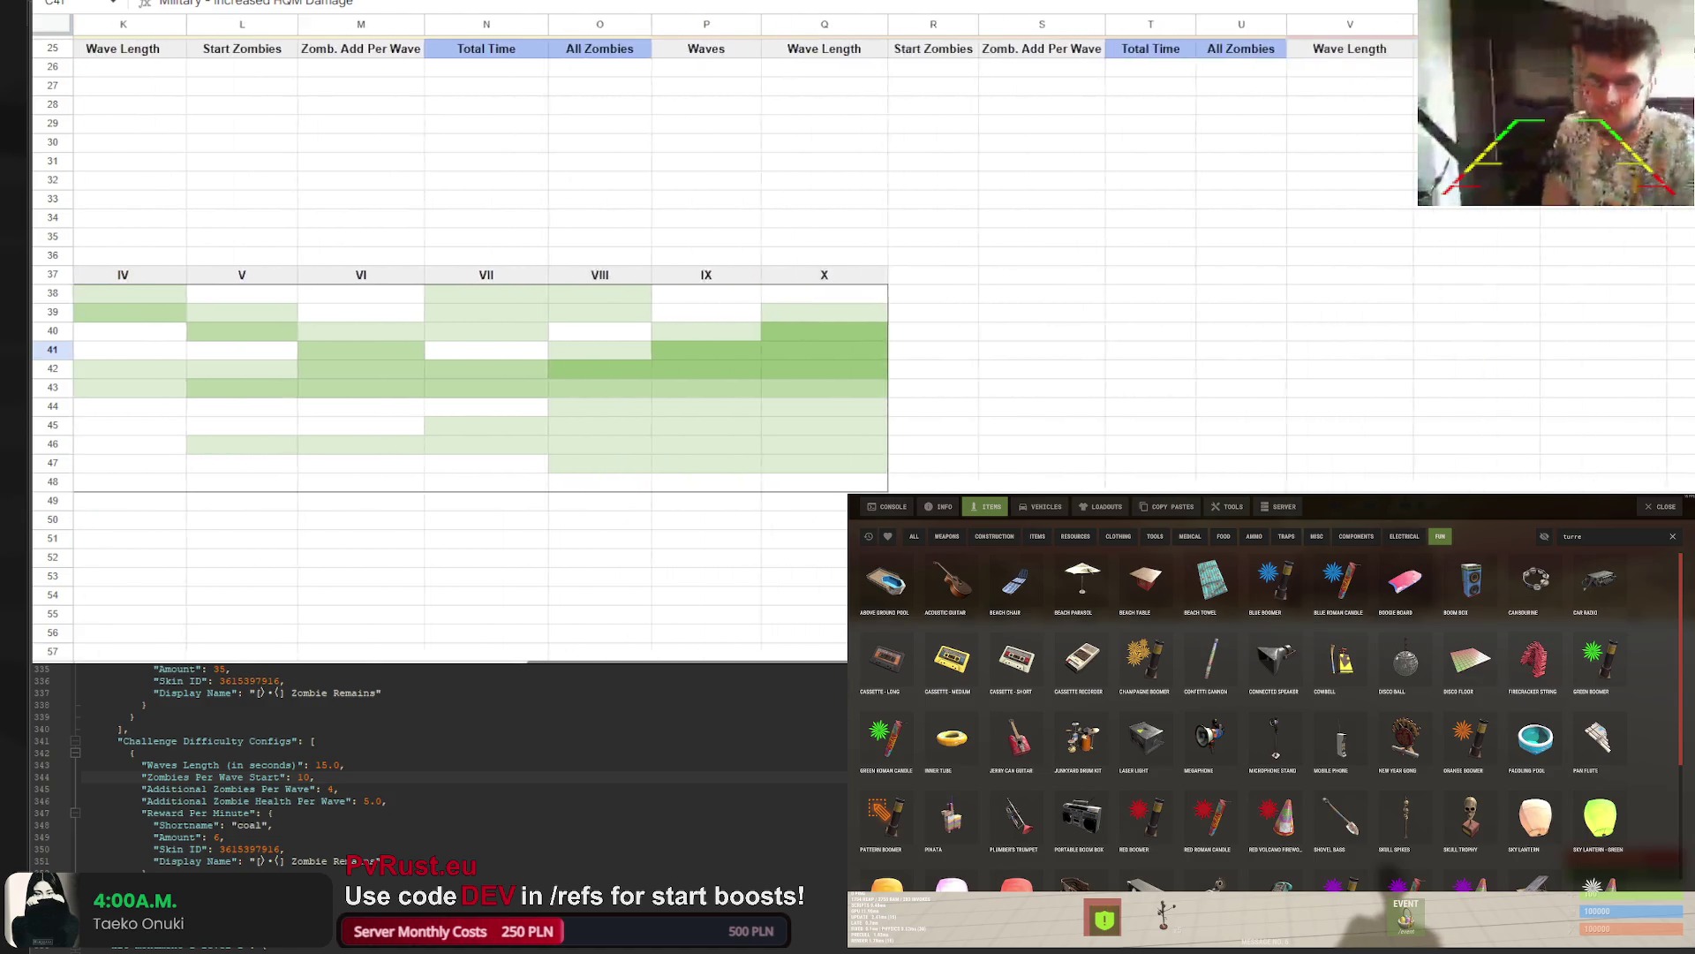
scroll(441, 354, "left", 5)
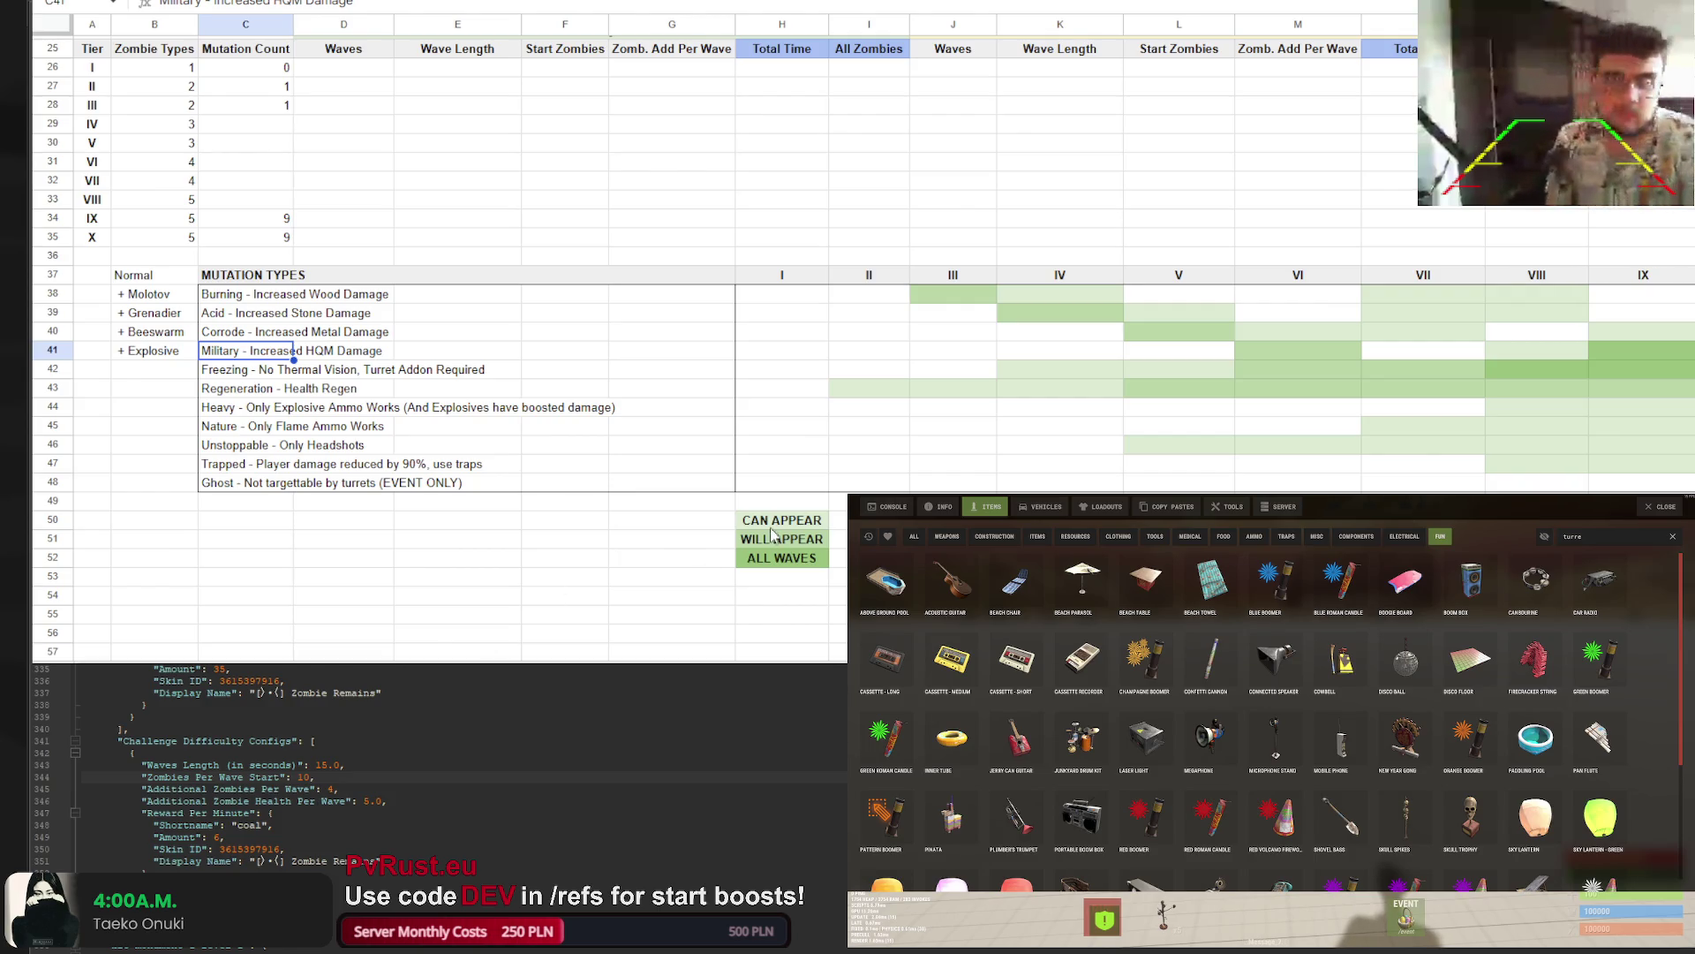
scroll(441, 353, "right", 4)
scroll(442, 354, "left", 3)
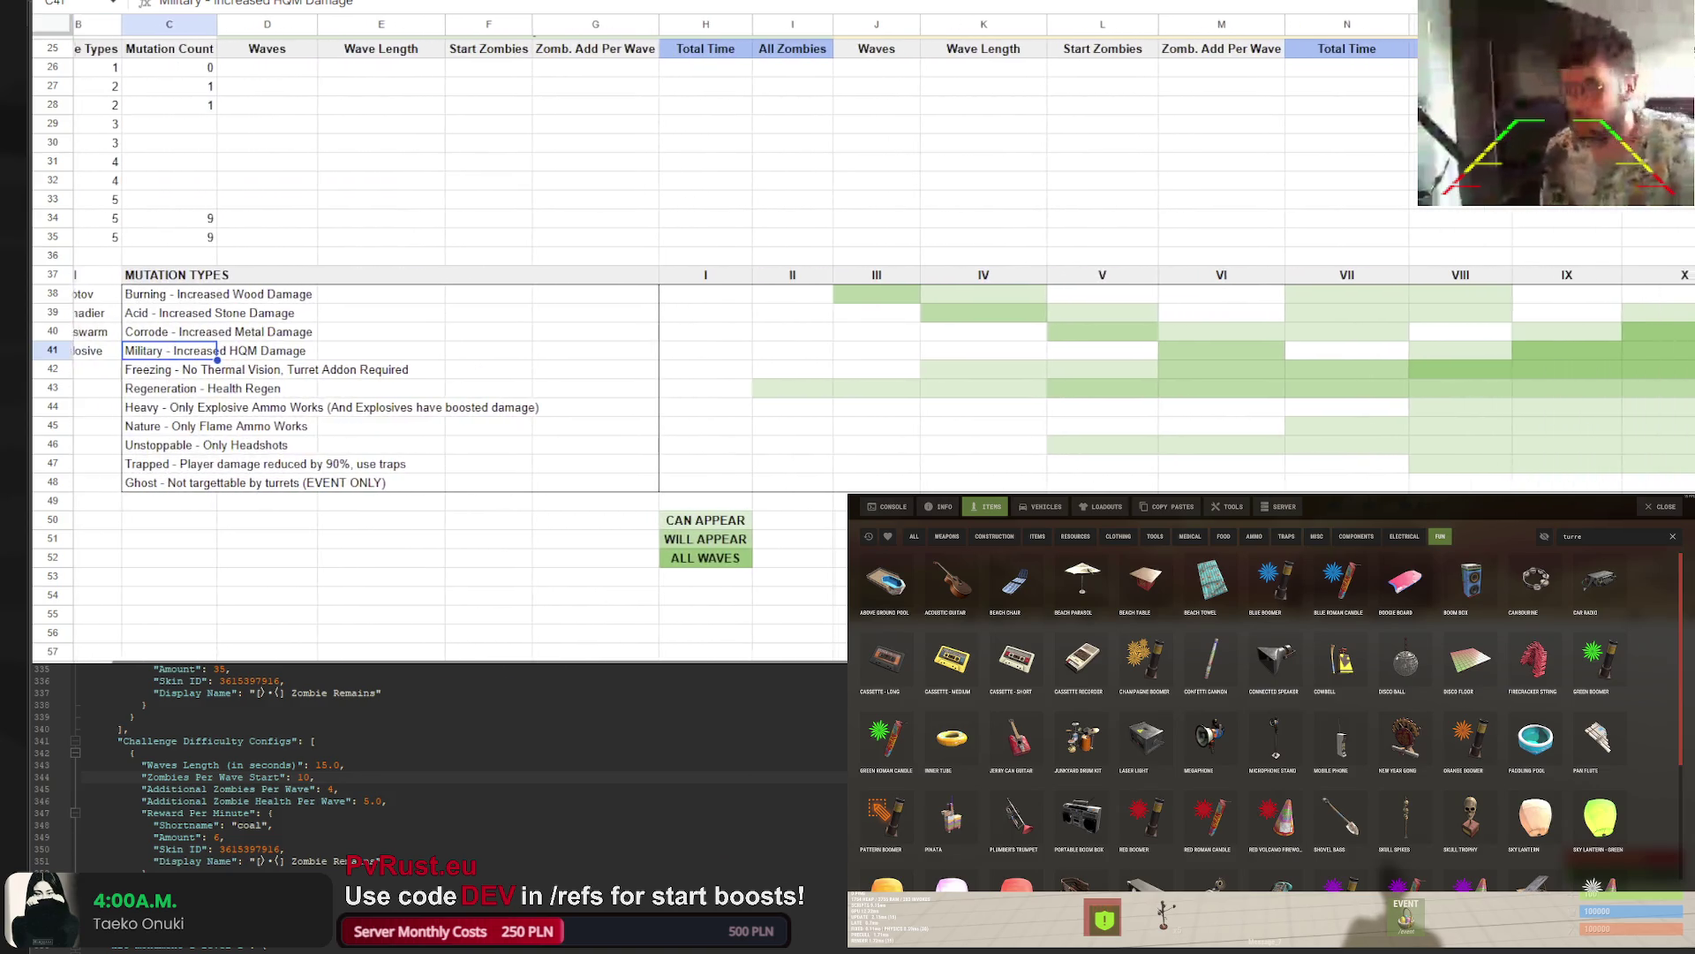
scroll(442, 353, "left", 1)
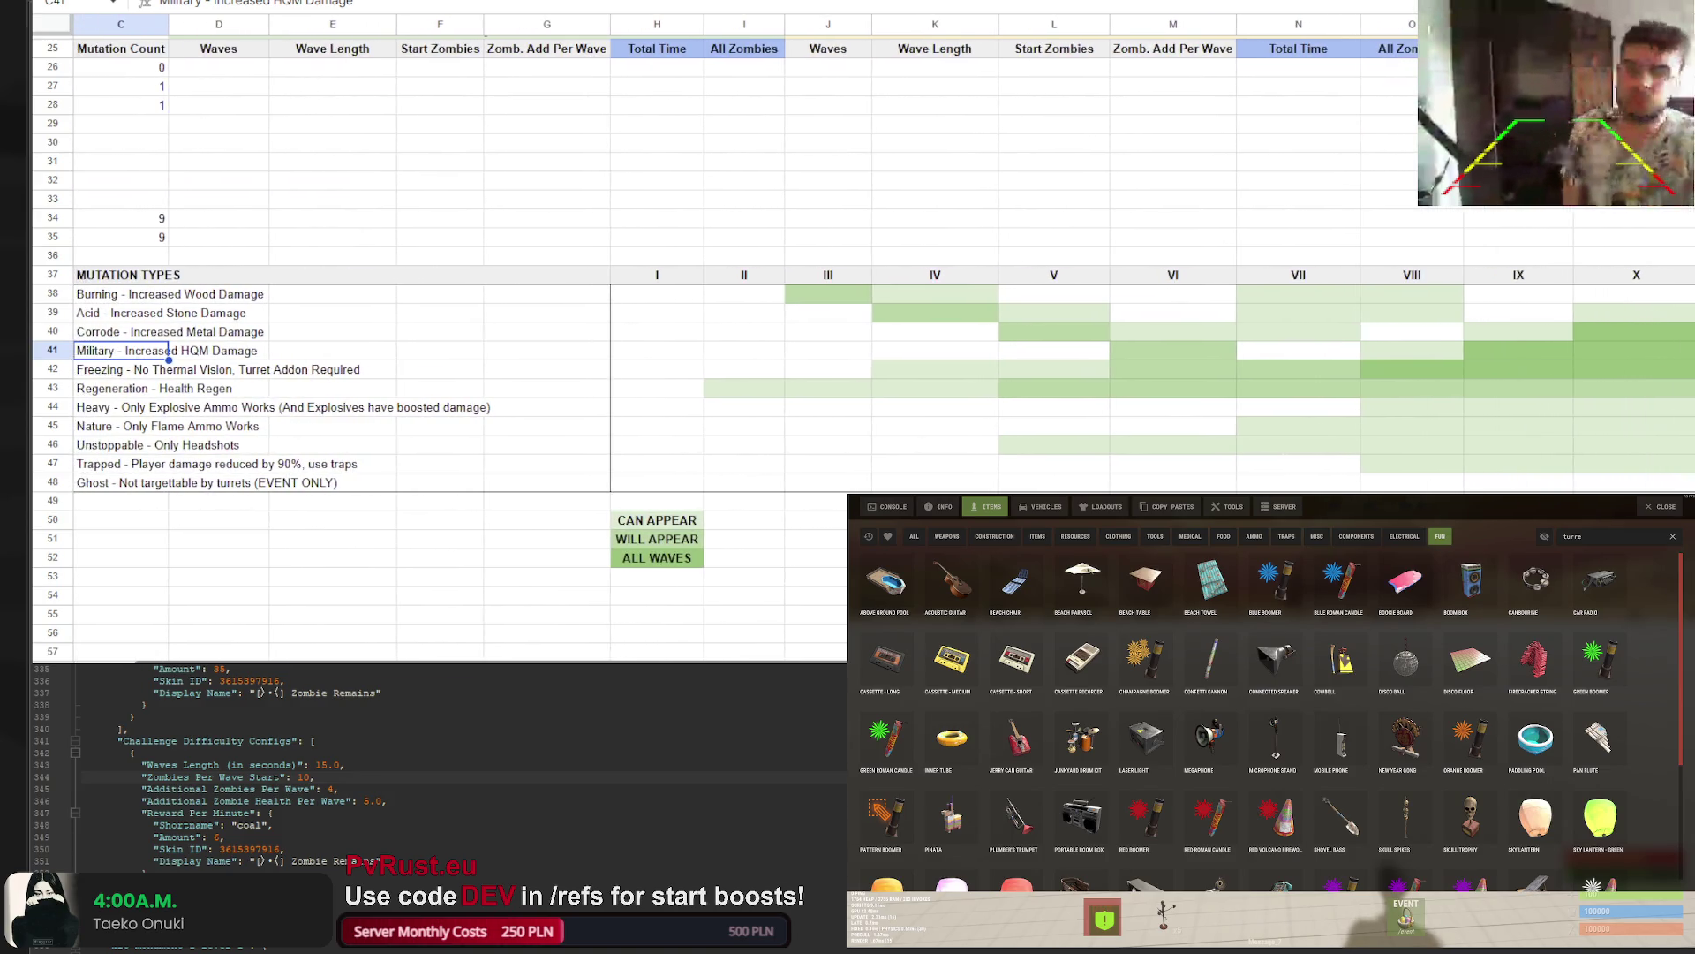
scroll(442, 354, "left", 1)
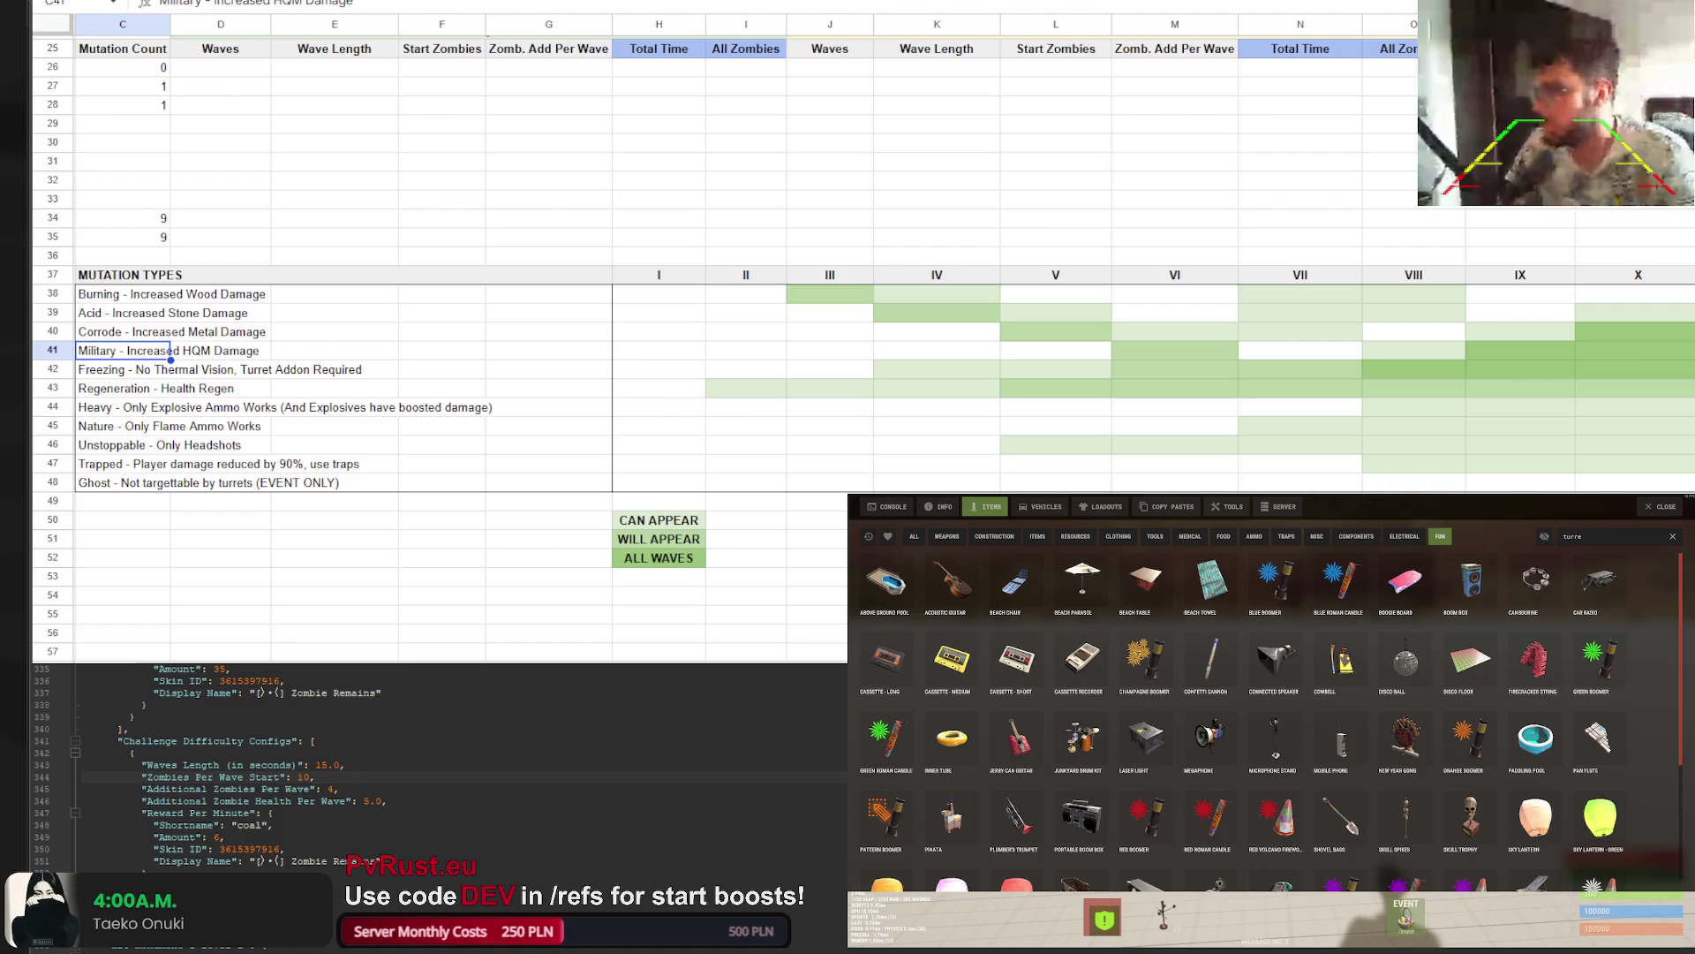
left_click(115, 163)
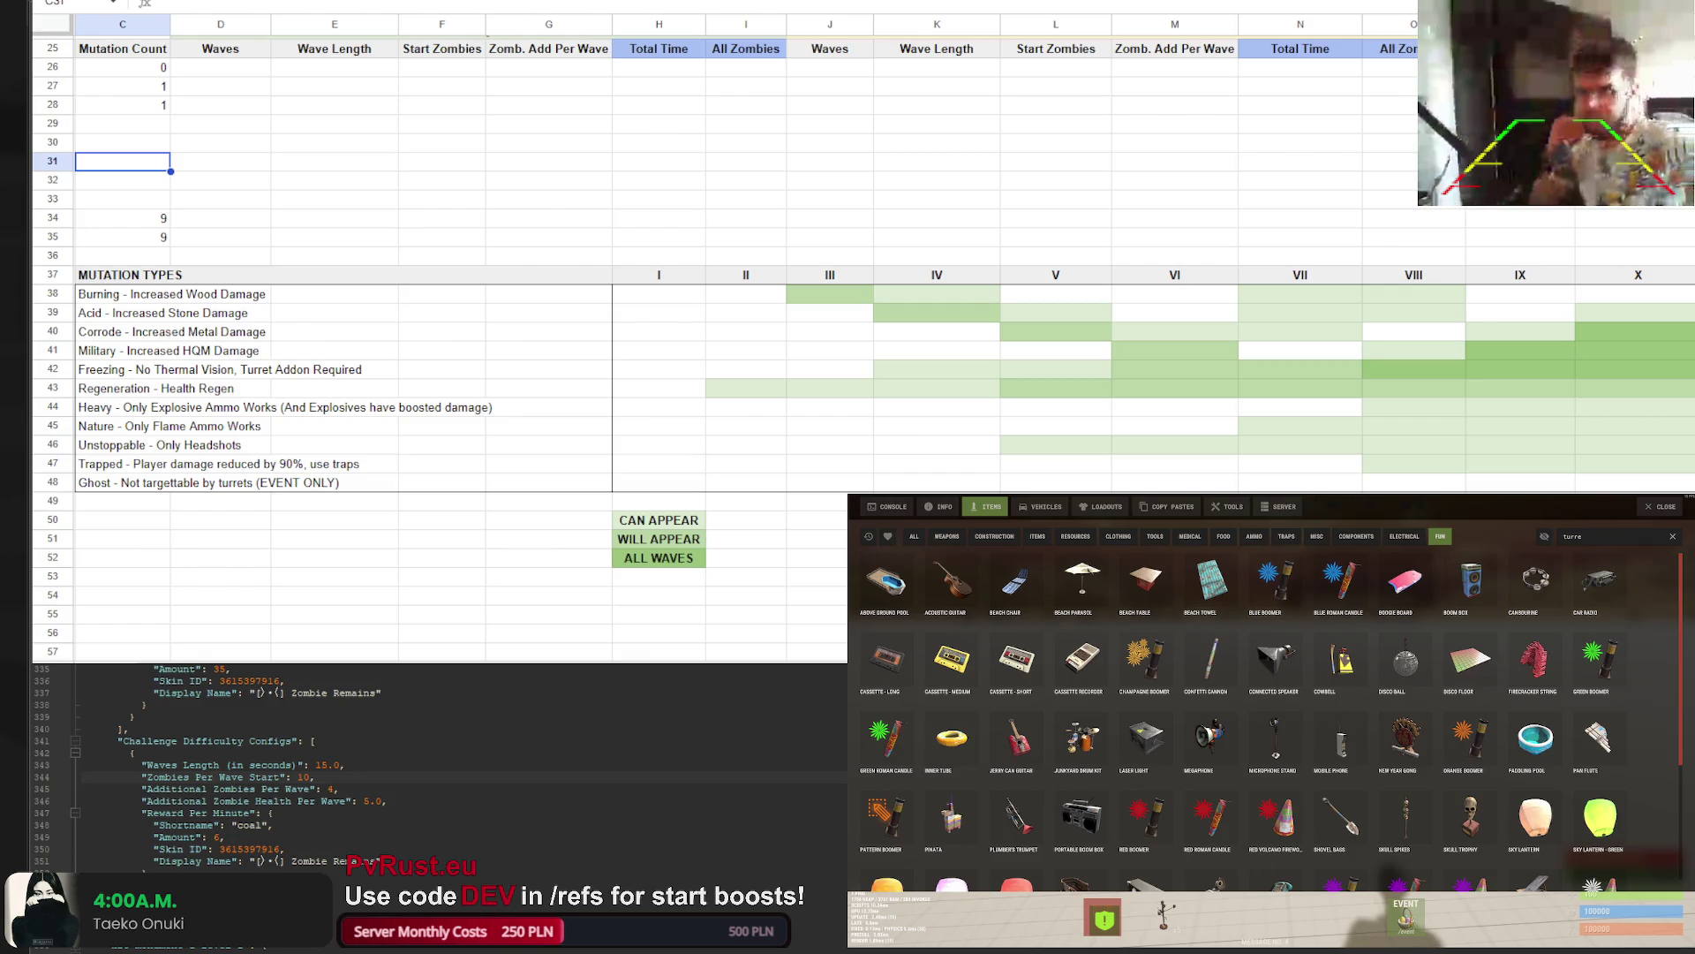
scroll(441, 353, "up", 5)
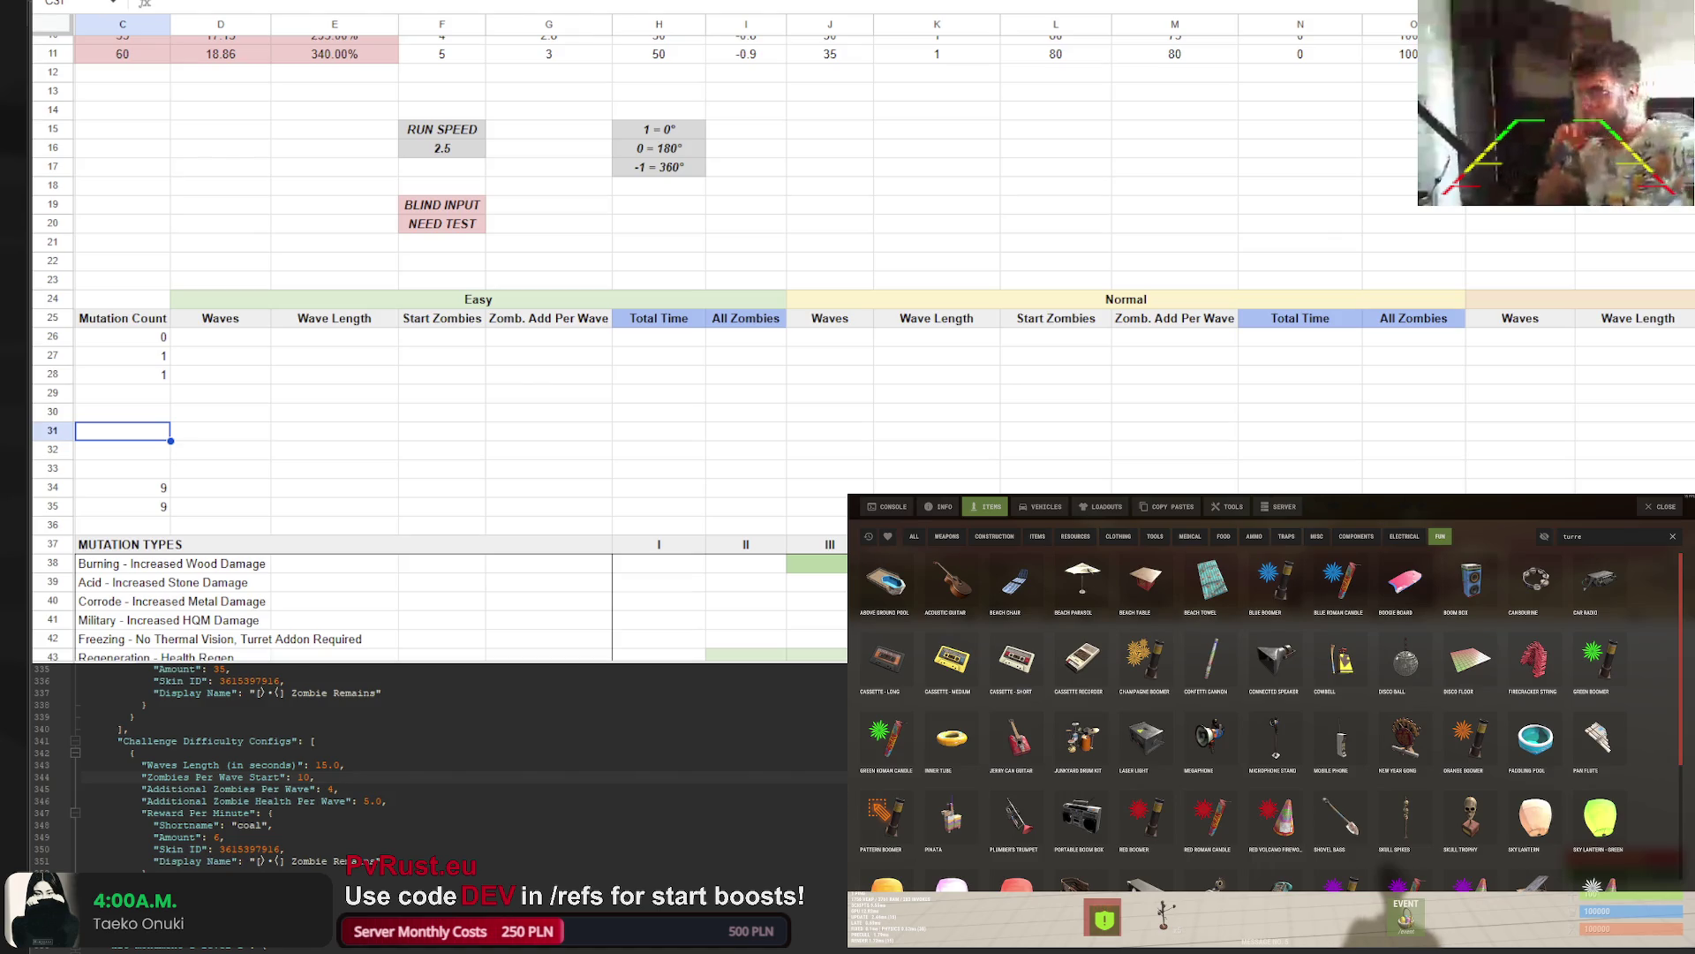
scroll(36, 618, "left", 3)
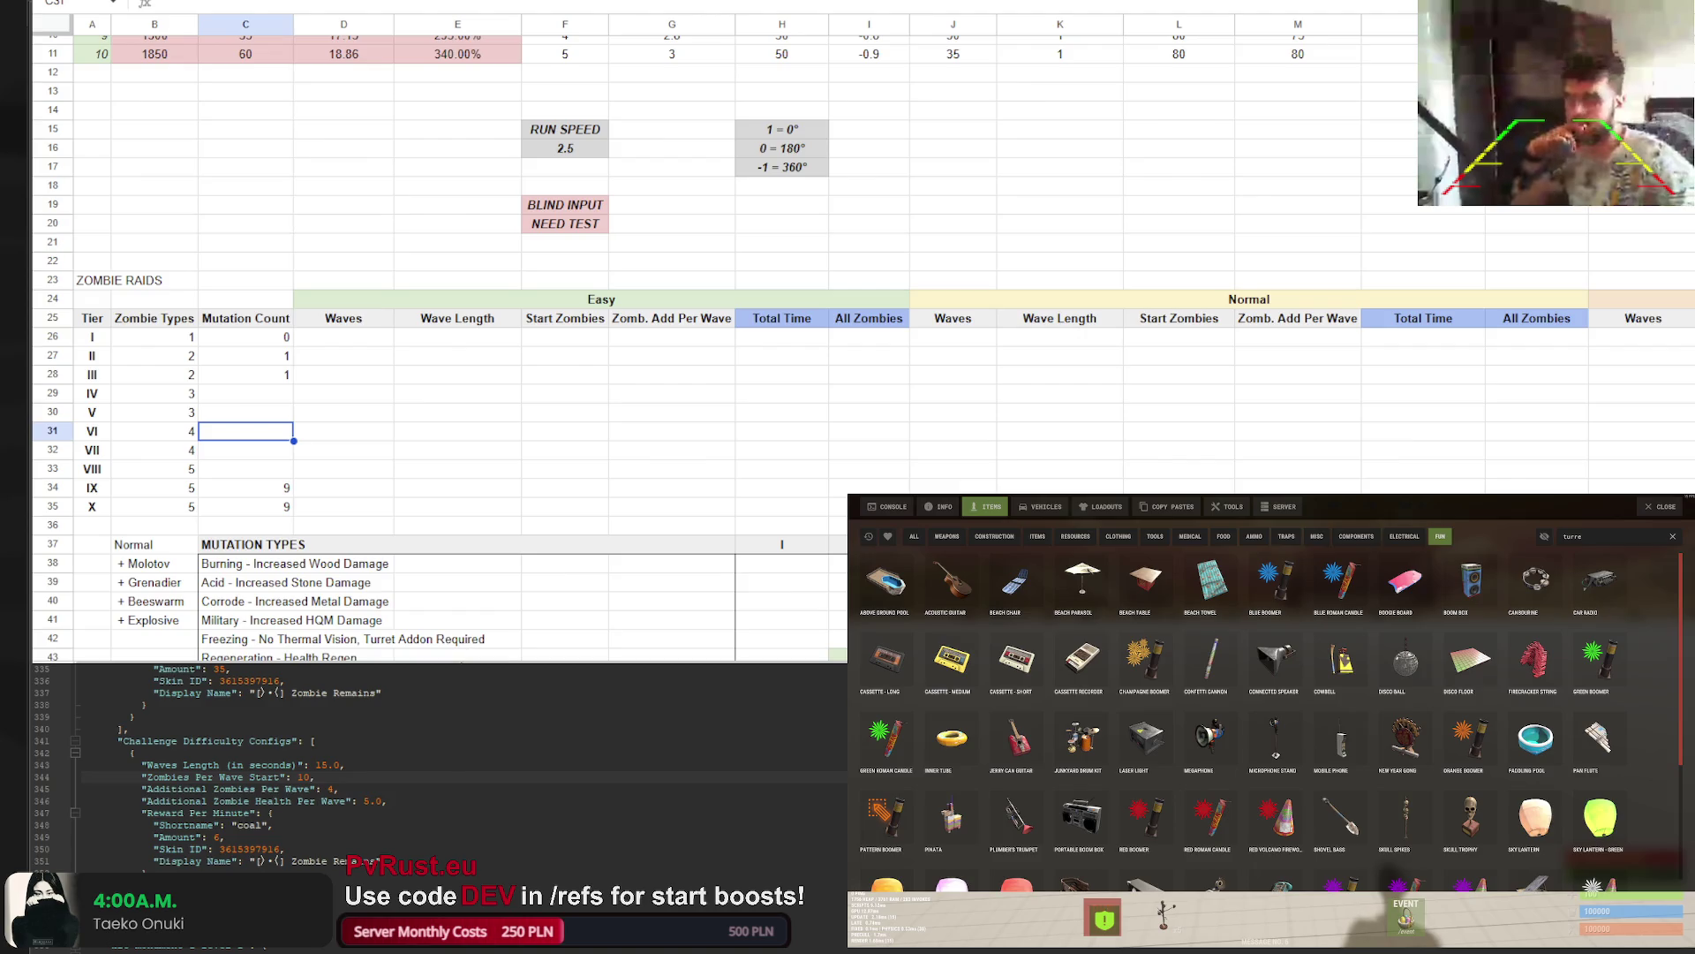
scroll(715, 638, "right", 6)
scroll(715, 638, "left", 6)
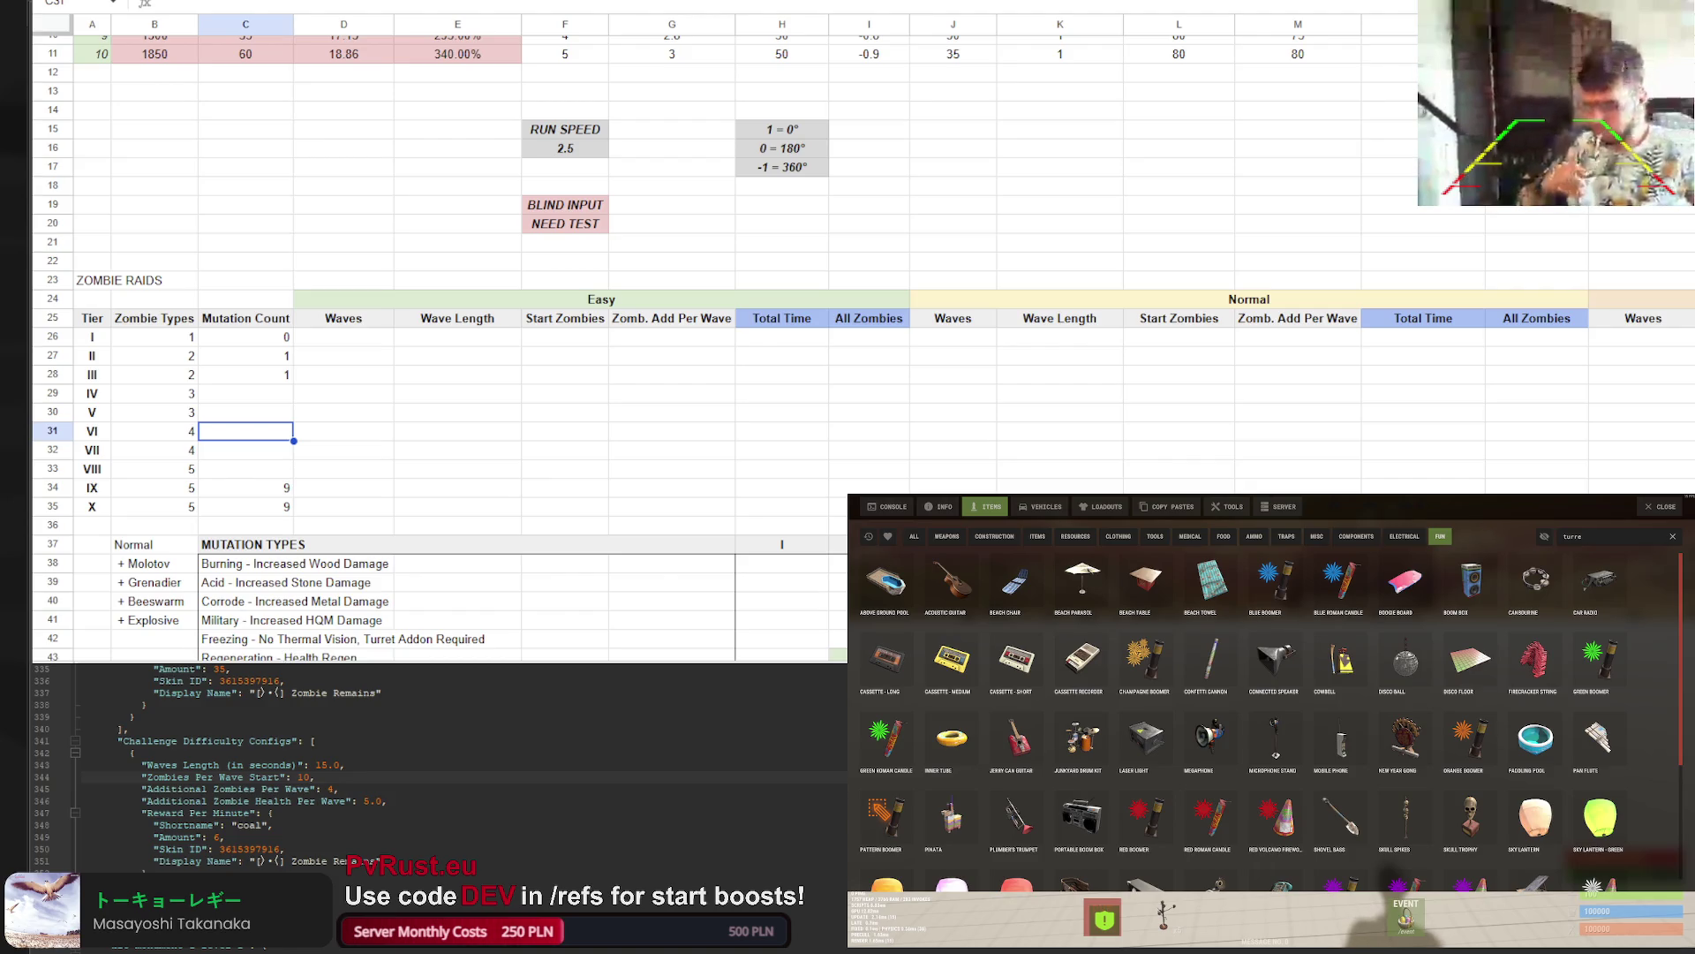
left_click(495, 432)
scroll(530, 468, "down", 1)
scroll(530, 468, "down", 1)
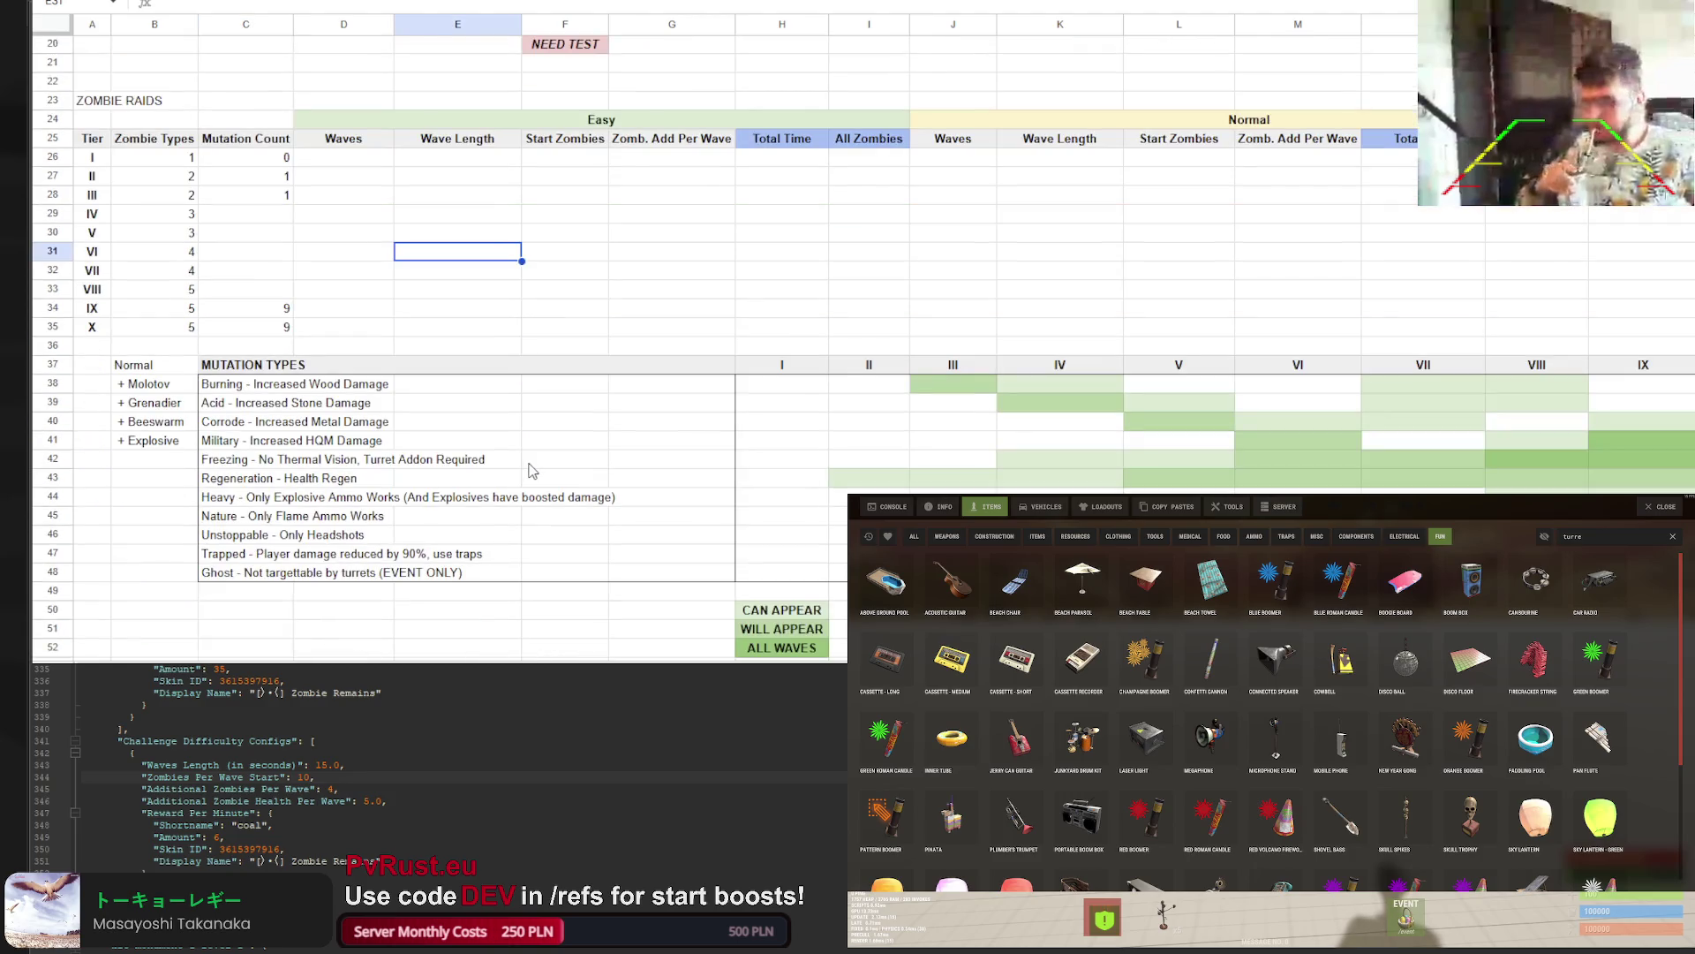
left_click(343, 161)
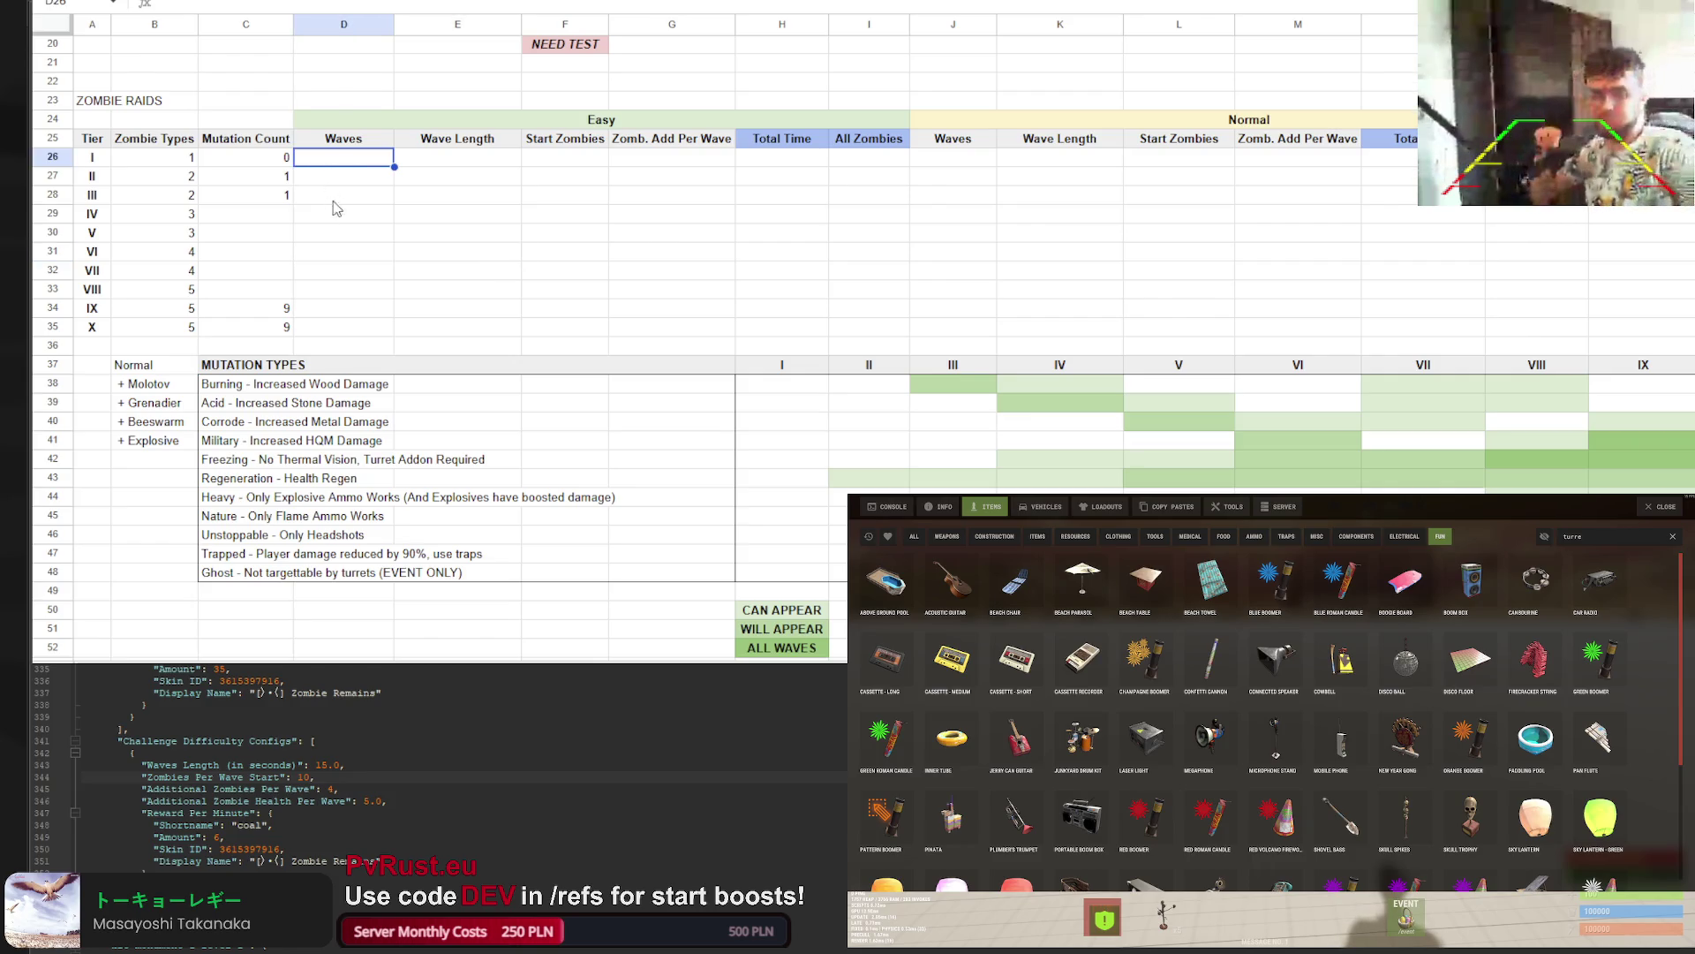
scroll(397, 291, "up", 4)
scroll(447, 402, "down", 3)
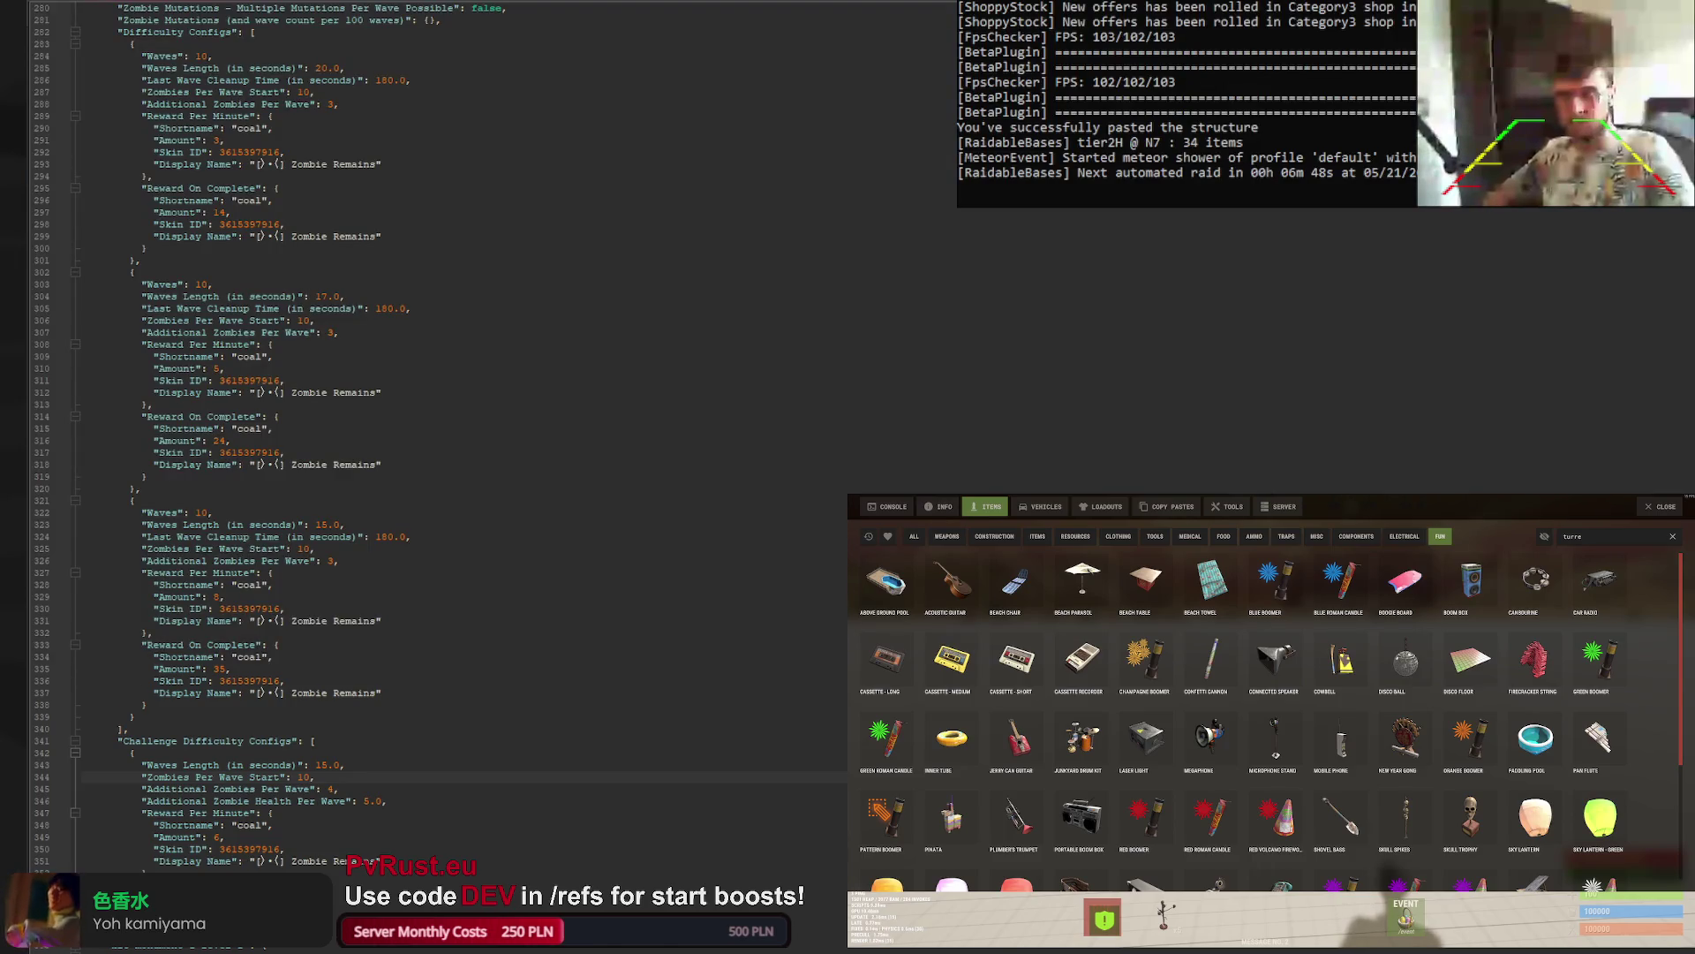
Check the zombie type mapping in BotsTest.cs, then return to the SteamworksWorkshopUpdater project
key("alt+Tab")
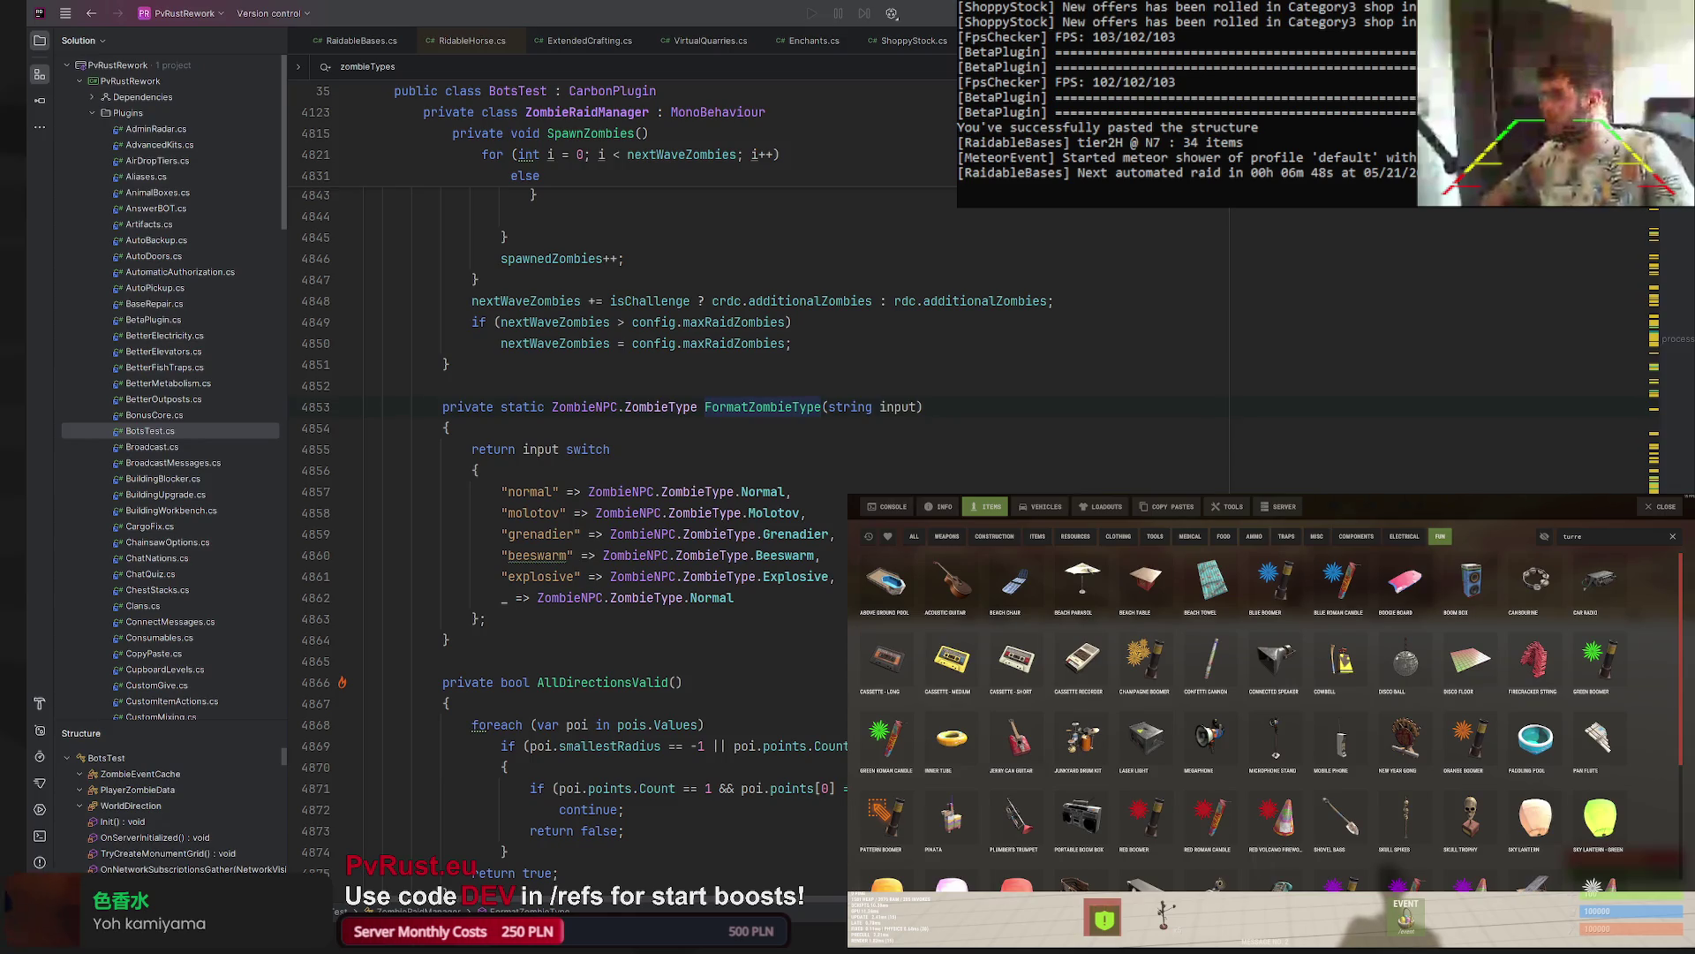
left_click(835, 489)
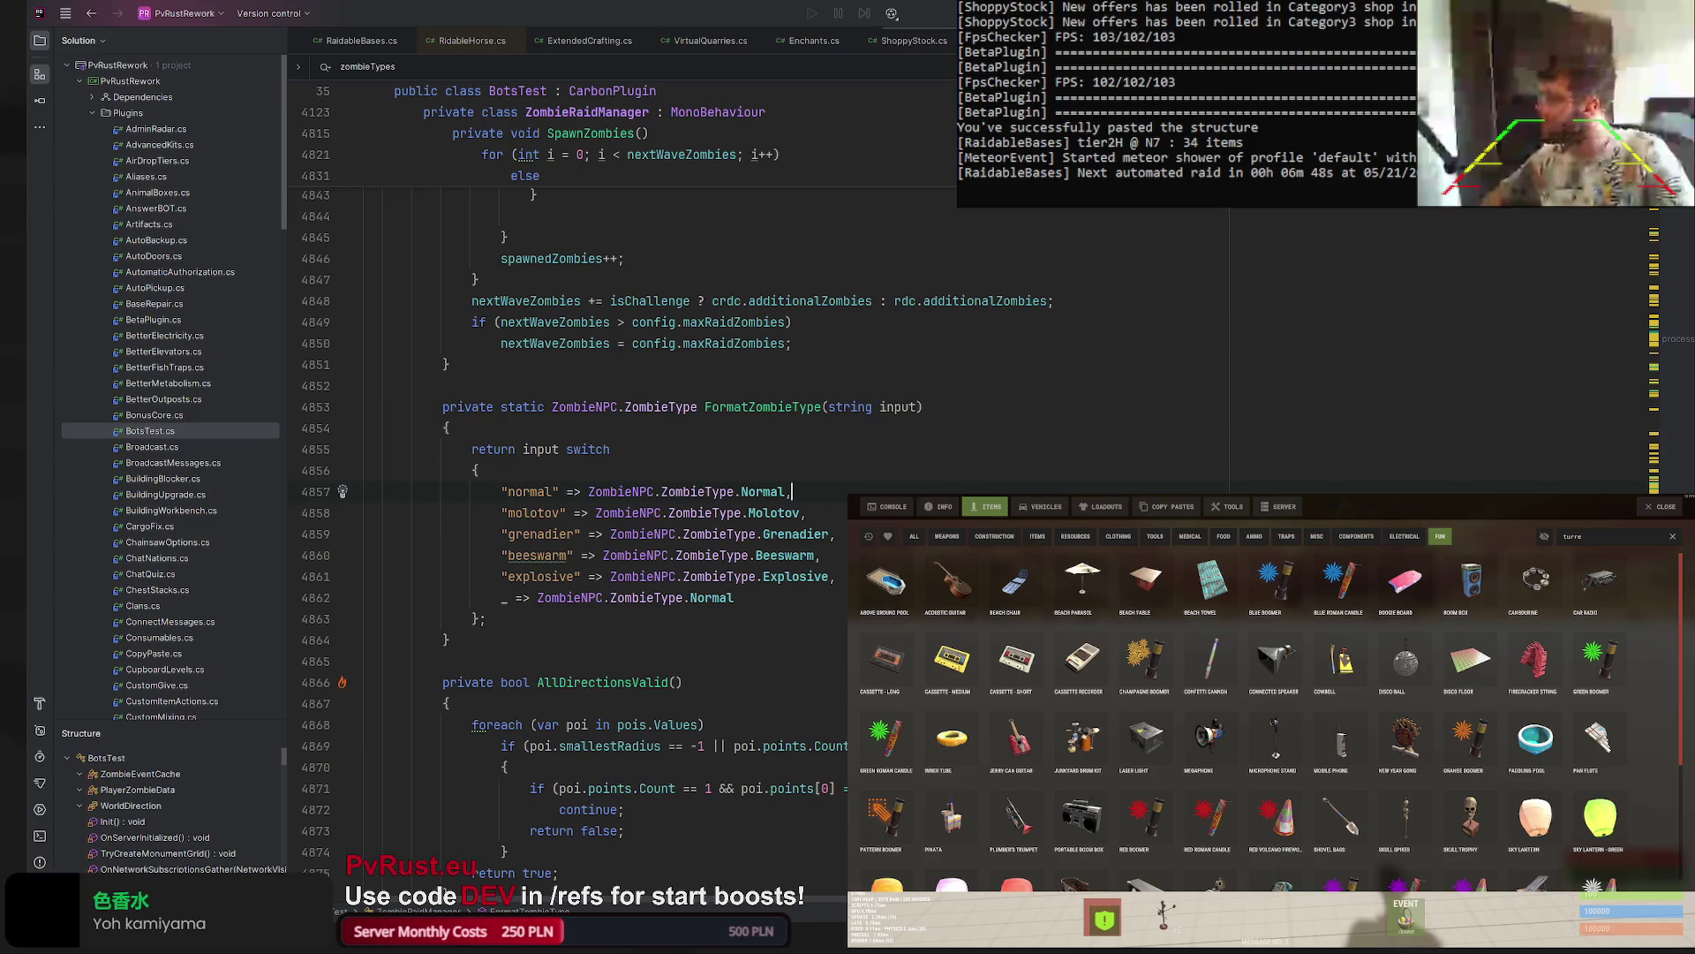
key("alt+Tab")
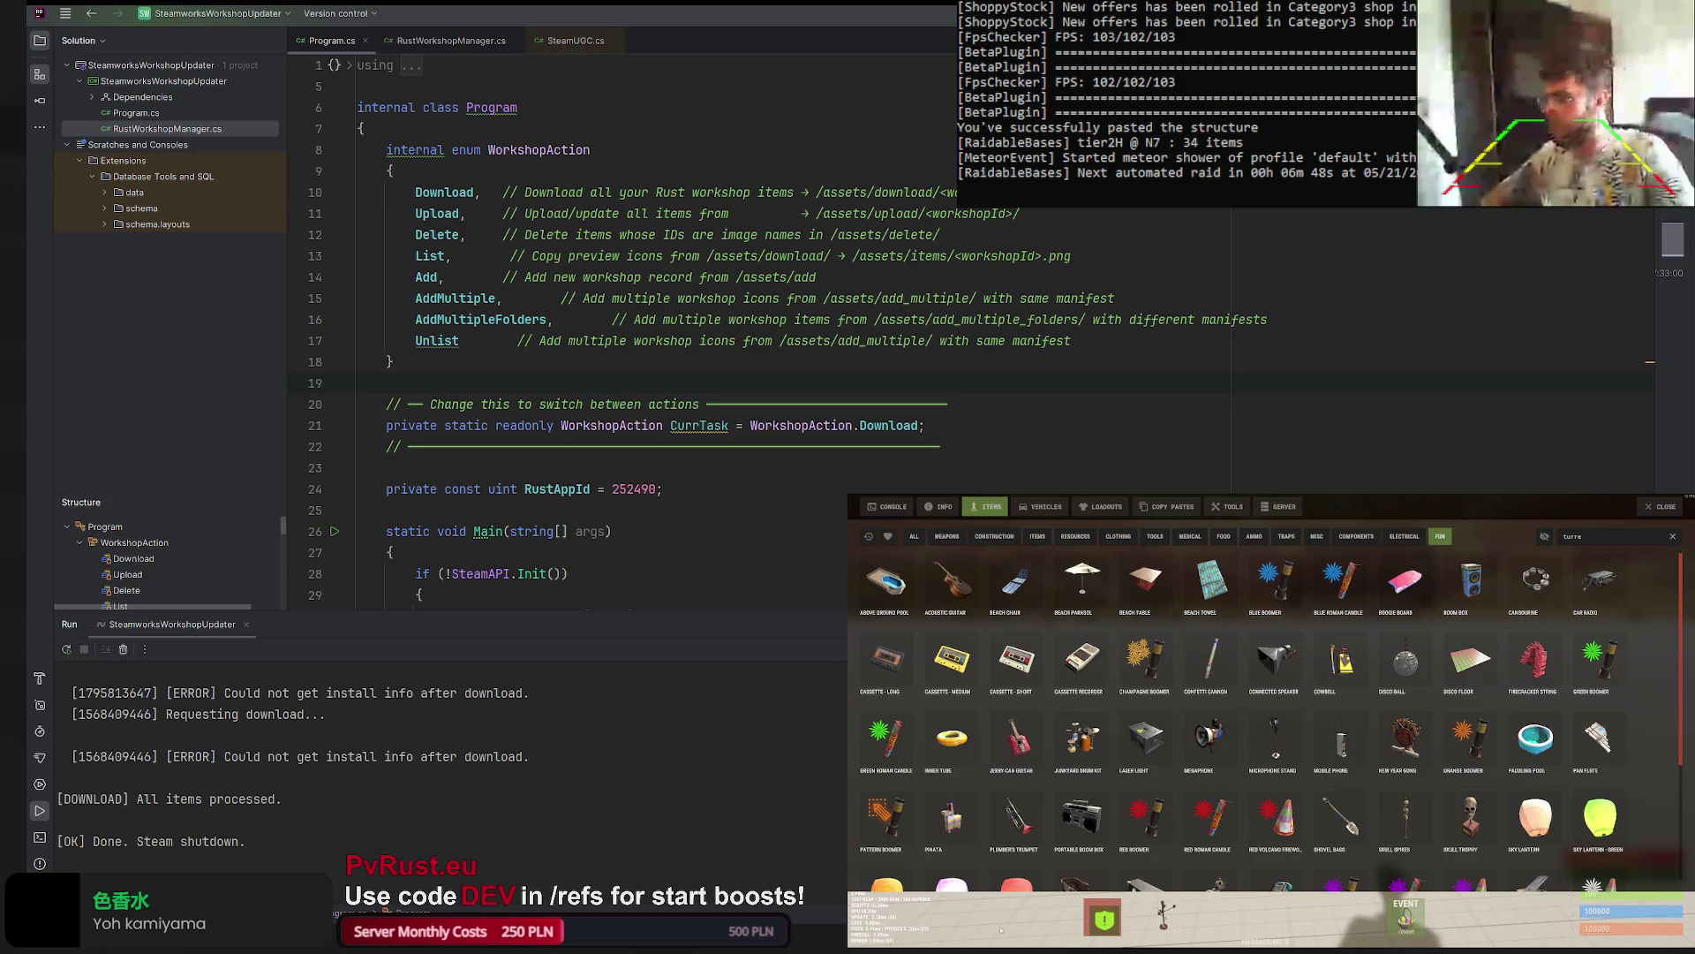
Quit the Rust game to the desktop from its Escape menu
key("Escape")
left_click(1632, 508)
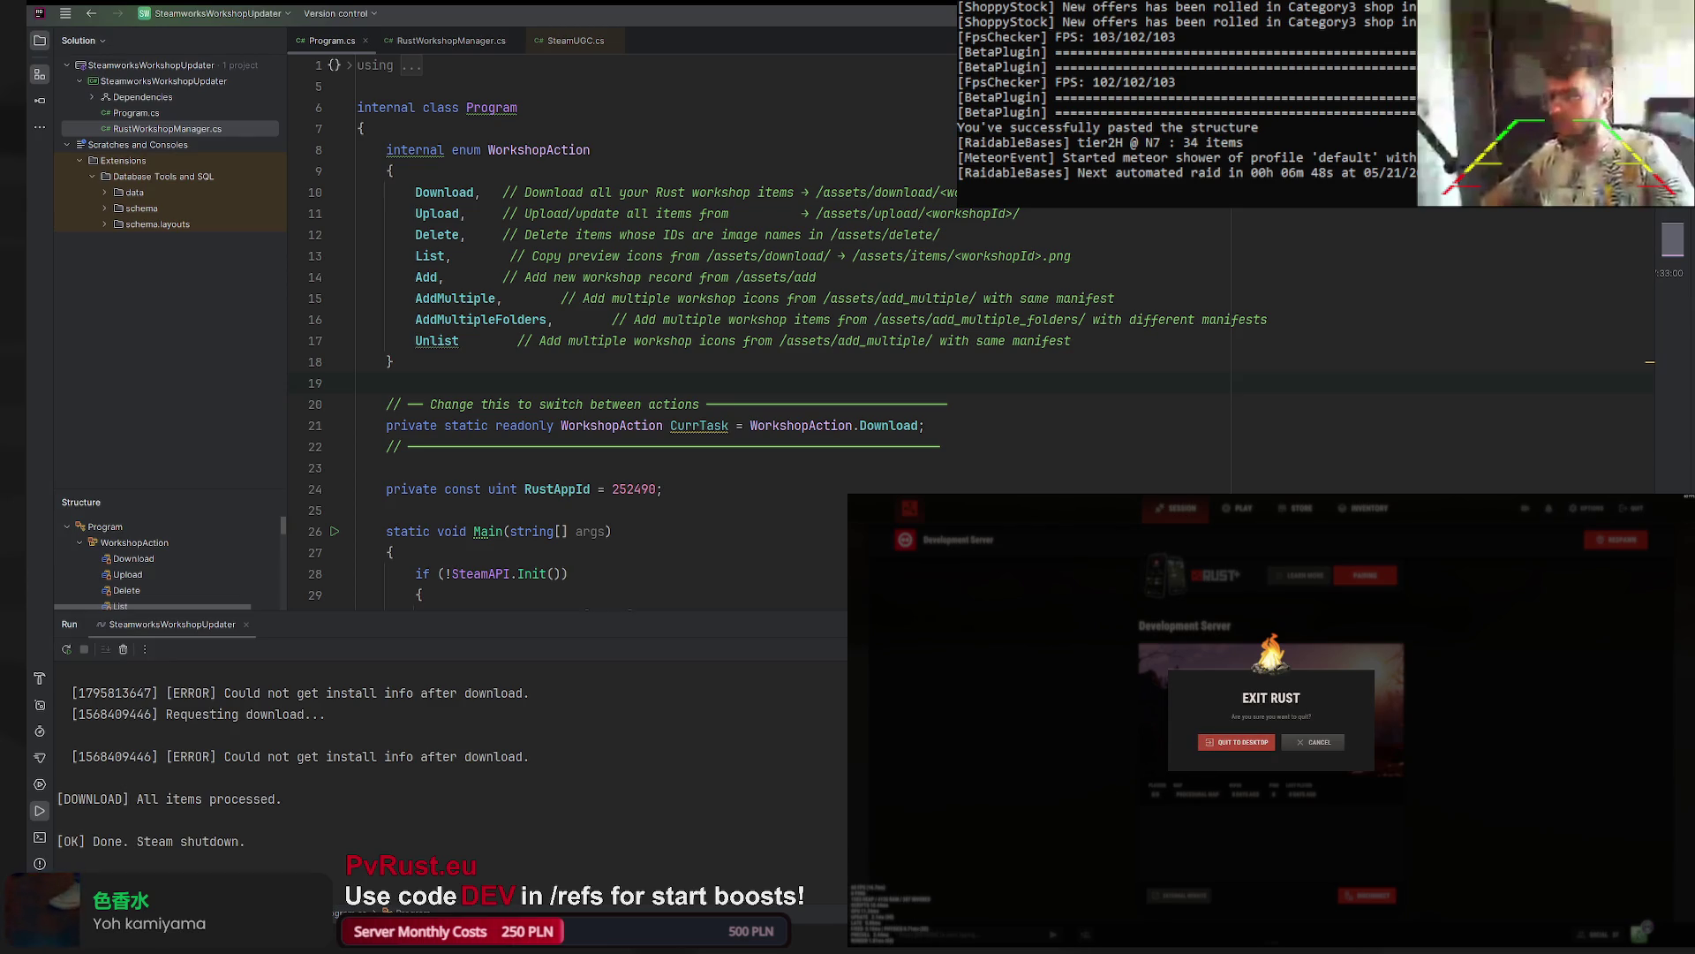
left_click(1236, 741)
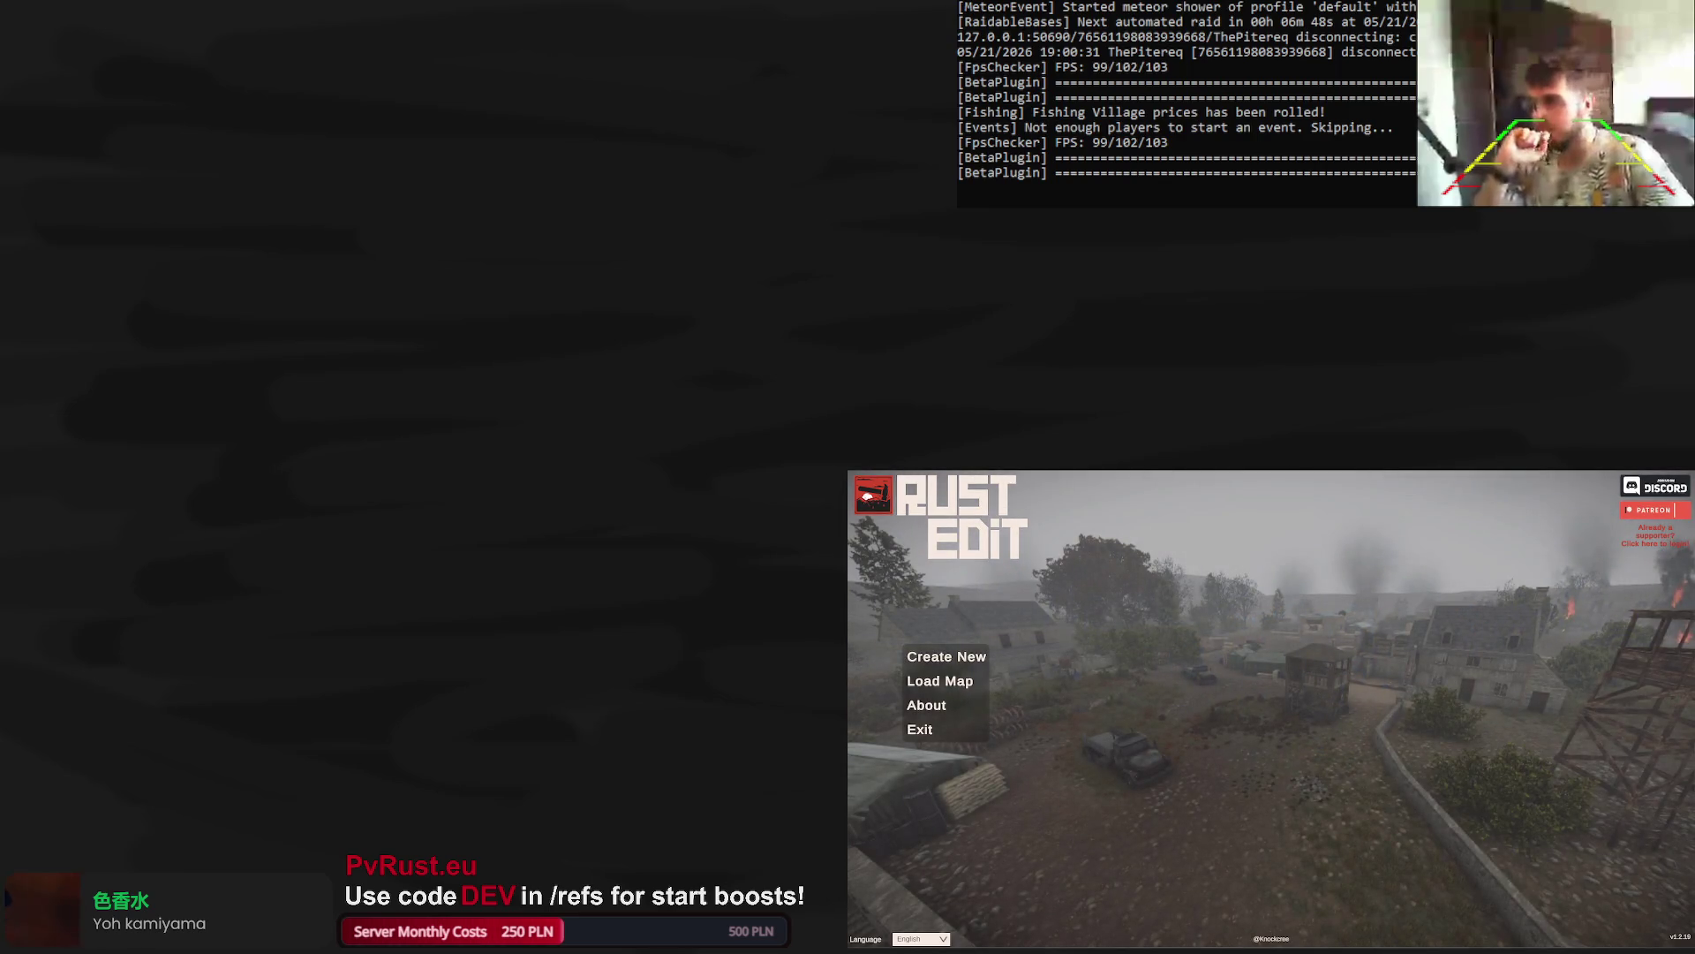
Open the Load Map panel and choose proceduralmap.4000.190923.28.map as the map to load
left_click(940, 681)
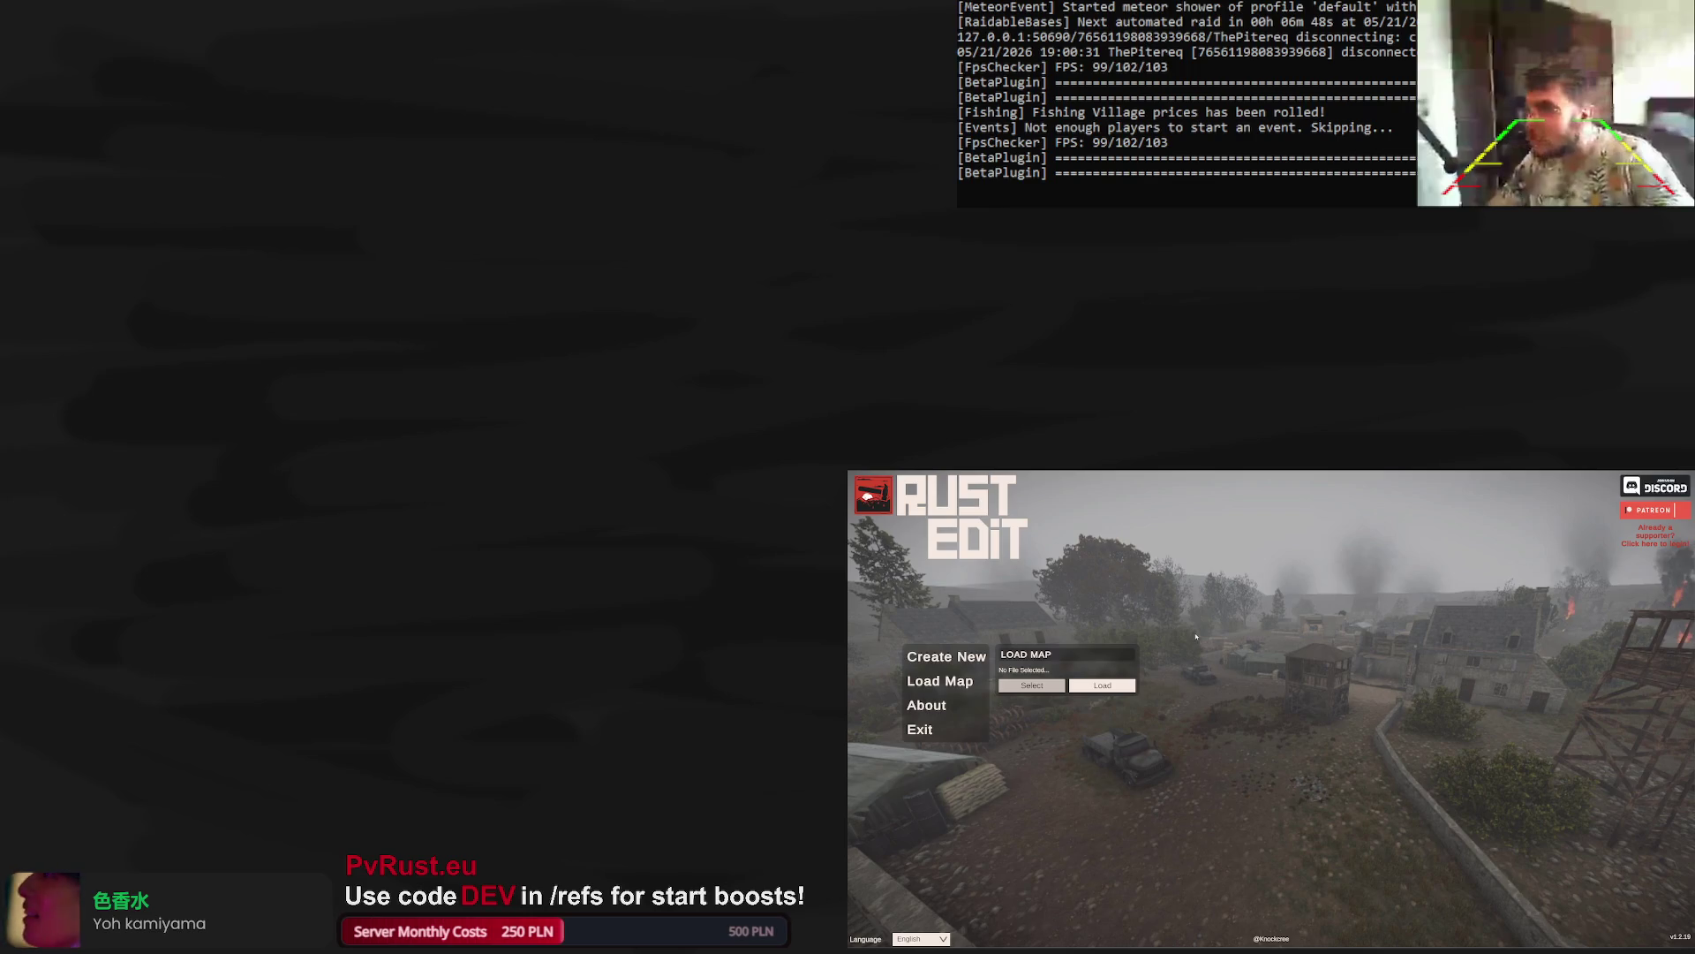
left_click(1350, 697)
Load proceduralmap.4000.190923.28.map and enter the map password to open it
left_click(1127, 689)
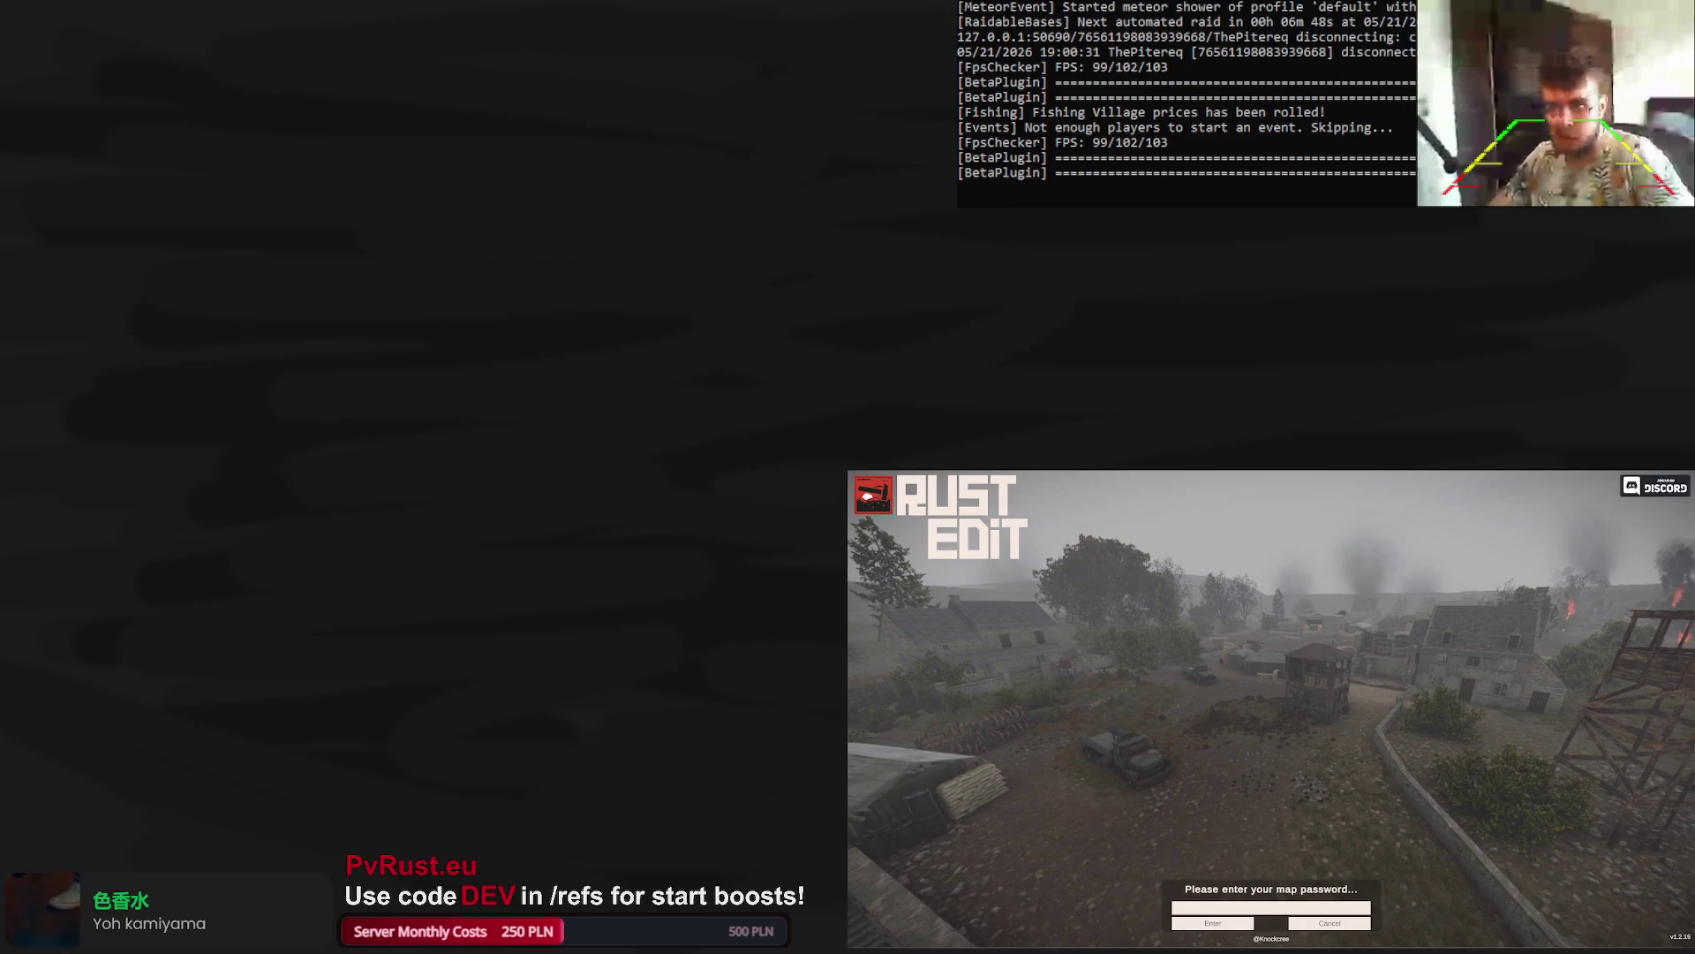
key("ctrl+v")
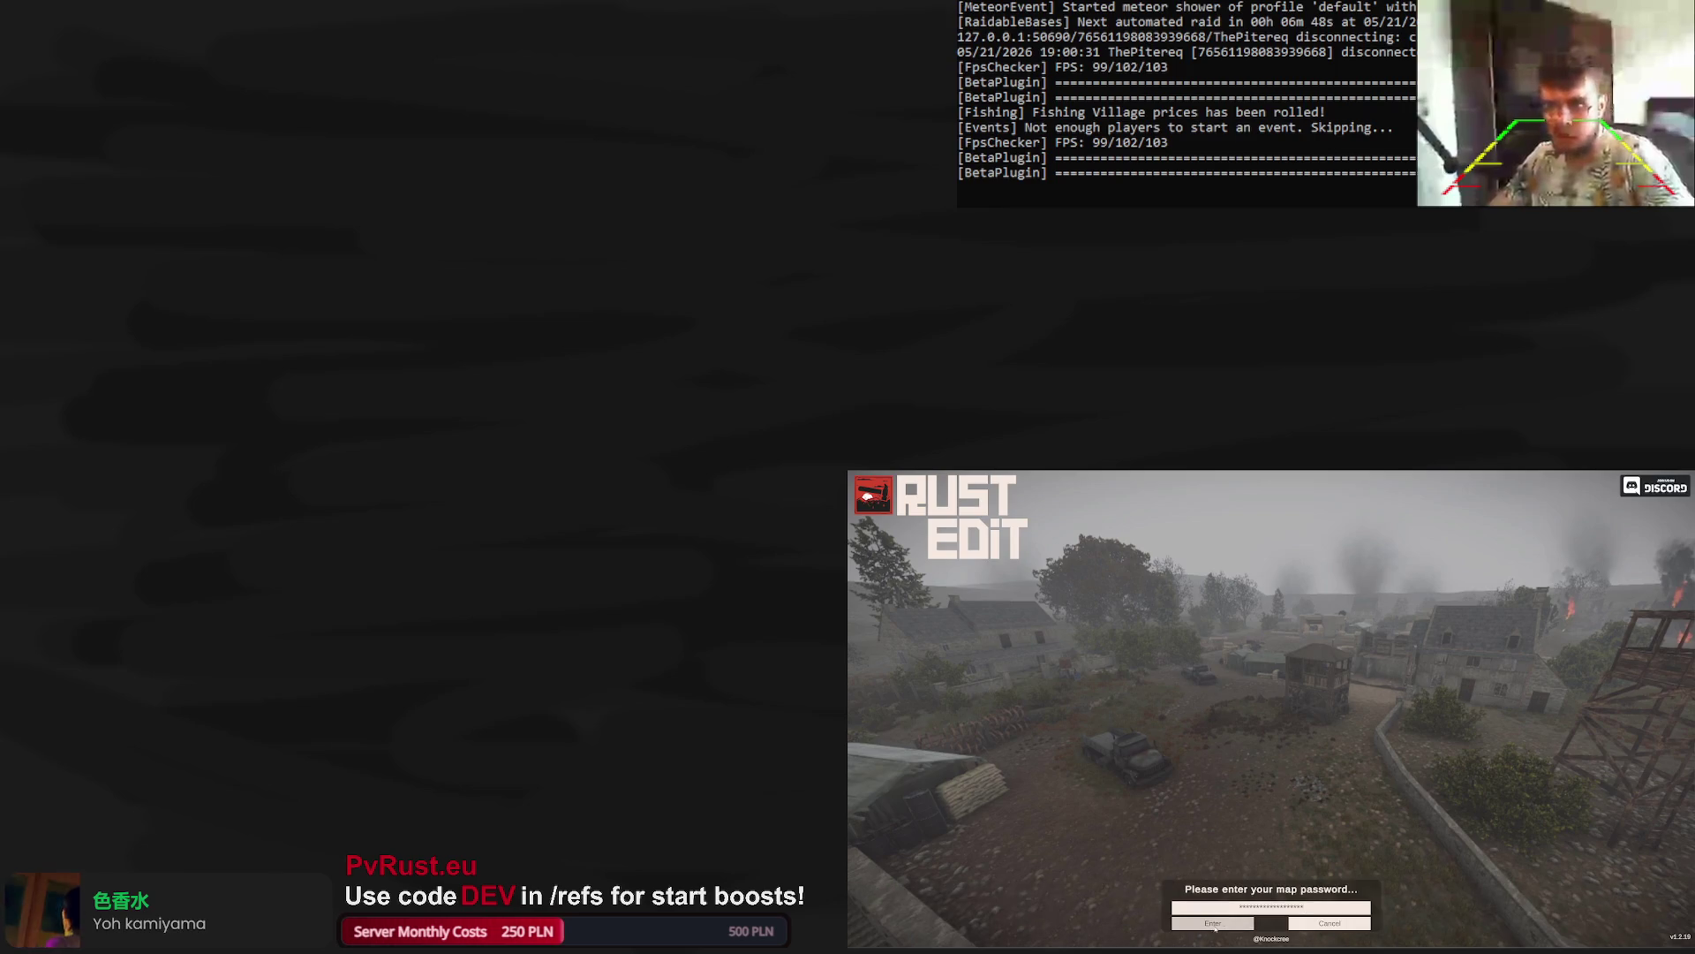
left_click(1212, 923)
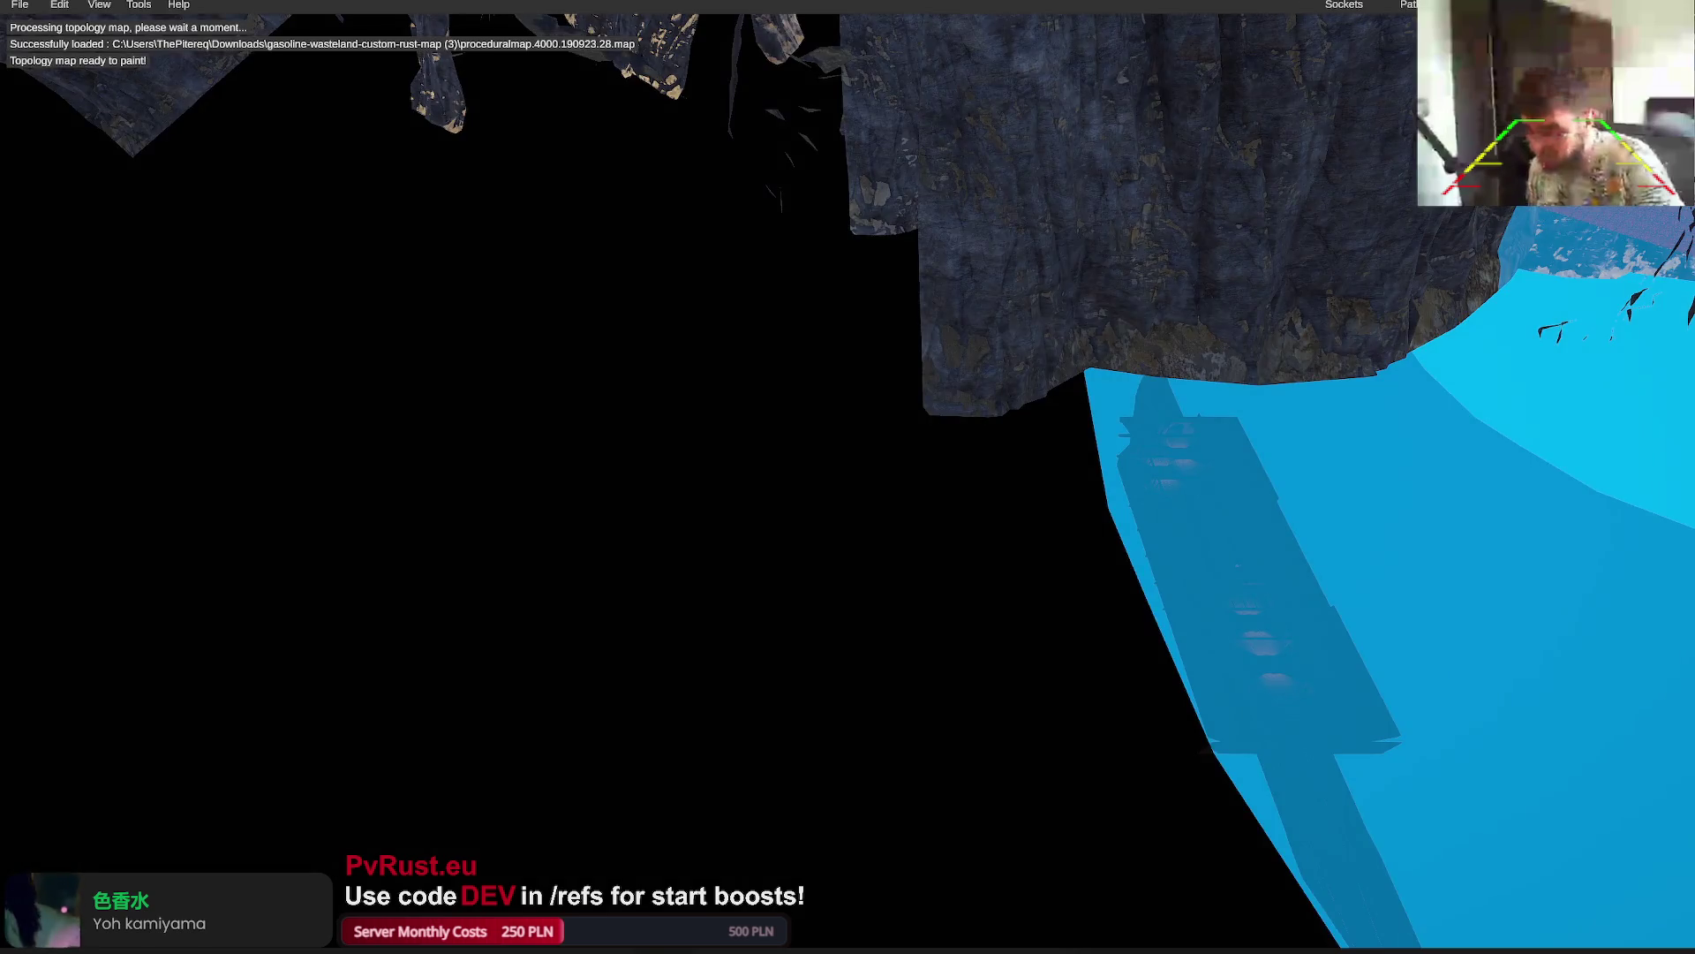
Fly over the map and teleport to the island coast at (745.60, 0.00, -1676.80)
mouse_move(919, 561)
left_mouse_down()
mouse_move(851, 542)
mouse_move(919, 560)
mouse_move(865, 560)
left_mouse_up()
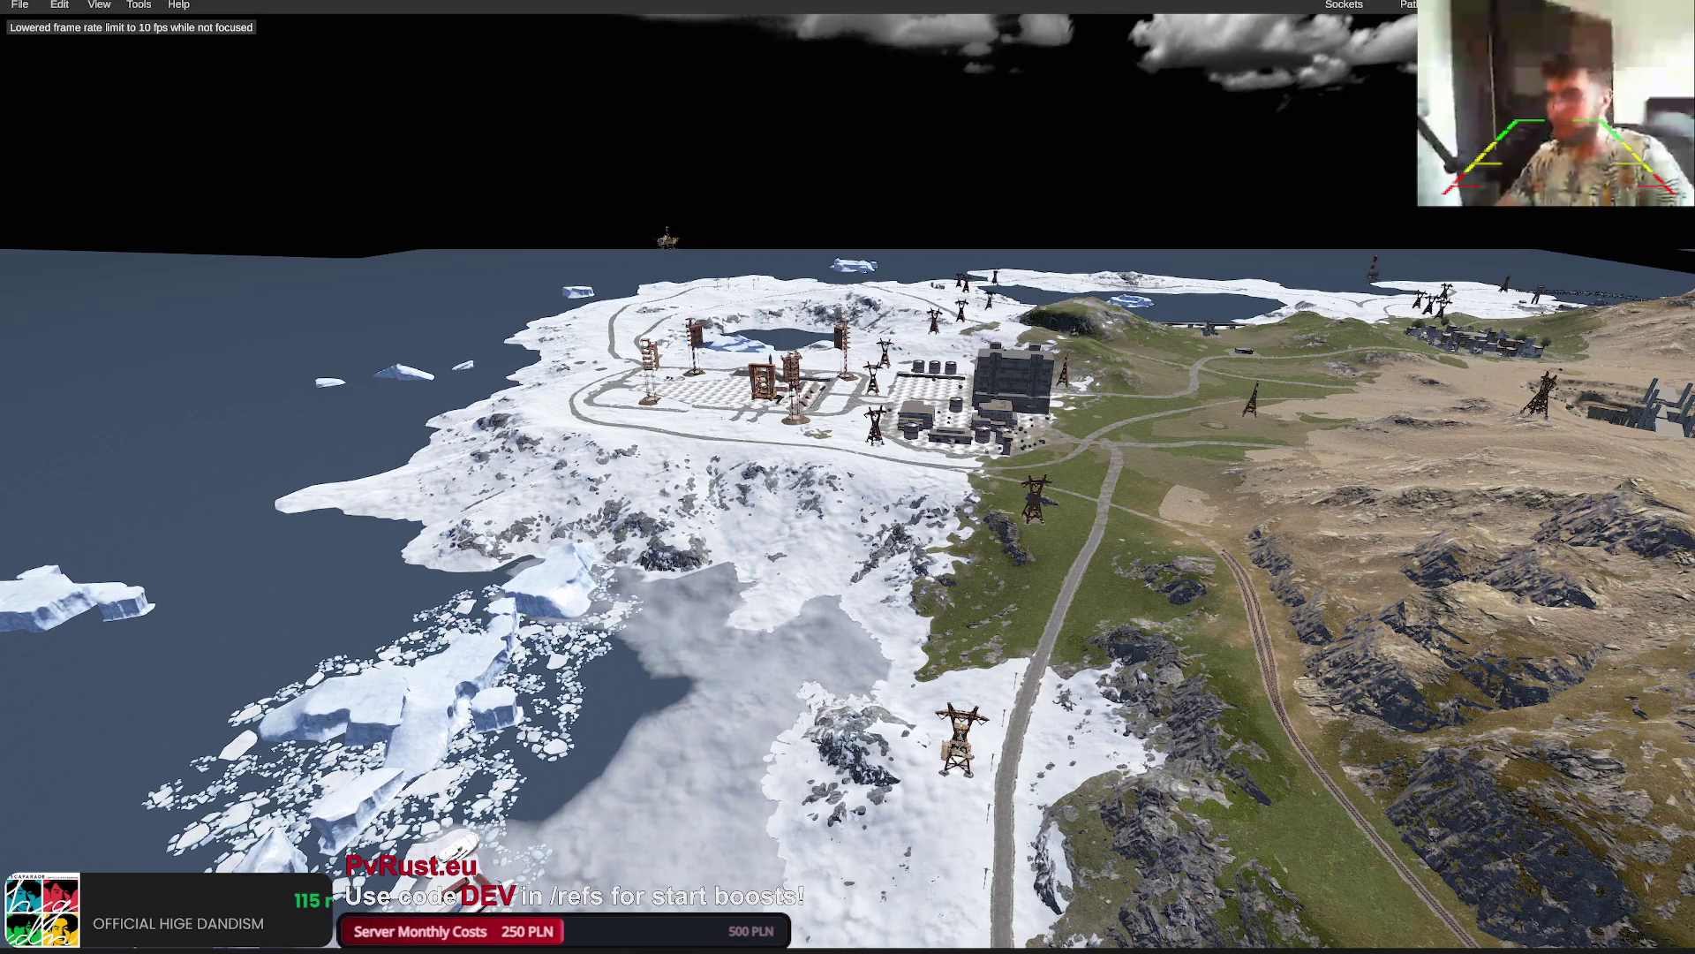
left_click(530, 460)
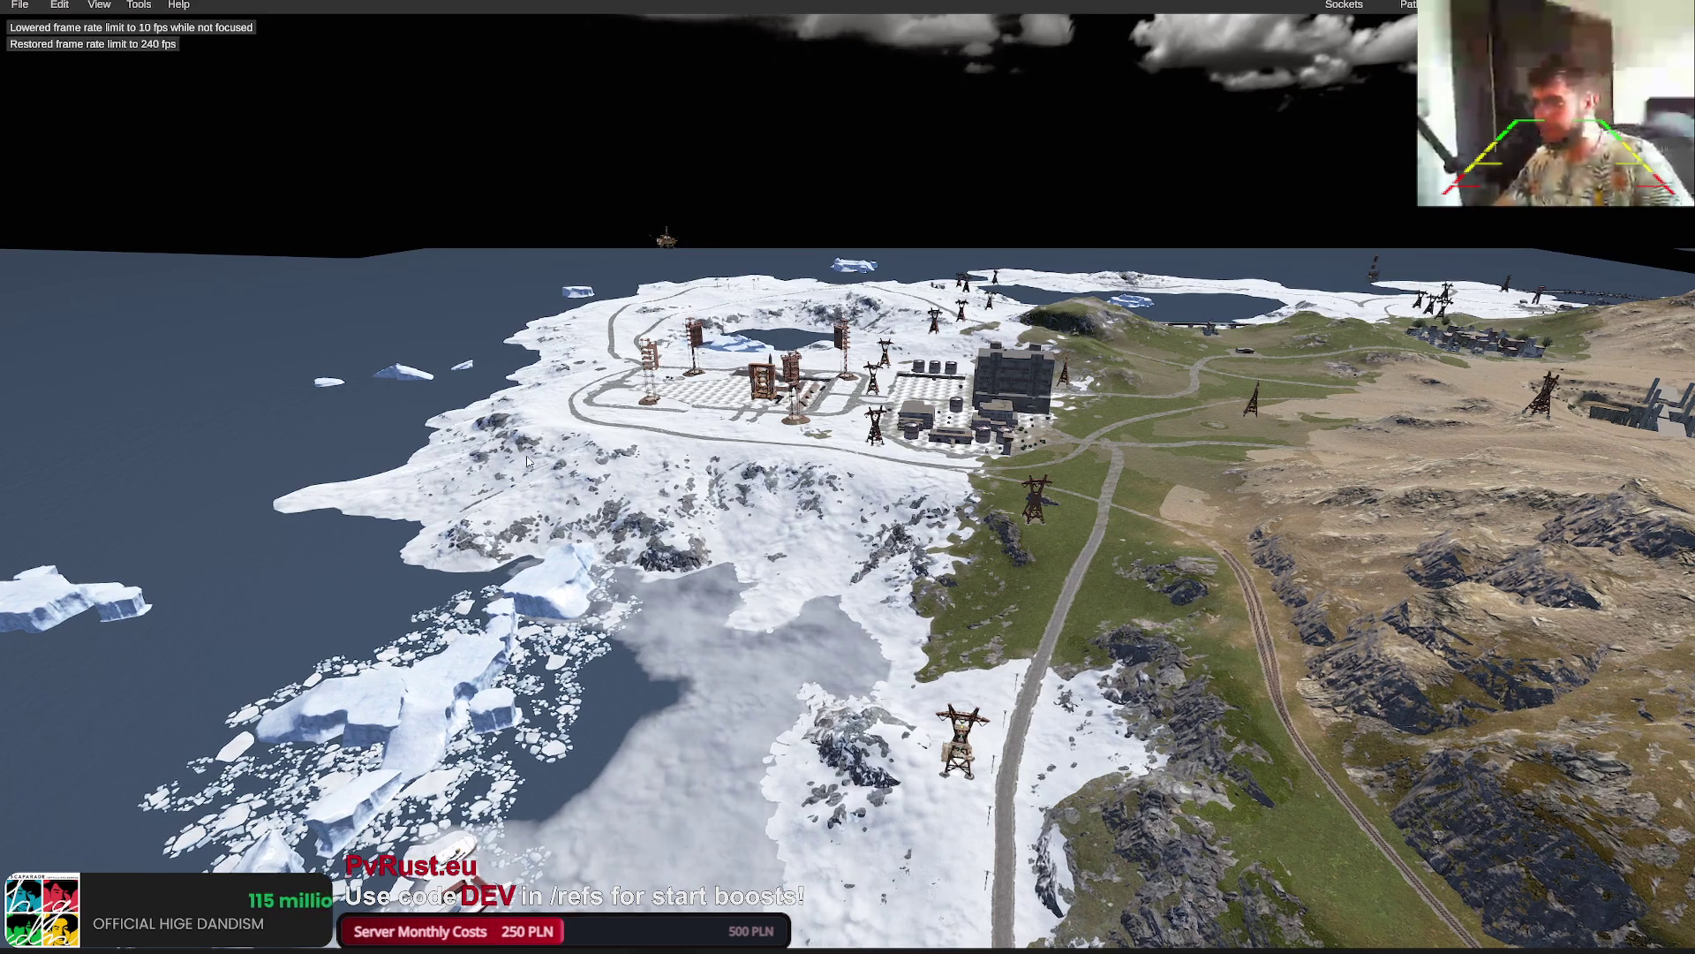
key("w")
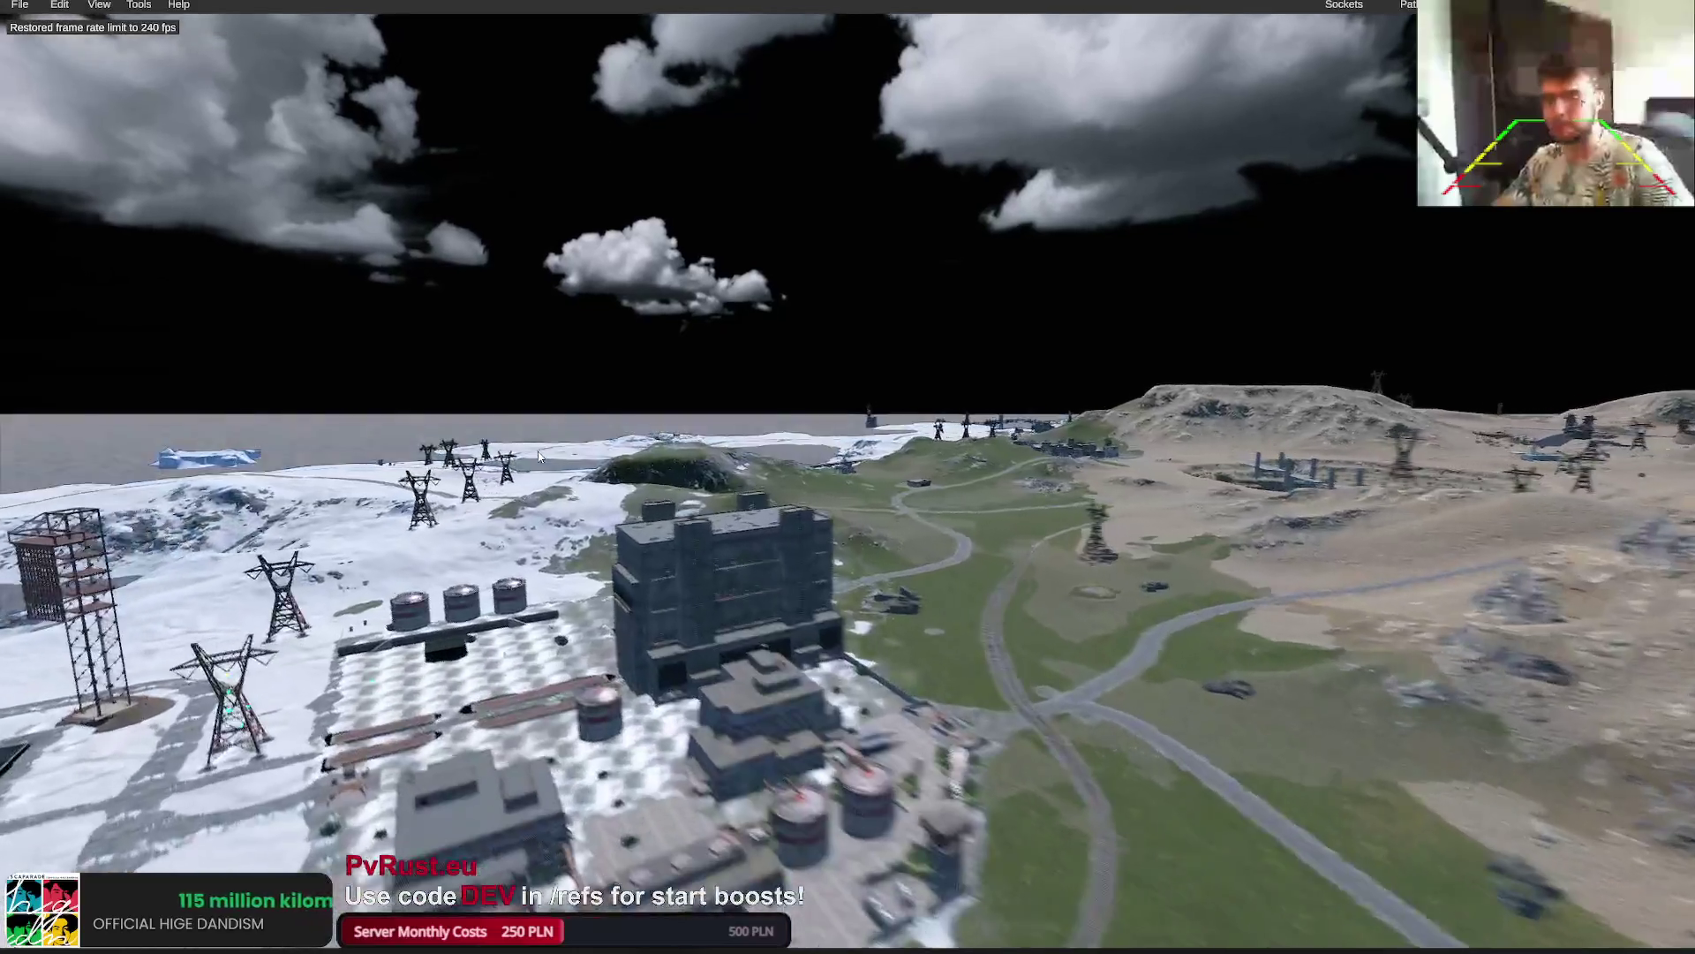
mouse_move(538, 456)
left_mouse_down()
mouse_move(496, 468)
mouse_move(474, 449)
left_mouse_up()
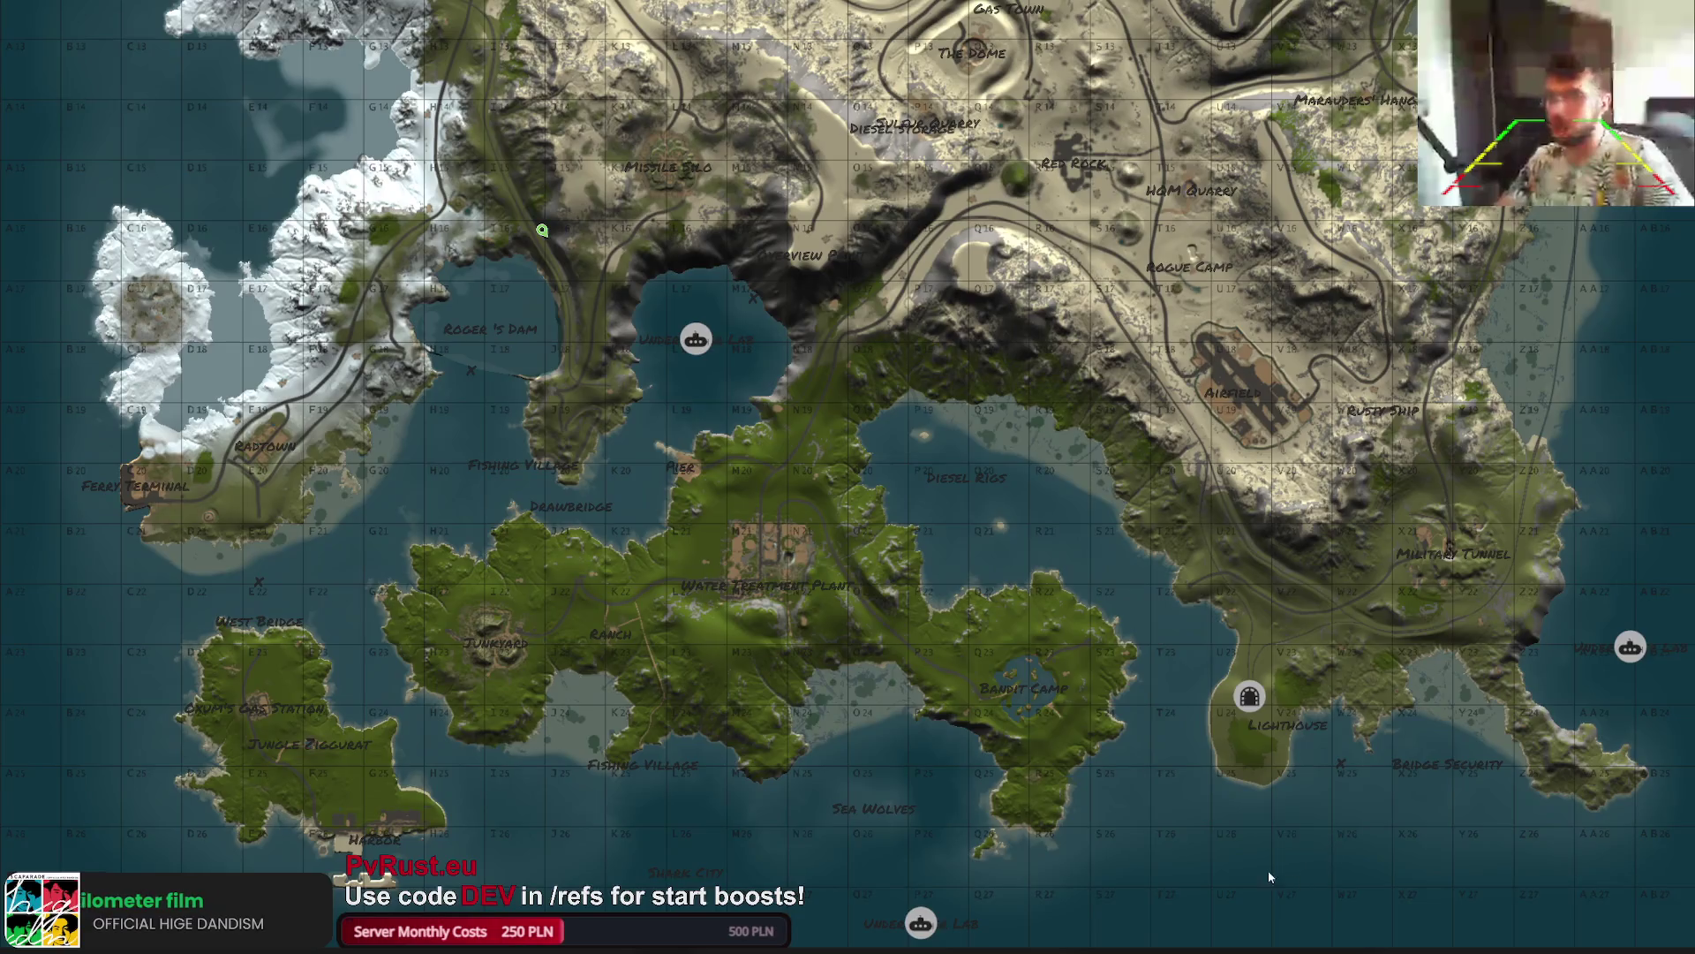
left_click(1157, 792)
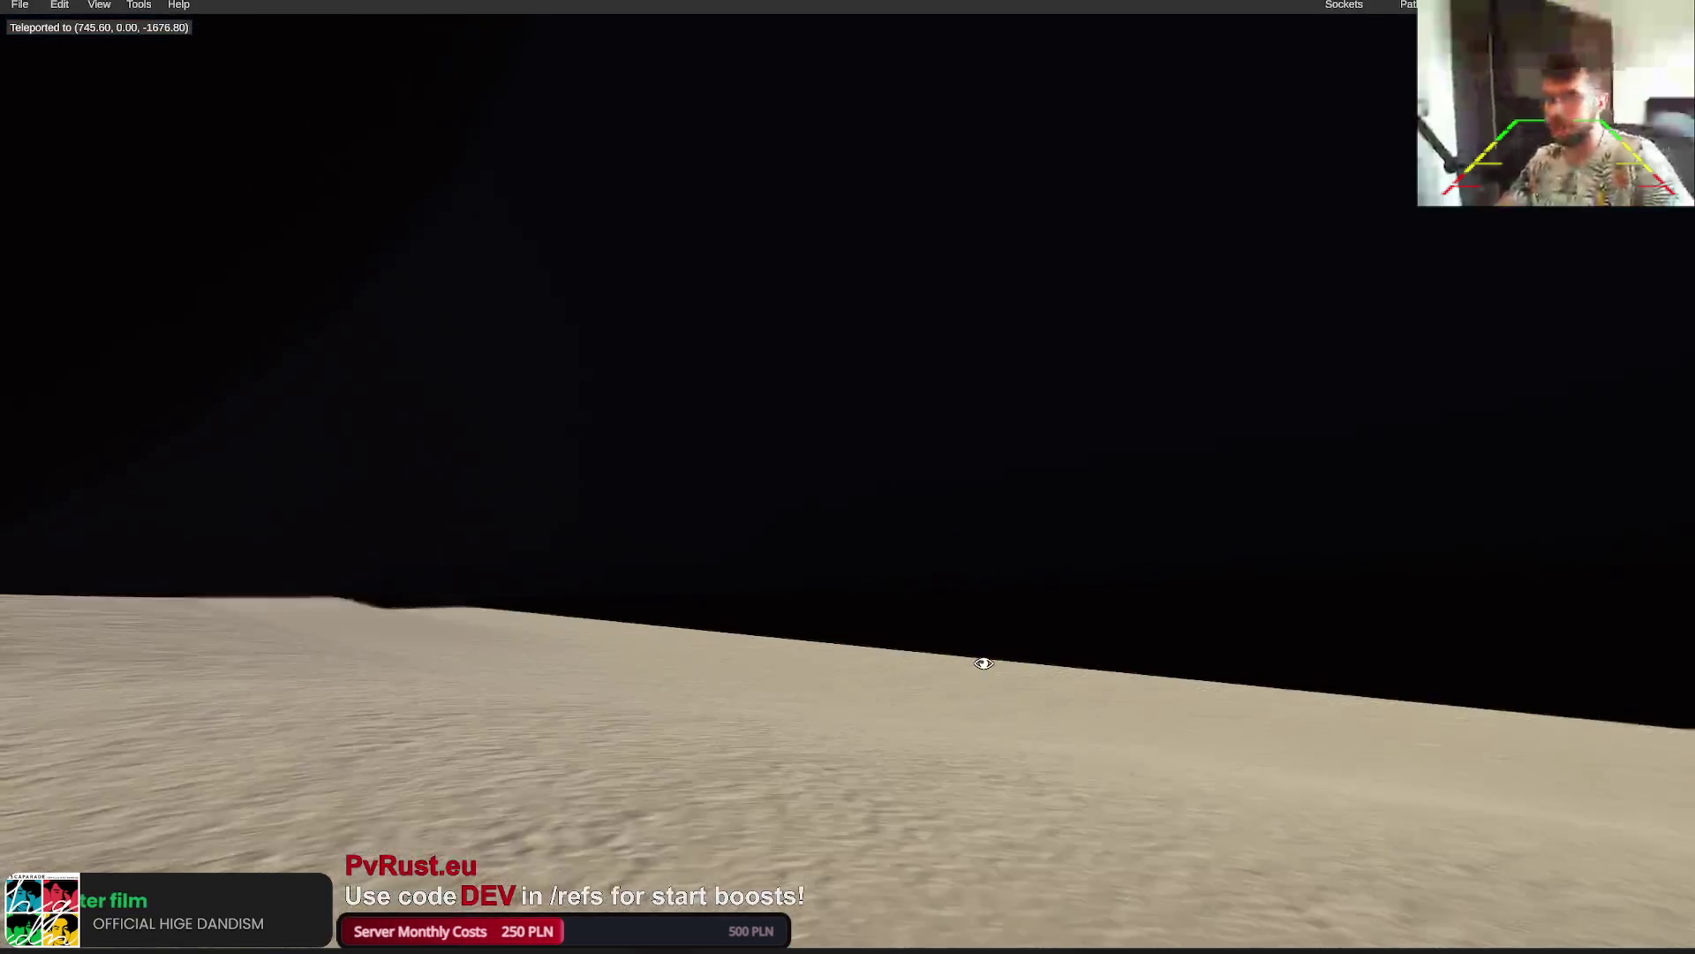
left_click_drag(980, 663, 939, 673)
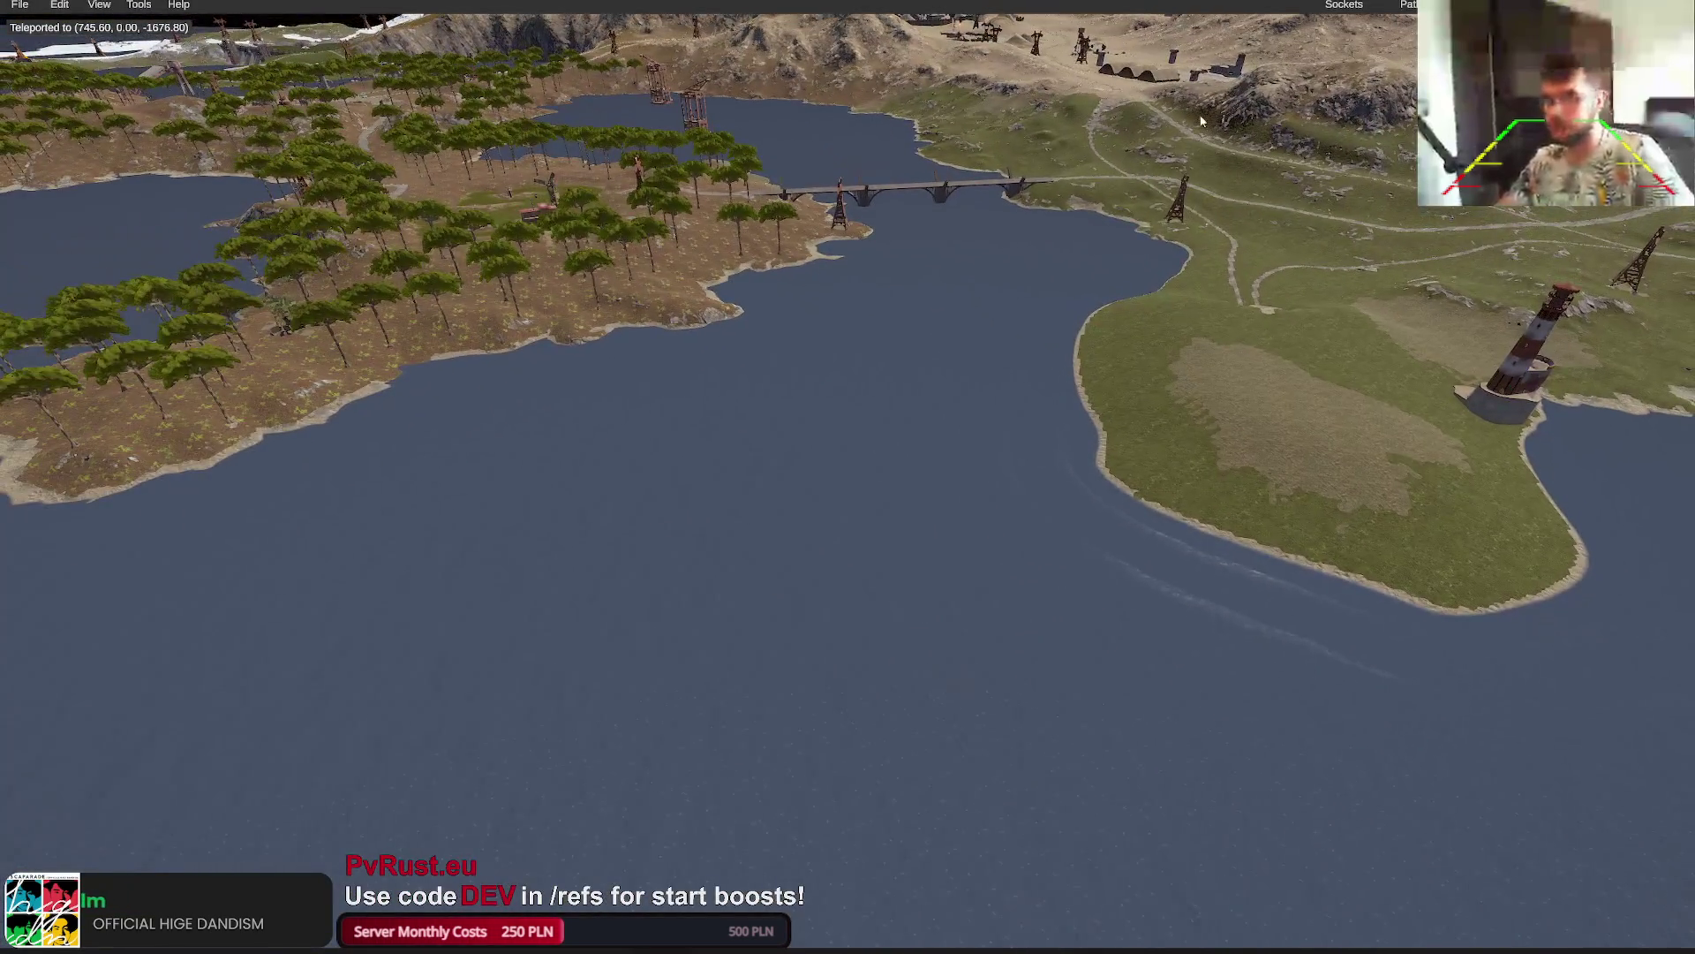
Search the prefab list for 'island' and place Kbedits-Island-Temperate-1 on the water
key("p")
left_click(100, 179)
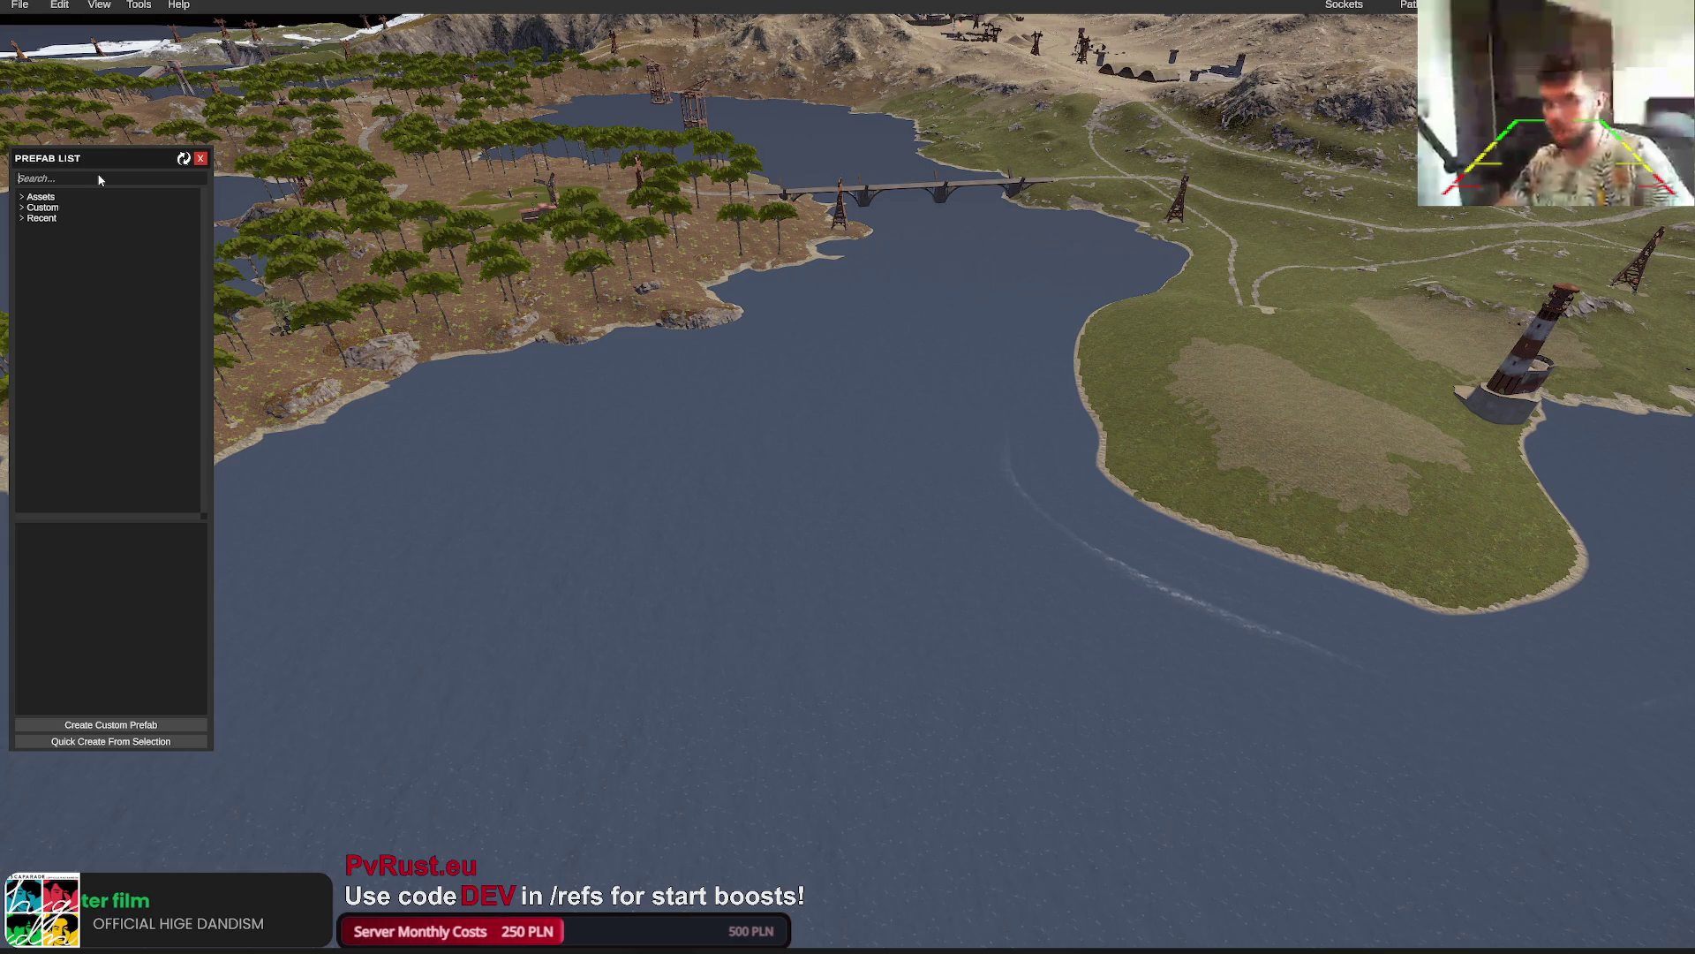
type("island")
scroll(81, 422, "down", 5)
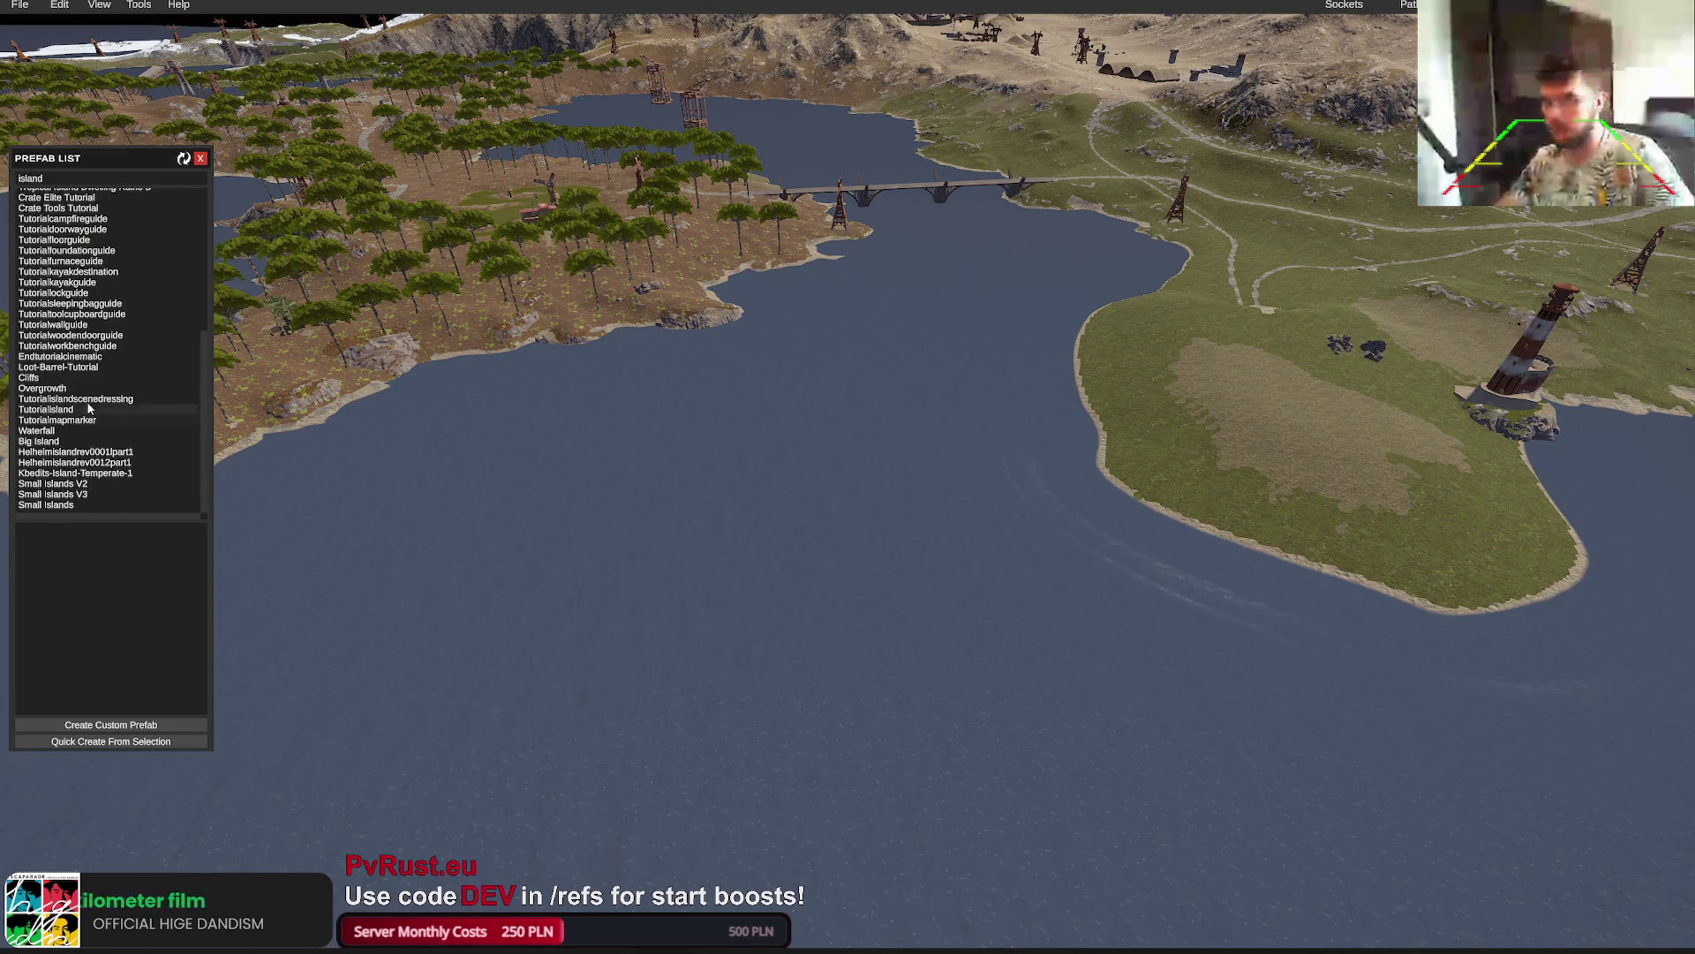
left_click(75, 474)
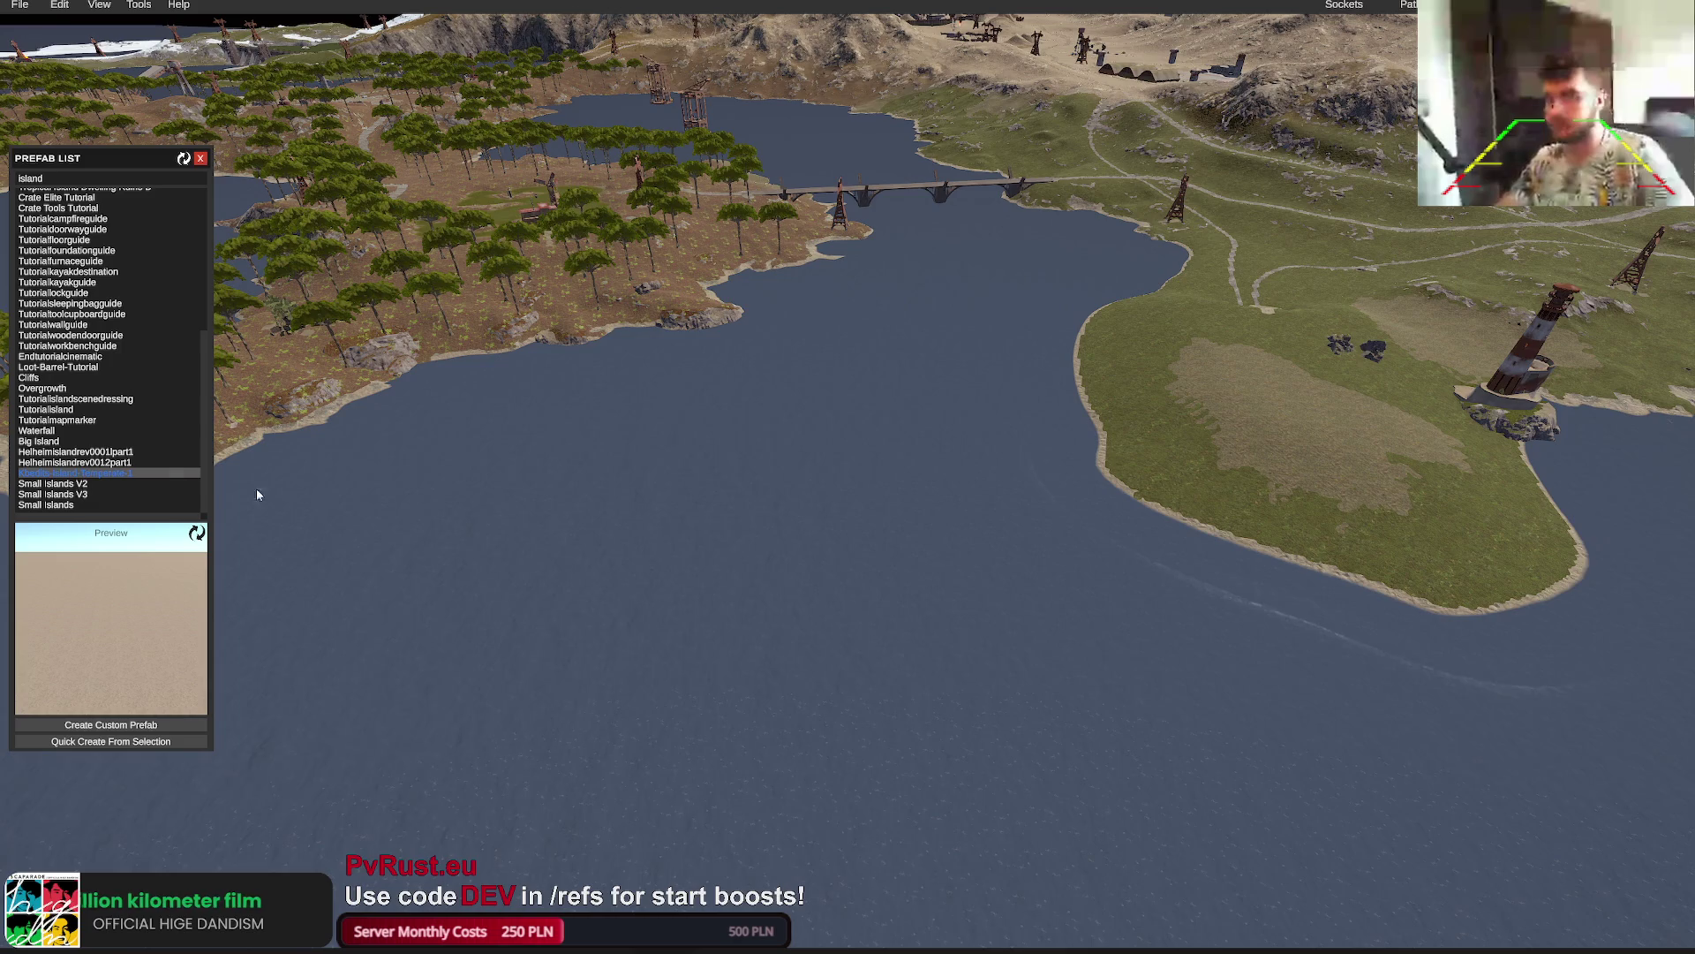
left_click(780, 571)
Raise the test island prefab above the water, inspect it, then delete it
key("s")
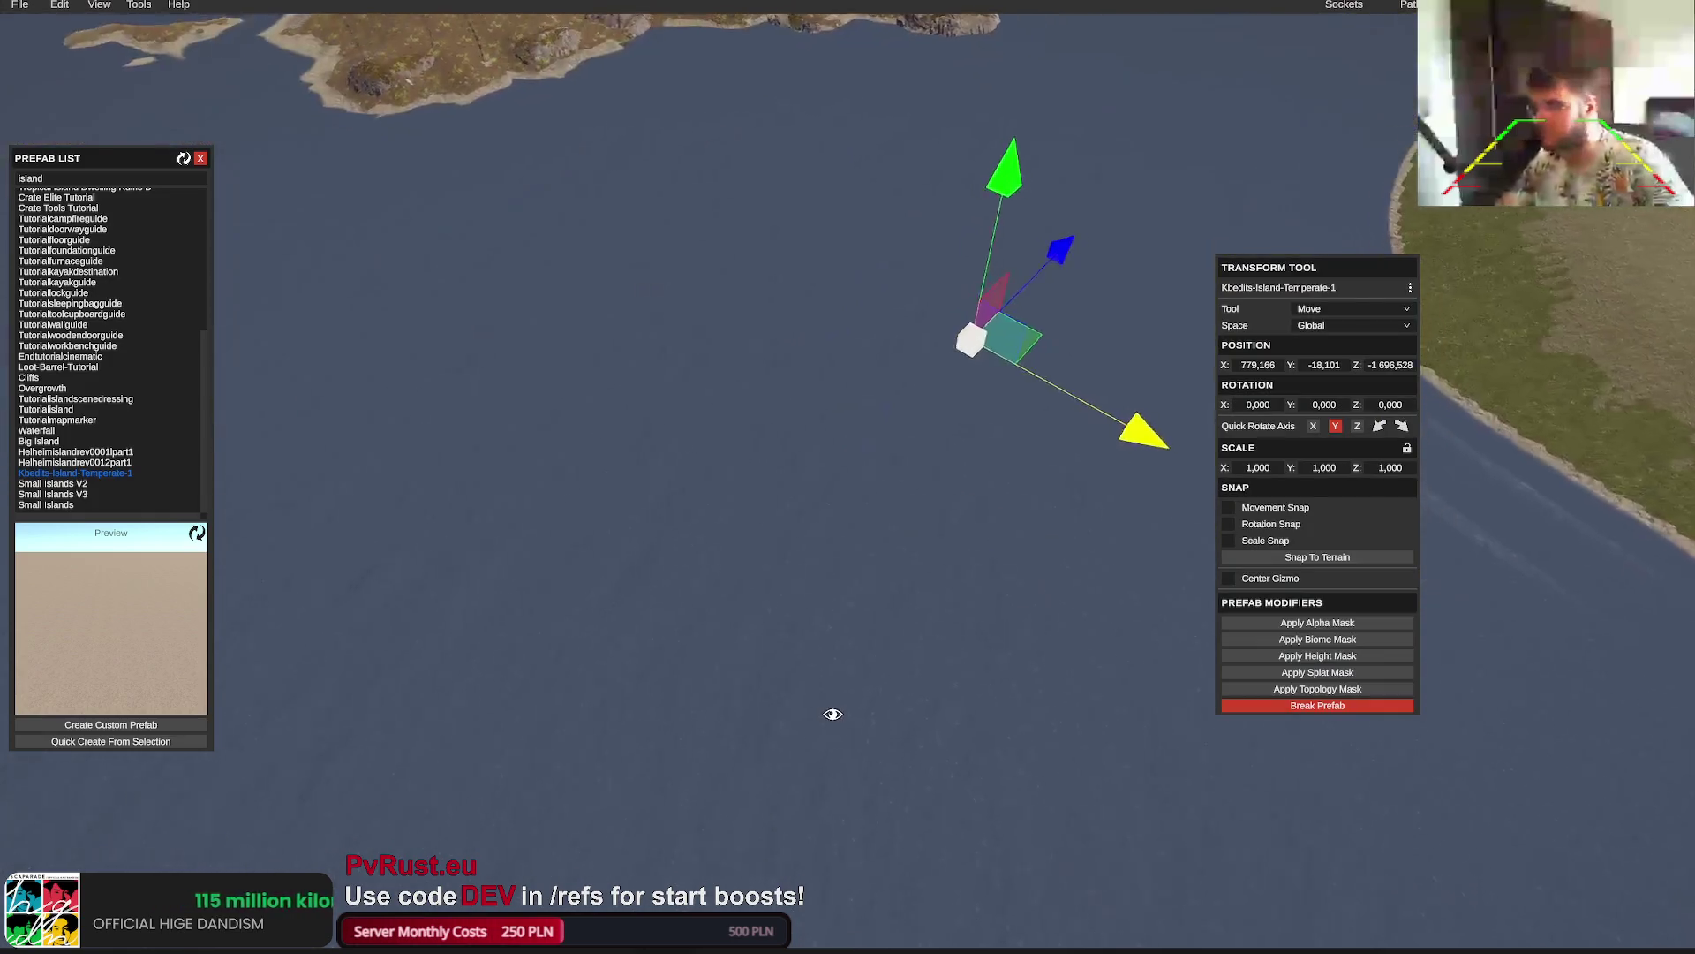
mouse_move(770, 675)
left_mouse_down()
mouse_move(765, 368)
mouse_move(751, 371)
left_mouse_up()
key("w")
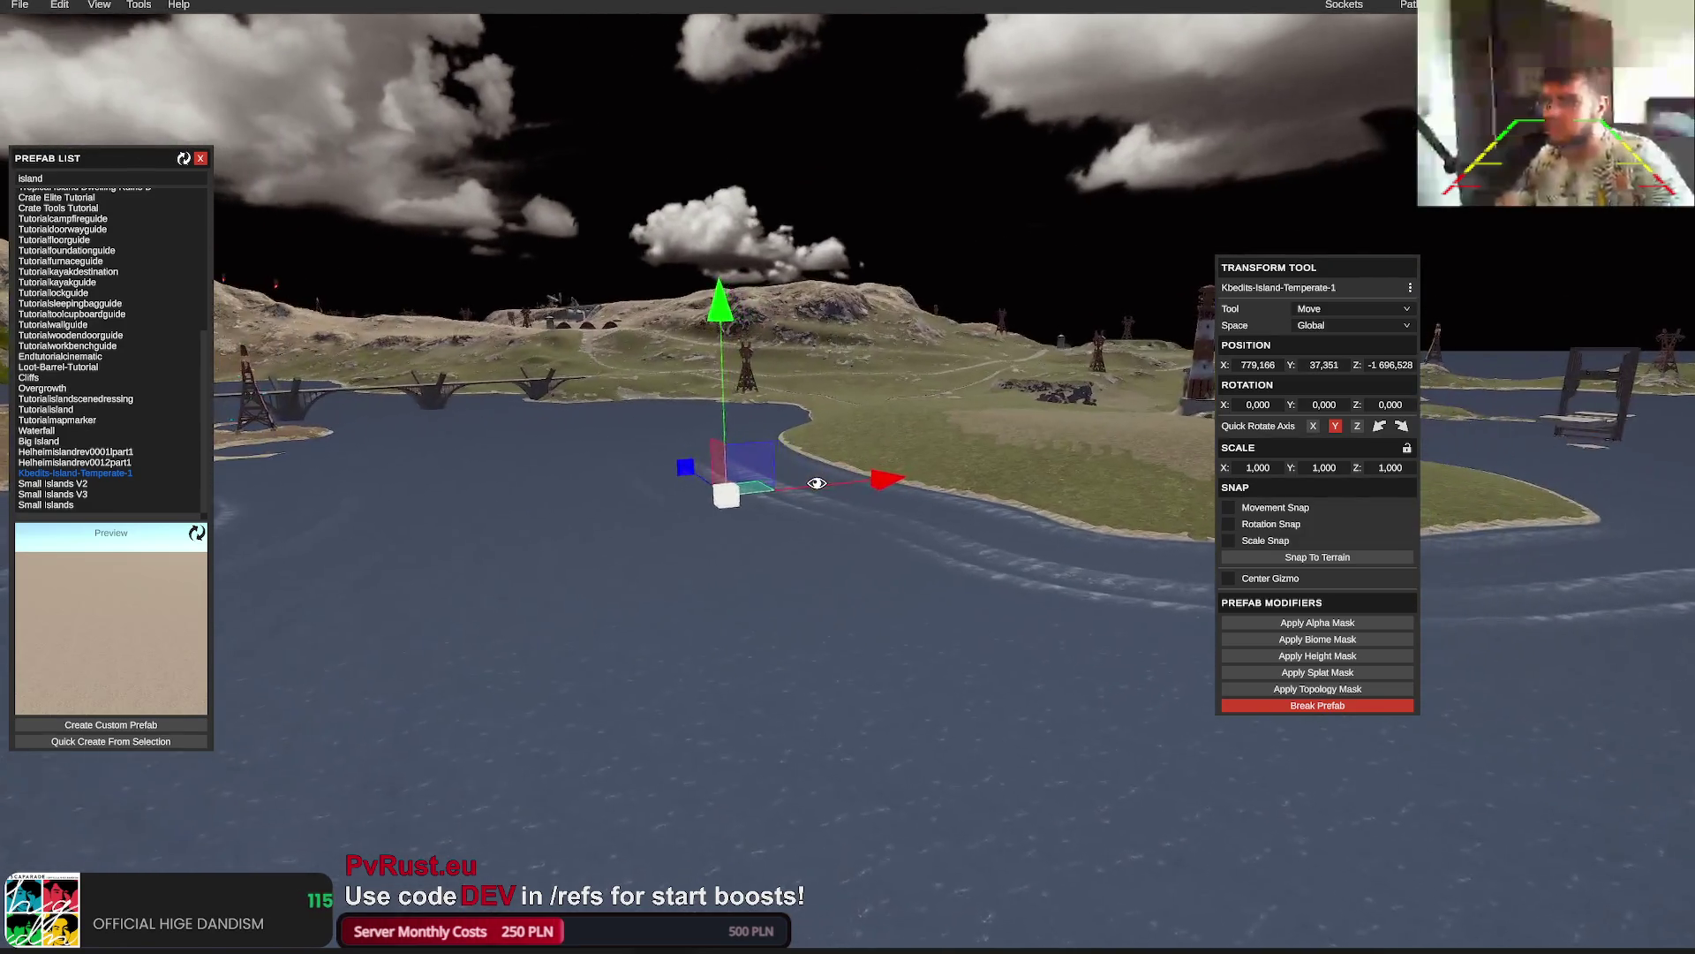
key("s")
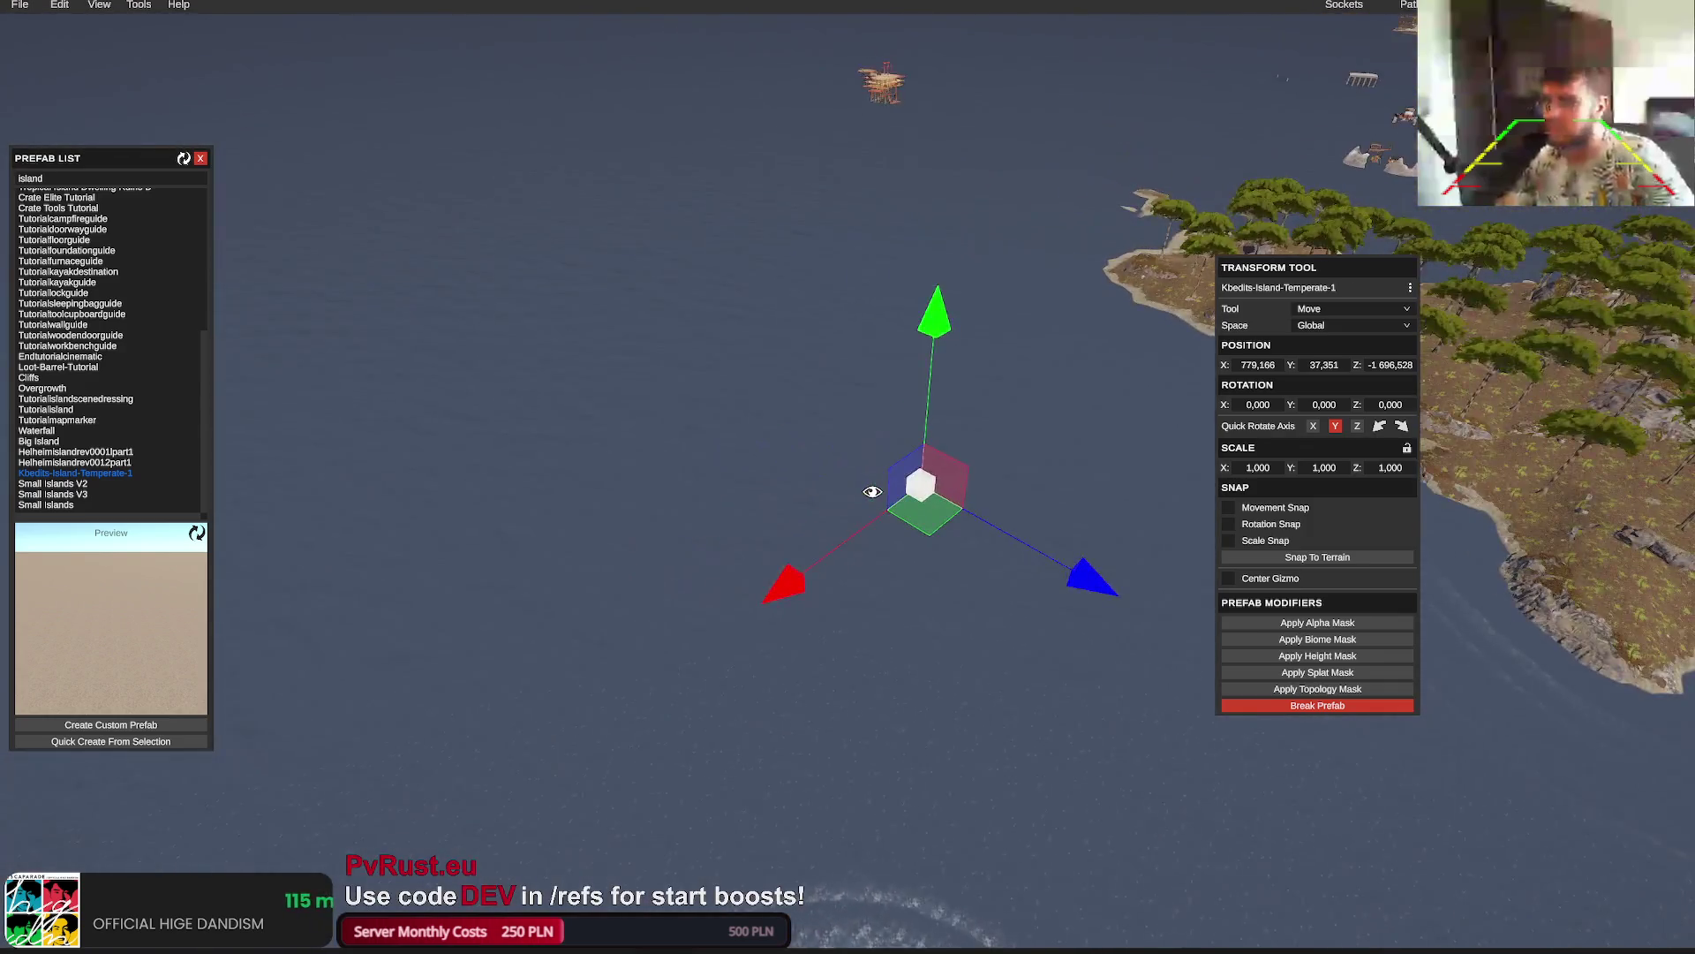
left_click_drag(873, 491, 849, 486)
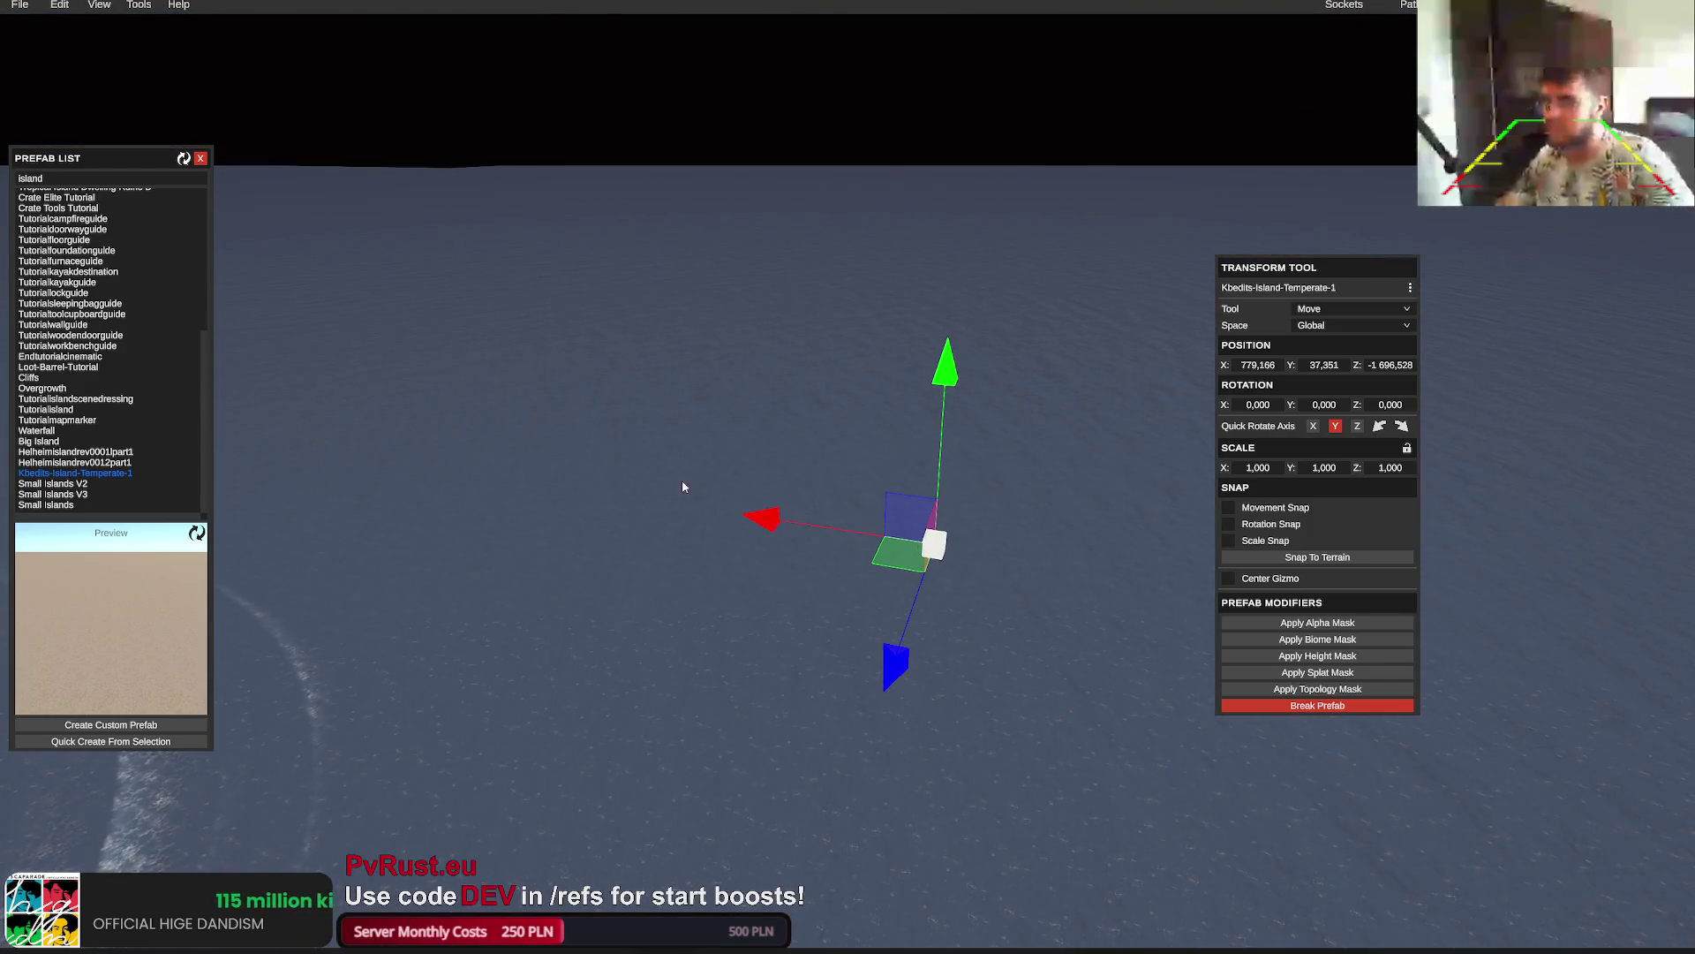
left_click_drag(627, 603, 618, 606)
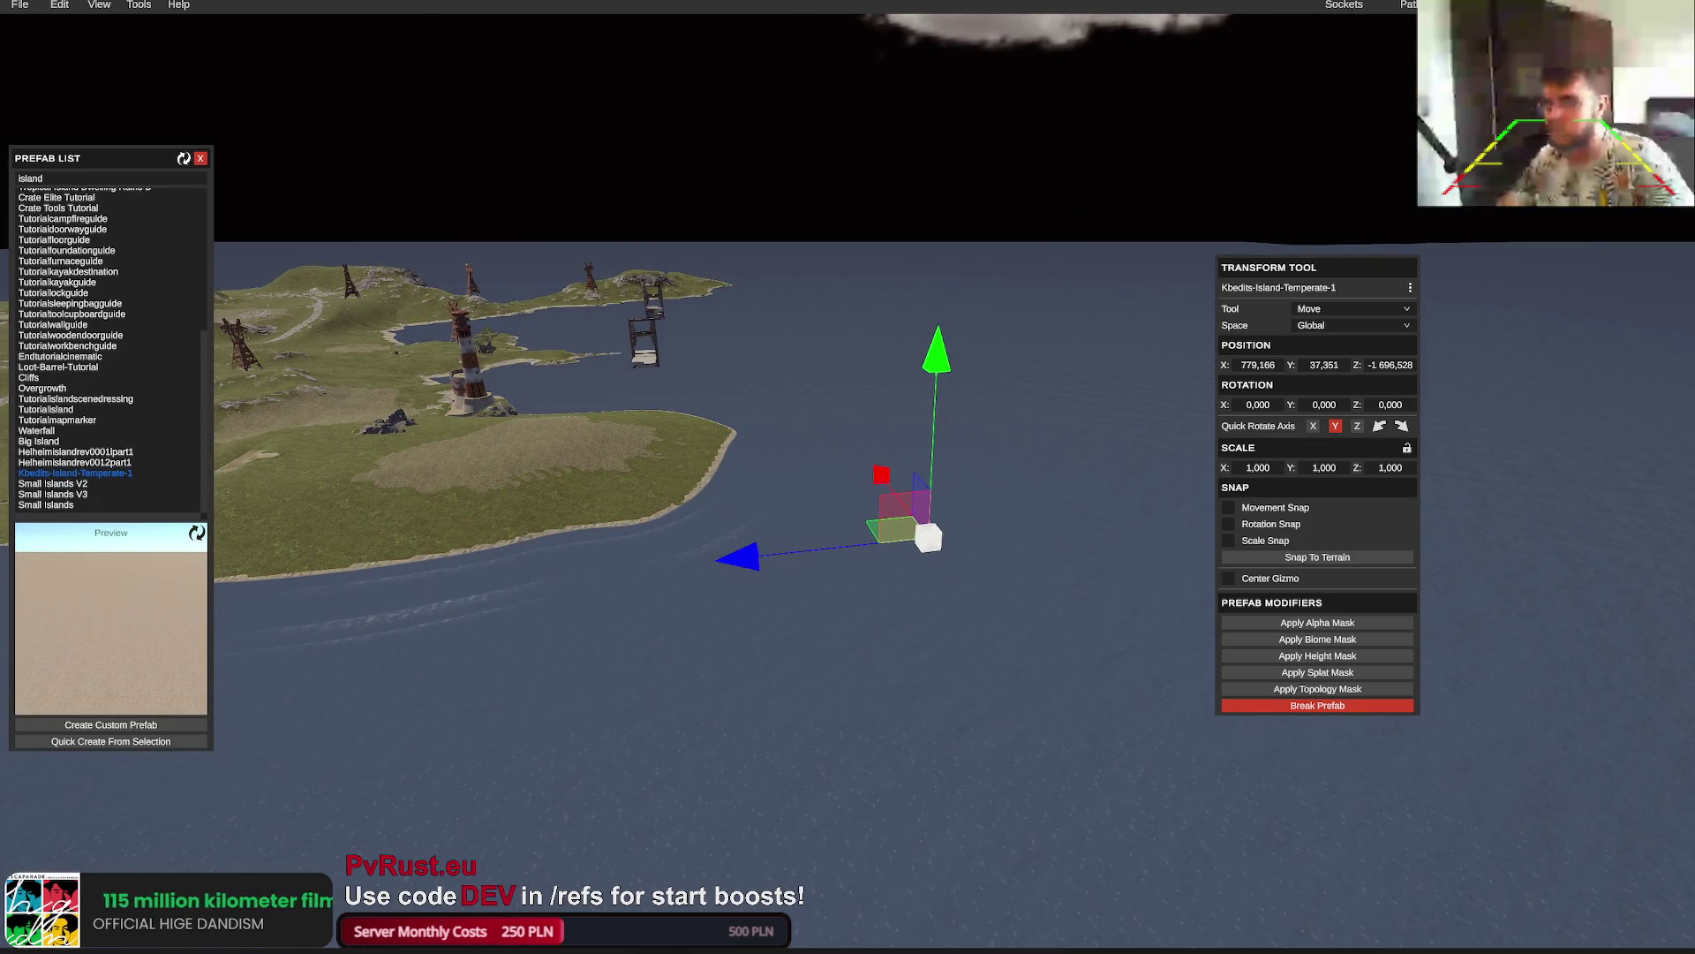
key("alt+Tab")
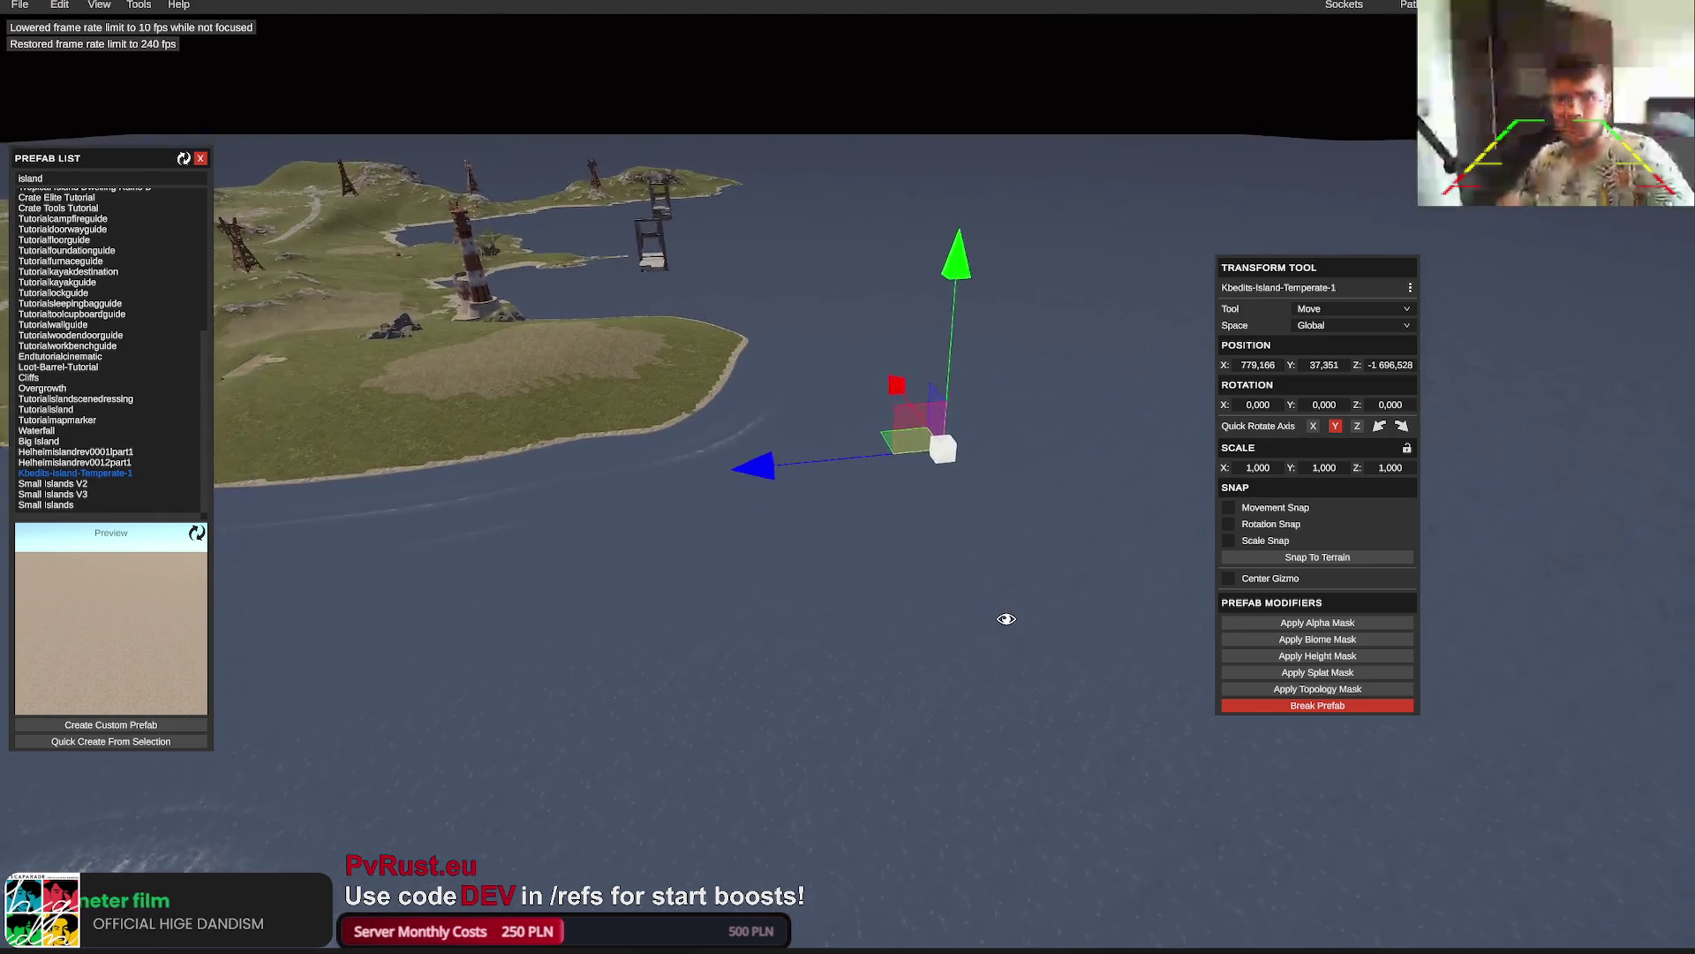
key("Delete")
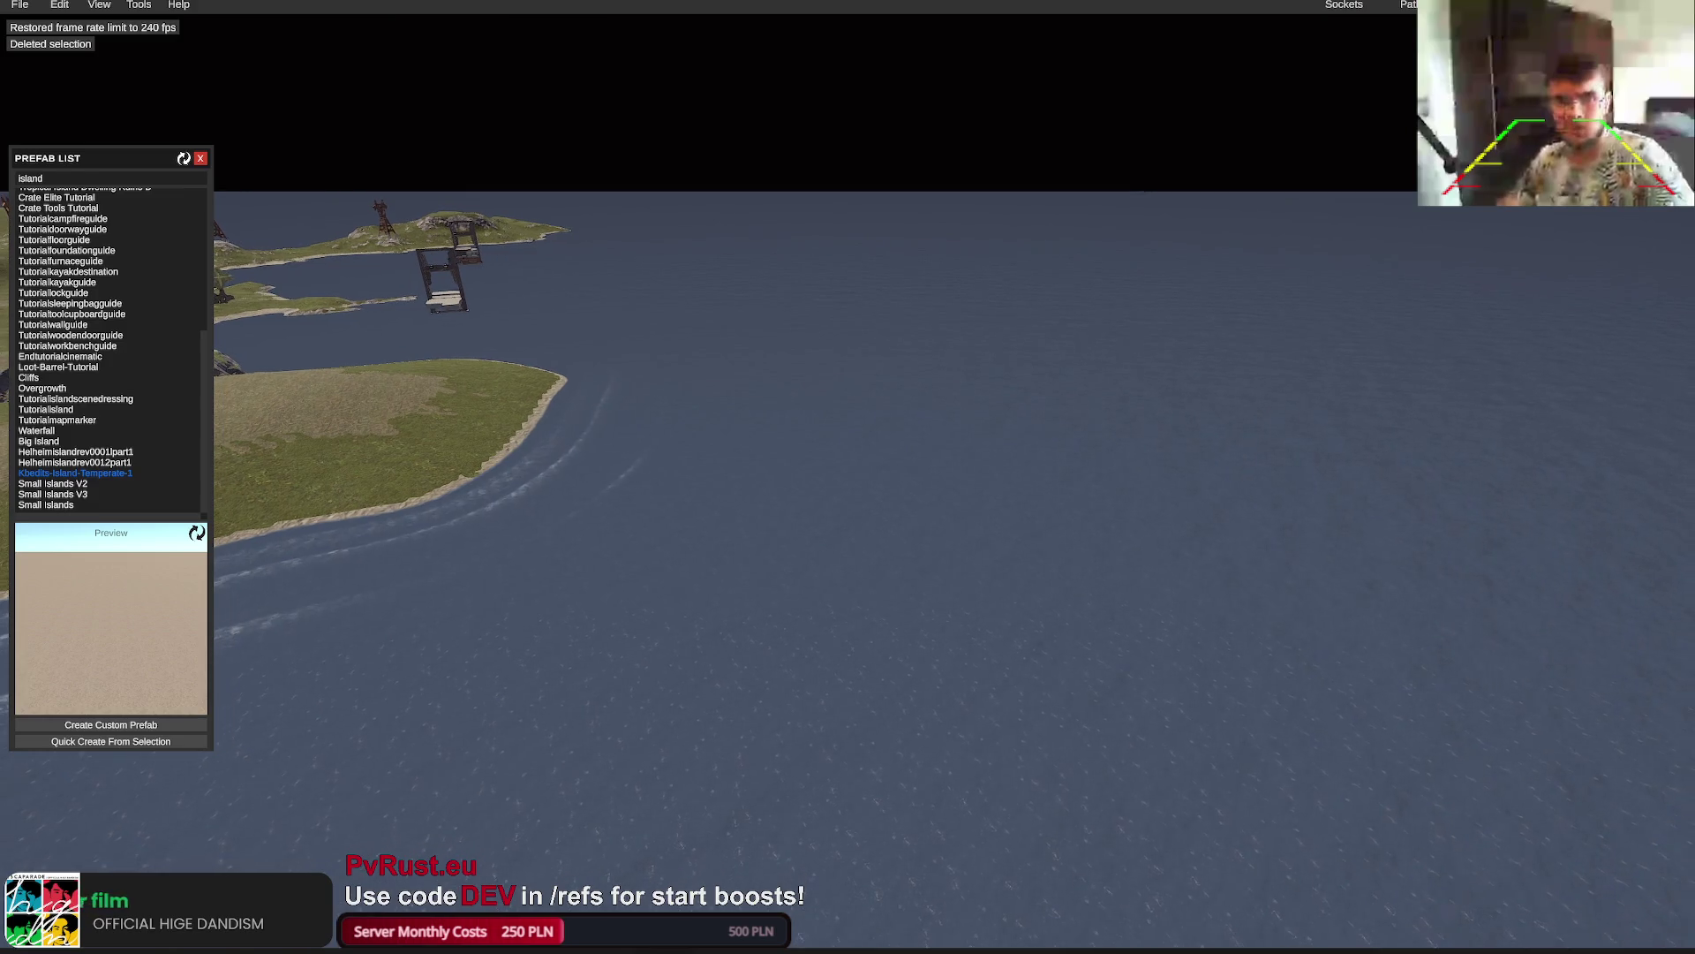
key("alt+Tab")
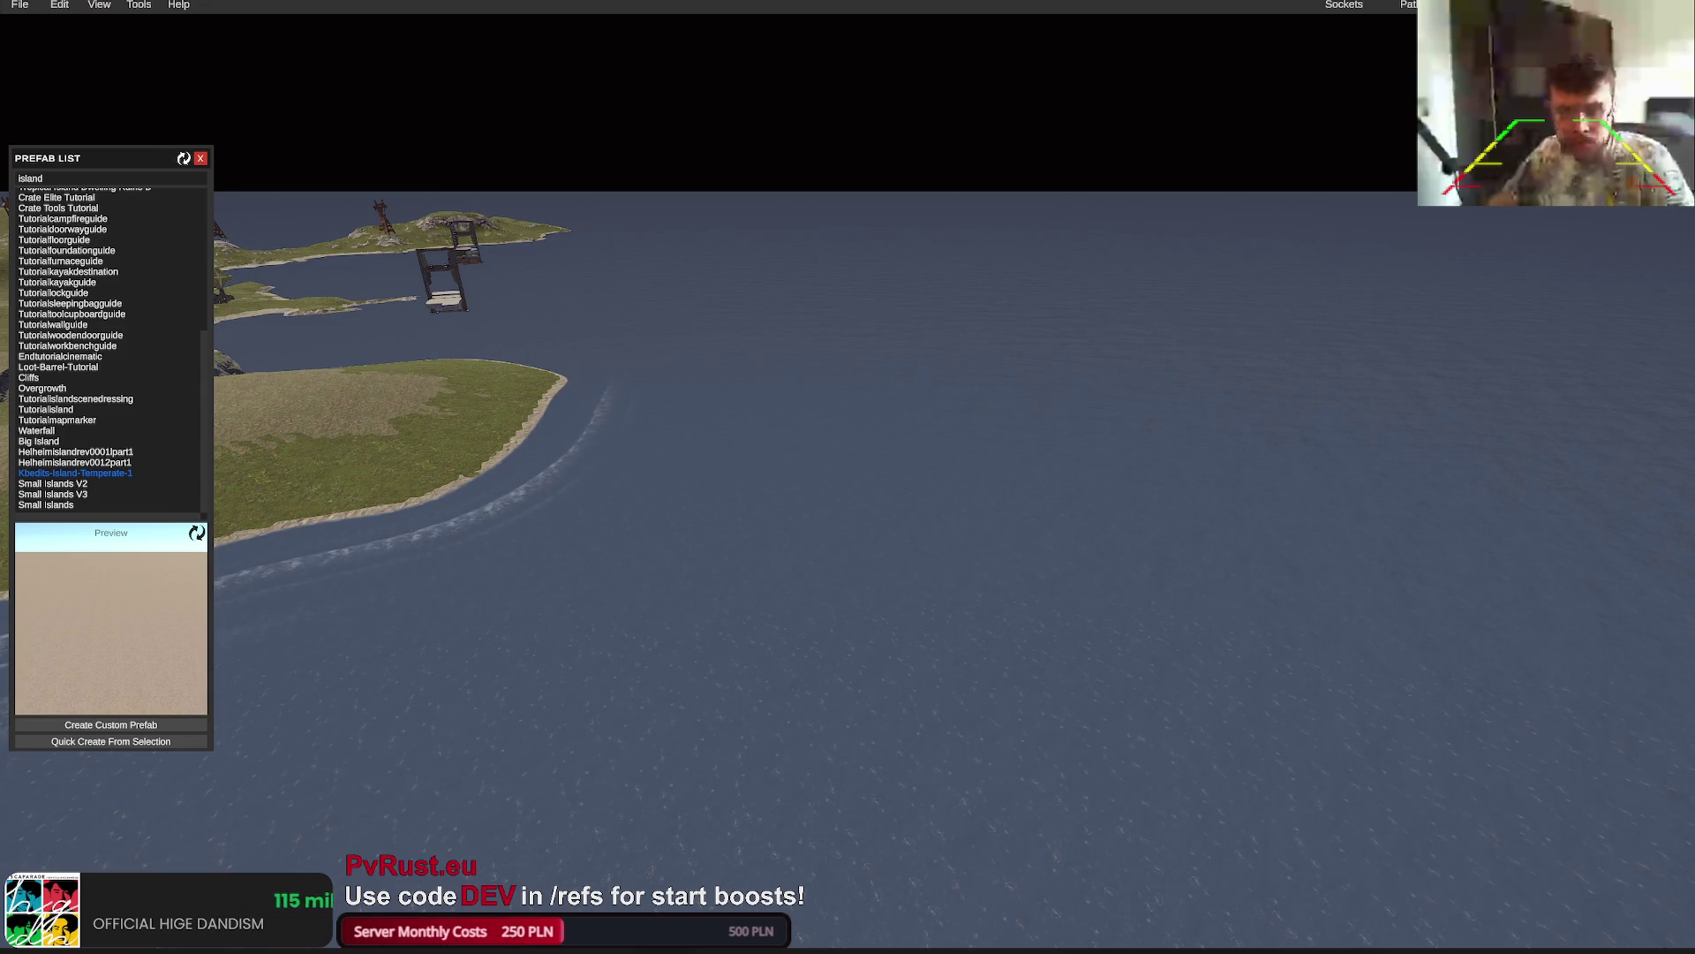
Fly the camera over the water toward the island and tilt up to the horizon
key("w")
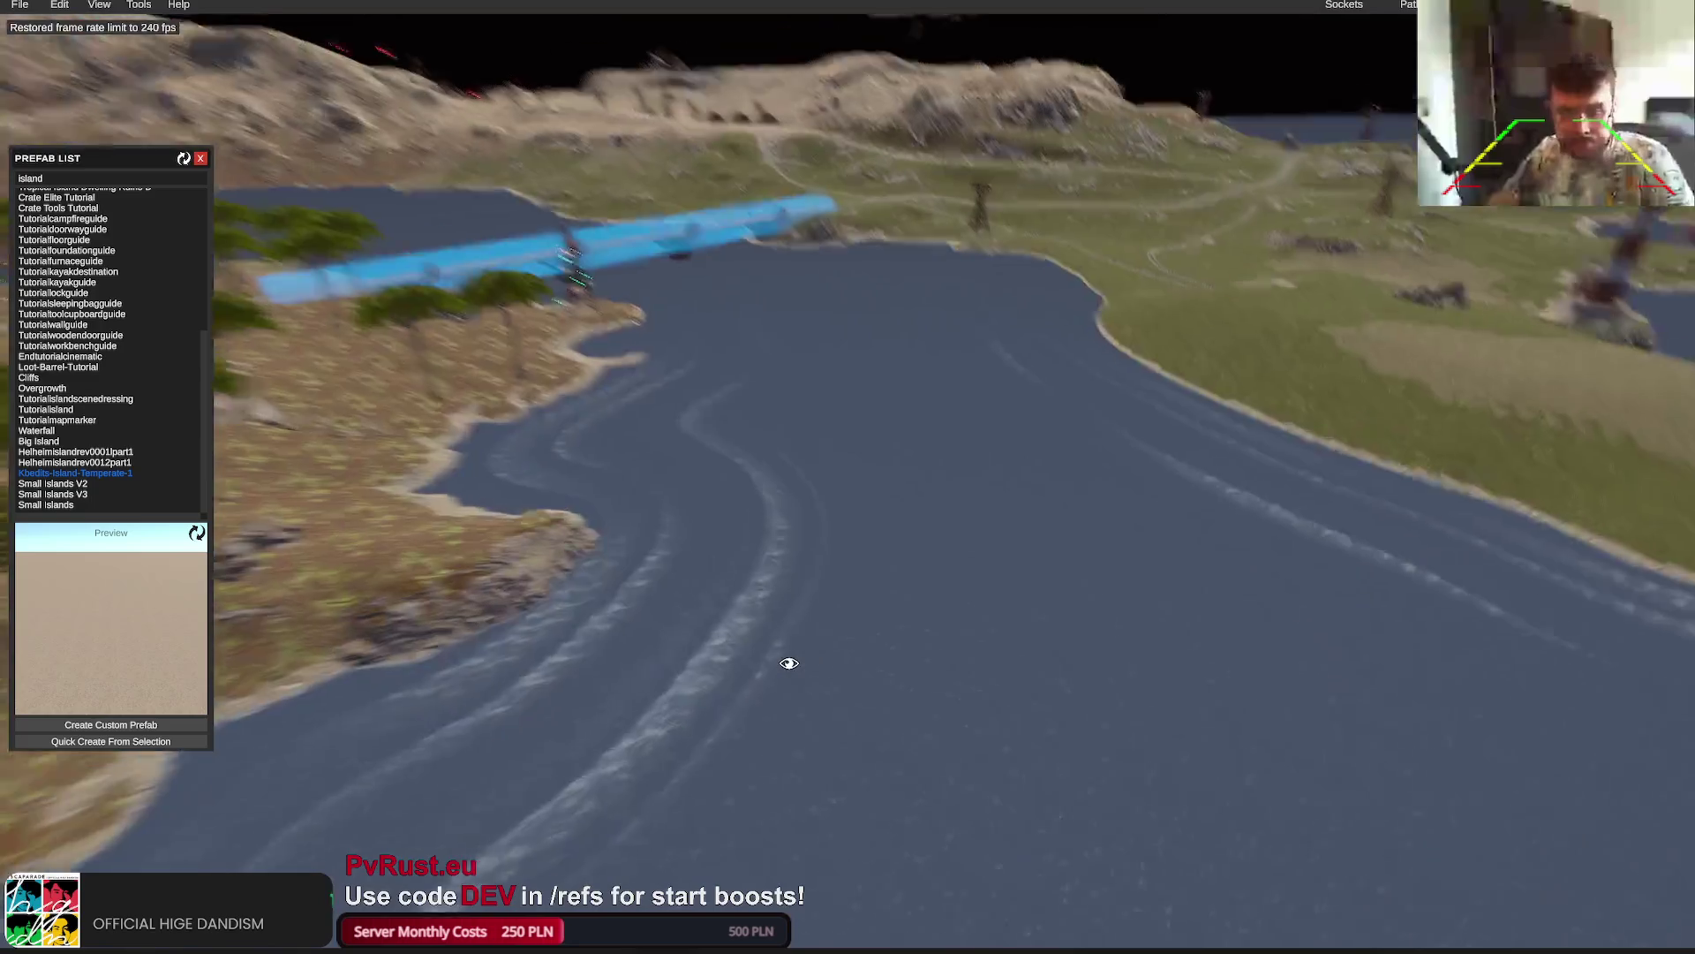
key("w")
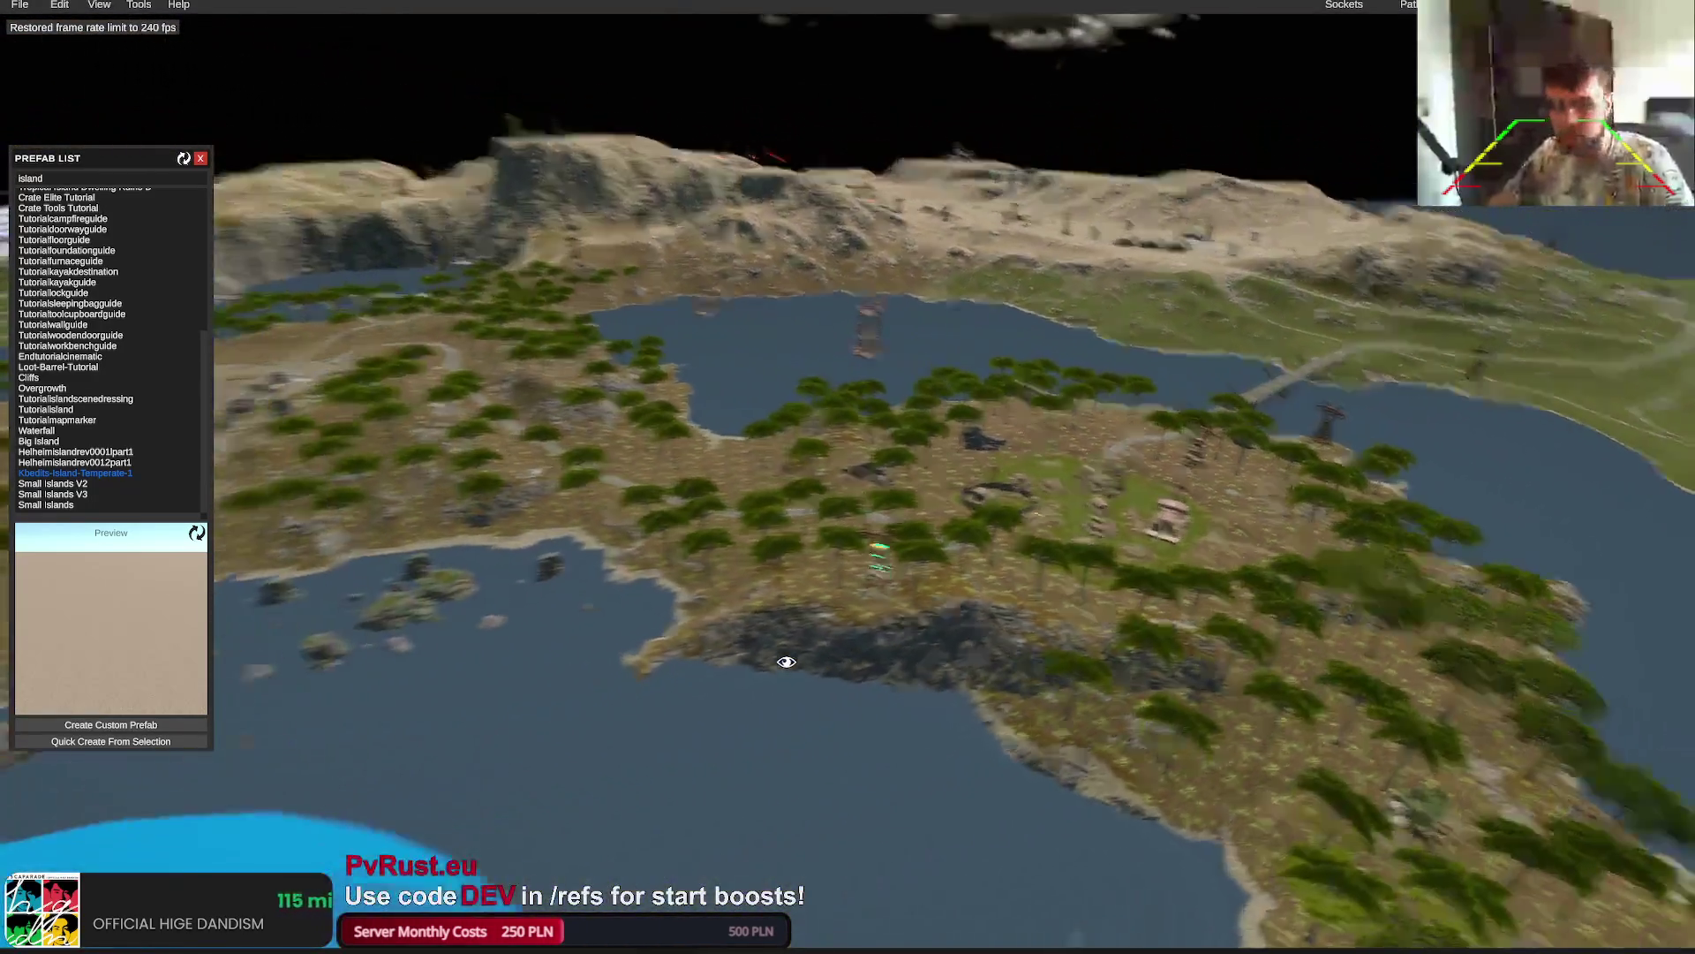
left_click_drag(785, 661, 762, 655)
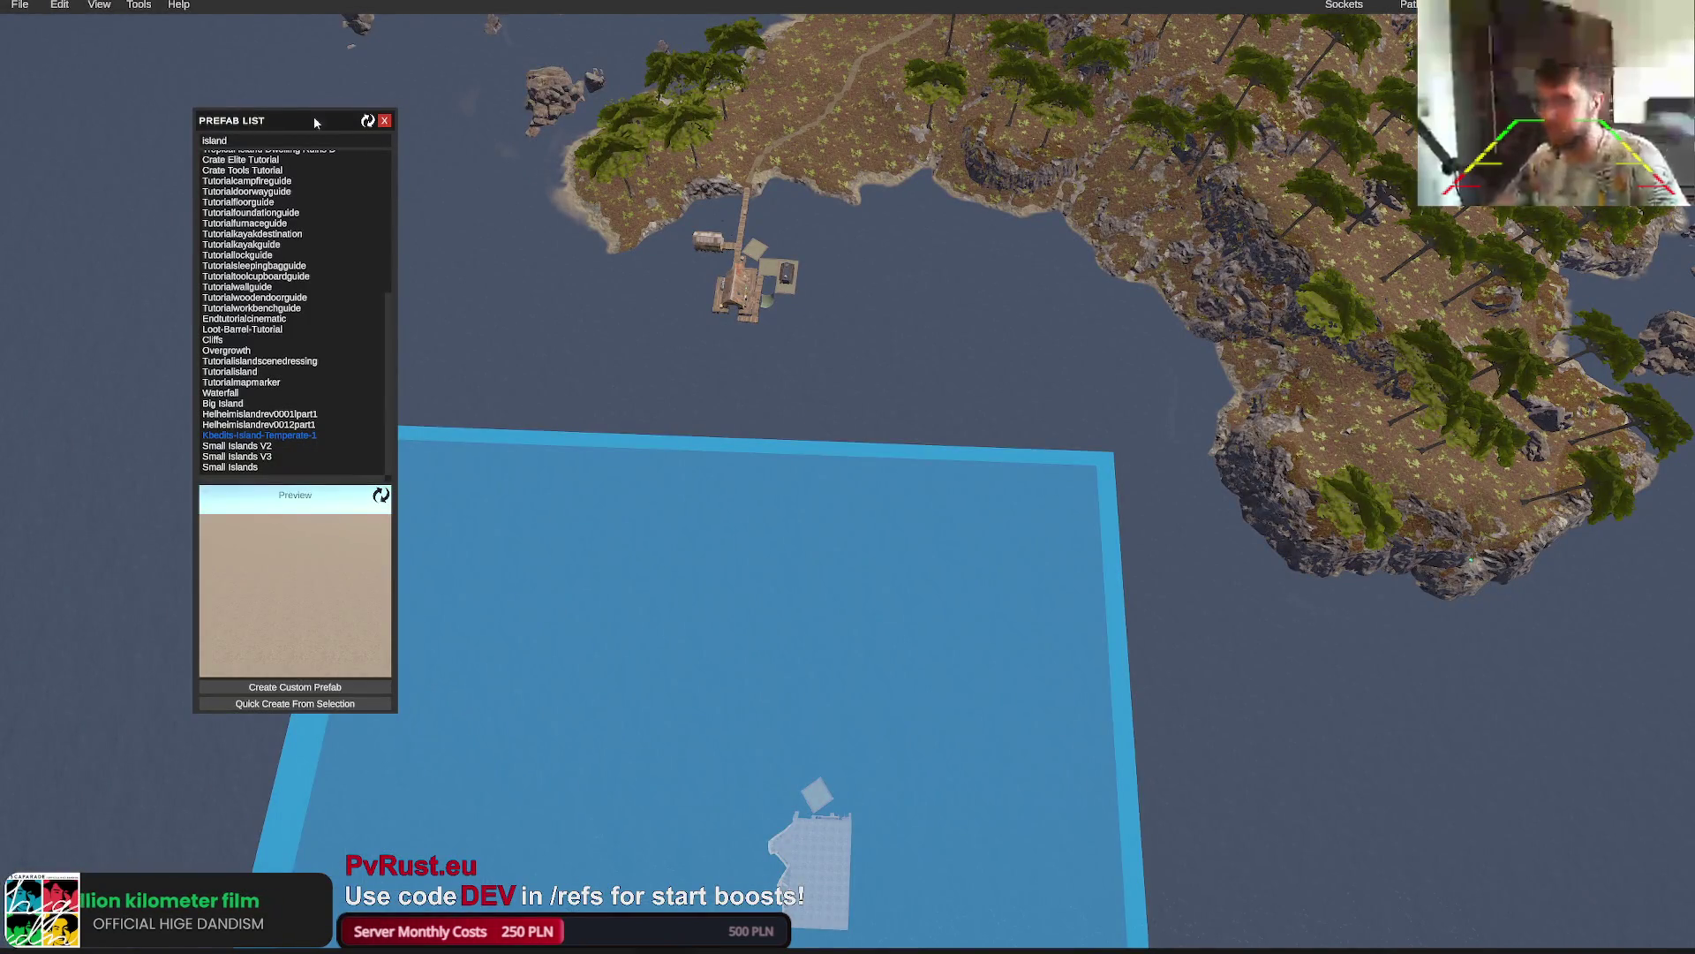
Open the Resize Map settings from View > Tools > Map Tools
left_click(113, 6)
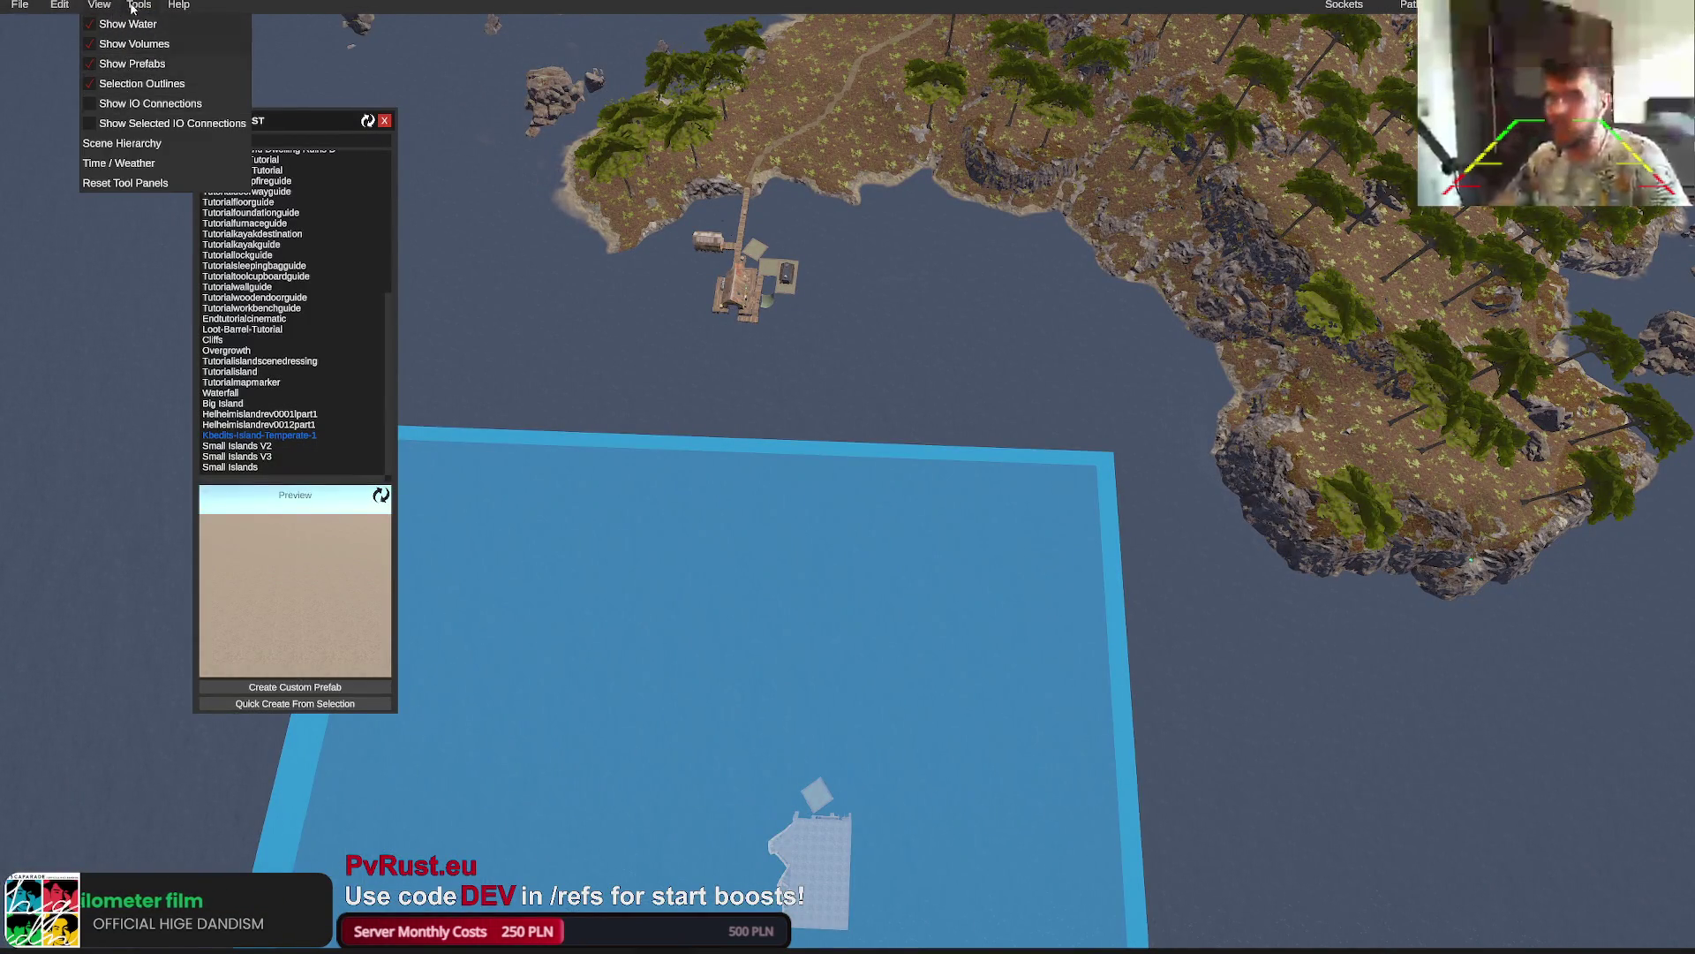
left_click(139, 4)
mouse_move(155, 44)
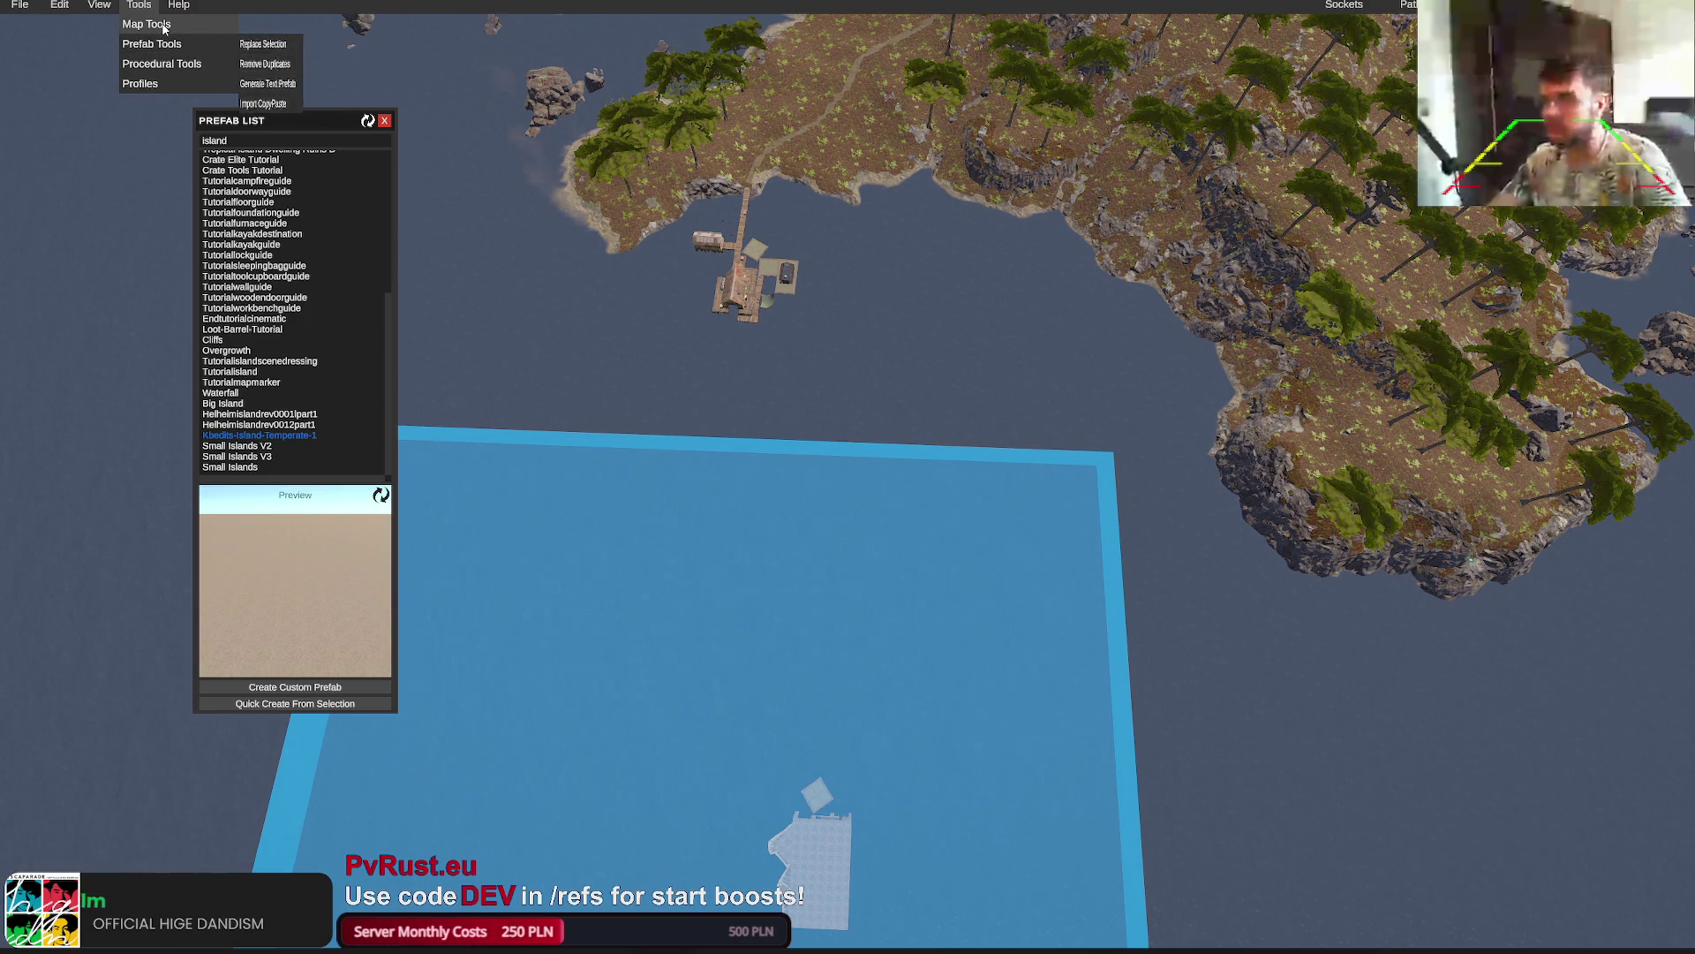
mouse_move(176, 24)
left_click(265, 44)
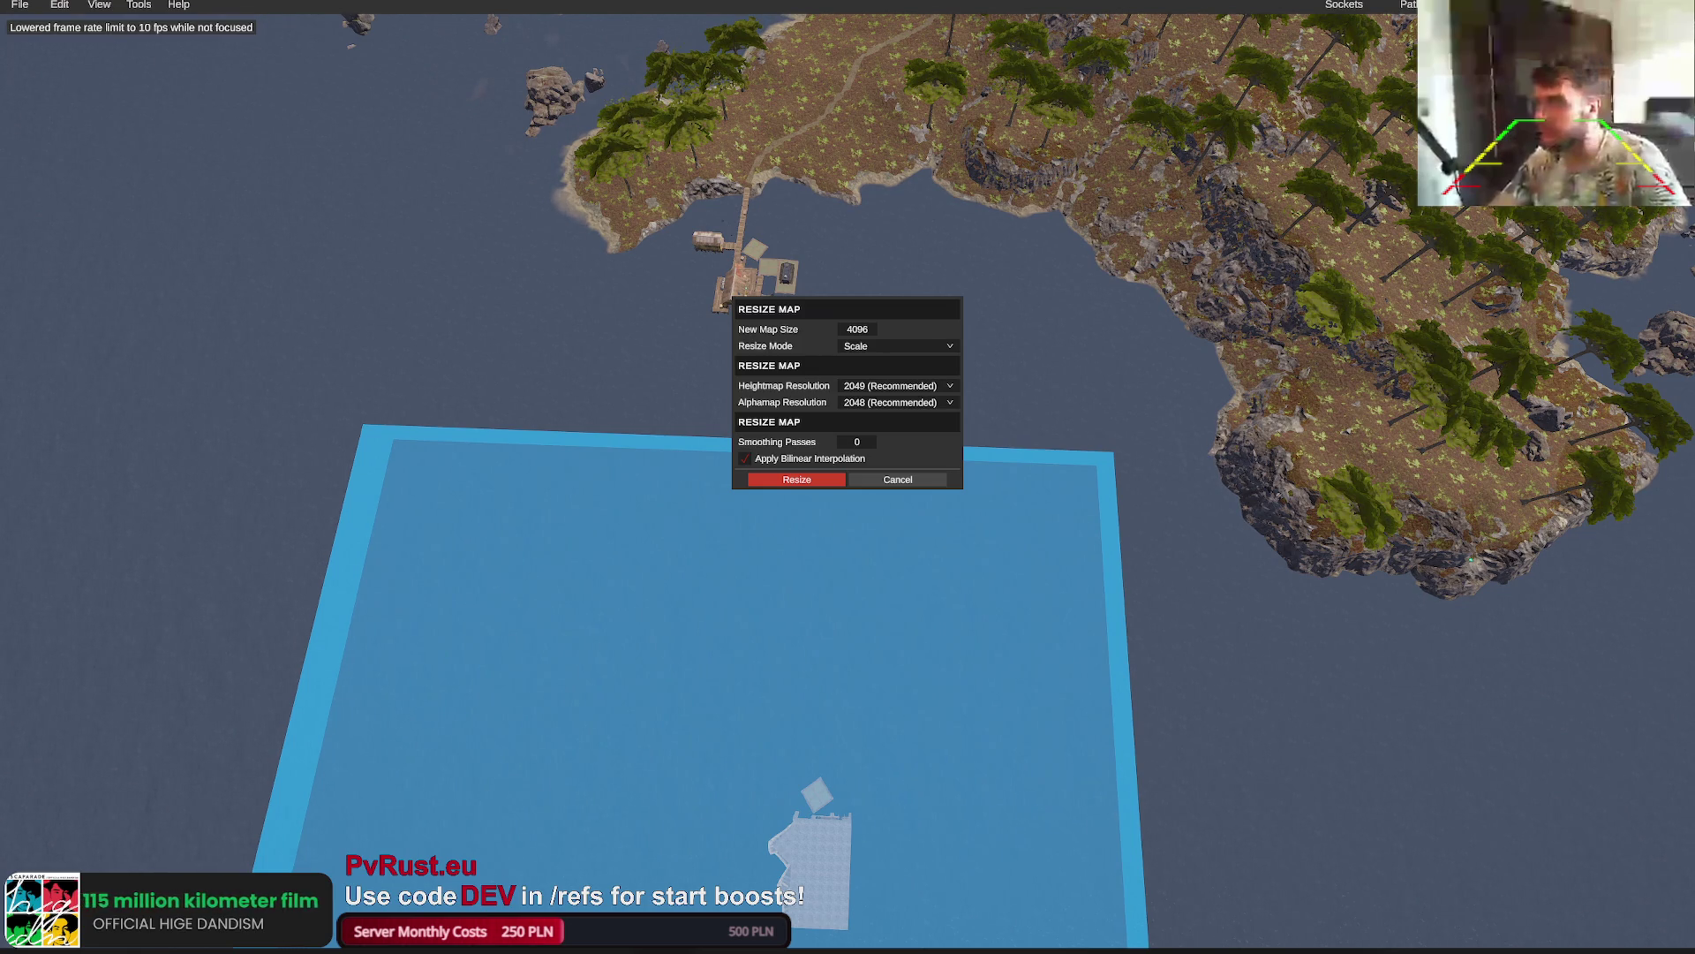
Resize the map to 4500 in Extend Edges mode and confirm the irreversible resize
left_click(867, 328)
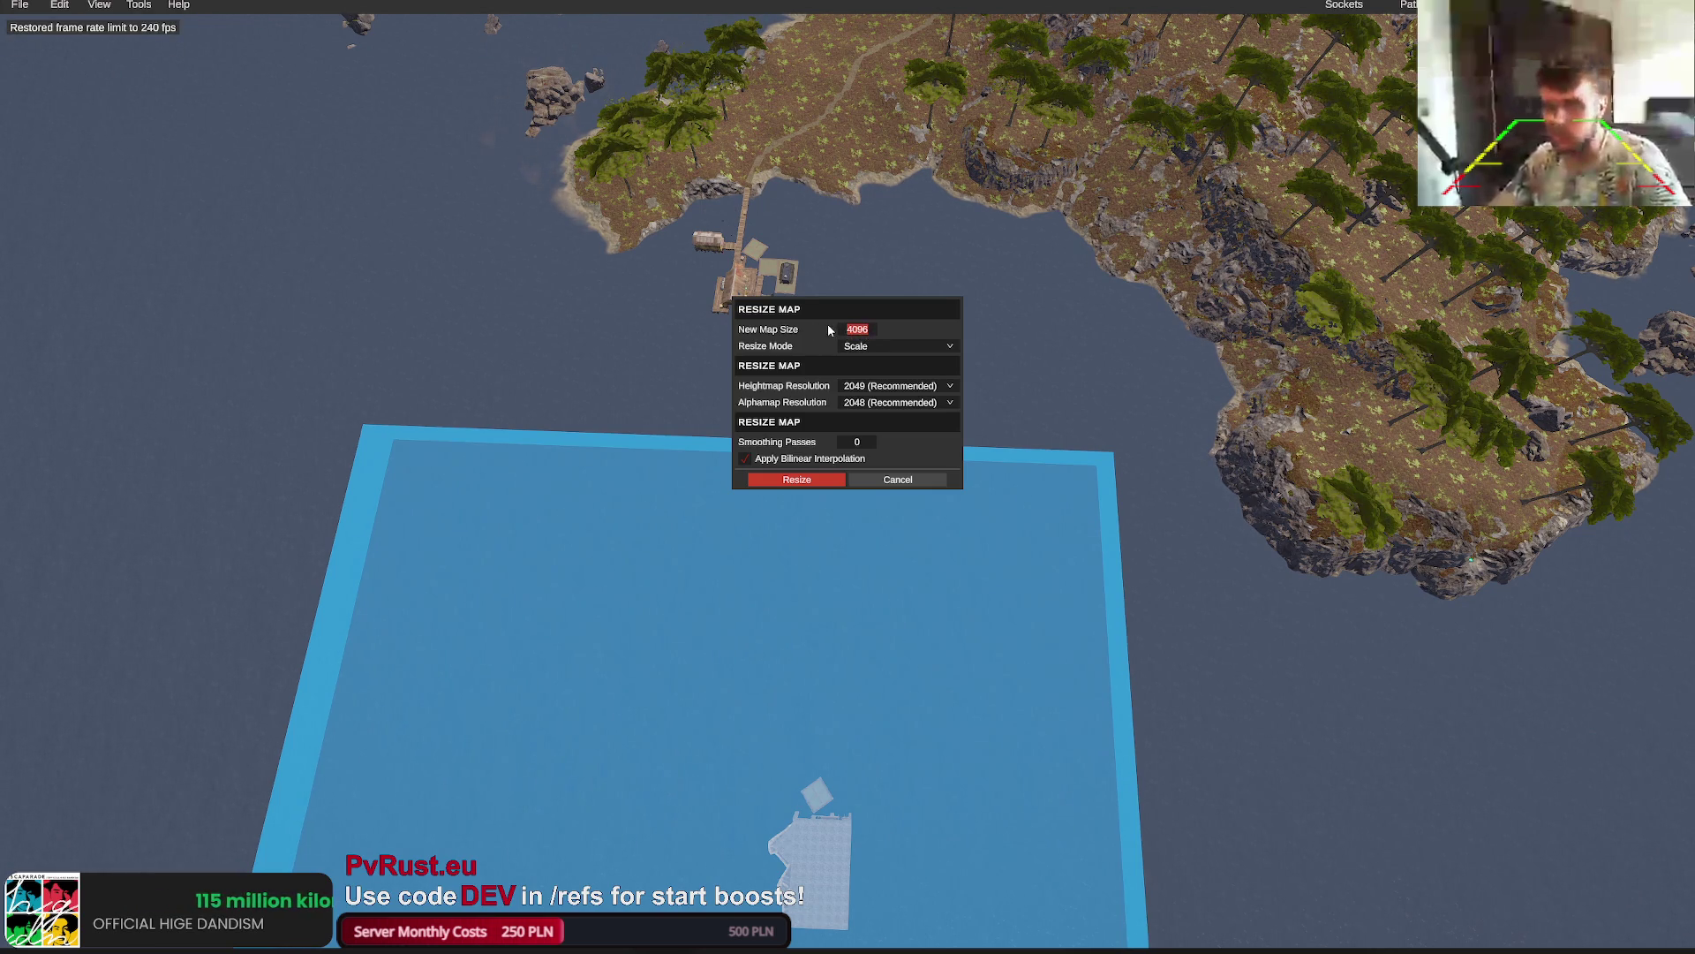
left_click(881, 347)
left_click(883, 374)
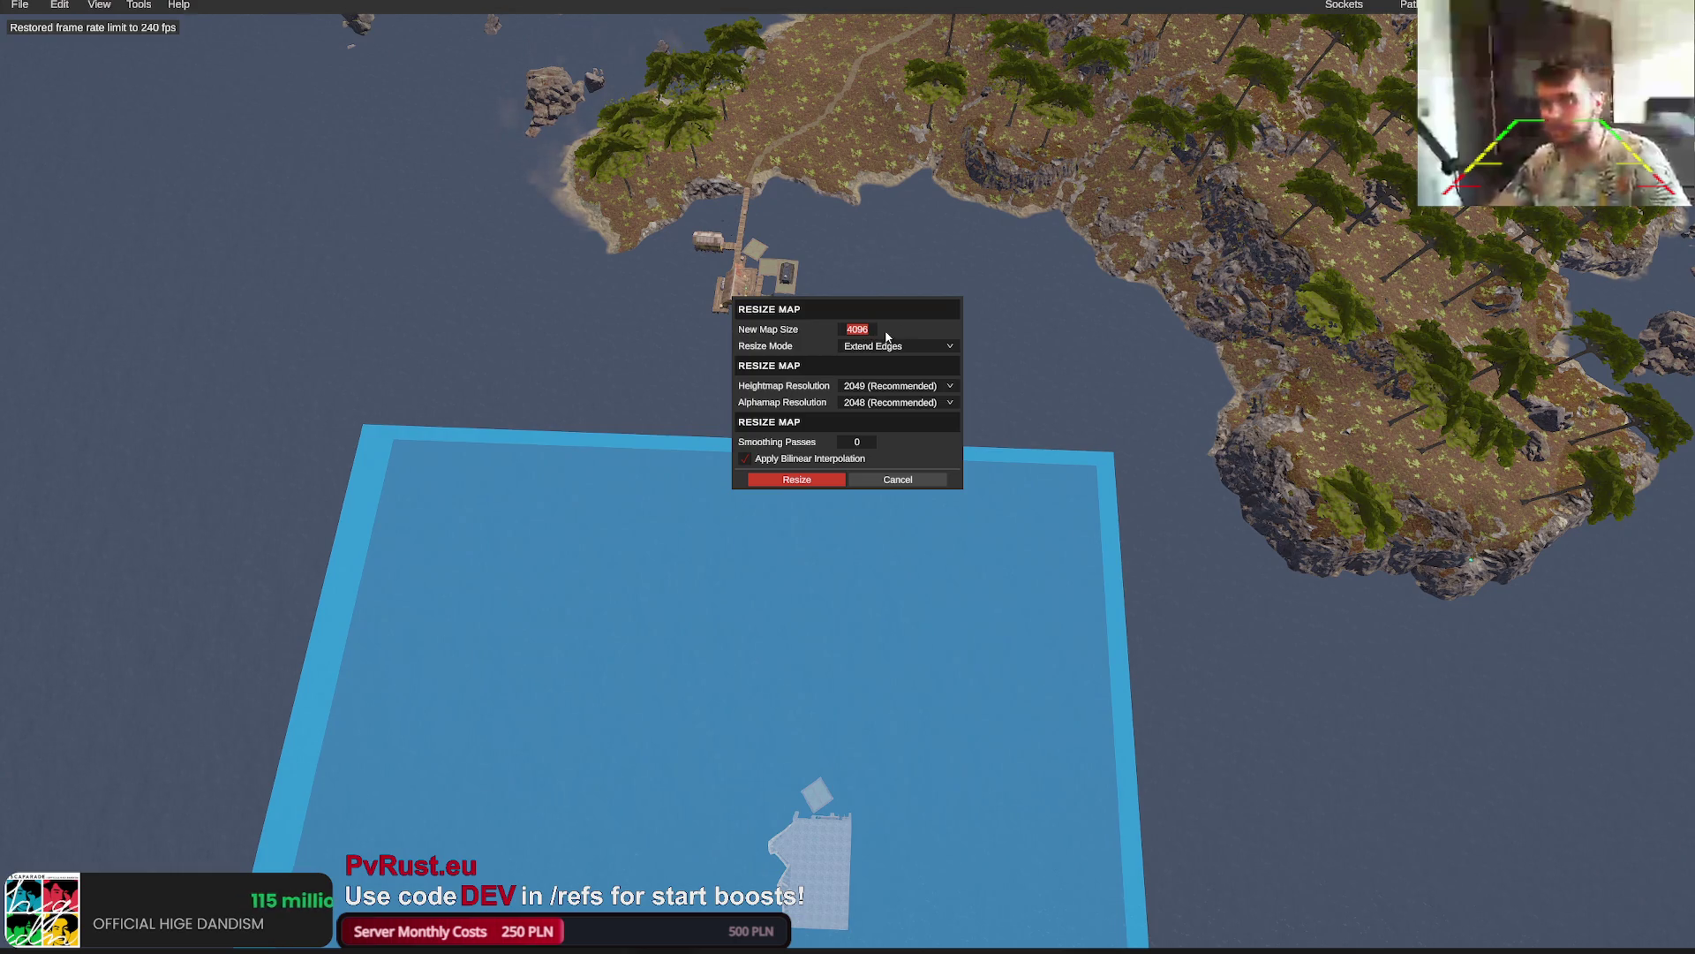
type("4500")
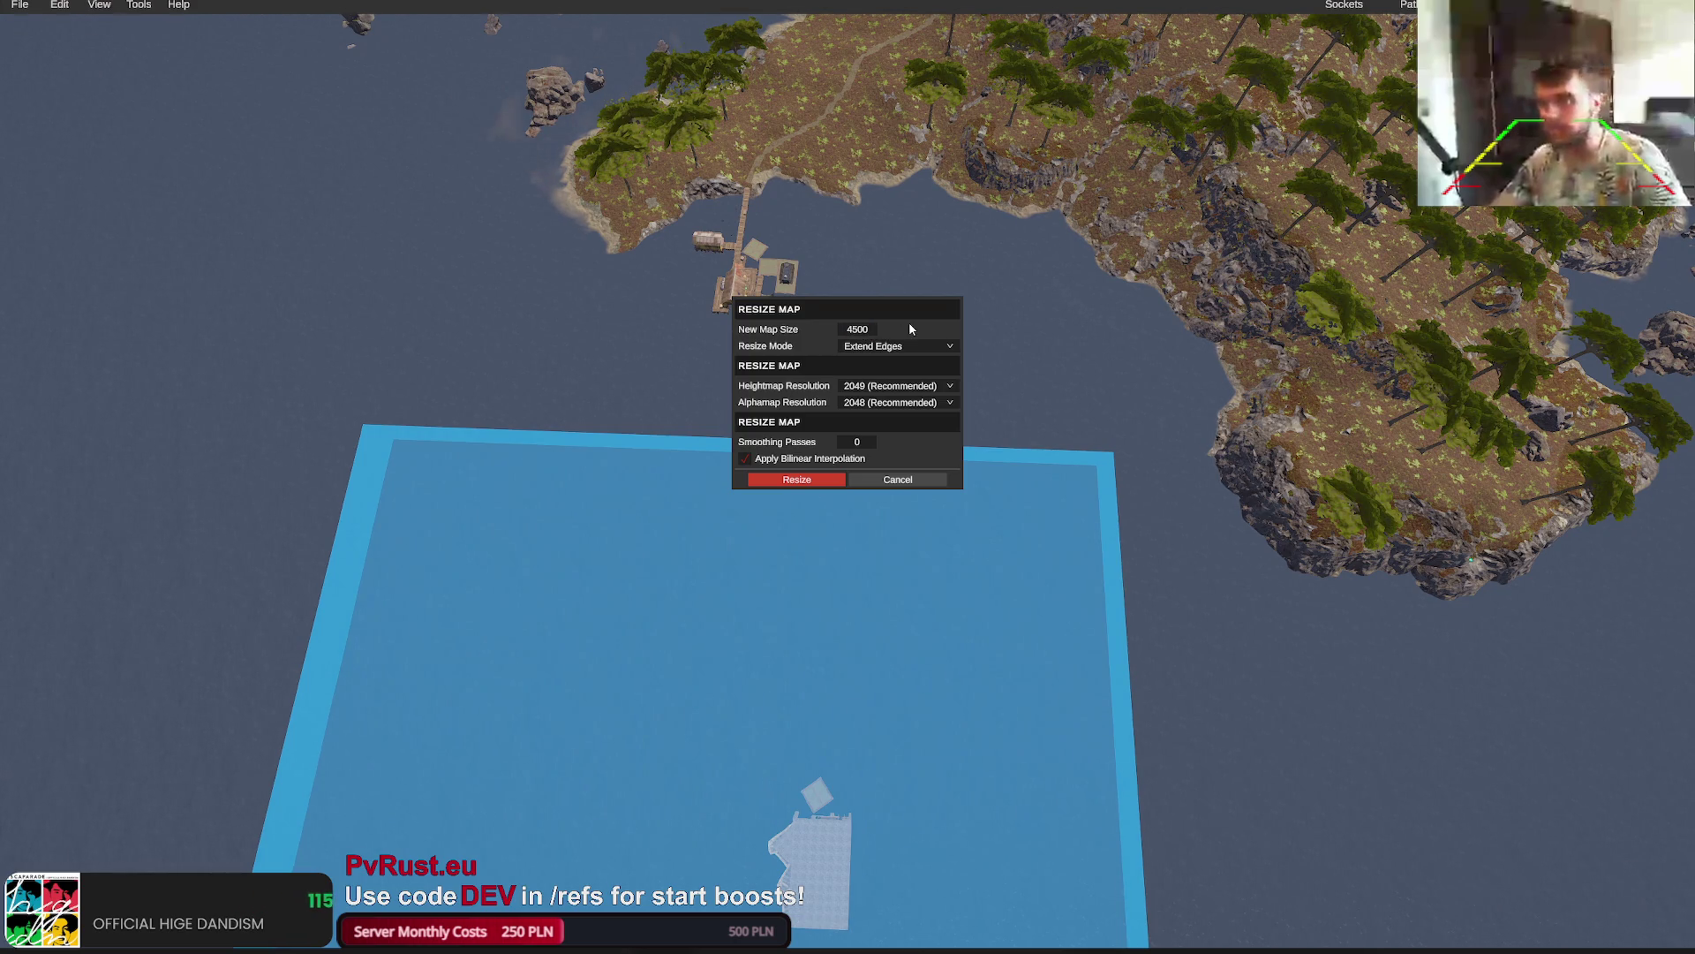
key("Return")
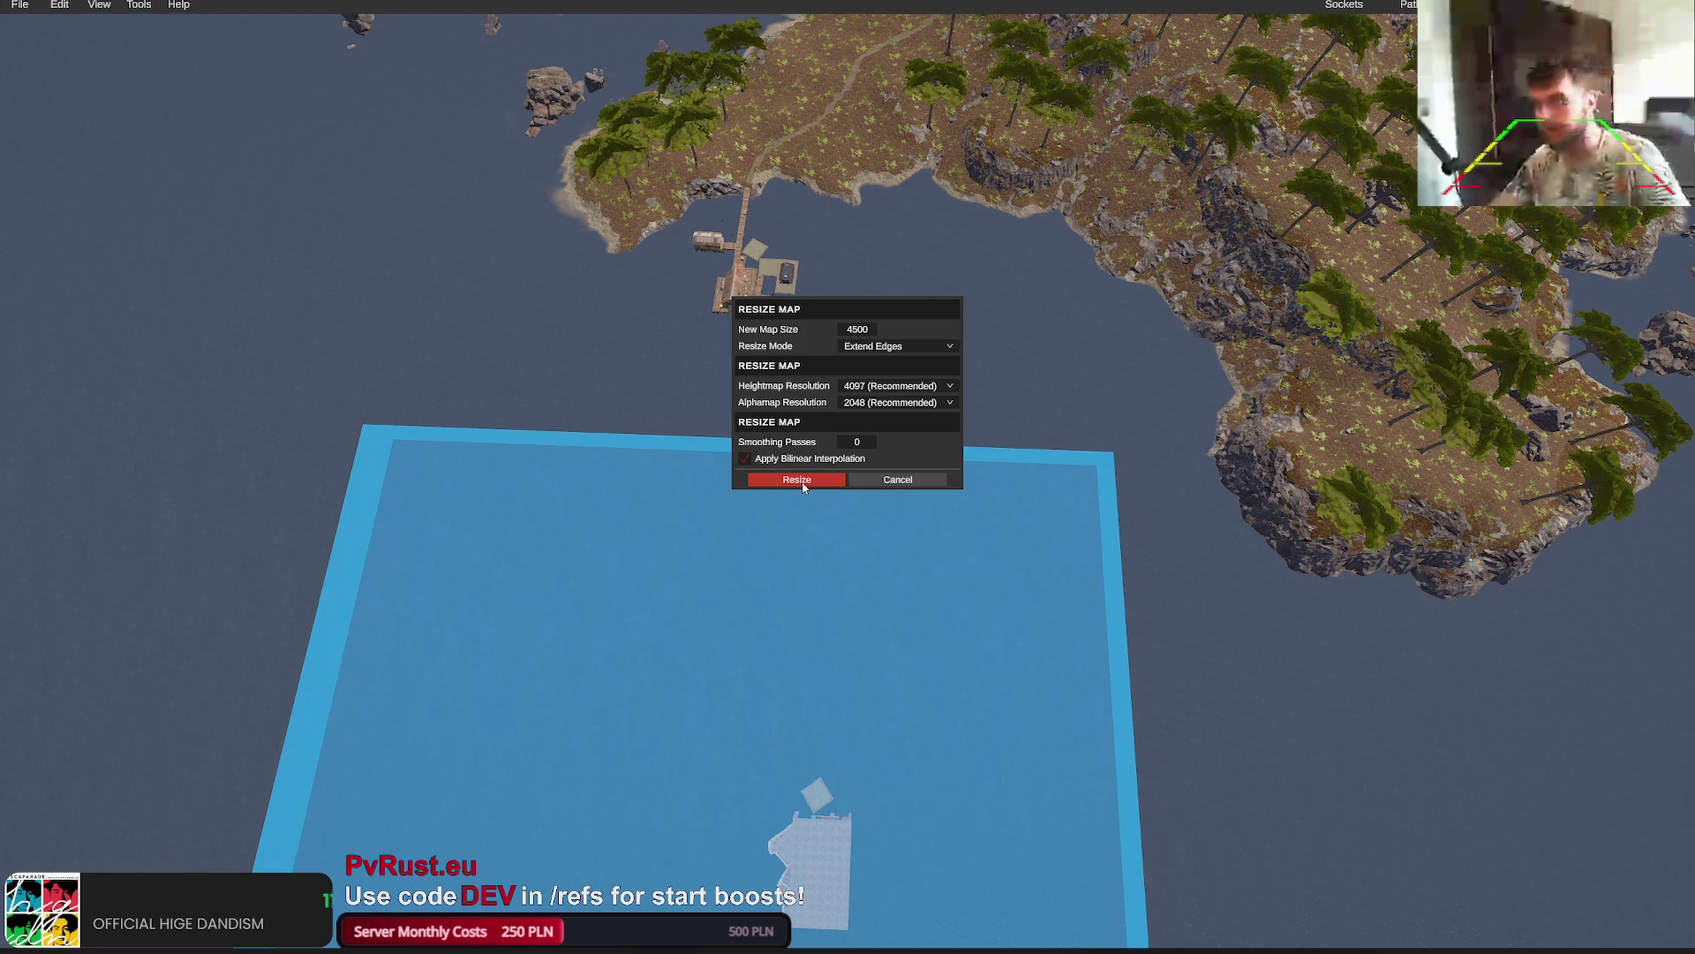
left_click(797, 479)
left_click(839, 410)
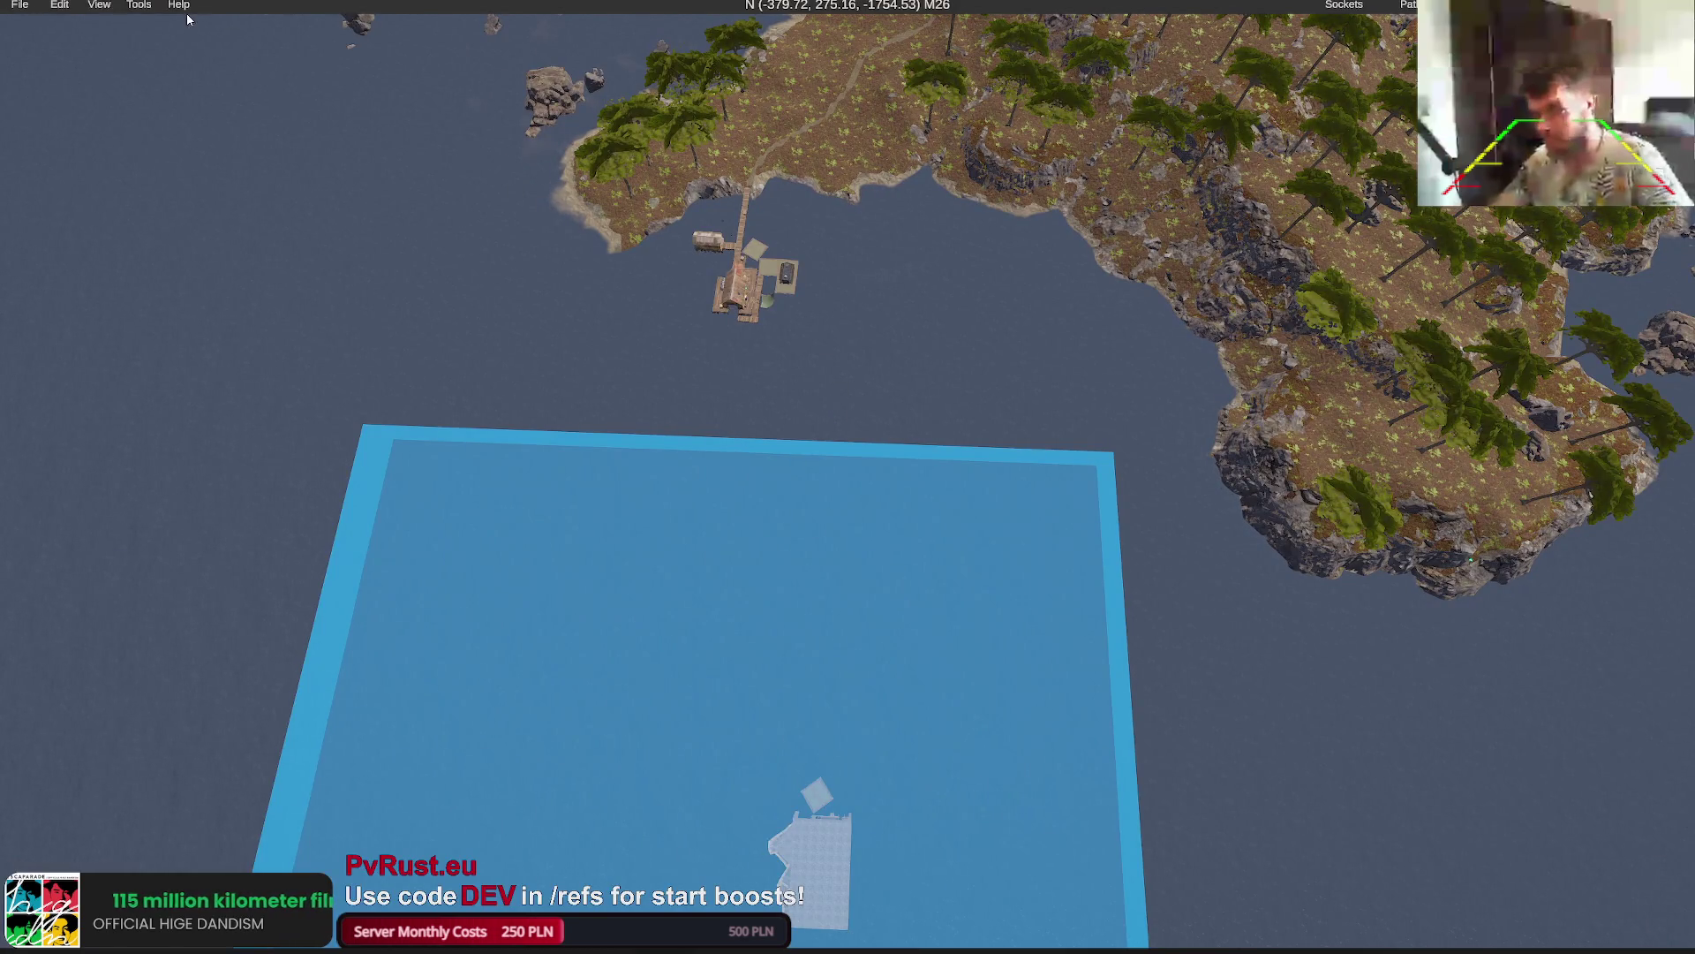
left_click(99, 4)
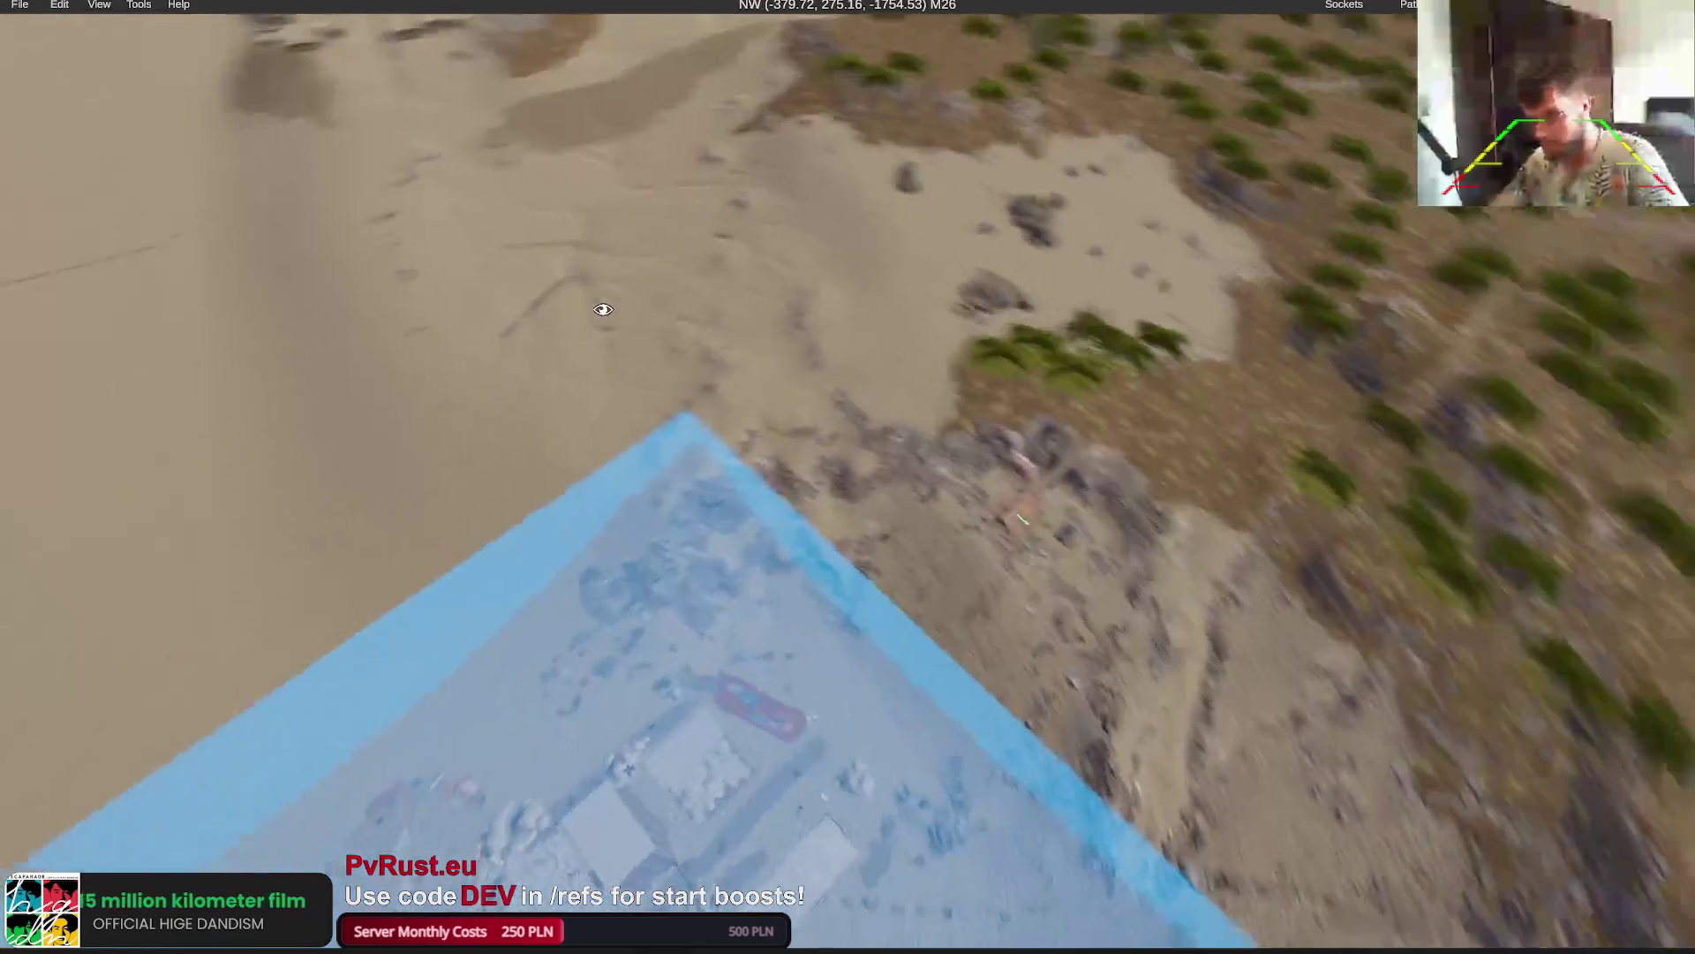
left_click_drag(597, 303, 642, 304)
Teleport via the map overview to the southern coast sand near grid Y28, then show the island-filtered prefab list
key("m")
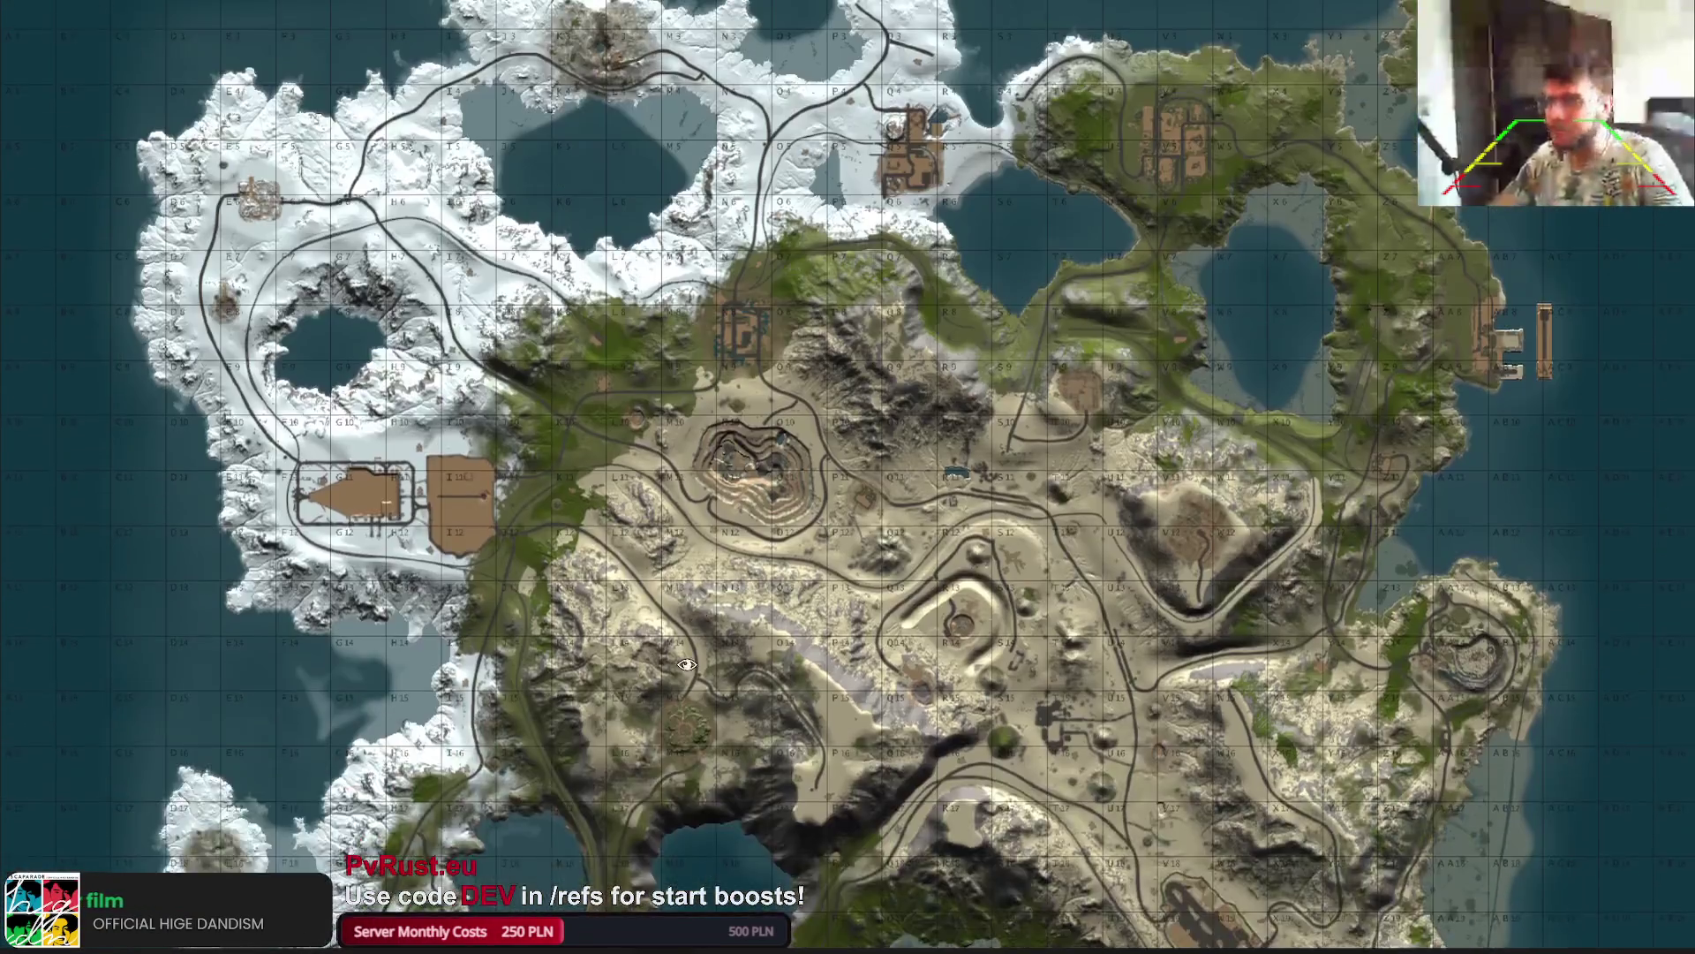
left_click_drag(687, 664, 616, 814)
key("m")
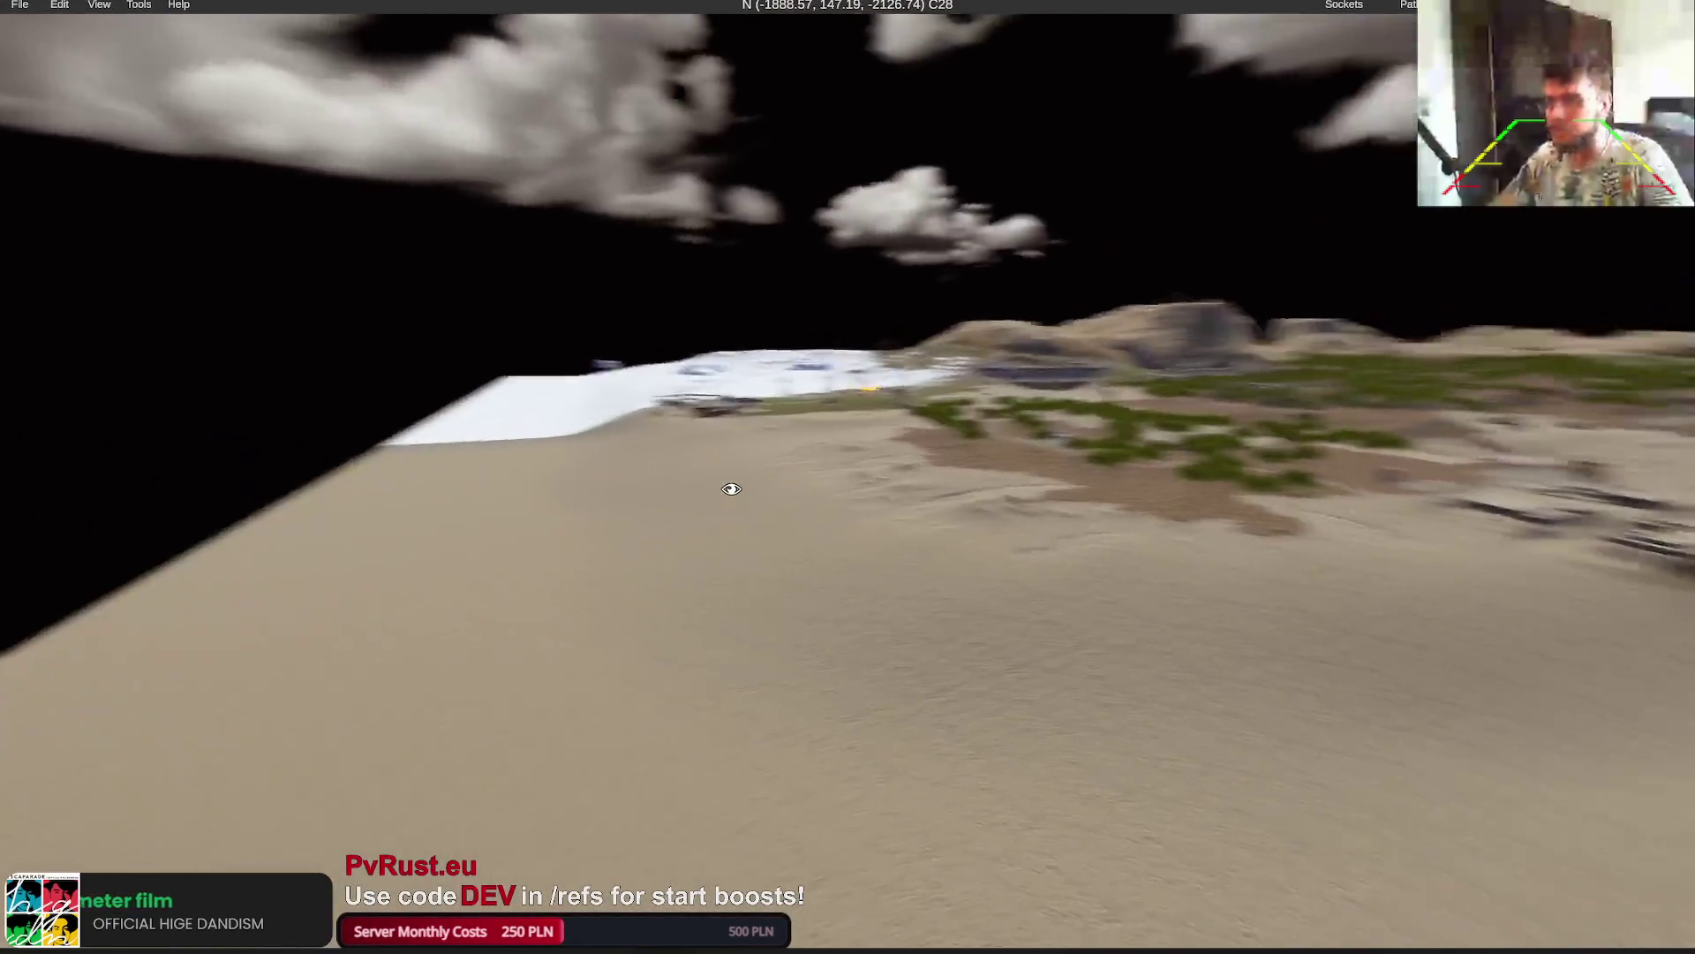
key("m")
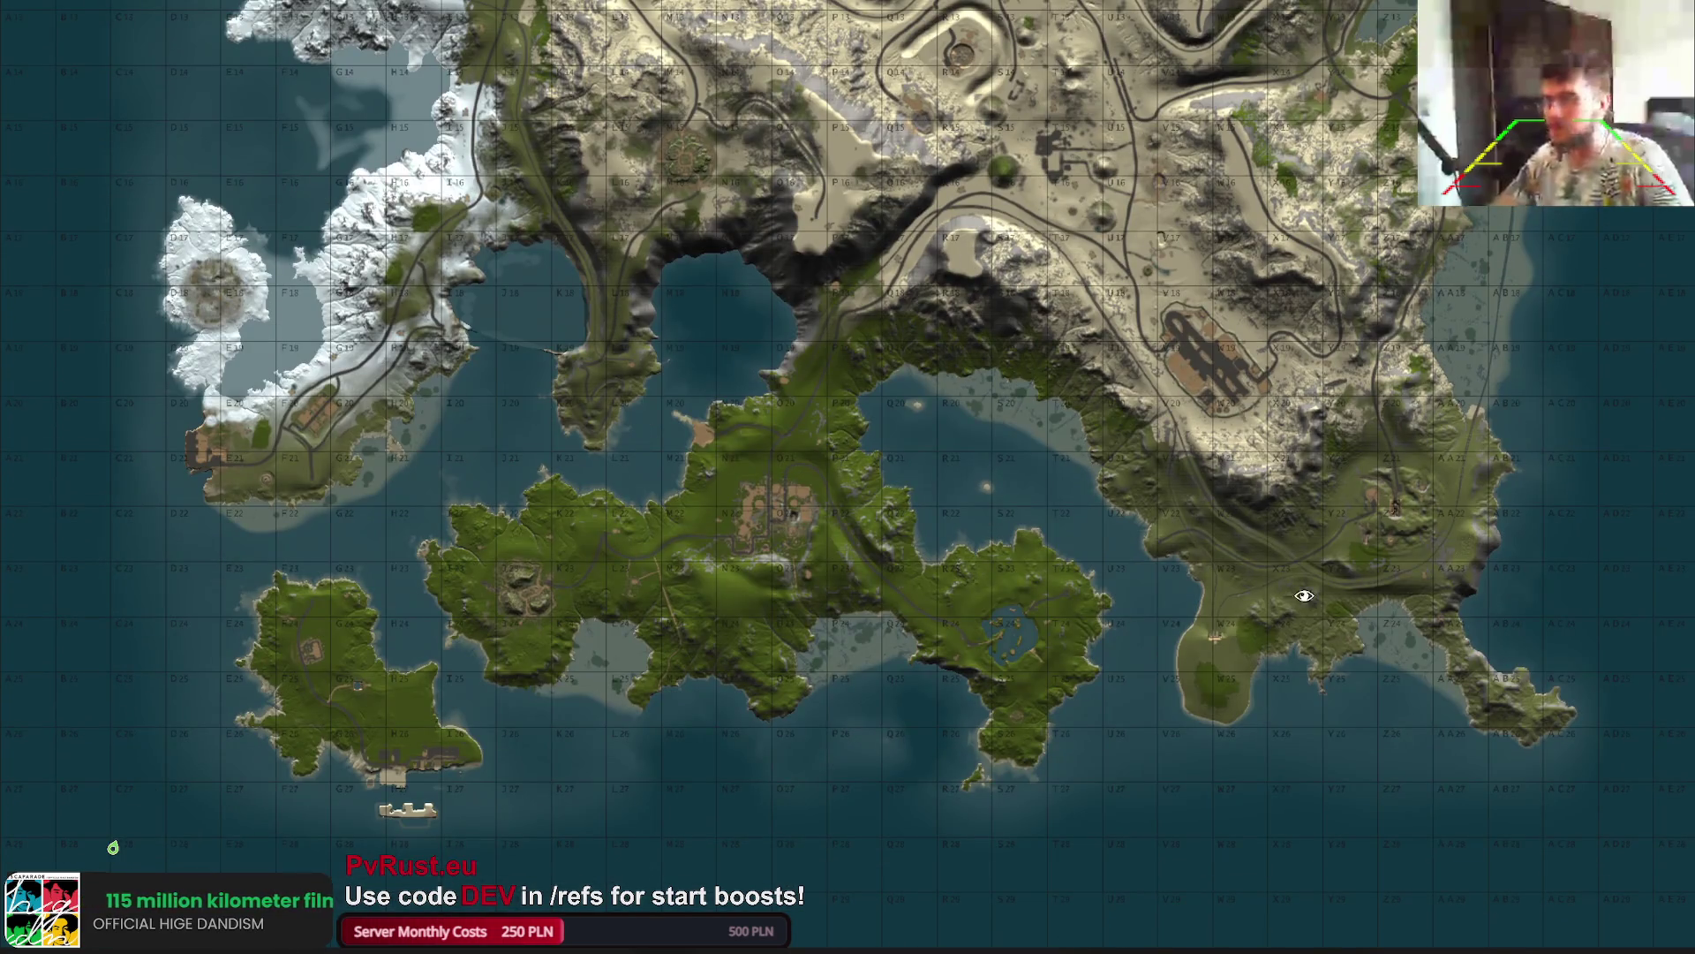
left_click(1355, 774)
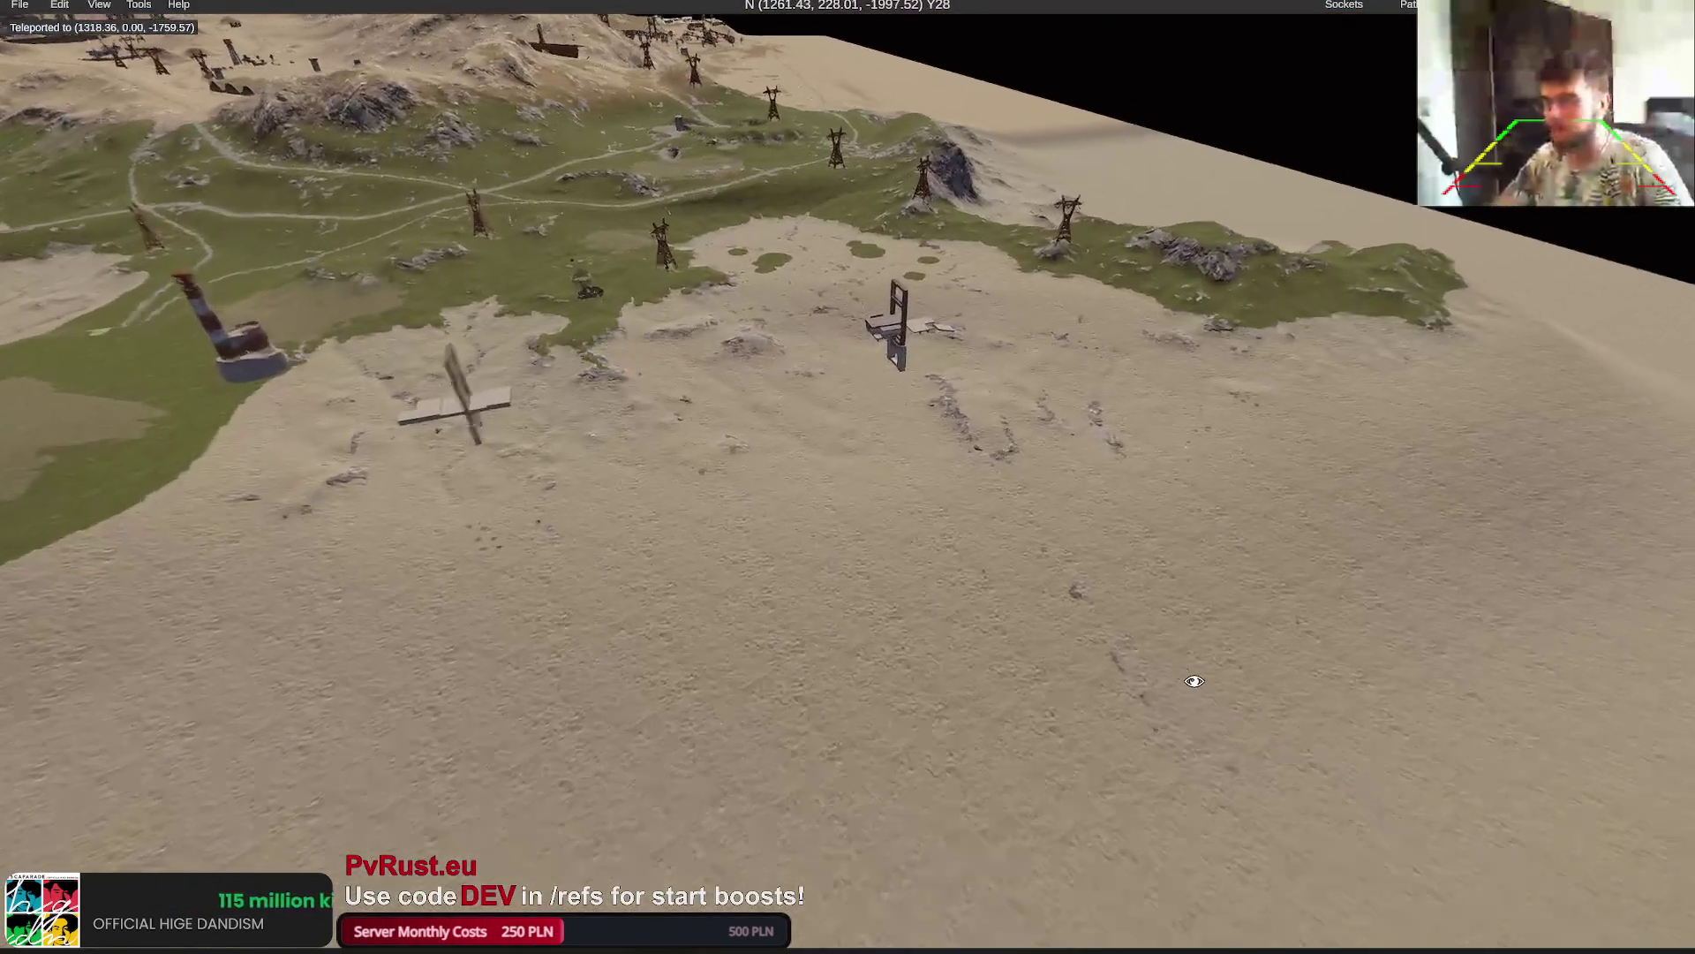
key("m")
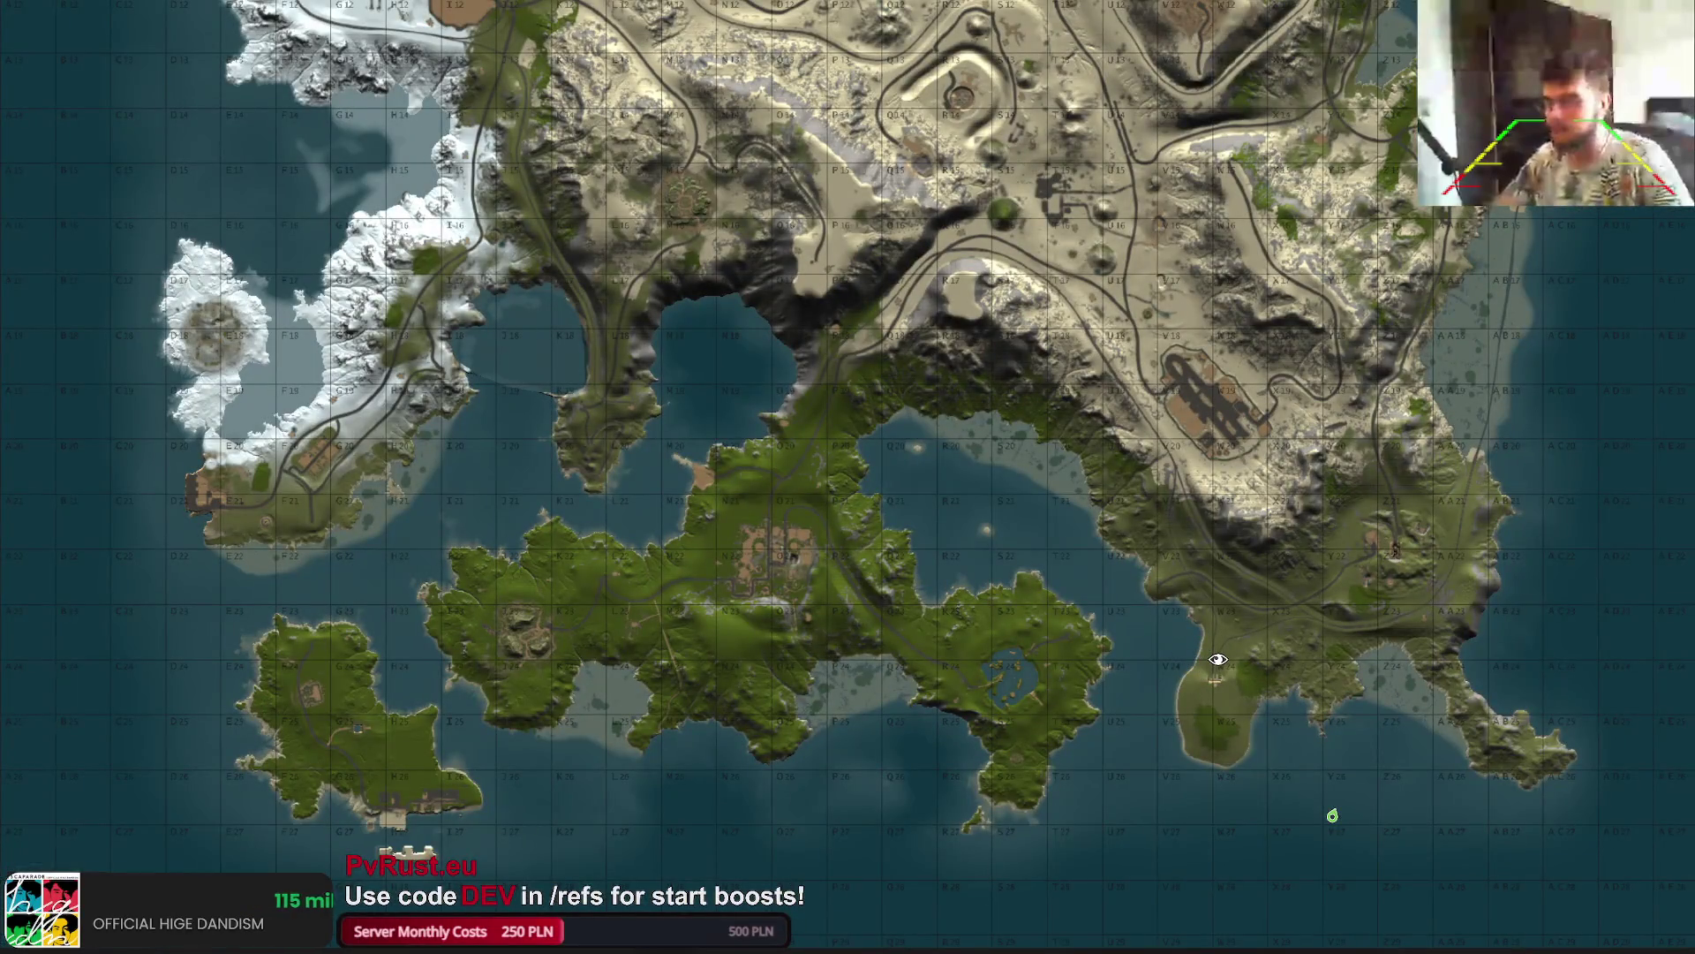
key("m")
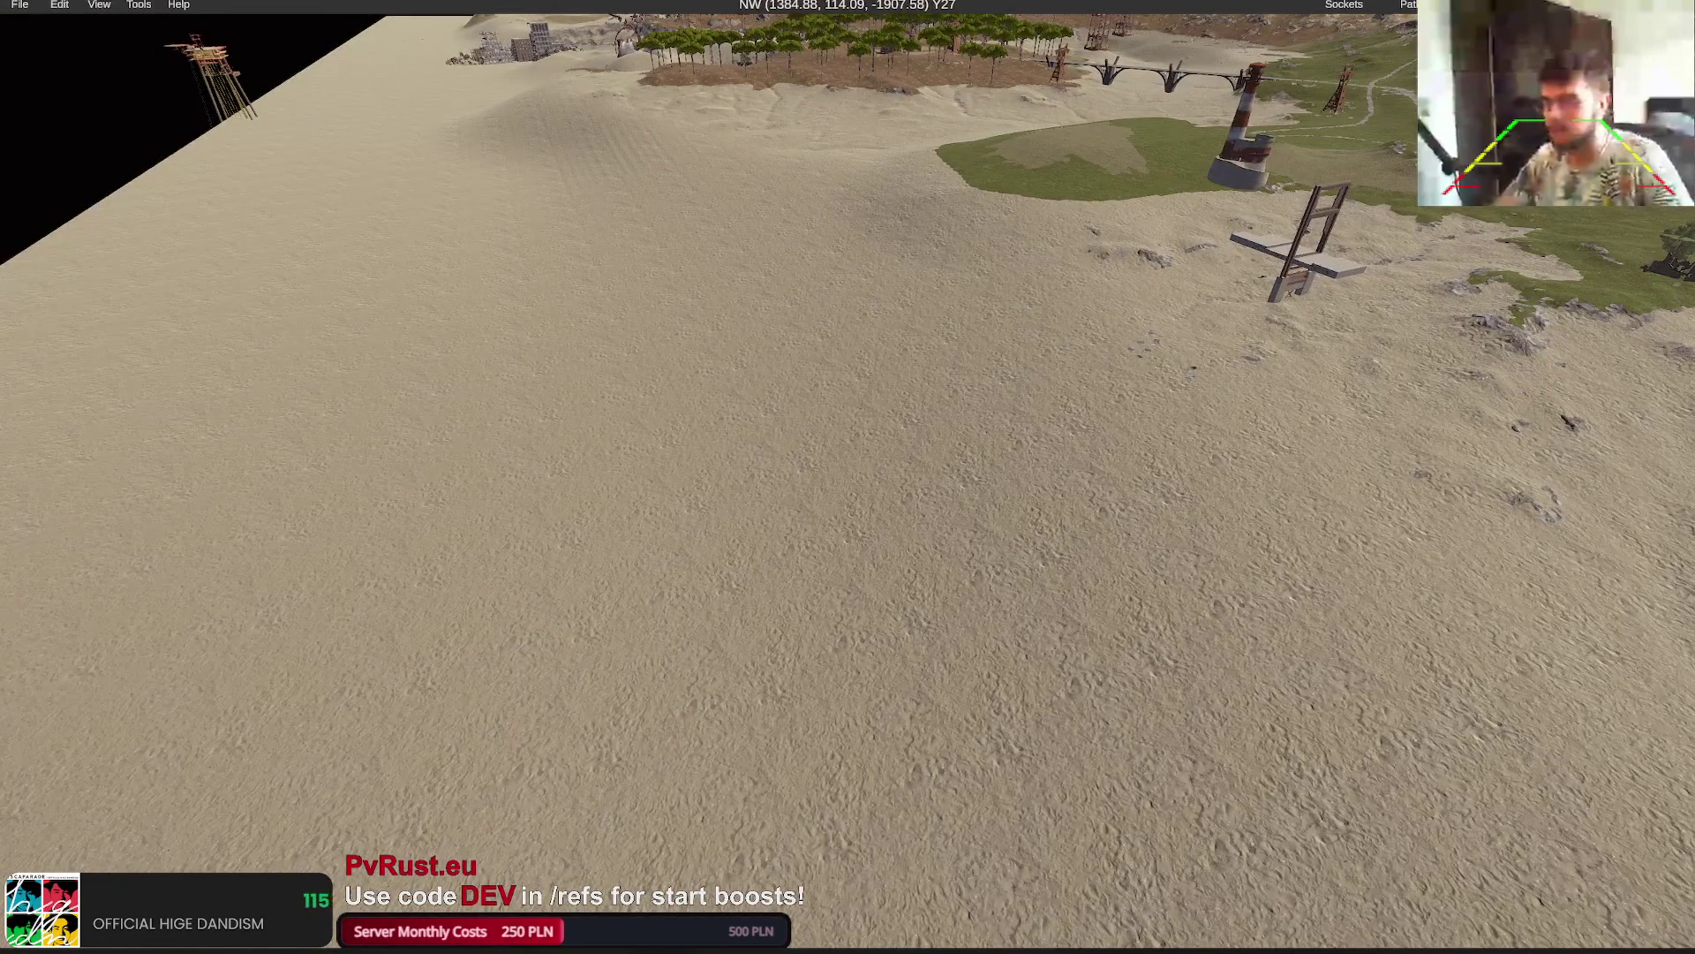
key("p")
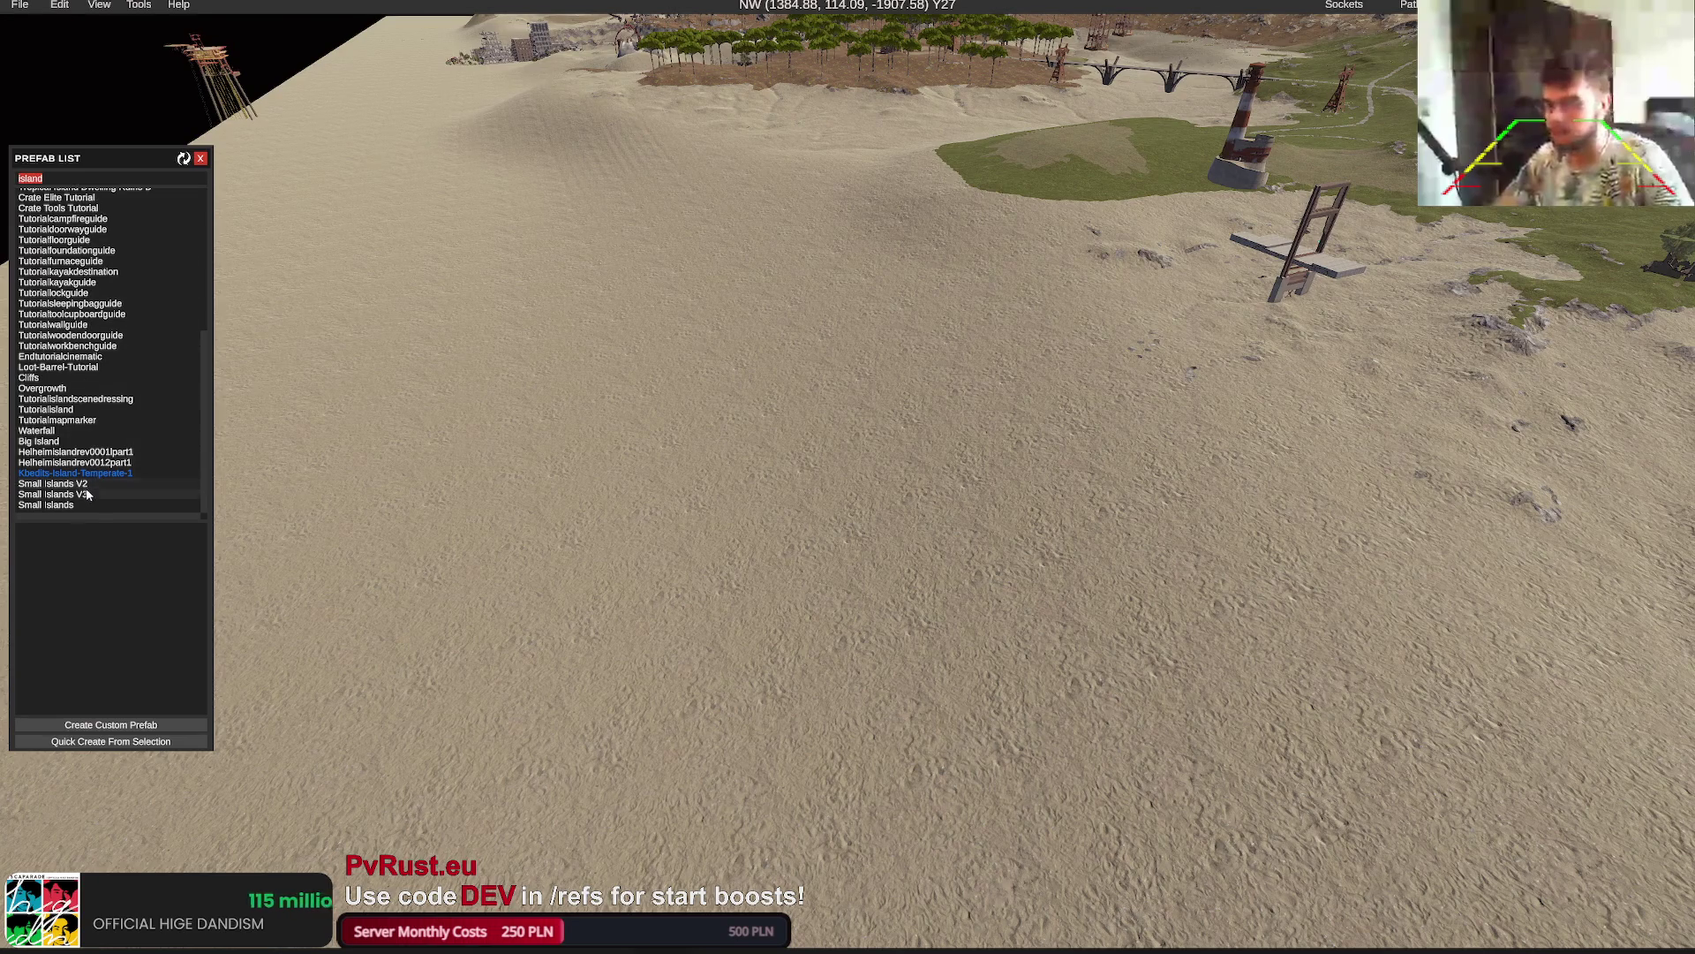
left_click(39, 441)
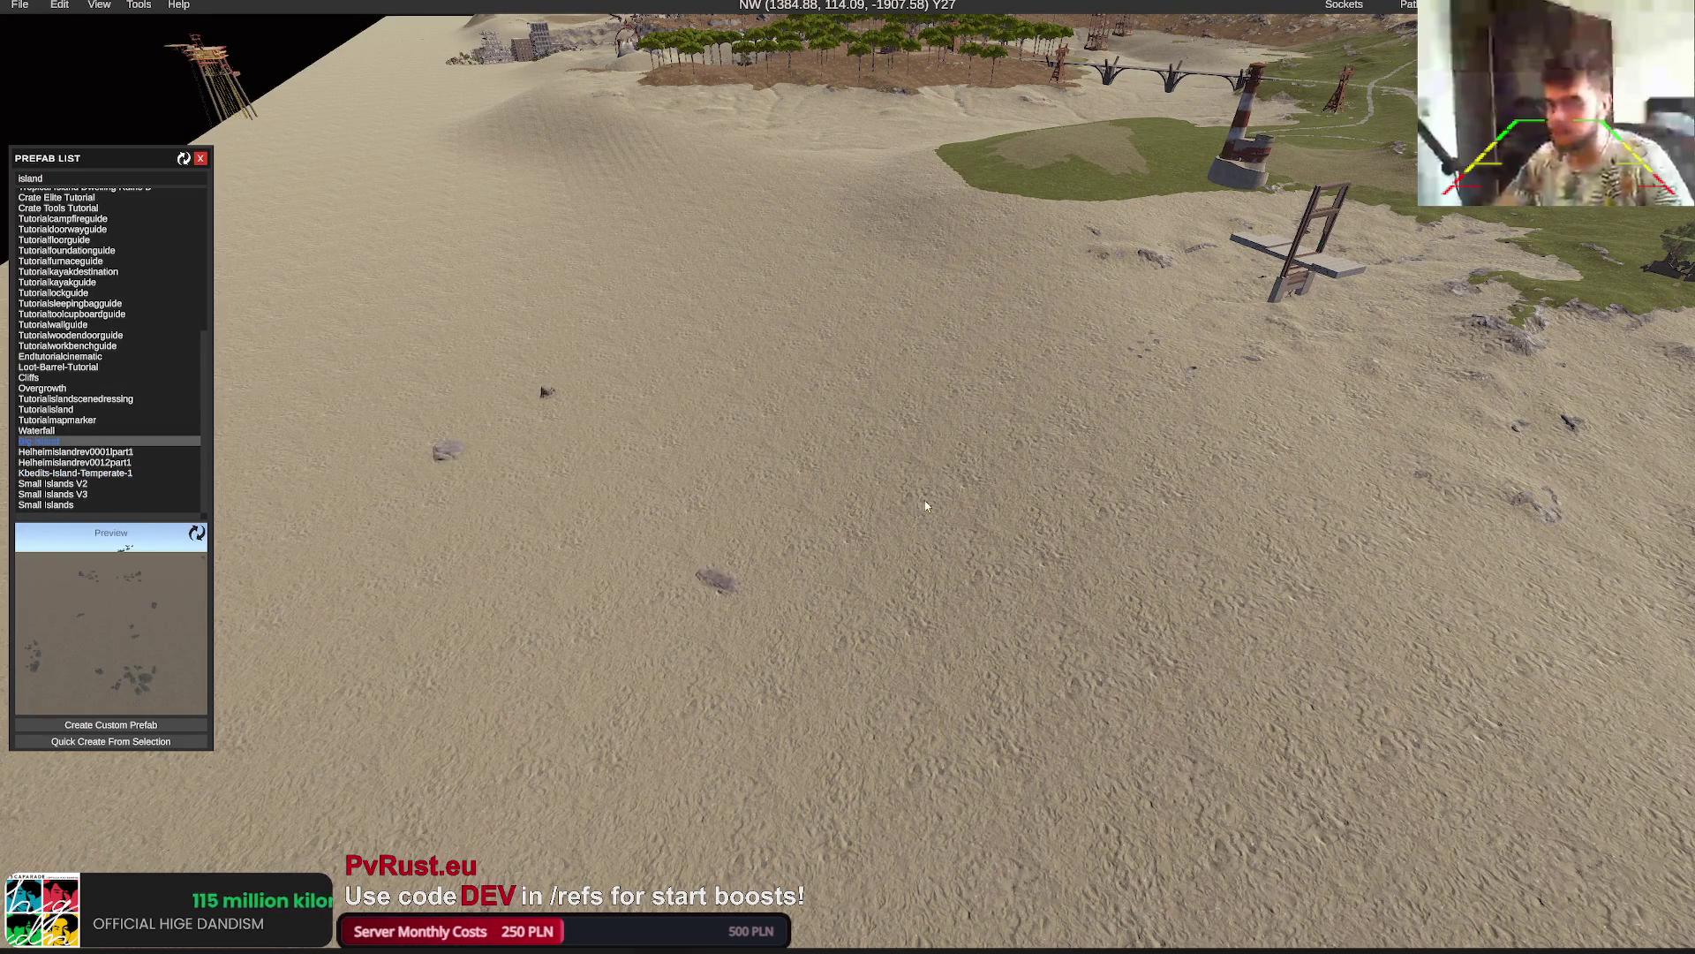
left_click(780, 500)
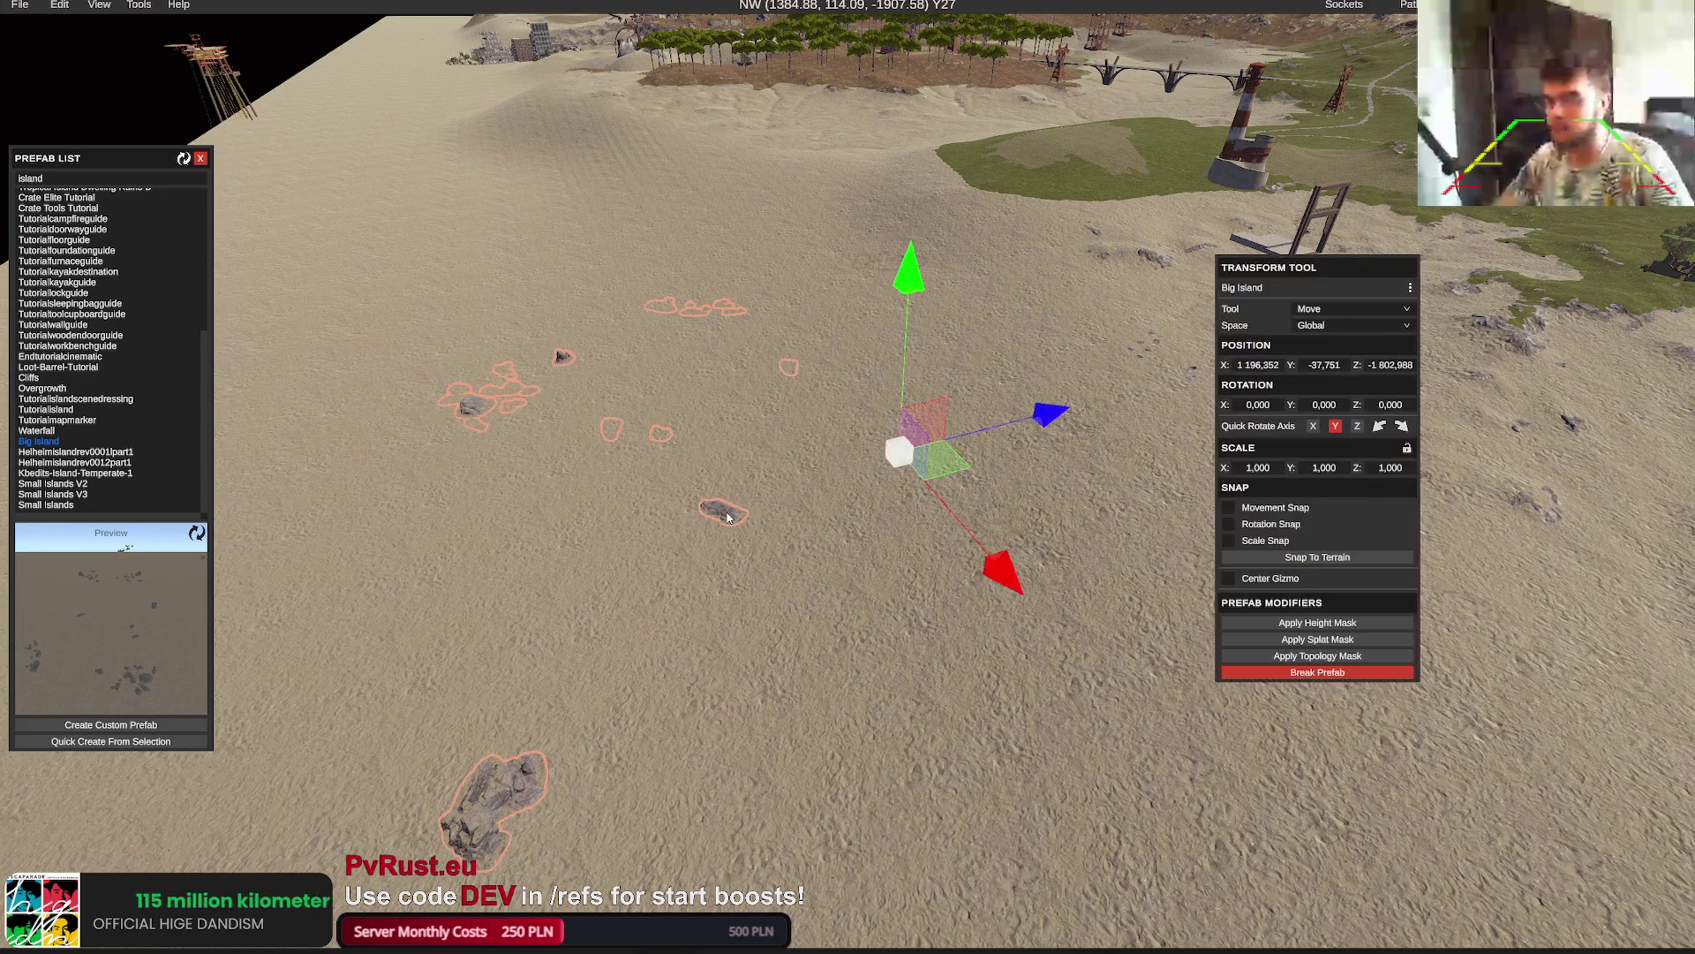
key("s")
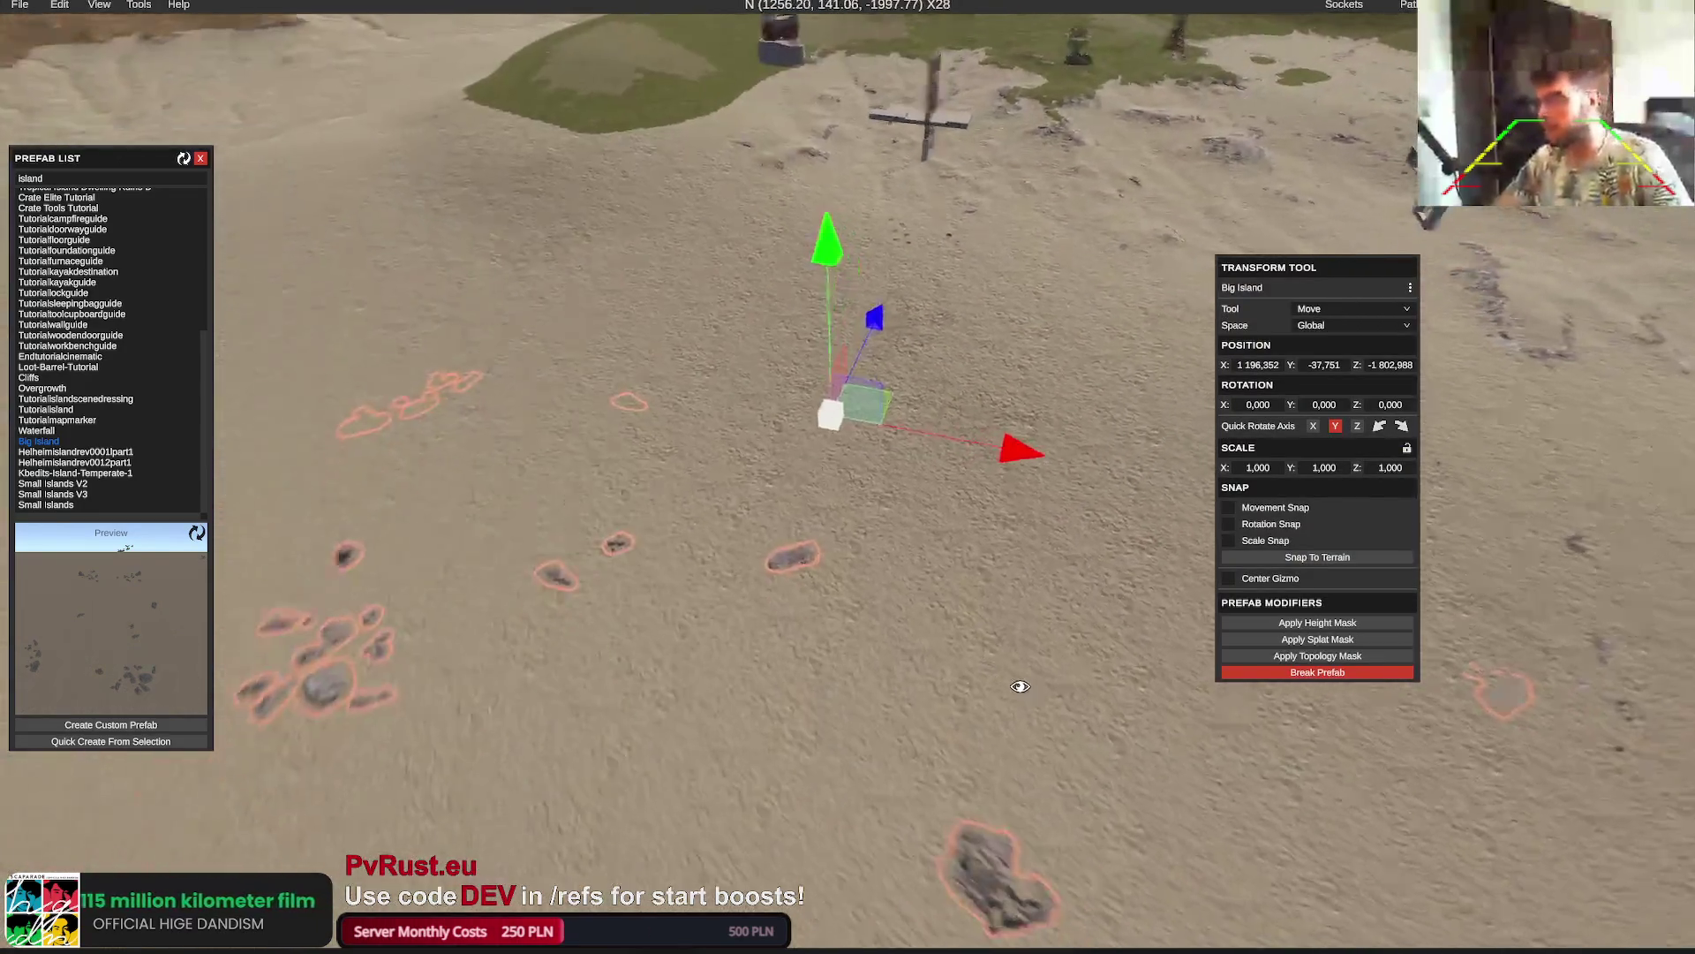
mouse_move(876, 406)
left_mouse_down()
mouse_move(986, 468)
mouse_move(840, 624)
left_mouse_up()
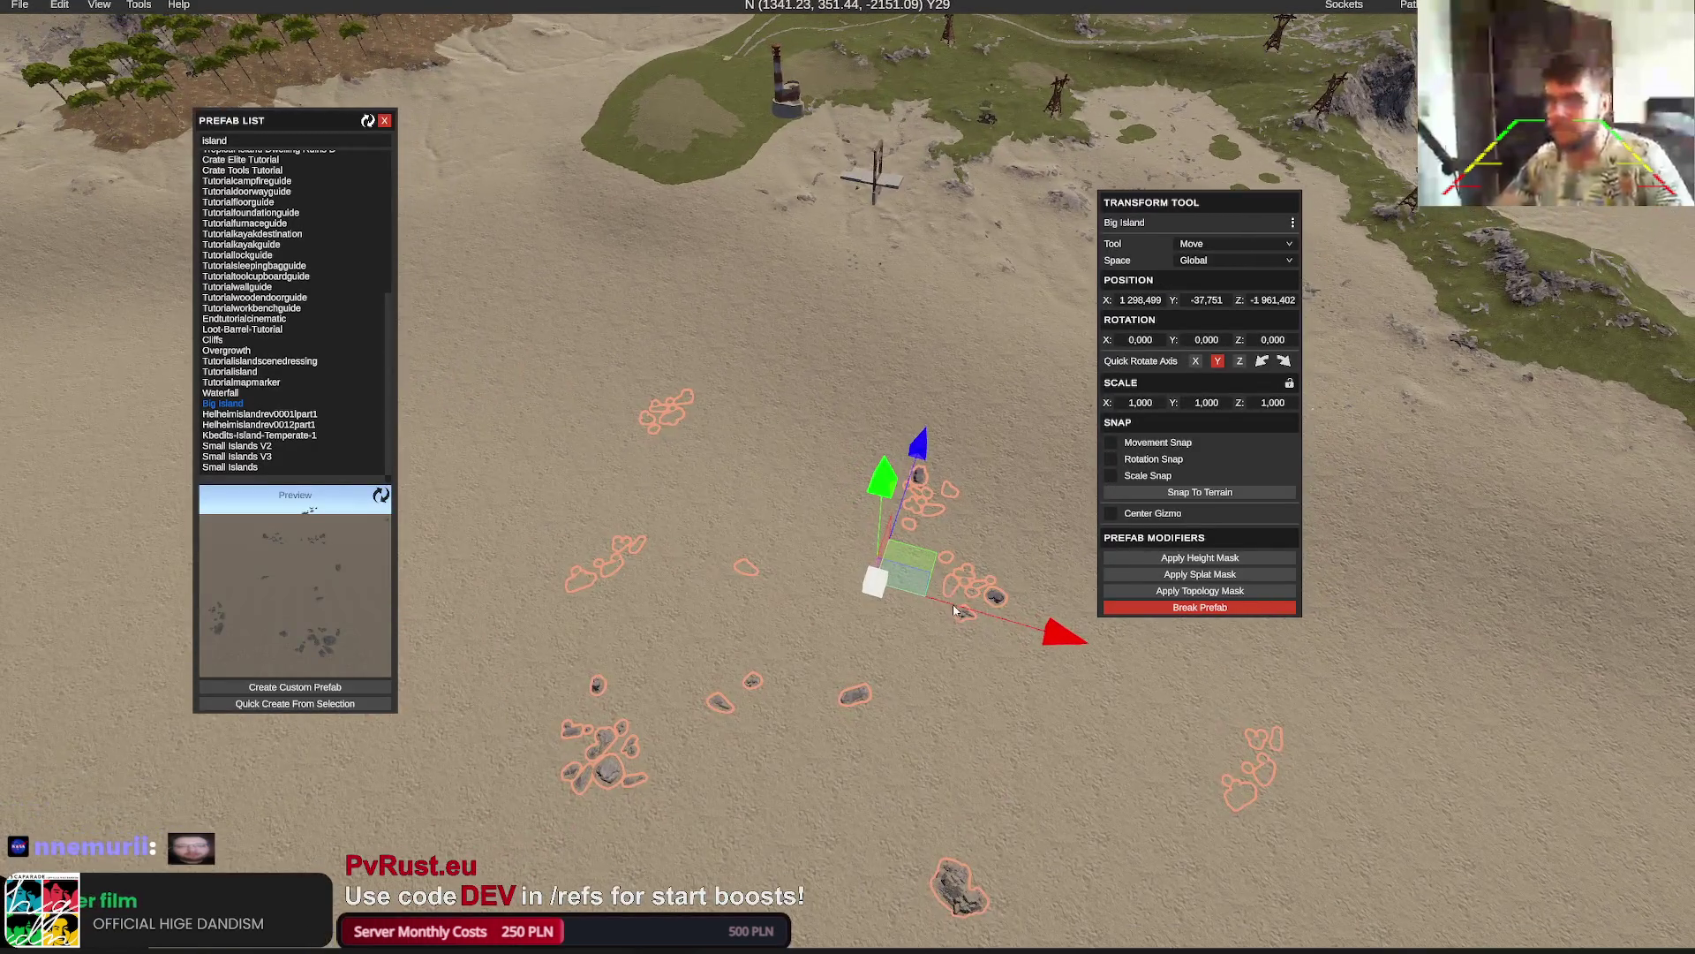
mouse_move(954, 609)
left_mouse_down()
mouse_move(754, 468)
mouse_move(751, 335)
mouse_move(745, 398)
mouse_move(795, 449)
left_mouse_up()
left_click(1227, 561)
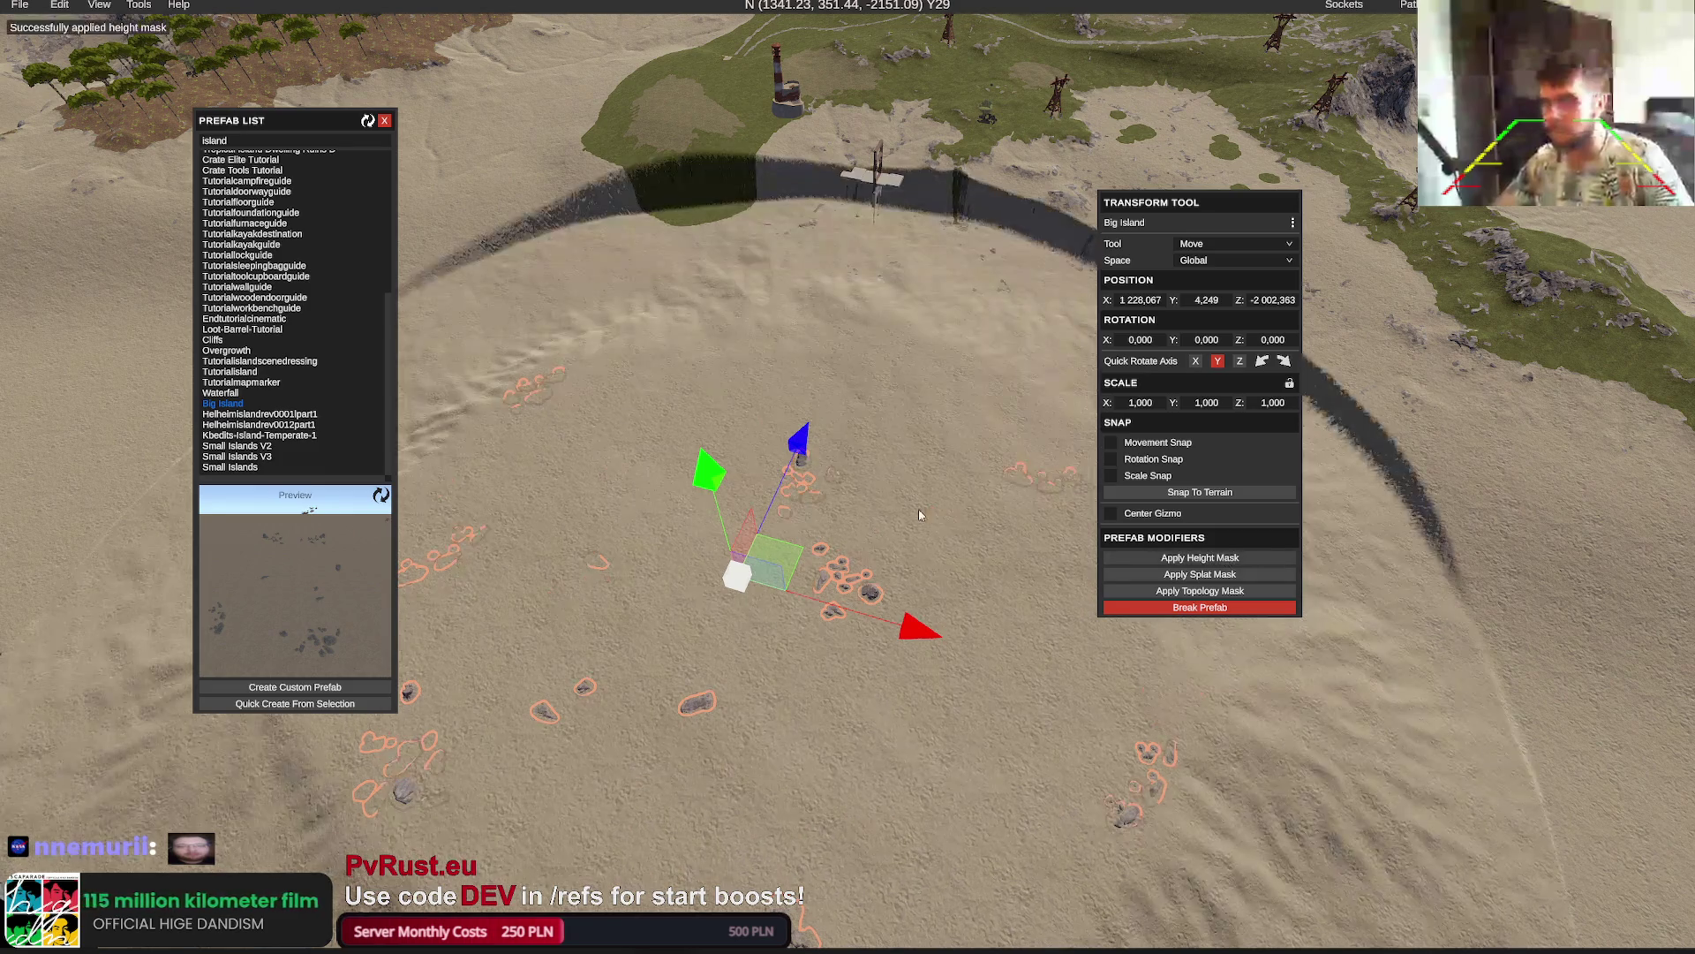
key("ctrl+z")
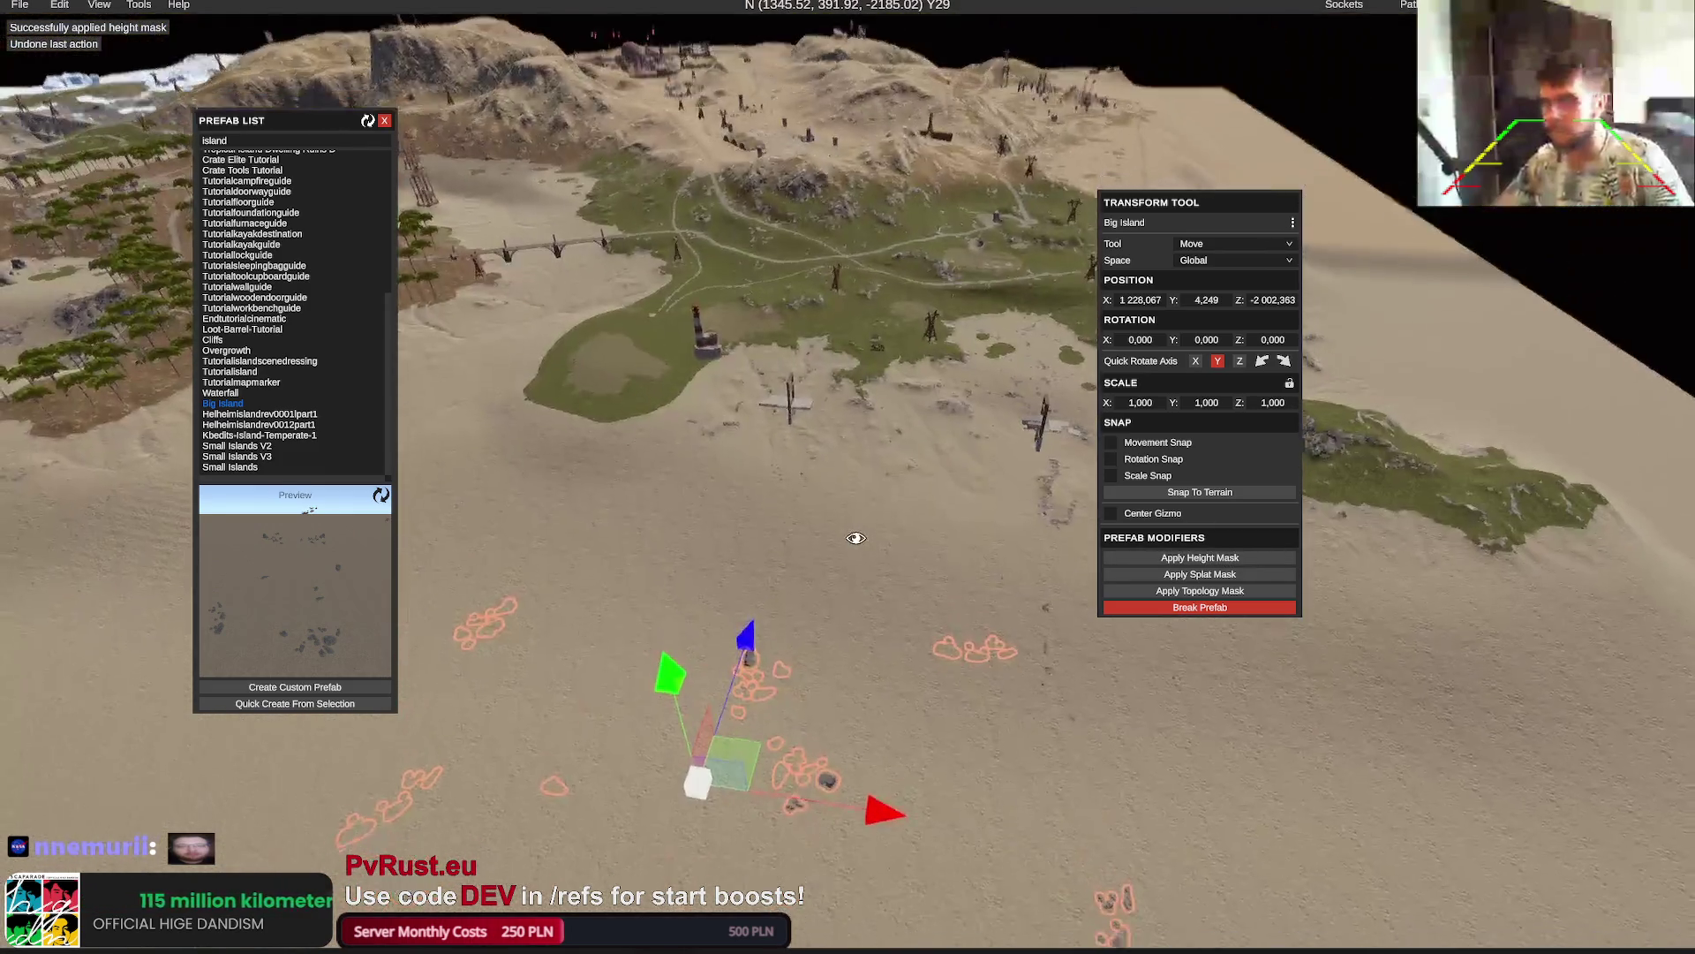
key("Delete")
key("w")
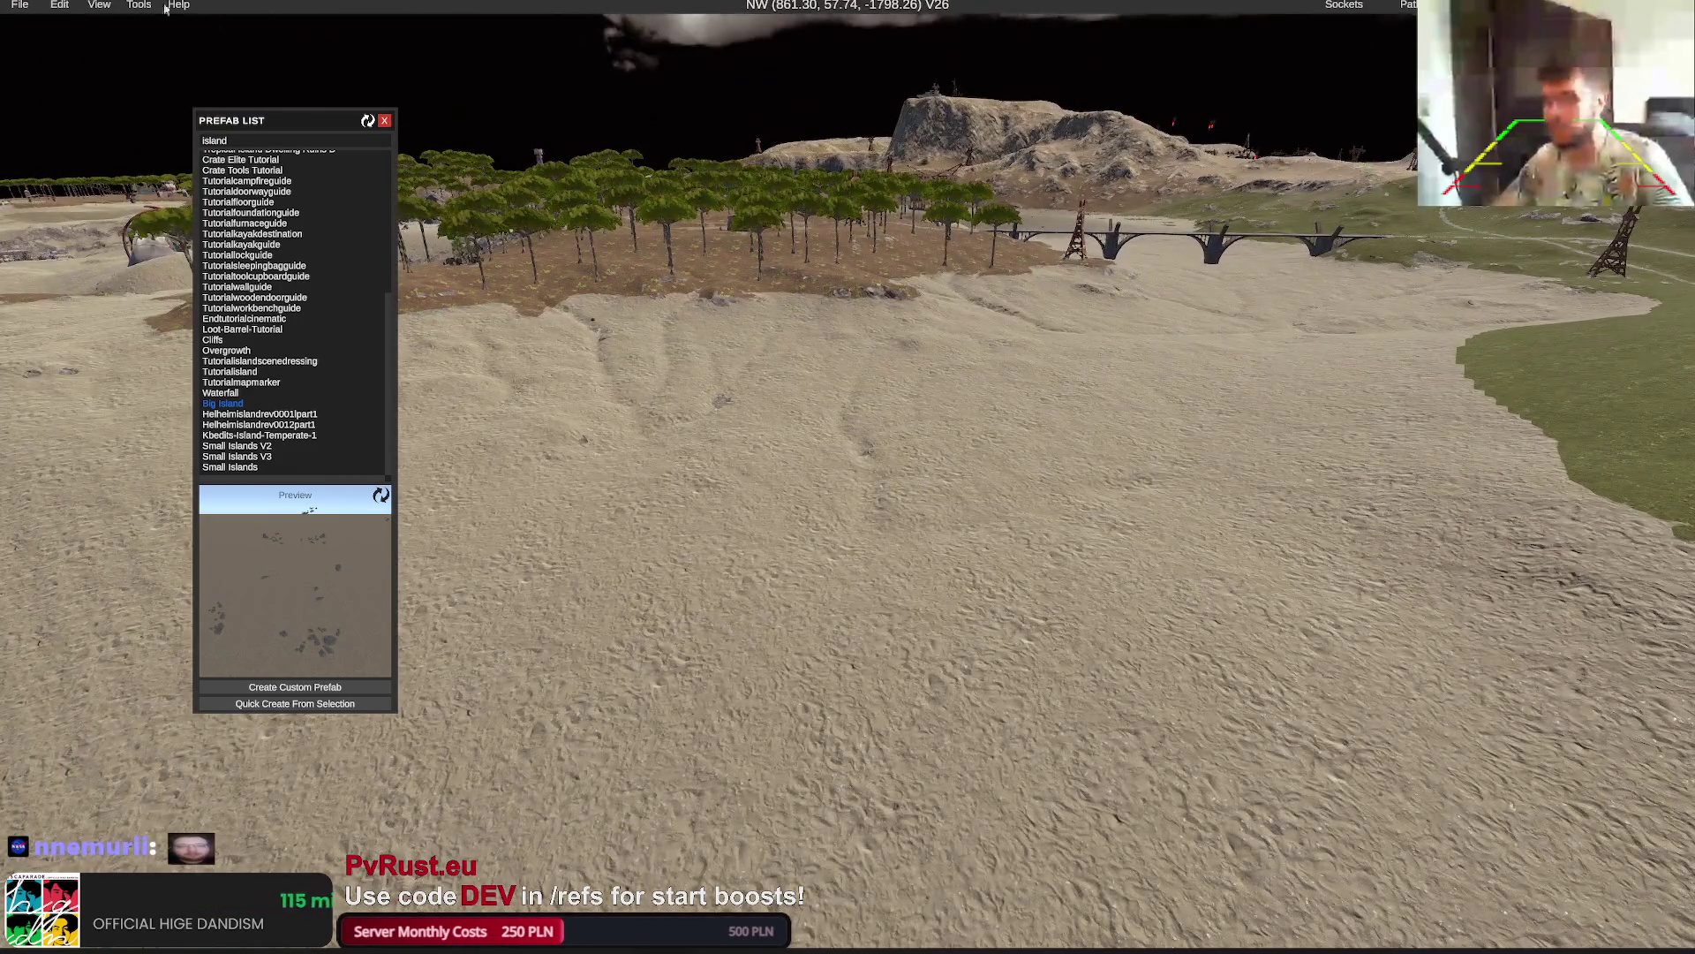
left_click(99, 5)
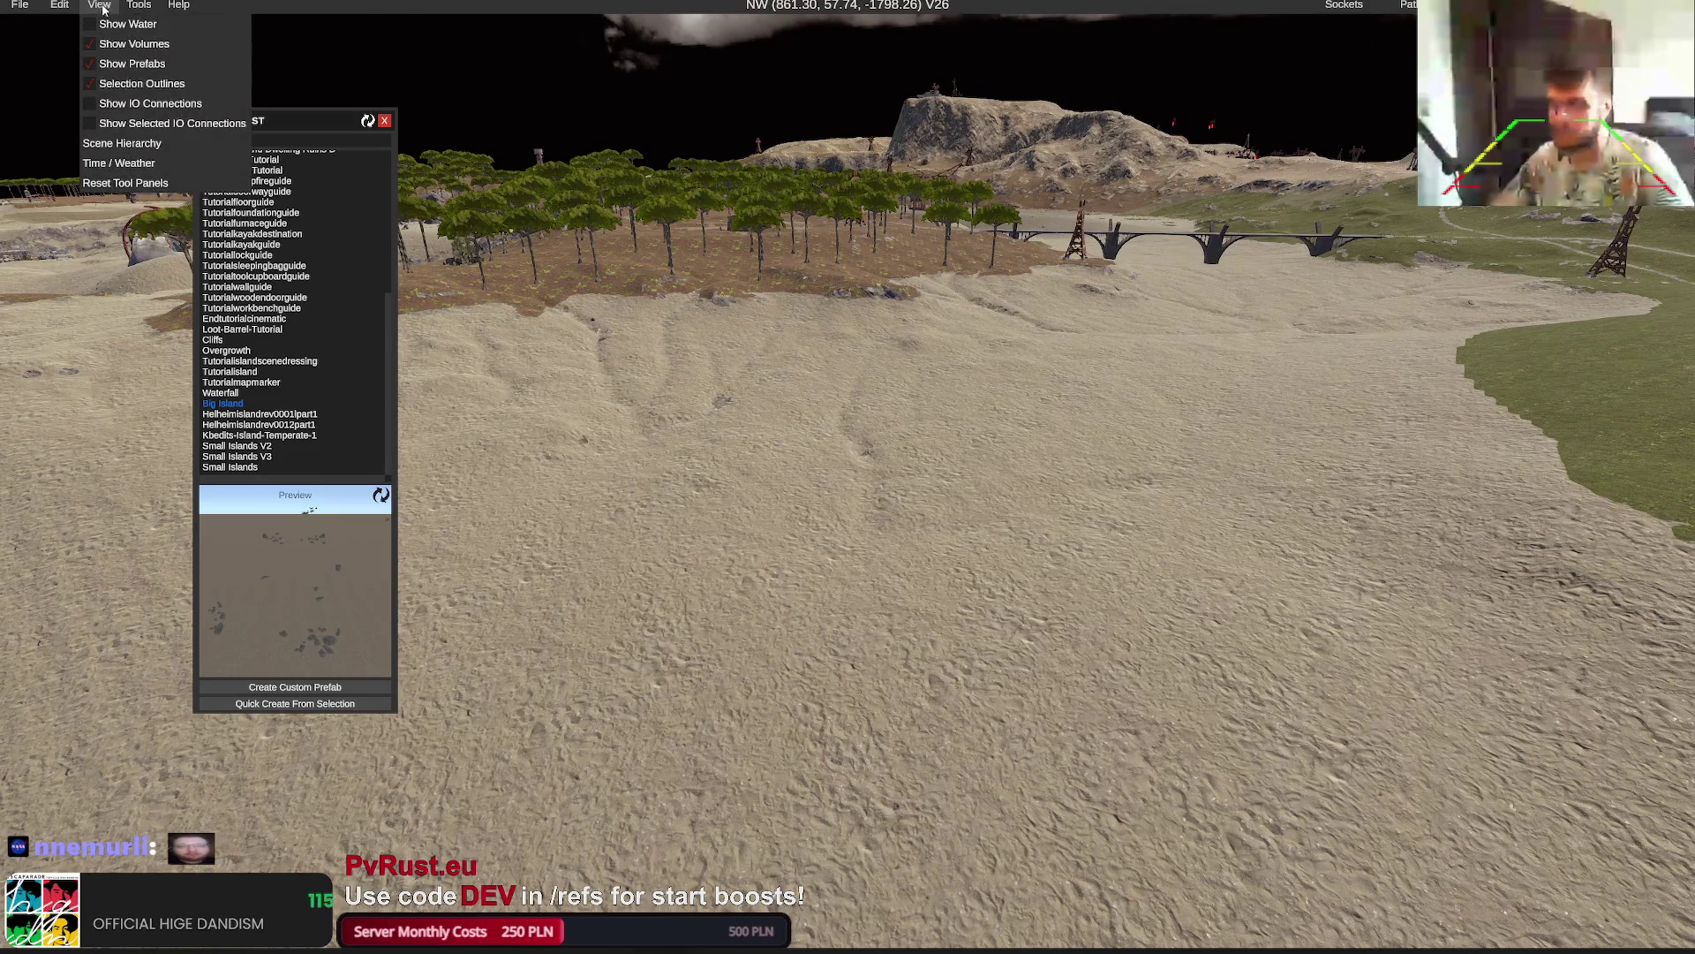
mouse_move(159, 24)
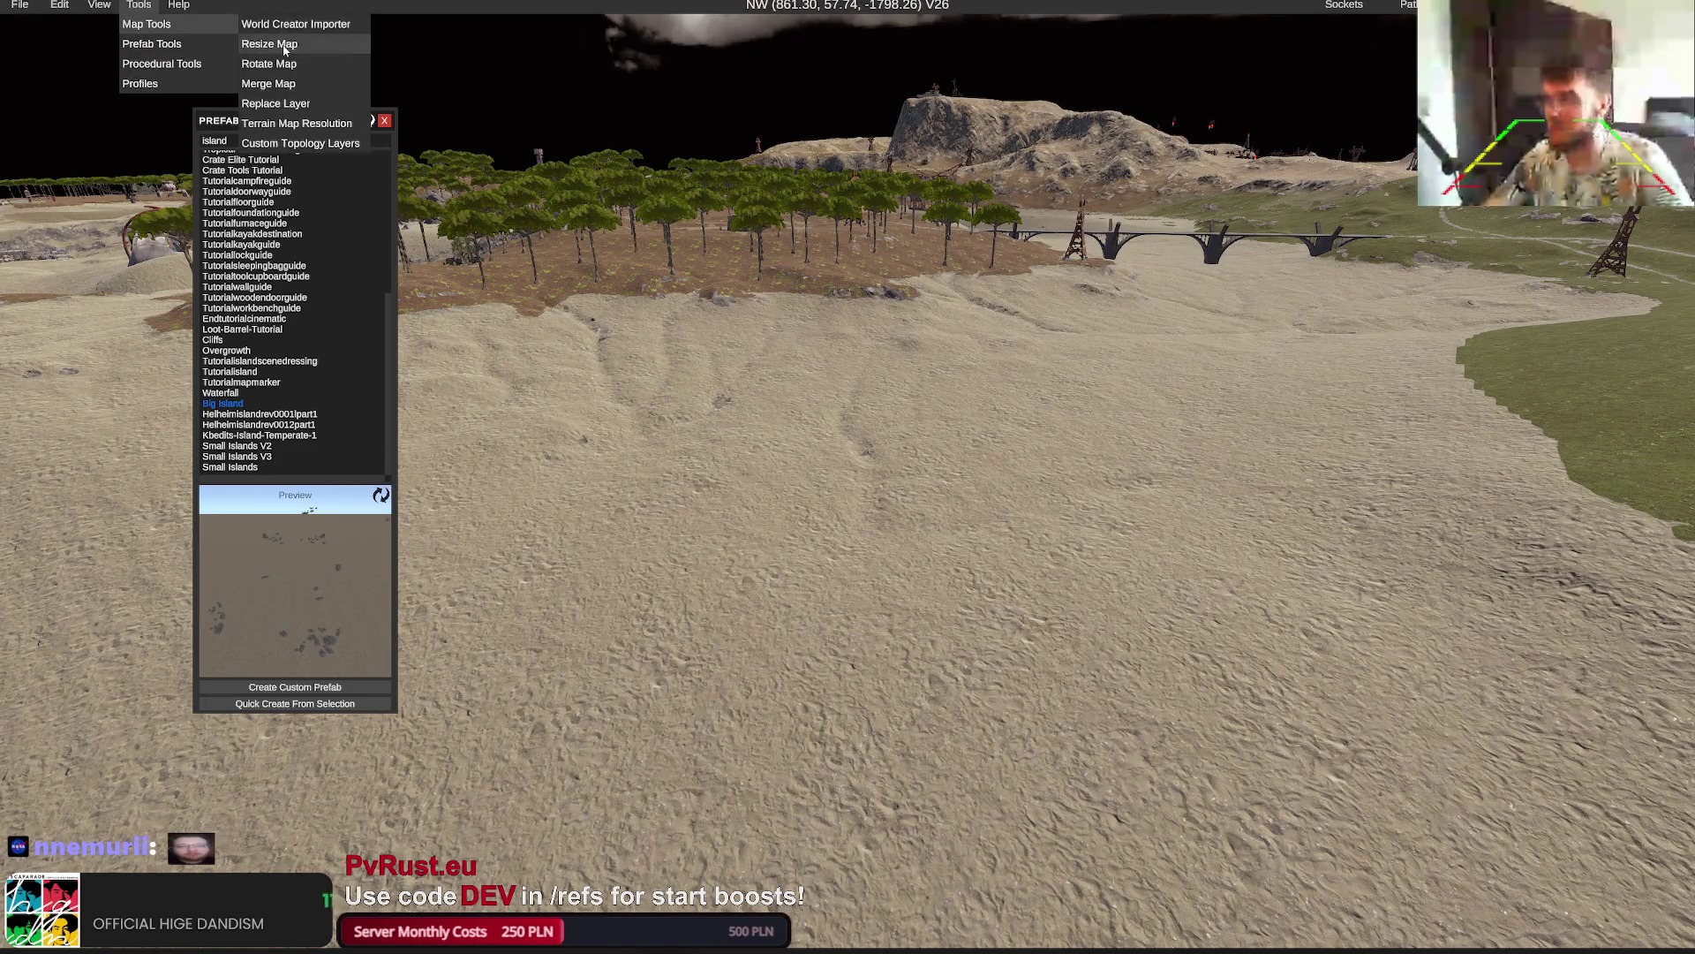
left_click(281, 44)
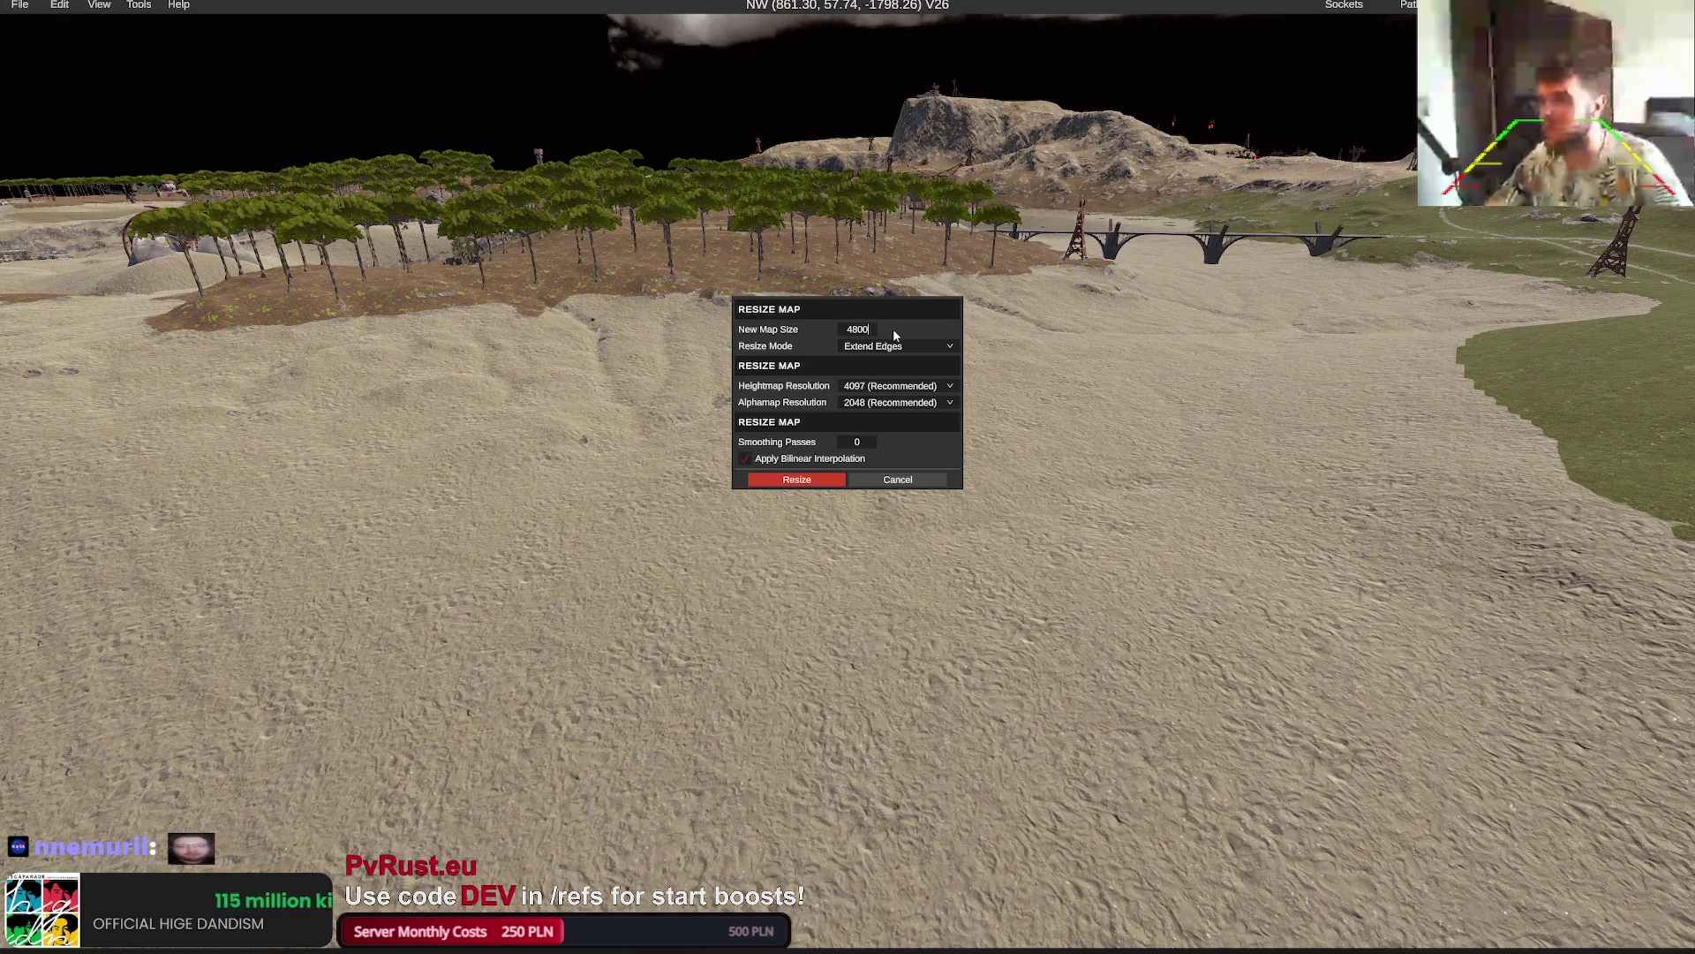
left_click(799, 479)
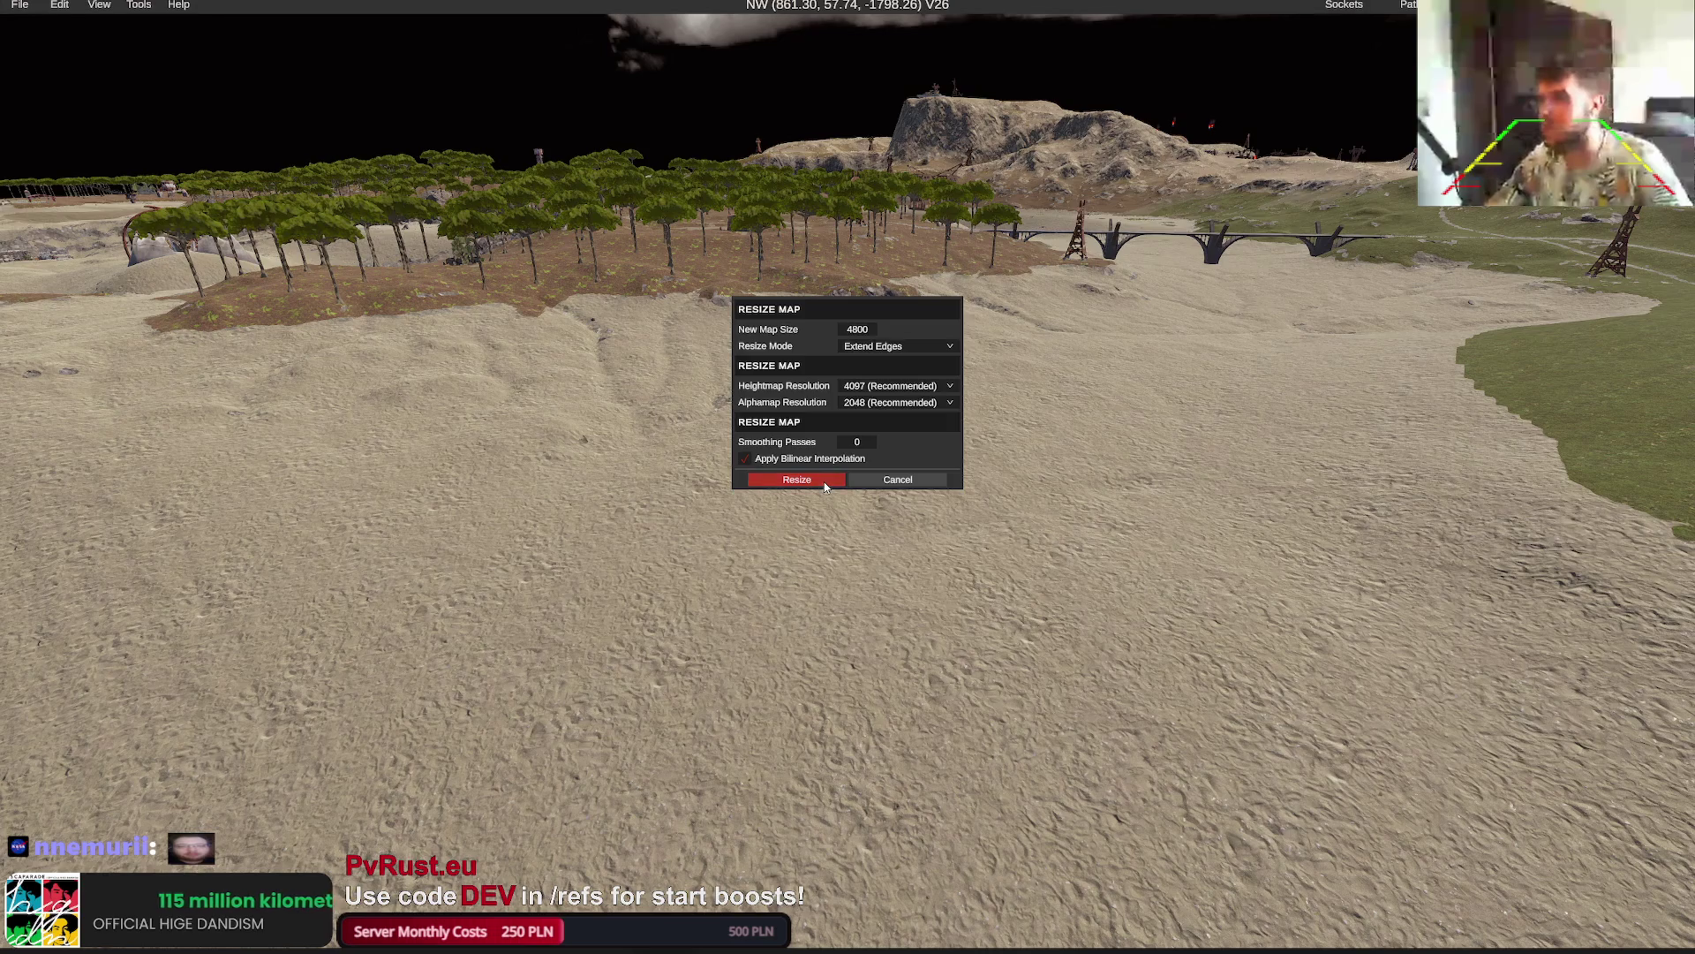
left_click(840, 408)
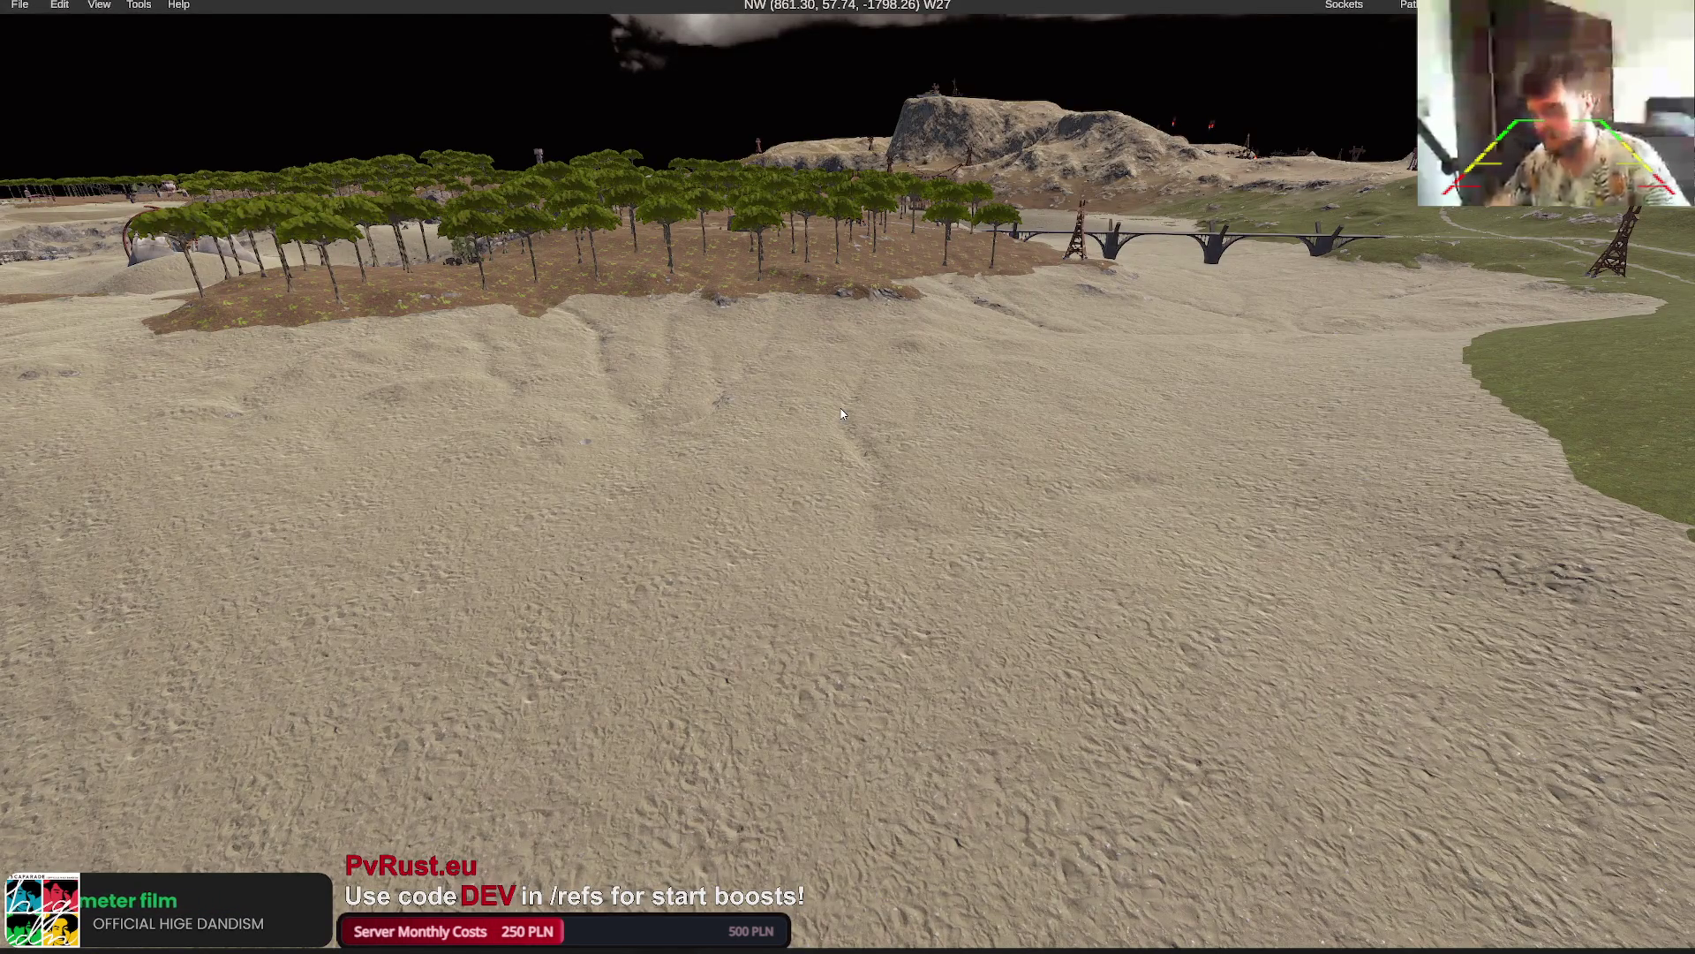
Place the Big Island prefab on the sand, raise it and move it along X
mouse_move(728, 349)
left_mouse_down()
mouse_move(712, 355)
mouse_move(765, 355)
mouse_move(750, 352)
left_mouse_up()
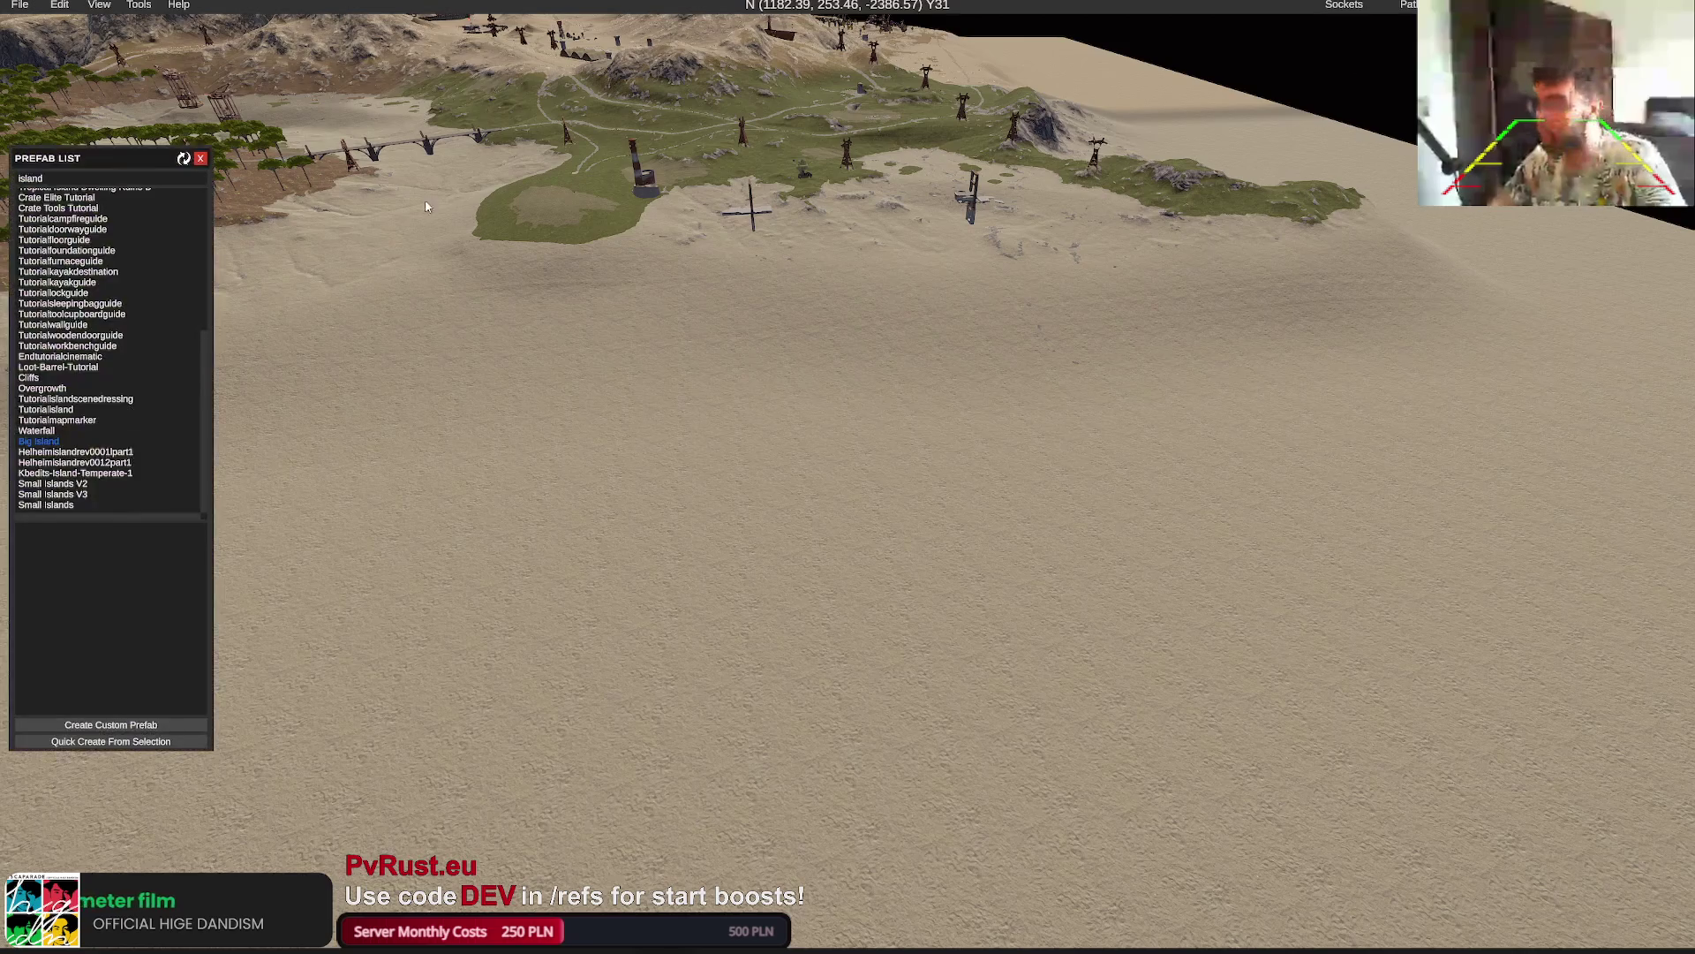
left_click(39, 440)
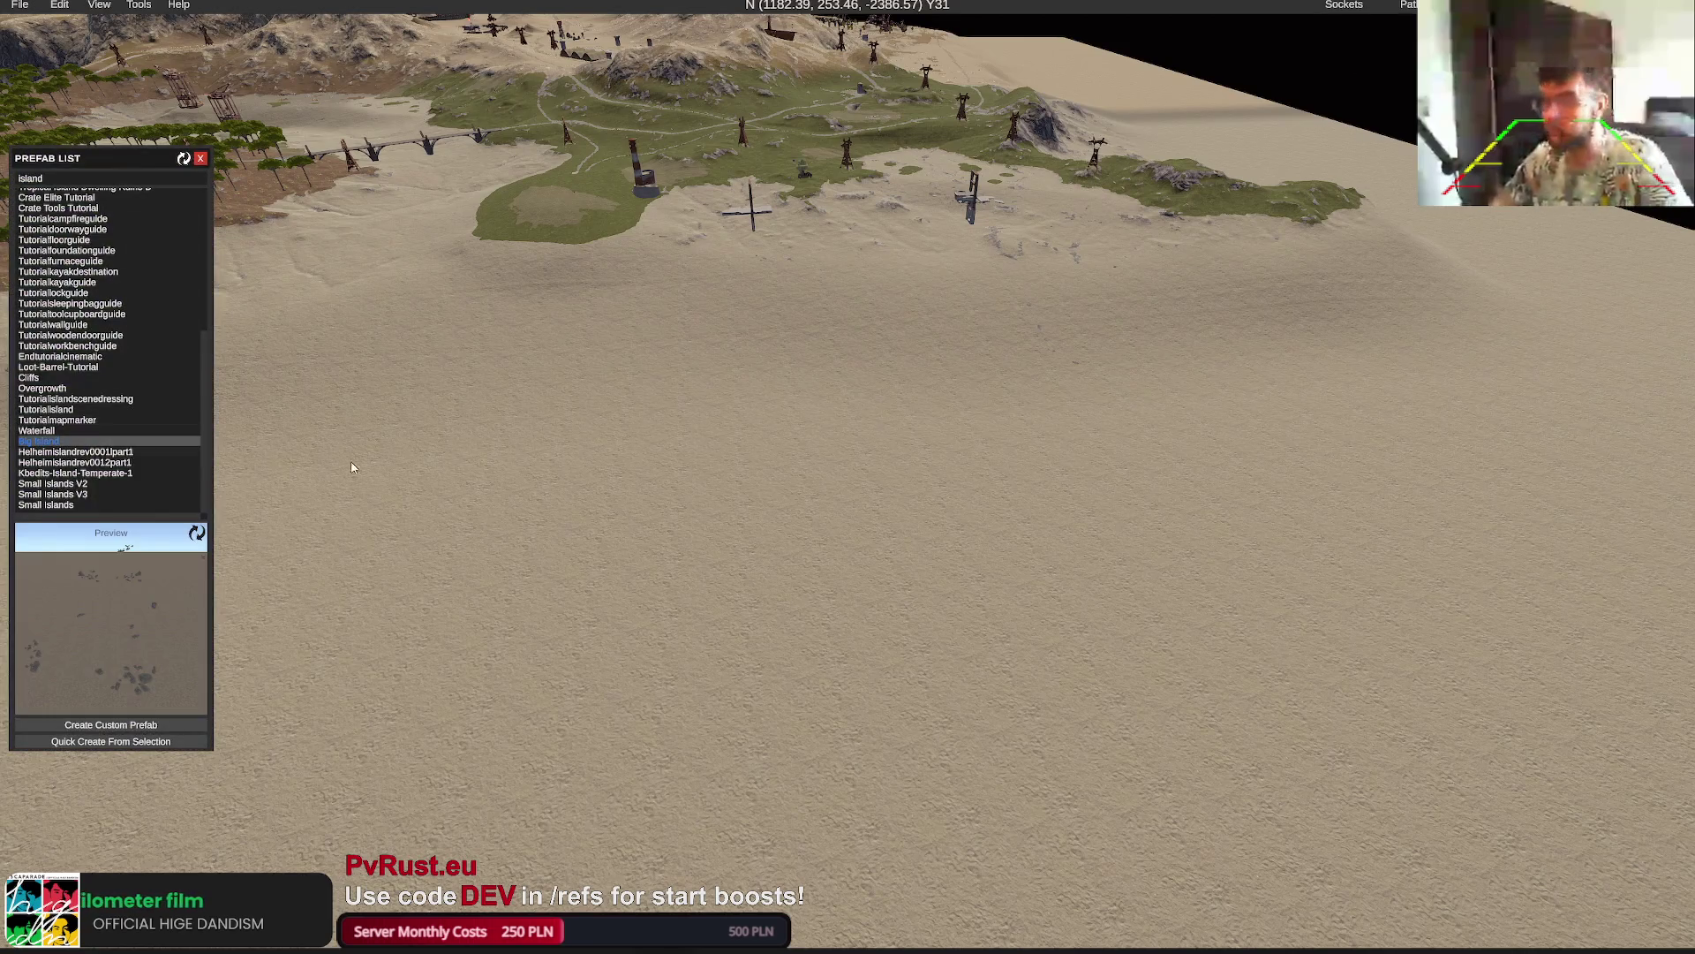
left_click(990, 465)
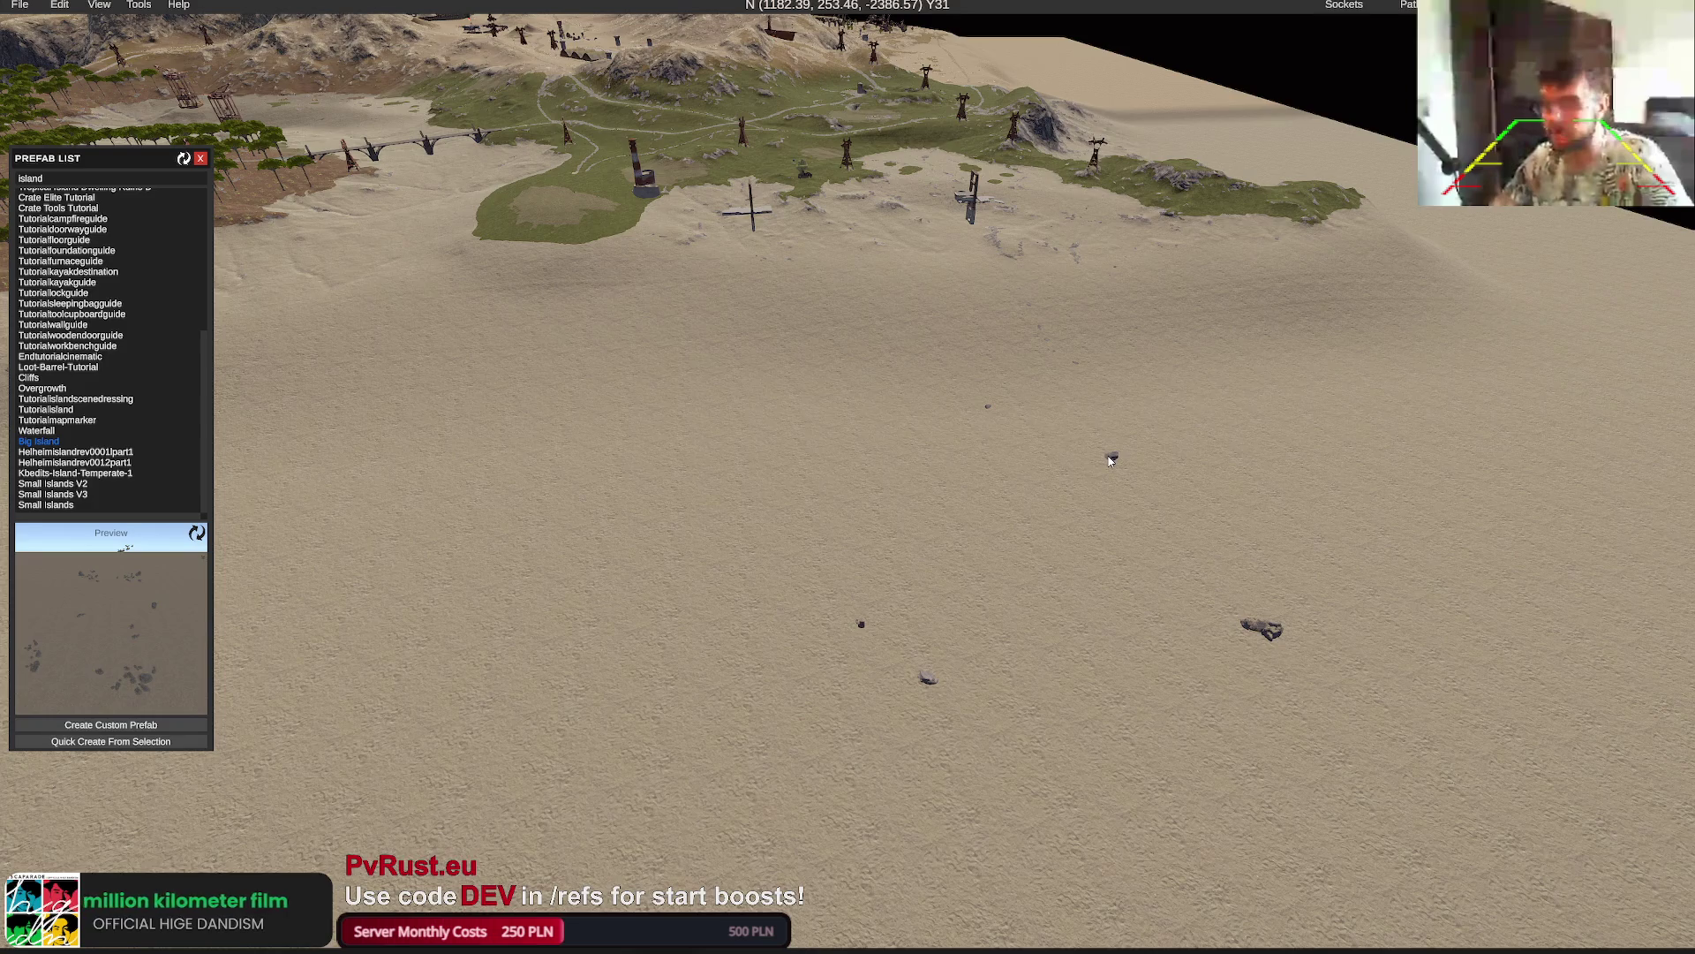
scroll(1113, 460, "up", 5)
left_click(983, 550)
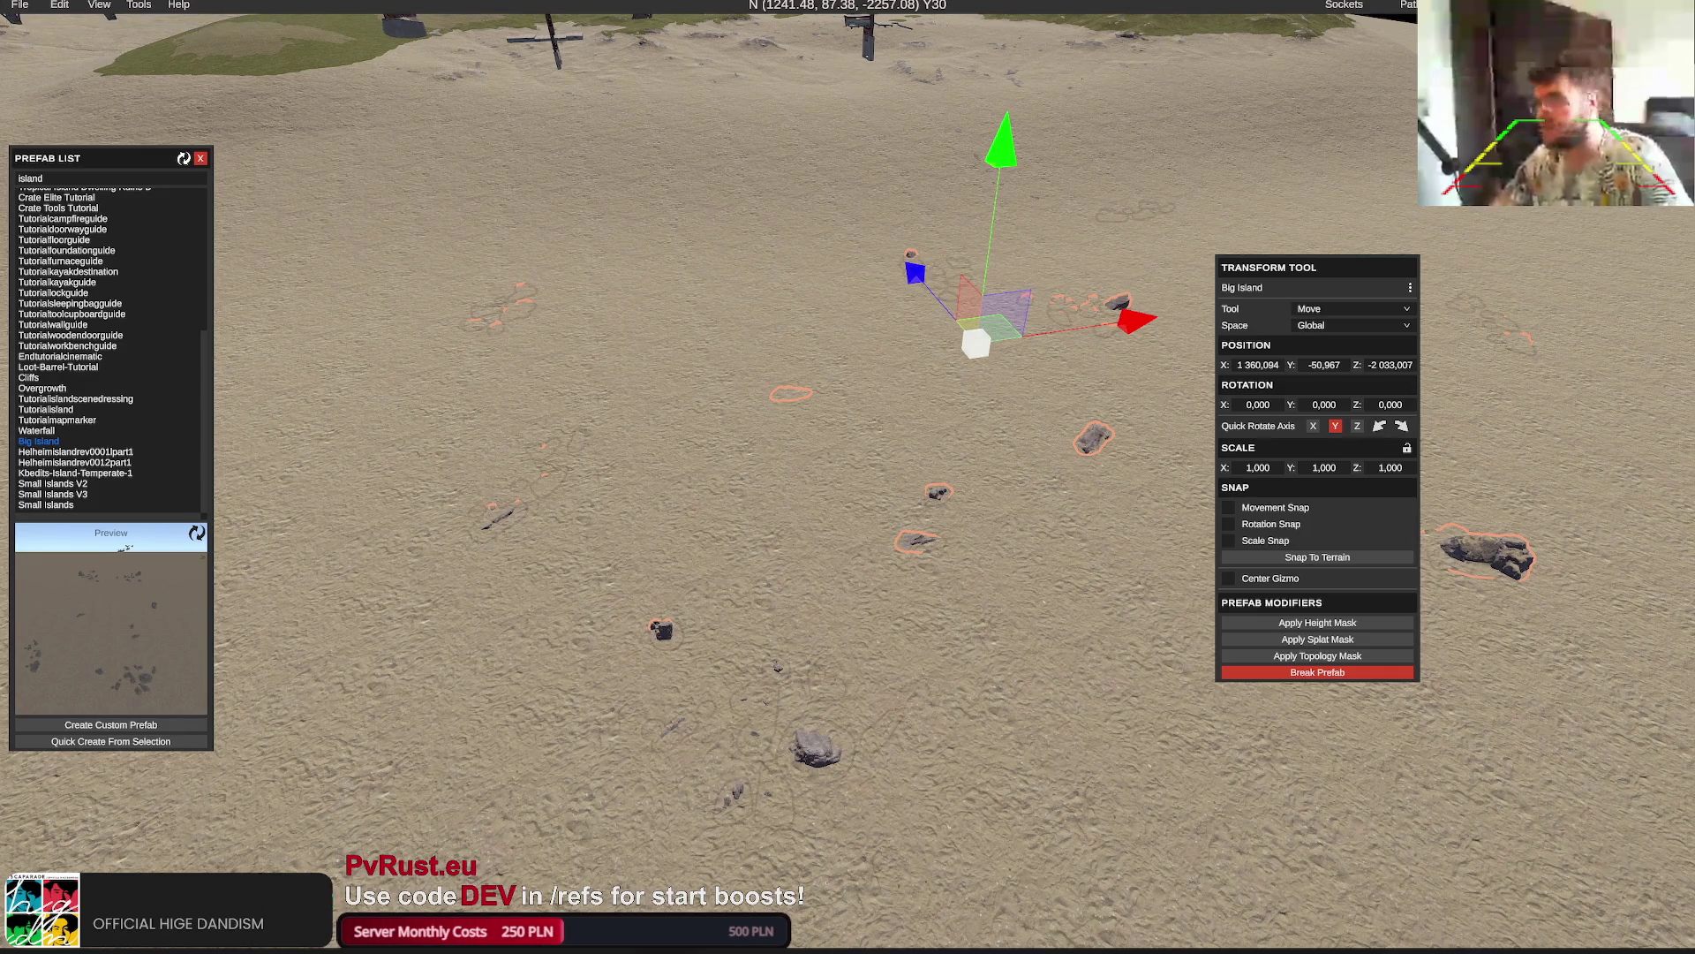
left_click_drag(1298, 369, 1319, 369)
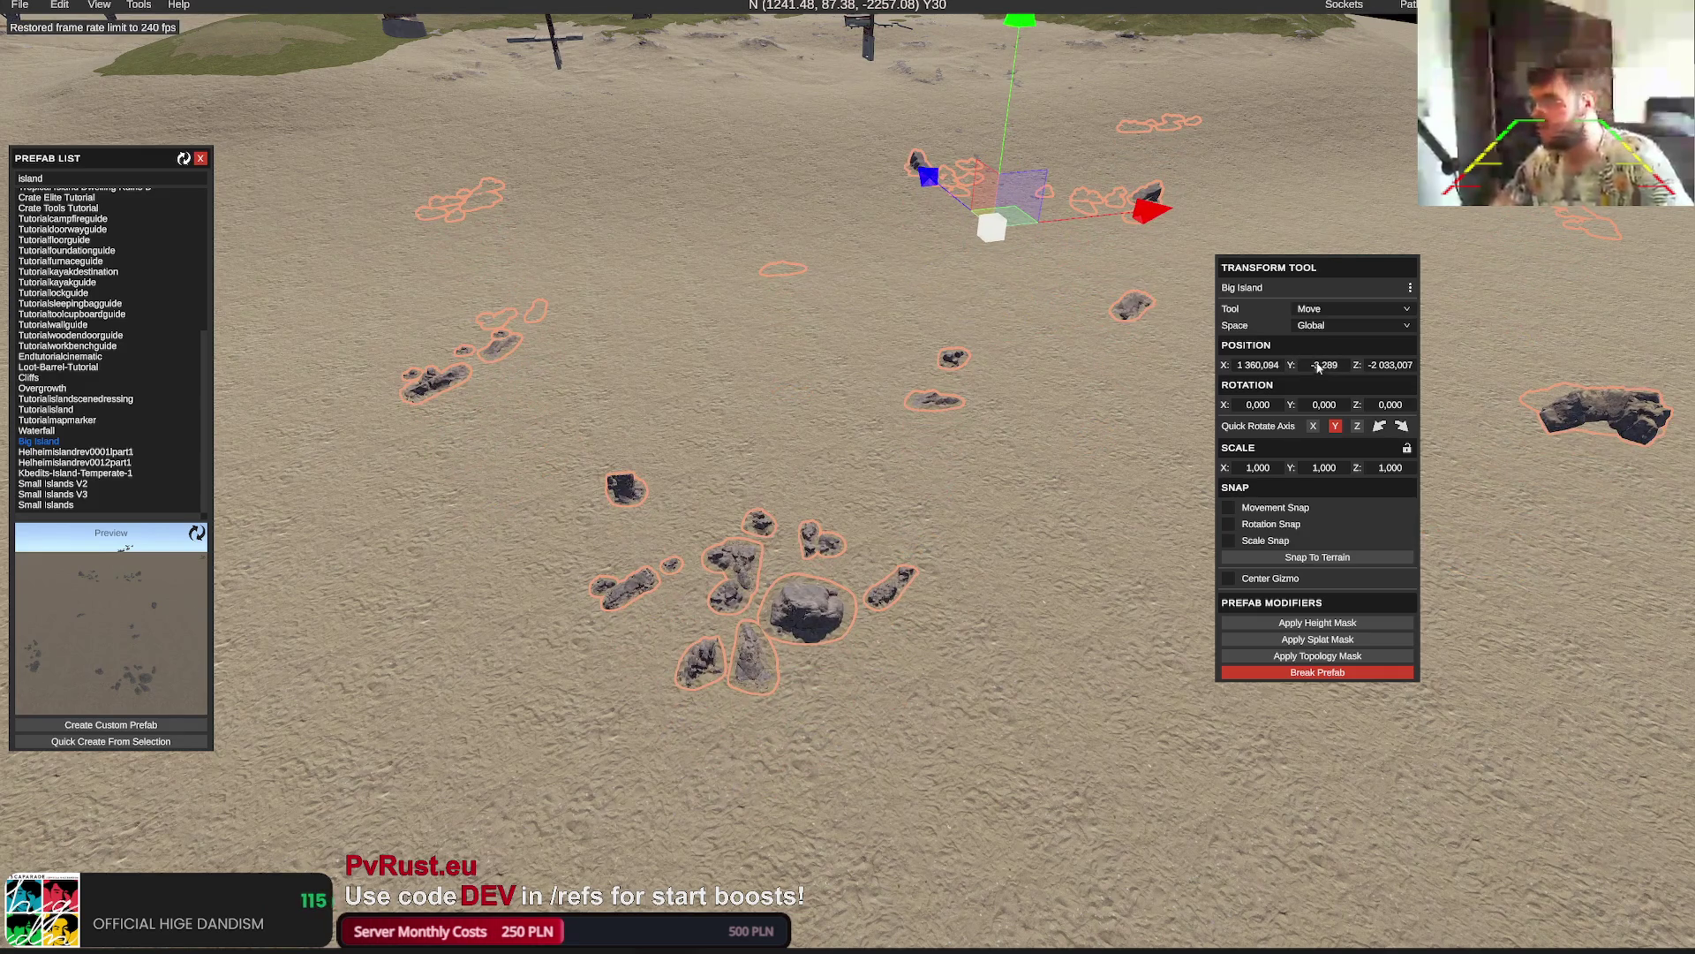
scroll(971, 395, "down", 5)
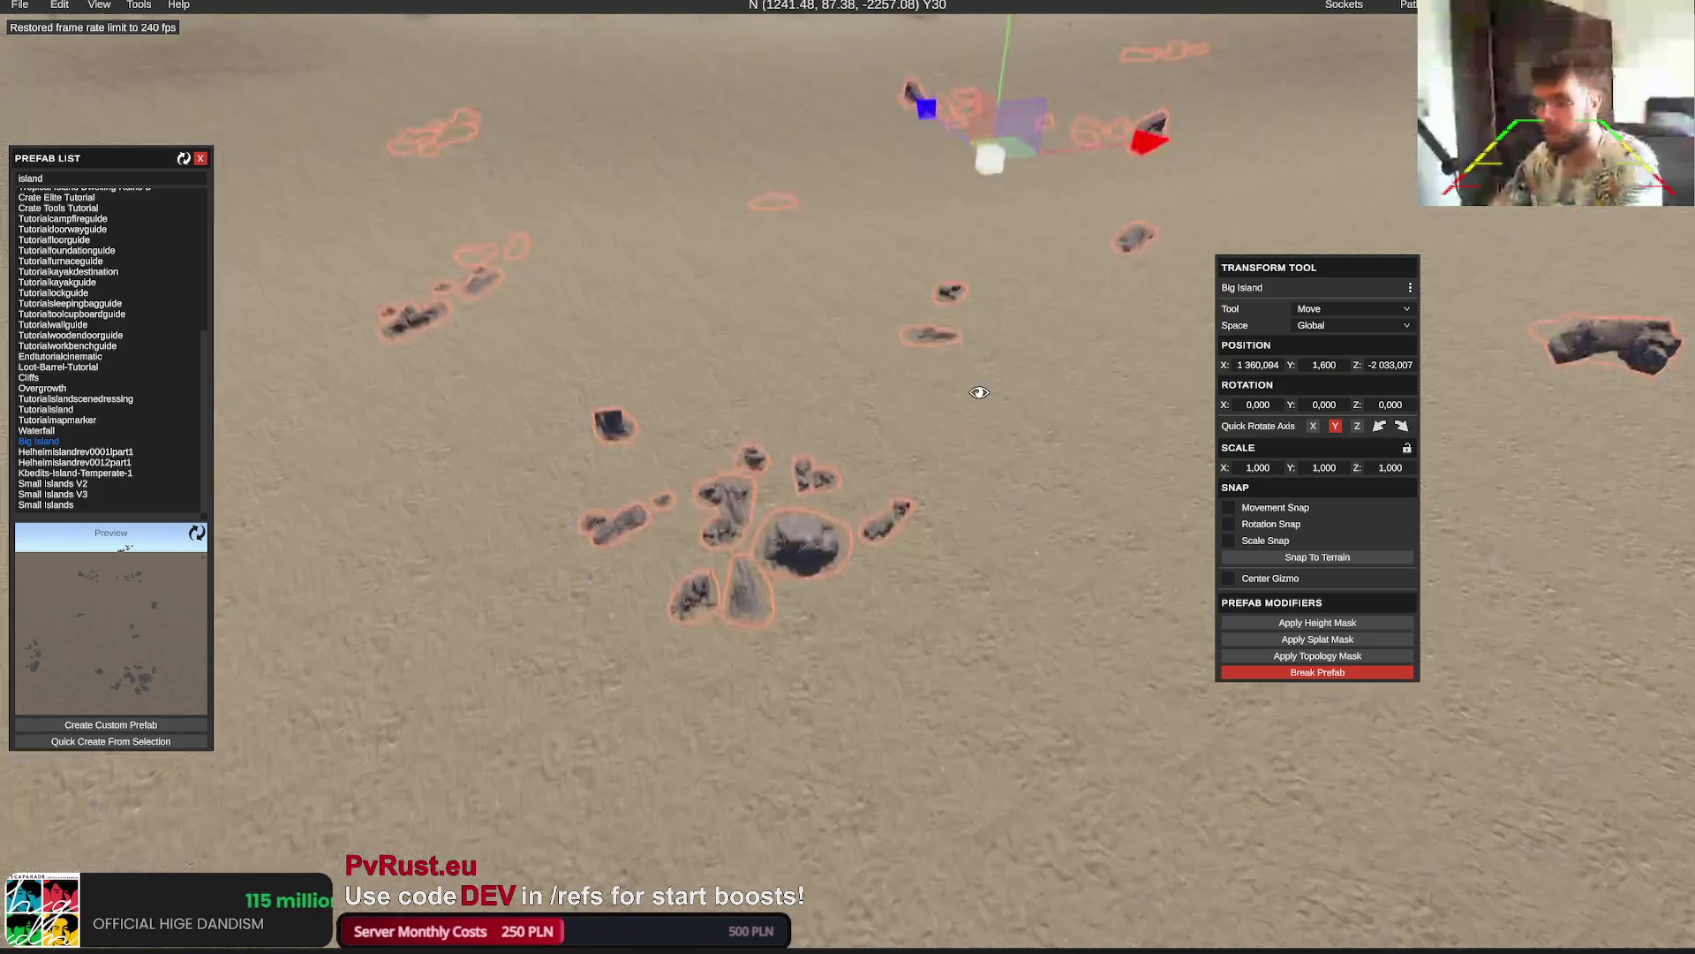
left_click_drag(1052, 477, 921, 471)
Apply the prefab's height mask, undo it, reposition along X and Z, and reapply it
left_click(1360, 625)
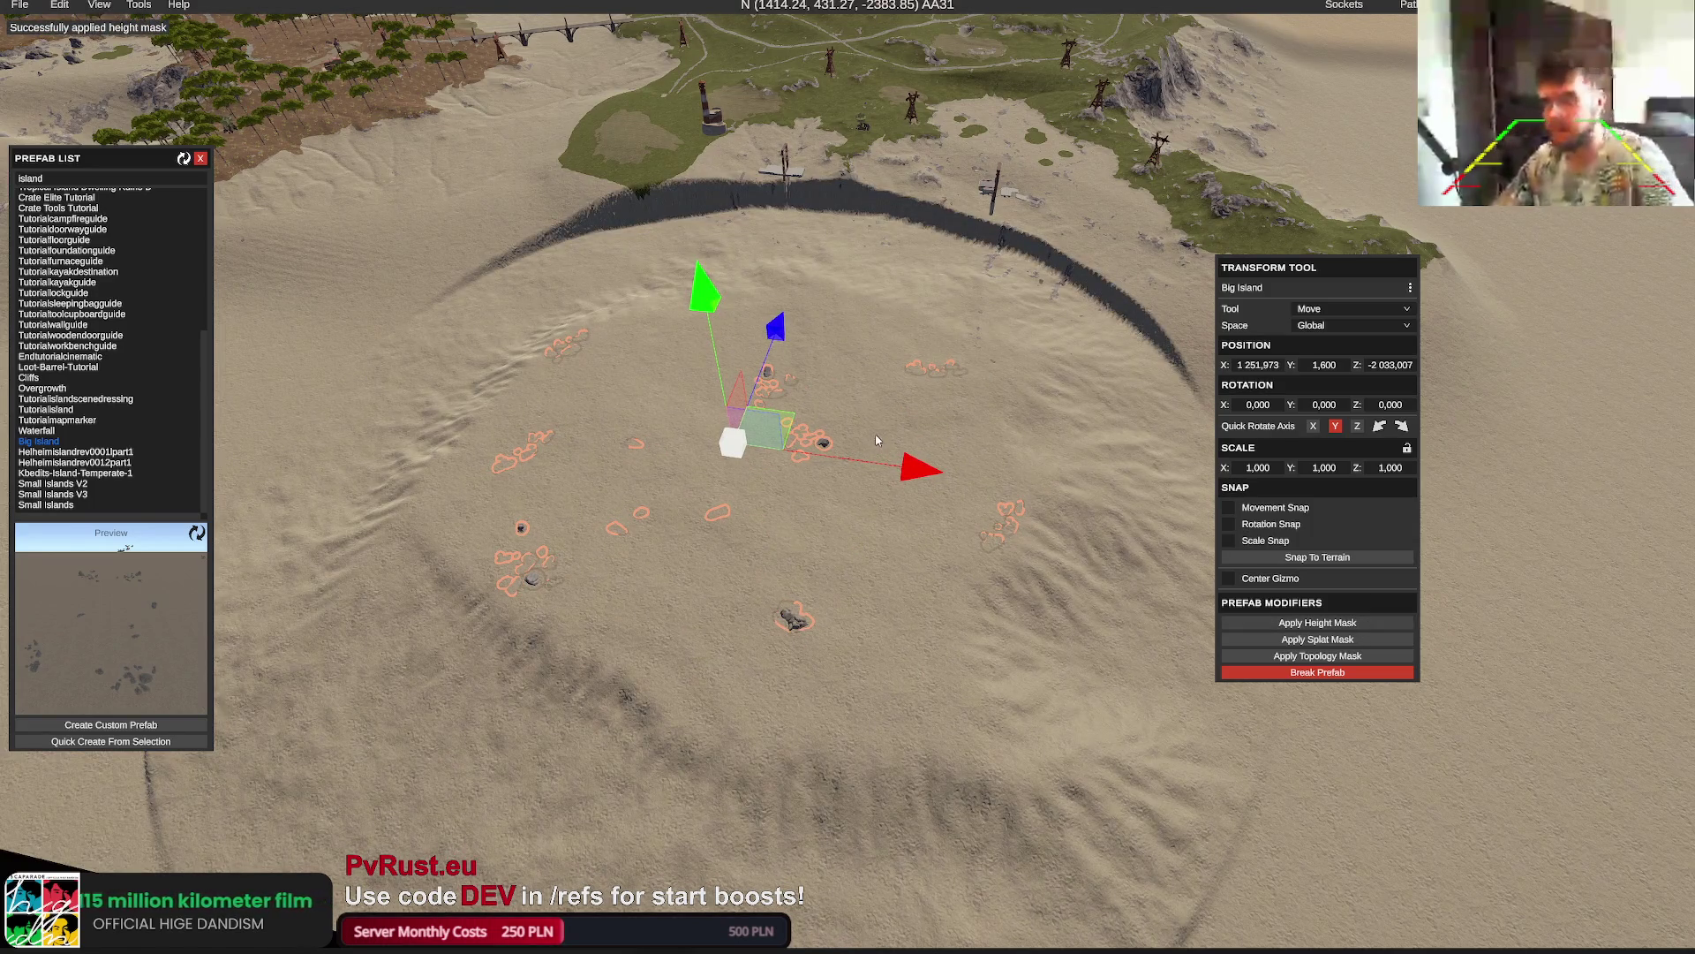
key("ctrl+z")
left_click_drag(871, 470, 938, 473)
left_click_drag(829, 340, 830, 371)
left_click(1343, 625)
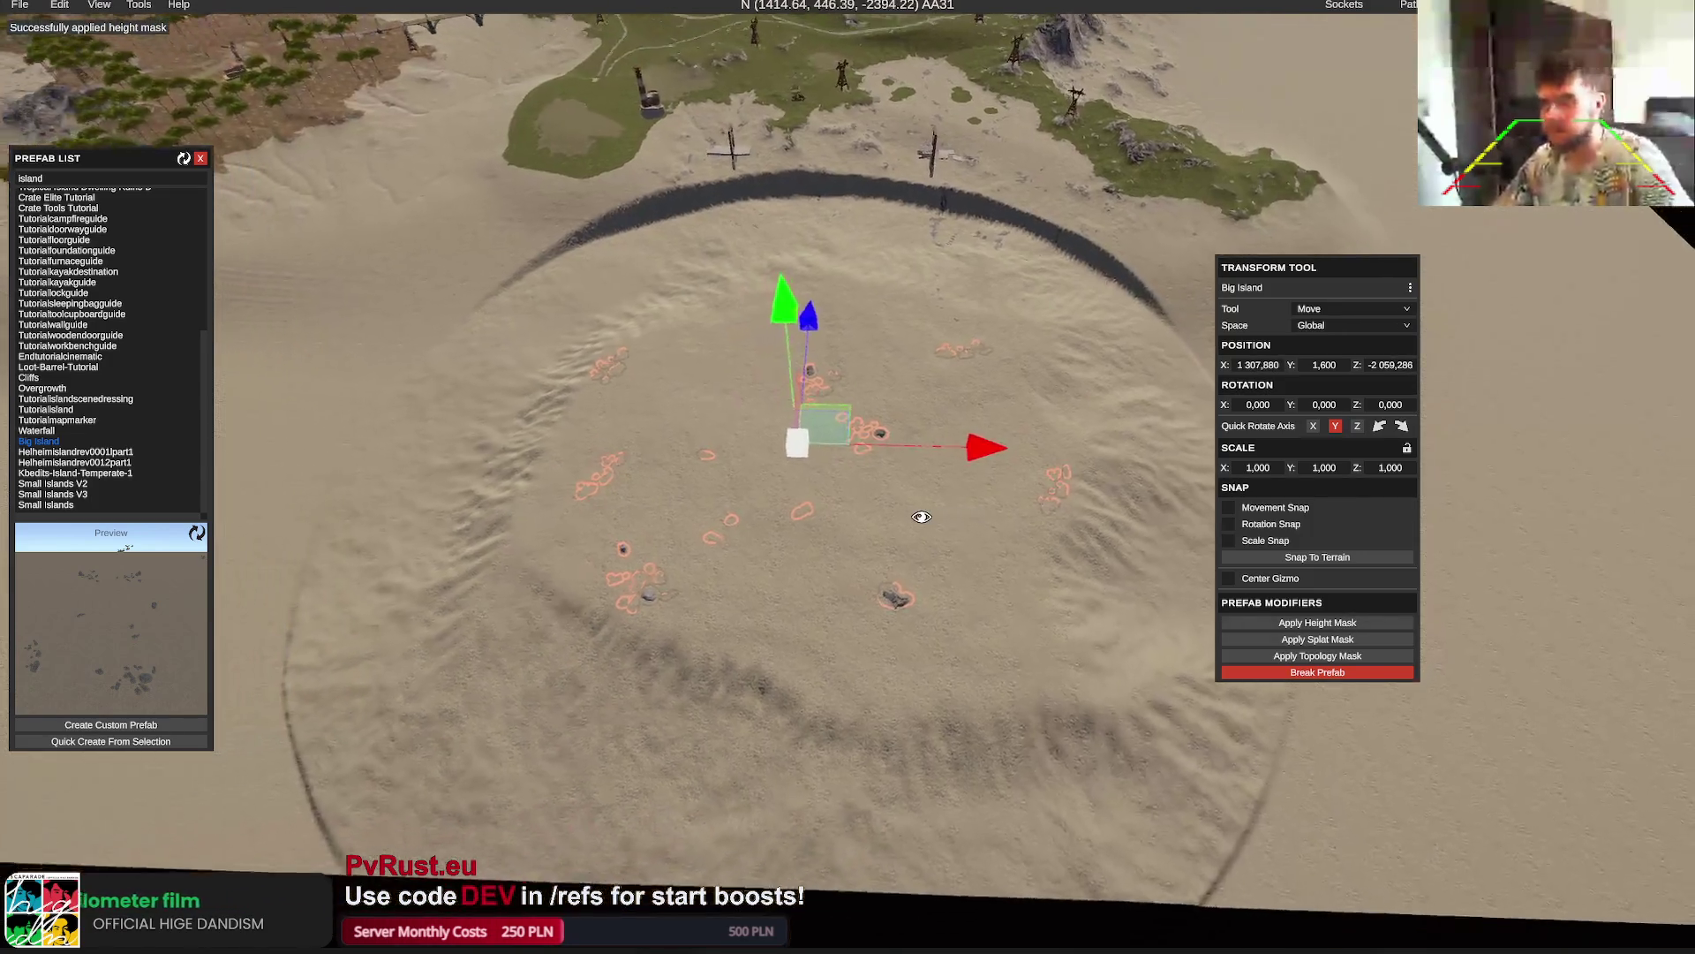
Undo the height mask again, shift the prefab left, and delete the Big Island prefab
key("s")
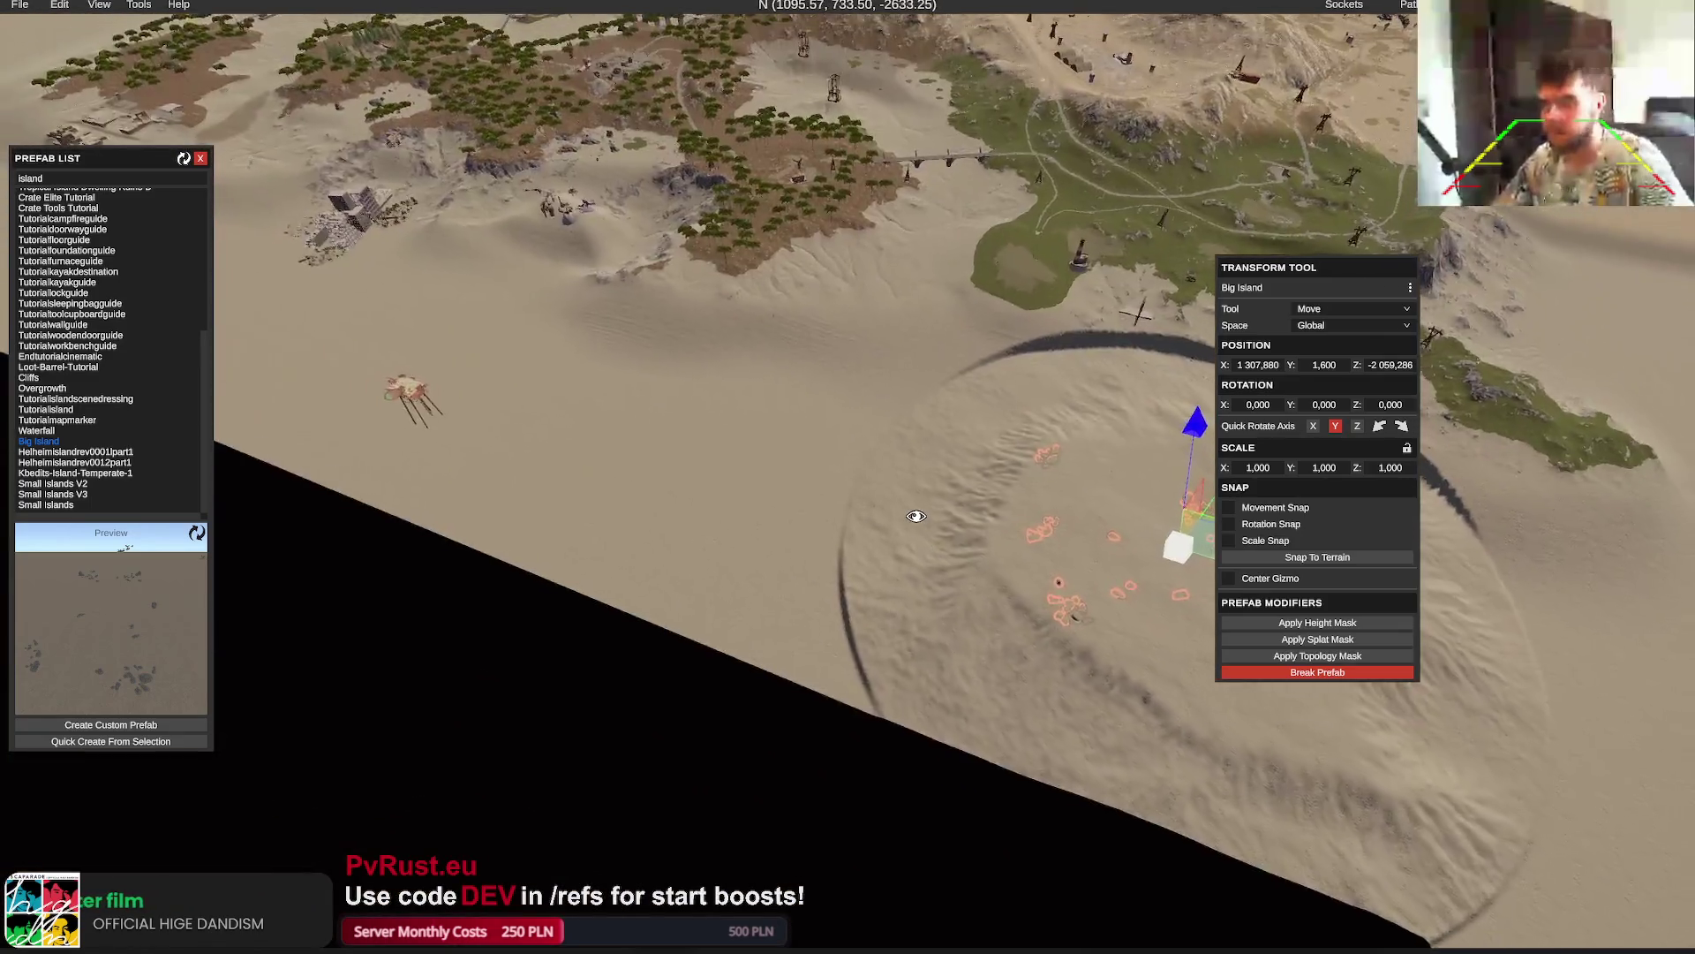
key("w")
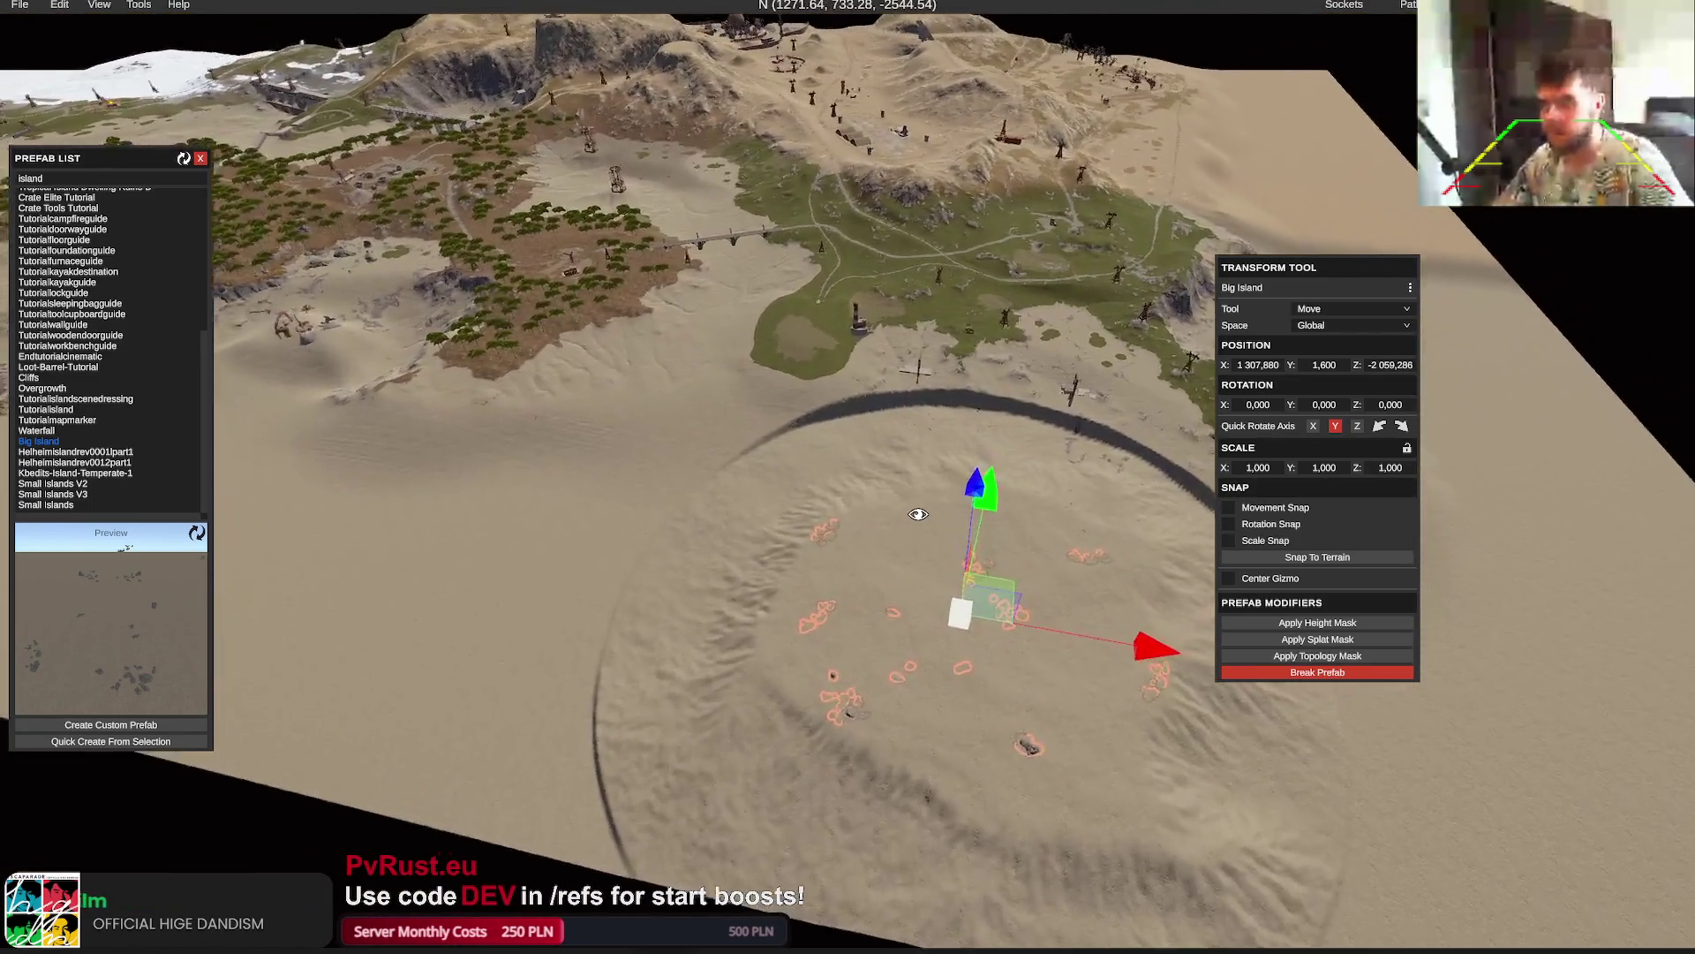
key("ctrl+z")
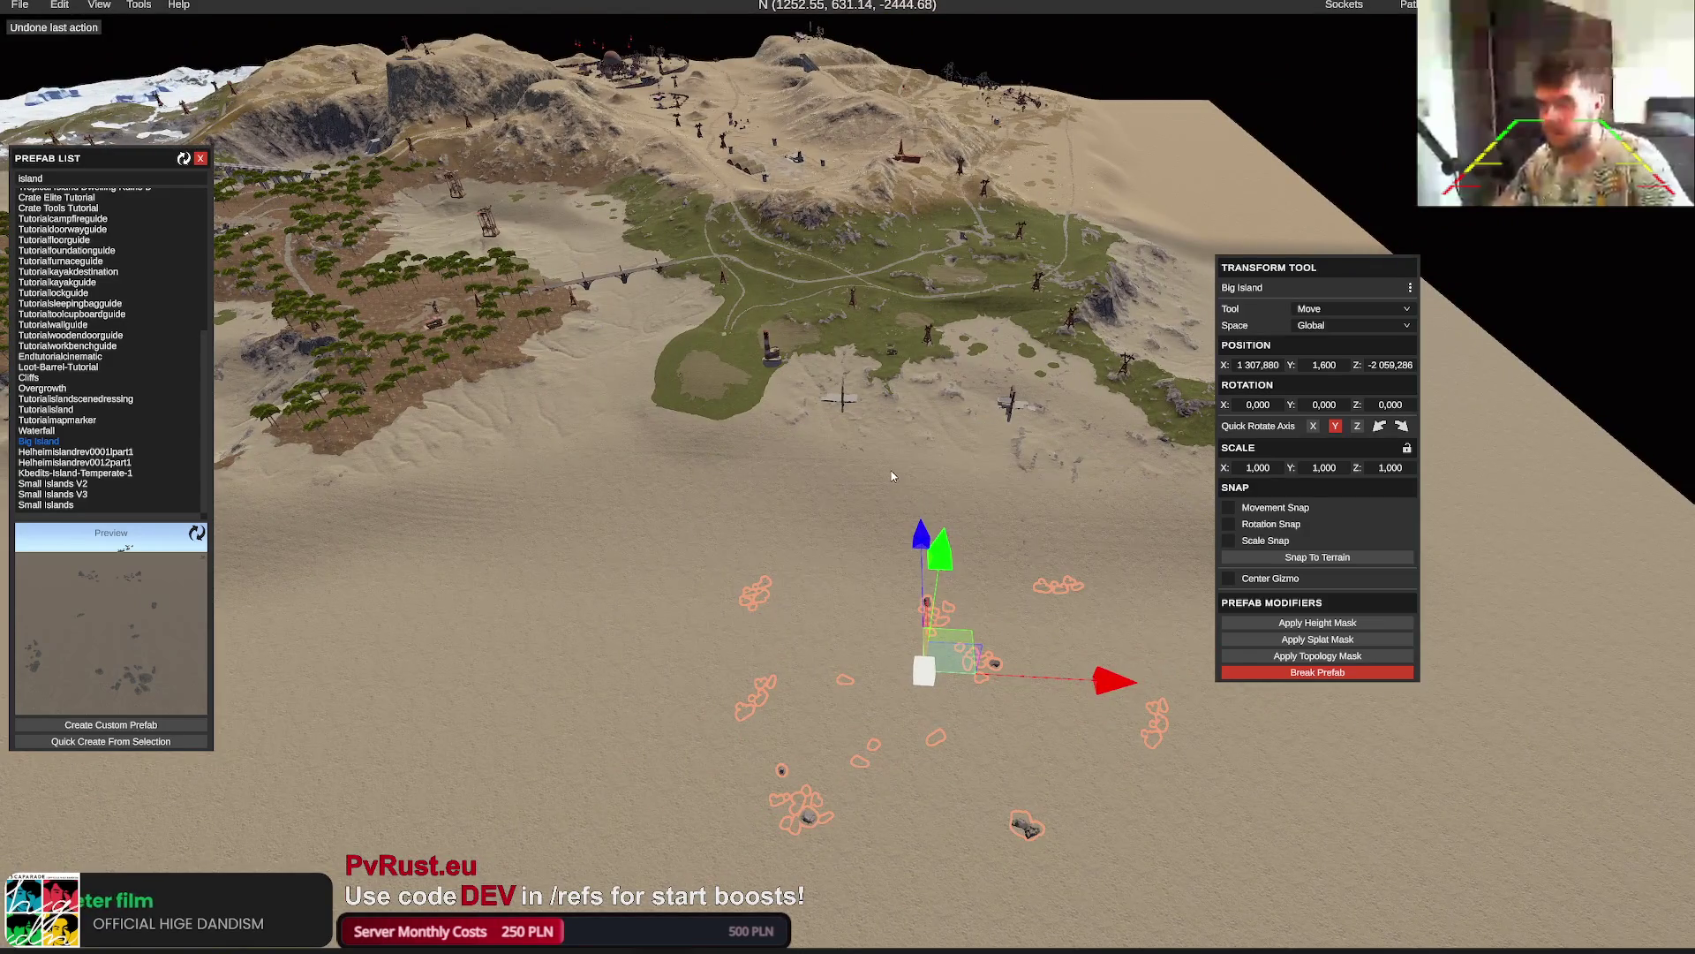
scroll(891, 477, "up", 5)
mouse_move(1060, 597)
left_mouse_down()
mouse_move(1017, 603)
mouse_move(1031, 599)
left_mouse_up()
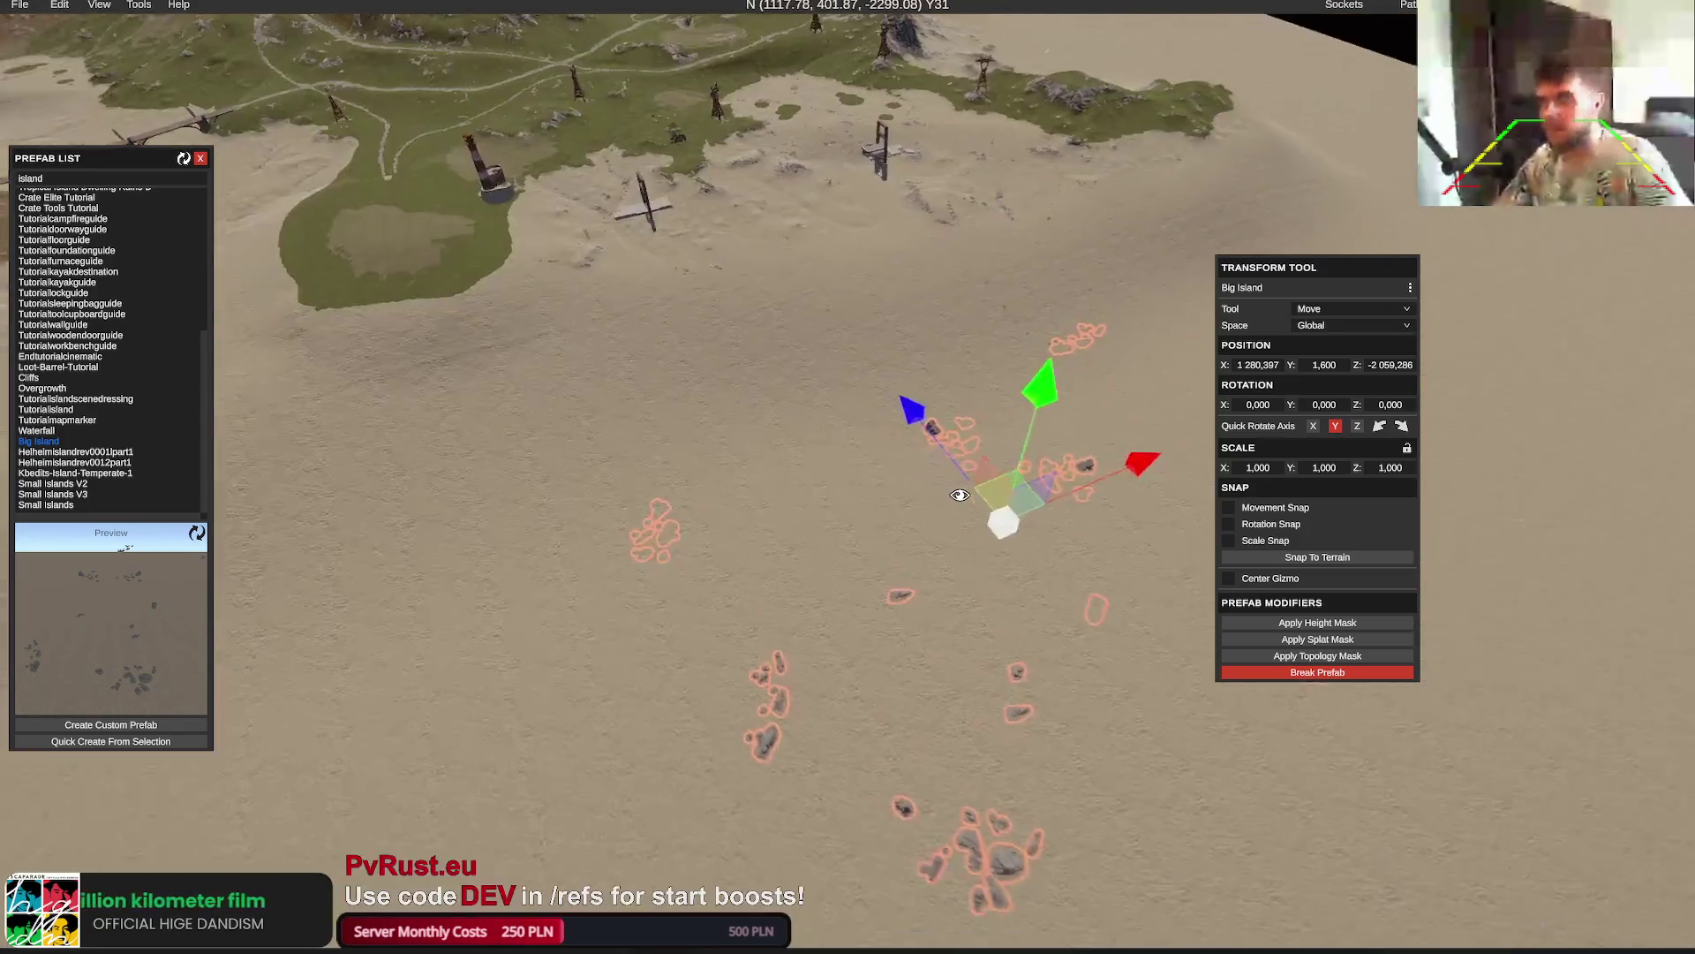
key("Delete")
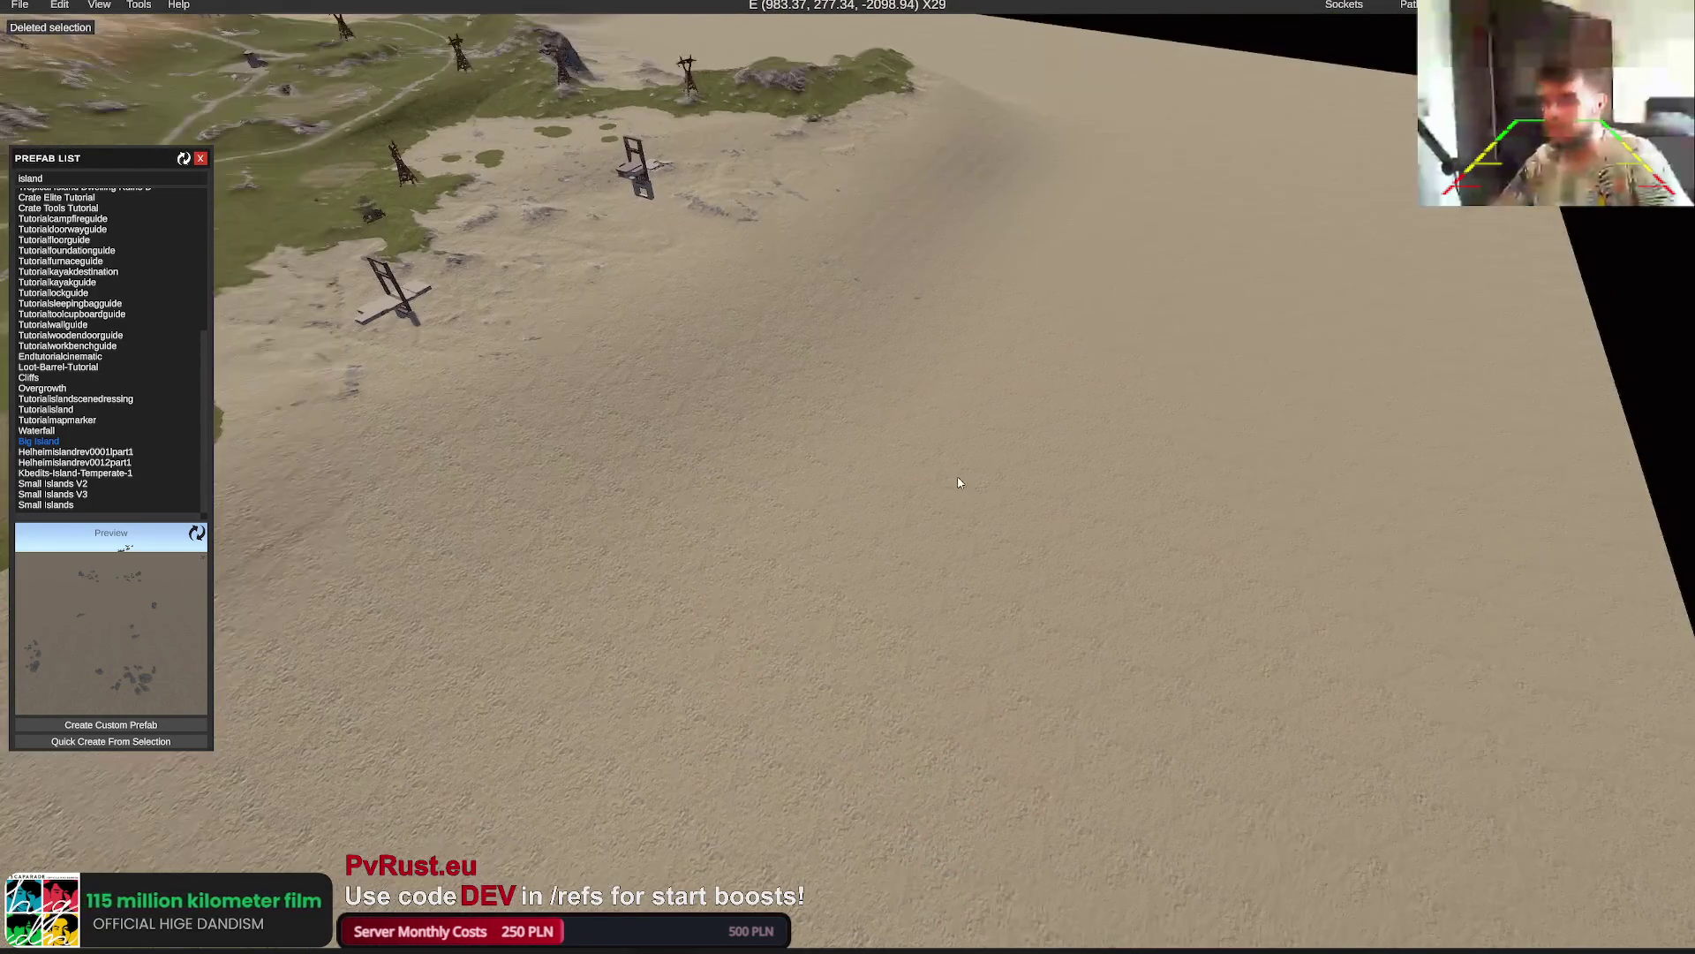
Use the map overview to teleport onto the extended sand near grid AA29
key("m")
scroll(1016, 402, "up", 5)
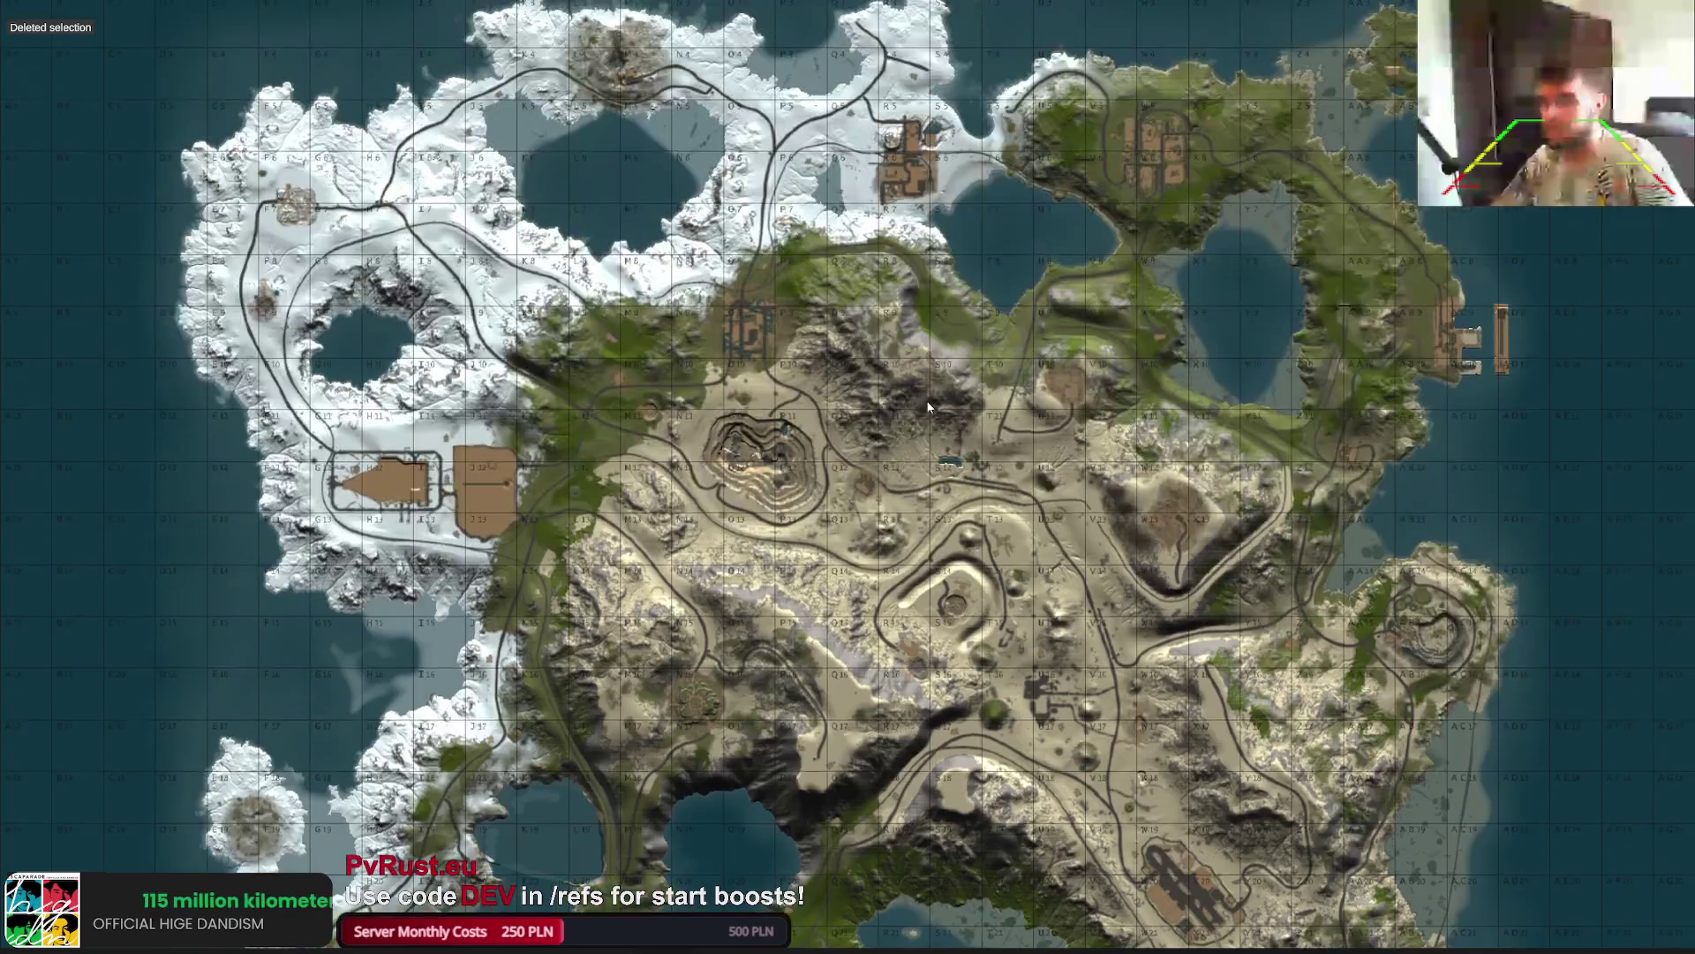
scroll(1100, 368, "down", 4)
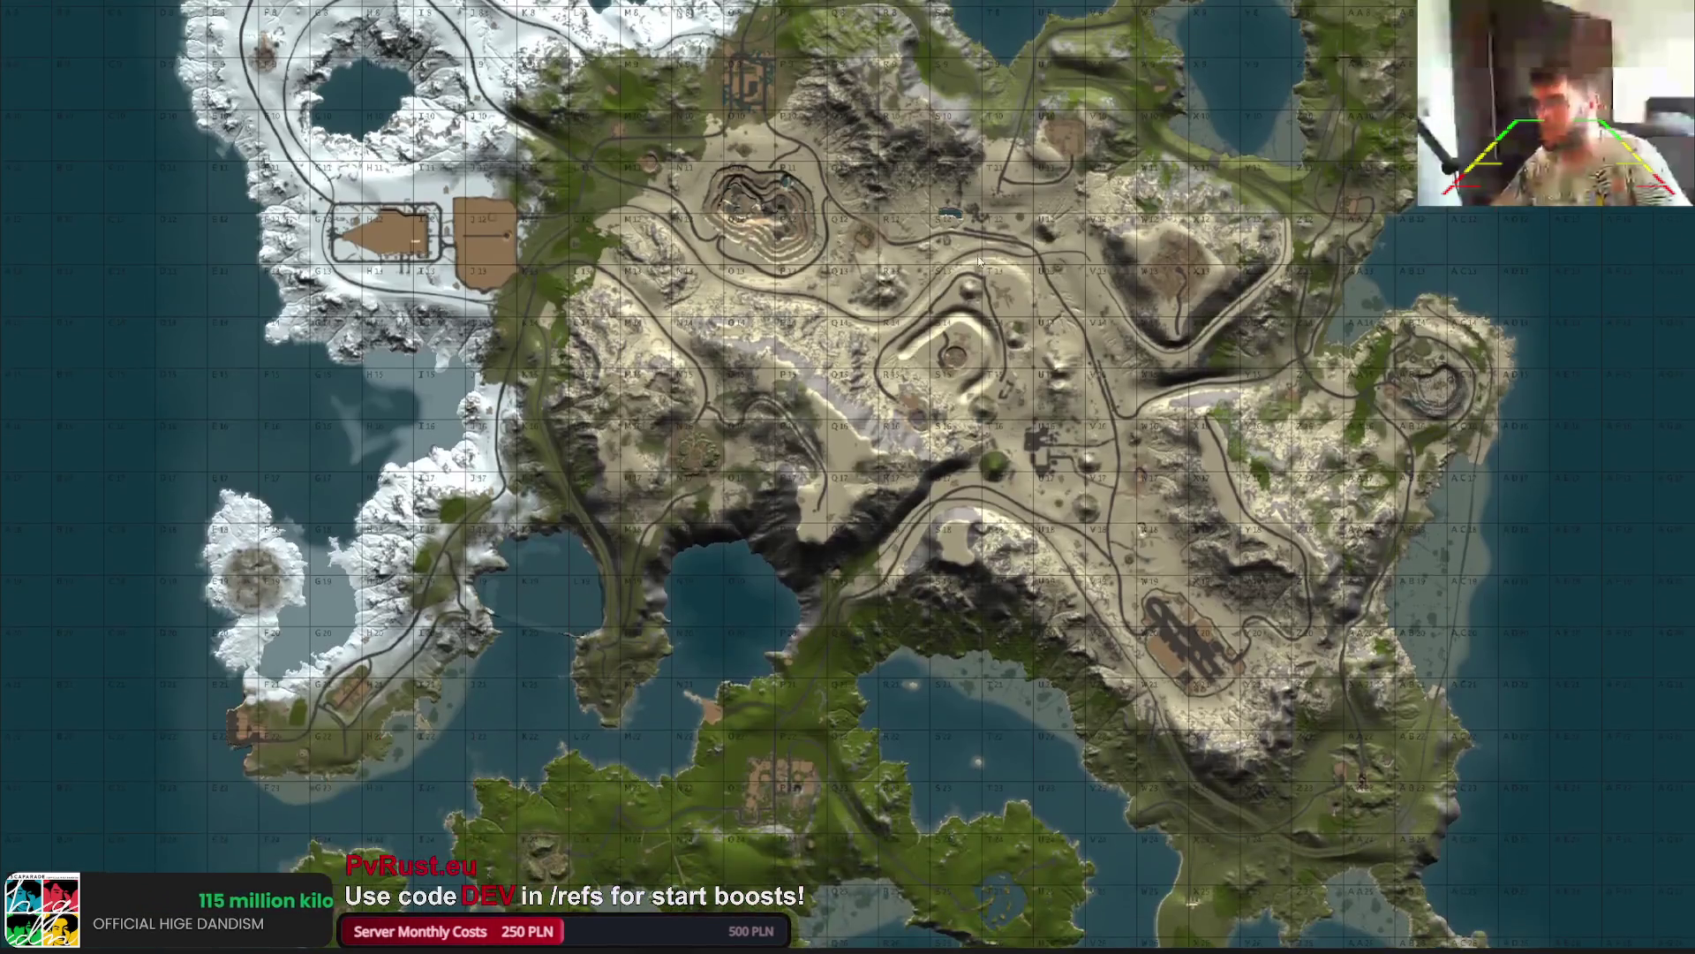
scroll(1016, 154, "up", 4)
scroll(1061, 233, "down", 2)
scroll(1063, 233, "down", 4)
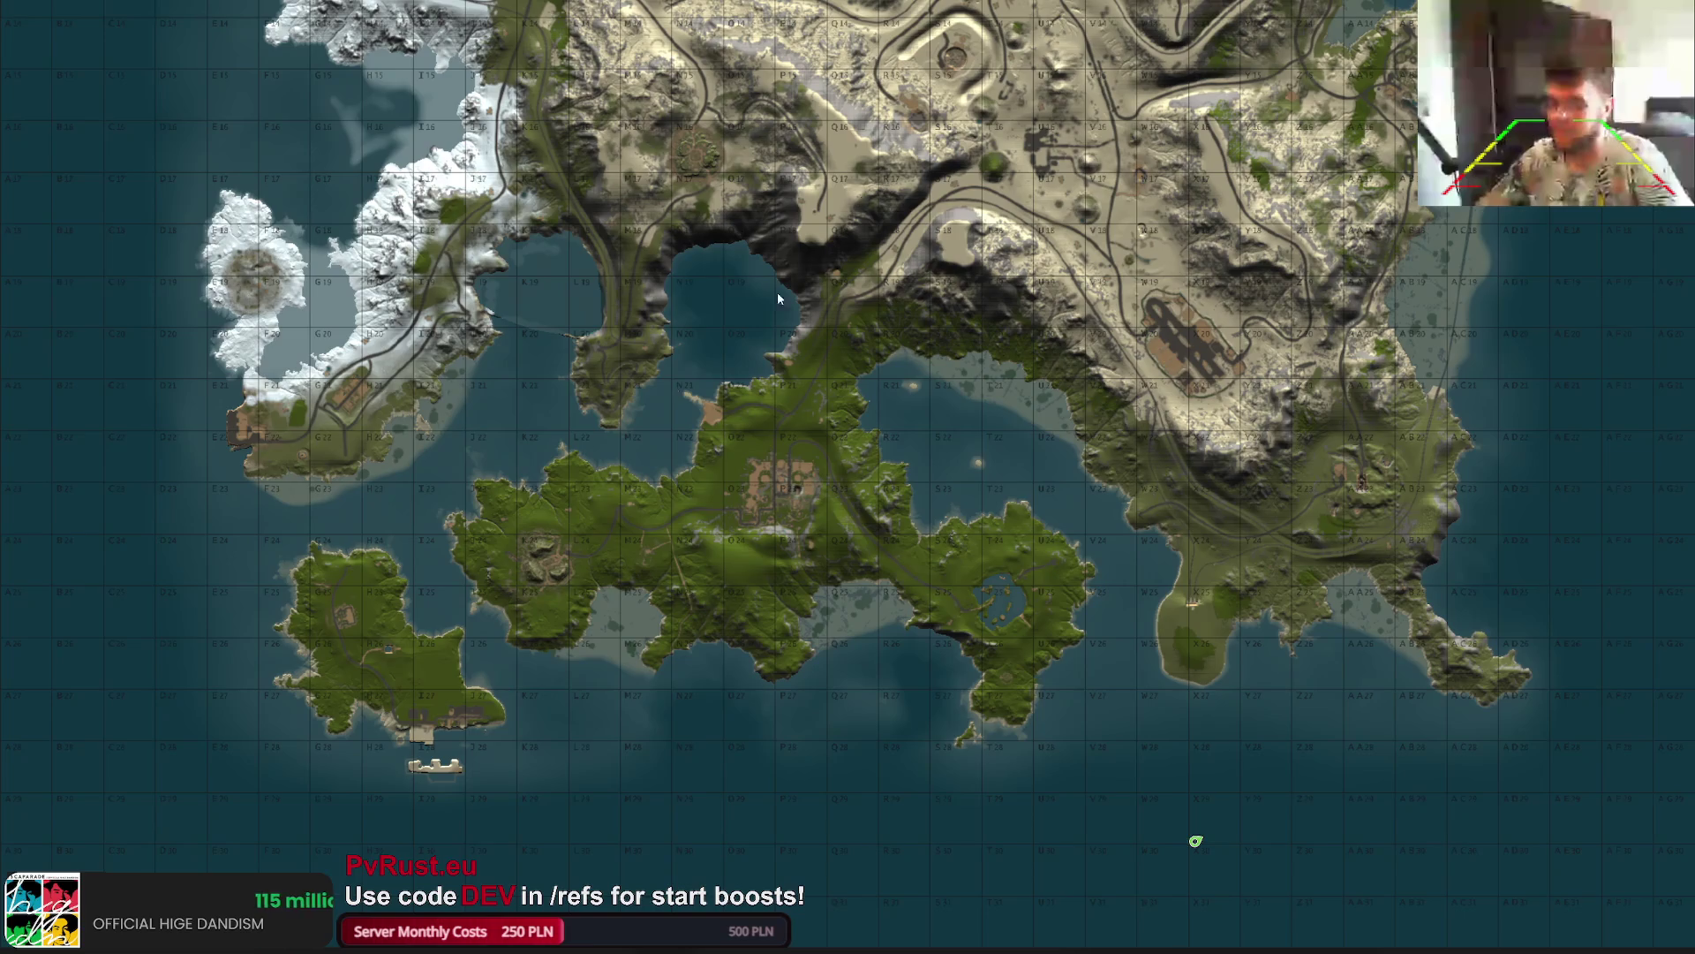
left_click(707, 773)
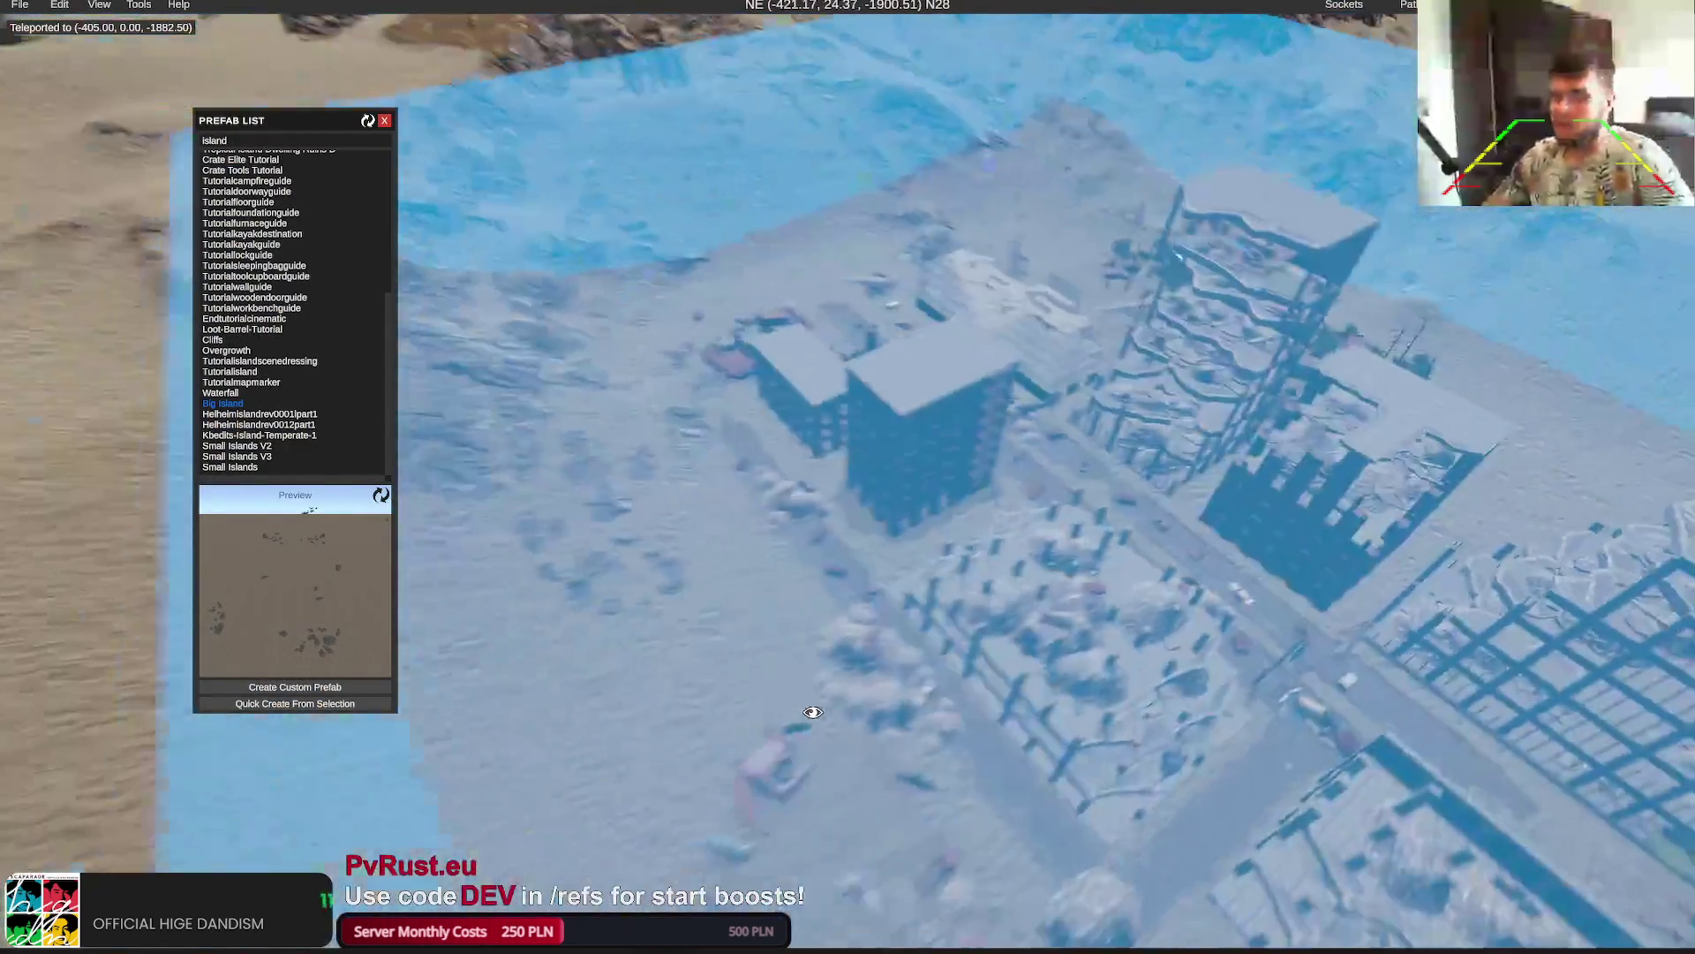
key("m")
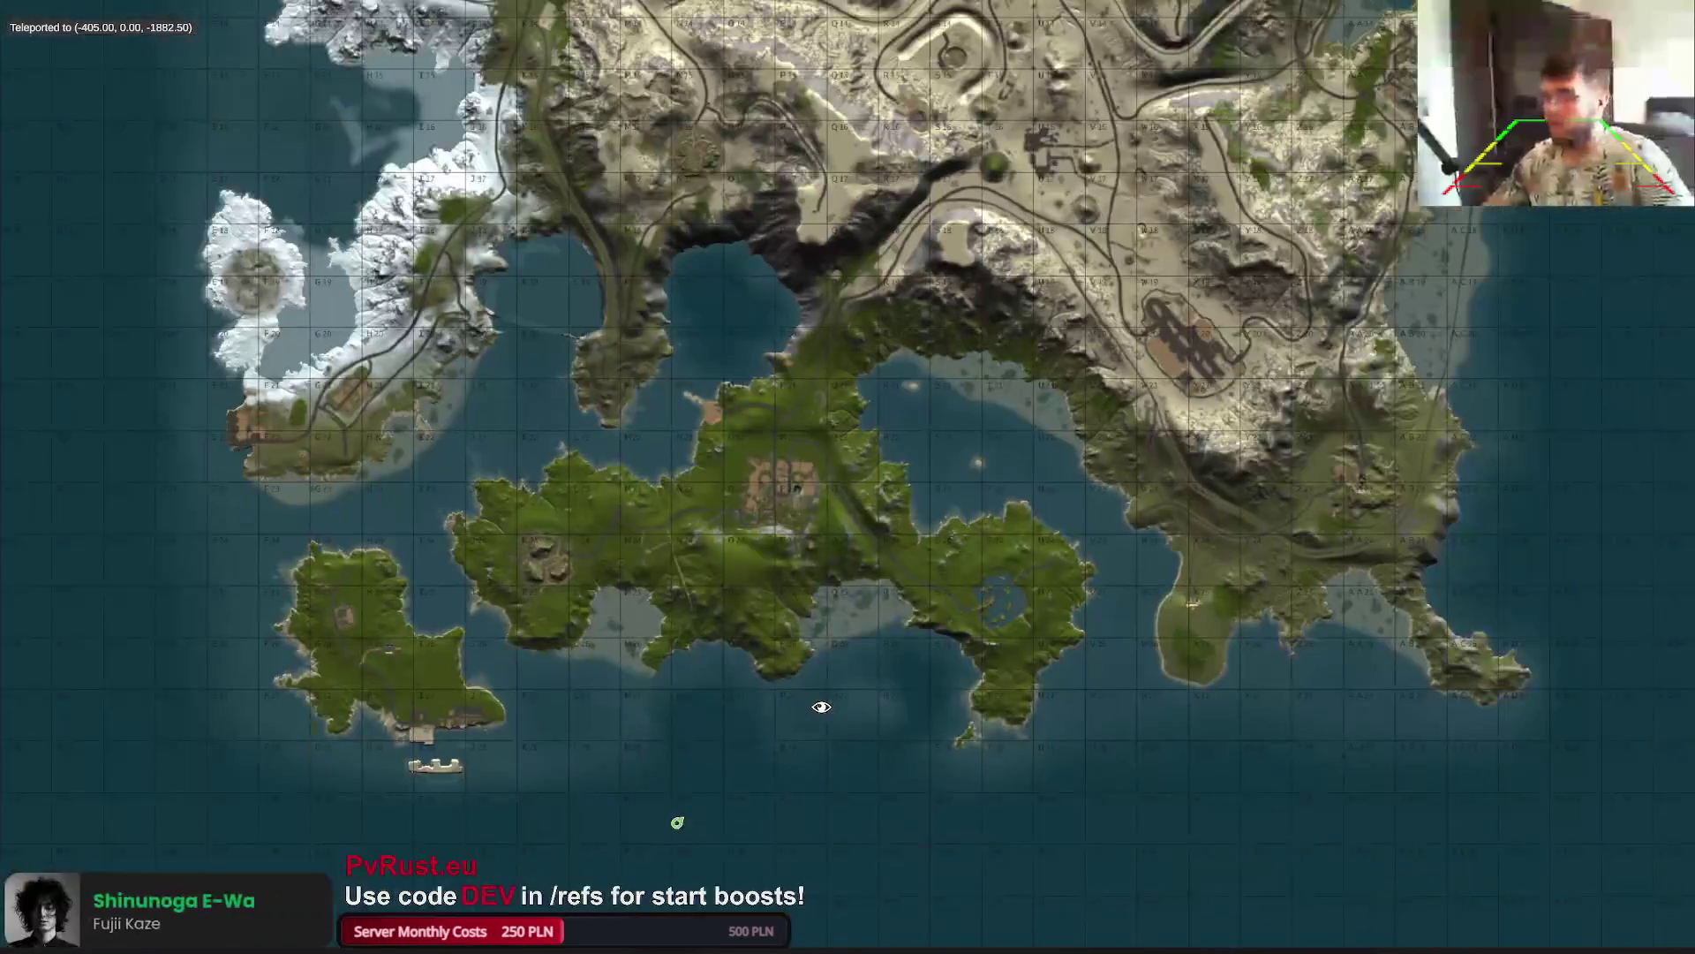
key("m")
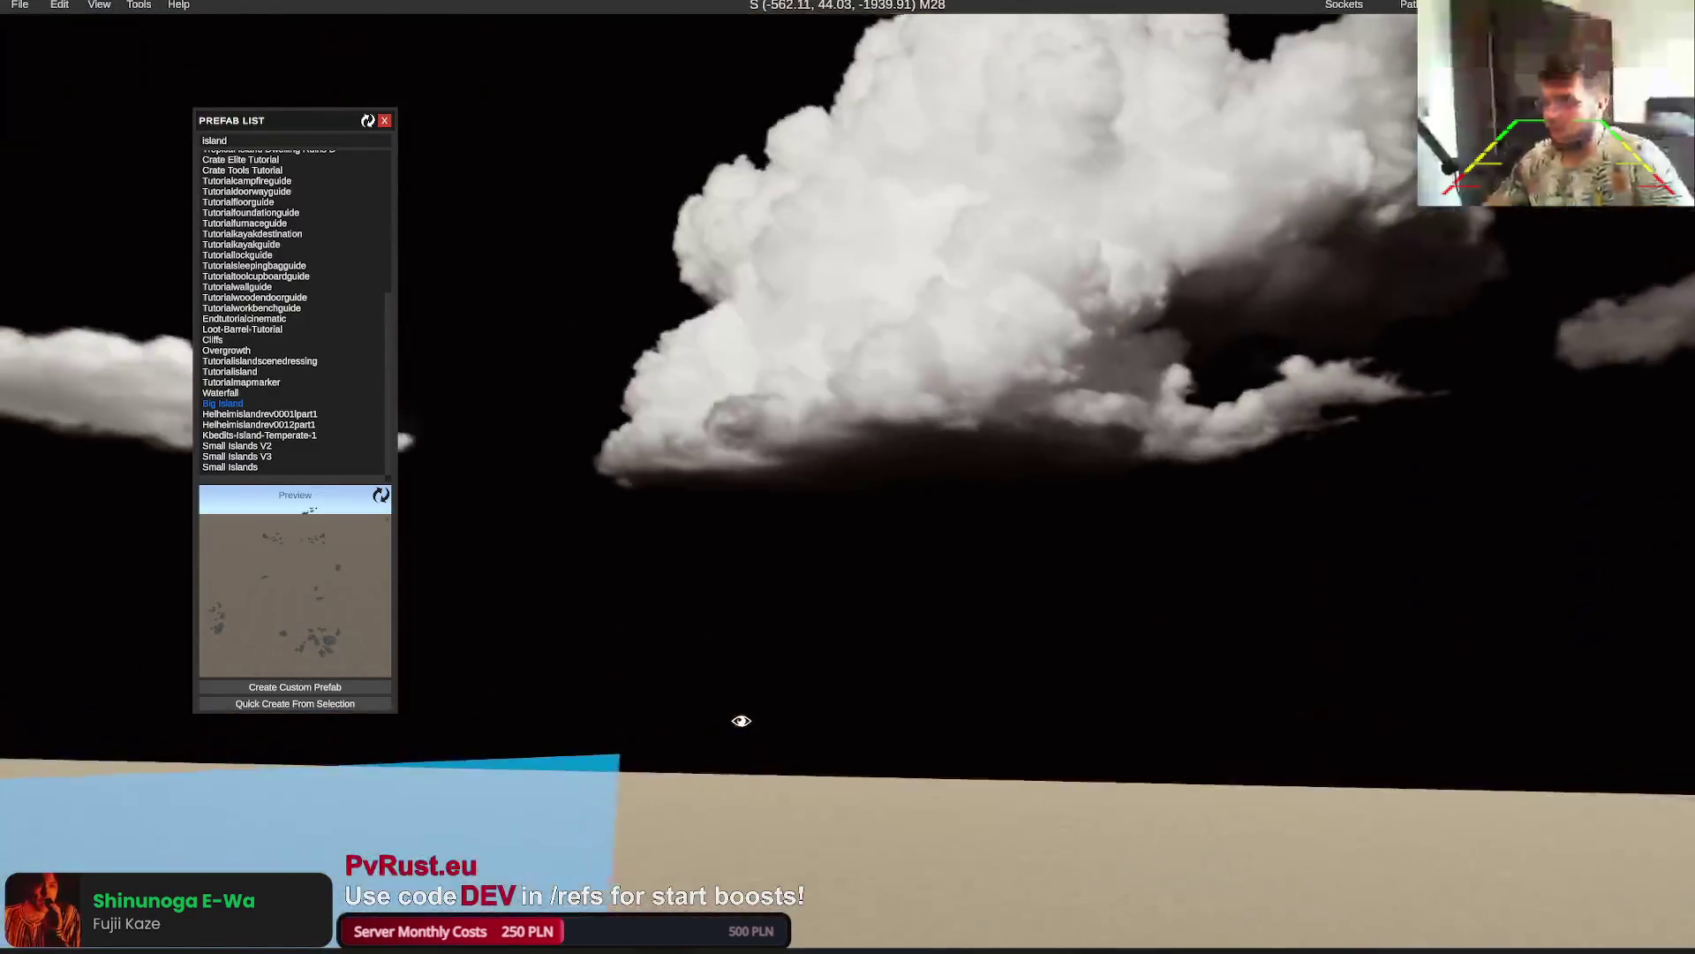
key("m")
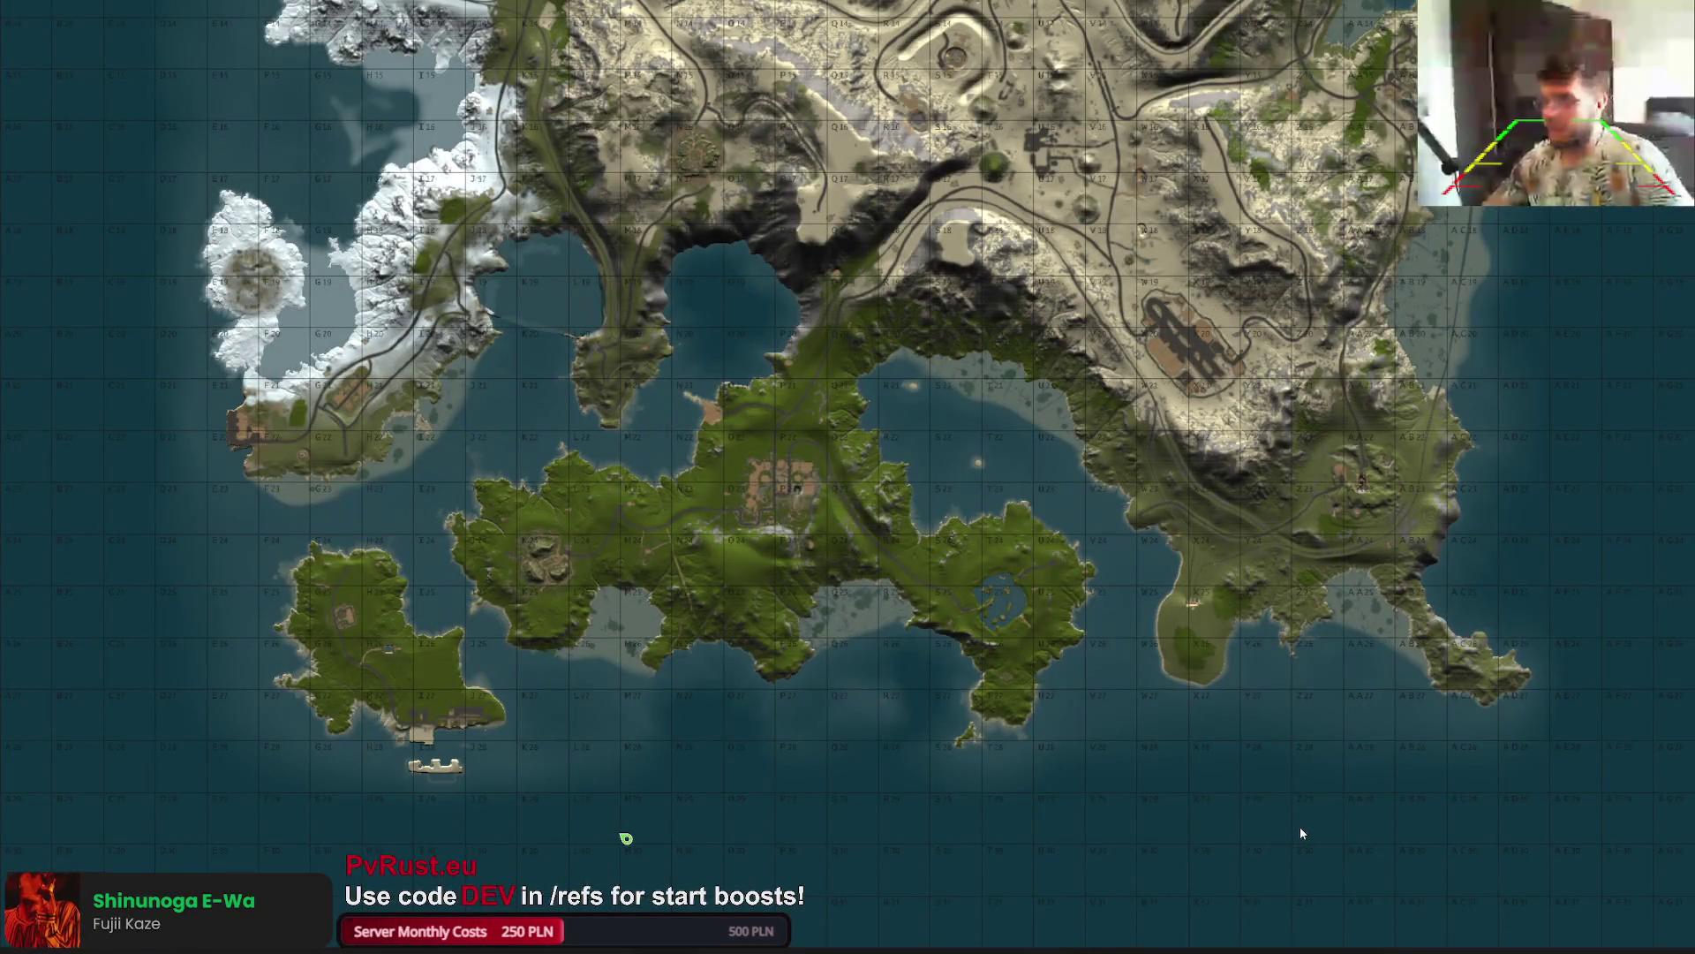
left_click(1300, 827)
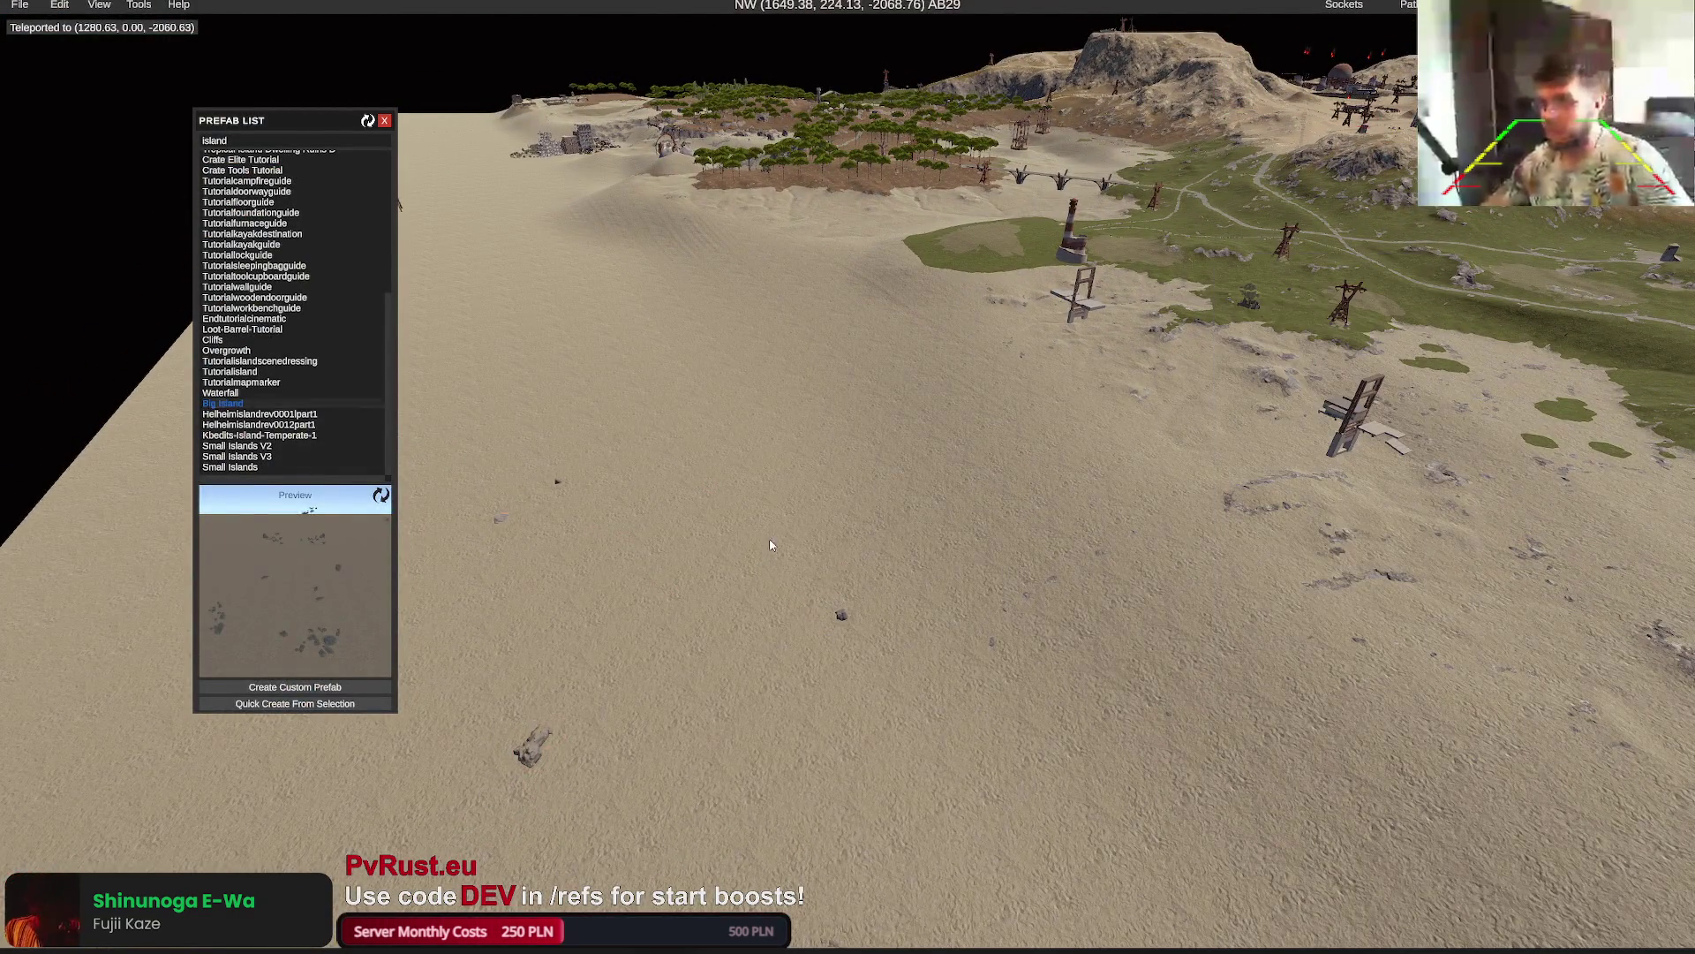
Set the Big Island prefab's Y position to 1,600, move it along Z and apply its height mask
left_click(846, 618)
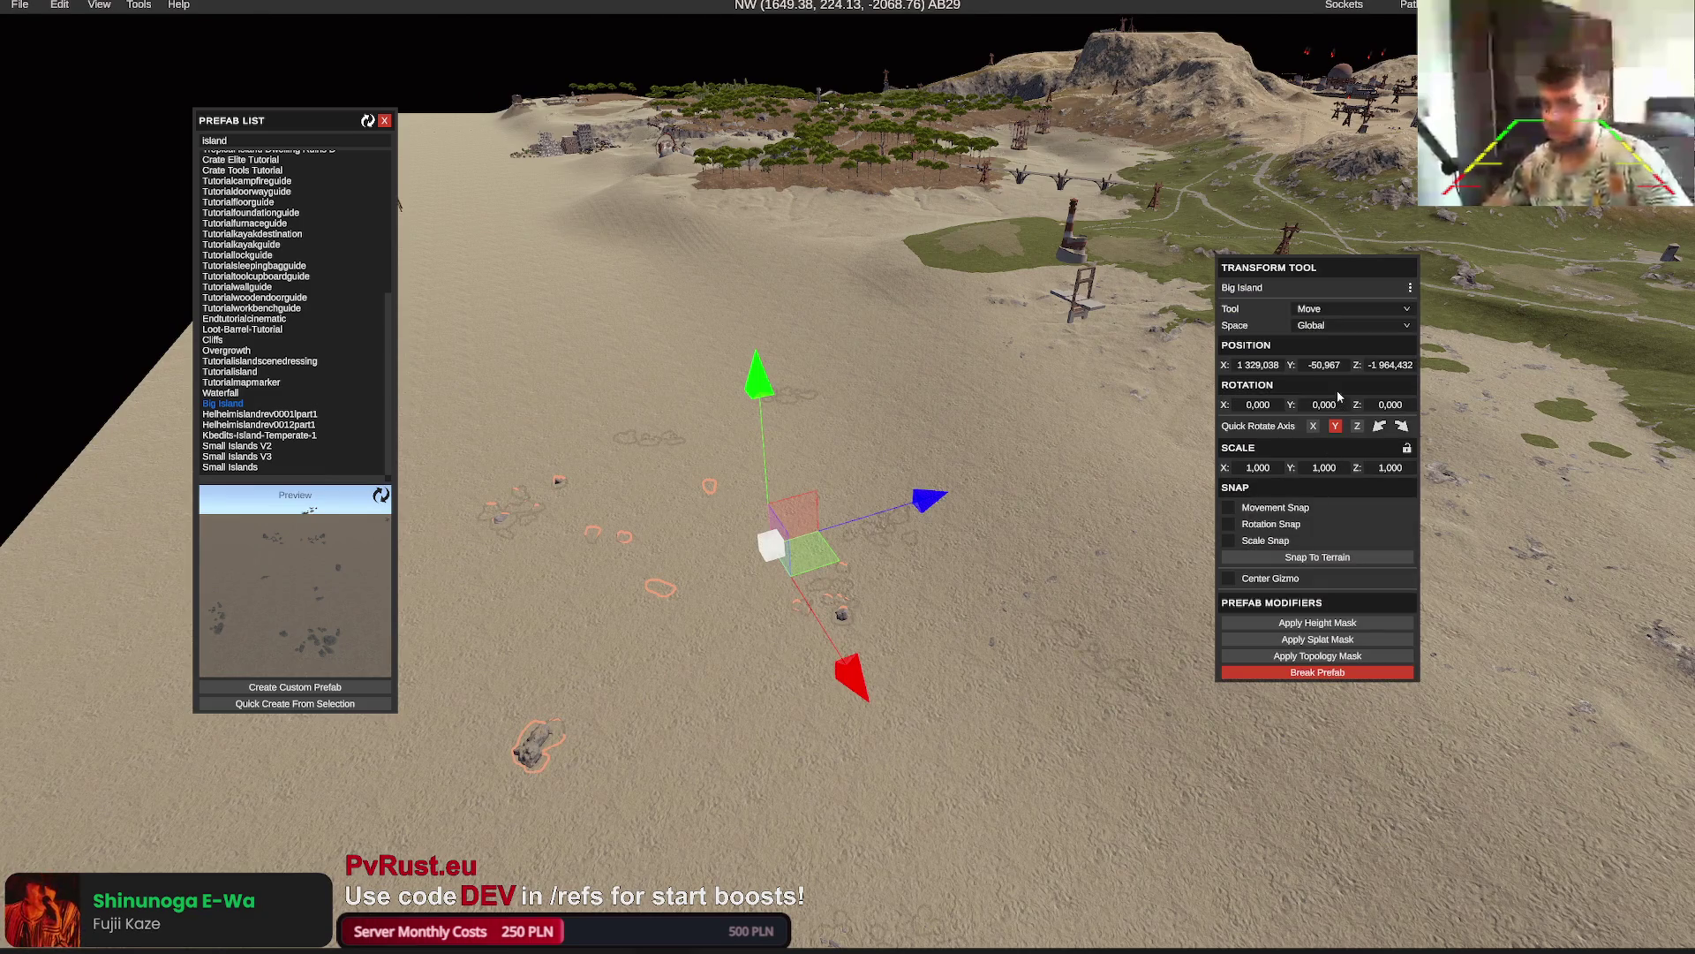
type(",6")
key("Return")
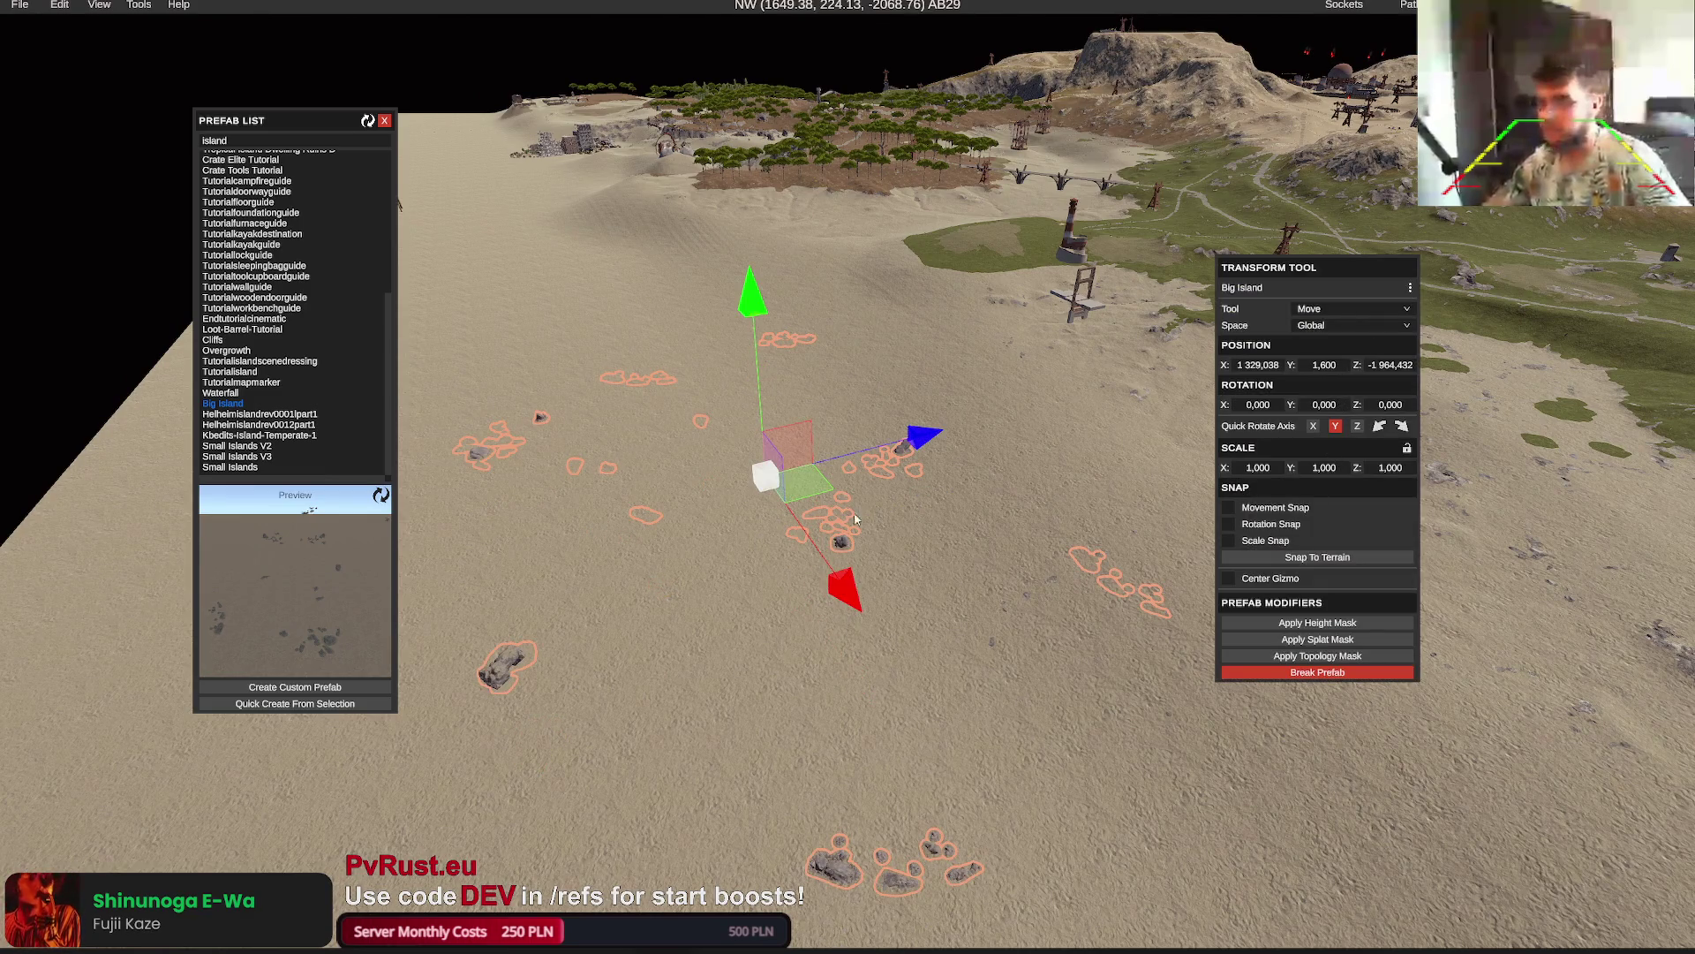
left_click_drag(925, 446, 1015, 499)
left_click(1351, 623)
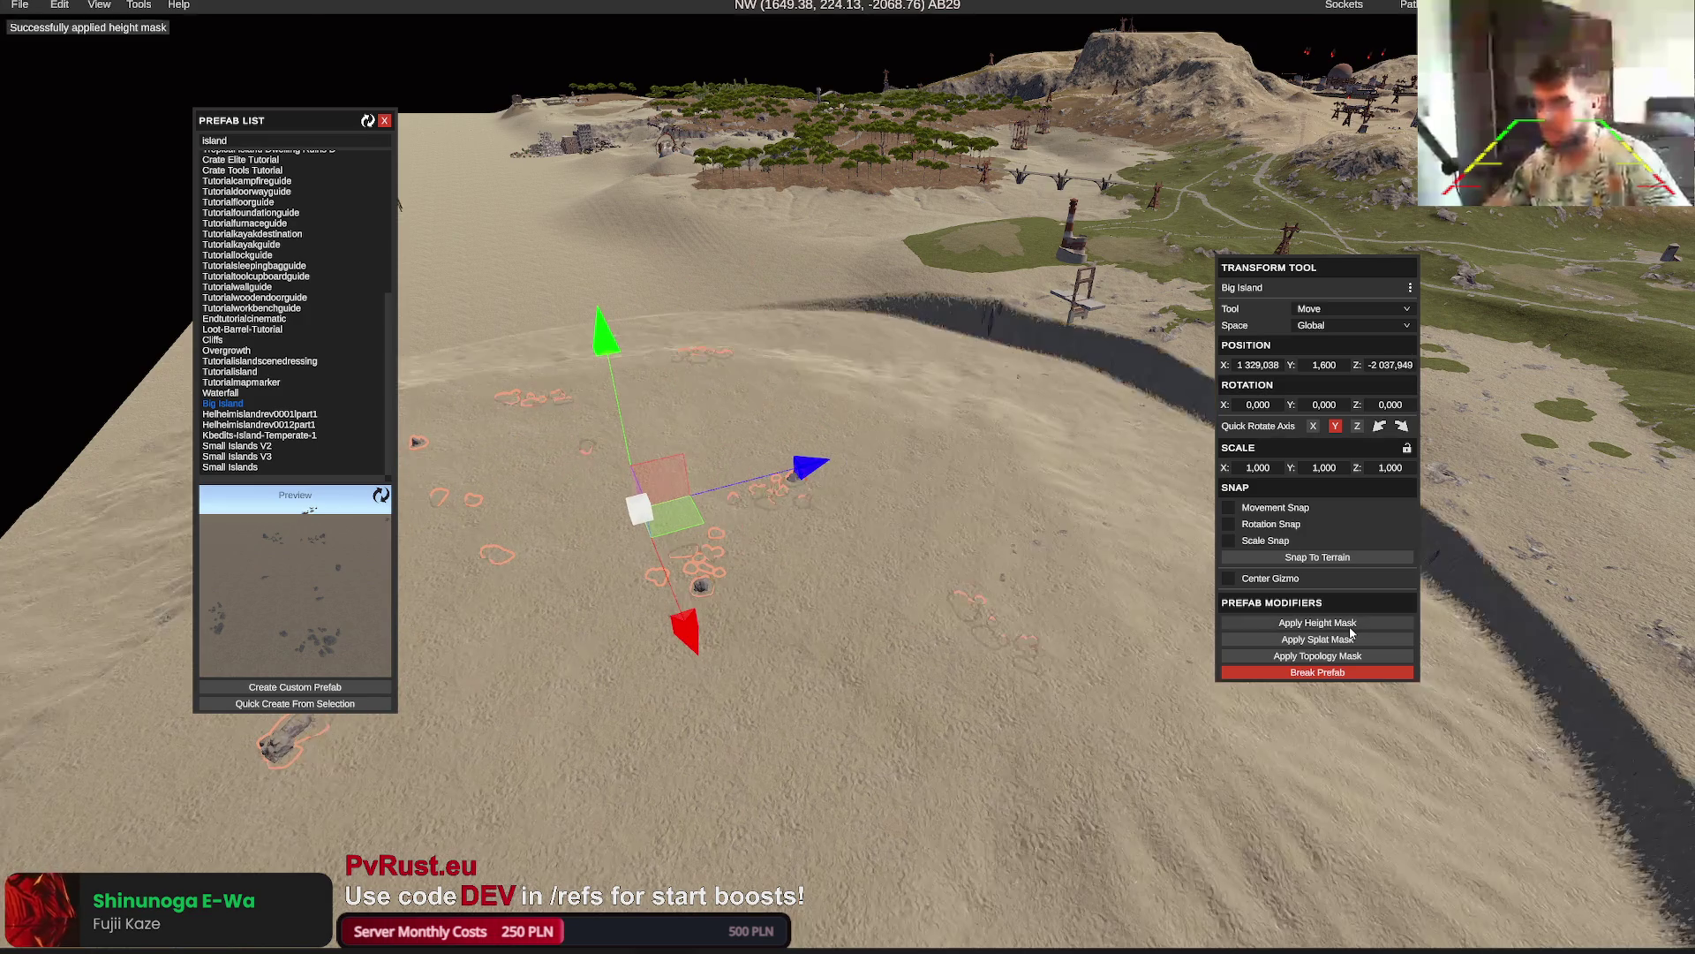
Undo the height mask to flatten the sand, then delete the Big Island prefab
scroll(956, 558, "down", 3)
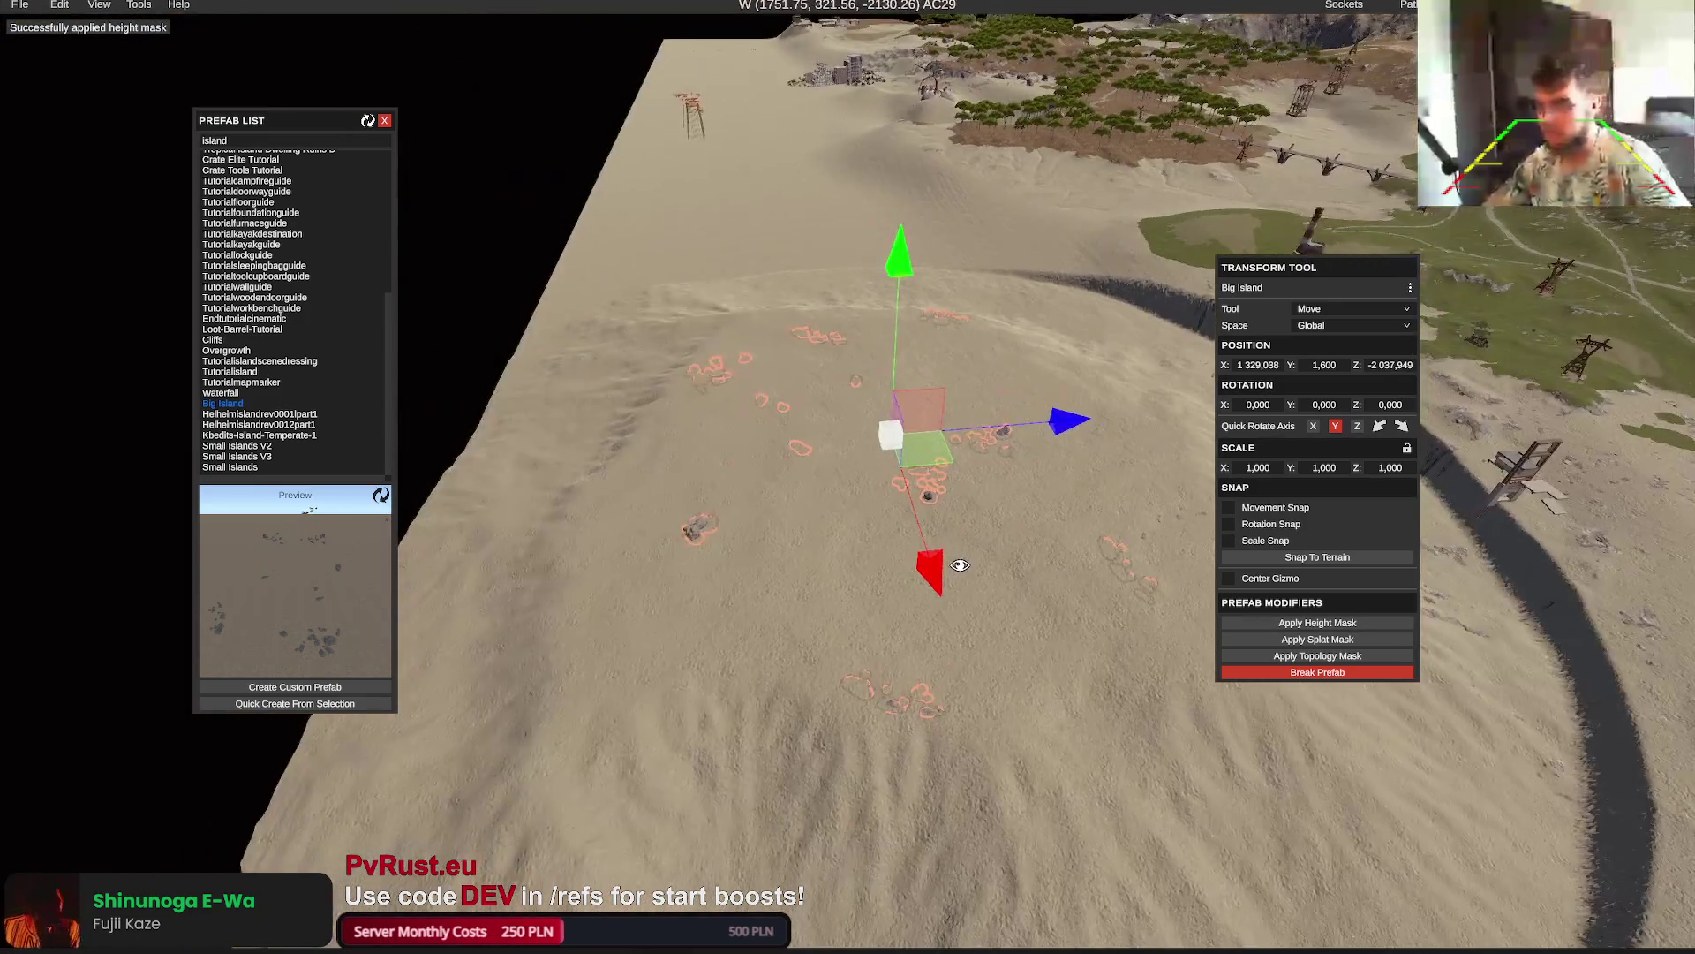
scroll(856, 591, "down", 5)
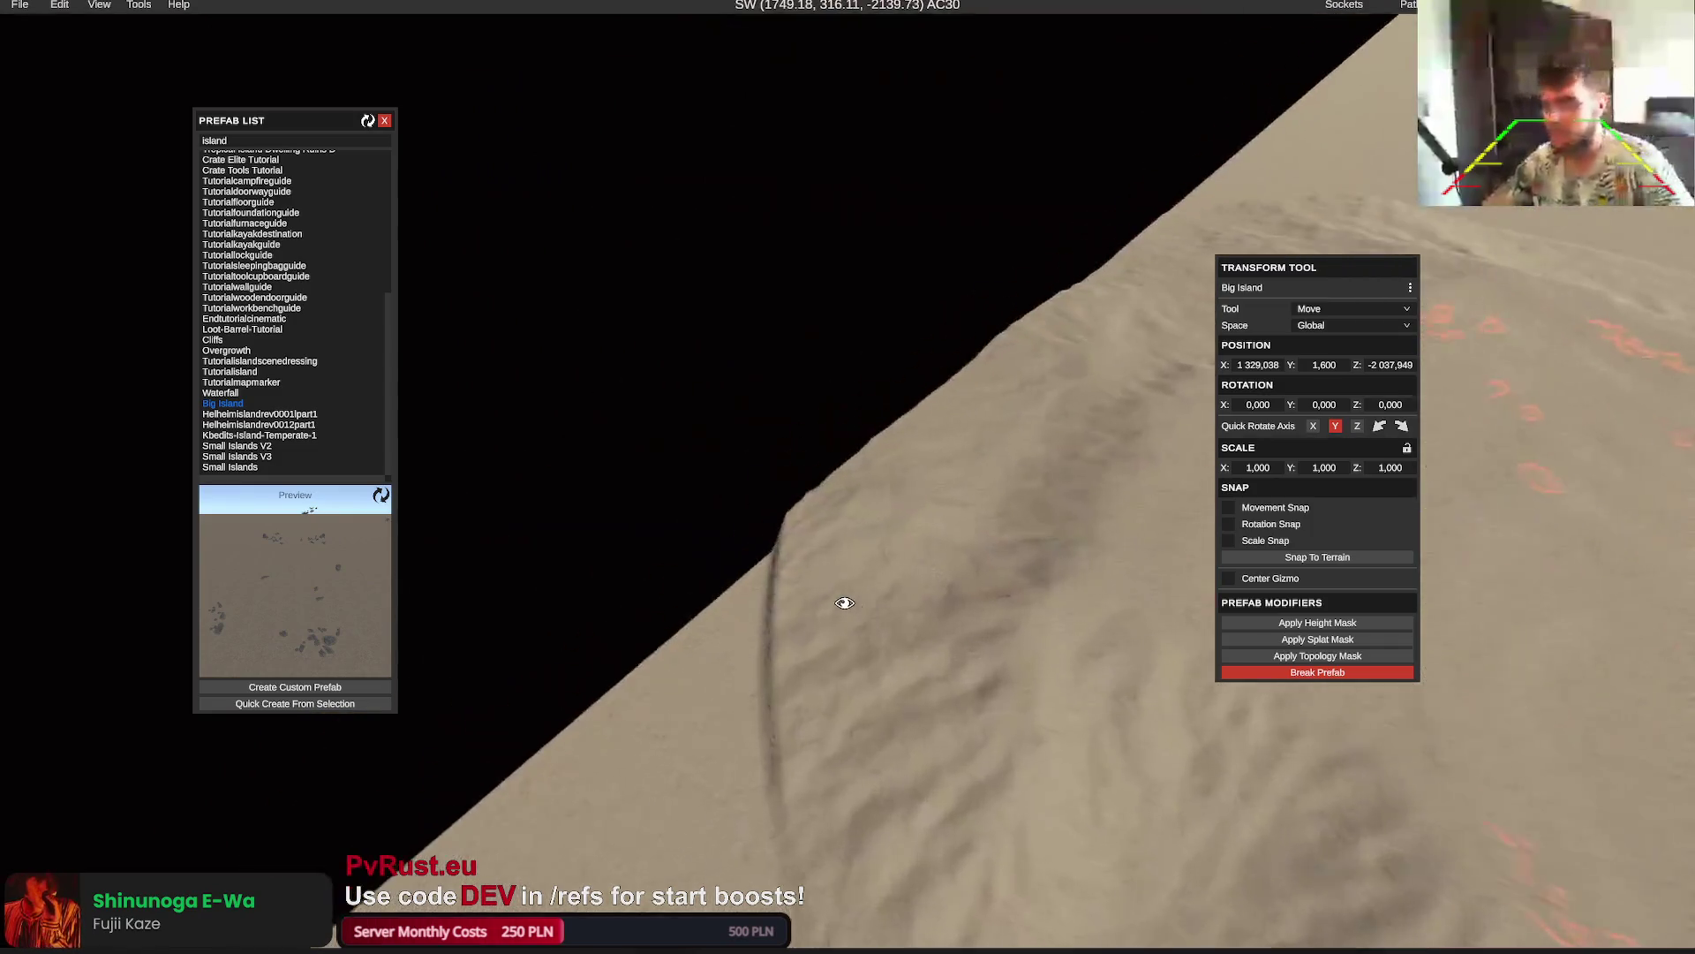
scroll(849, 602, "up", 5)
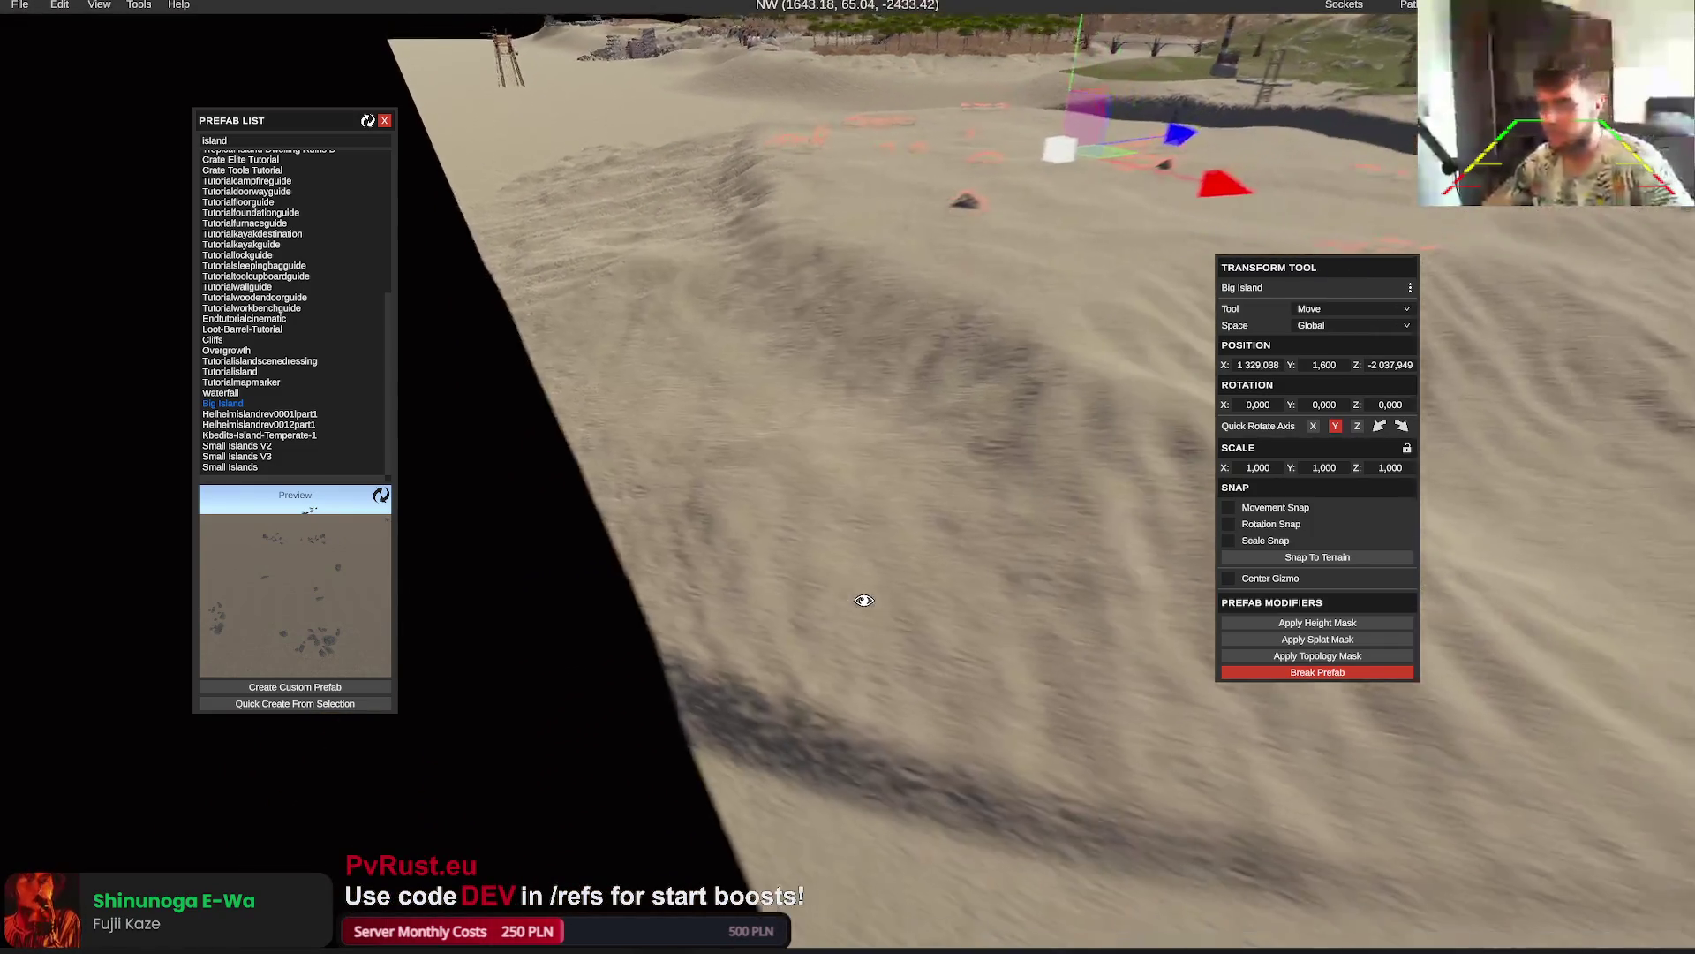
scroll(864, 599, "up", 3)
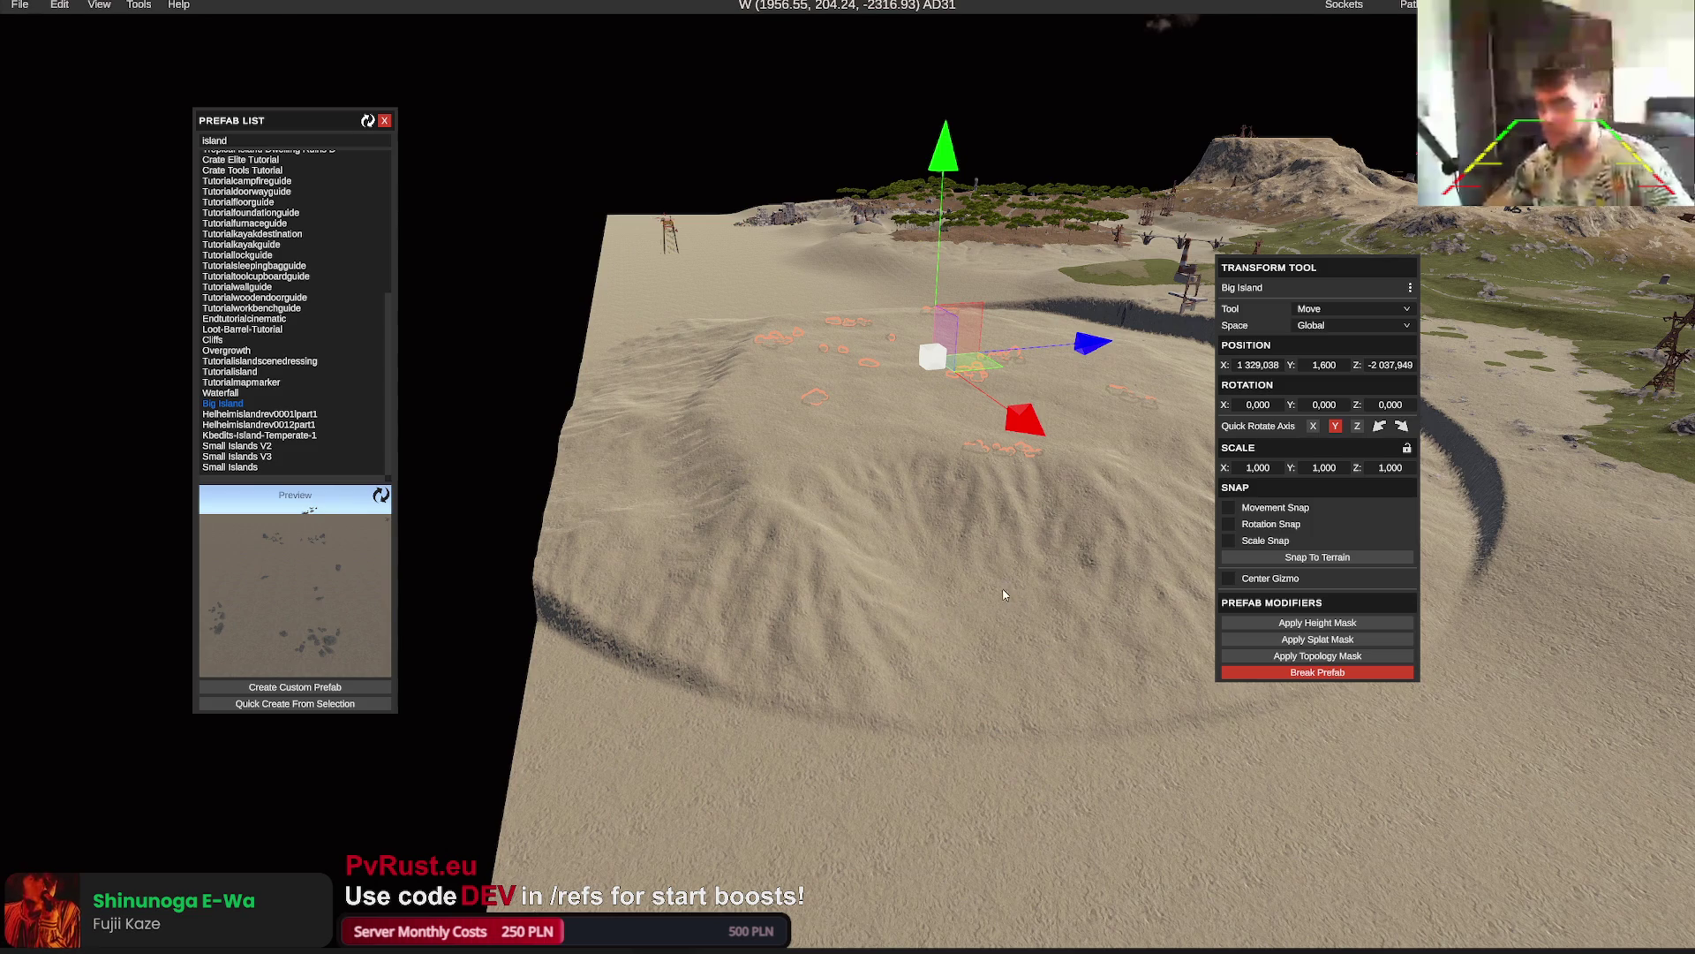
key("ctrl+z")
key("ctrl+z")
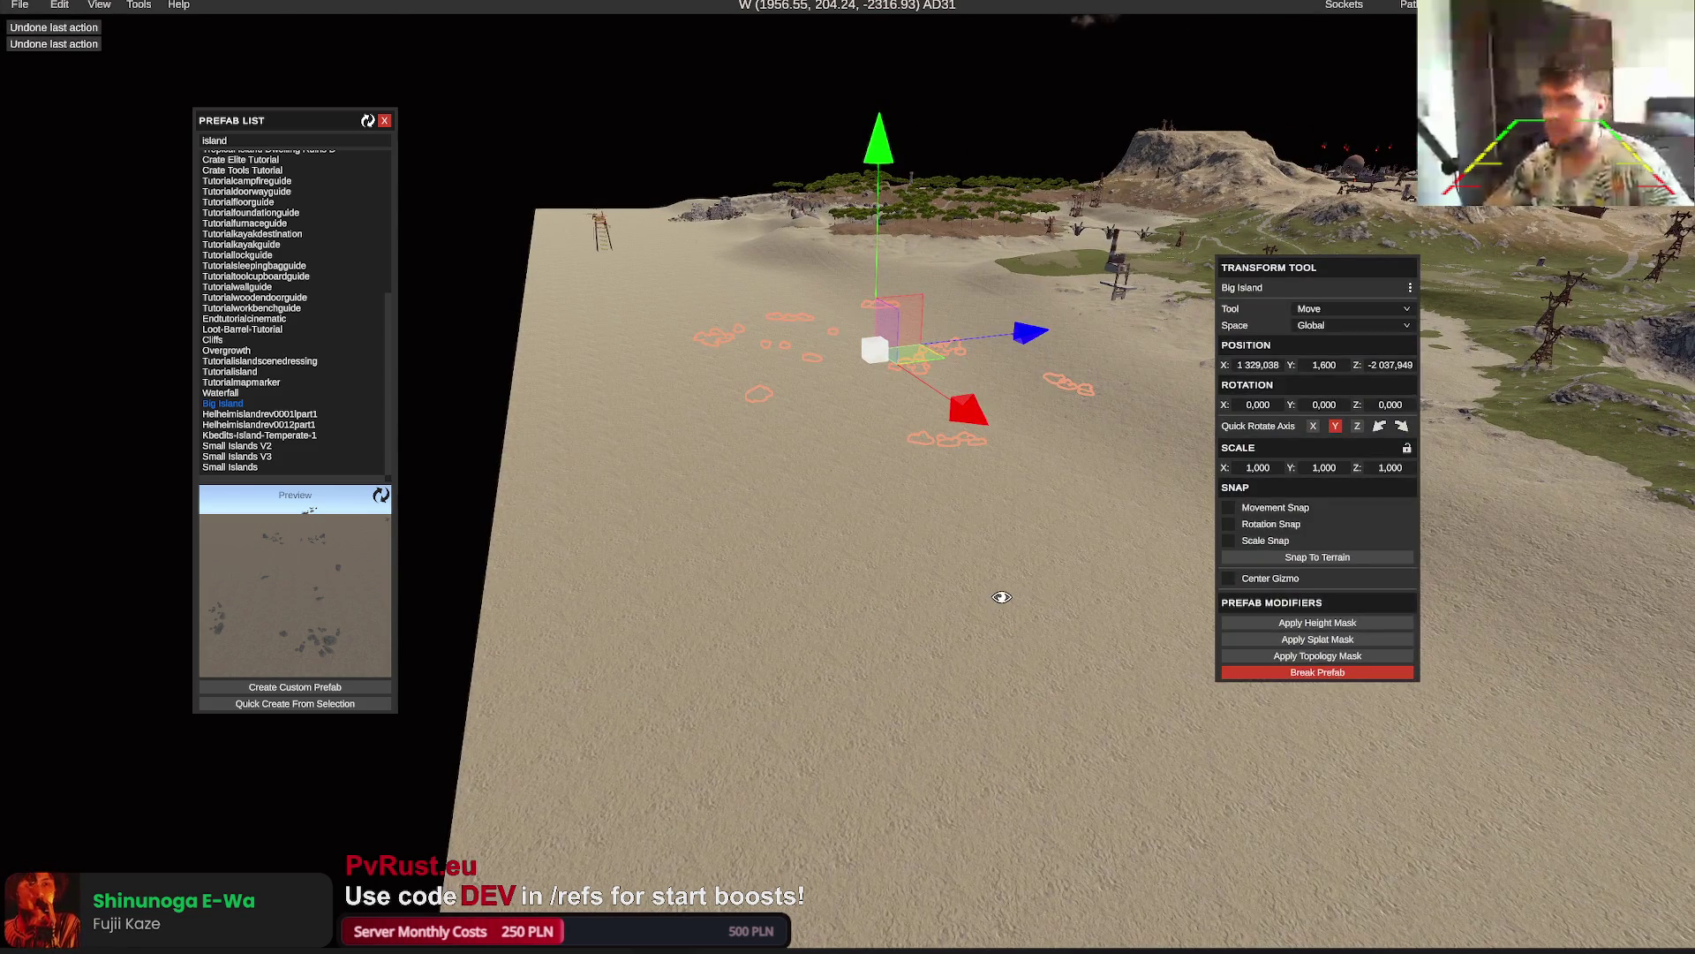
scroll(1002, 597, "down", 3)
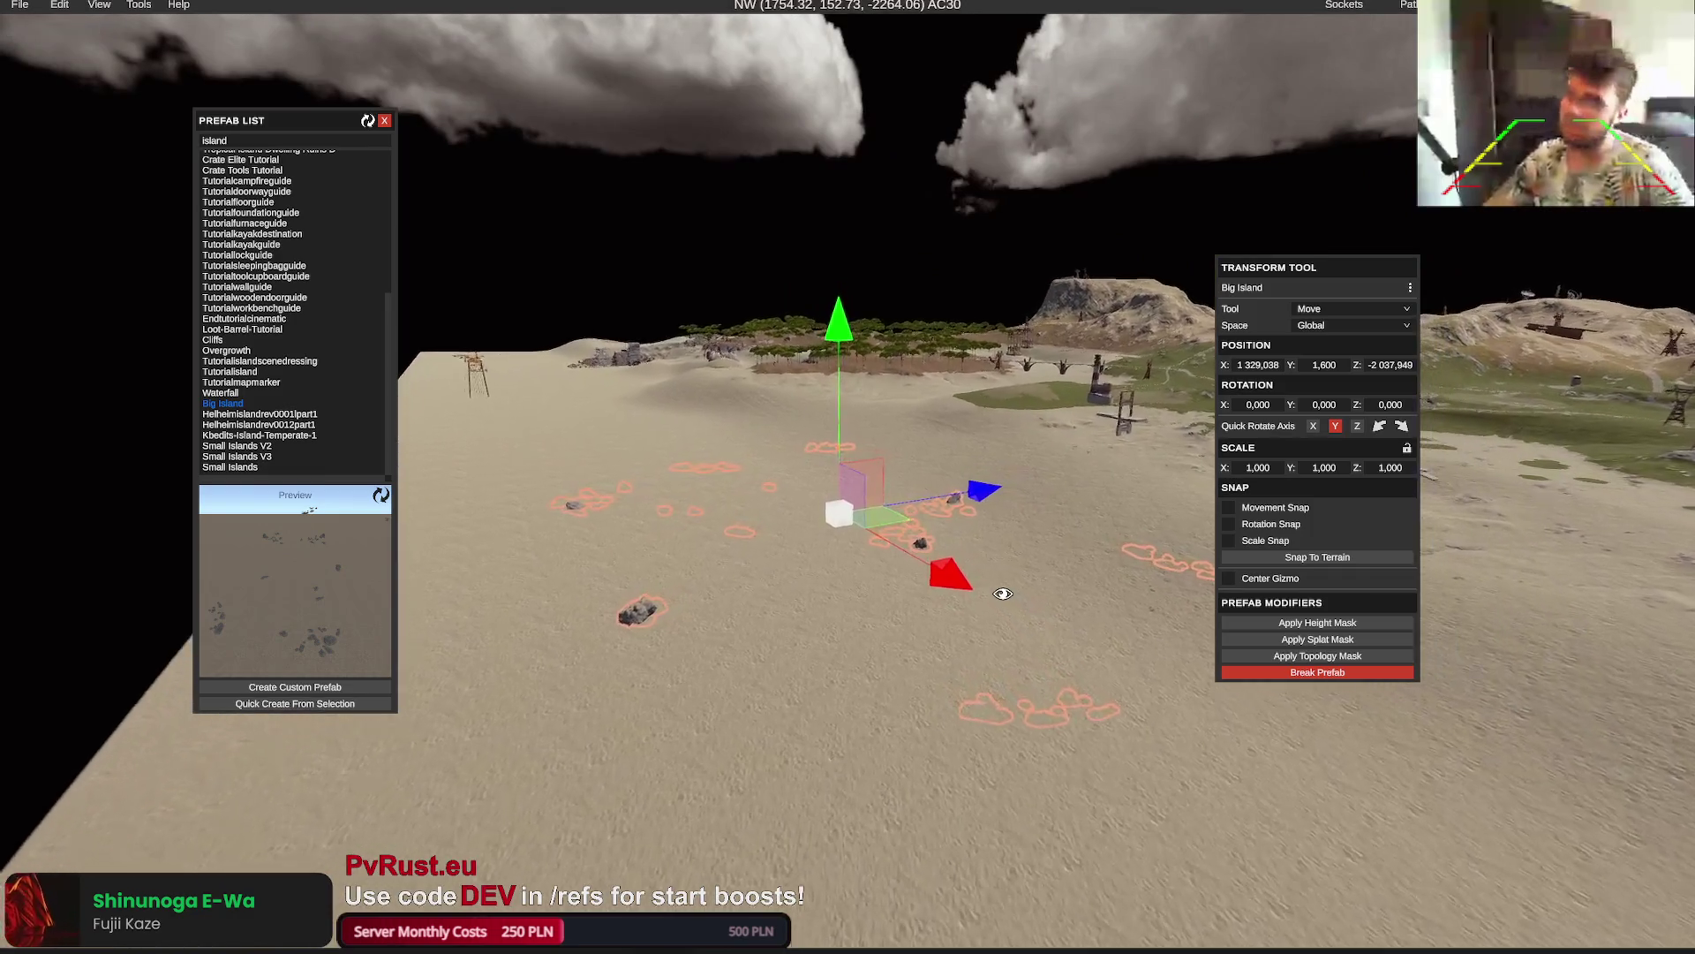
key("Delete")
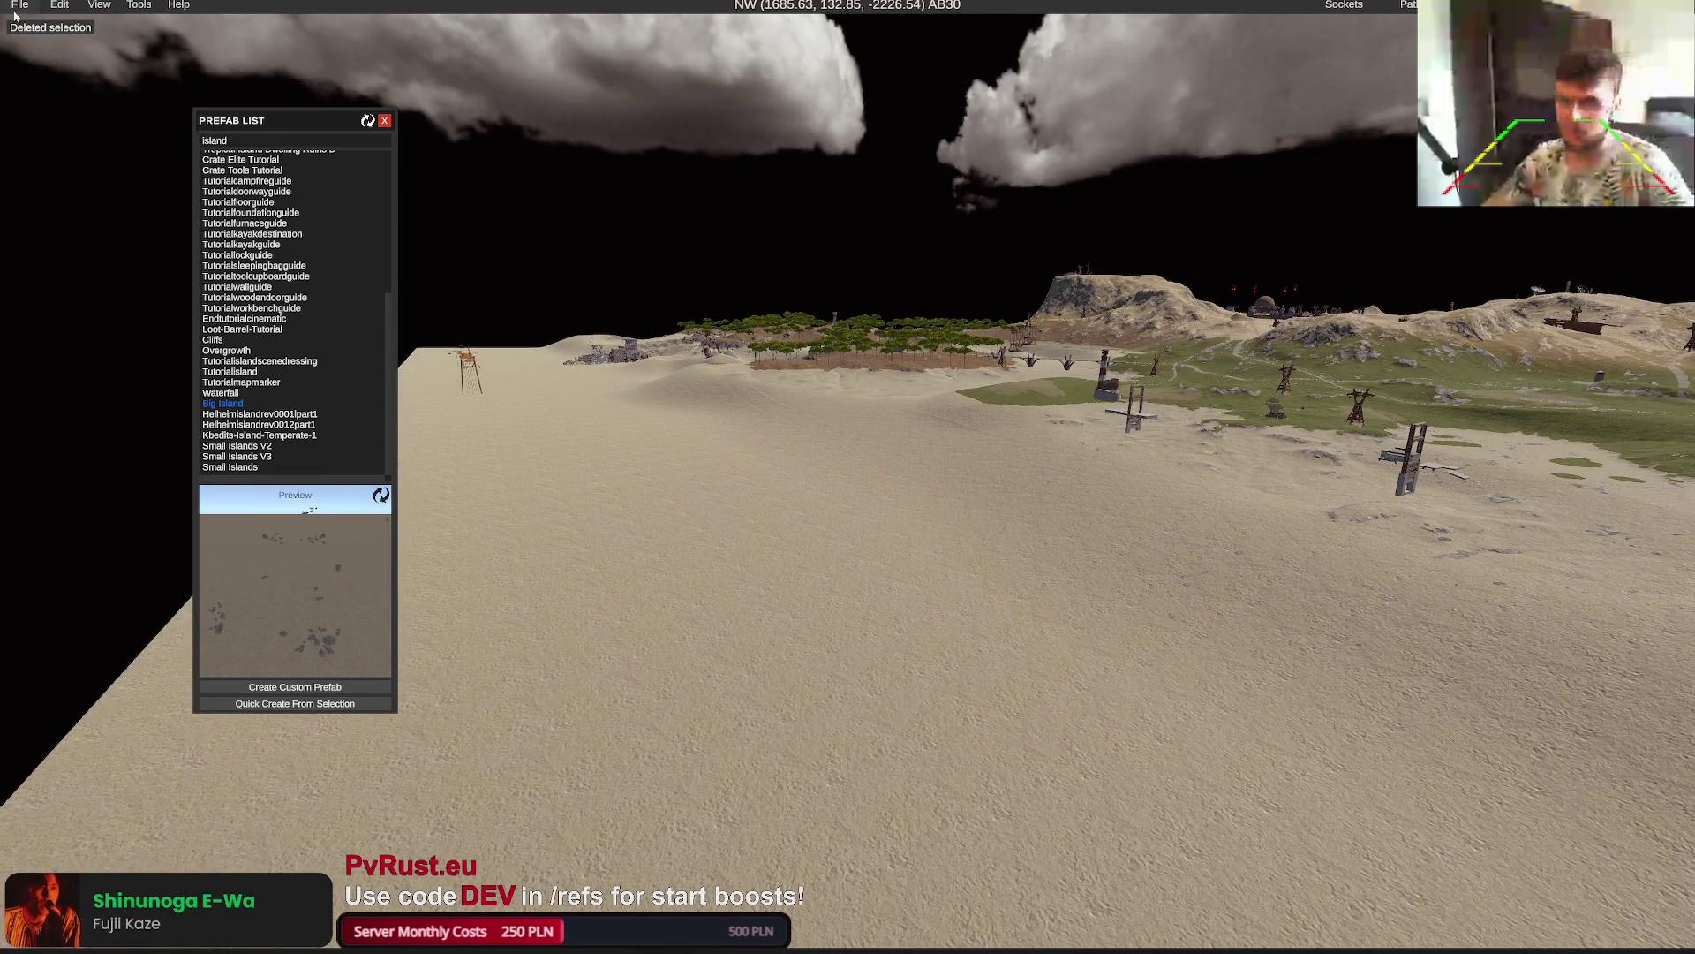
Reload islandsV1.0.4.map from the File menu and tilt the view toward the horizon
left_click(15, 9)
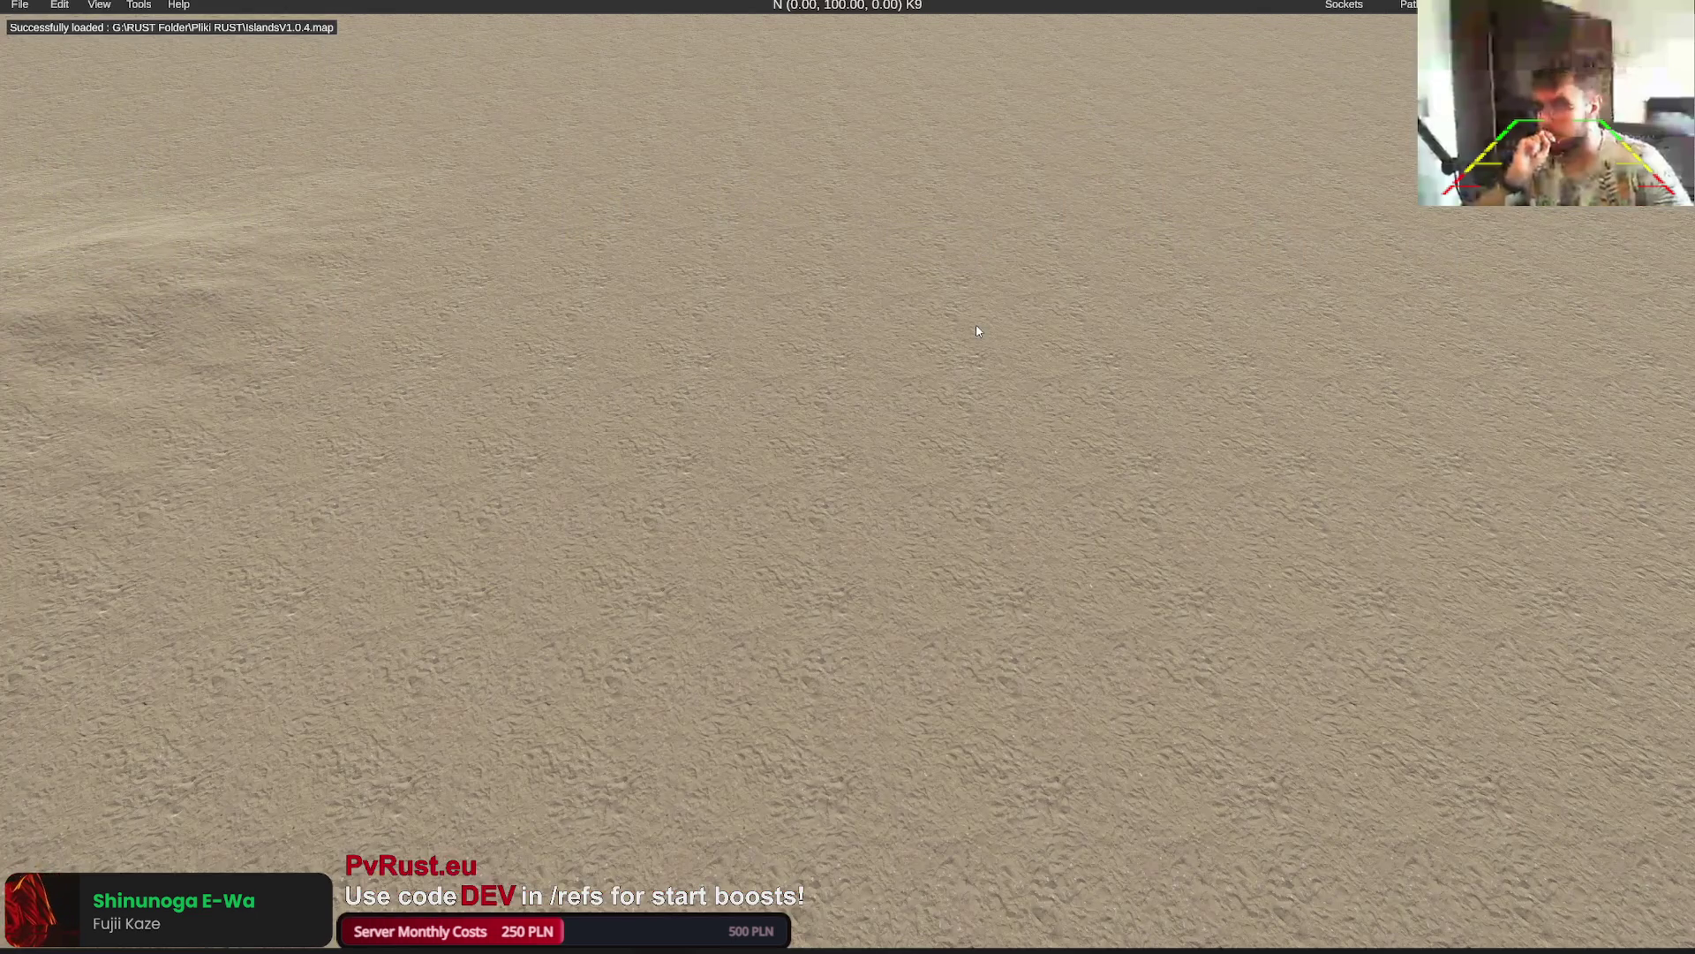
left_click_drag(977, 331, 949, 318)
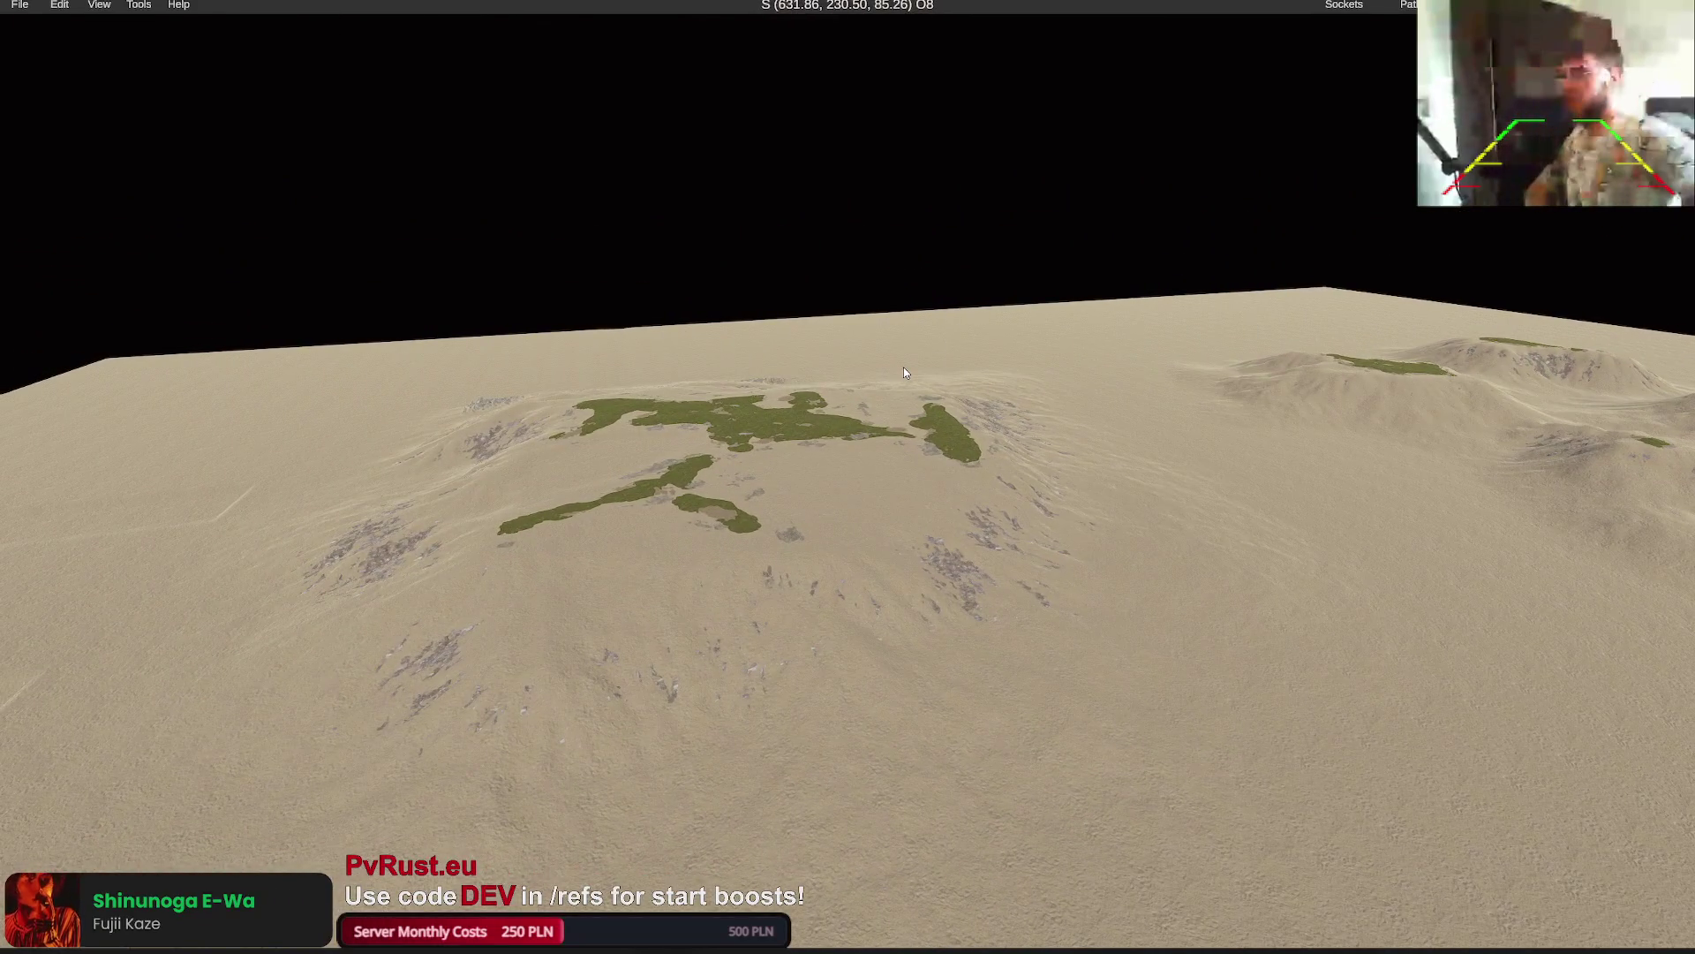
scroll(903, 371, "up", 3)
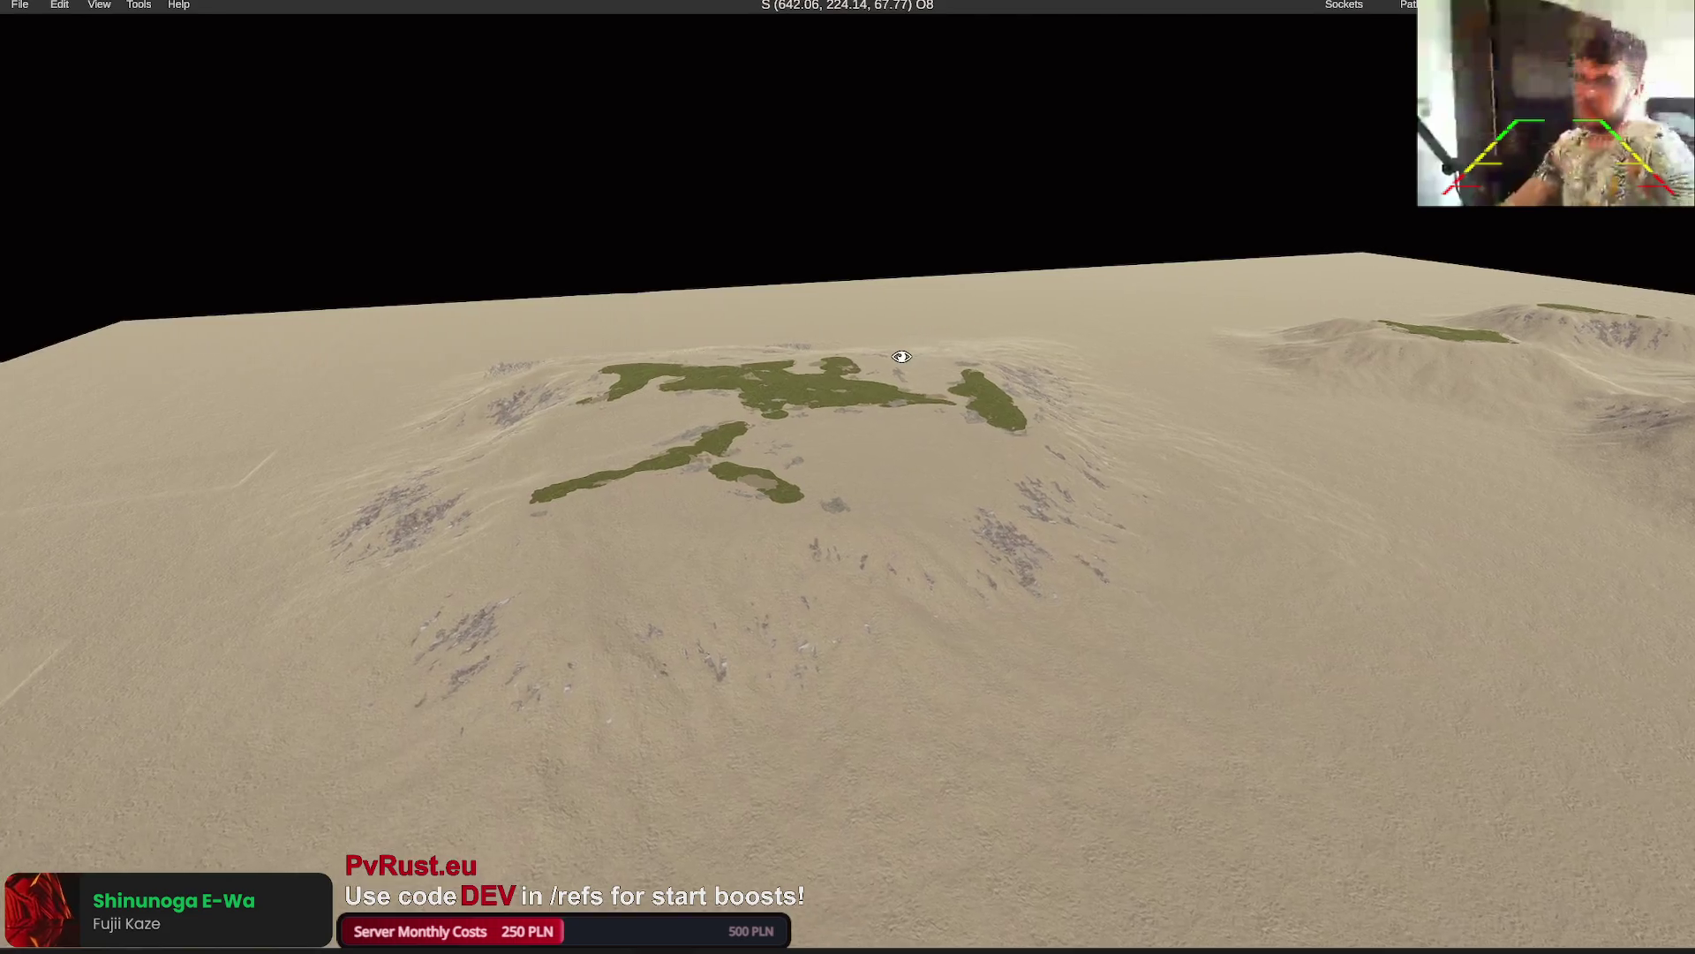
left_click(99, 5)
left_click(115, 24)
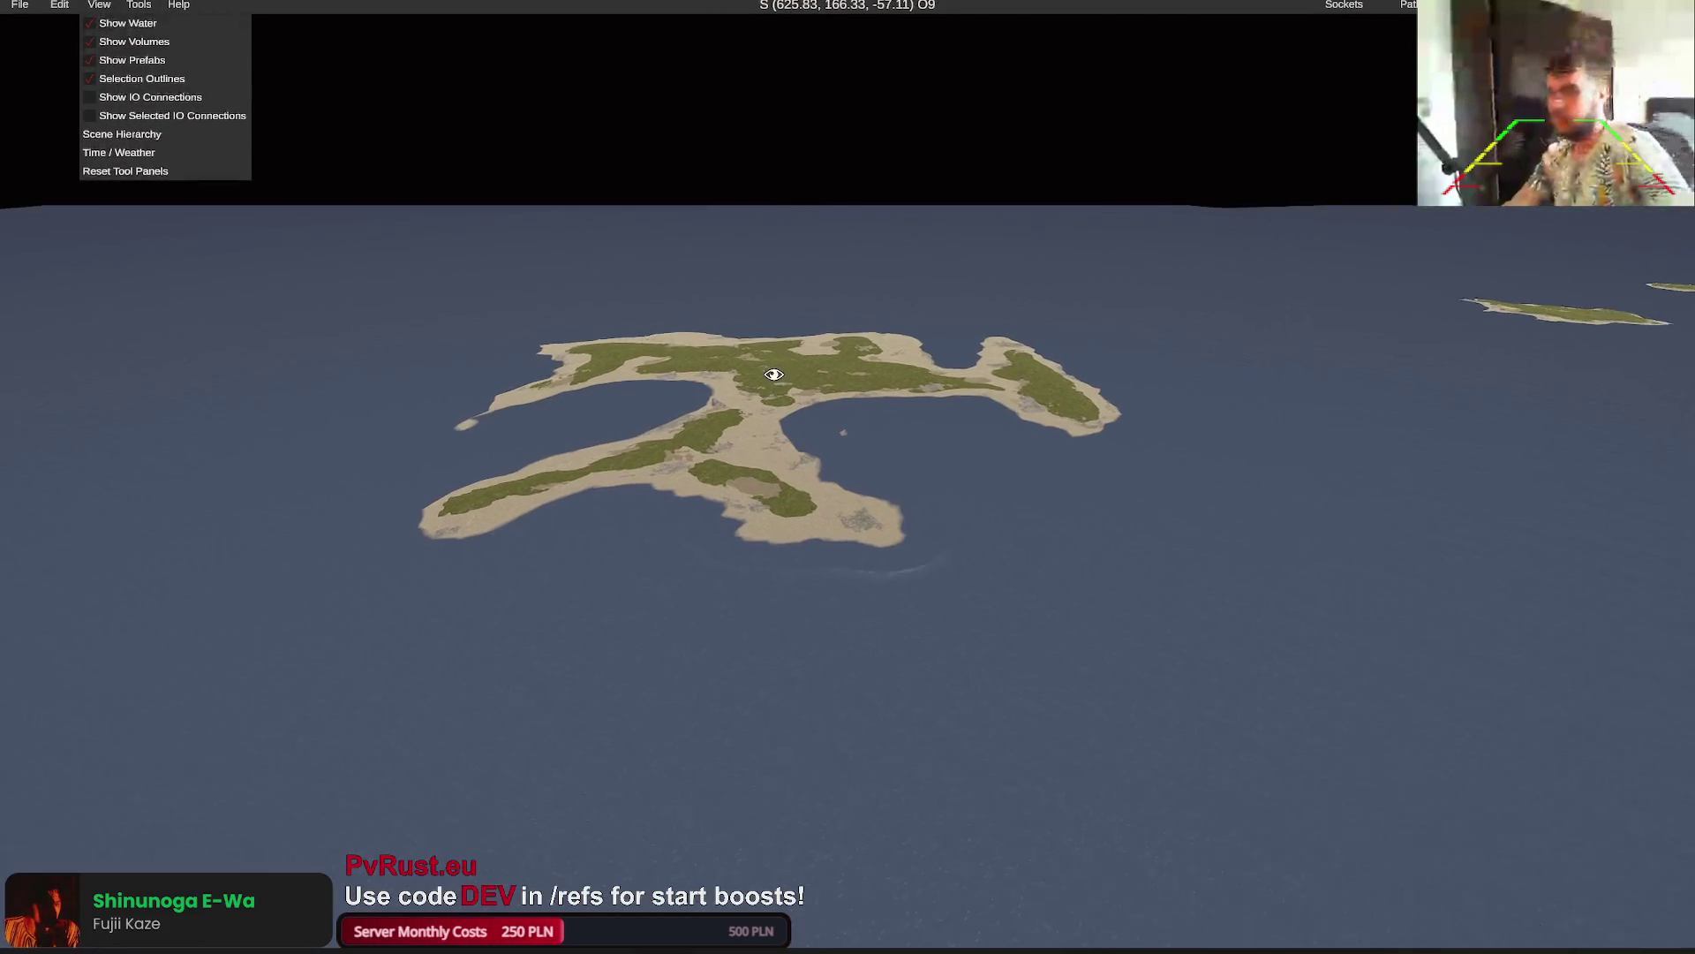
left_click_drag(768, 371, 783, 366)
left_click(98, 4)
left_click(103, 24)
left_click_drag(685, 330, 692, 334)
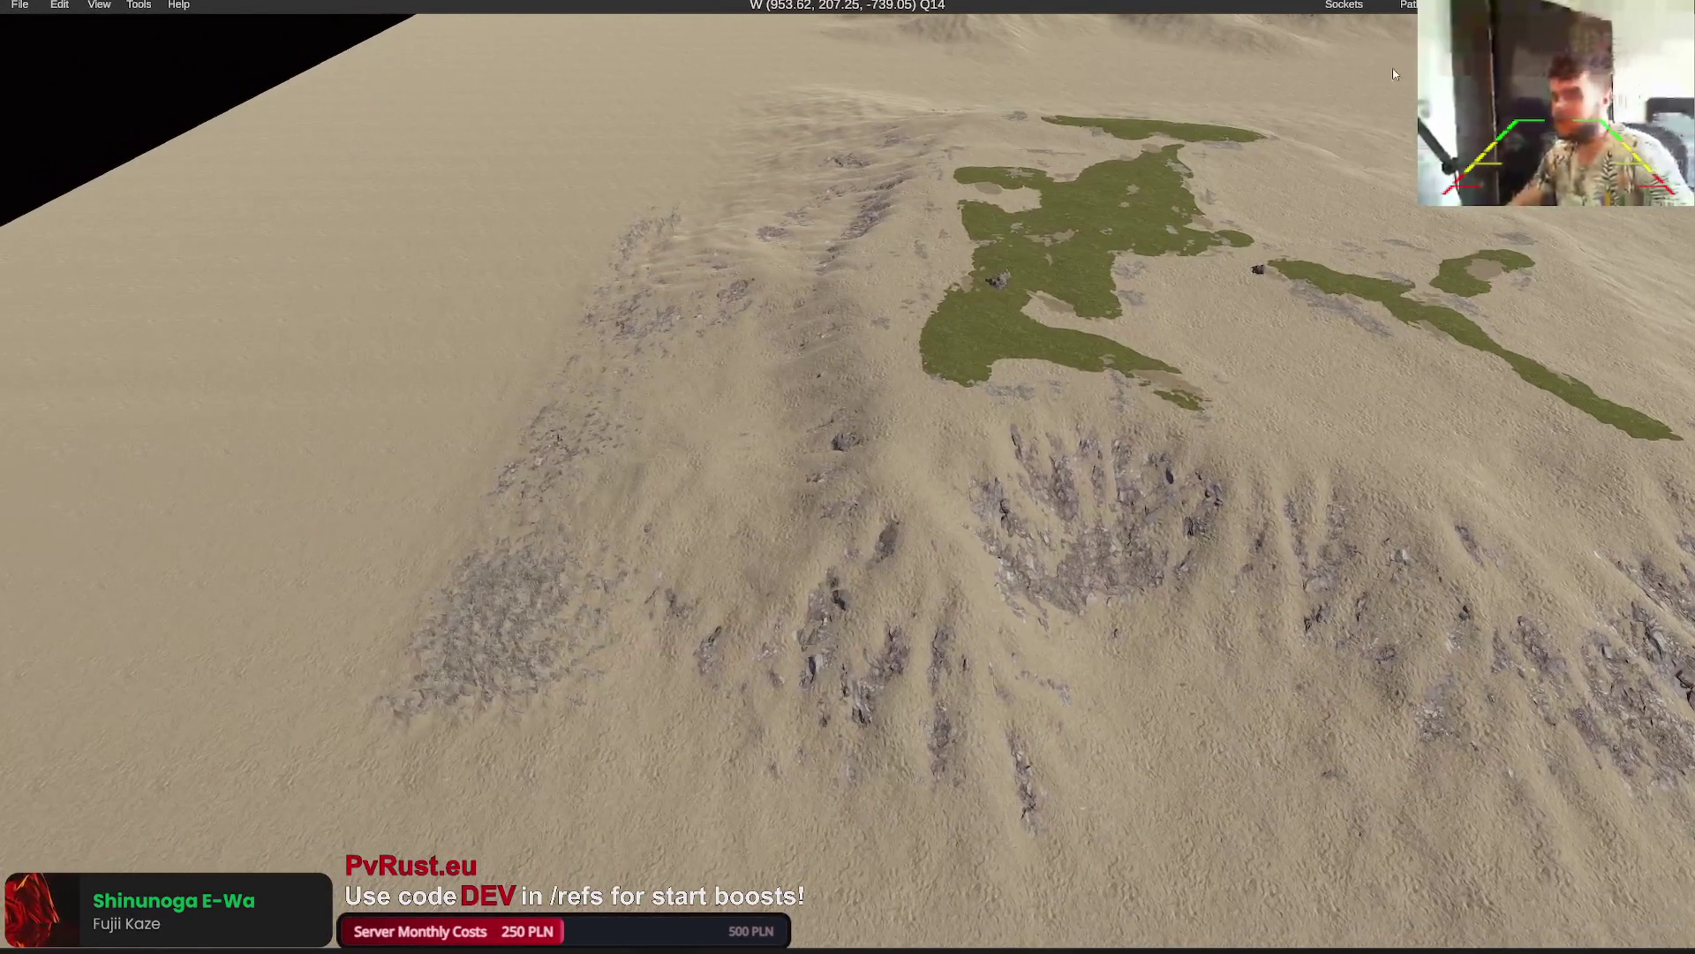
key("1")
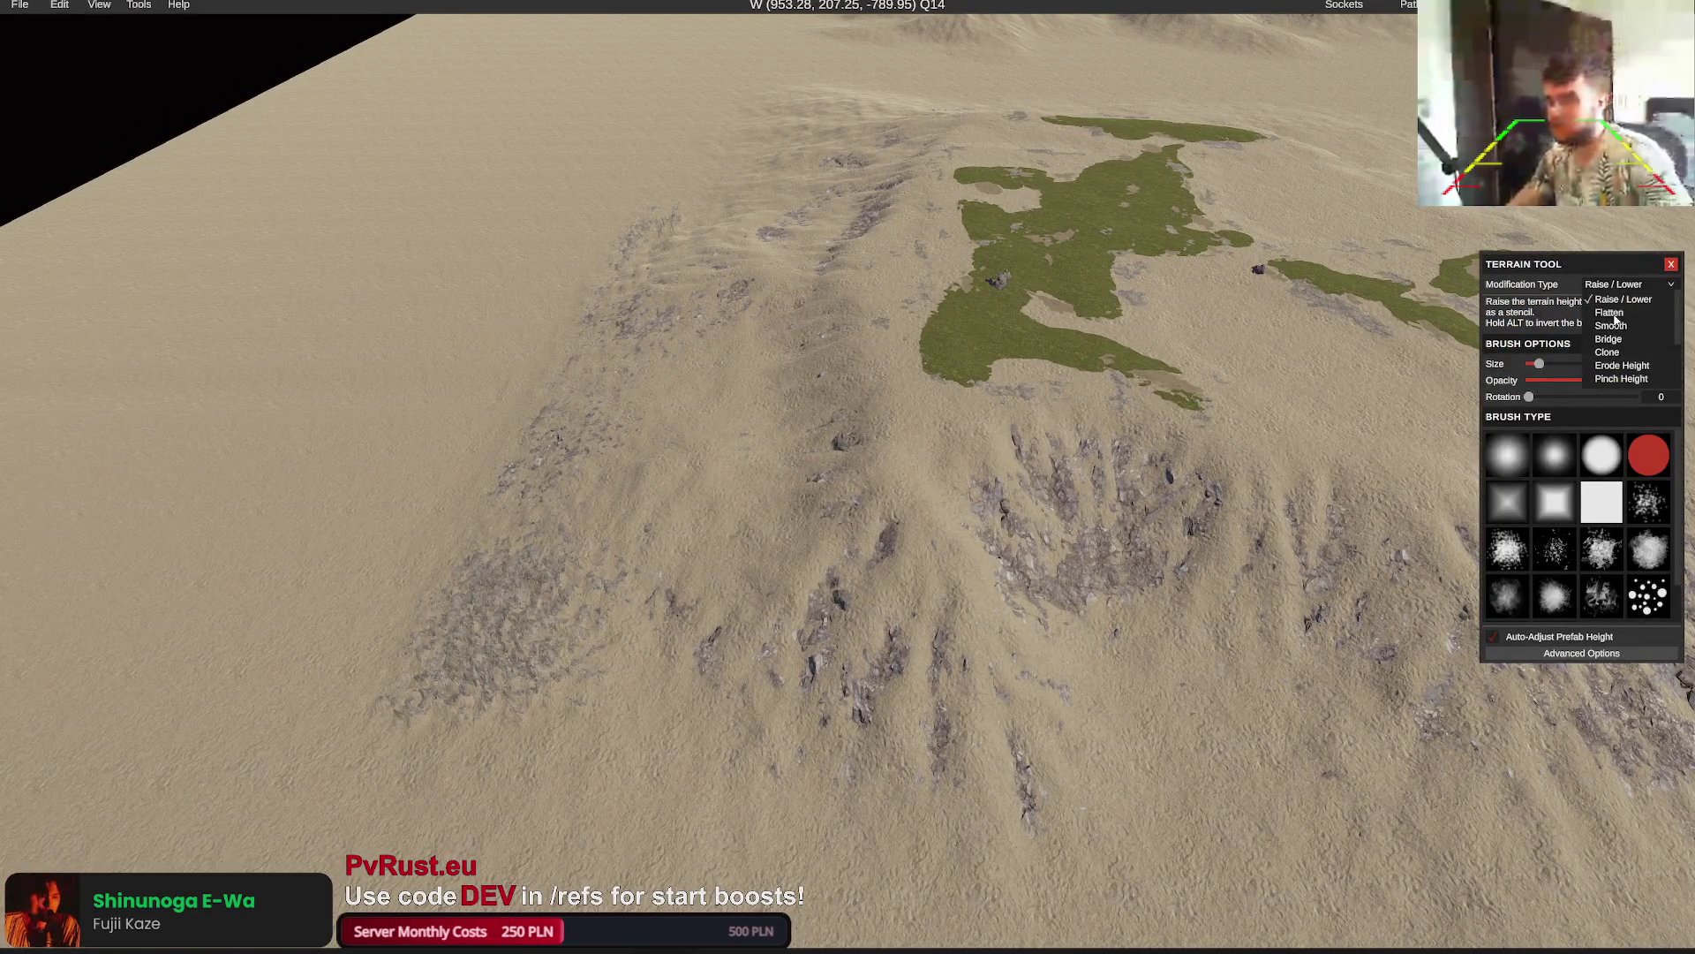
Flatten the sand beside the island to the sampled height of 450.01
left_click(1615, 313)
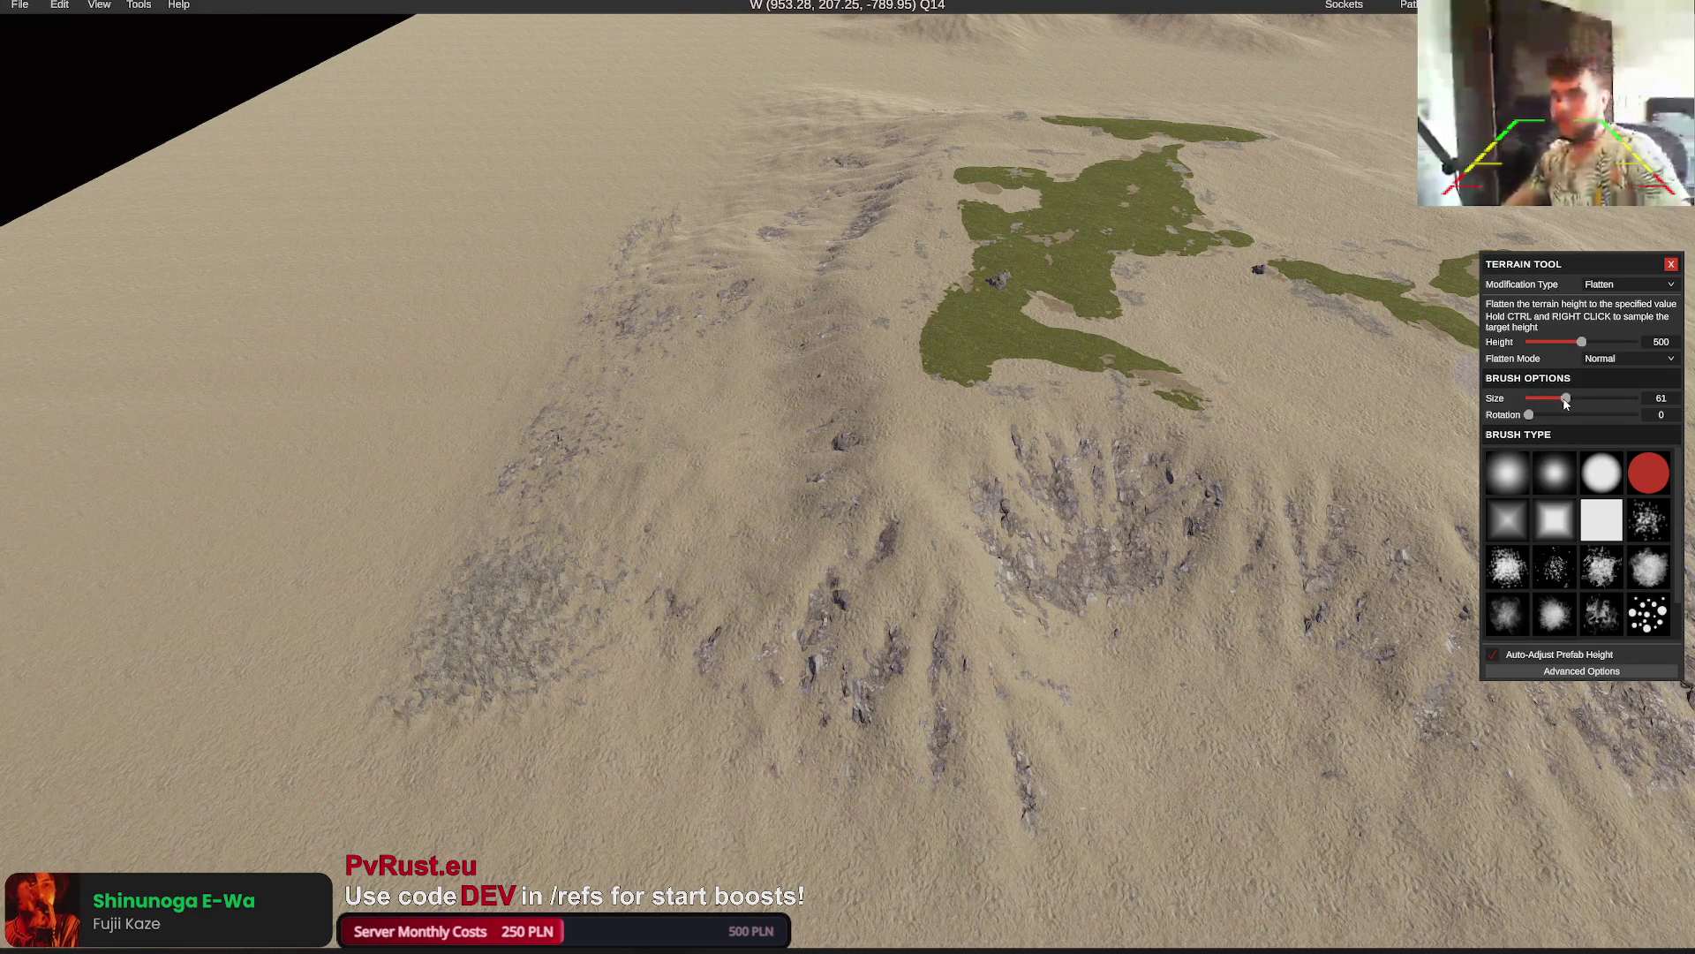
right_click(383, 451, "ctrl")
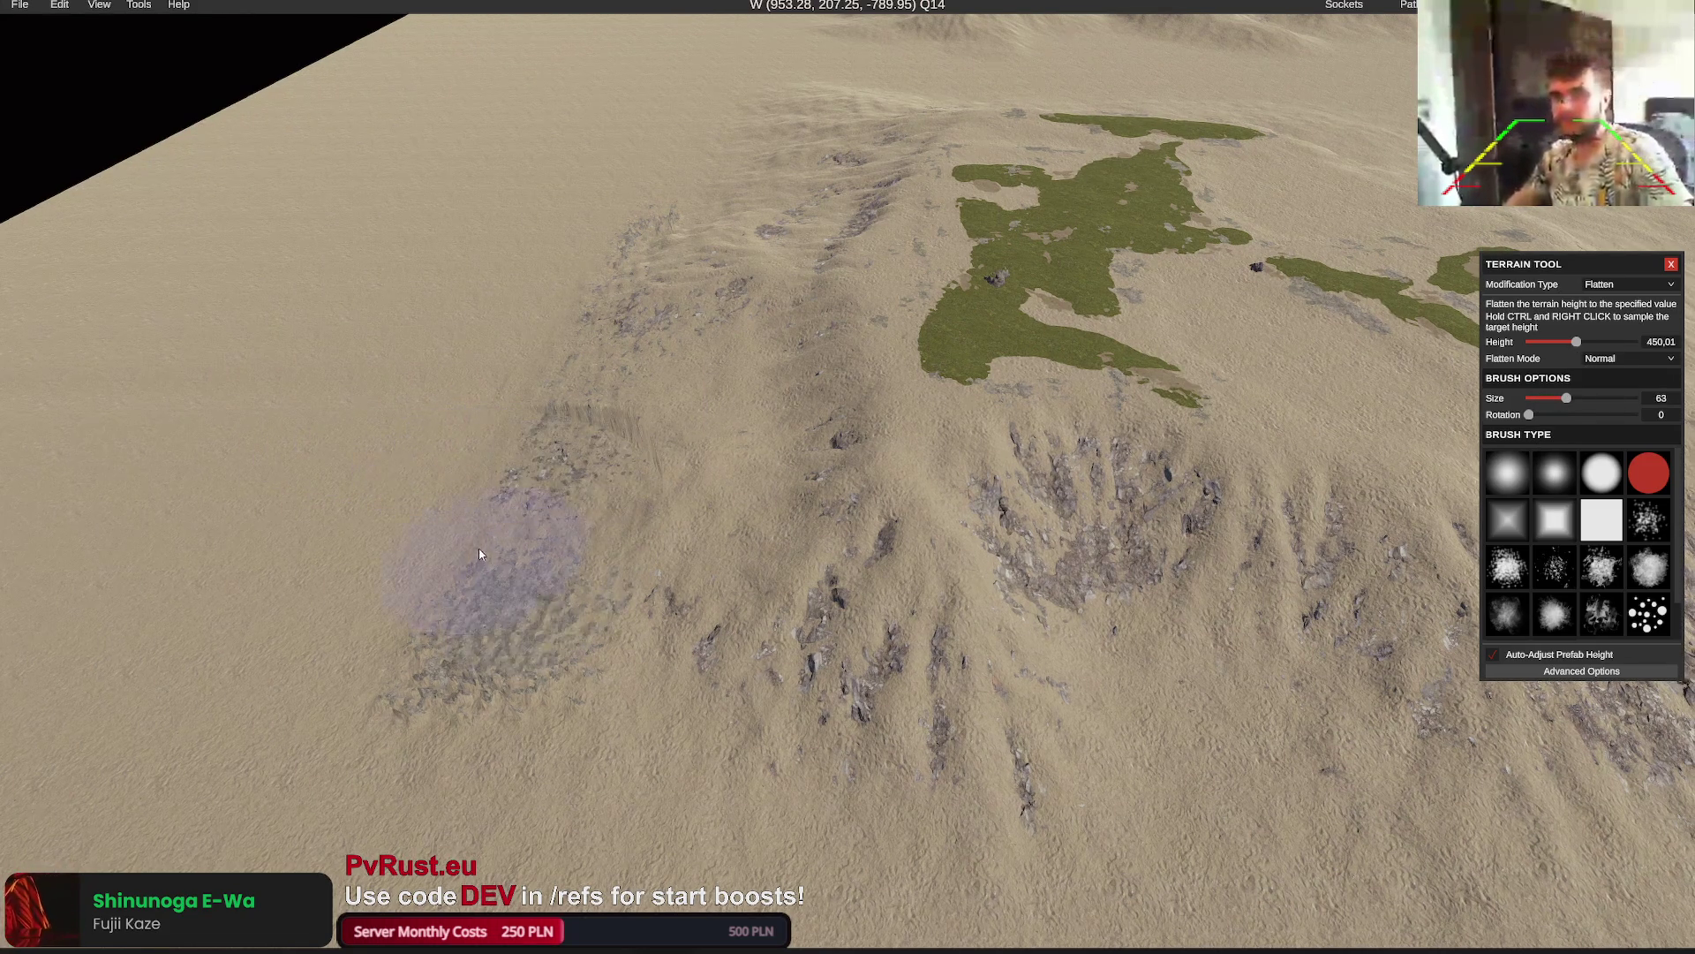
left_click(479, 554)
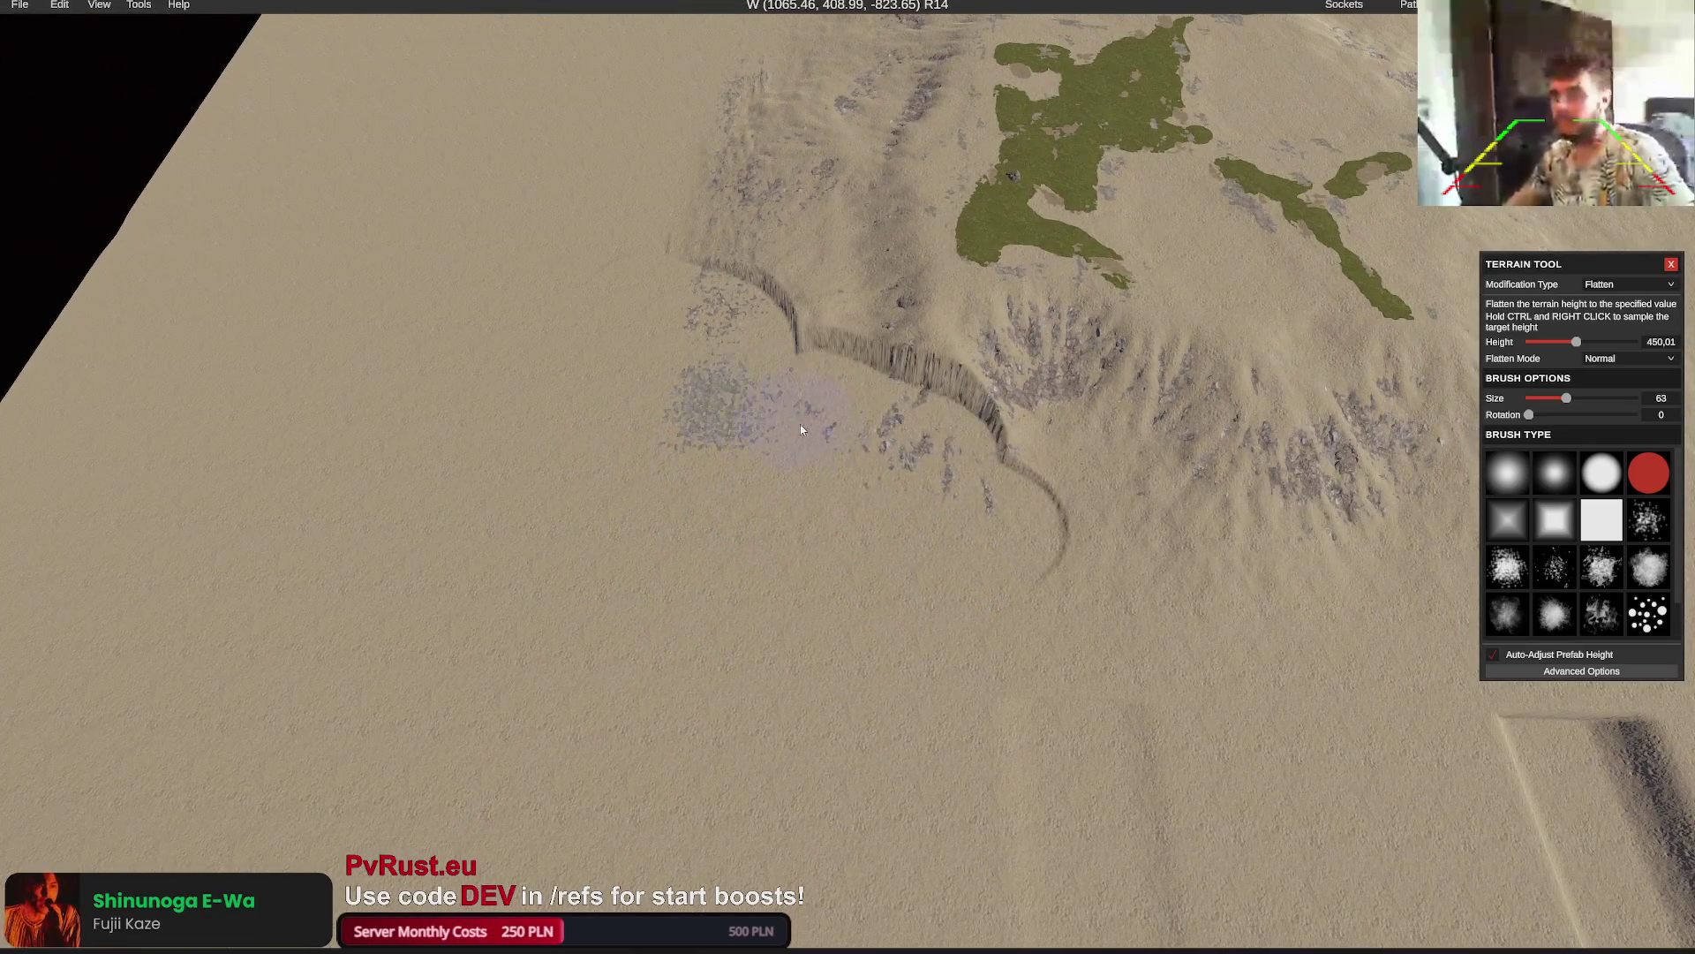
key("a")
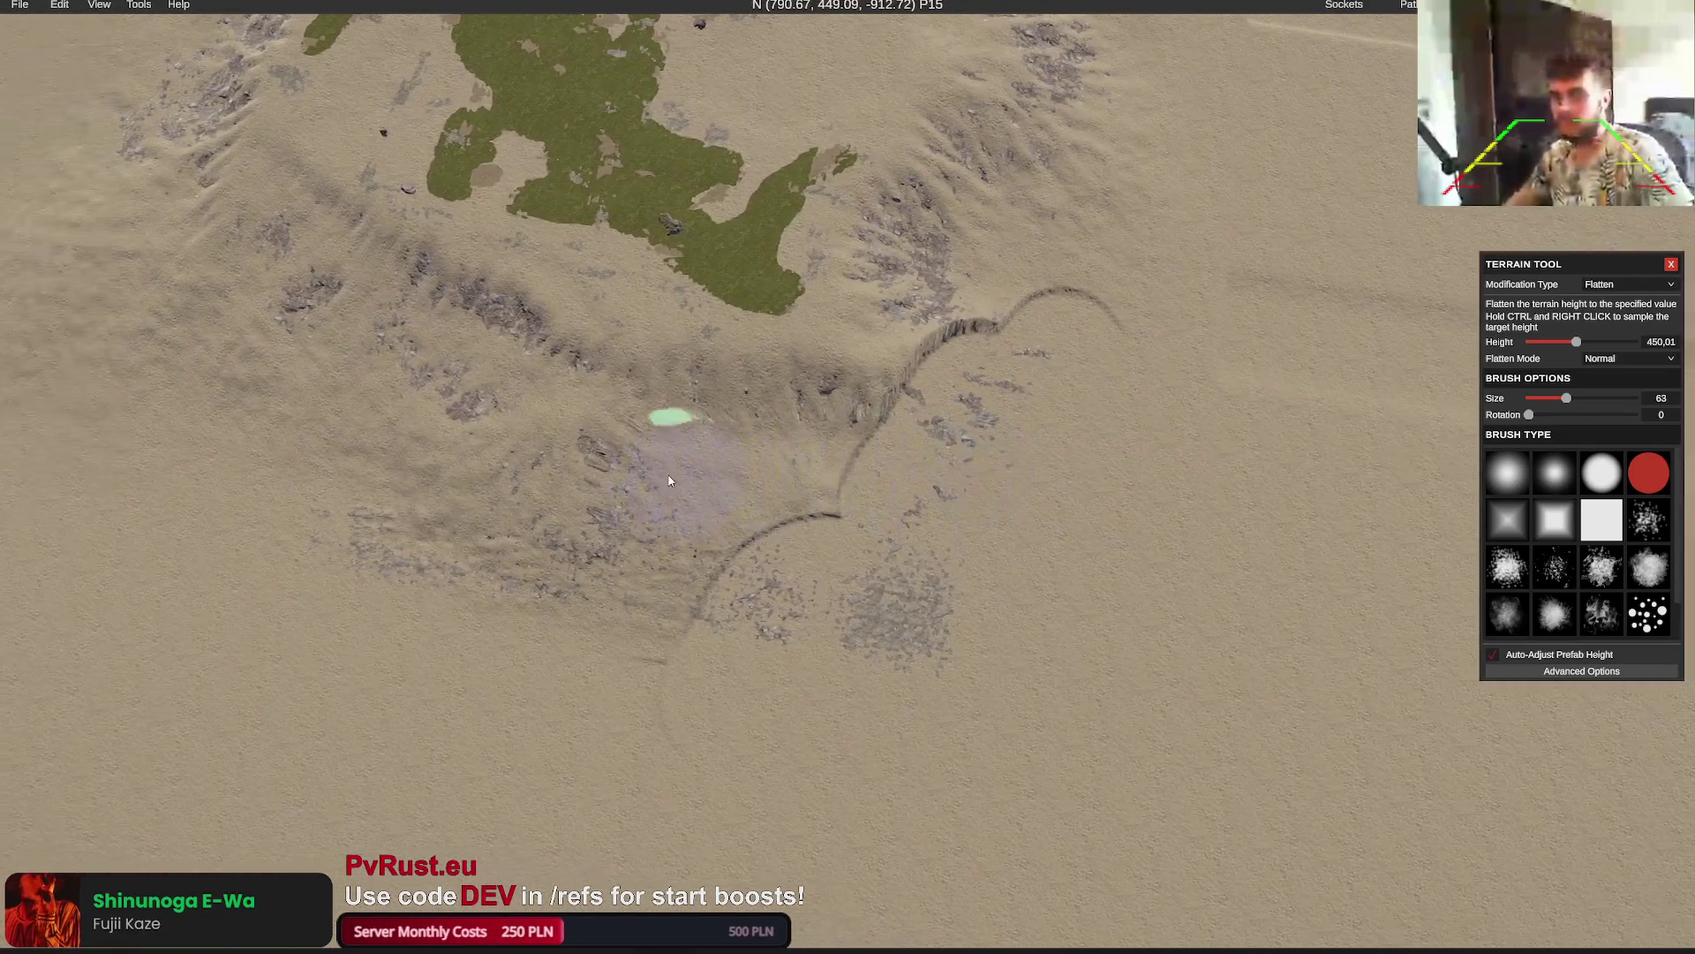
key("a")
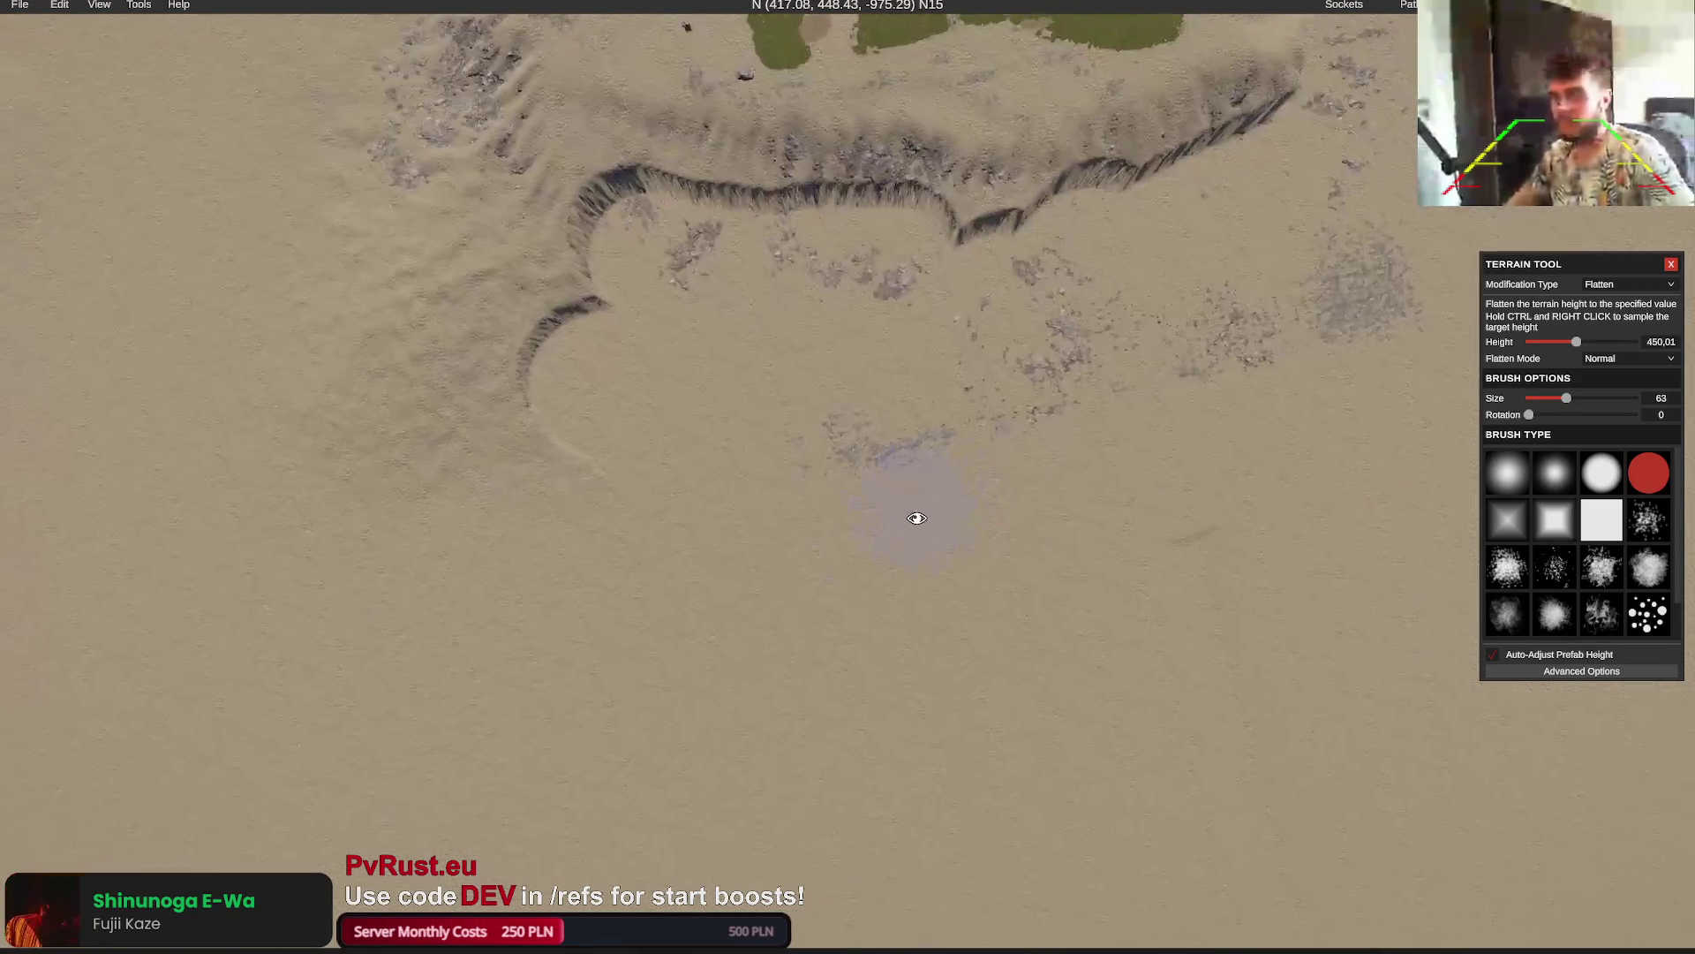
key("a")
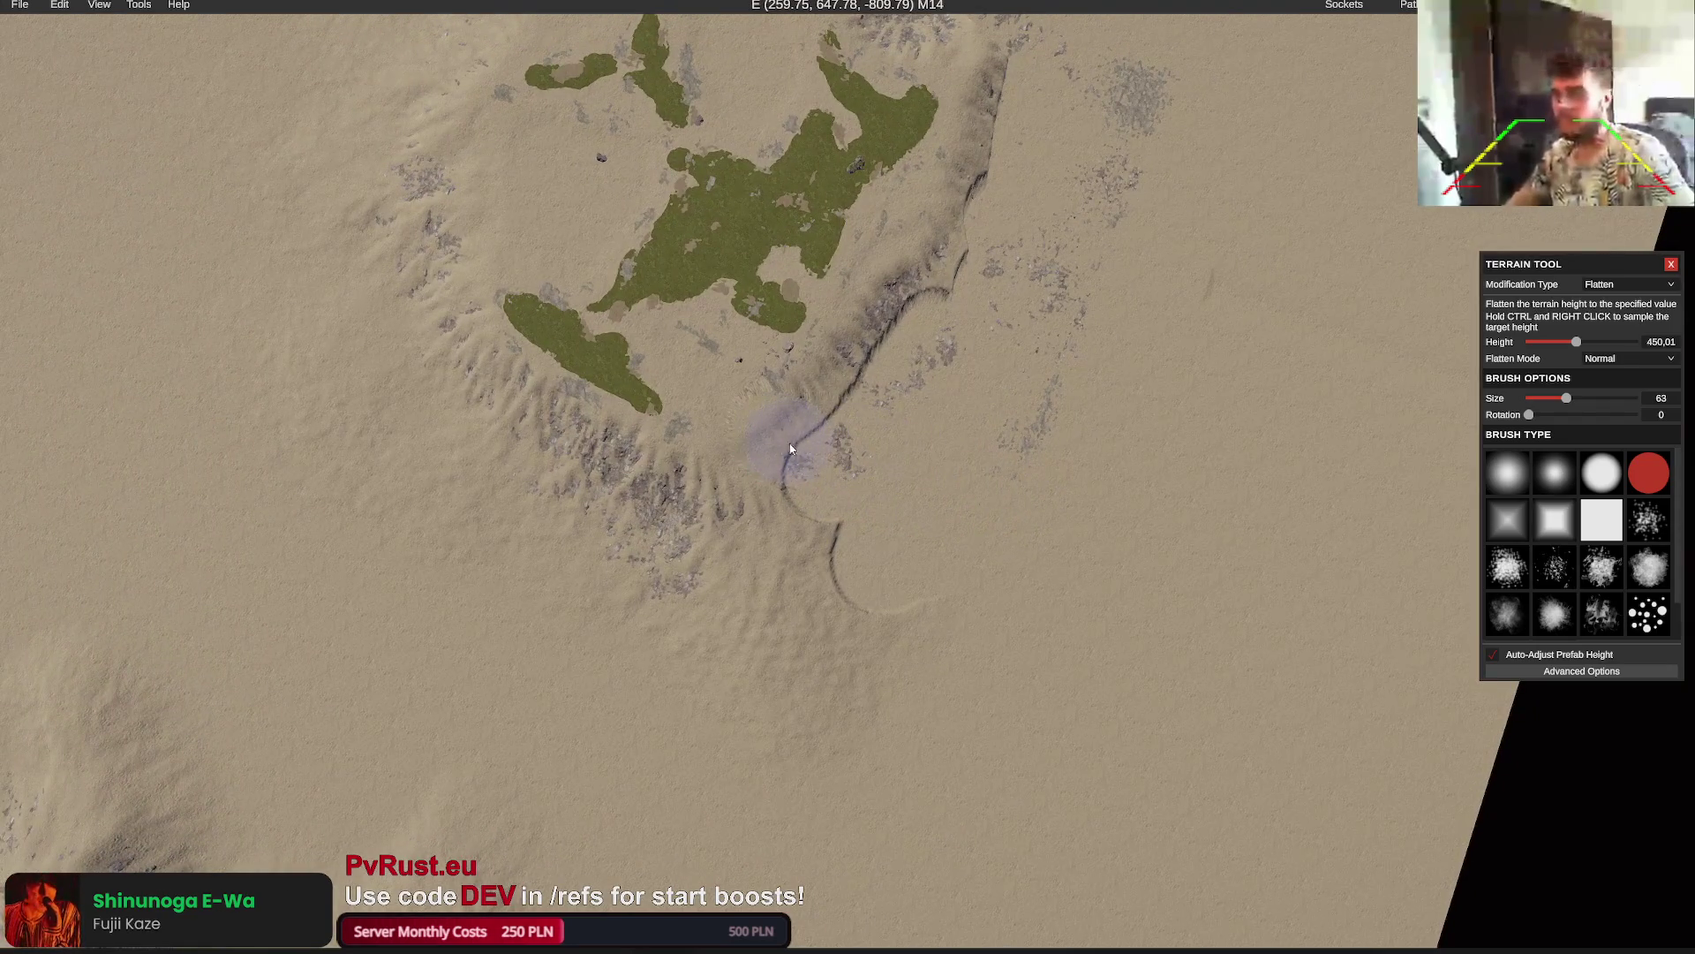
Briefly show the water to check the island outline, then switch the Terrain Tool to Smooth
left_click(96, 25)
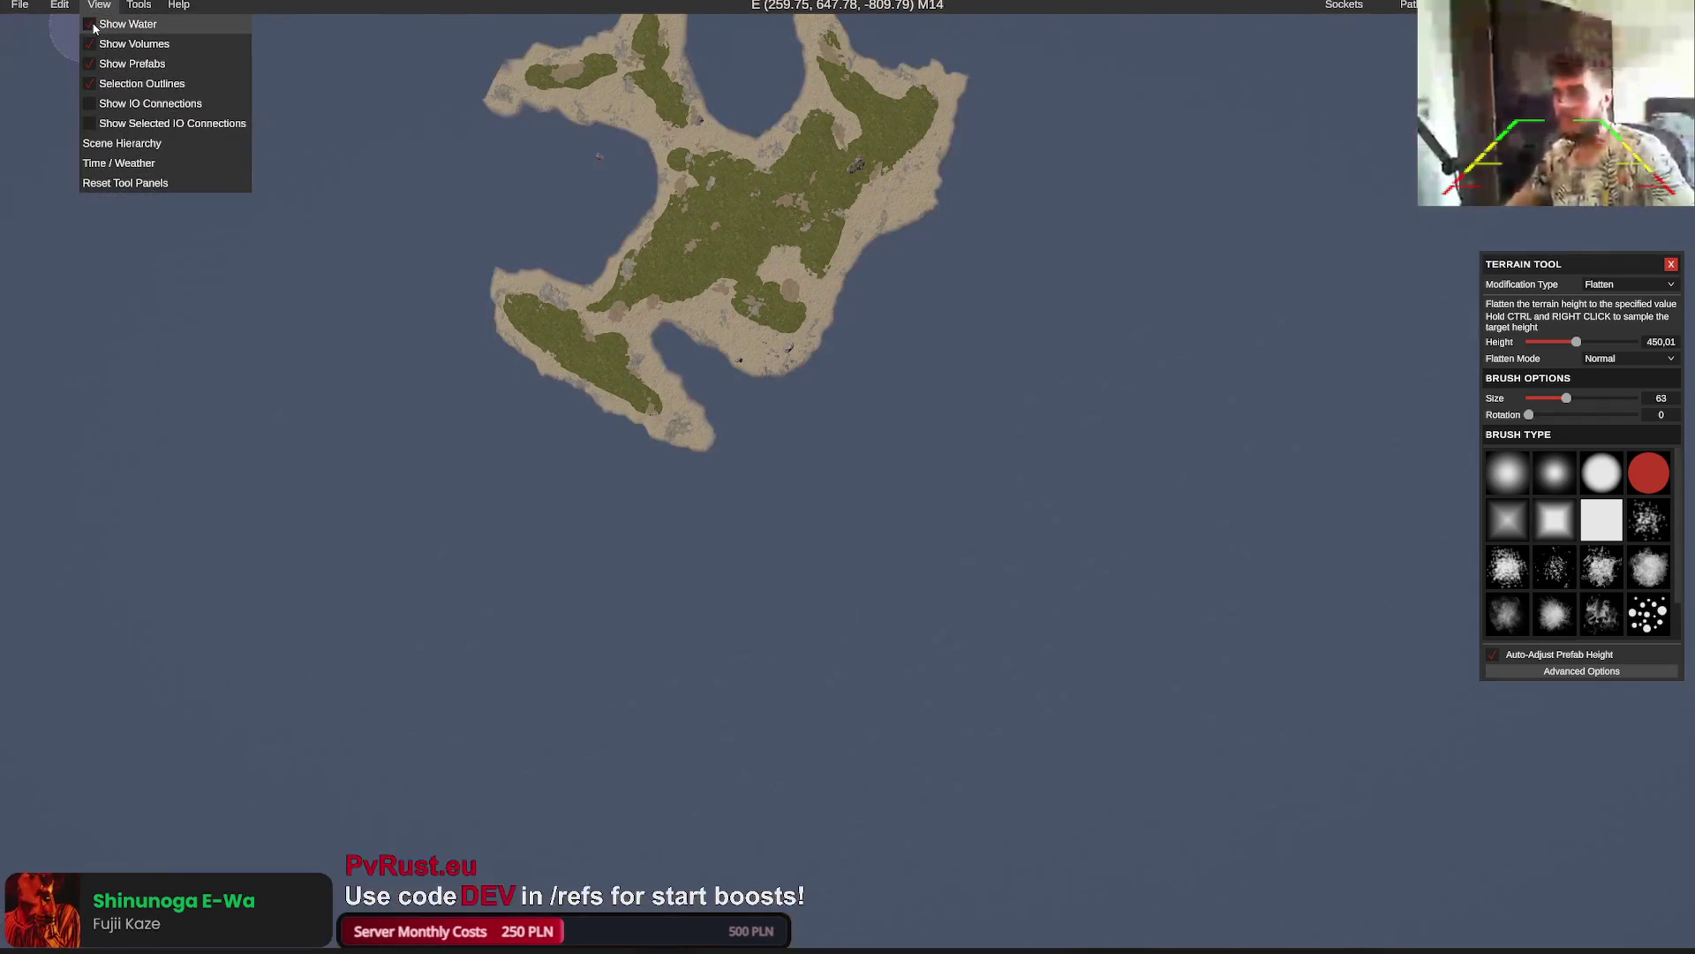
left_click(96, 25)
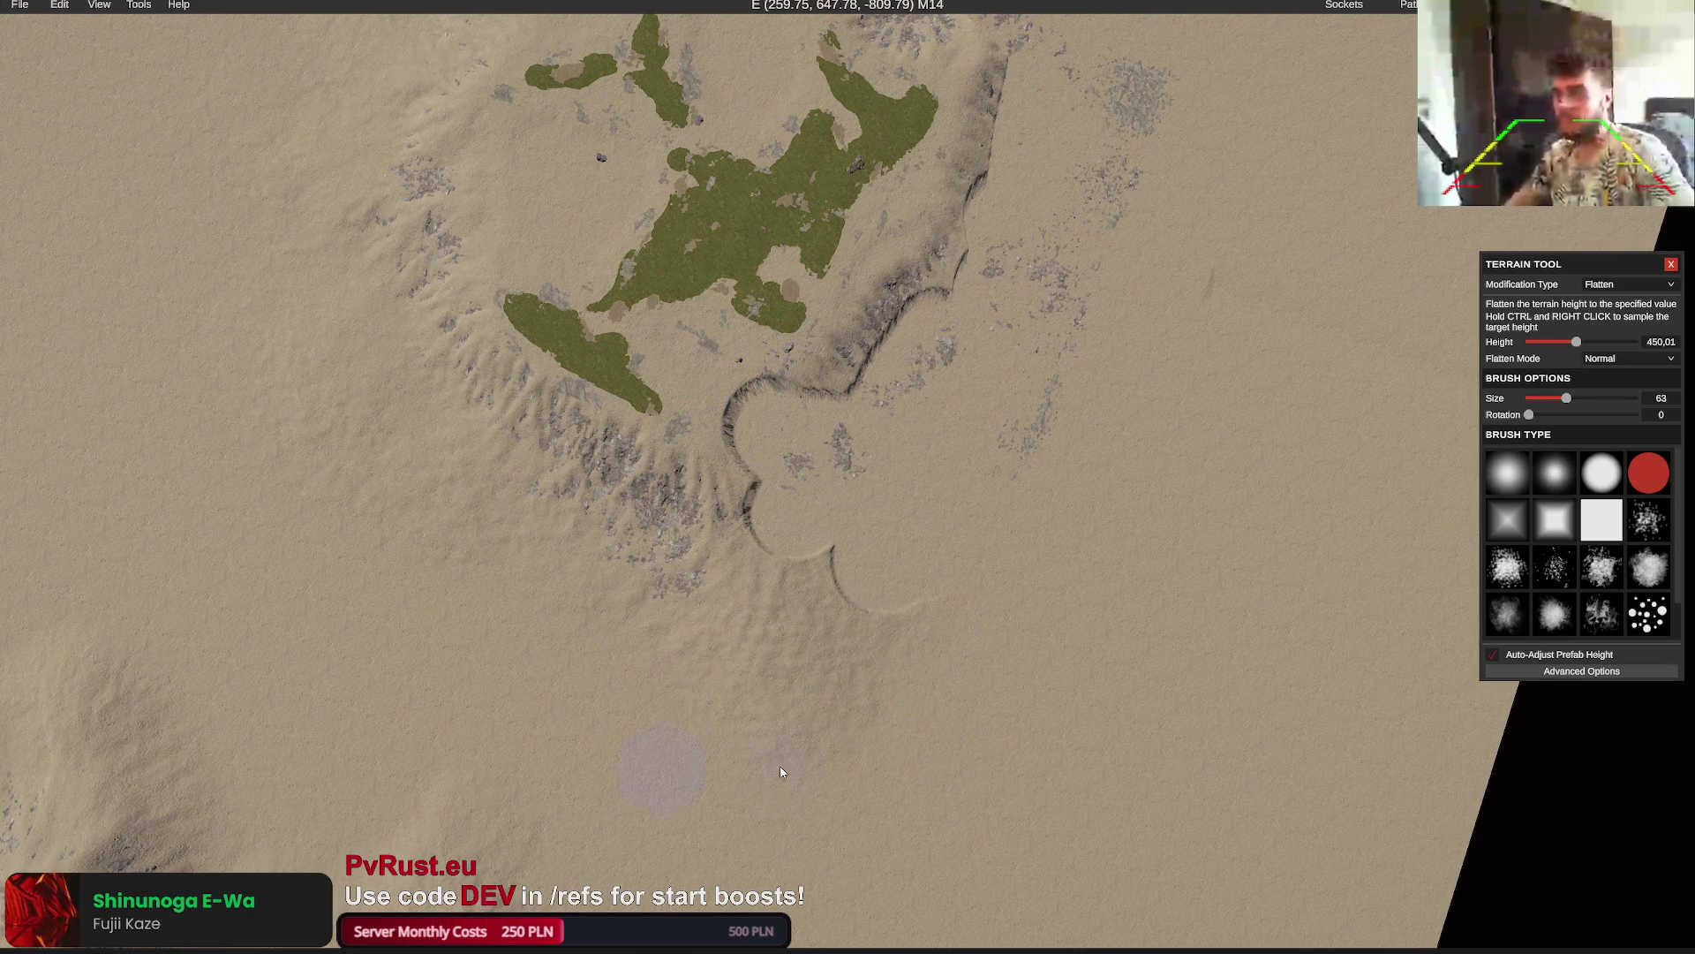
key("a")
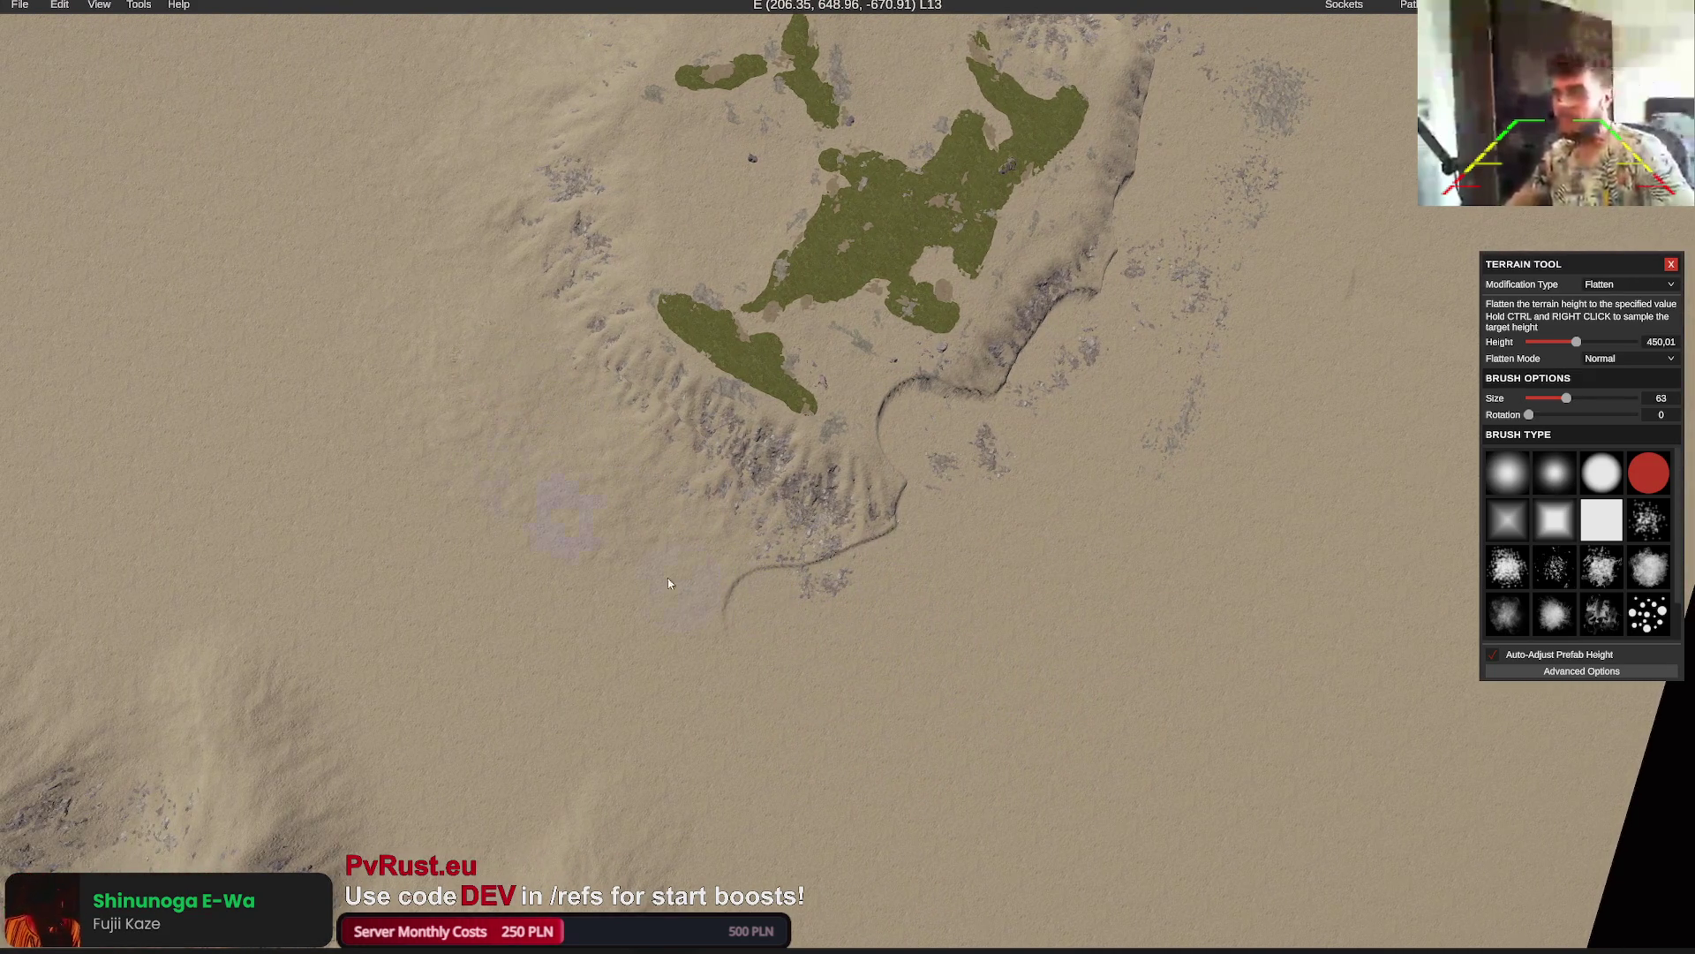
key("a")
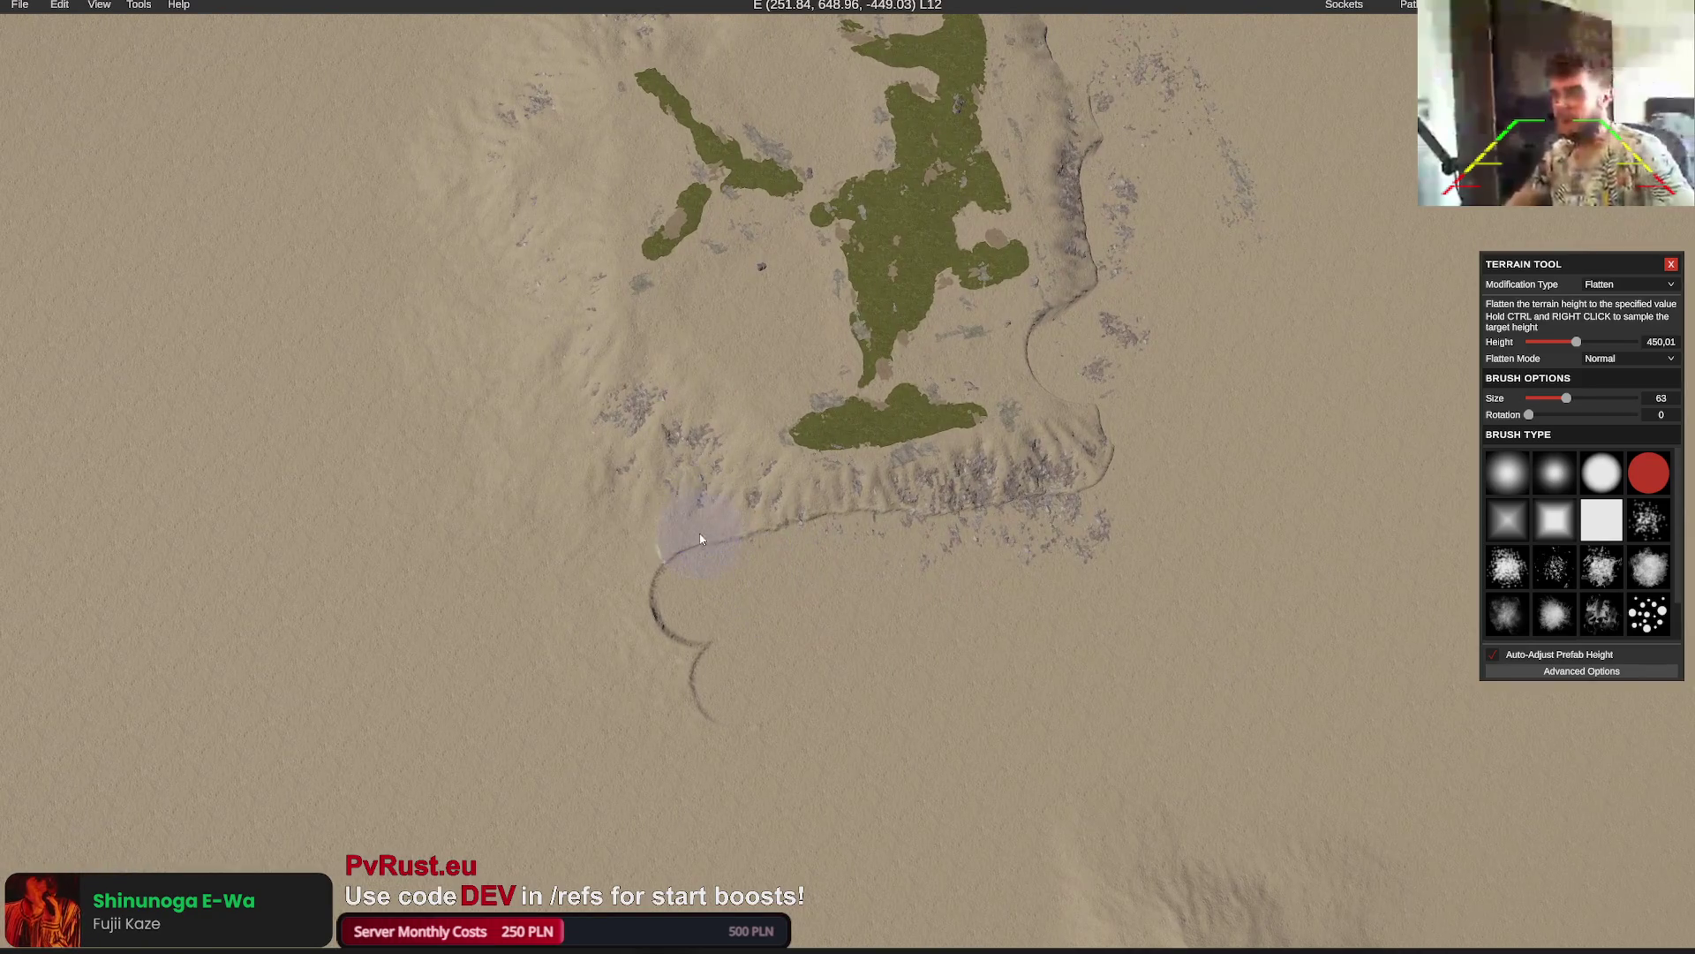
key("a")
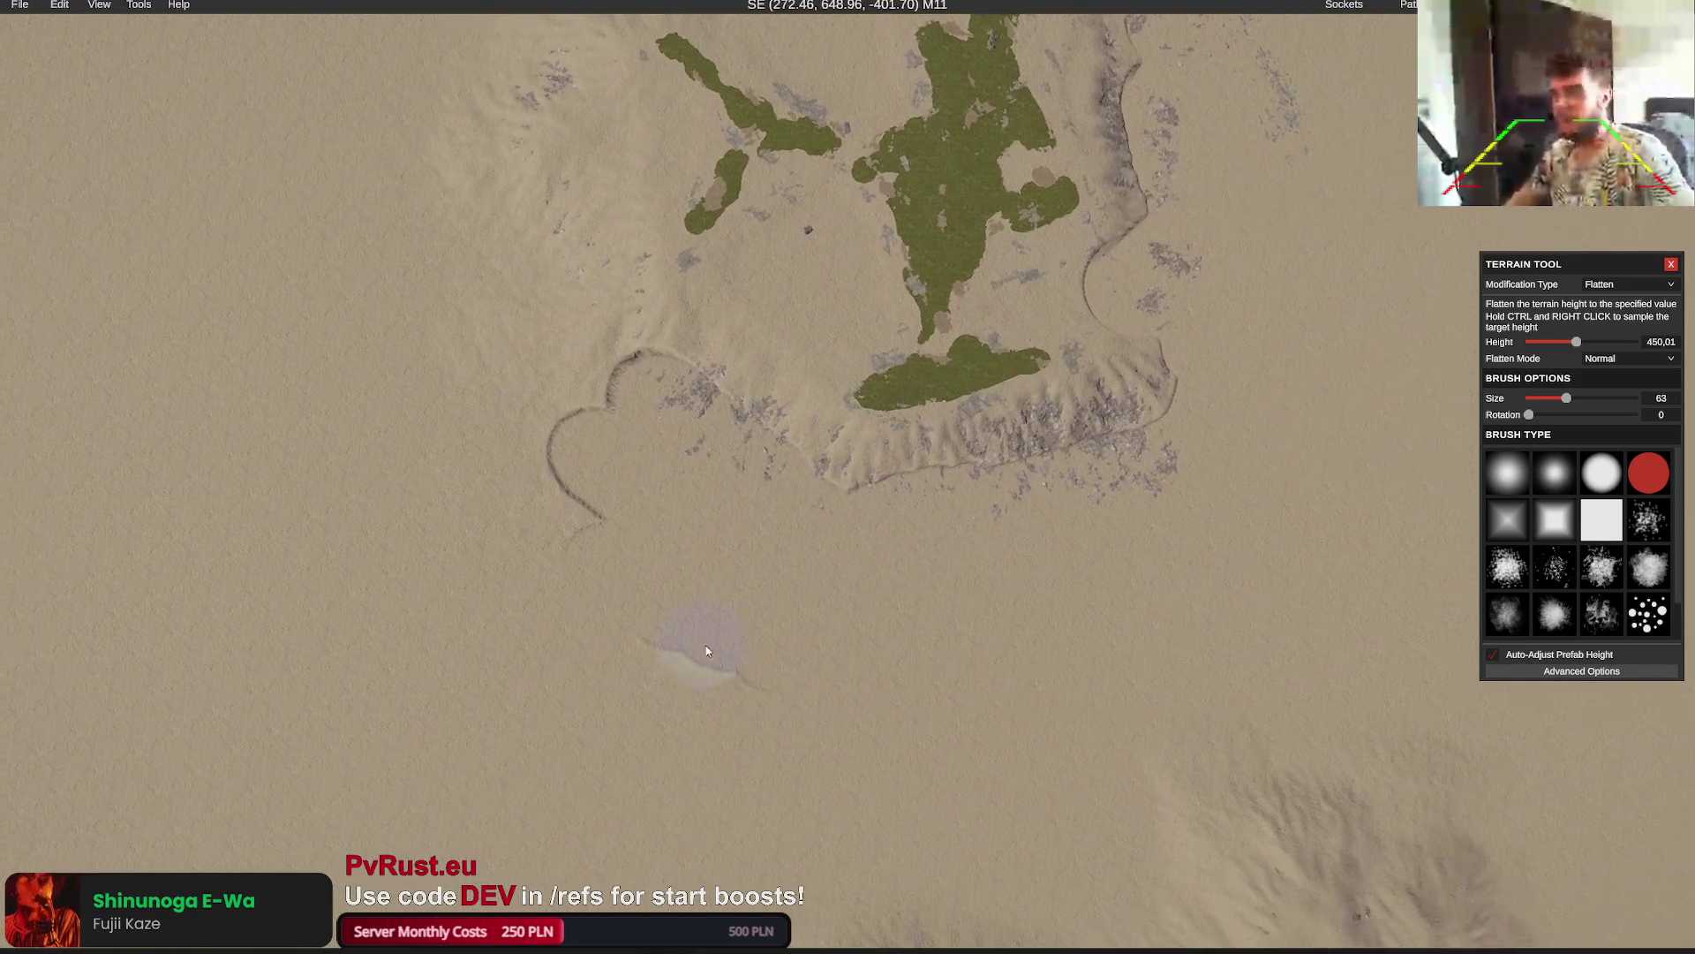
key("a")
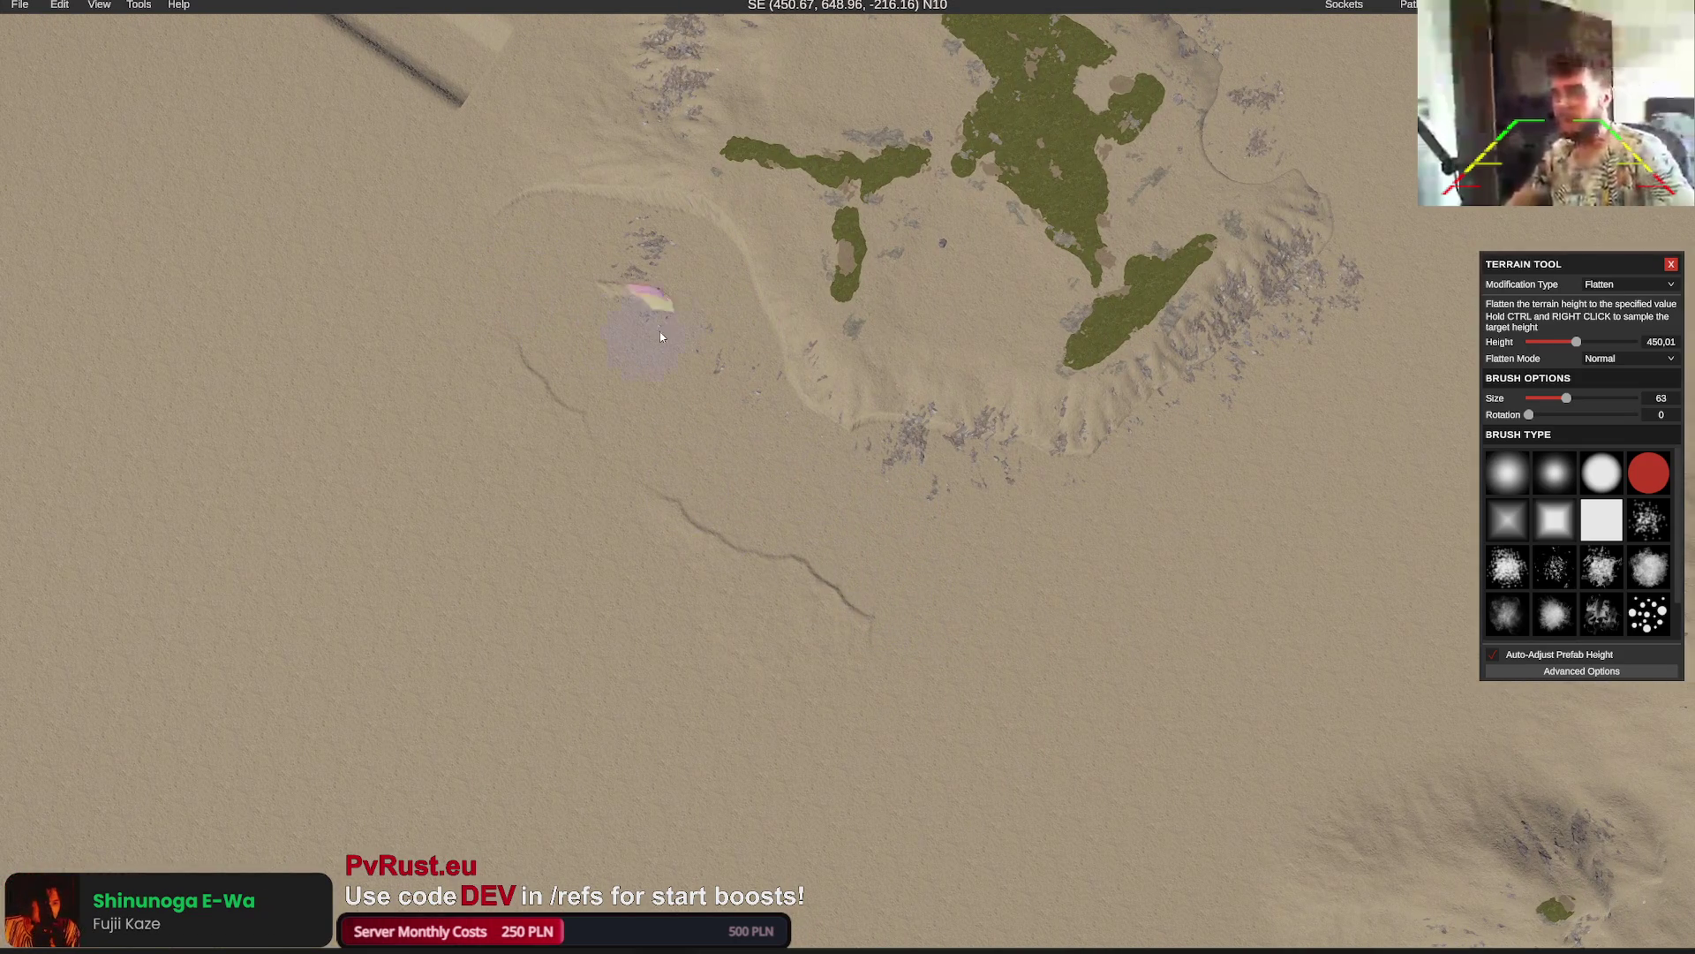
key("w")
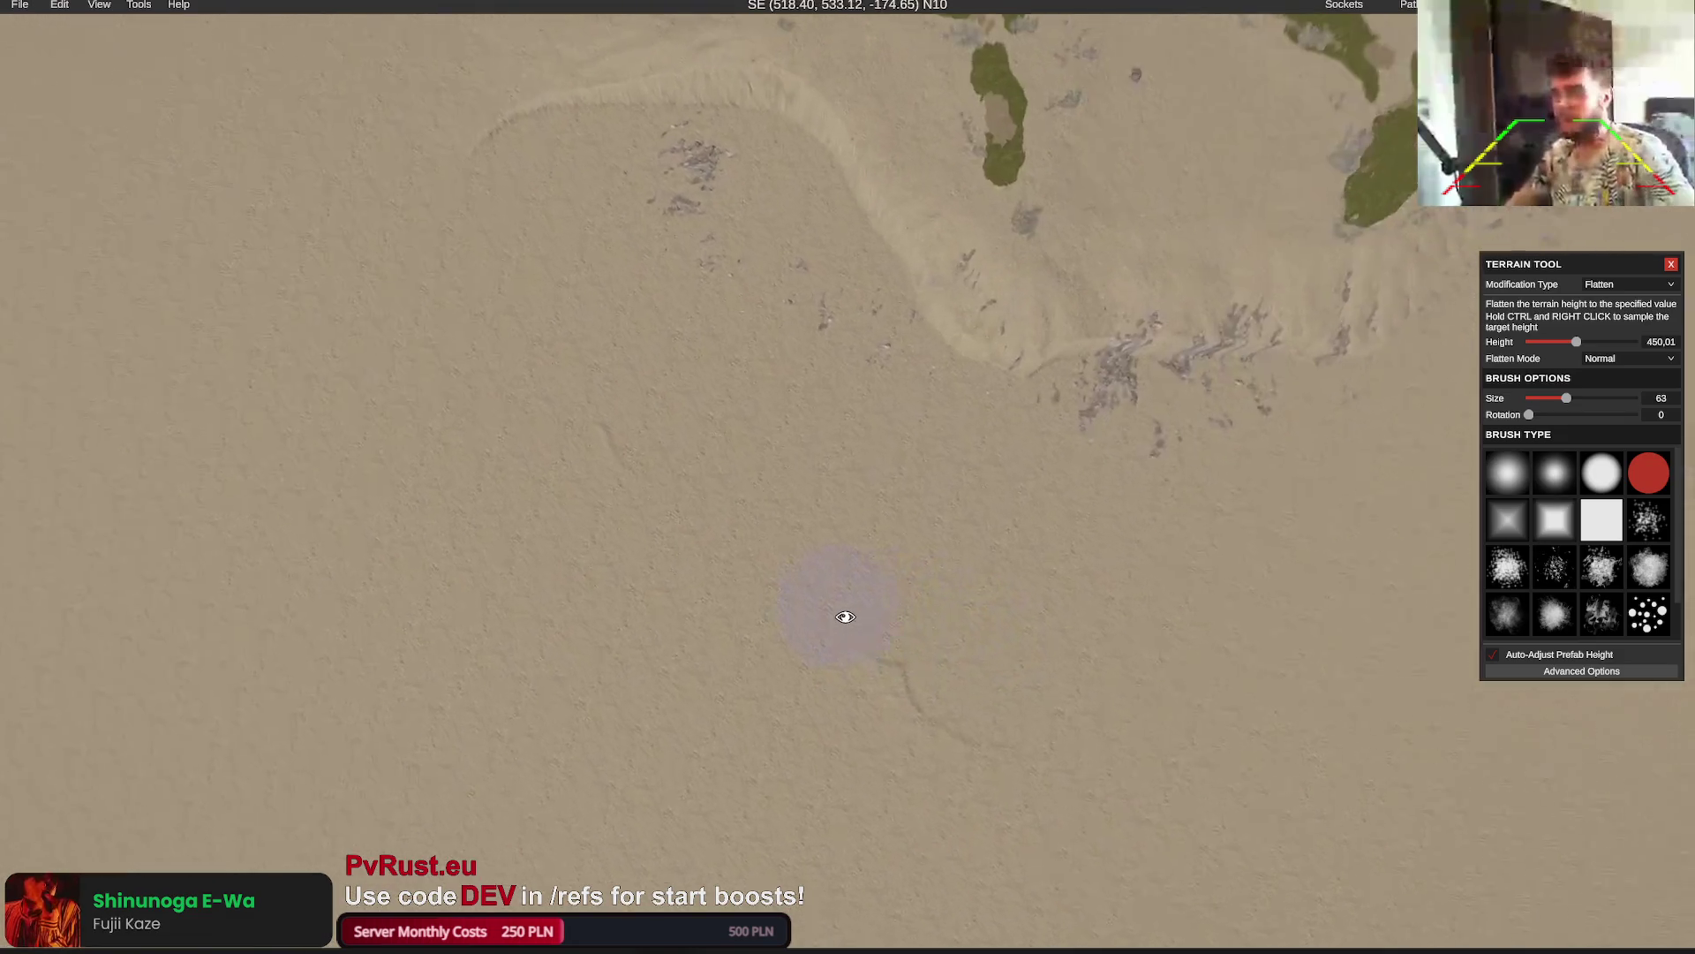
scroll(861, 611, "down", 10)
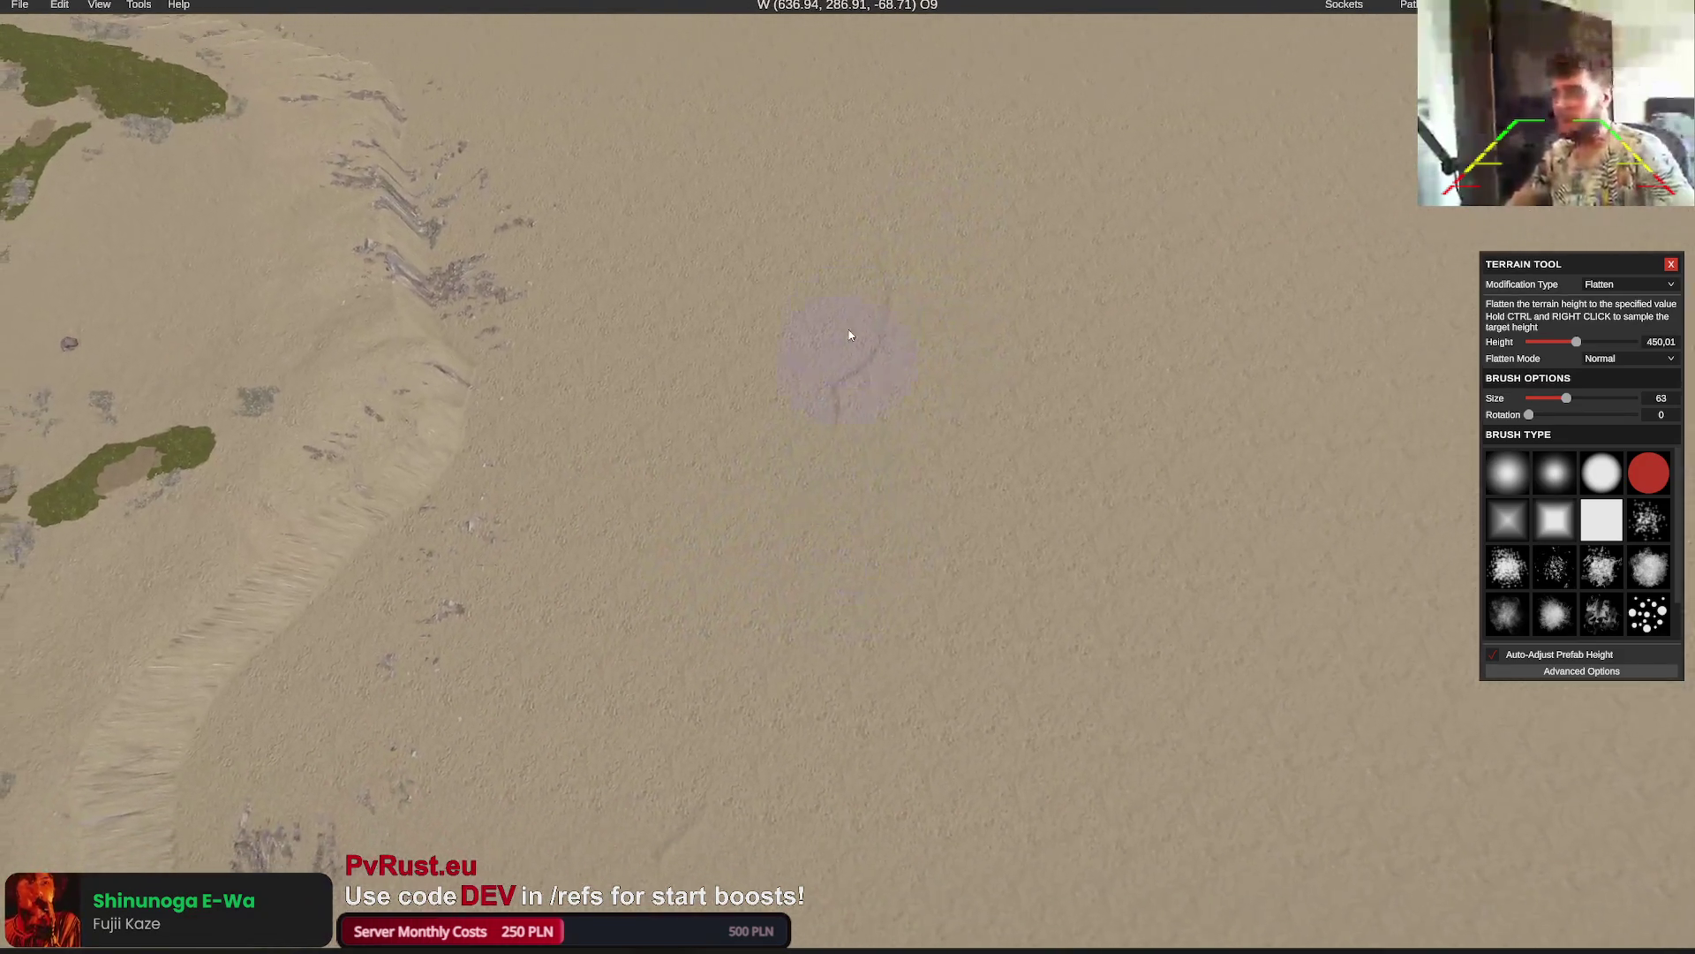
scroll(800, 674, "down", 5)
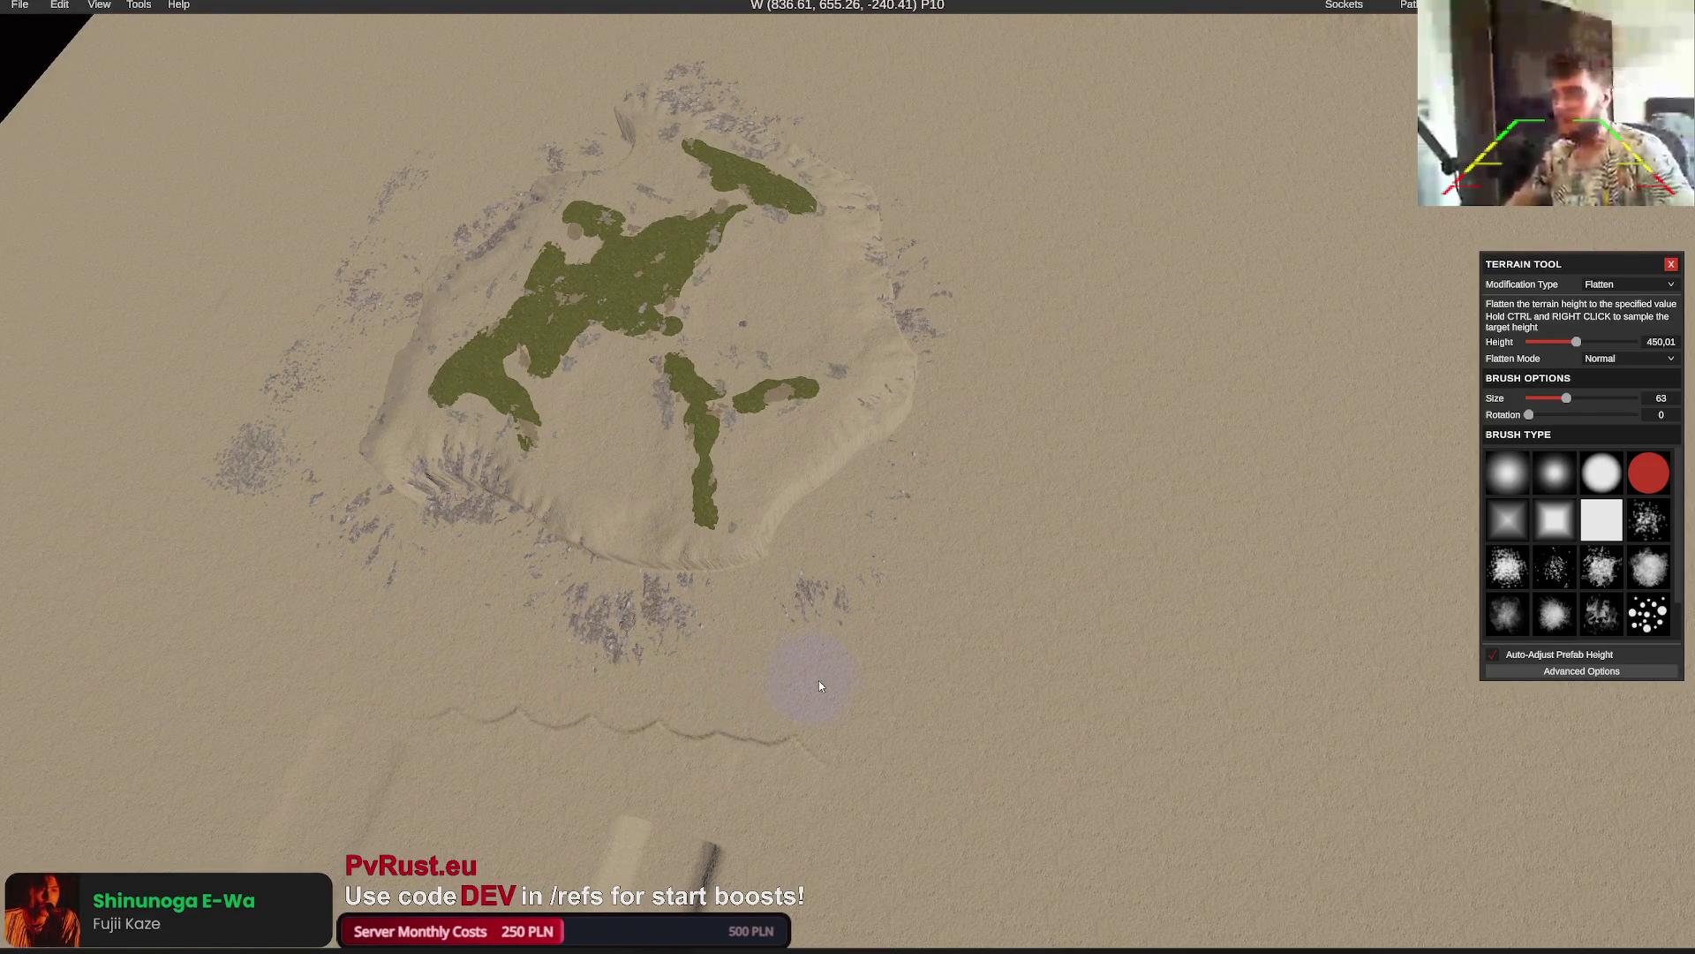
key("a")
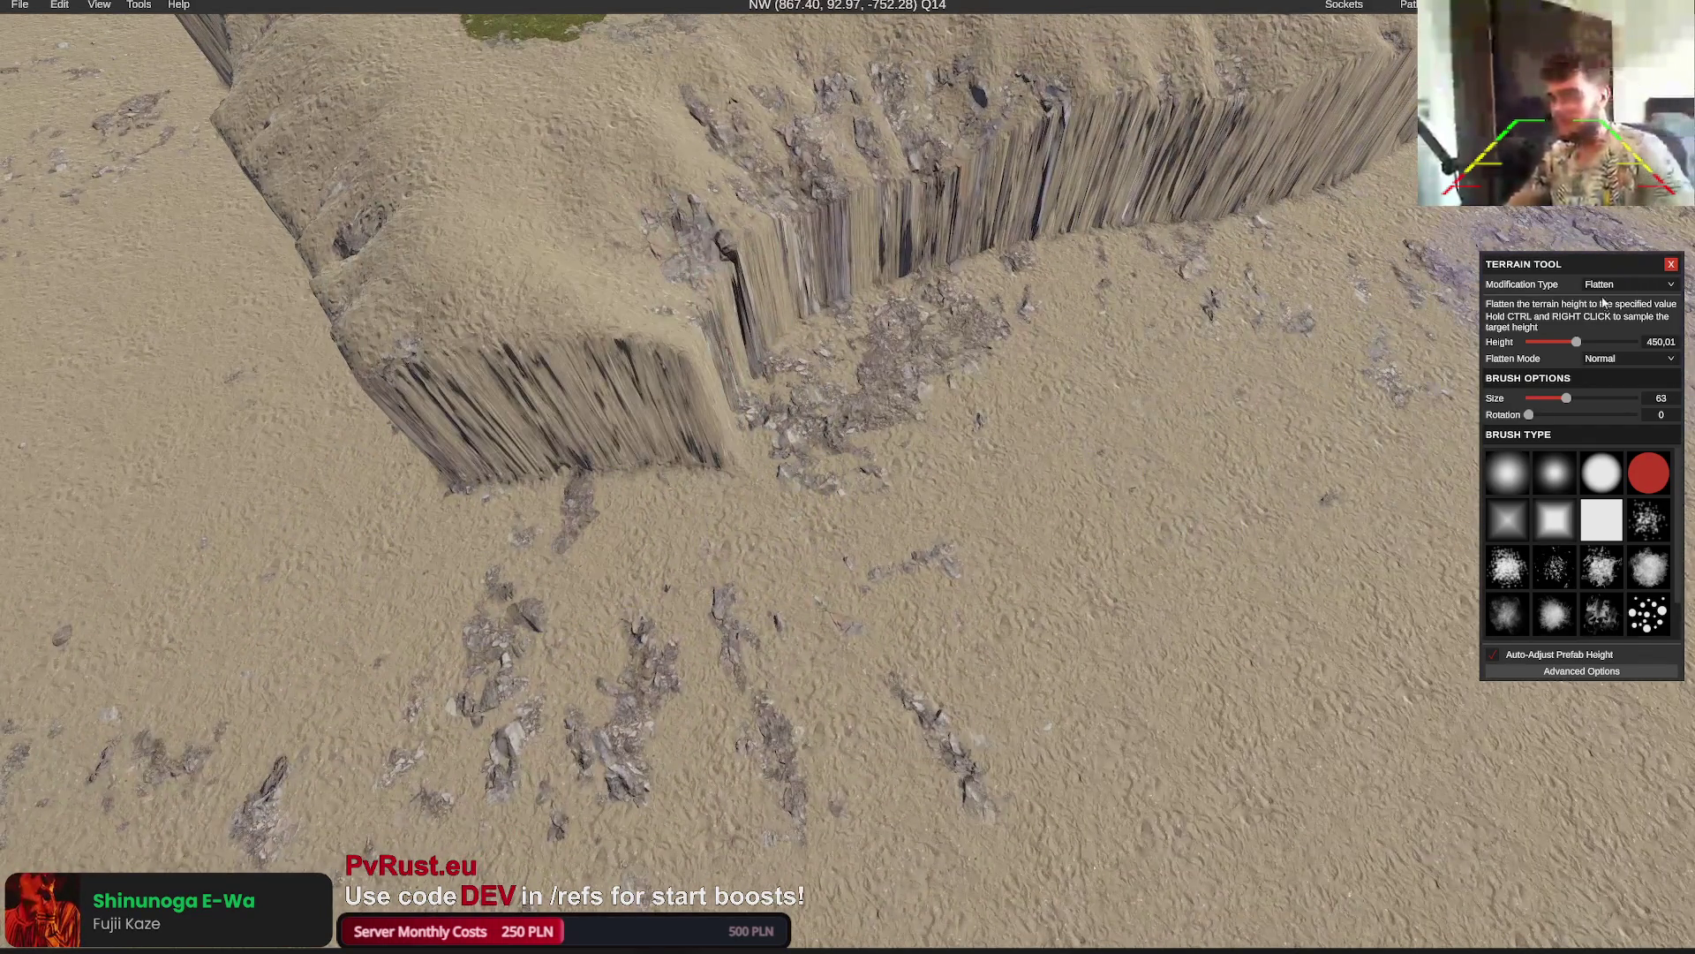
left_click(1610, 326)
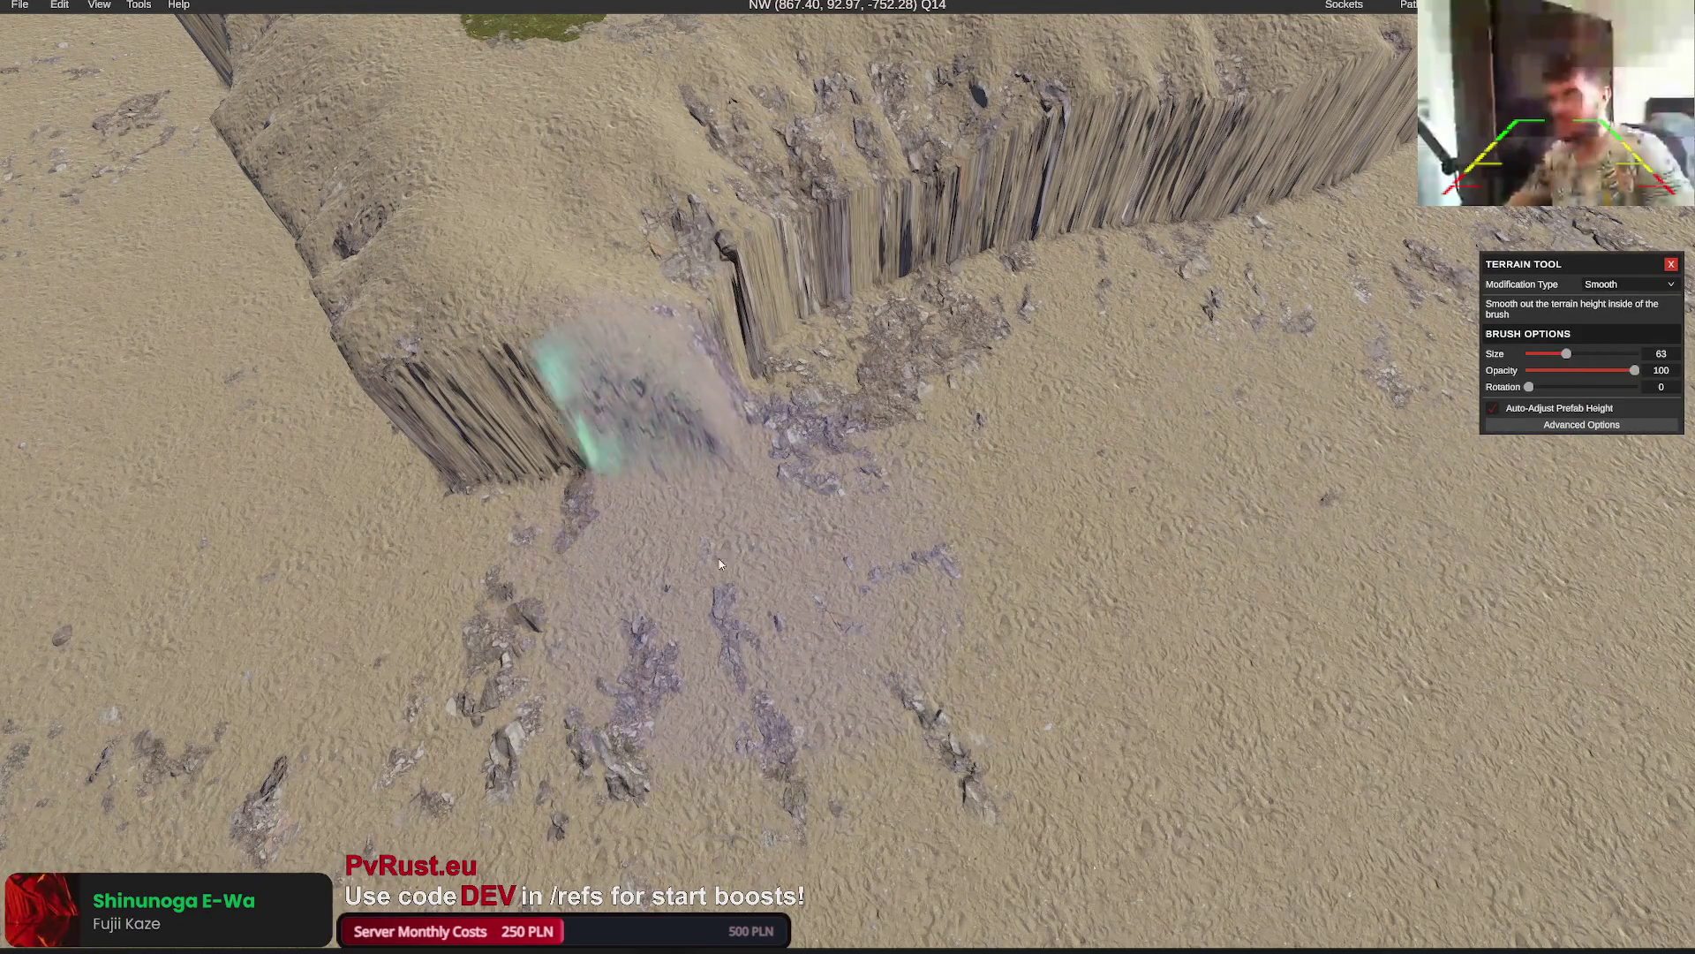
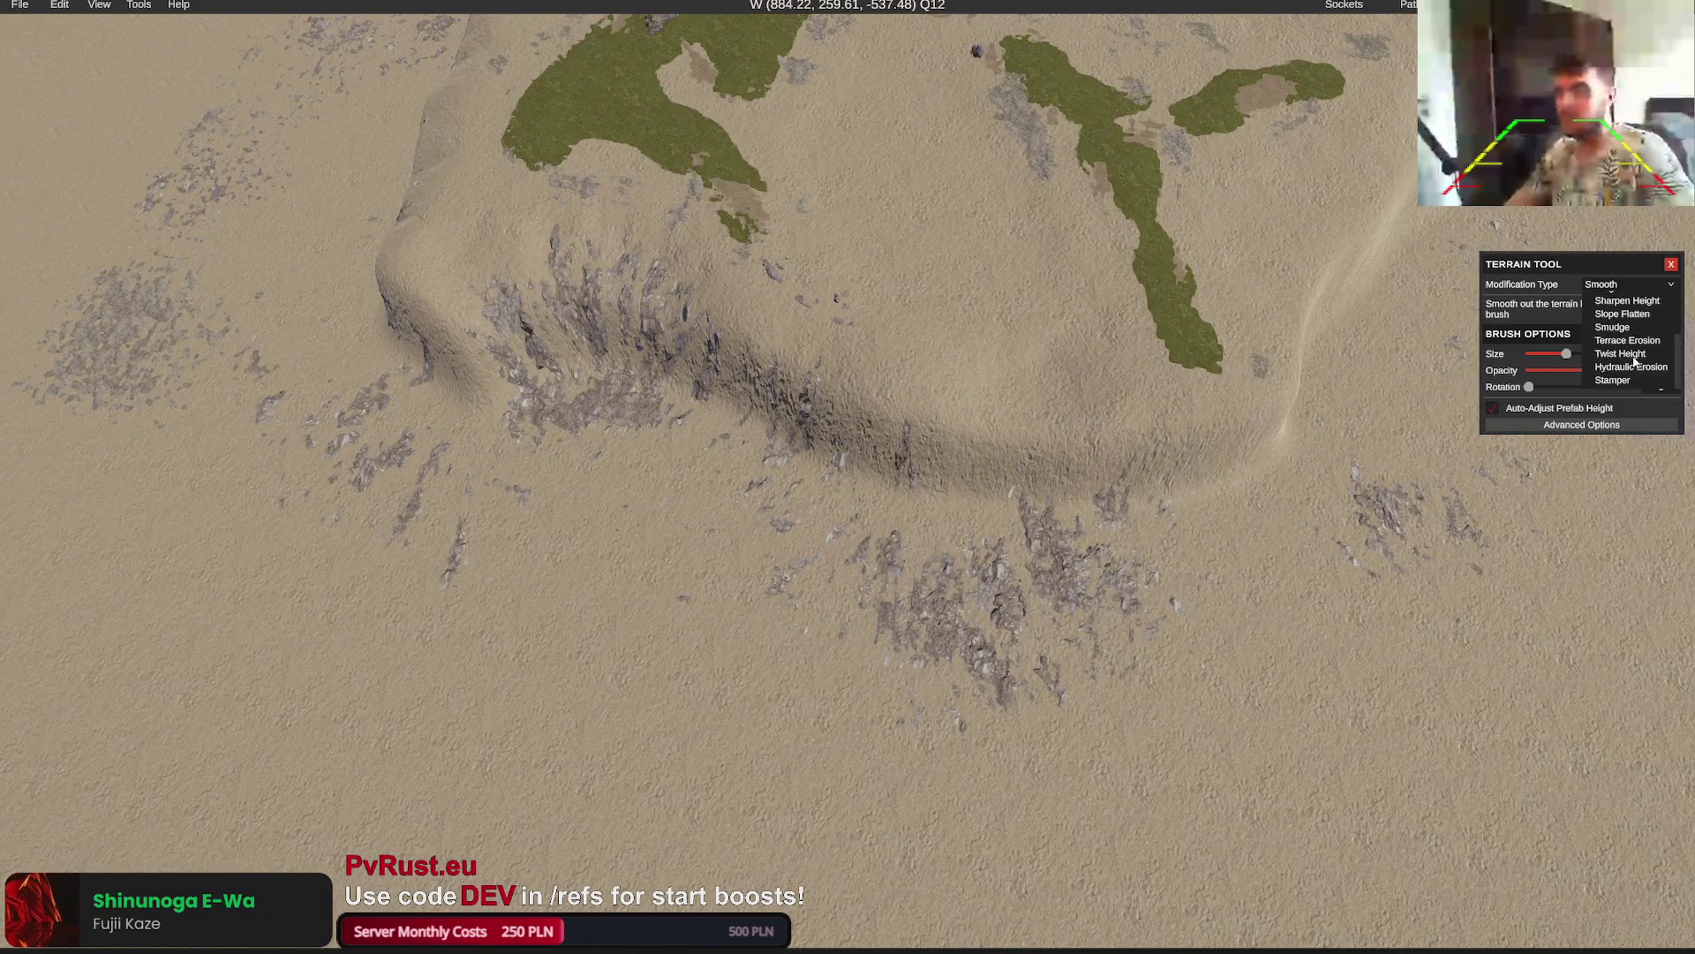
Test a Terrace Erosion stroke along the ridge, then undo it
left_click(1625, 343)
mouse_move(1136, 454)
left_mouse_down()
mouse_move(620, 426)
mouse_move(1304, 458)
left_mouse_up()
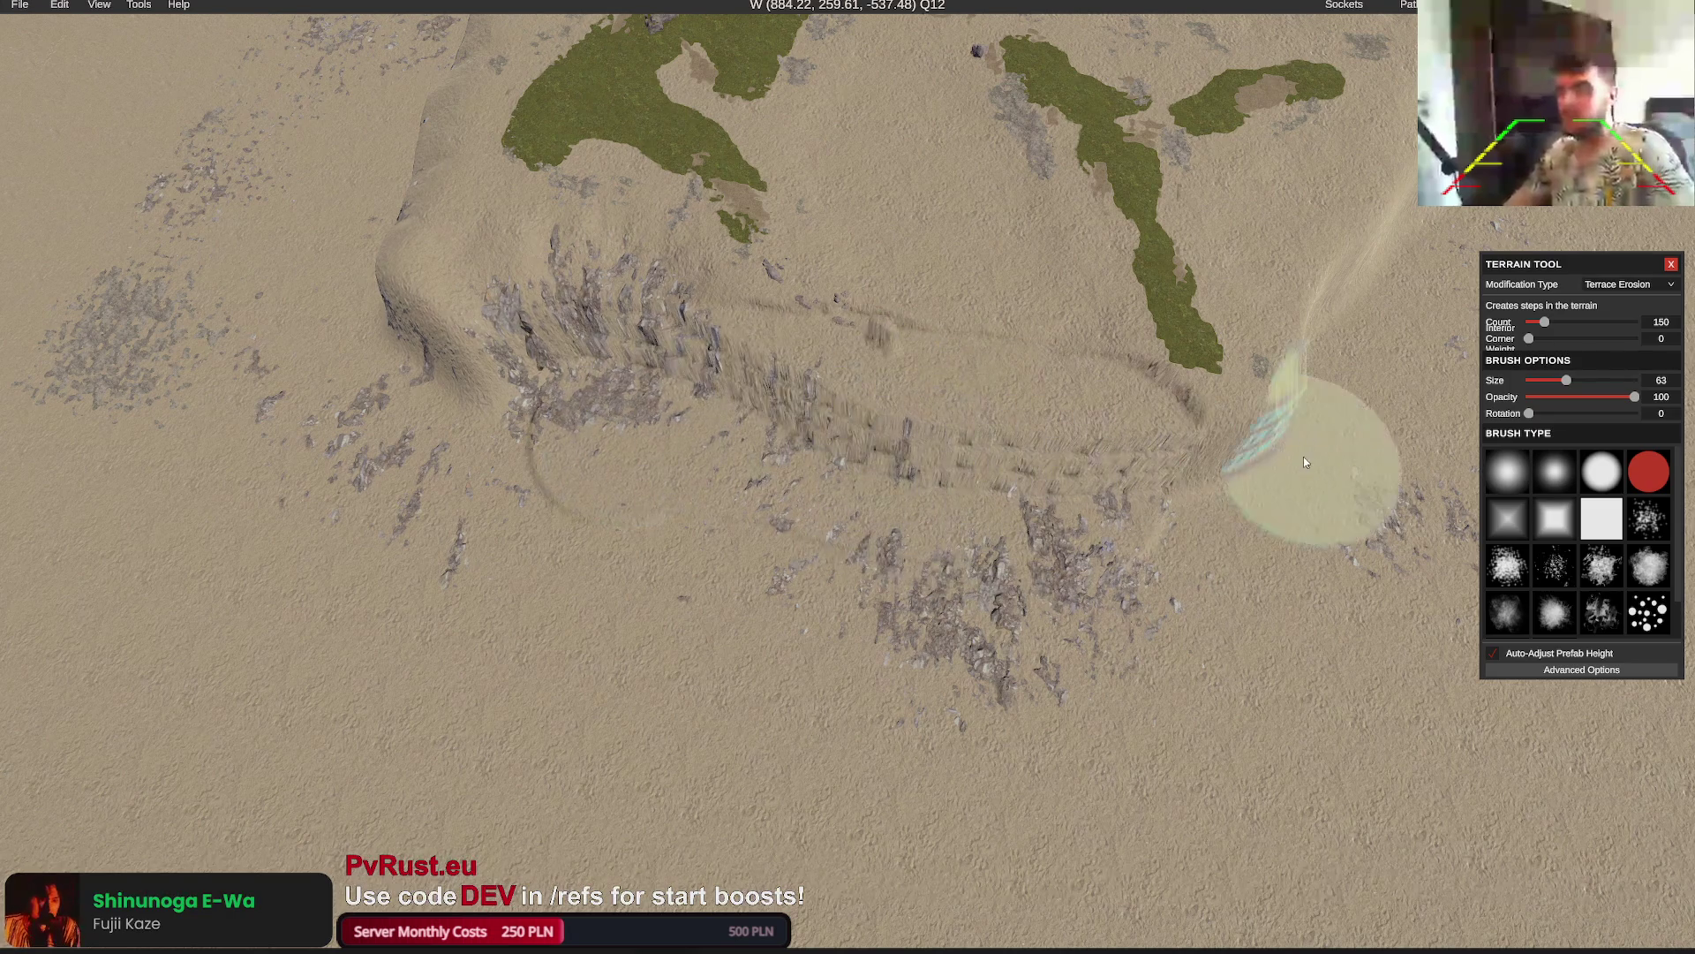
key("ctrl+z")
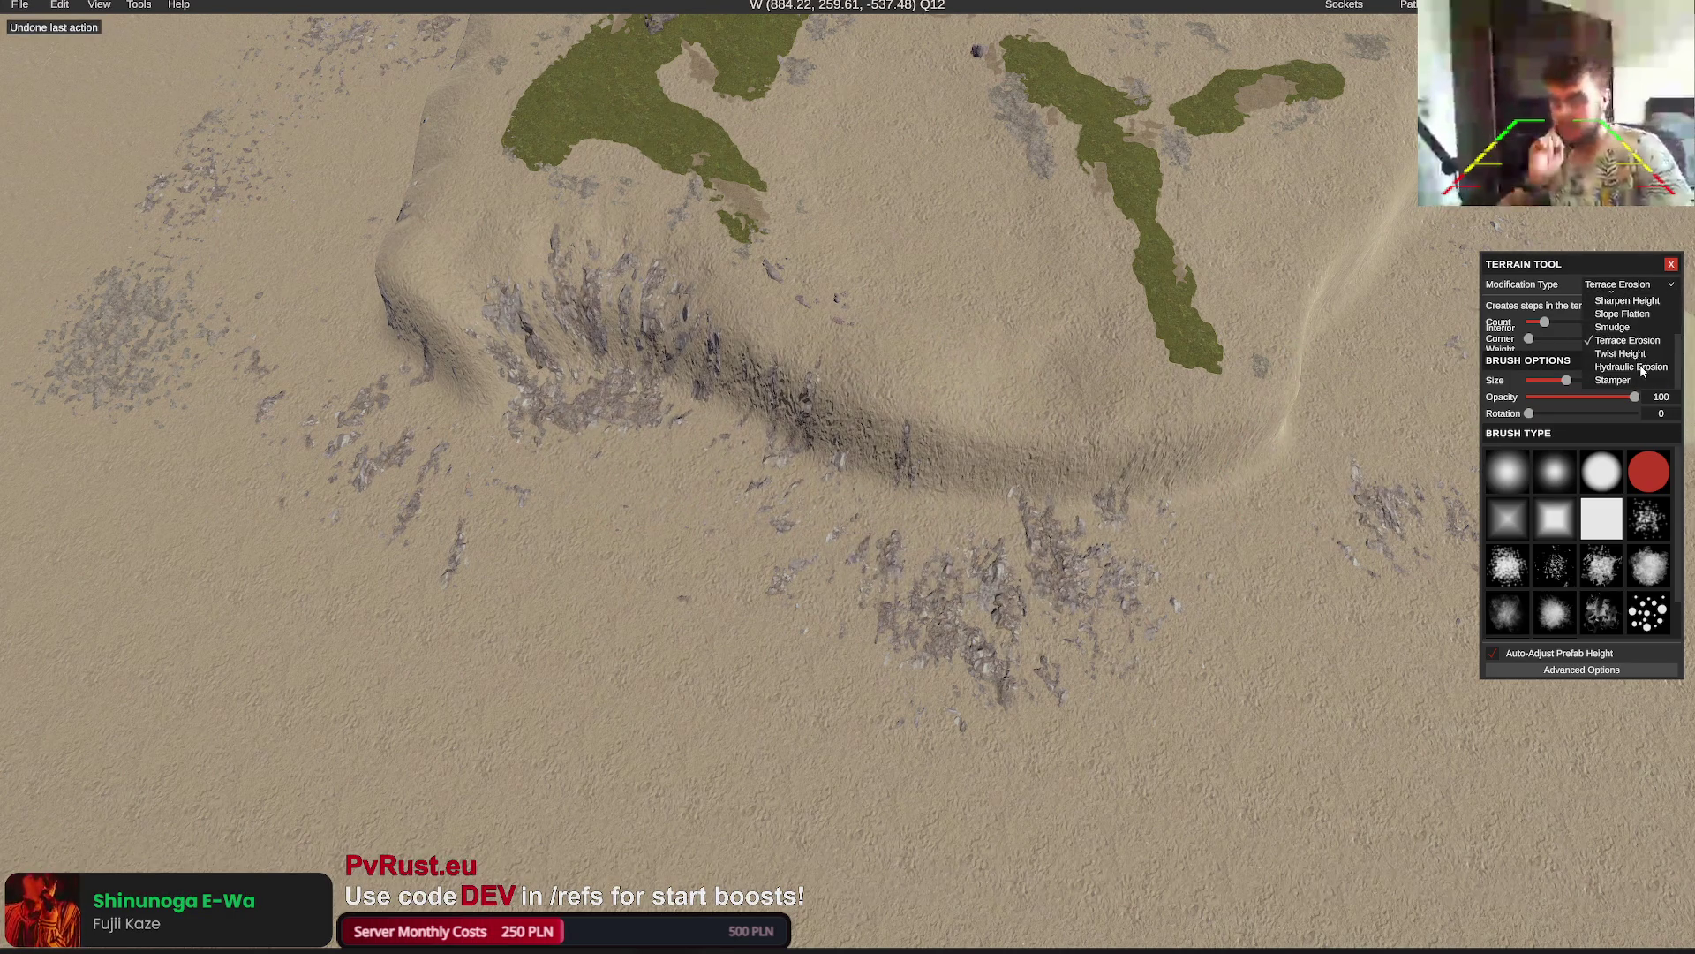
Switch the brush to Hydraulic Erosion and erode the ridge slope into rock
left_click(1641, 368)
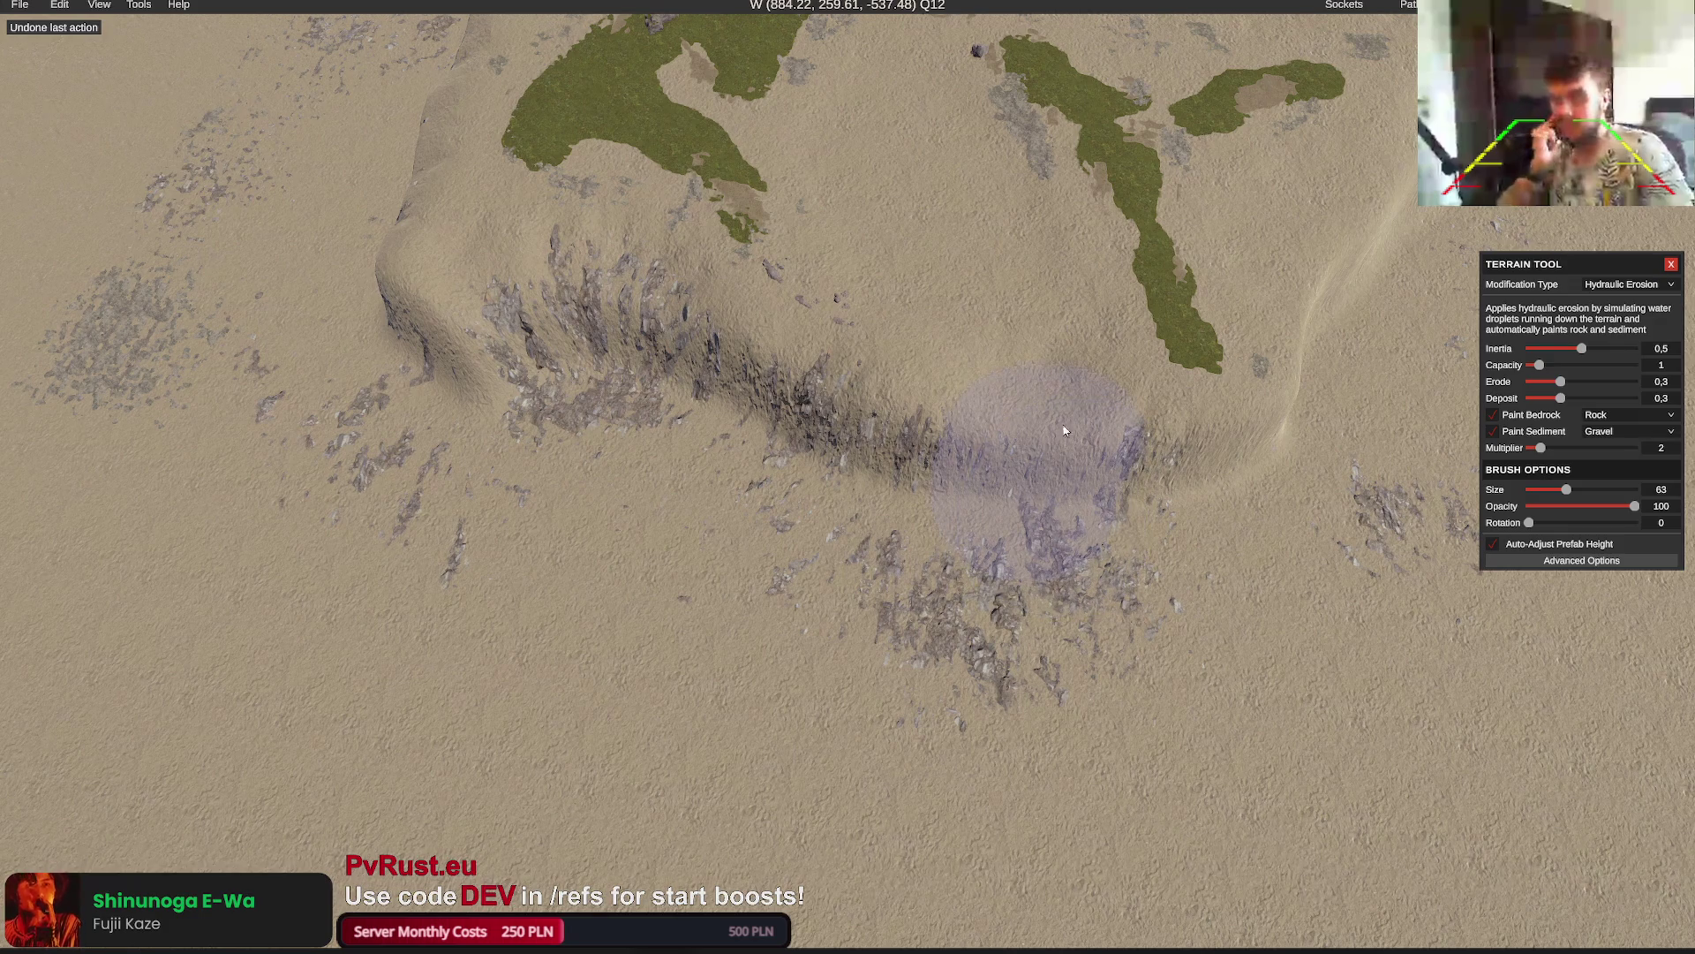
key("d")
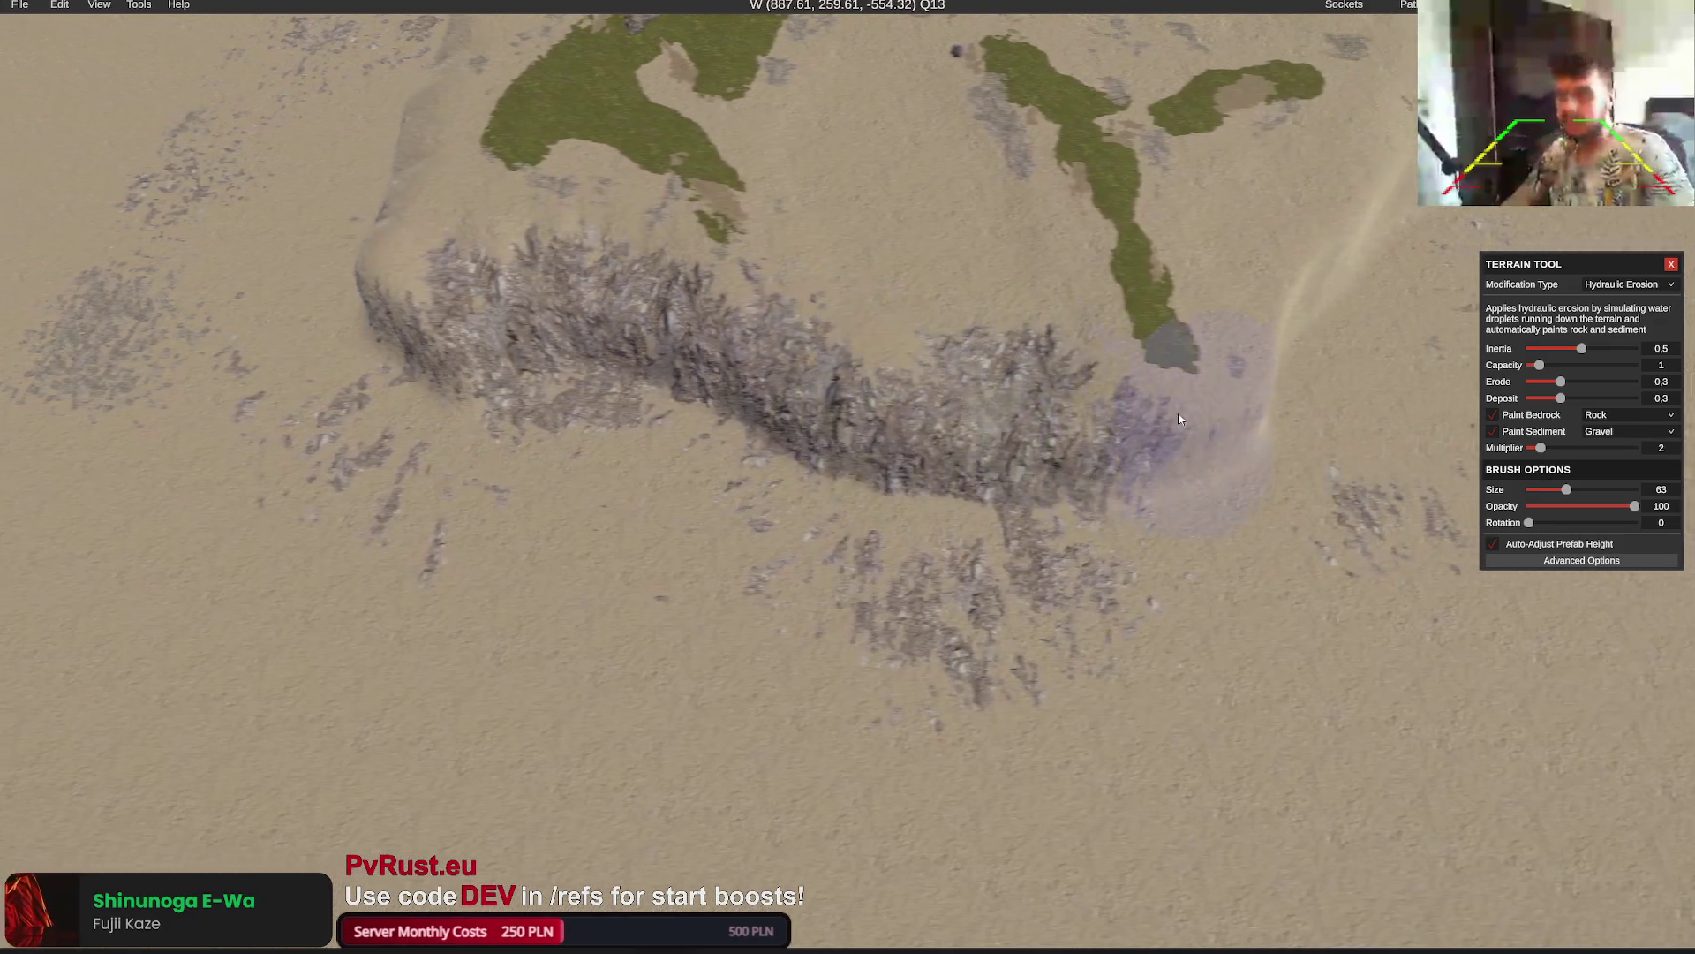
mouse_move(1054, 411)
left_mouse_down()
mouse_move(807, 400)
mouse_move(770, 291)
left_mouse_up()
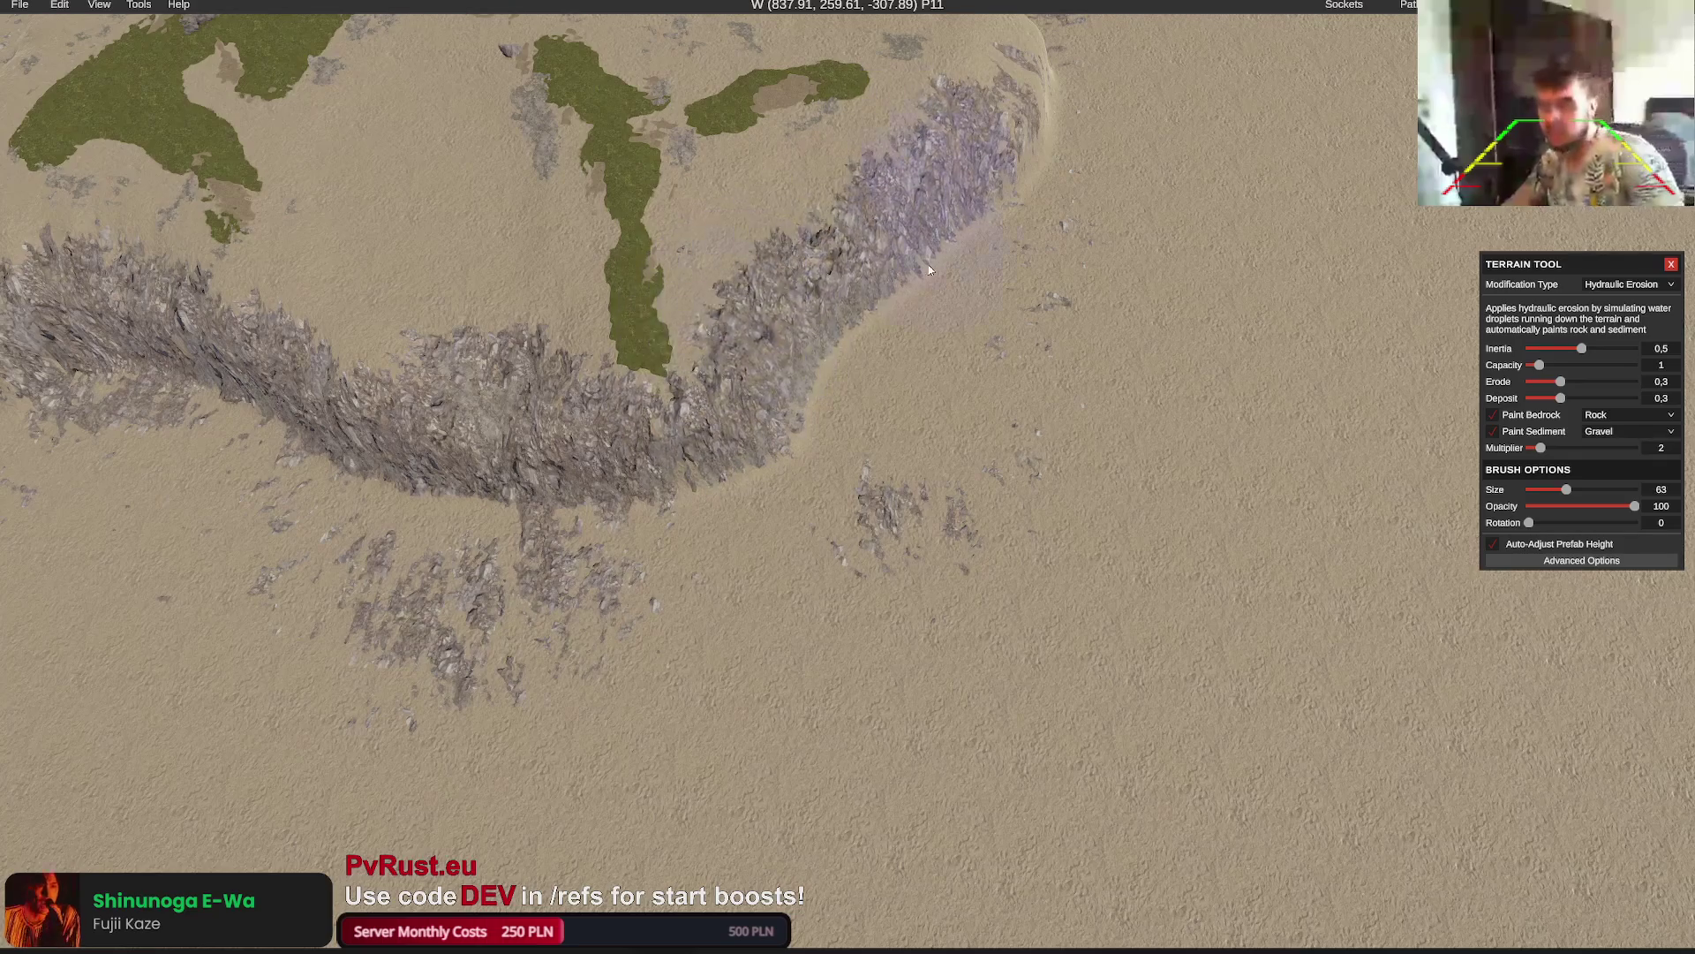
key("m")
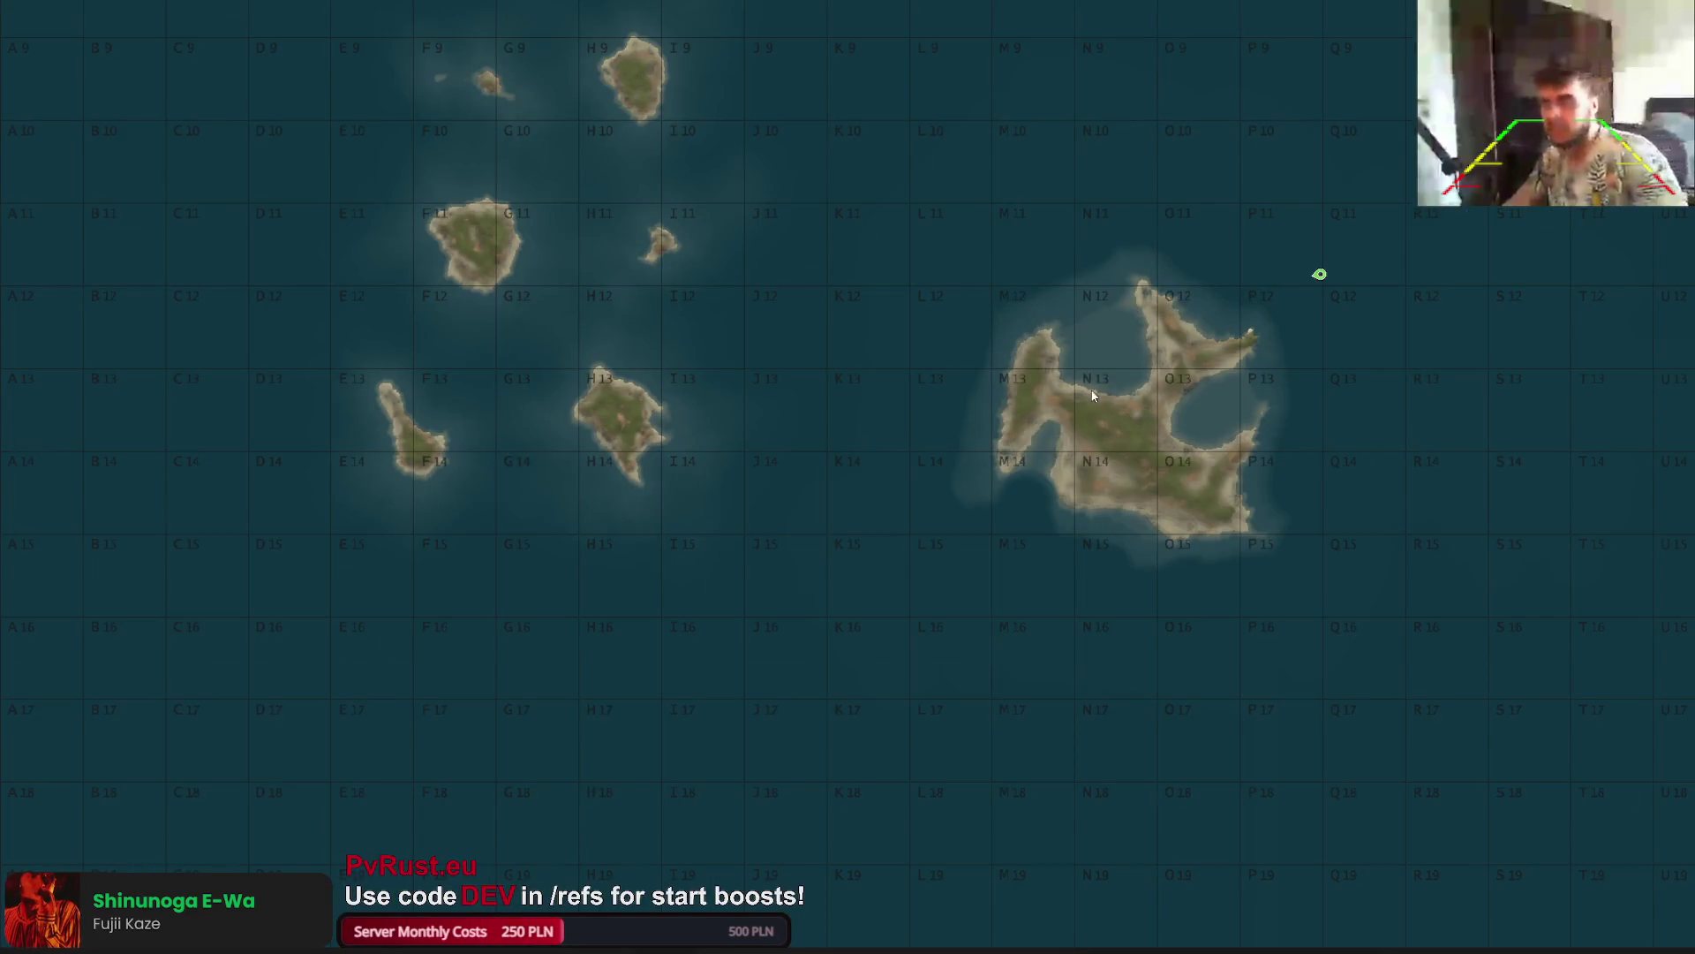
key("m")
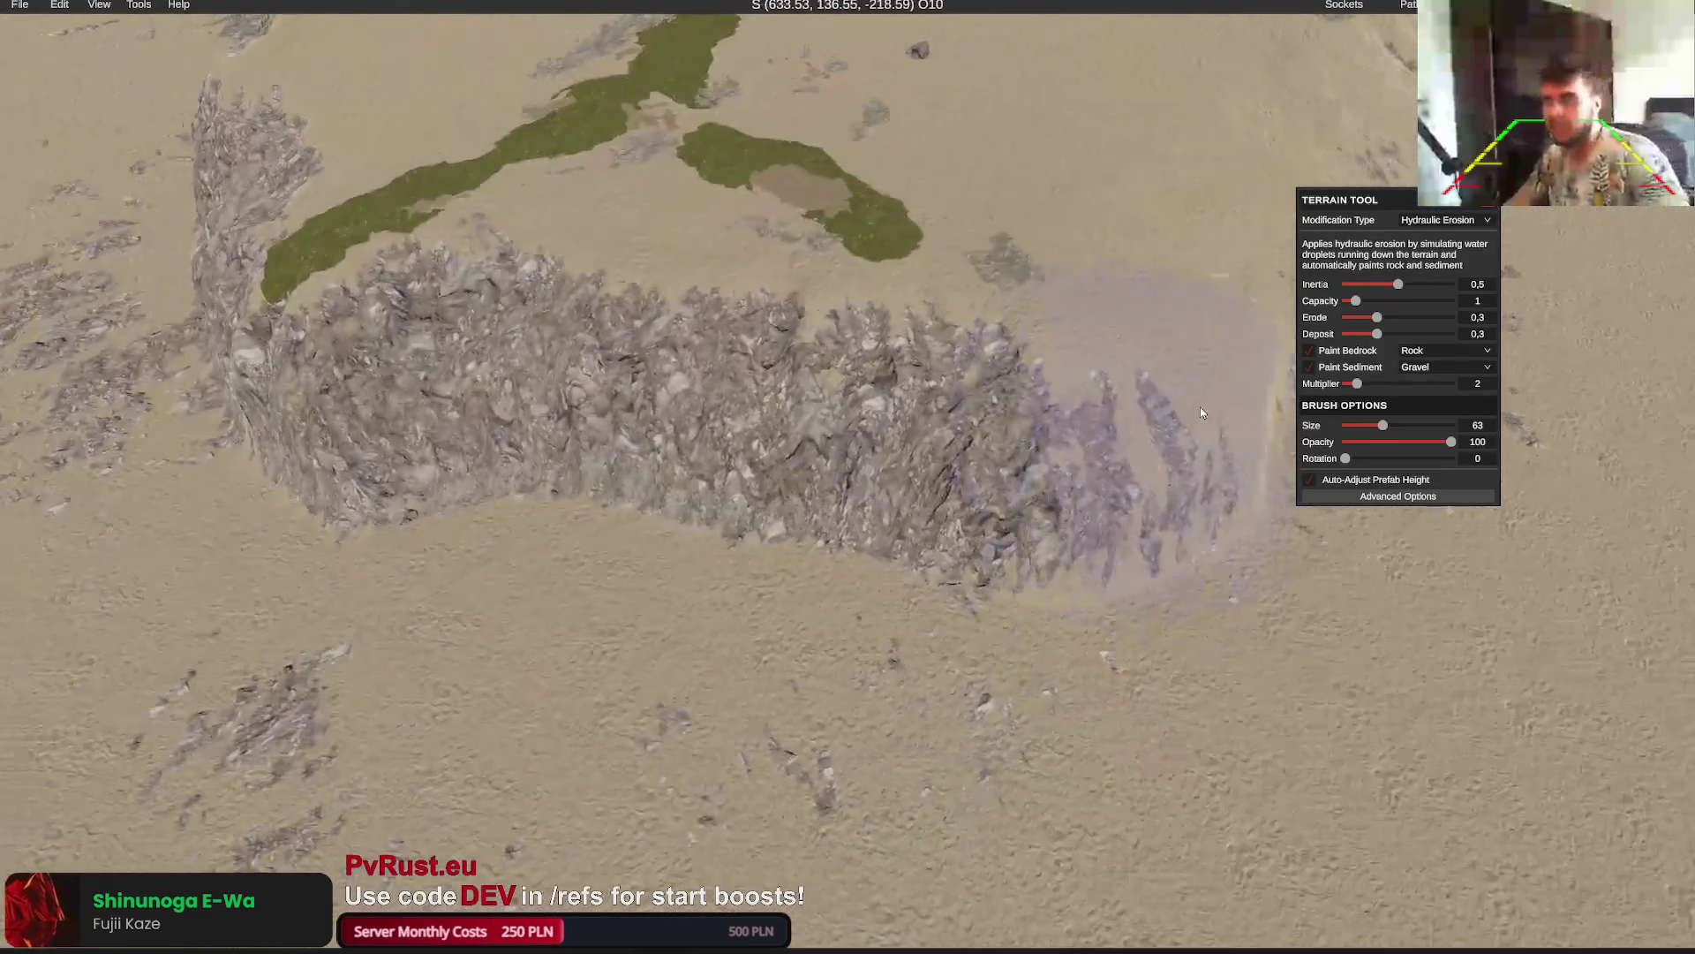
mouse_move(1200, 412)
left_mouse_down()
mouse_move(1021, 530)
mouse_move(718, 378)
mouse_move(916, 231)
mouse_move(946, 235)
mouse_move(932, 251)
left_mouse_up()
key("d")
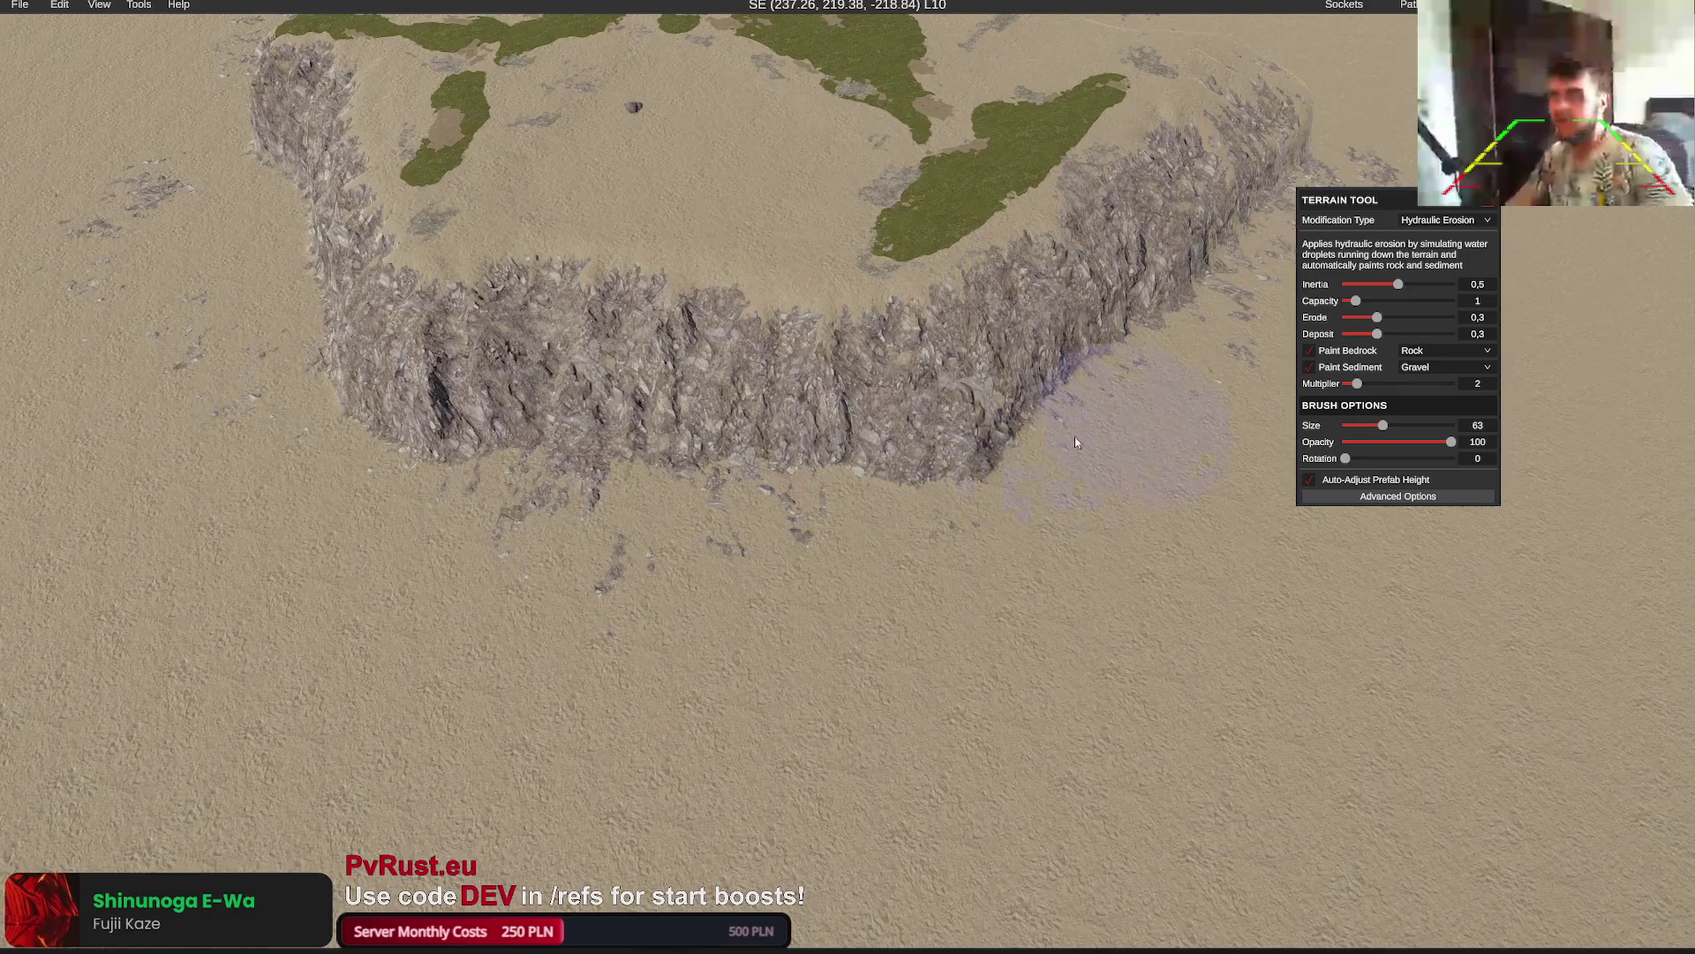
key("s")
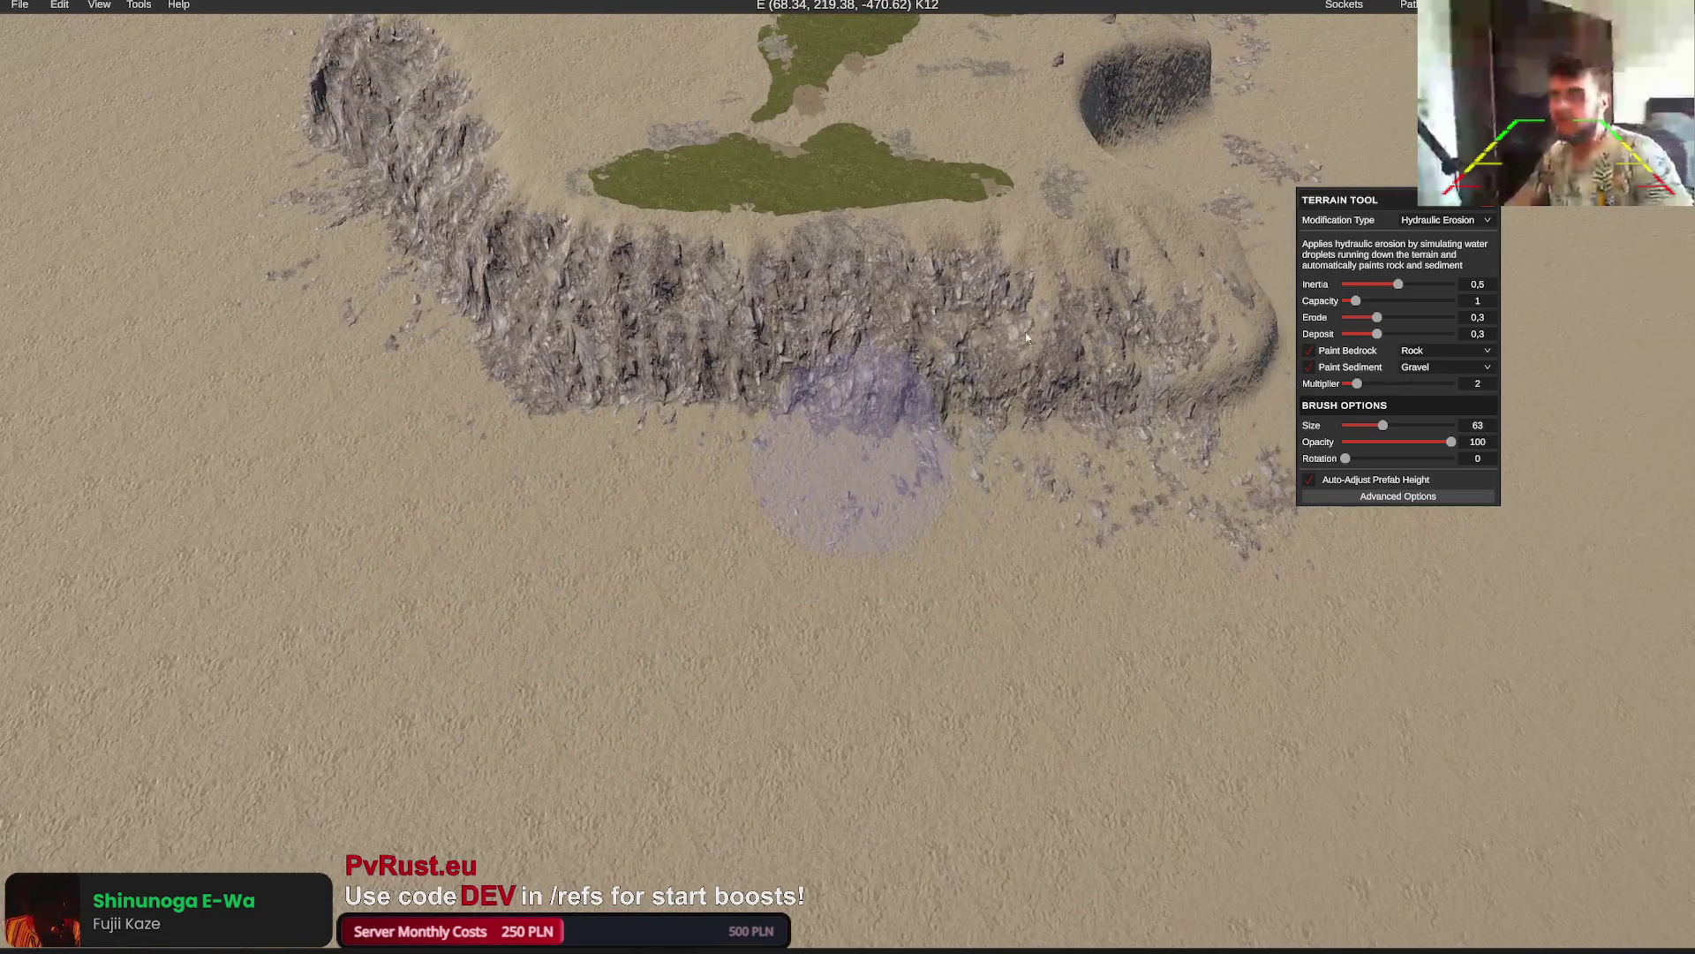
key("s")
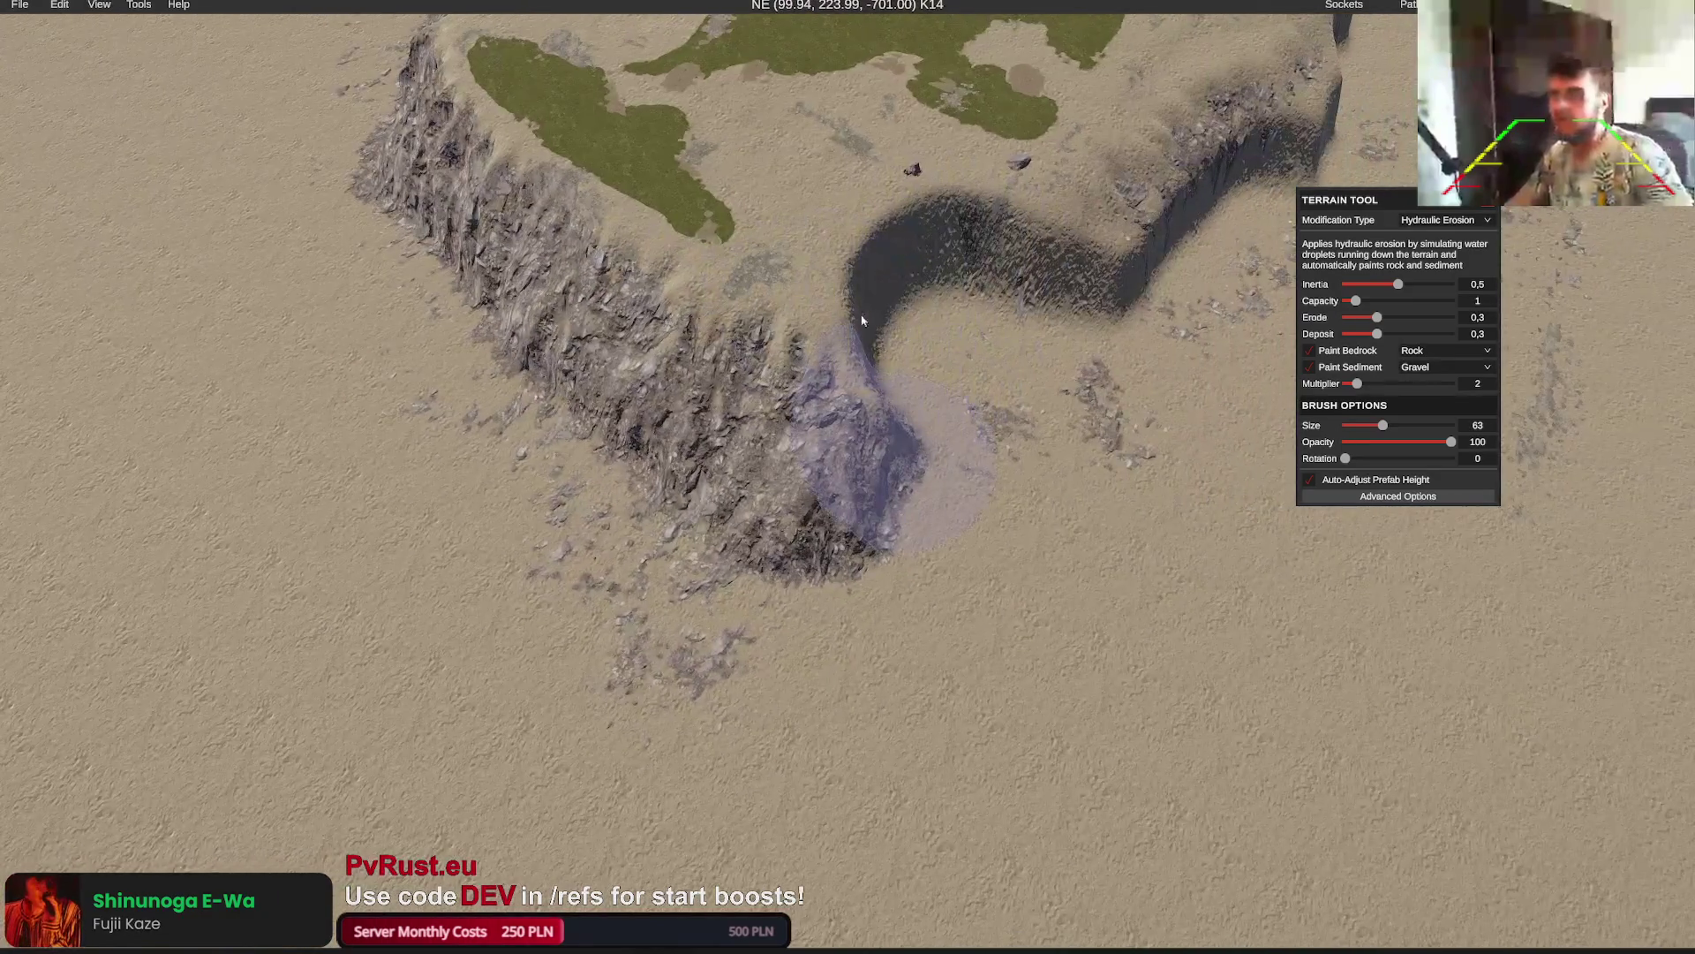
key("d")
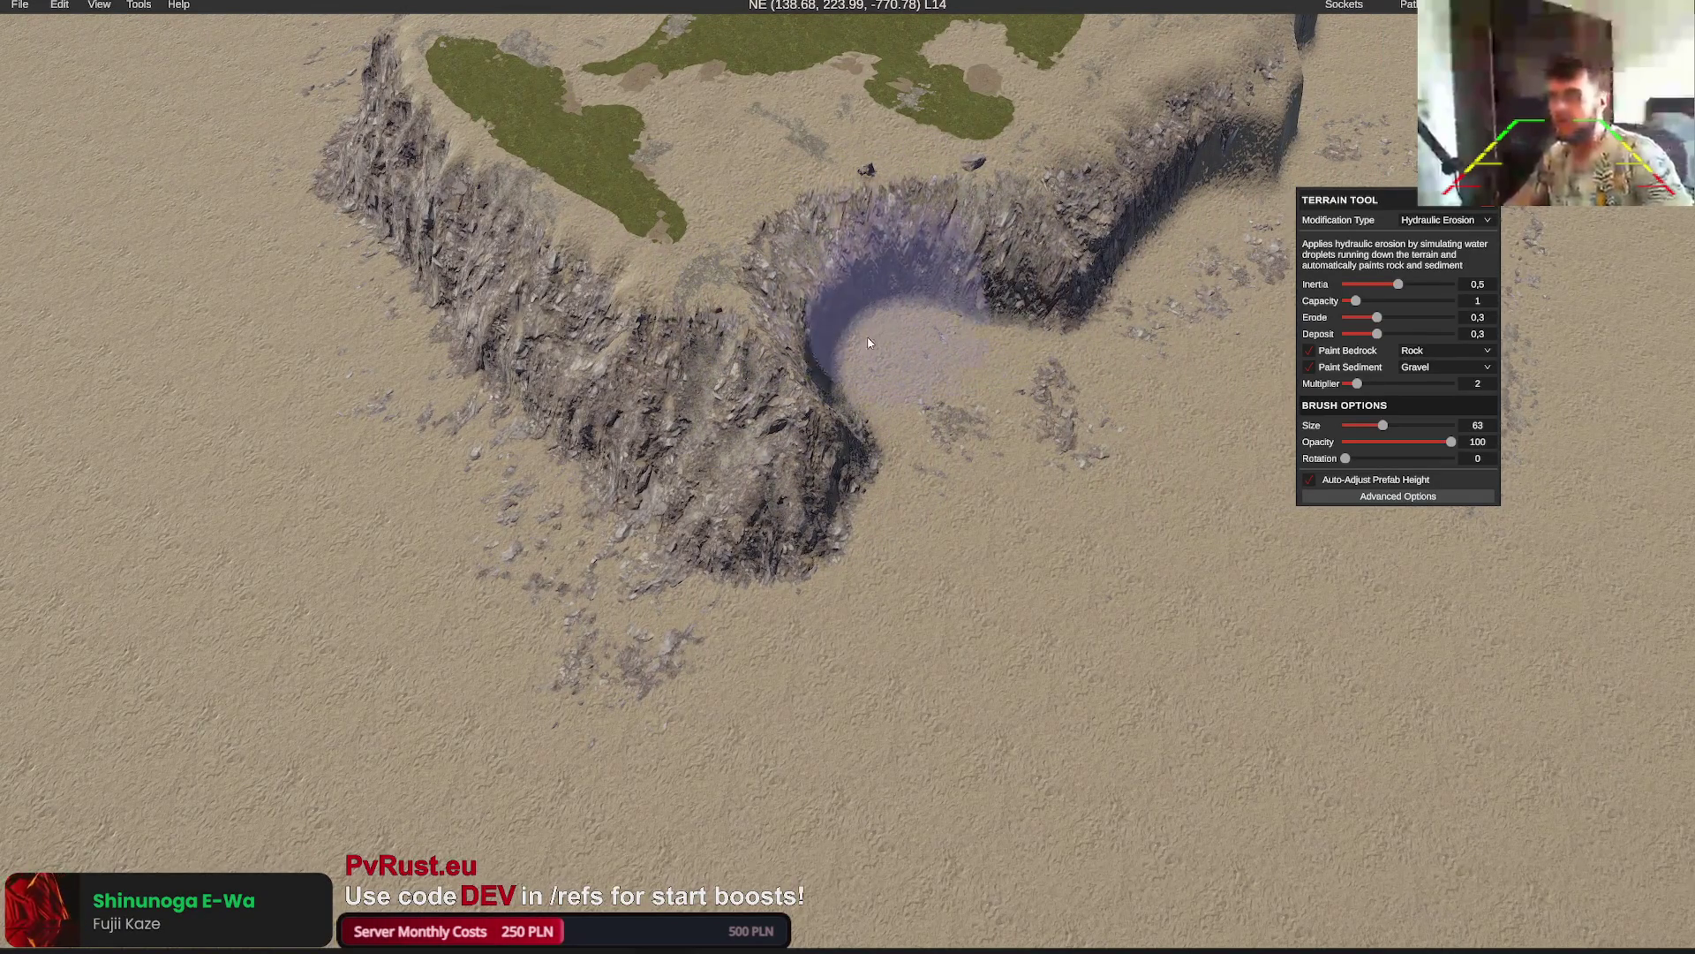
Jump to another spot on the island and erode the cliff face further left
scroll(883, 354, "down", 3)
key("m")
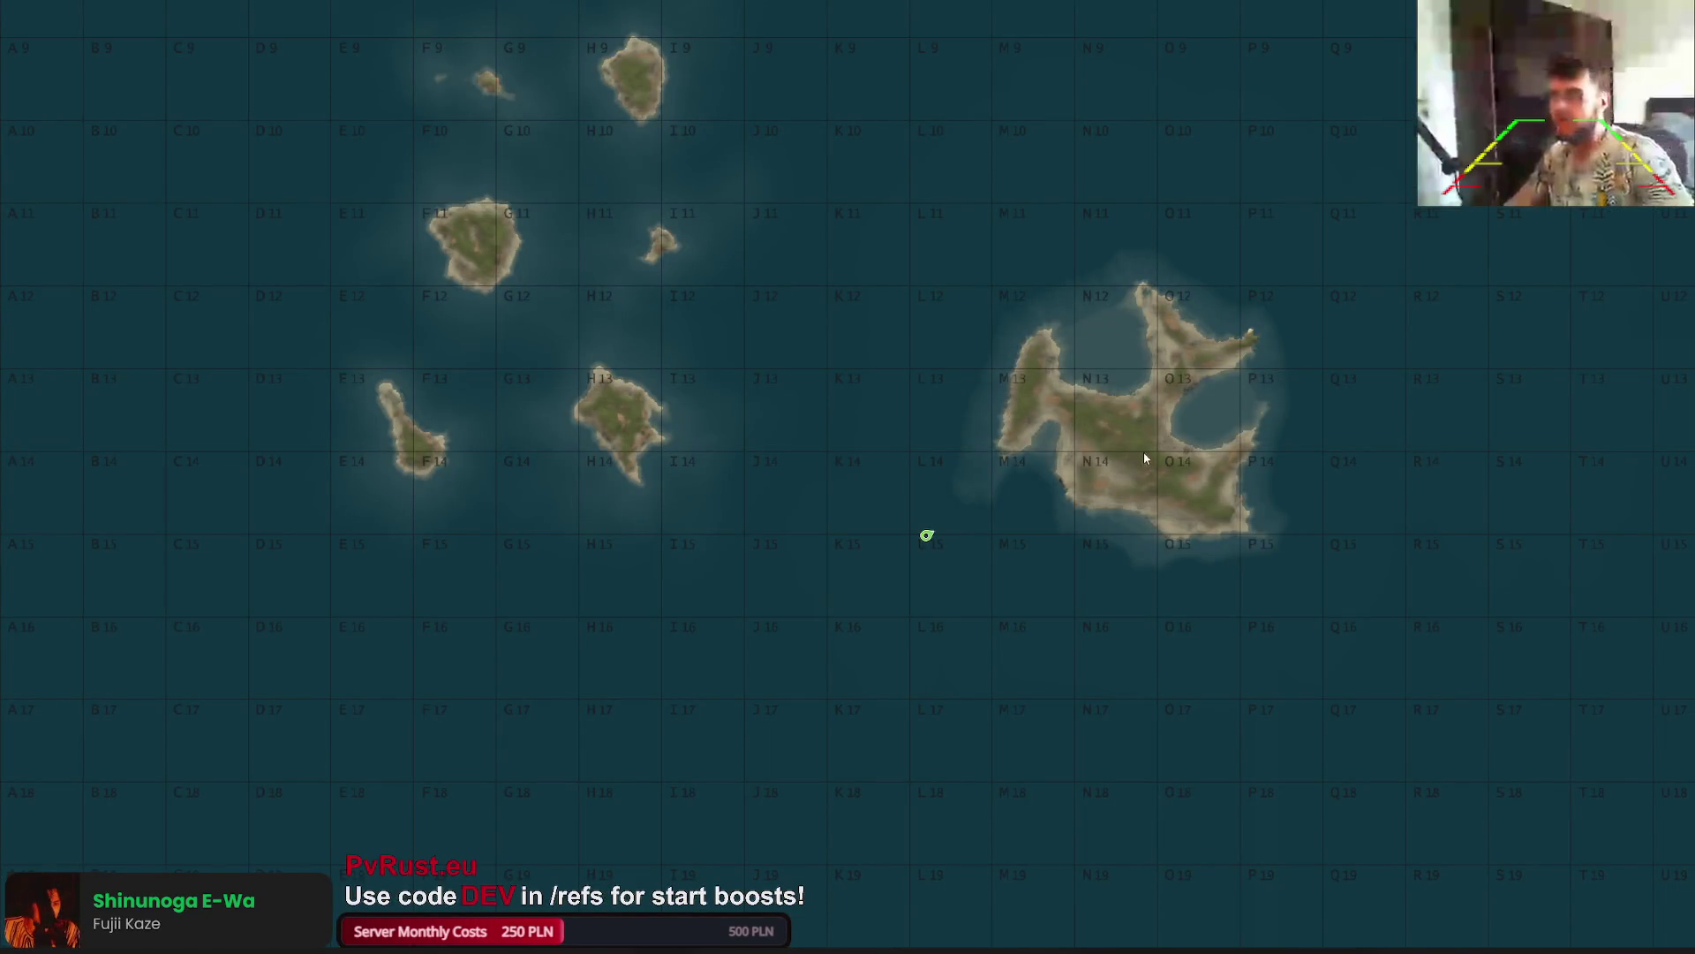
left_click(950, 528)
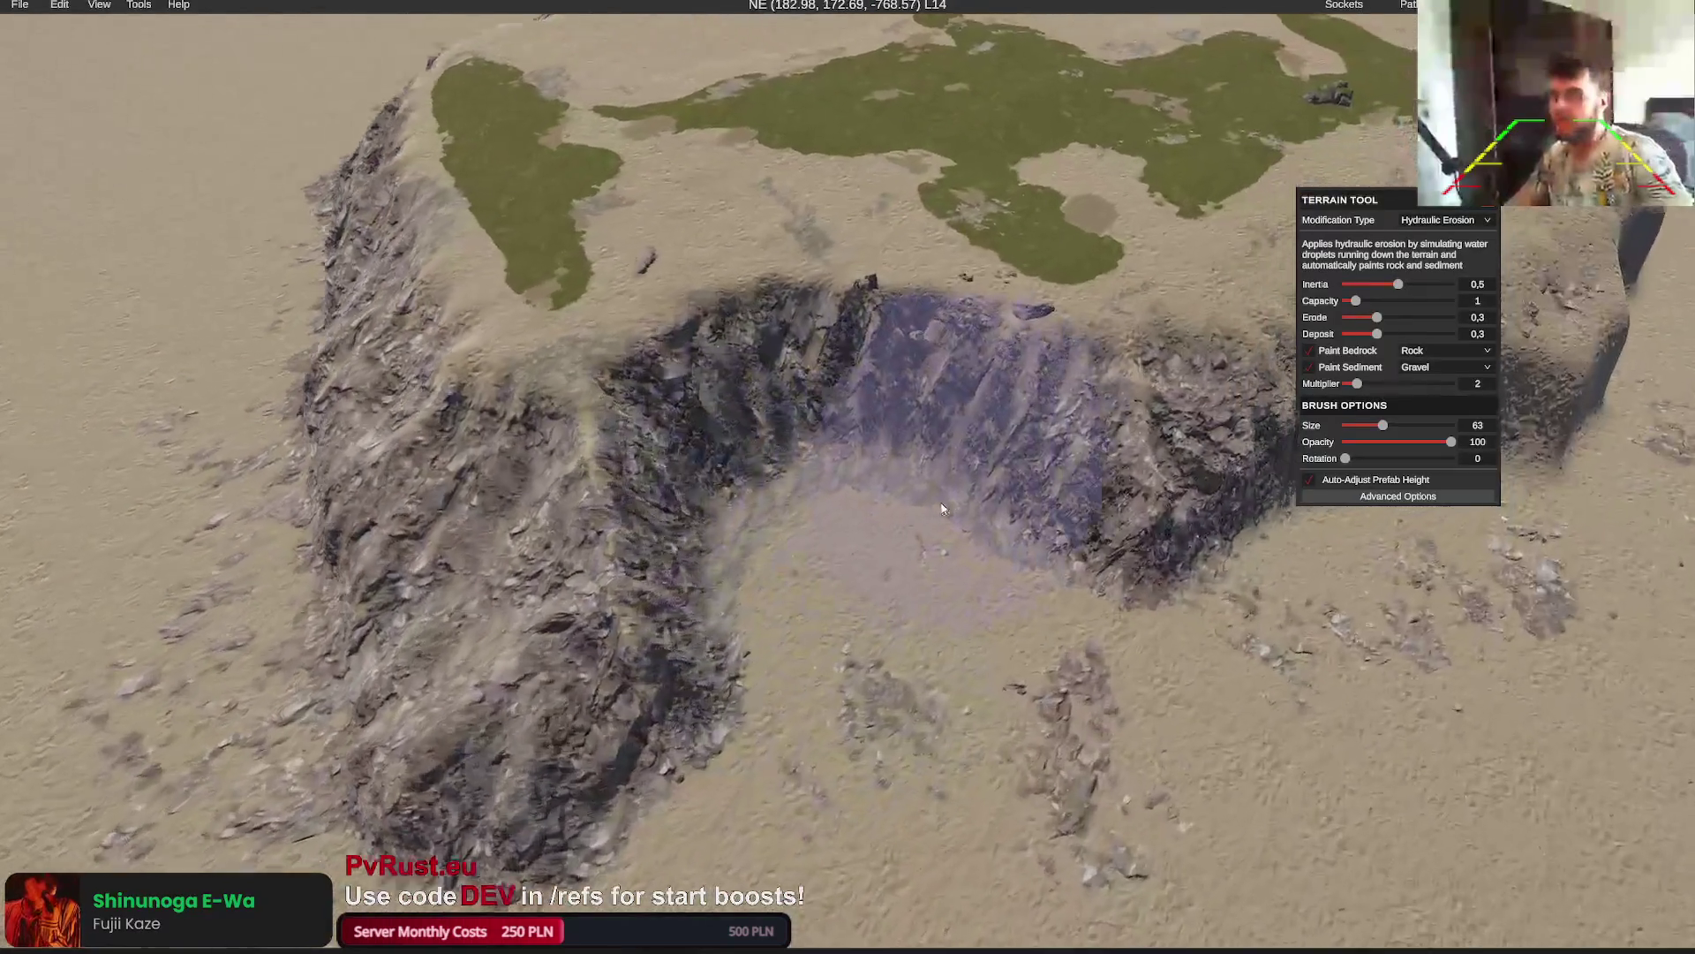
scroll(828, 558, "up", 5)
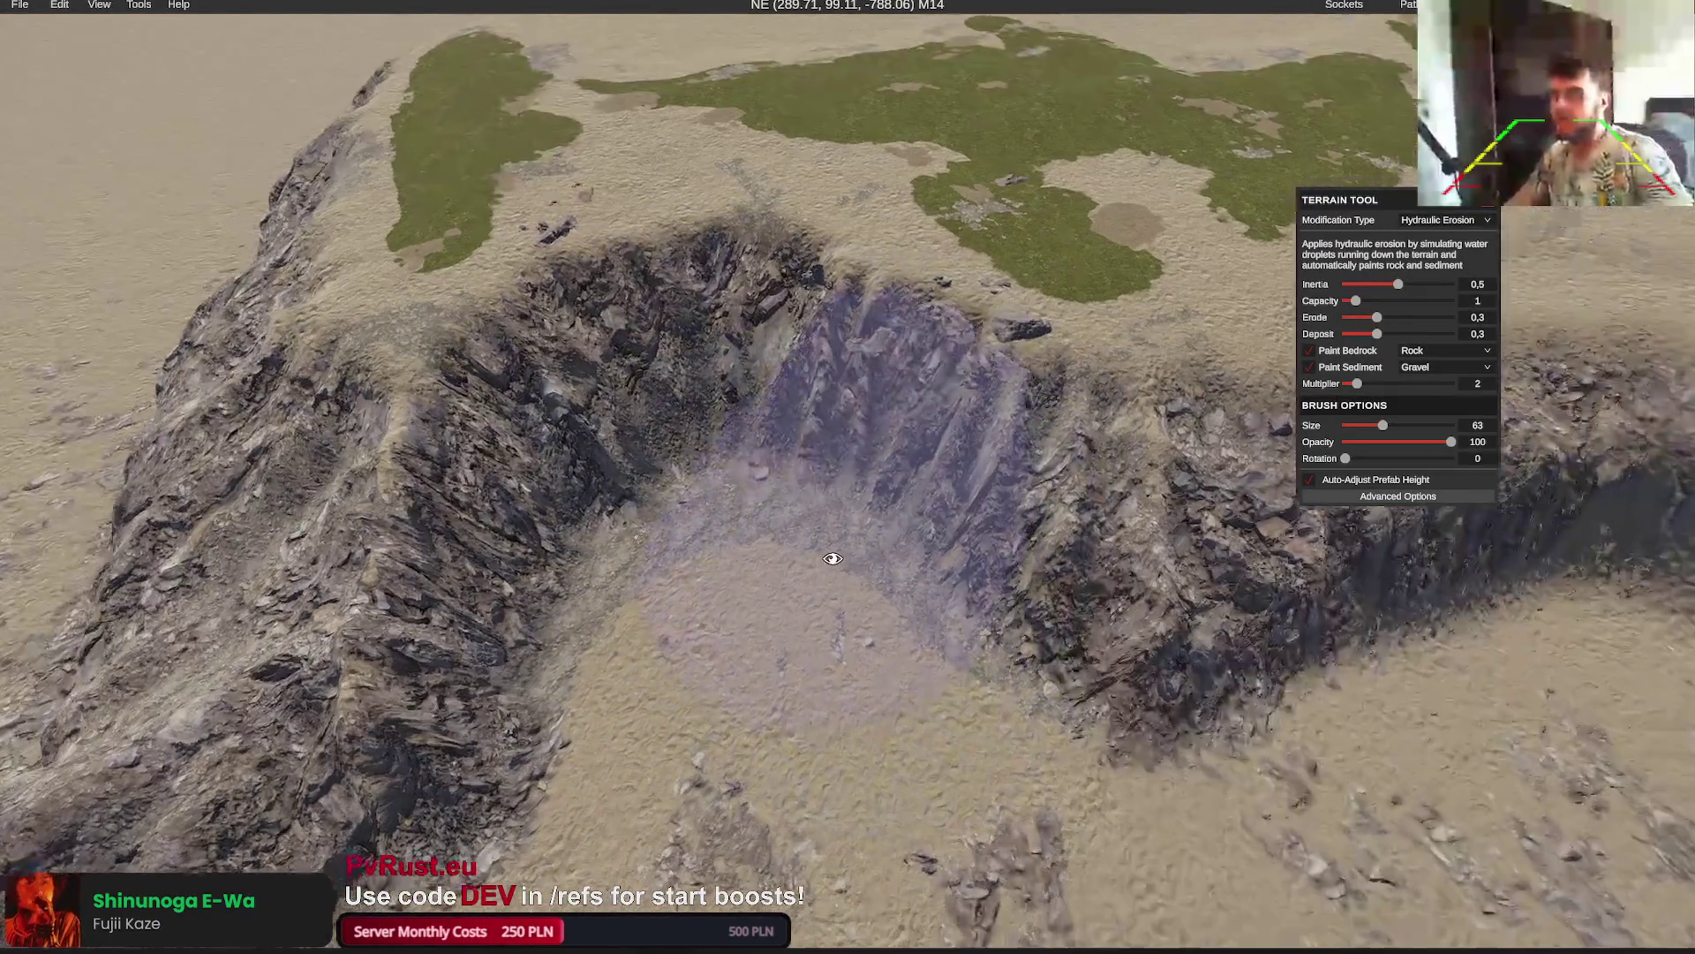
scroll(833, 558, "down", 5)
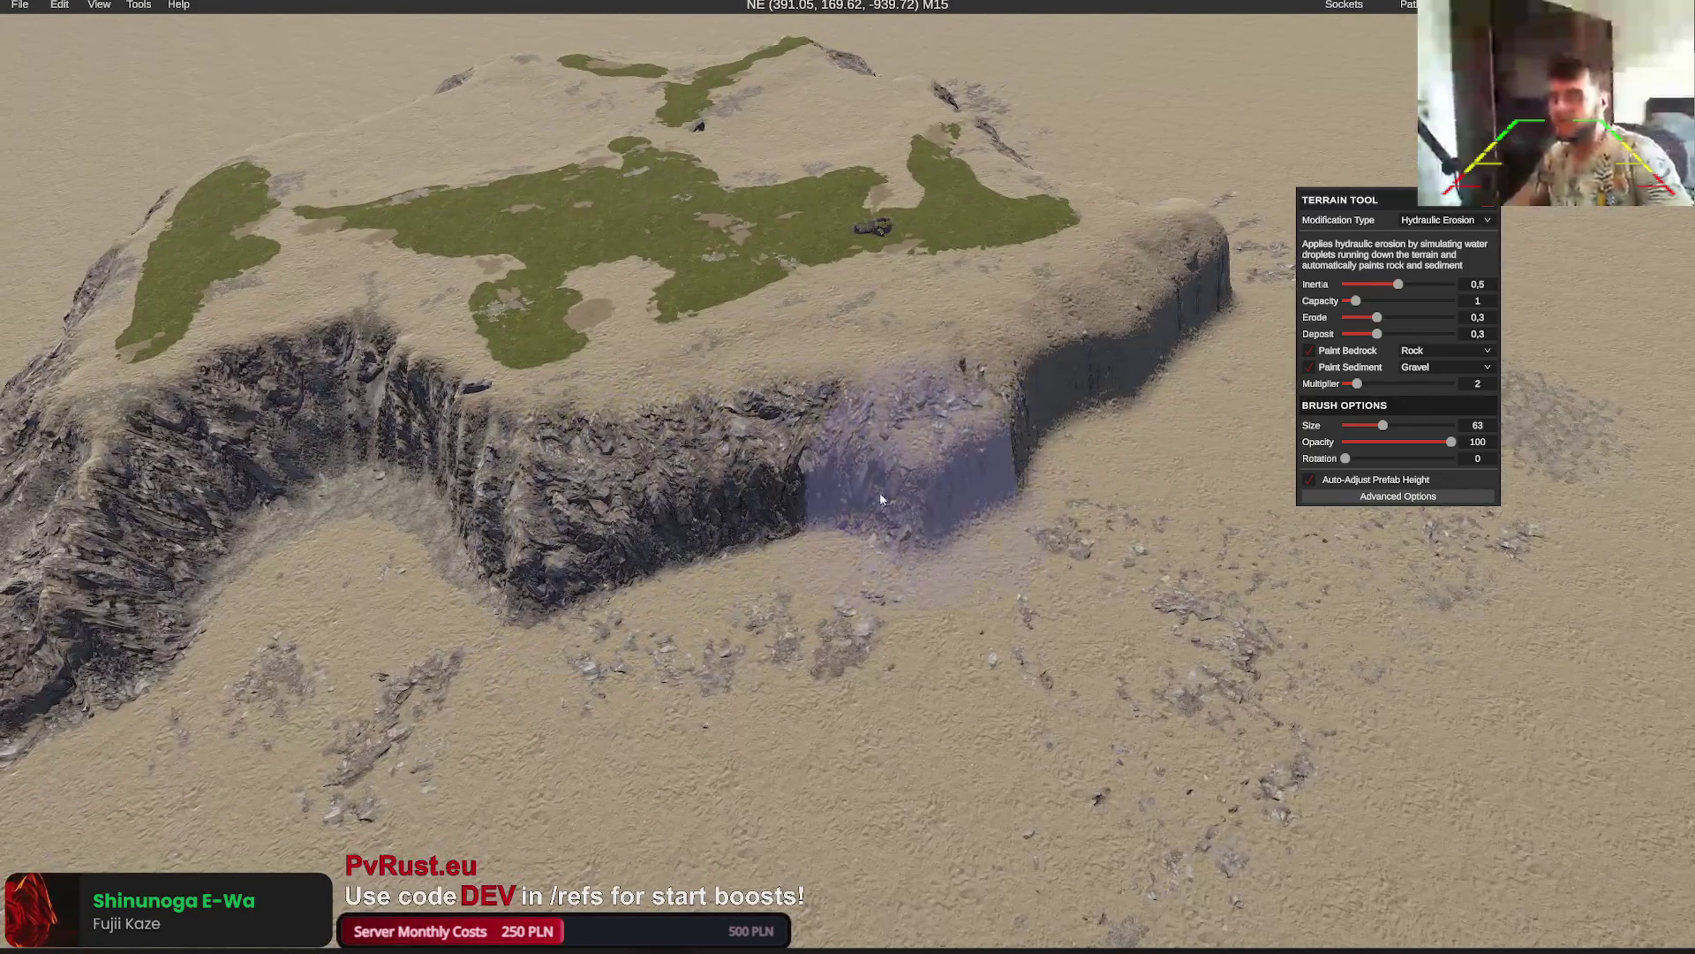
left_click_drag(1049, 421, 816, 406)
scroll(931, 376, "up", 2)
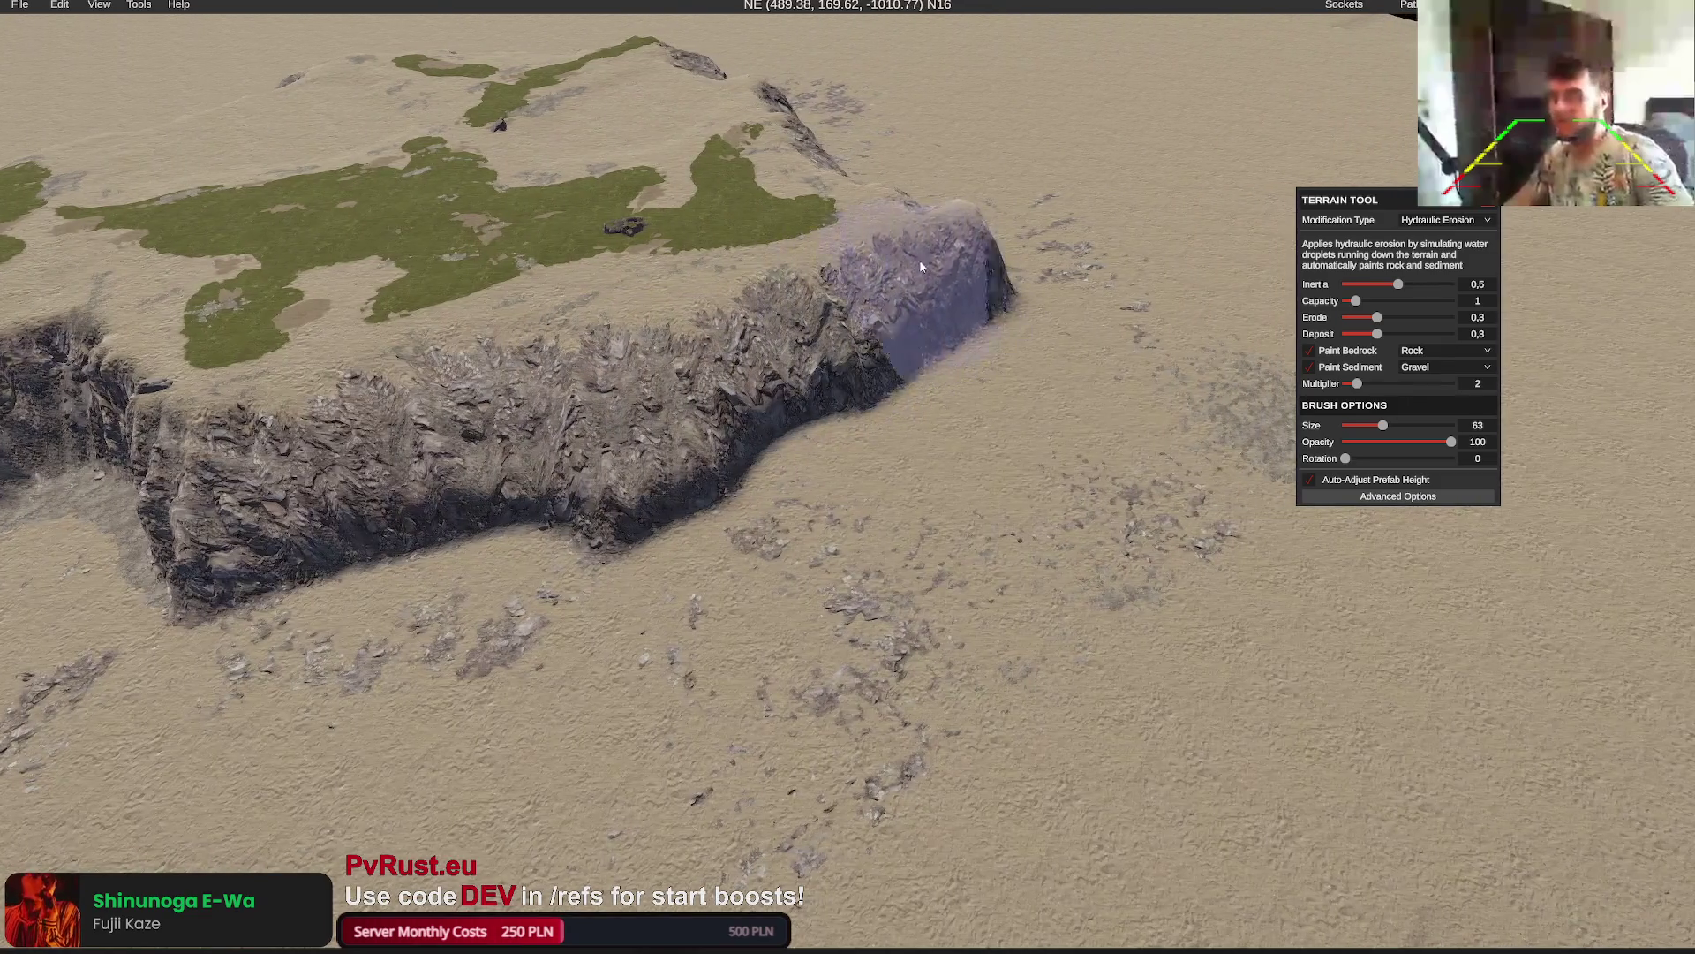
scroll(919, 258, "up", 3)
scroll(1041, 528, "up", 3)
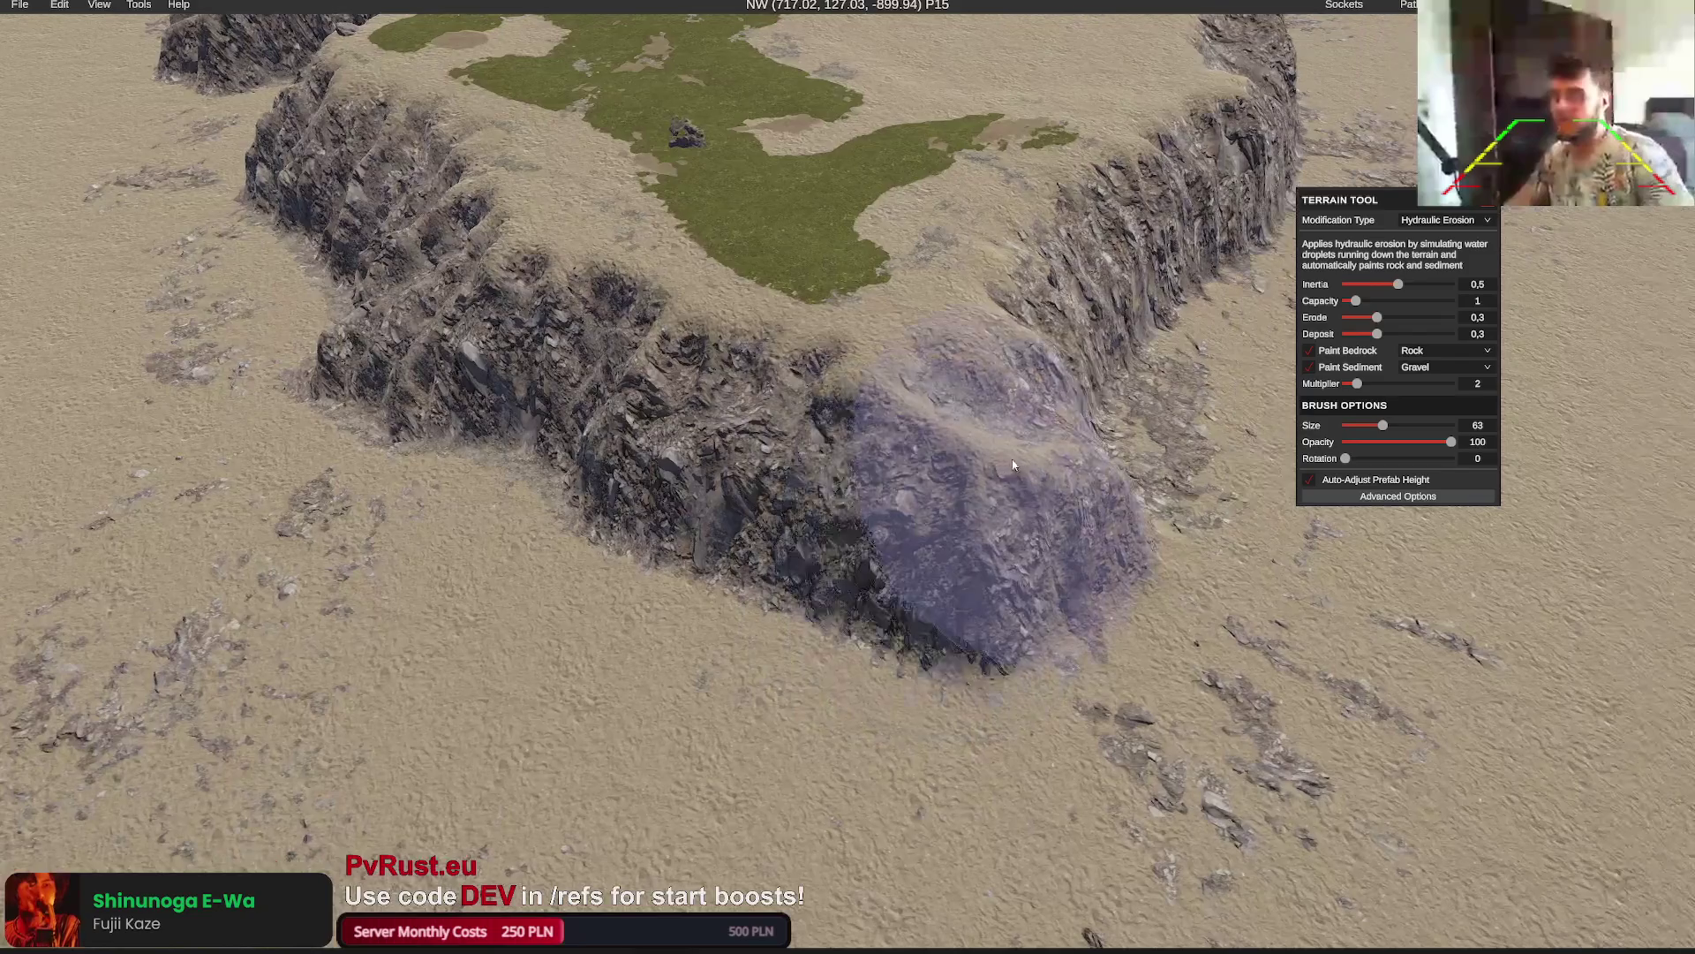
scroll(1080, 456, "up", 4)
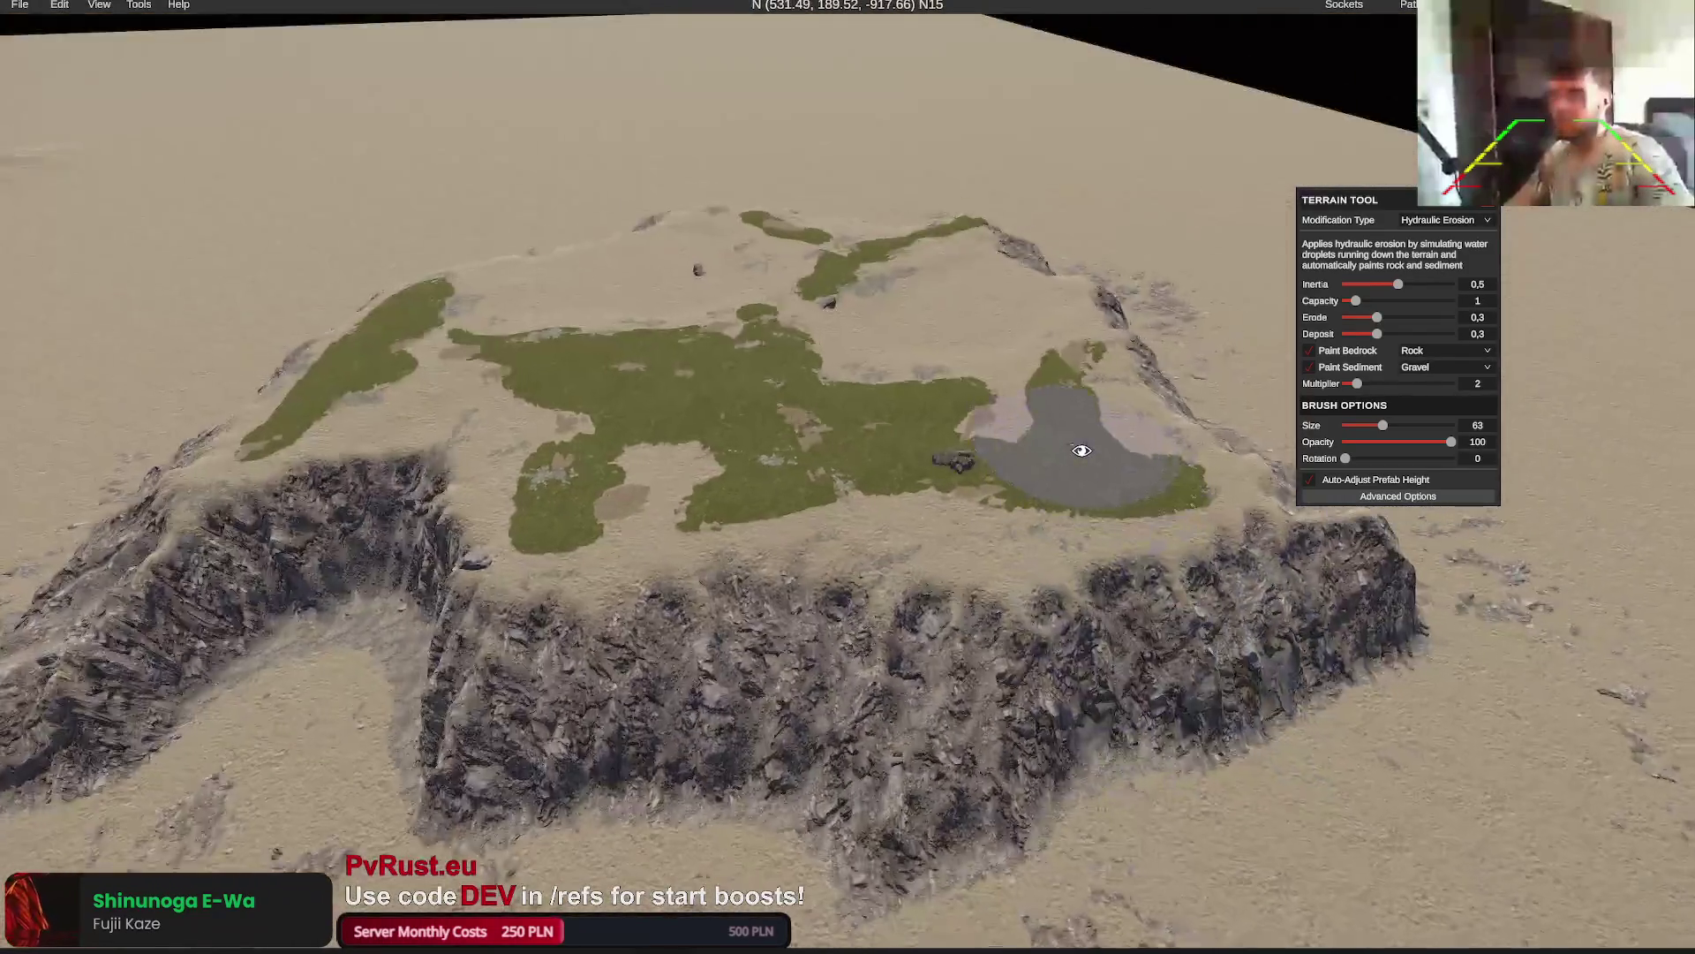
Move the Coastal Rocks B group upward, then delete it
key("p")
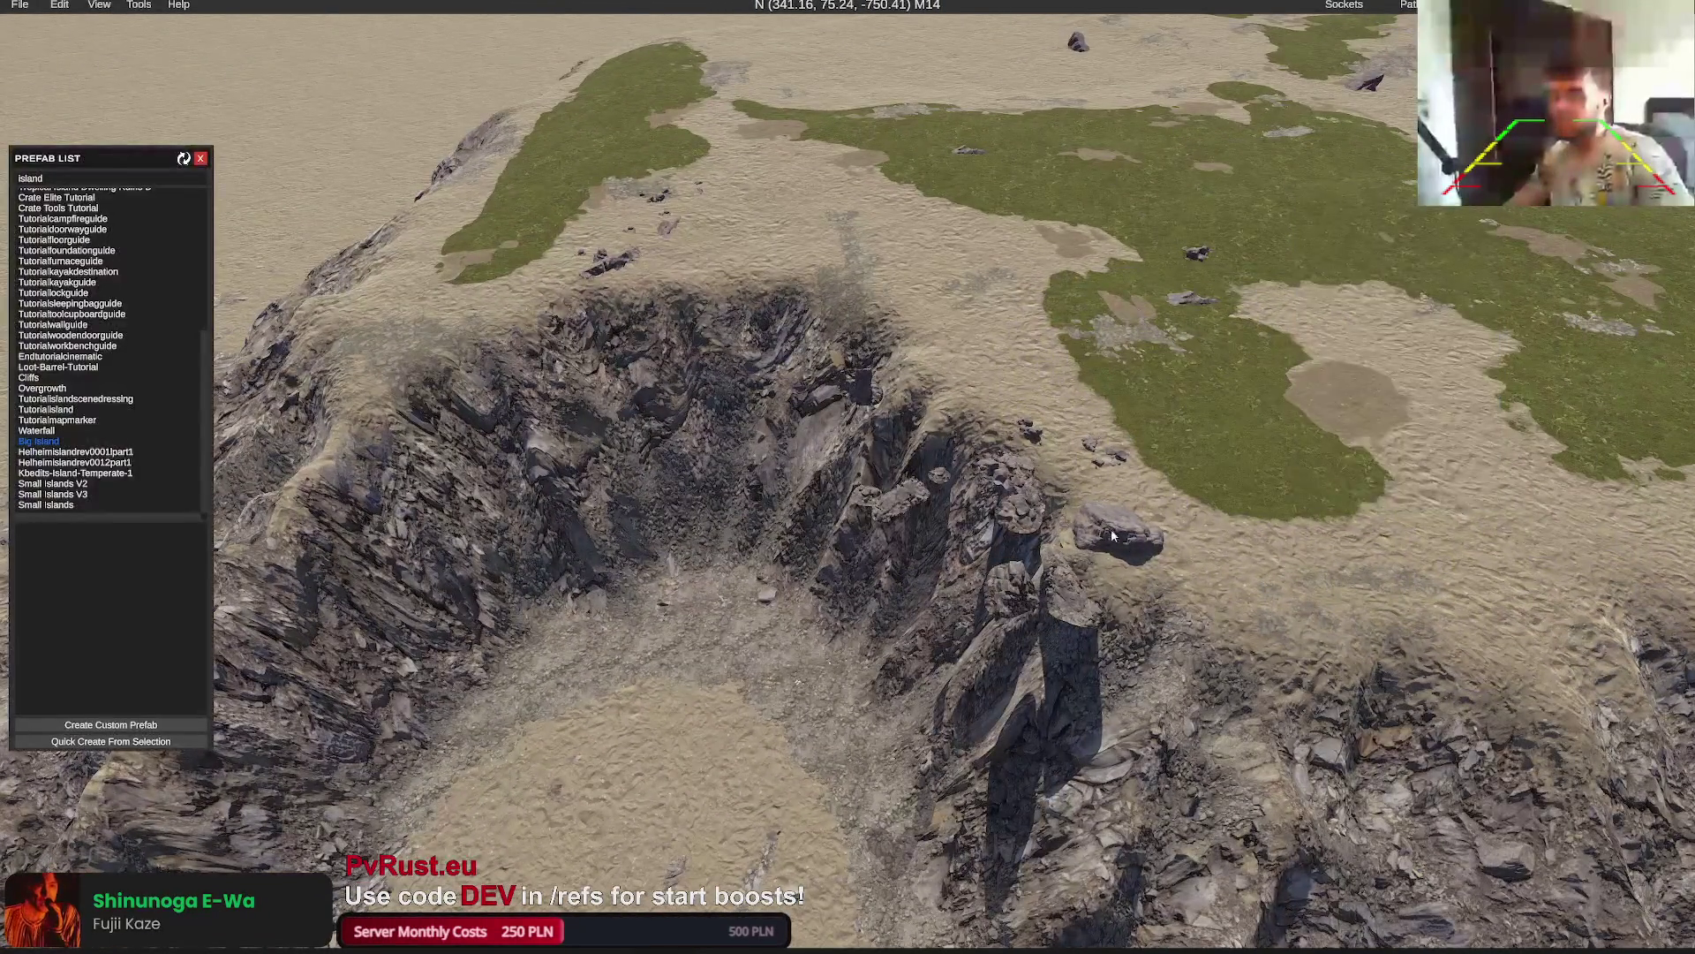
left_click(1111, 528)
mouse_move(852, 621)
left_mouse_down()
mouse_move(1032, 422)
mouse_move(969, 352)
mouse_move(893, 307)
mouse_move(866, 314)
left_mouse_up()
key("Delete")
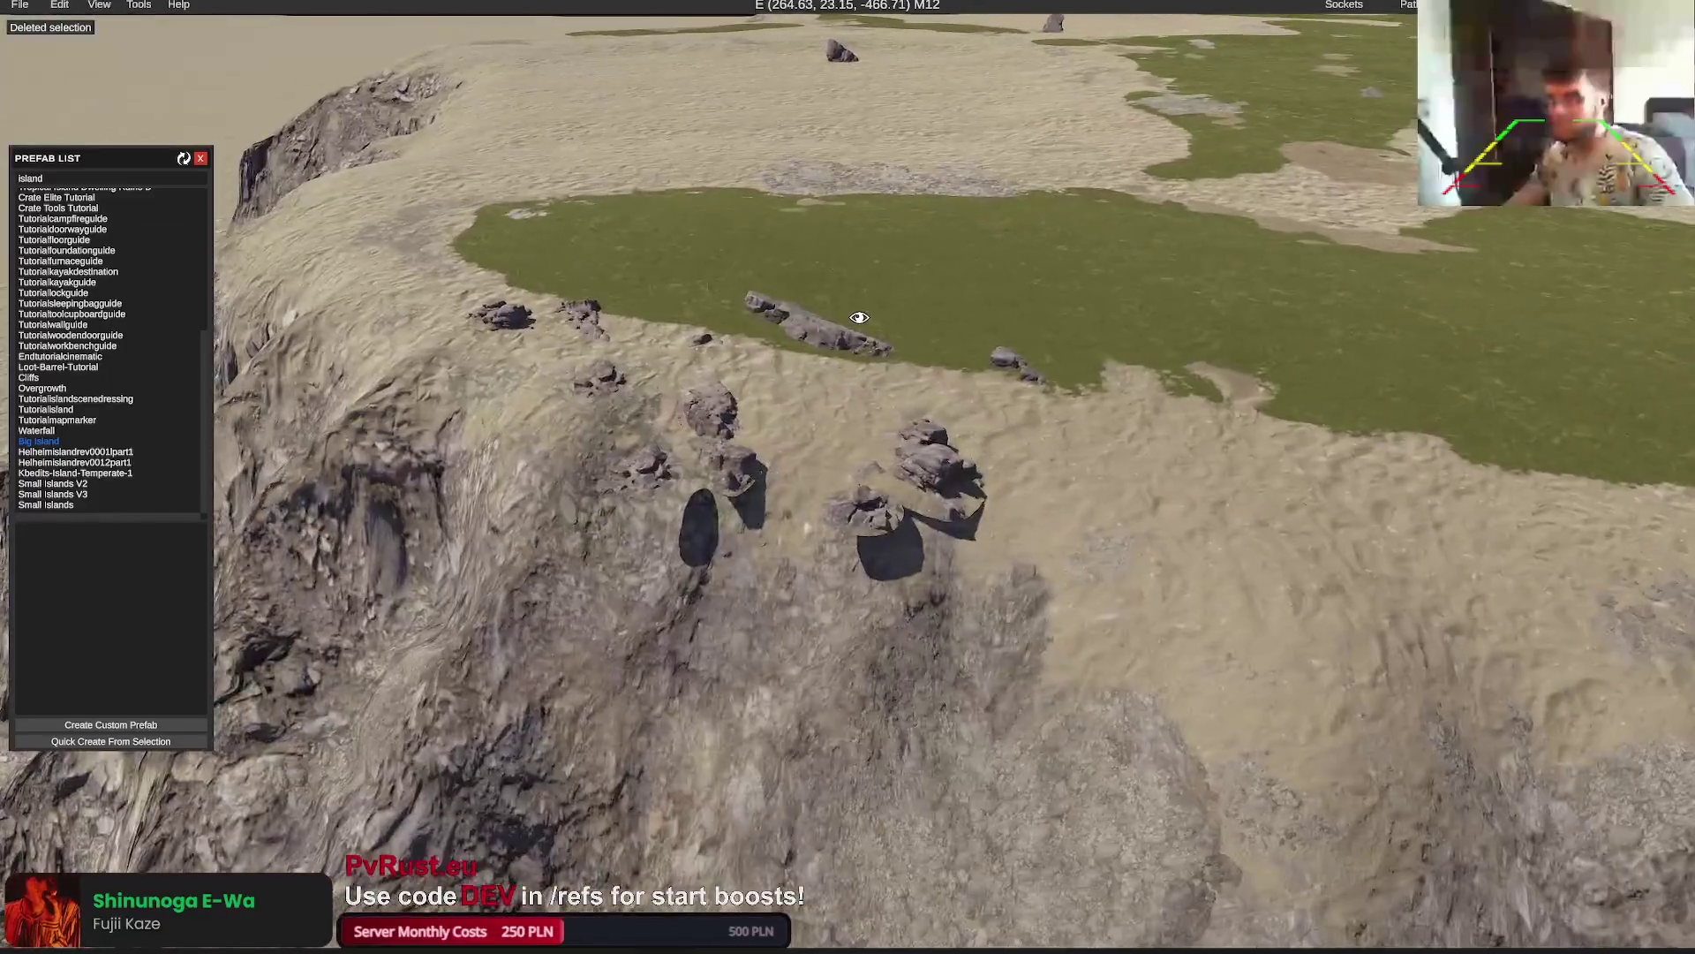
Move another coastal rocks group farther back on the plateau
left_click(833, 307)
left_click_drag(833, 307, 861, 170)
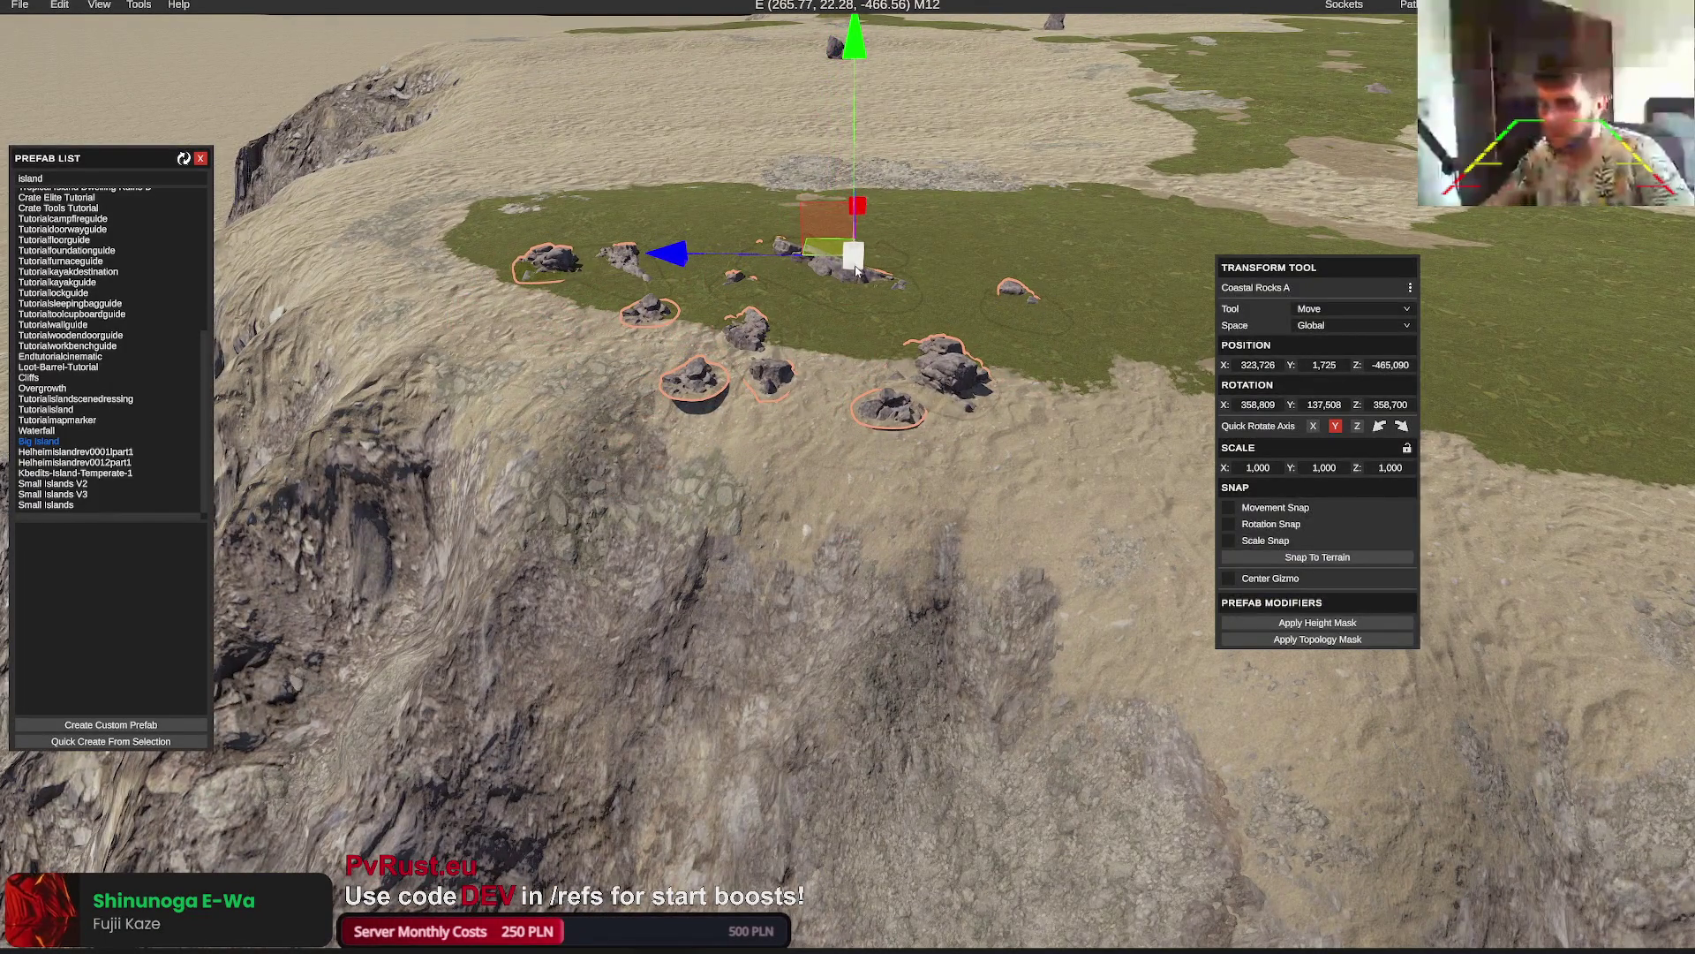
left_click(922, 312)
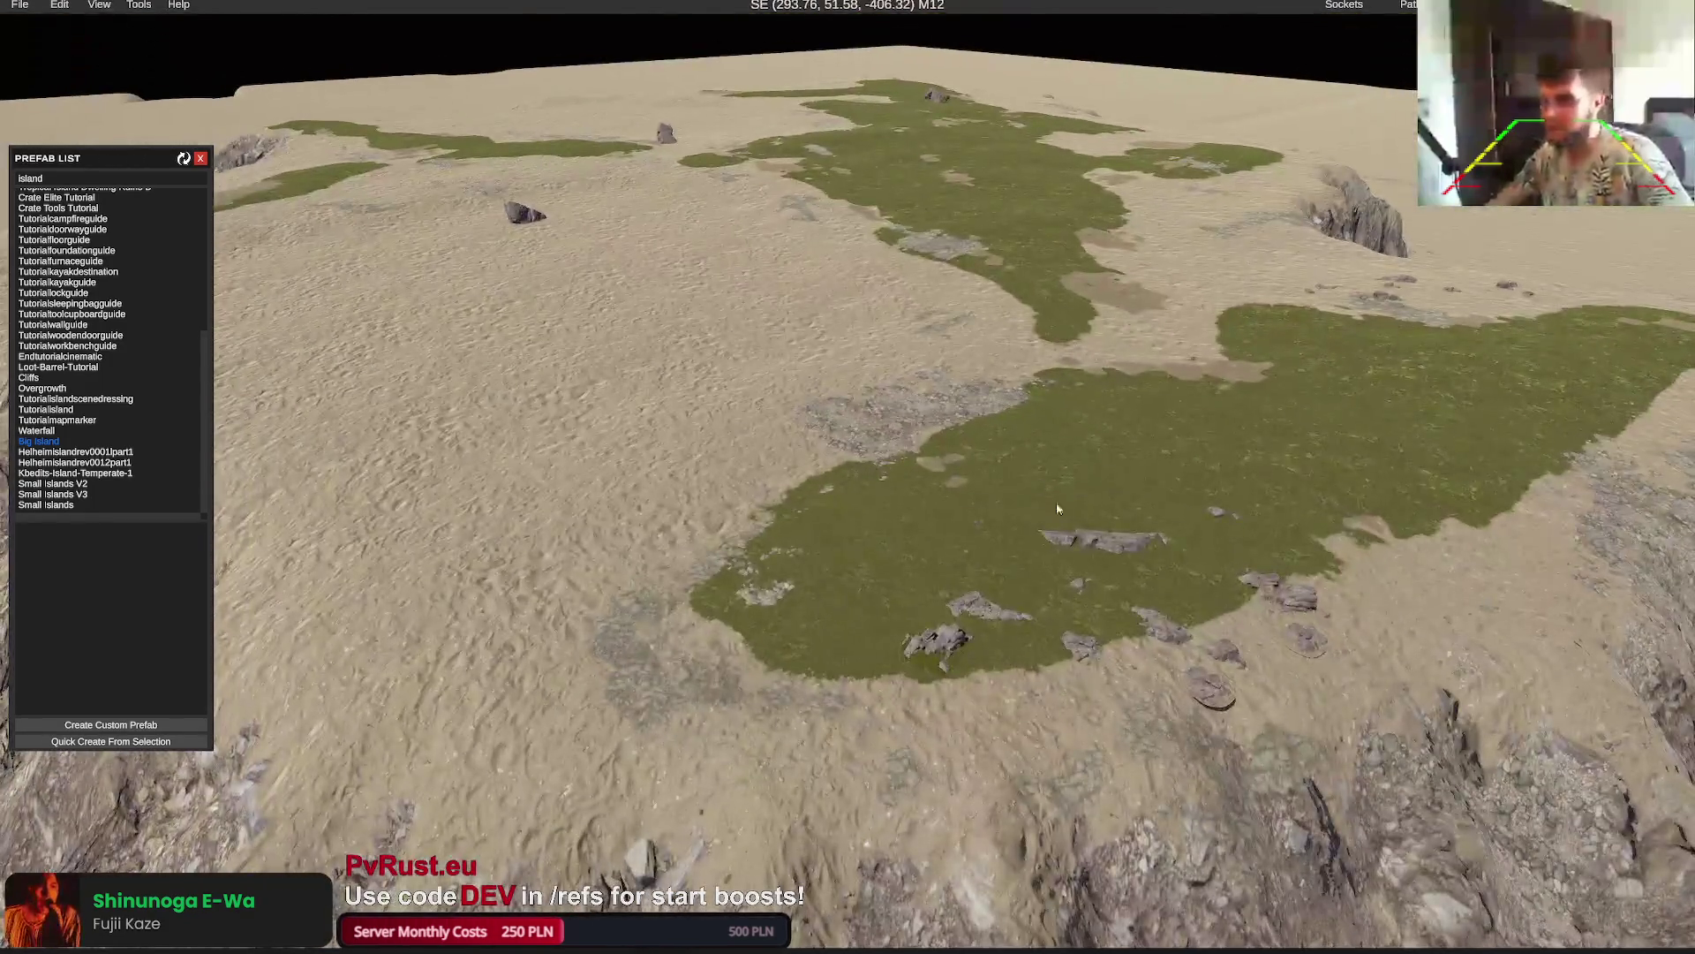
Move a coastal rocks group toward the lower left and rotate it slightly
left_click(1127, 552)
left_click_drag(1089, 521, 779, 575)
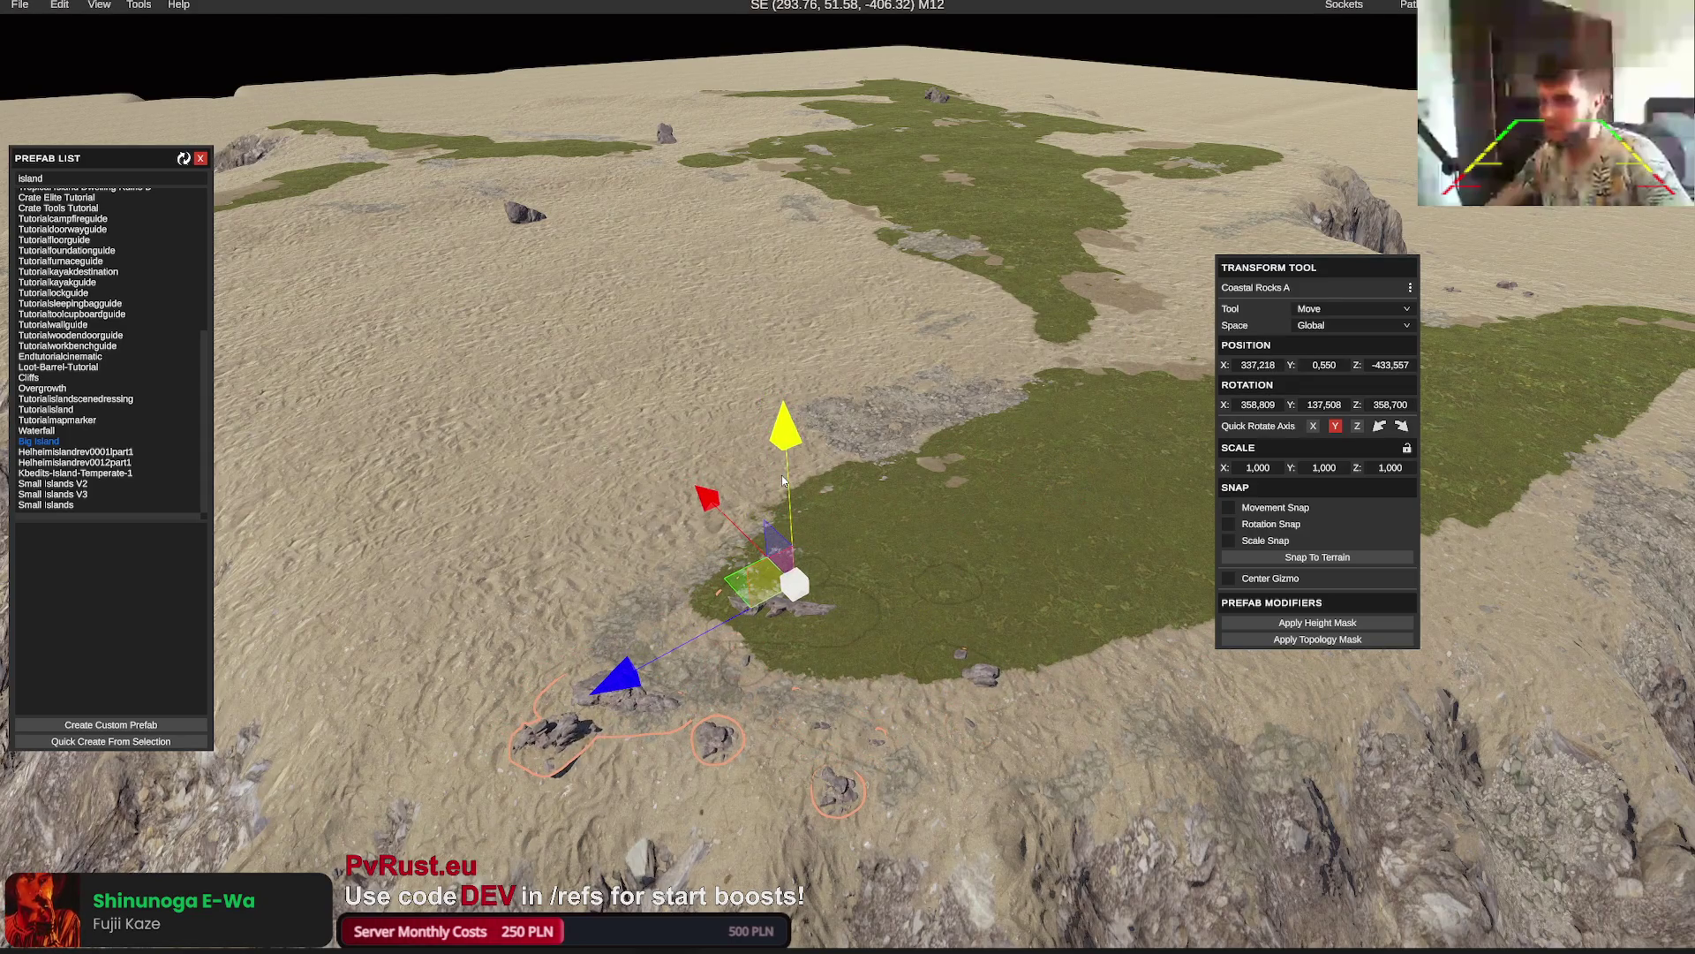
key("e")
left_click_drag(781, 578, 782, 583)
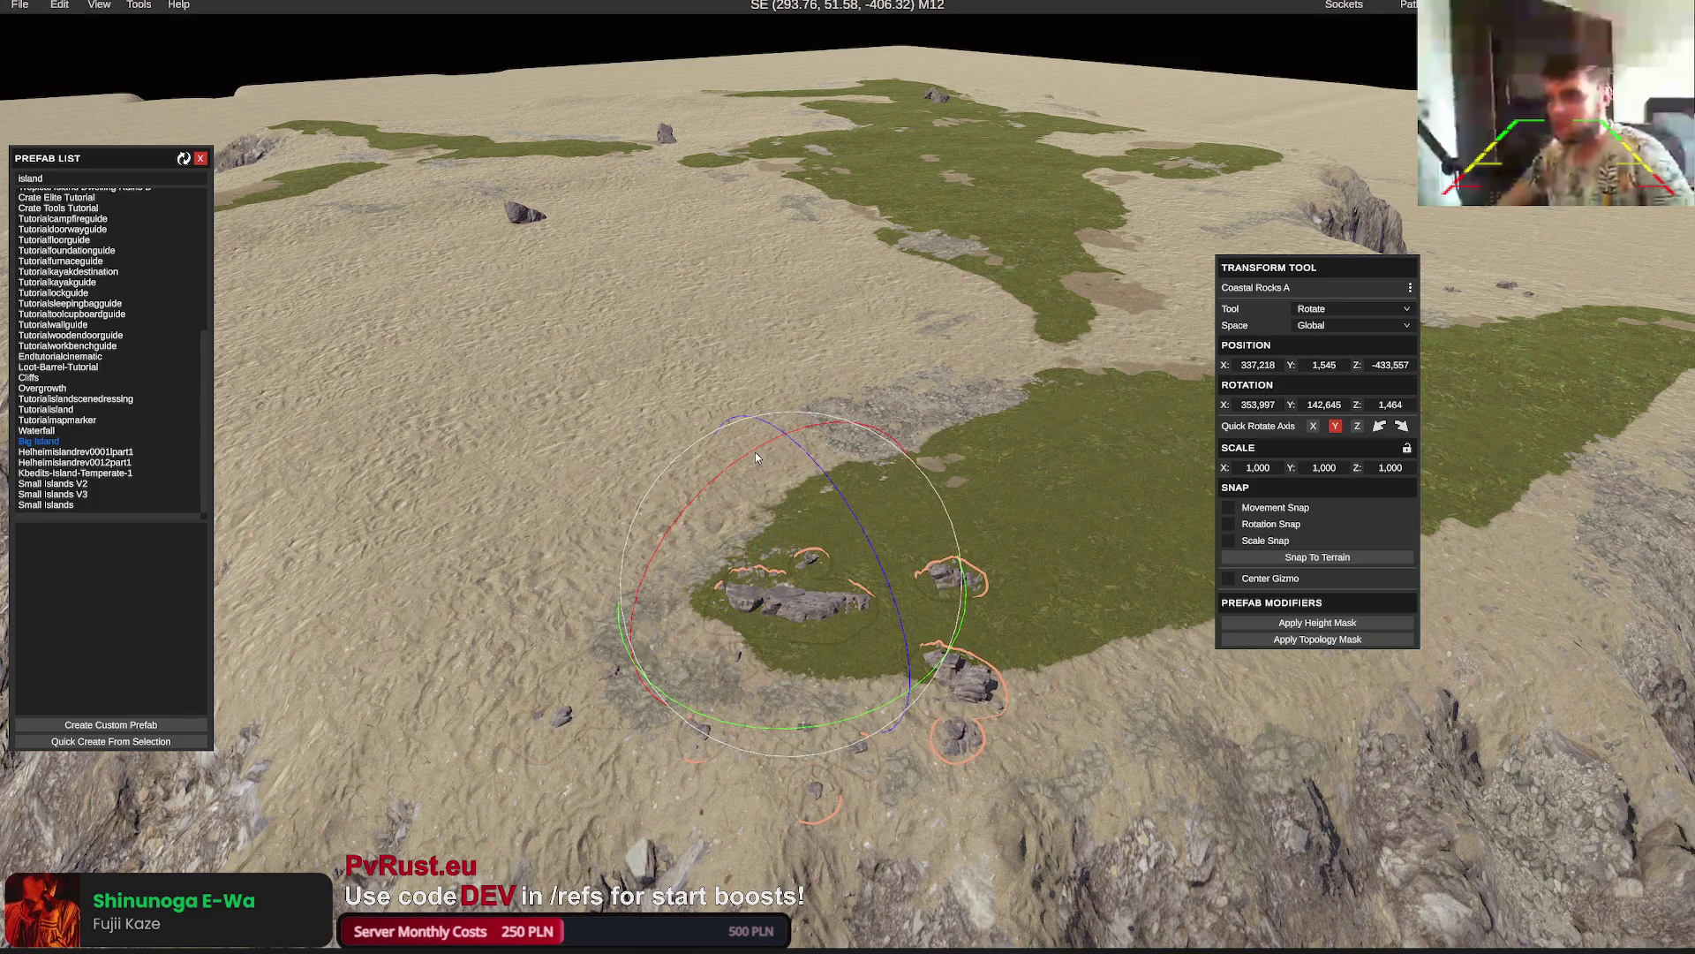
left_click_drag(756, 456, 769, 453)
key("w")
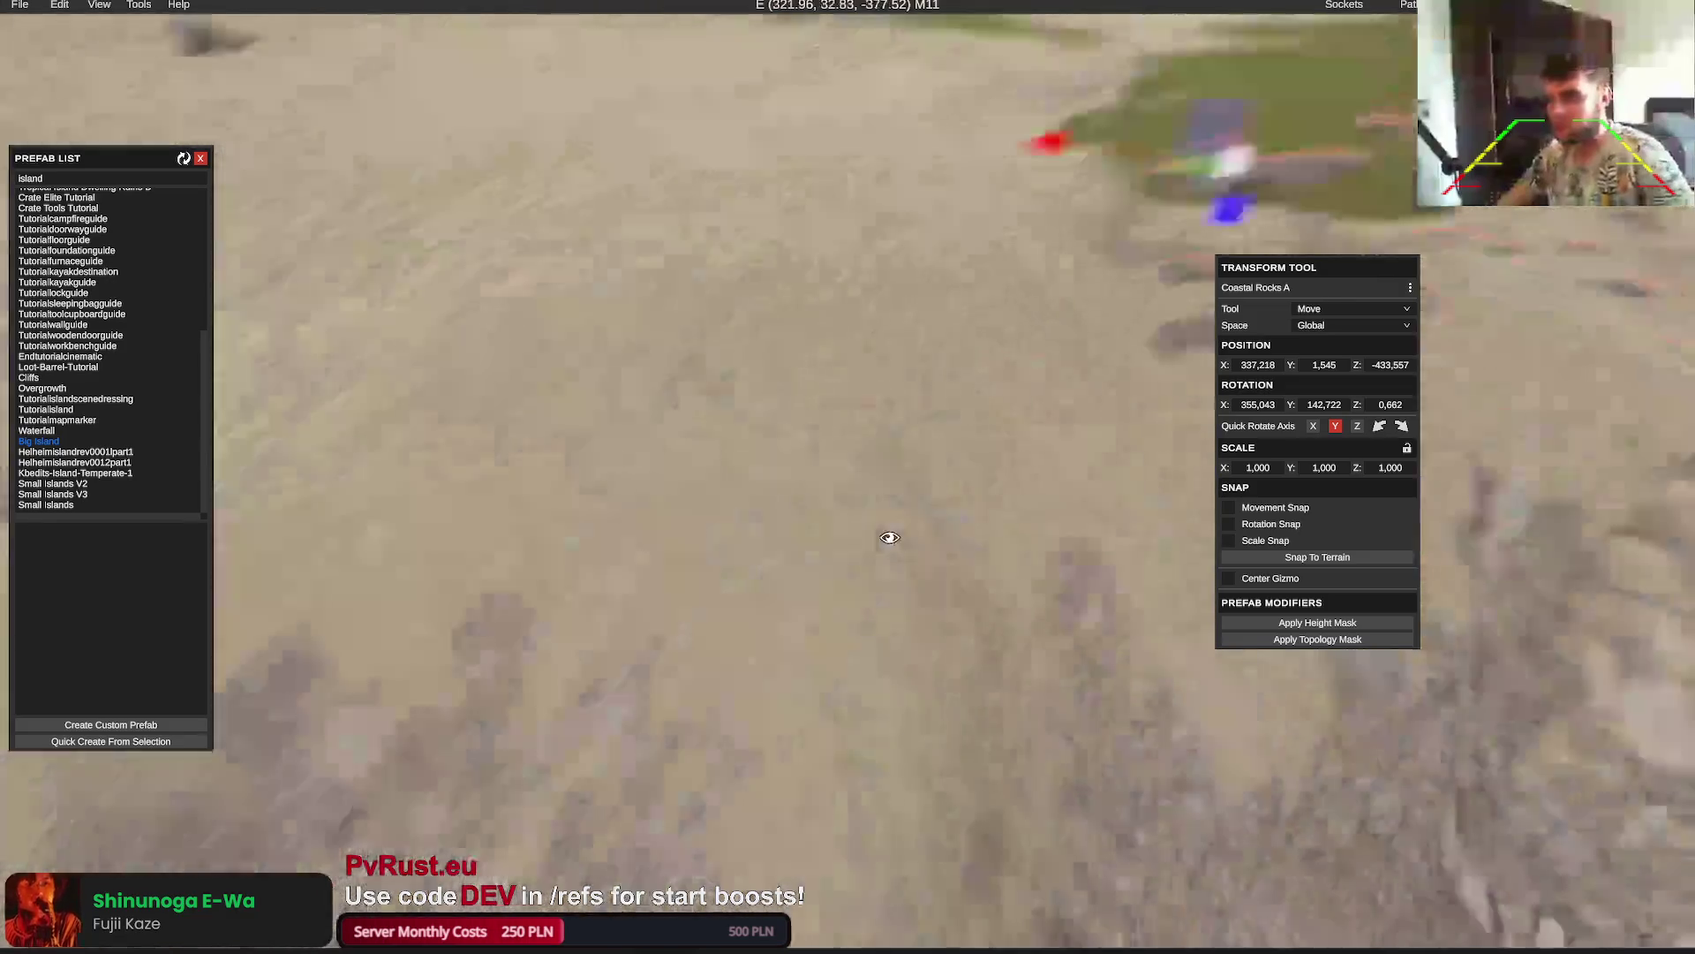
Nudge the Coastal Rocks E group sideways and sink it slightly into the ground
left_click_drag(889, 538, 902, 530)
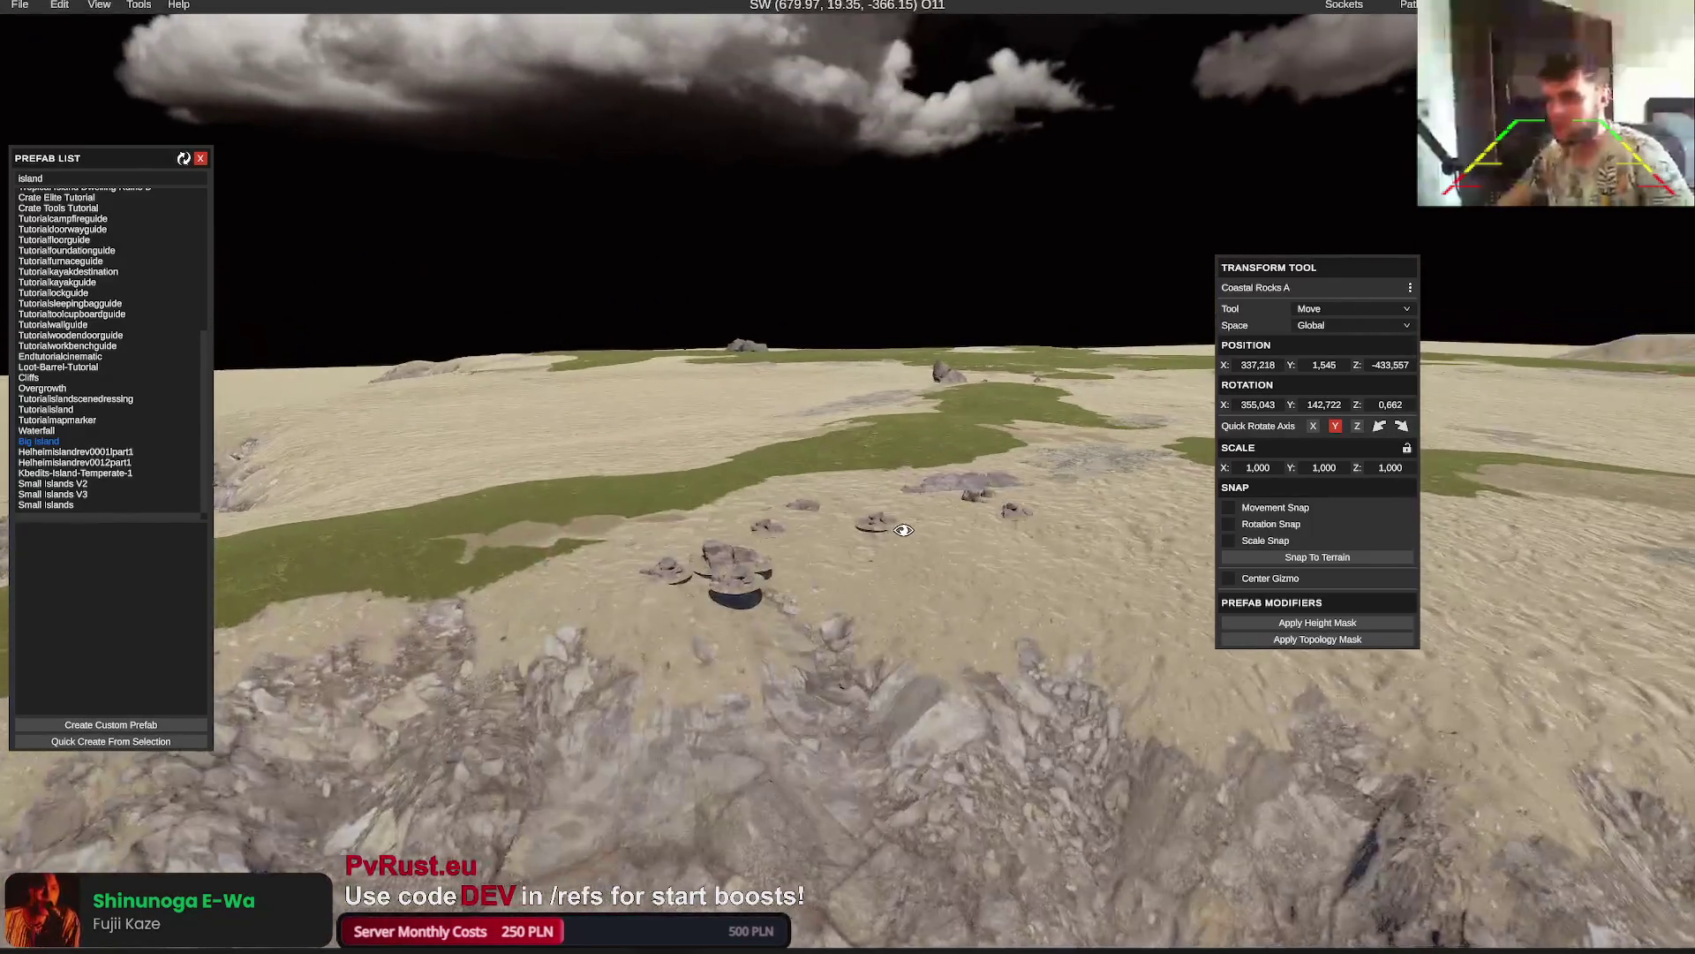
left_click(903, 530)
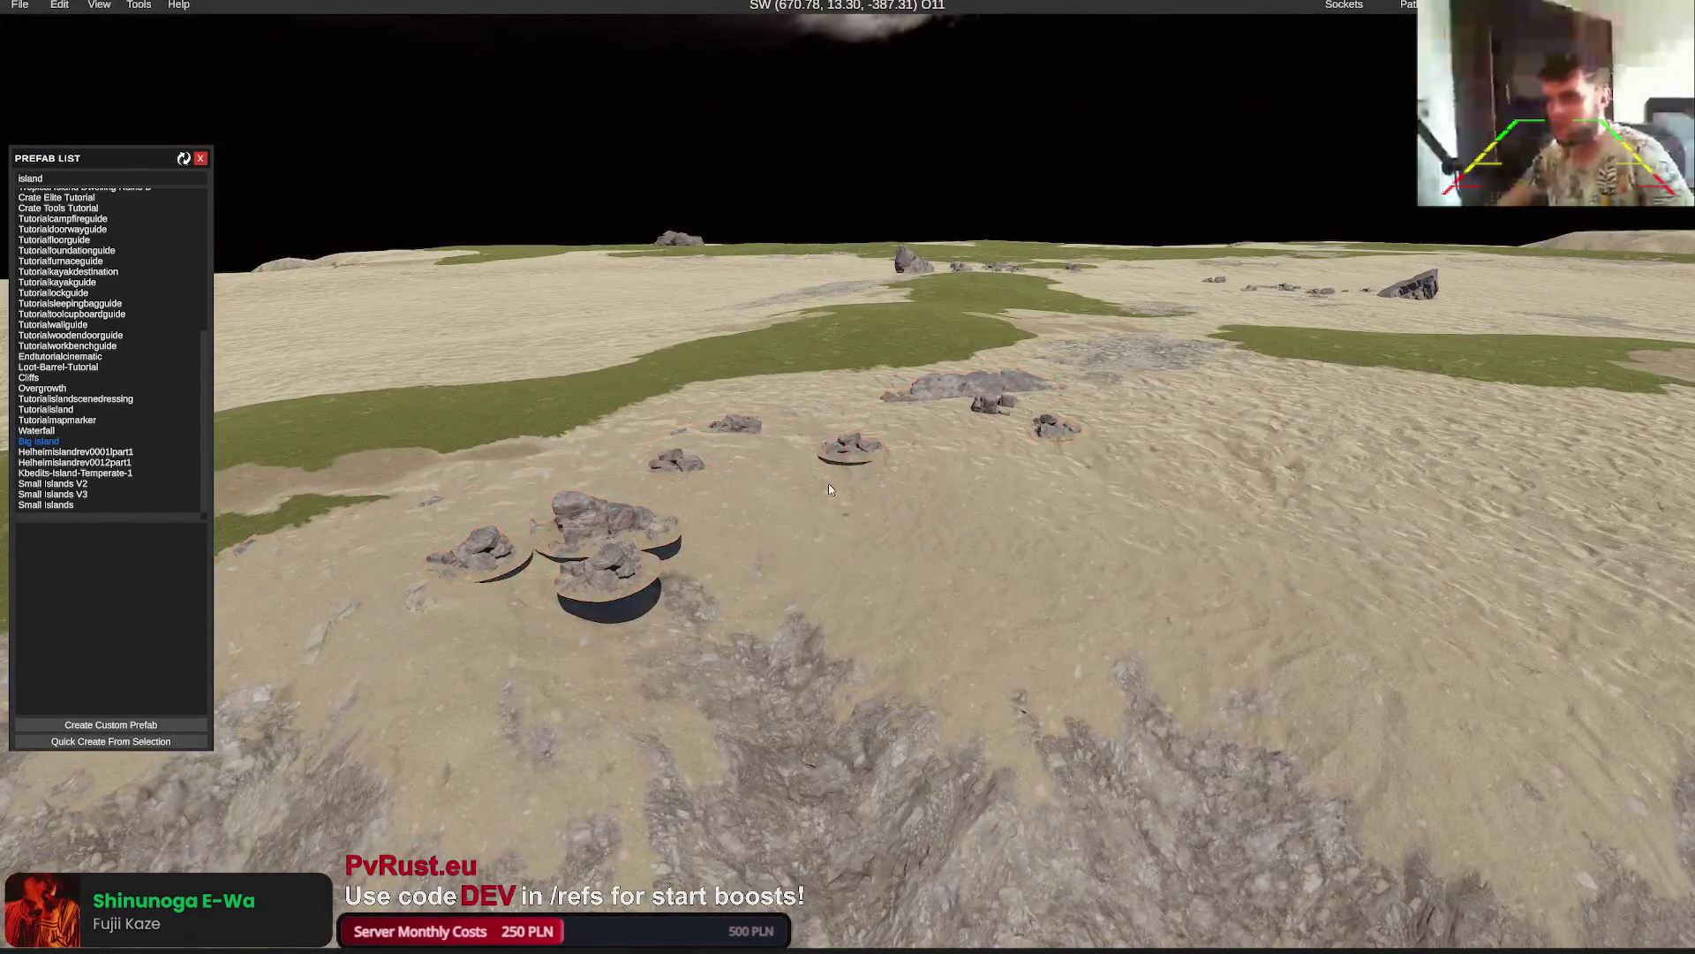
left_click(828, 484)
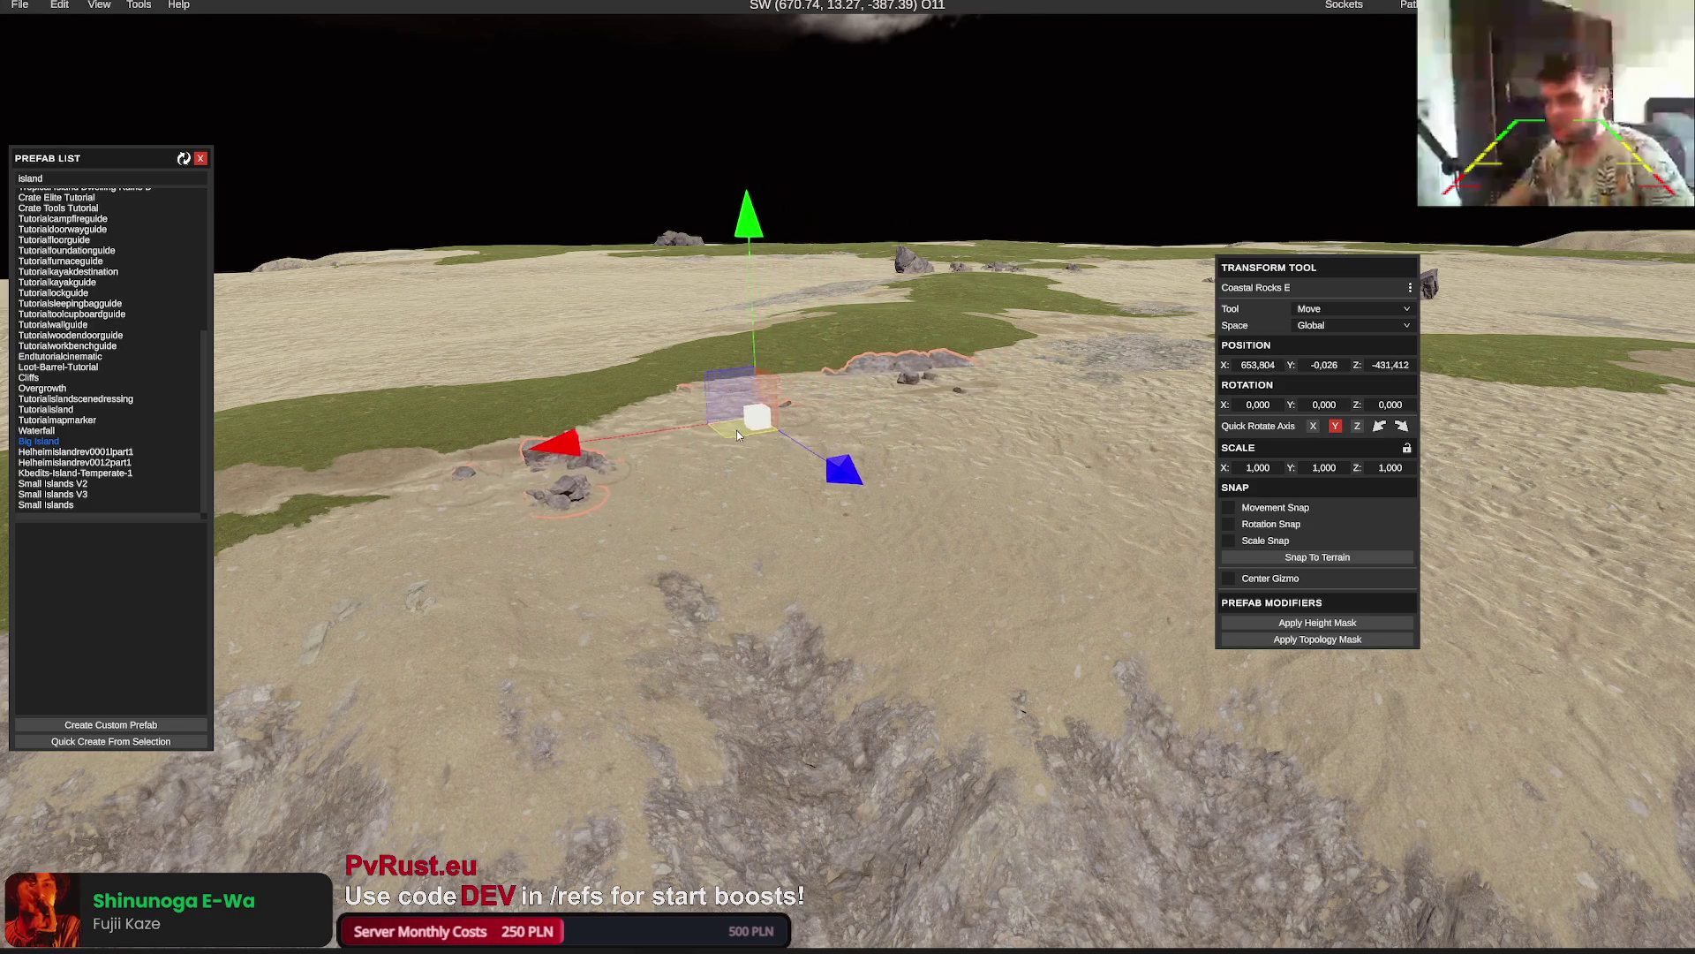
left_click_drag(733, 431, 719, 433)
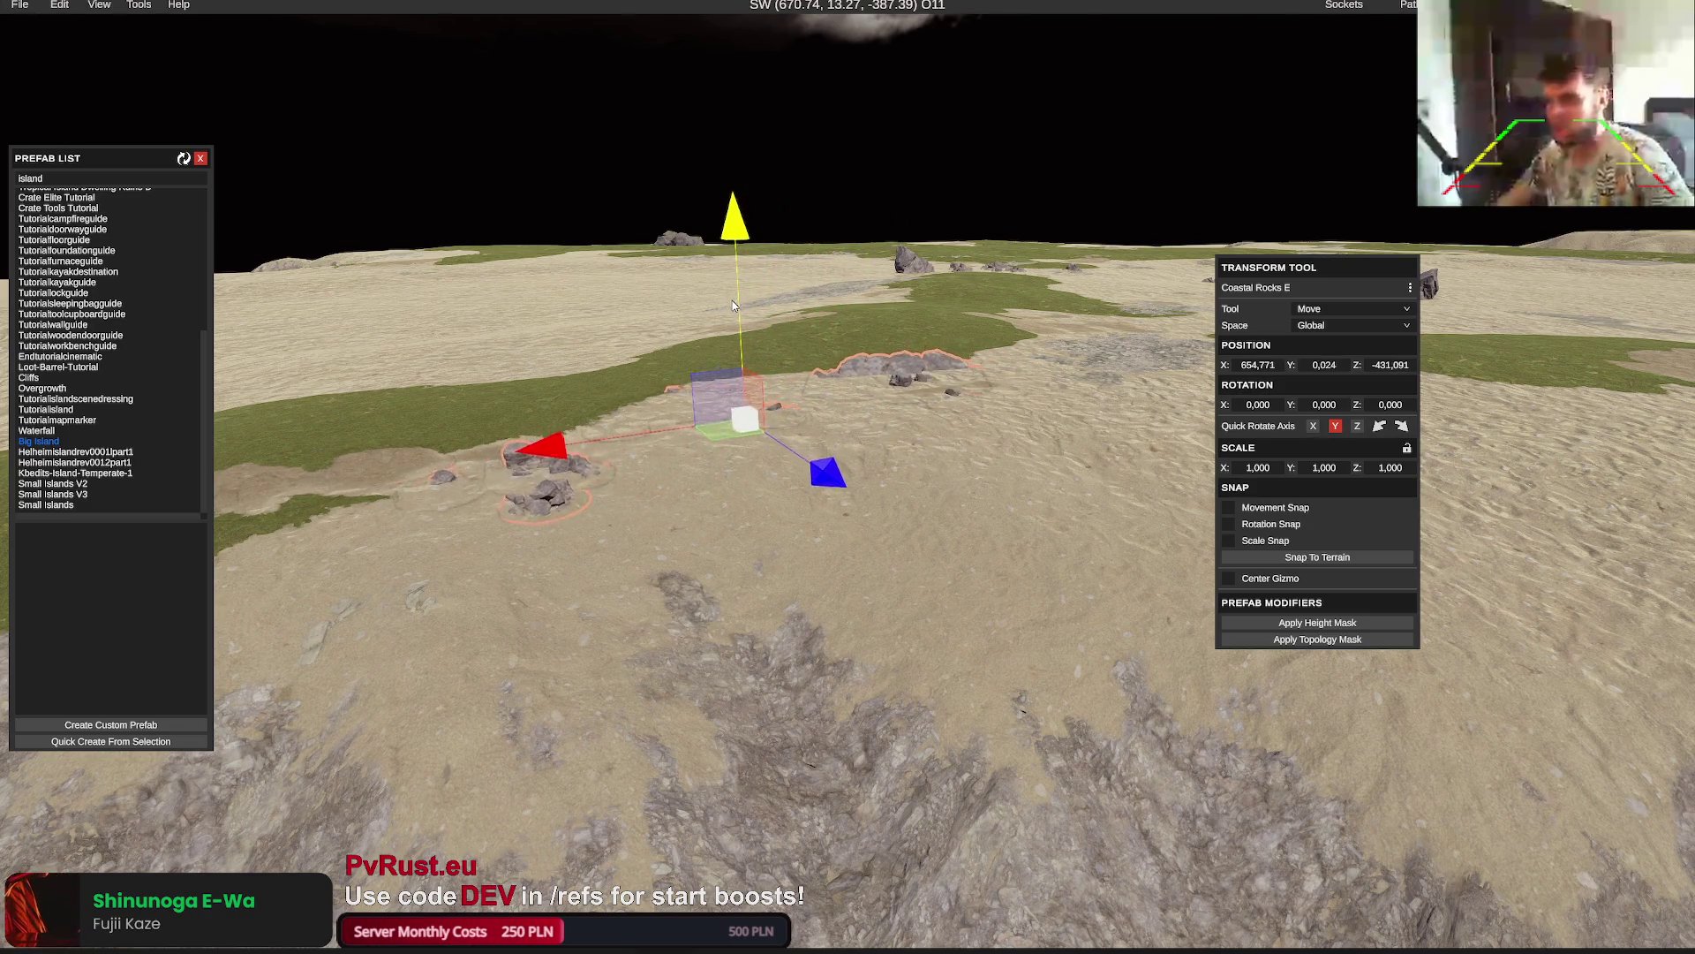
mouse_move(733, 304)
left_mouse_down()
mouse_move(914, 415)
mouse_move(934, 406)
mouse_move(866, 405)
mouse_move(976, 419)
mouse_move(949, 423)
left_mouse_up()
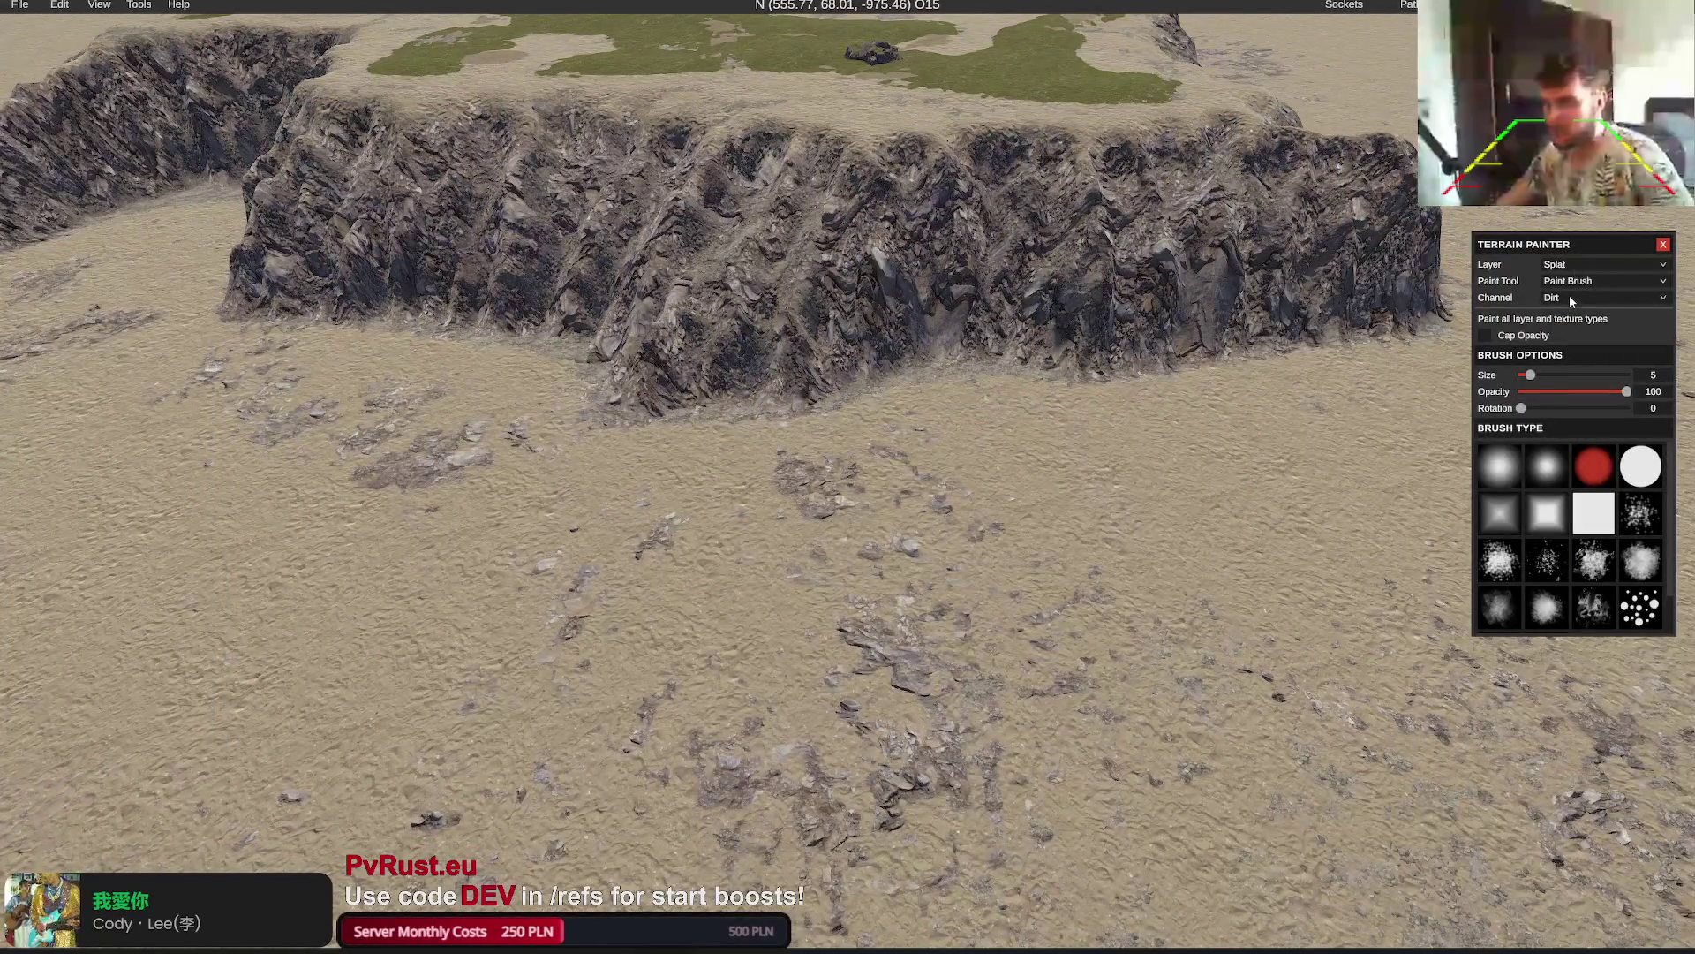
Paint sand over the loose rock speckles at the cliff base
left_click(1570, 298)
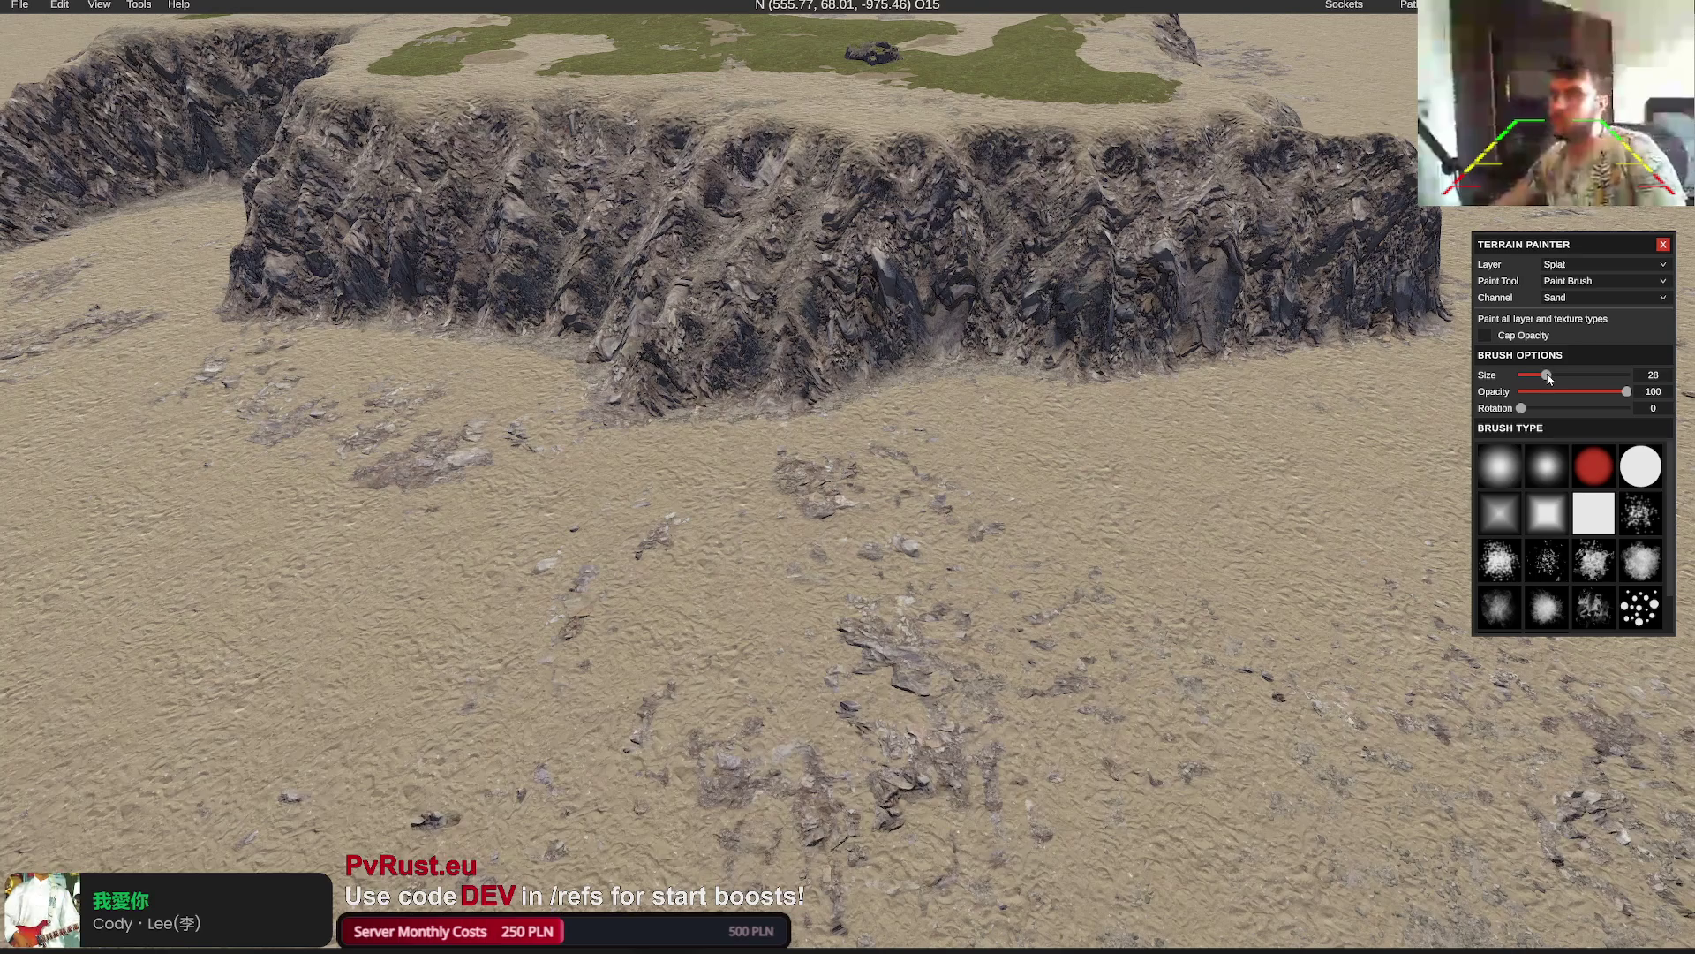
scroll(794, 515, "down", 5)
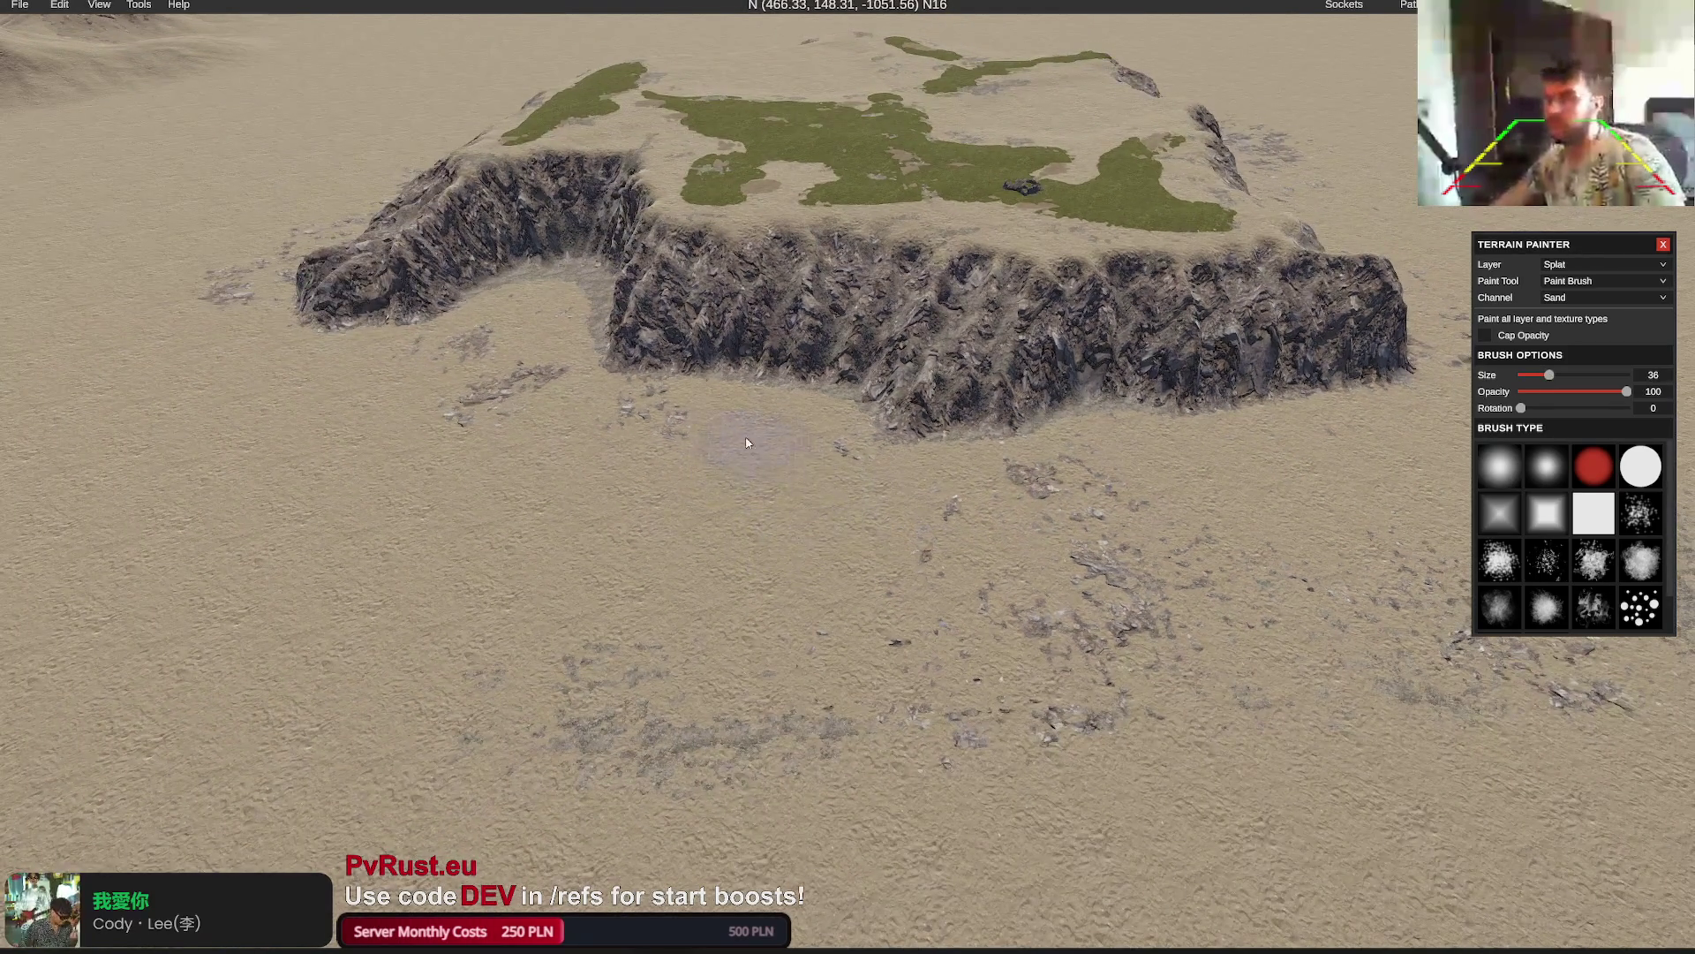
scroll(794, 503, "down", 5)
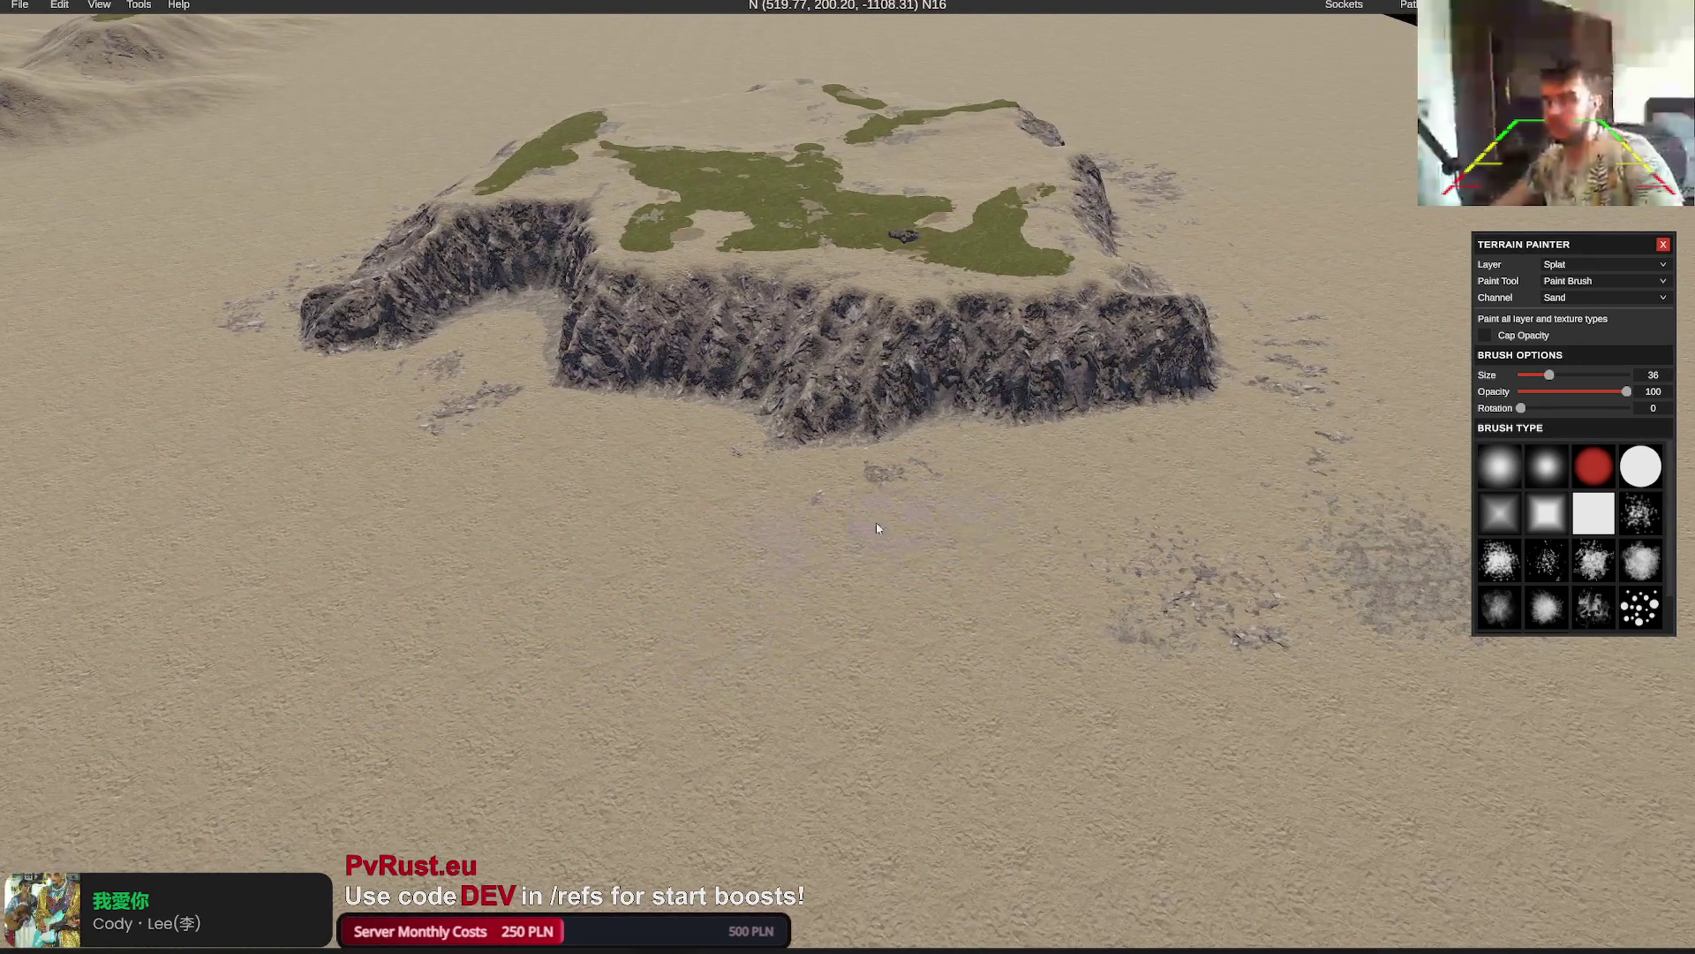
key("d")
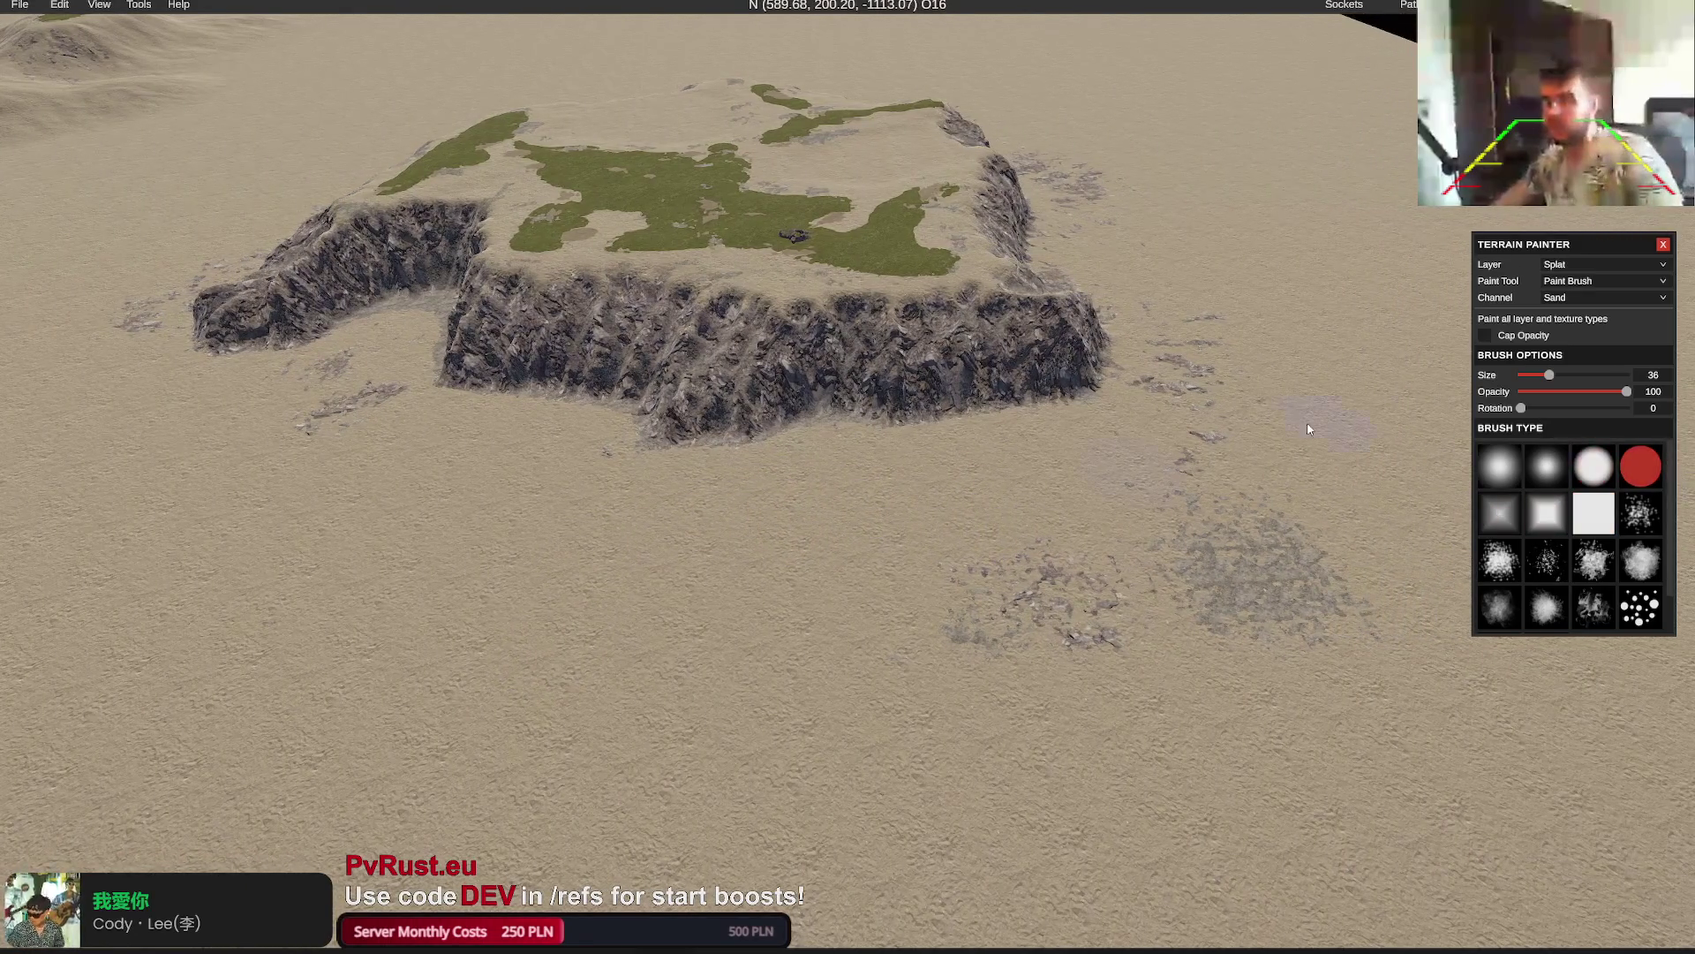
key("d")
mouse_move(1033, 445)
left_mouse_down()
mouse_move(1049, 331)
mouse_move(1090, 360)
mouse_move(533, 424)
mouse_move(495, 462)
mouse_move(684, 506)
left_mouse_up()
Inspect the painted cliffs from several angles and on the top-down map
key("d")
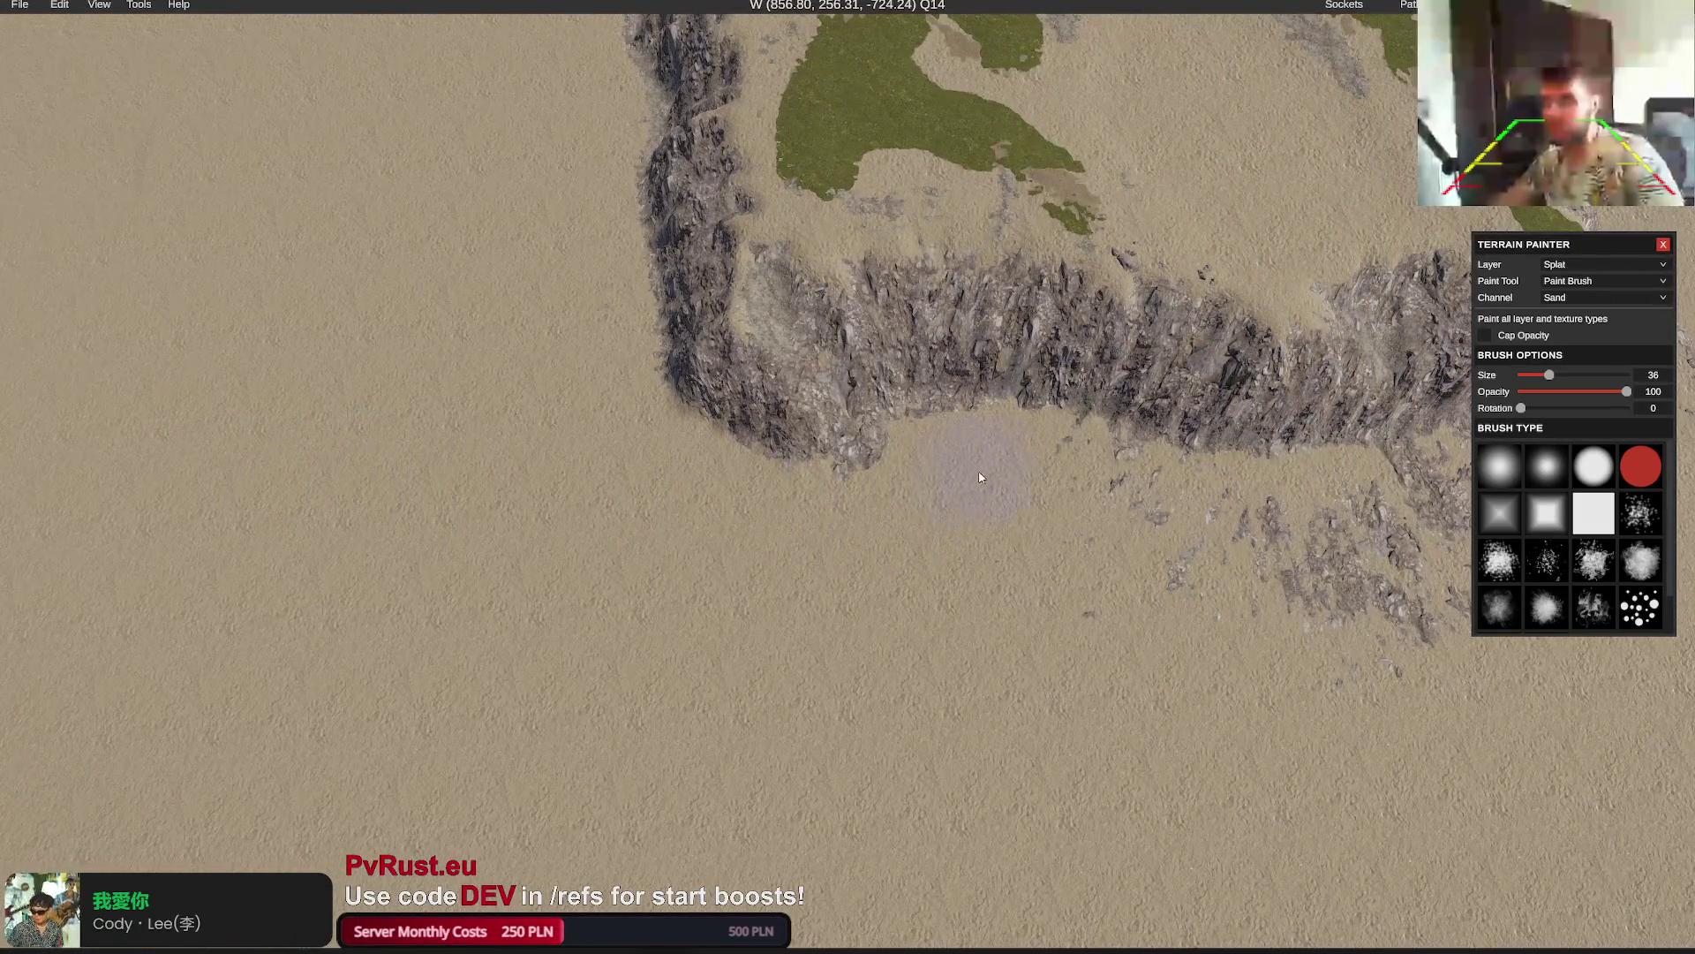
key("d")
key("d")
key("d")
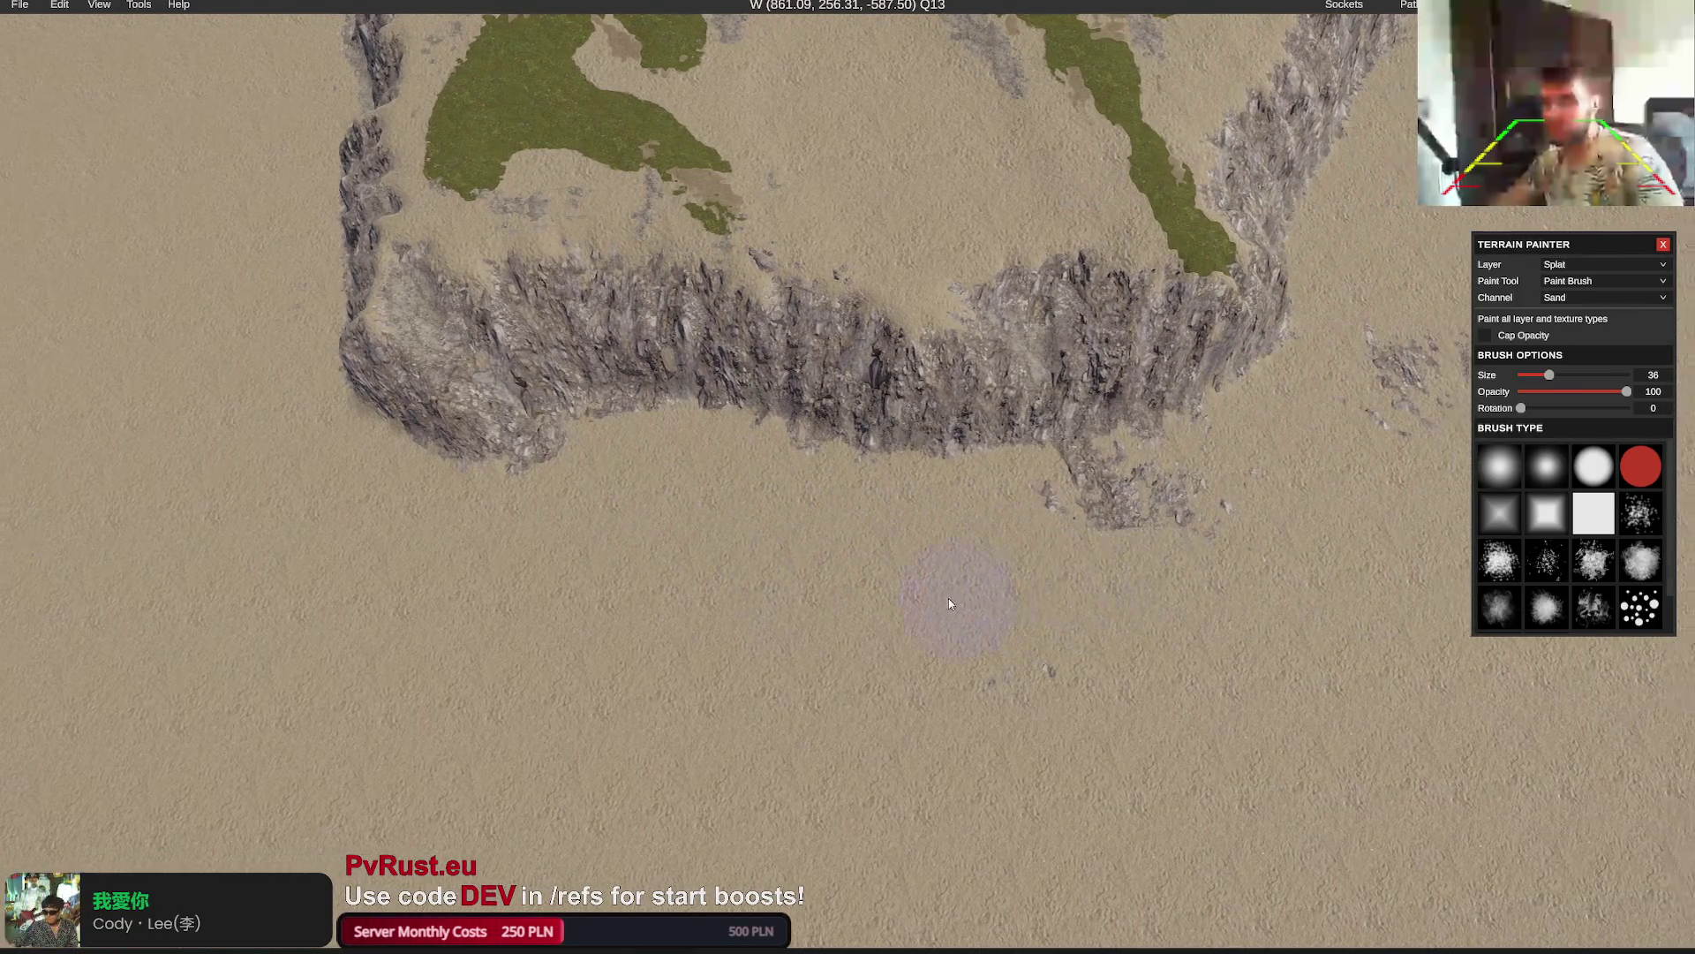
key("d")
key("d")
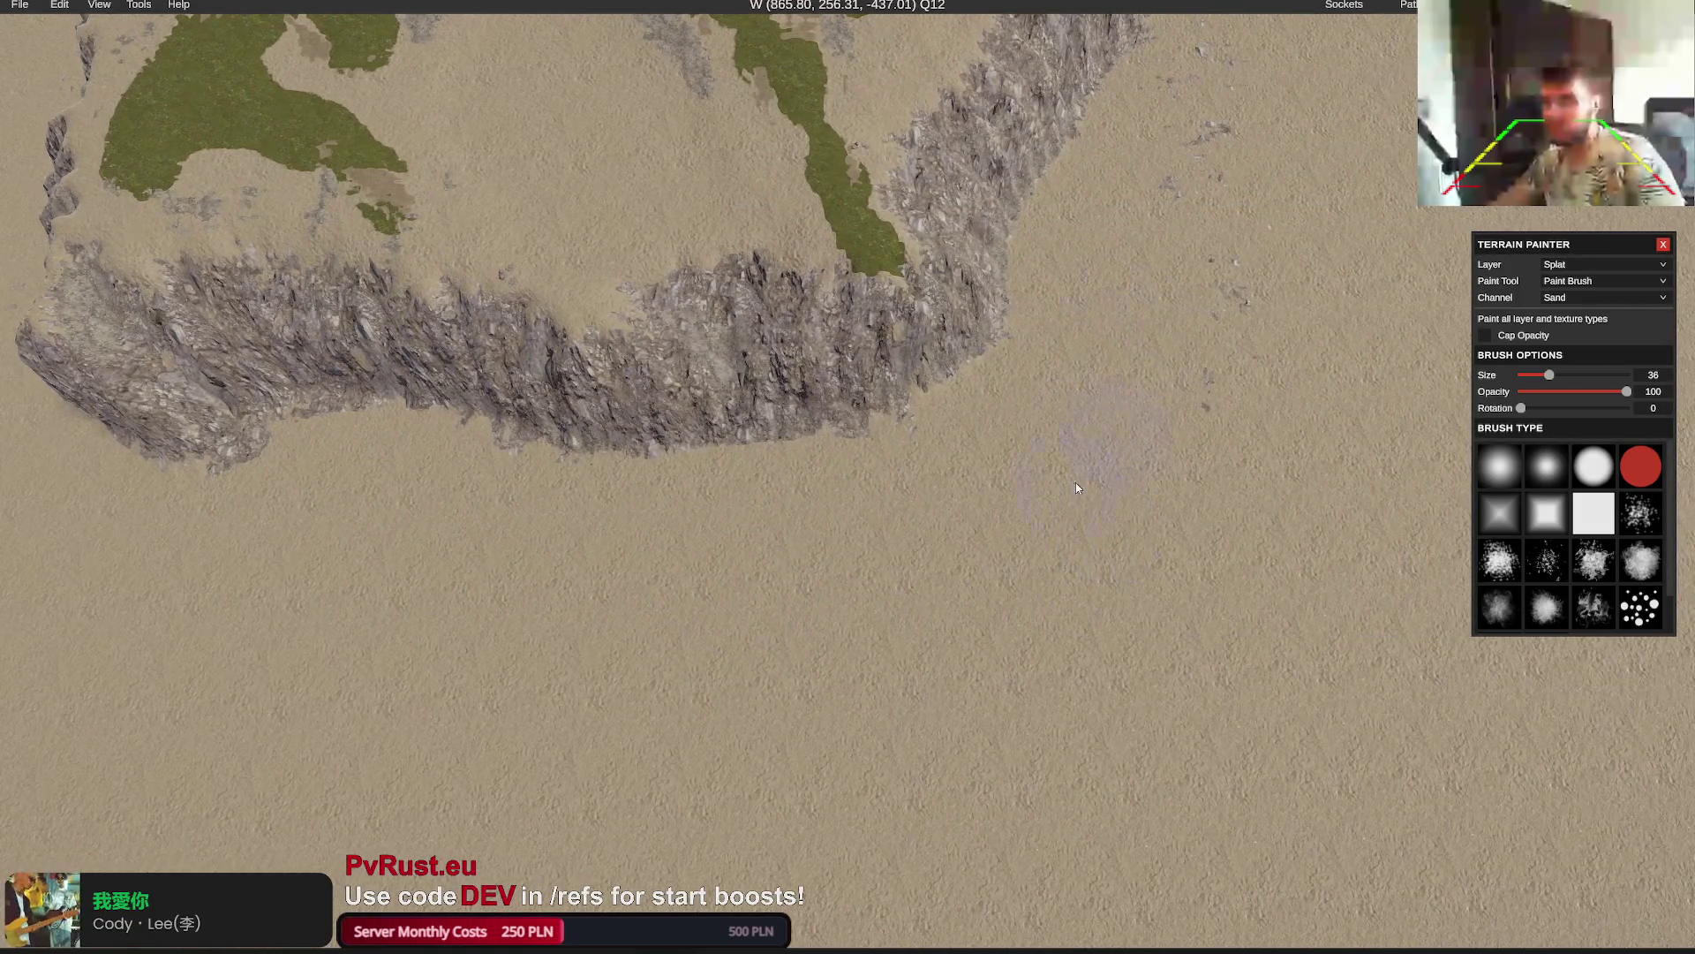
left_click_drag(1272, 389, 972, 595)
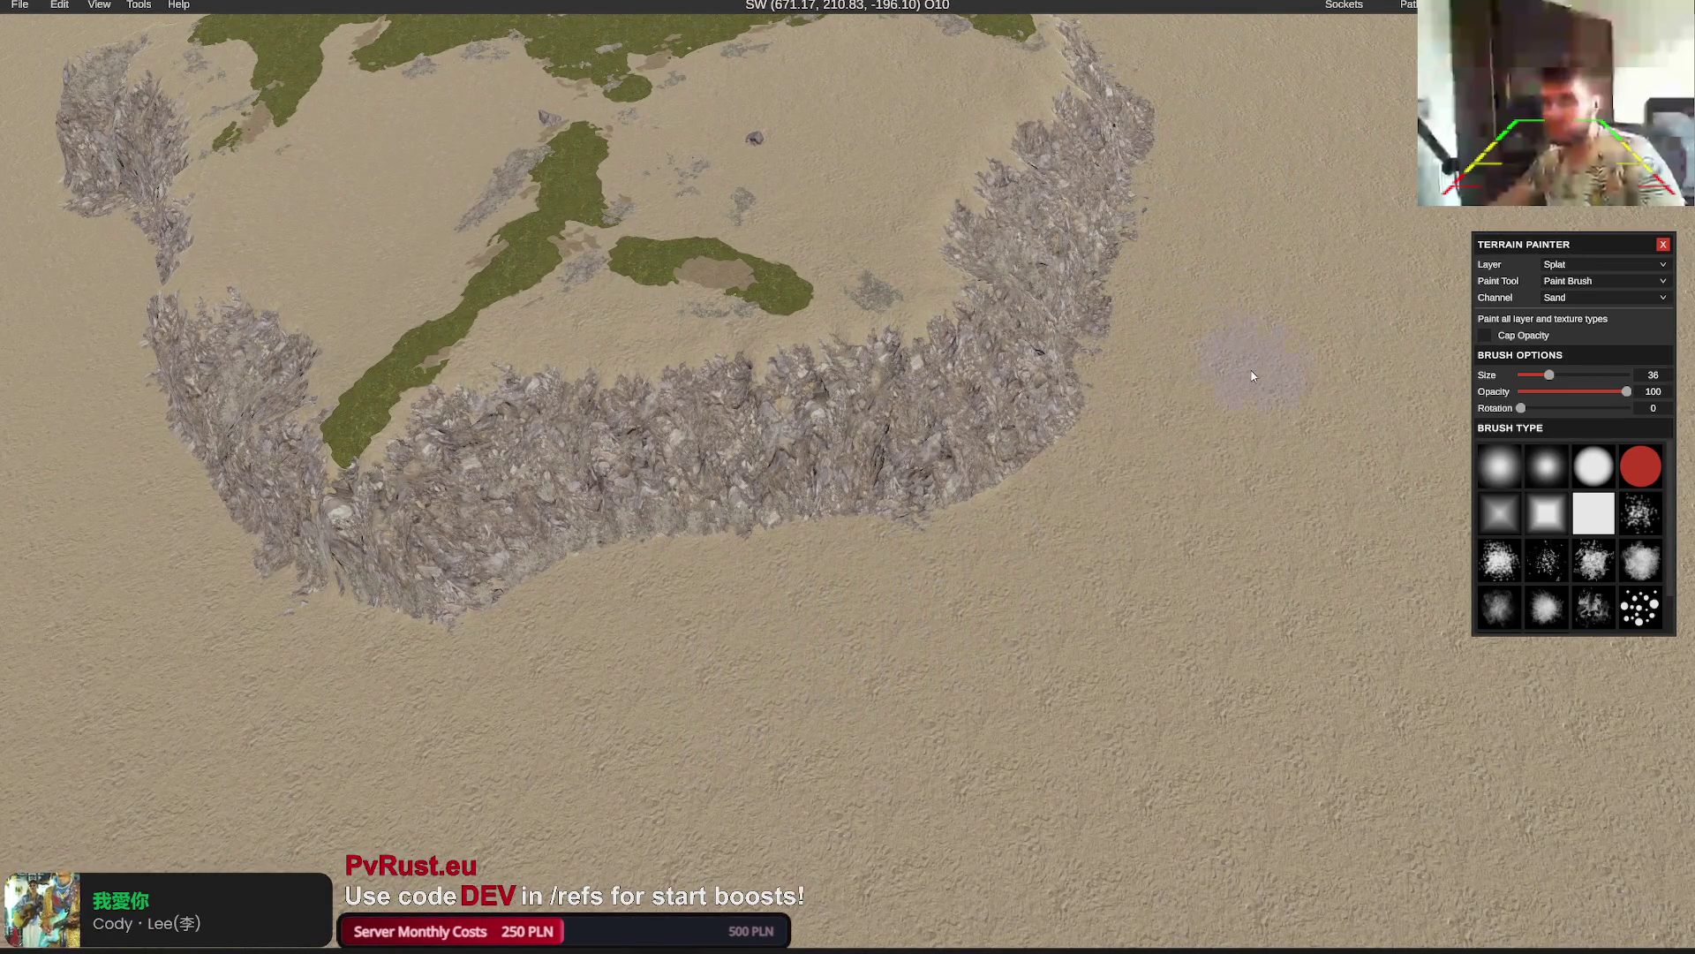
mouse_move(1252, 375)
left_mouse_down()
mouse_move(1268, 329)
mouse_move(1249, 300)
mouse_move(1148, 477)
left_mouse_up()
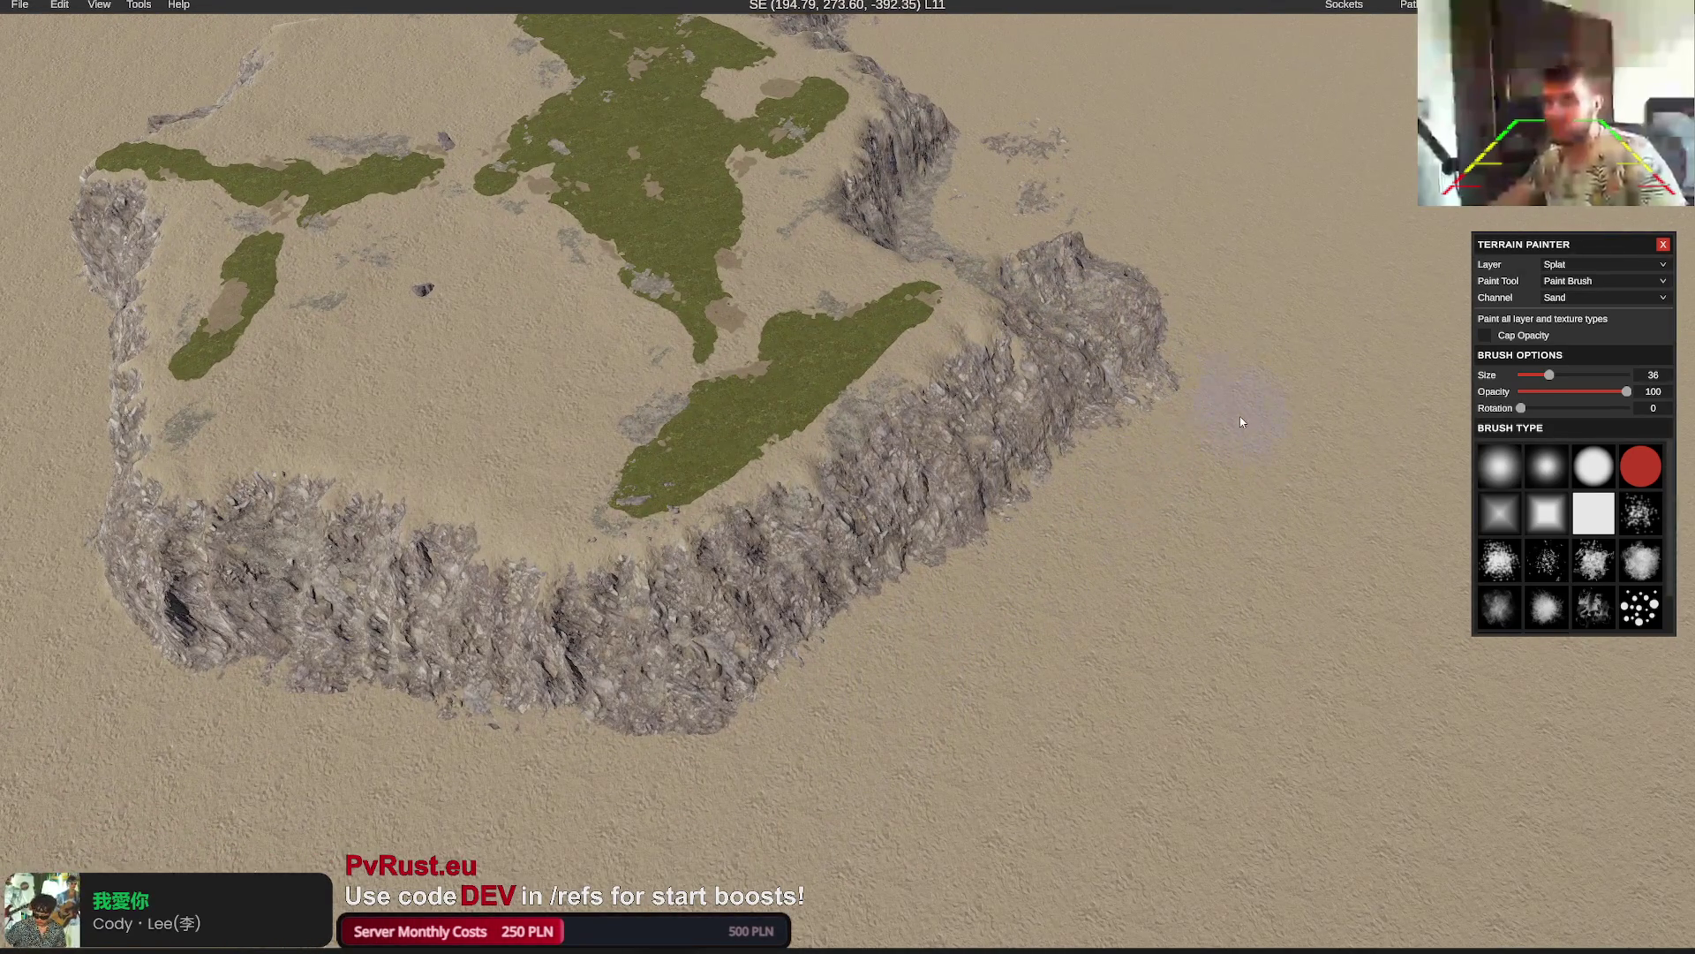
mouse_move(1241, 422)
left_mouse_down()
mouse_move(1257, 378)
mouse_move(1098, 492)
left_mouse_up()
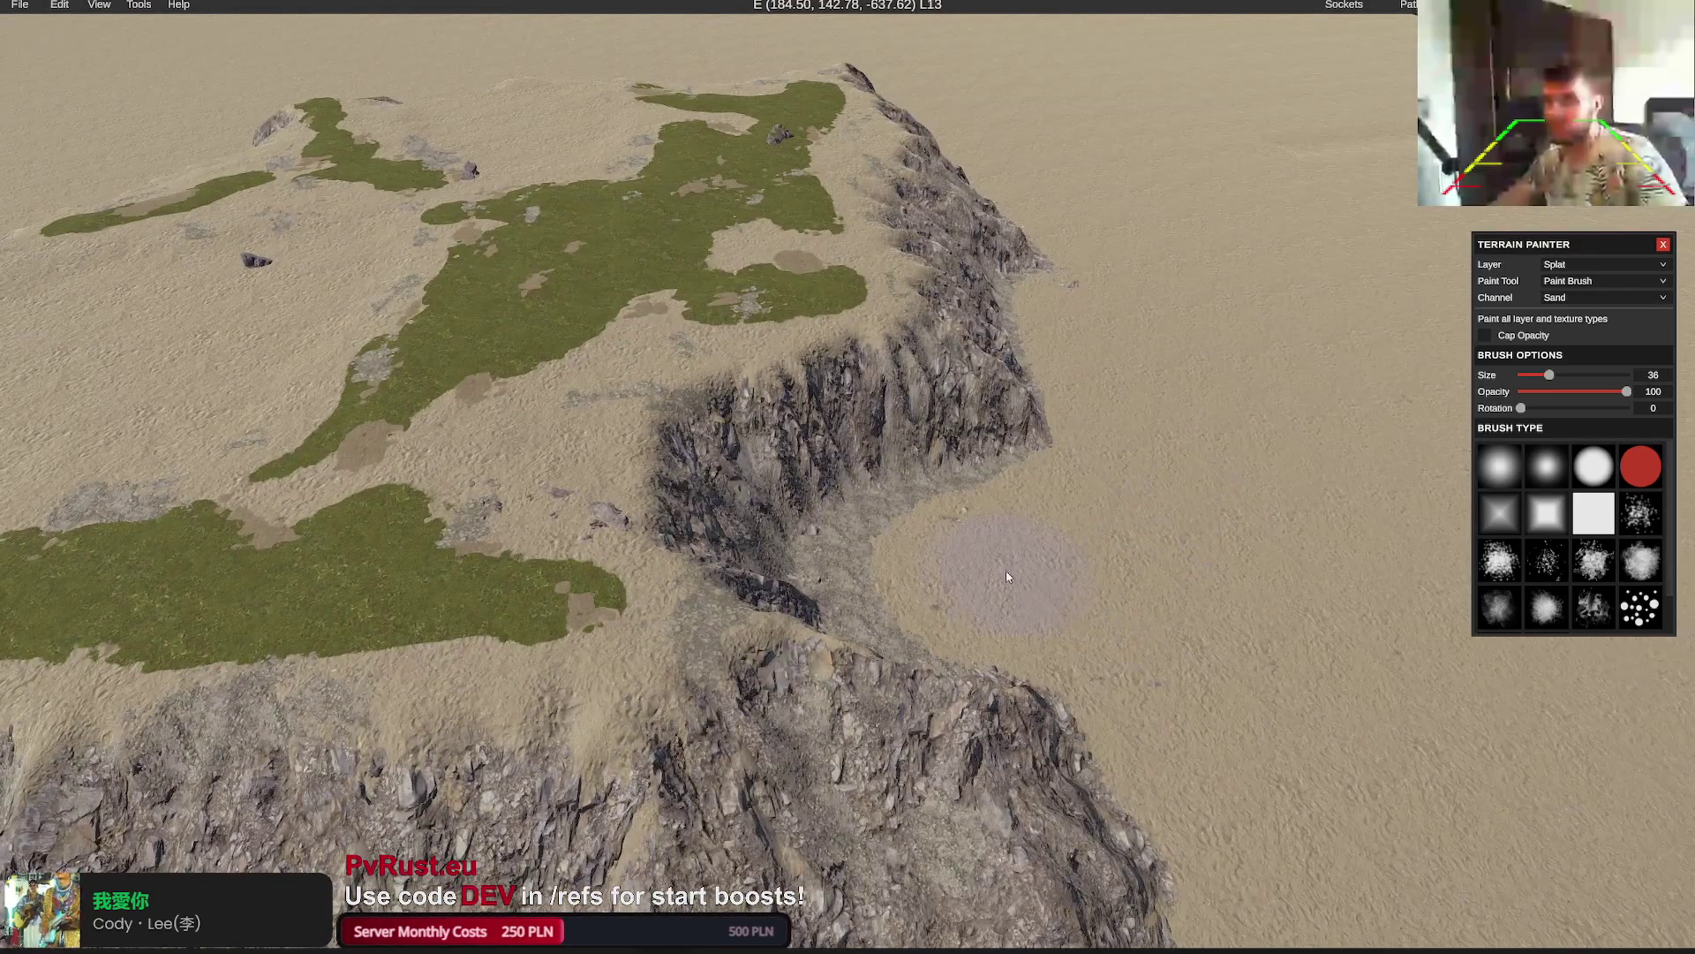
key("m")
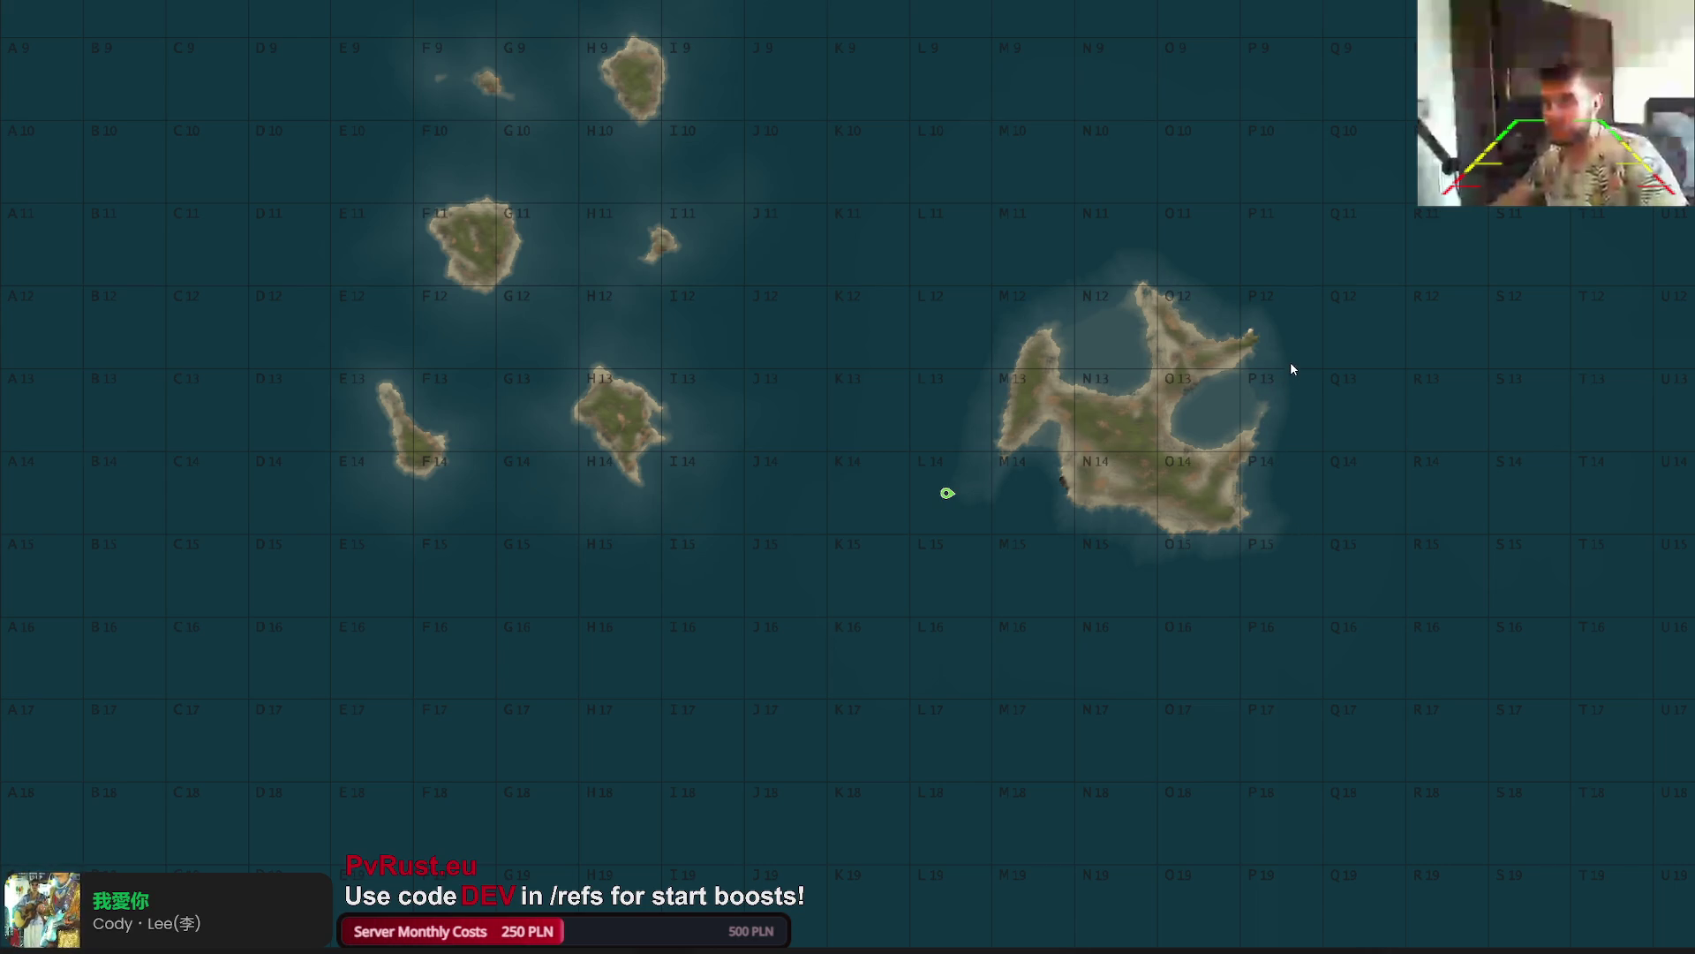
key("m")
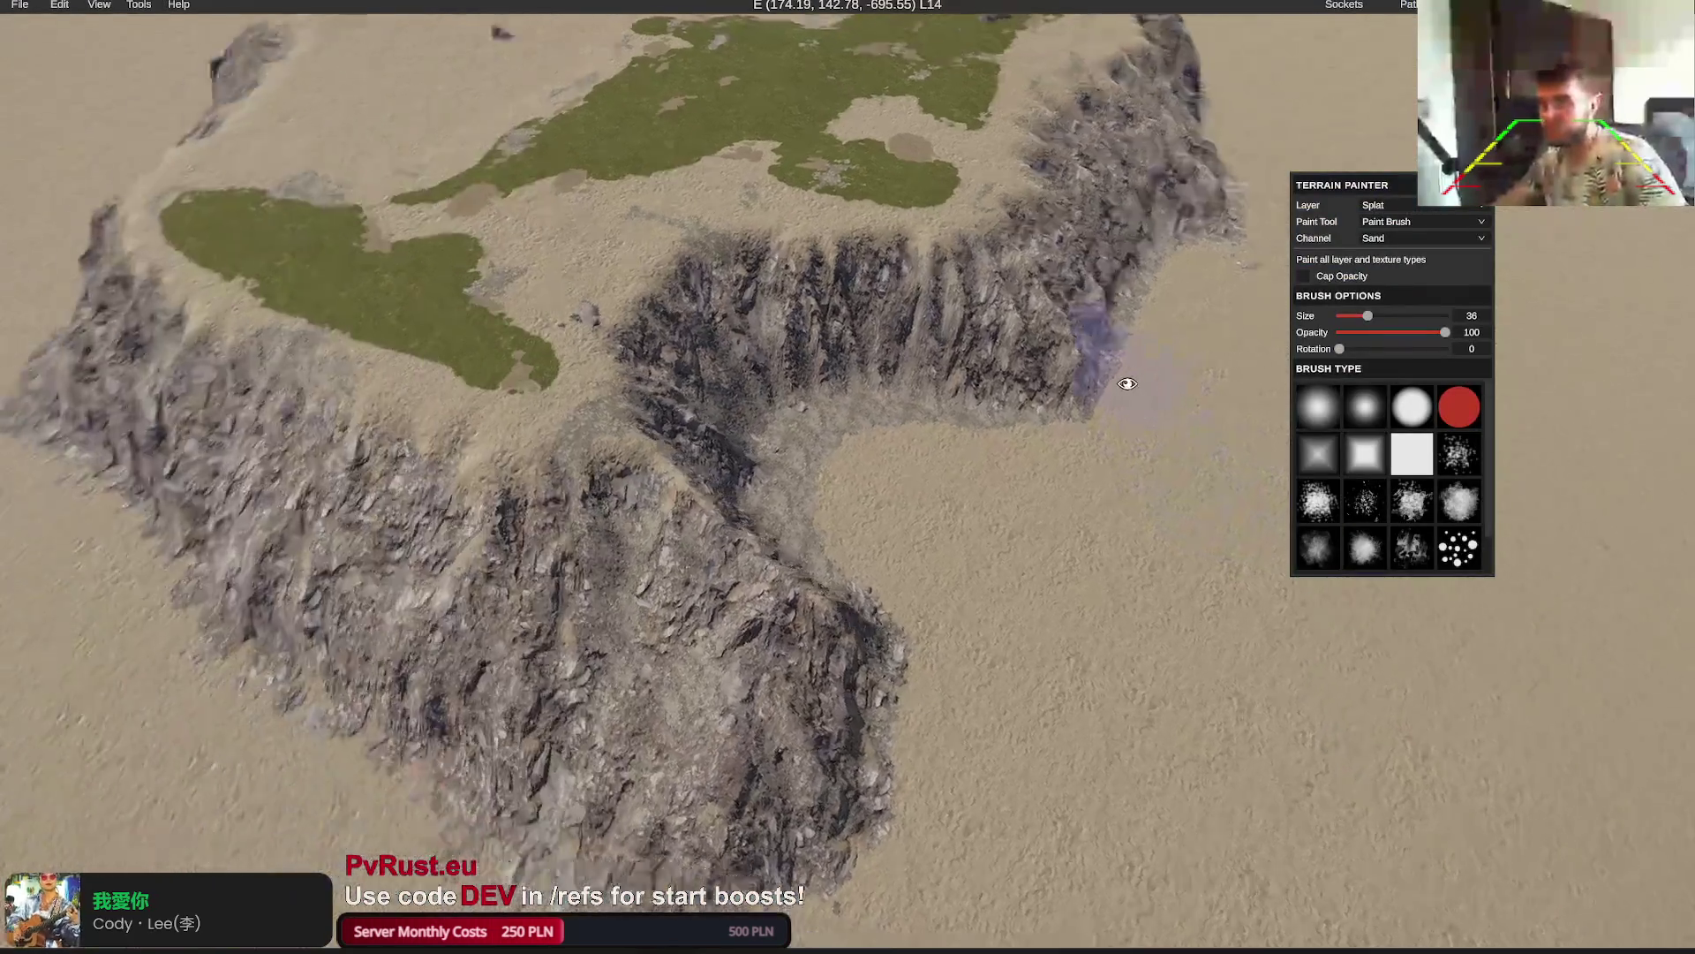
scroll(1127, 383, "down", 5)
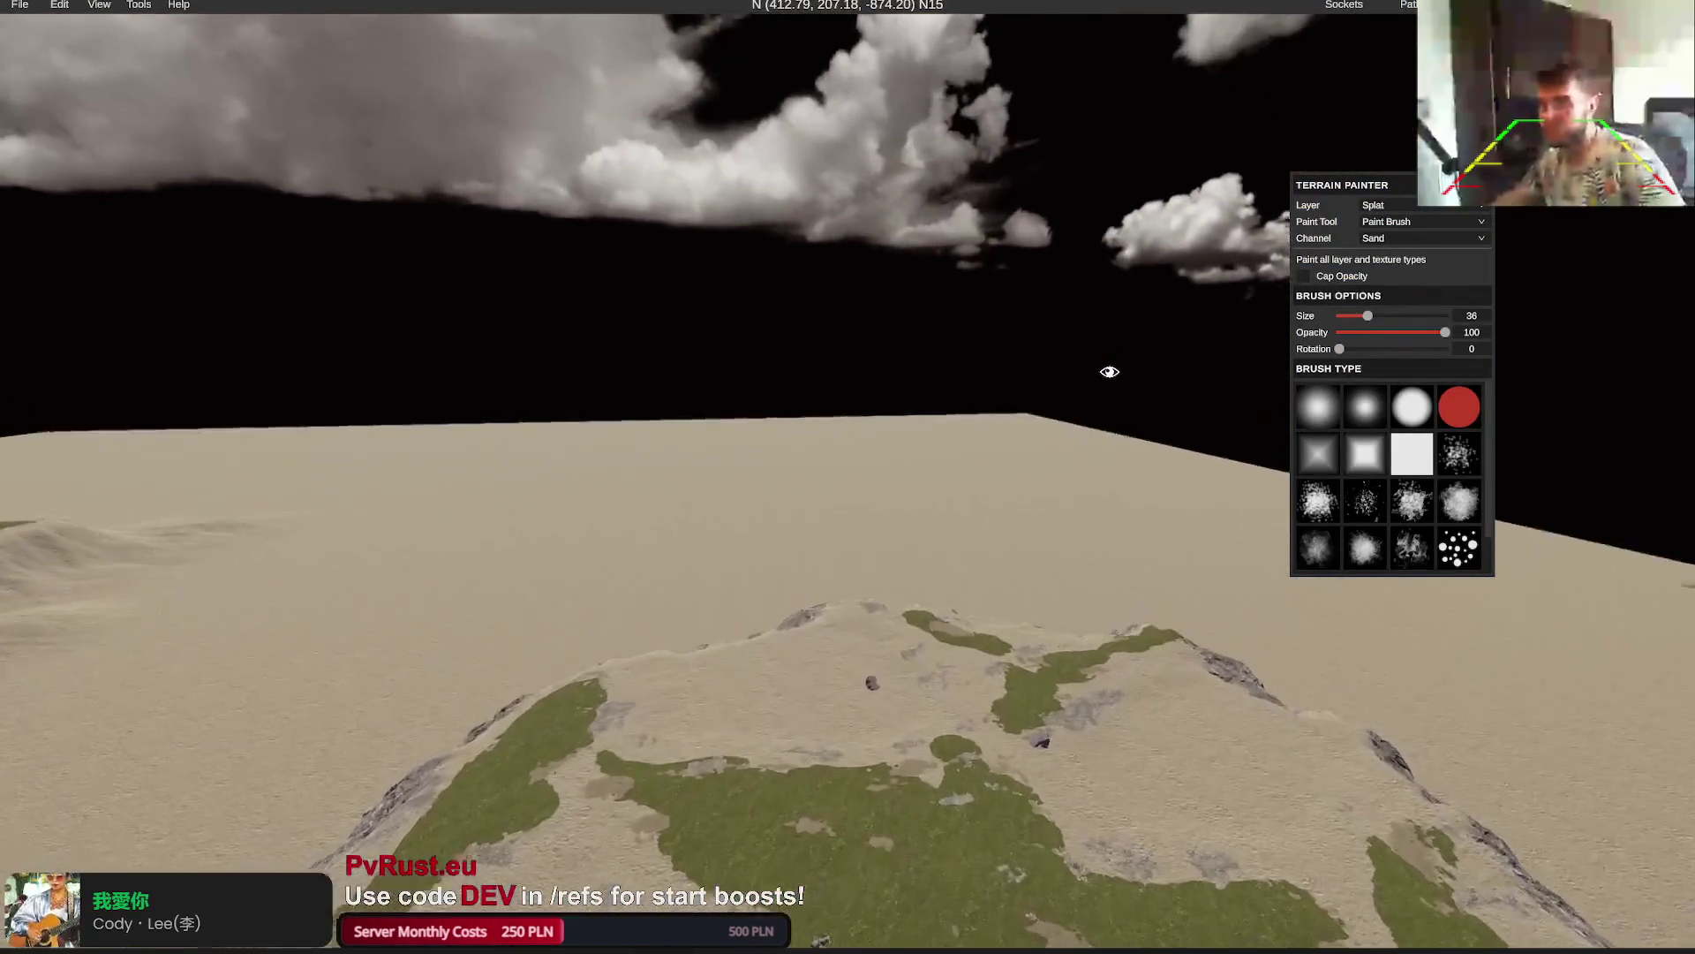
mouse_move(1109, 371)
left_mouse_down()
mouse_move(1090, 378)
mouse_move(1090, 441)
left_mouse_up()
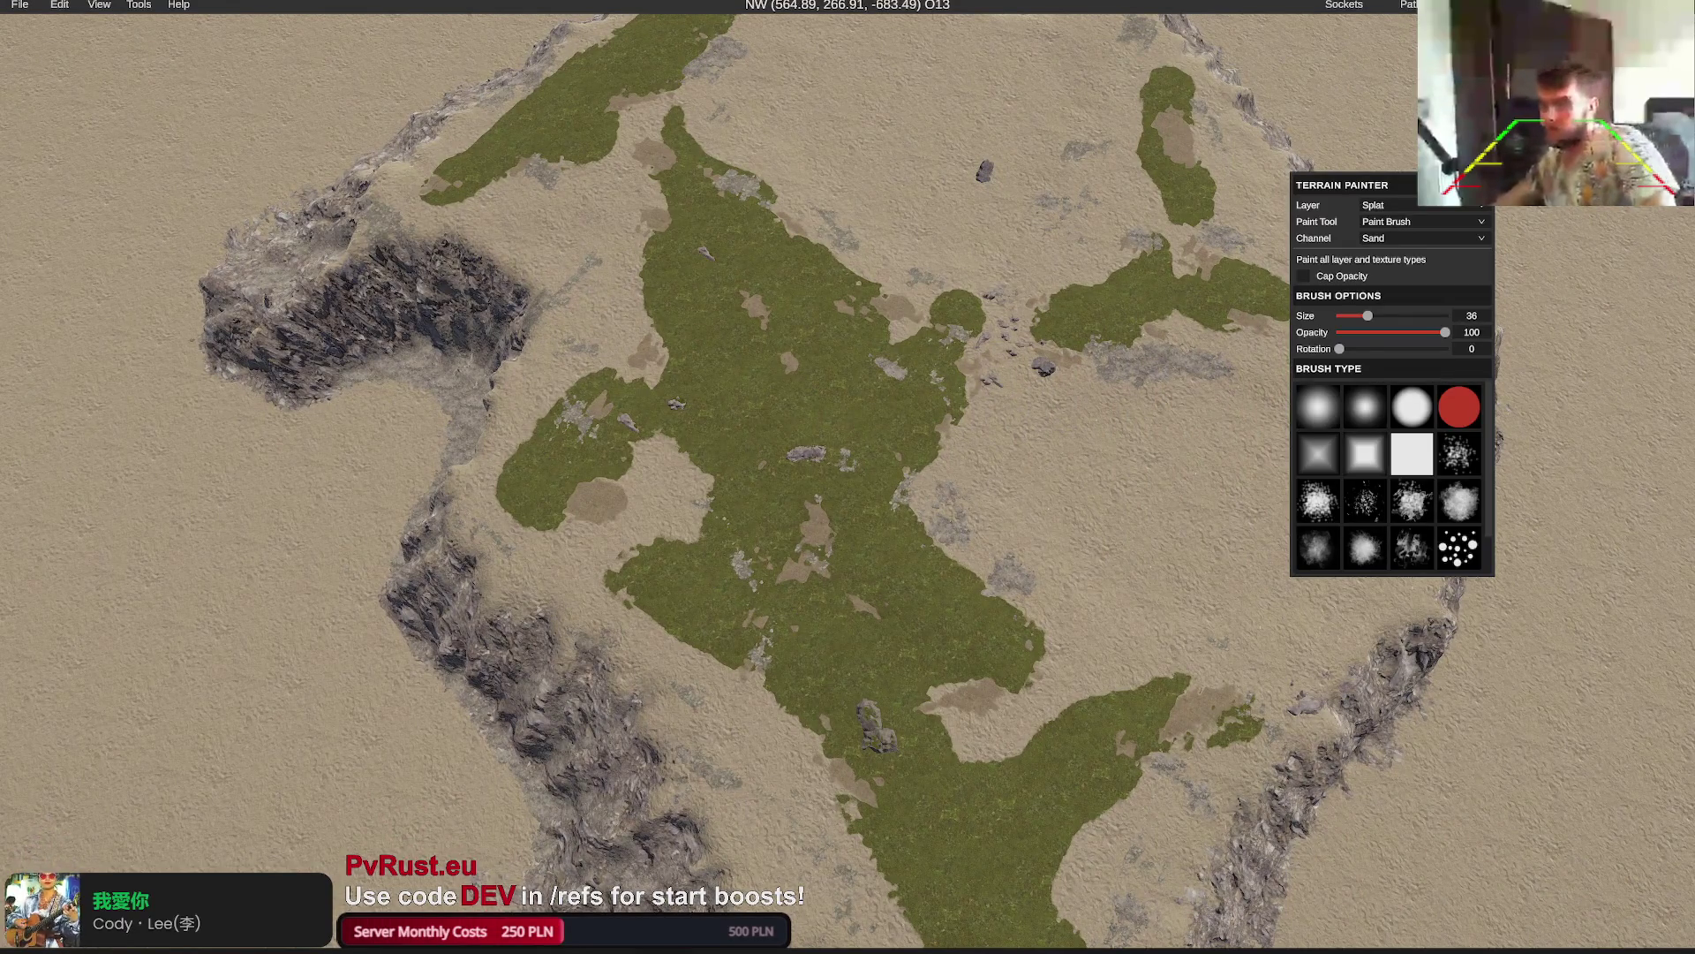
Start a custom prefab and try selection diameters of 200, 1000 and 500
key("p")
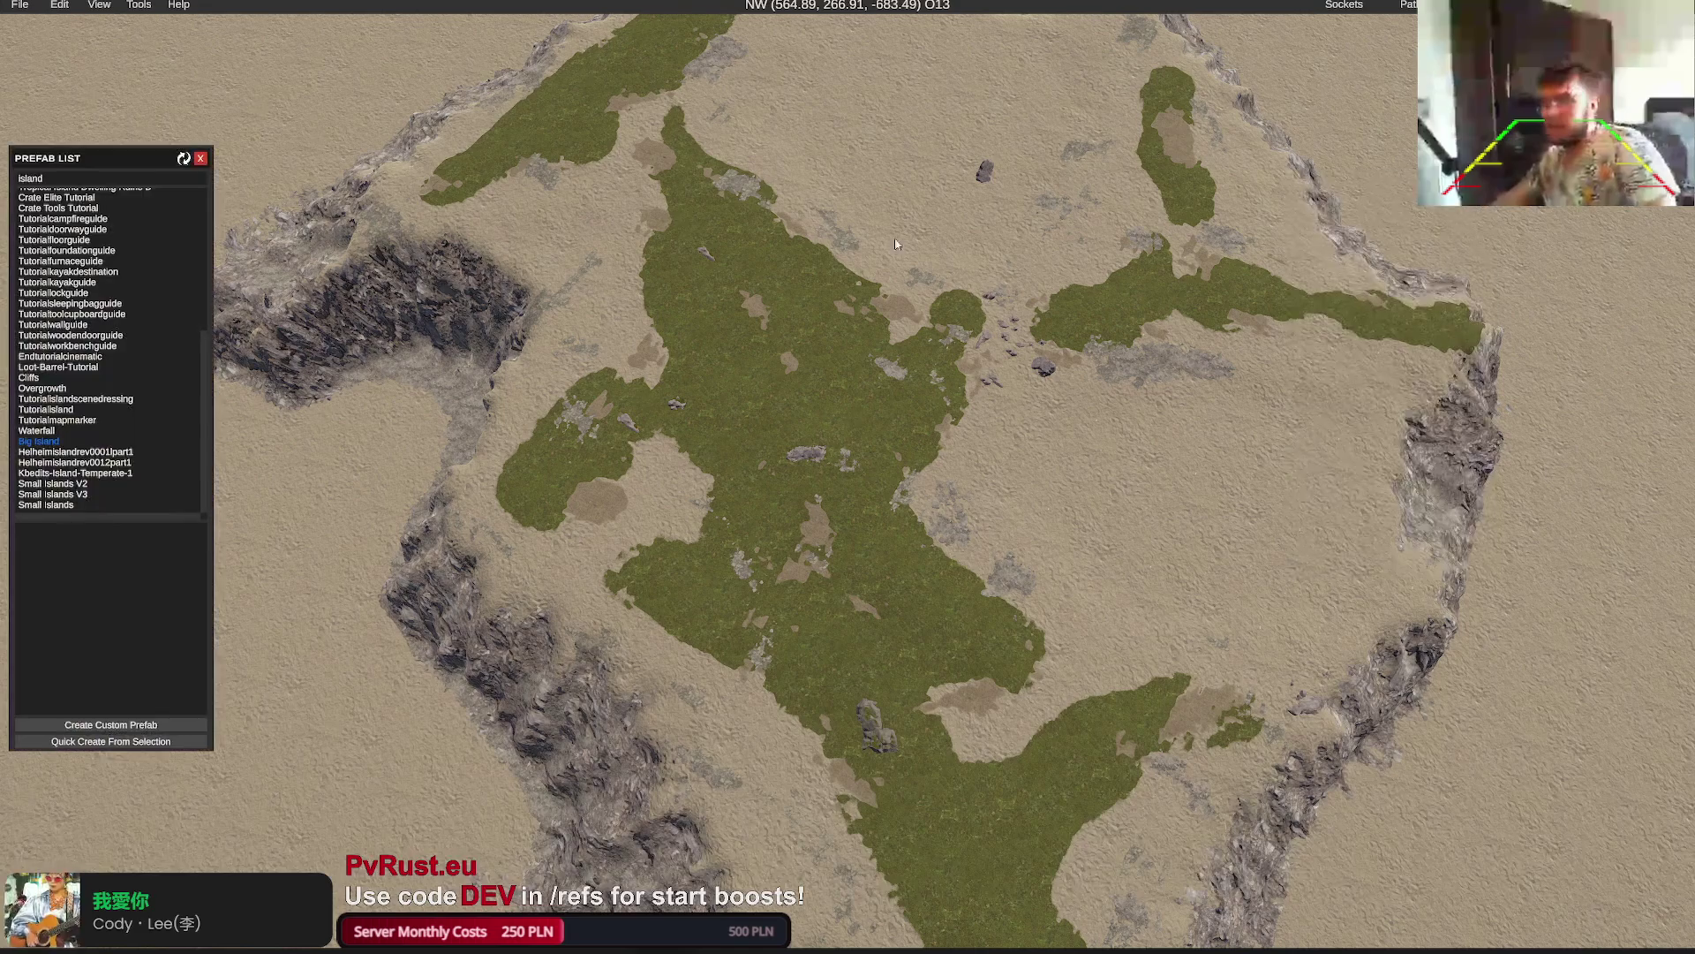
left_click(136, 726)
left_click_drag(808, 560, 936, 560)
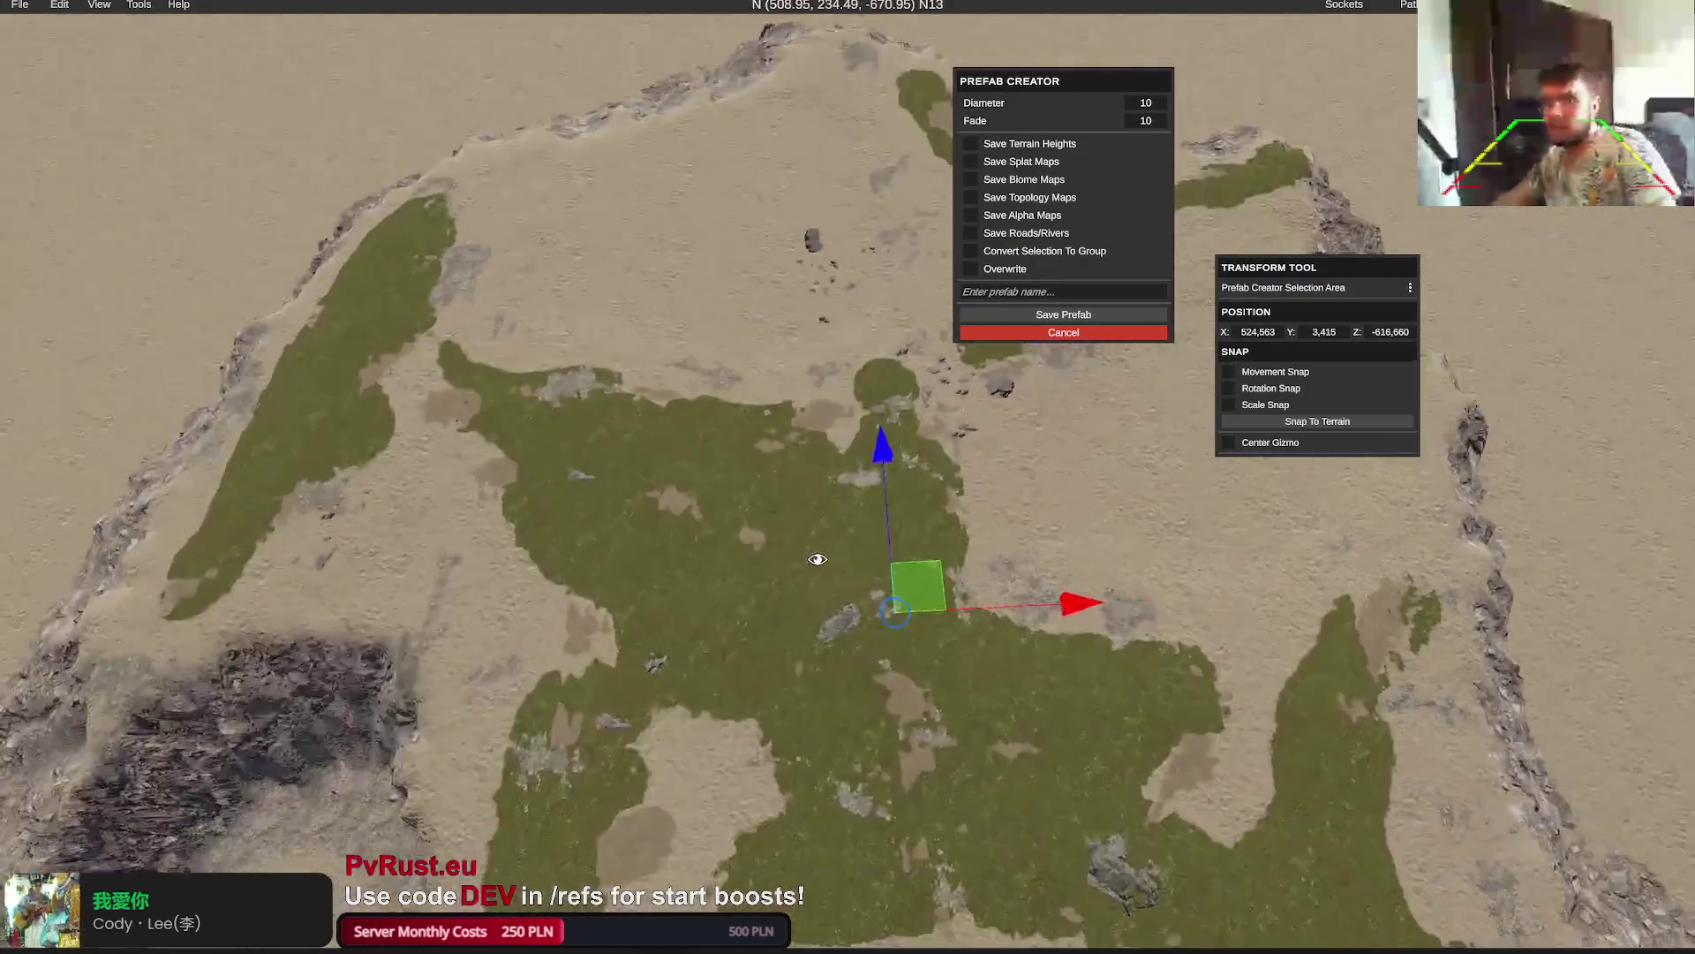
left_click(1148, 102)
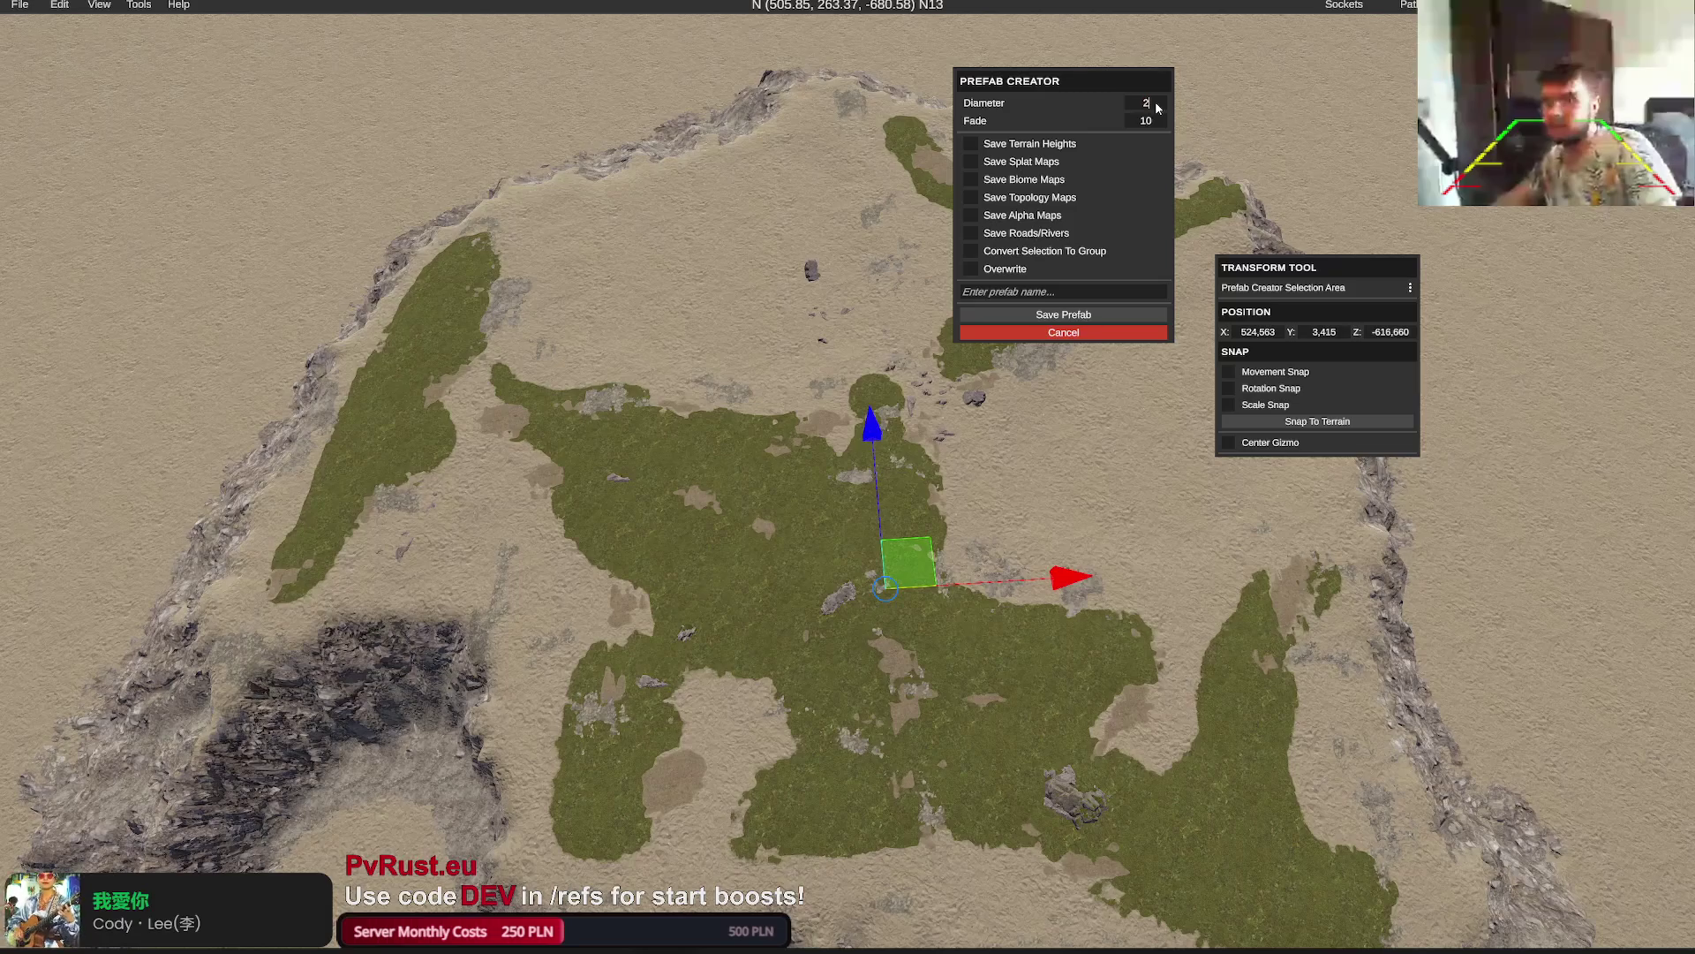
type("200")
key("Return")
left_click(1146, 102)
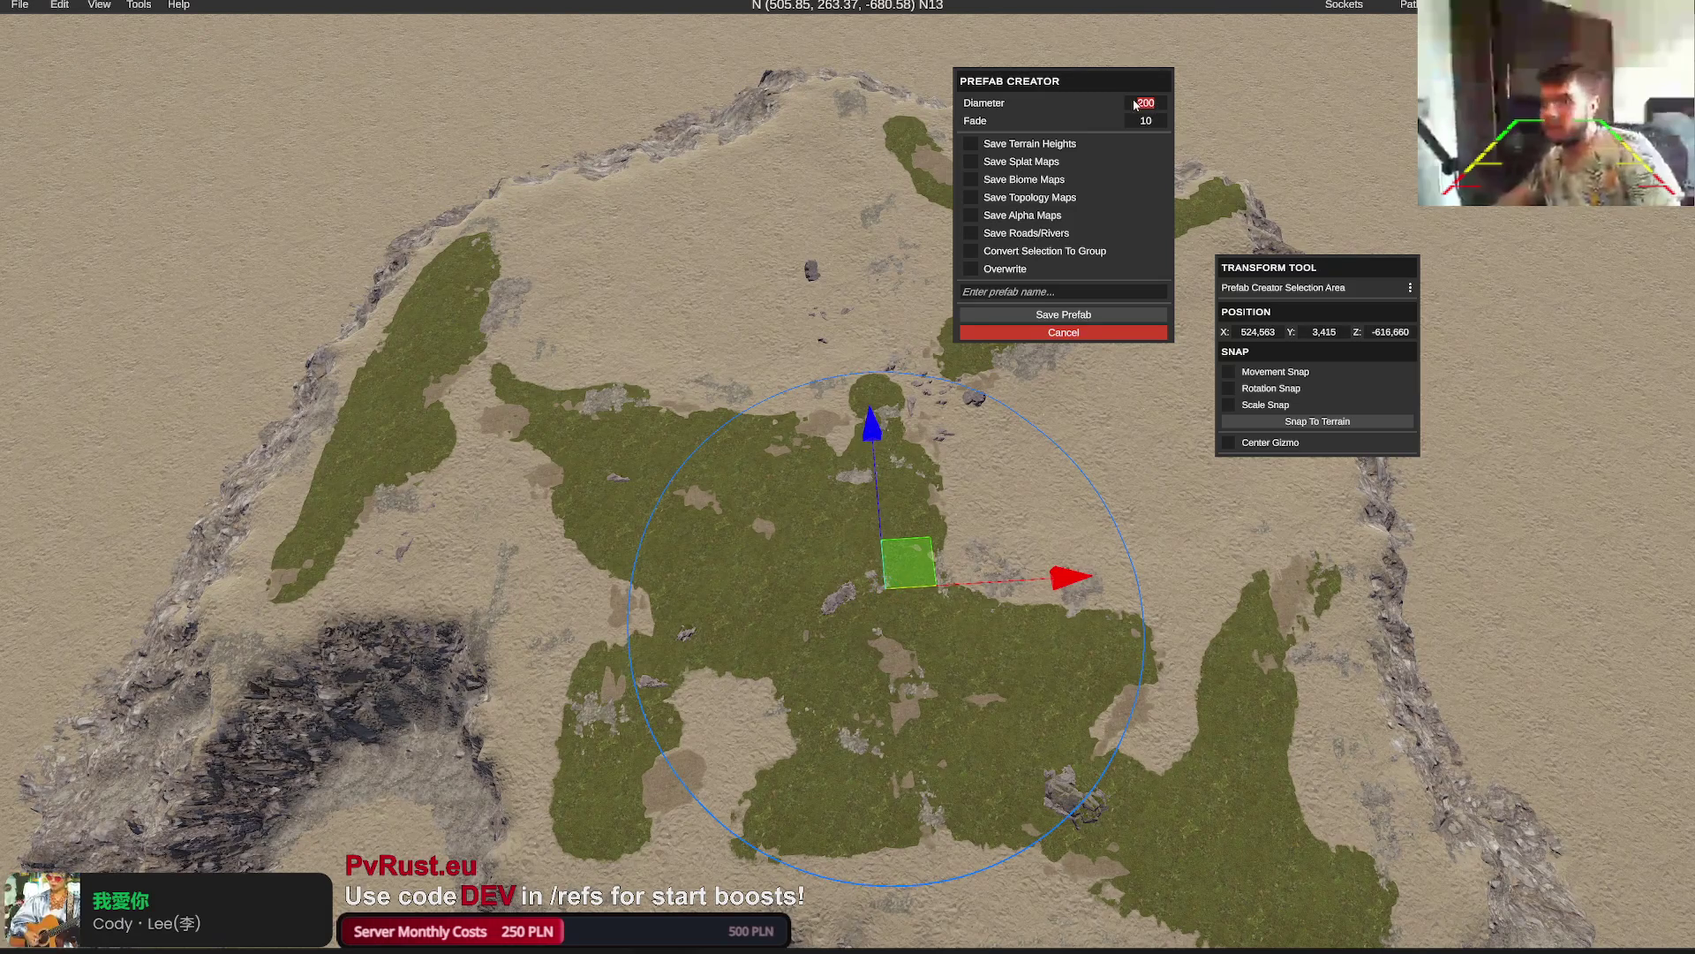
type("1000")
key("Return")
left_click(1141, 103)
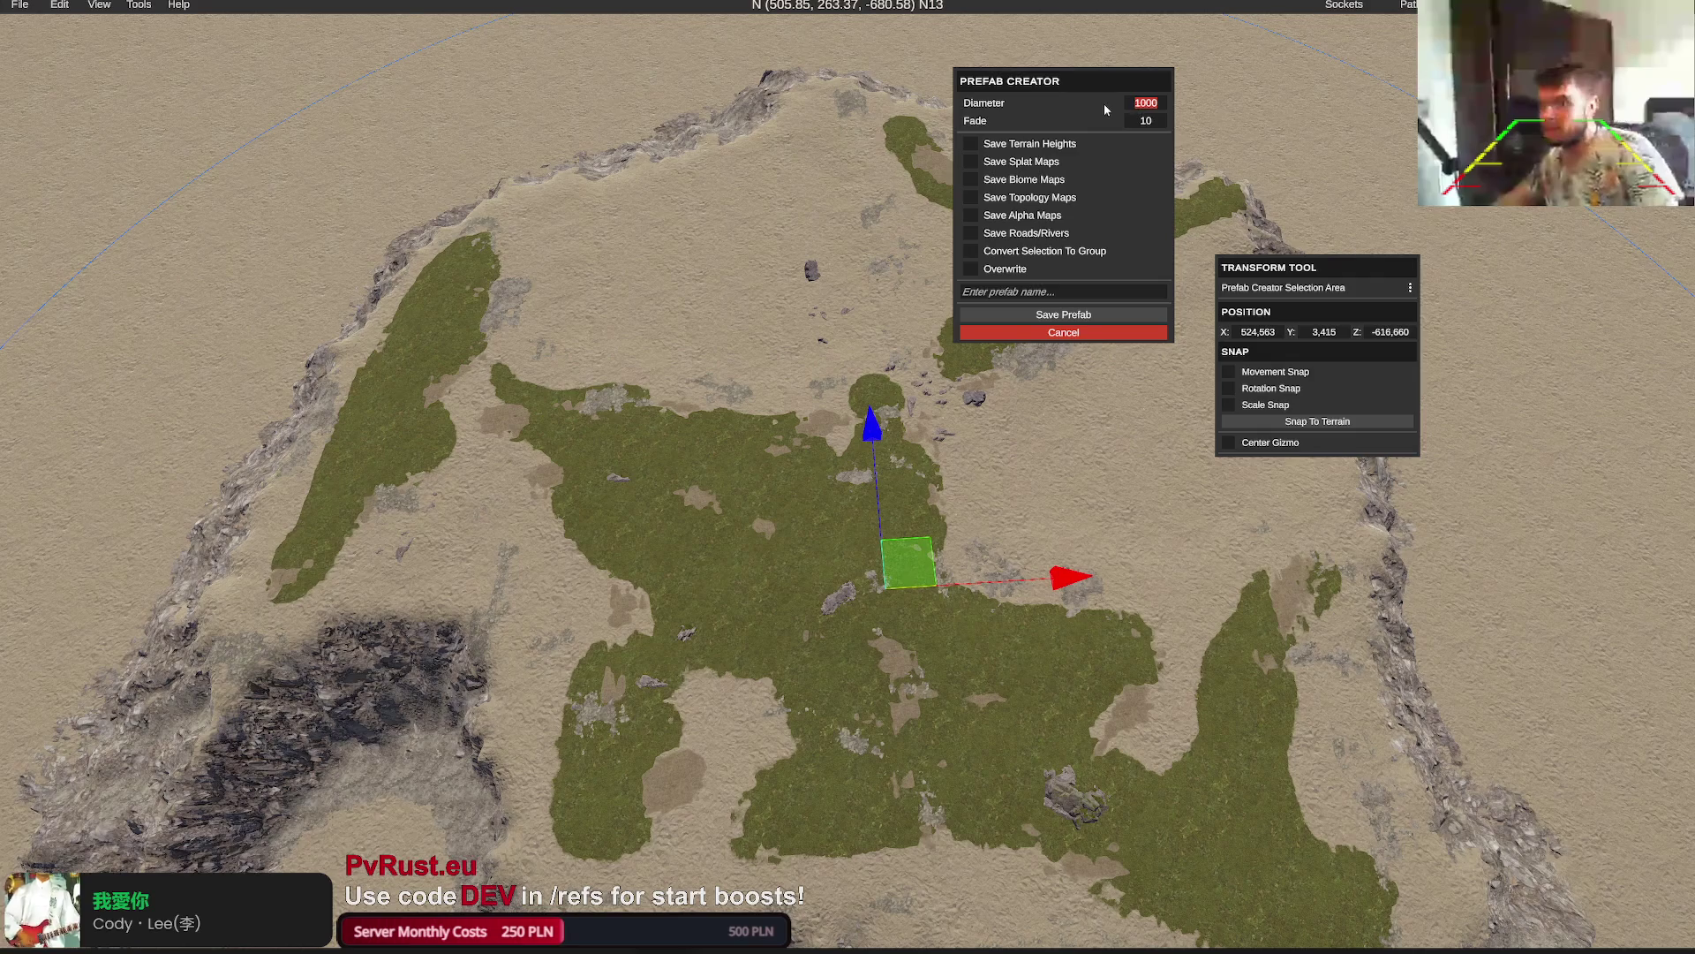
type("500")
key("Return")
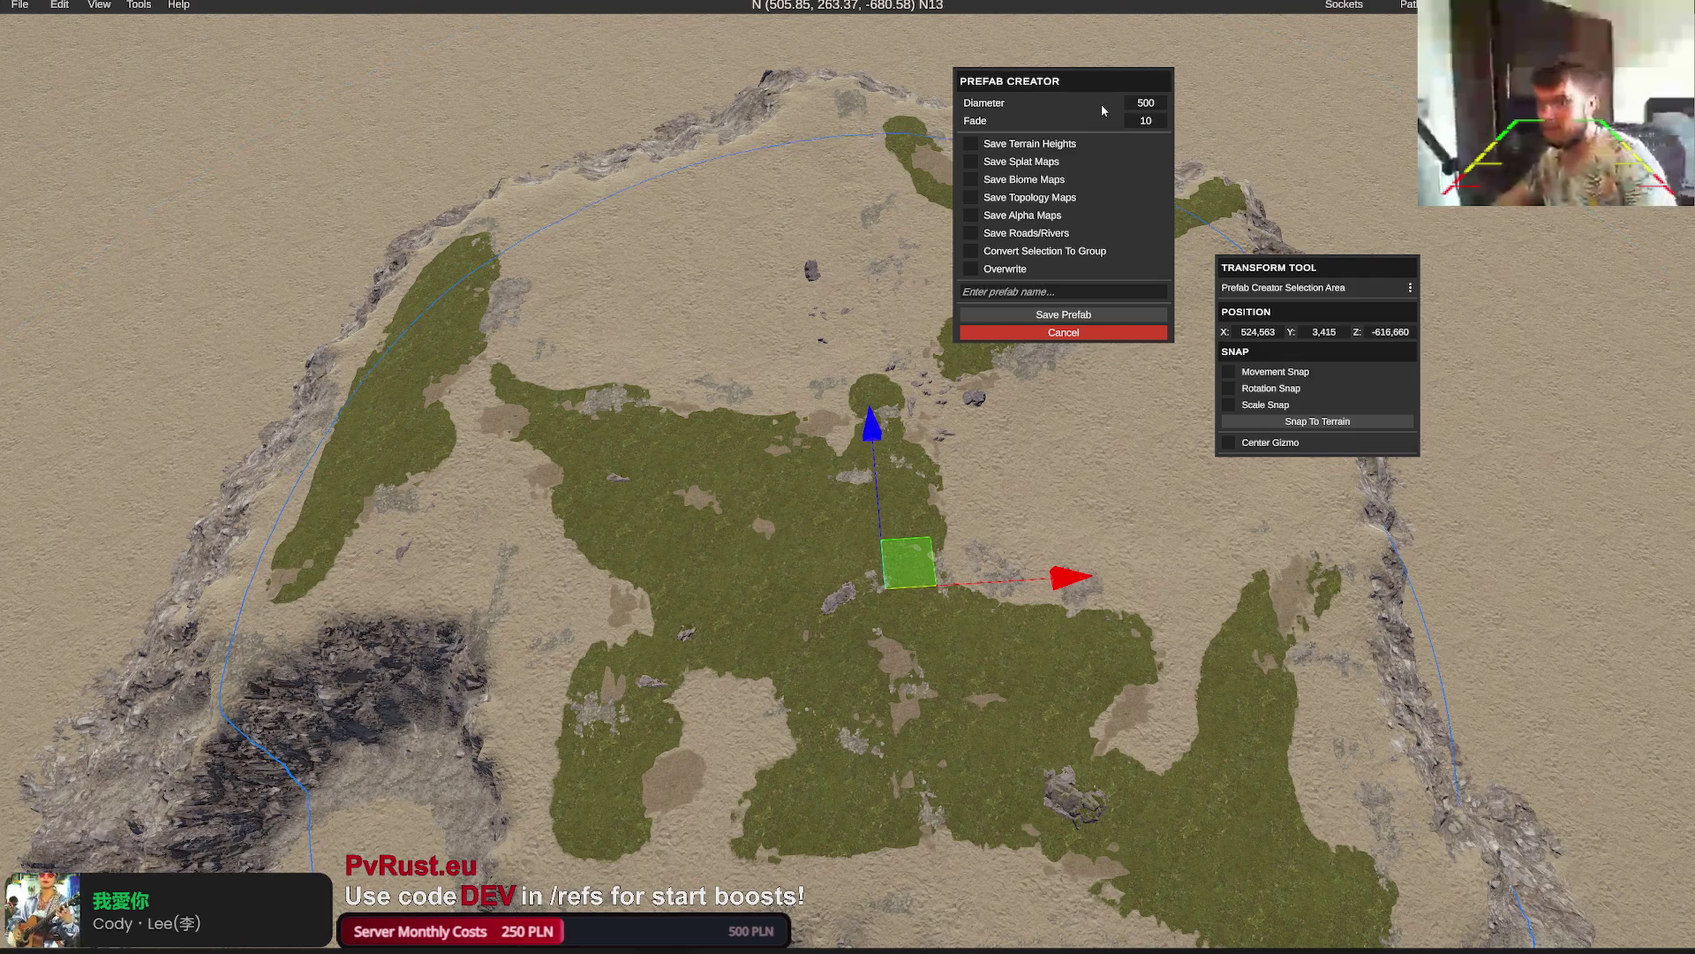
Set the selection diameter to 600 and centre the circle on the island
left_click_drag(795, 371, 759, 357)
scroll(759, 358, "down", 5)
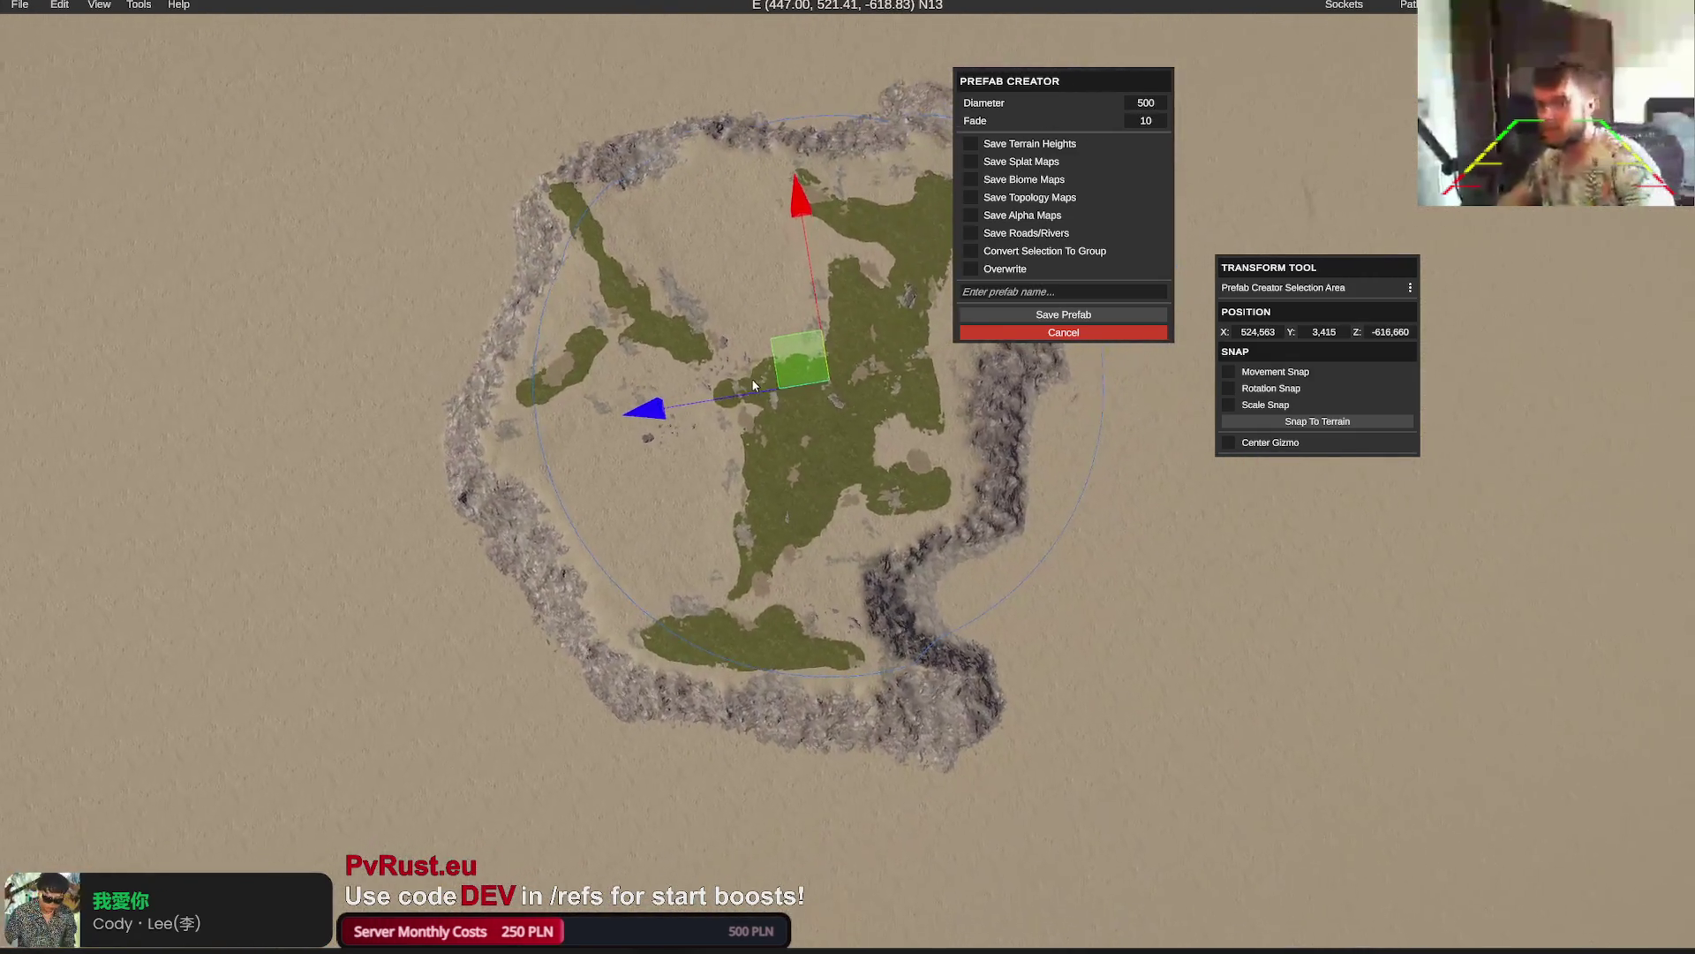
left_click(1160, 103)
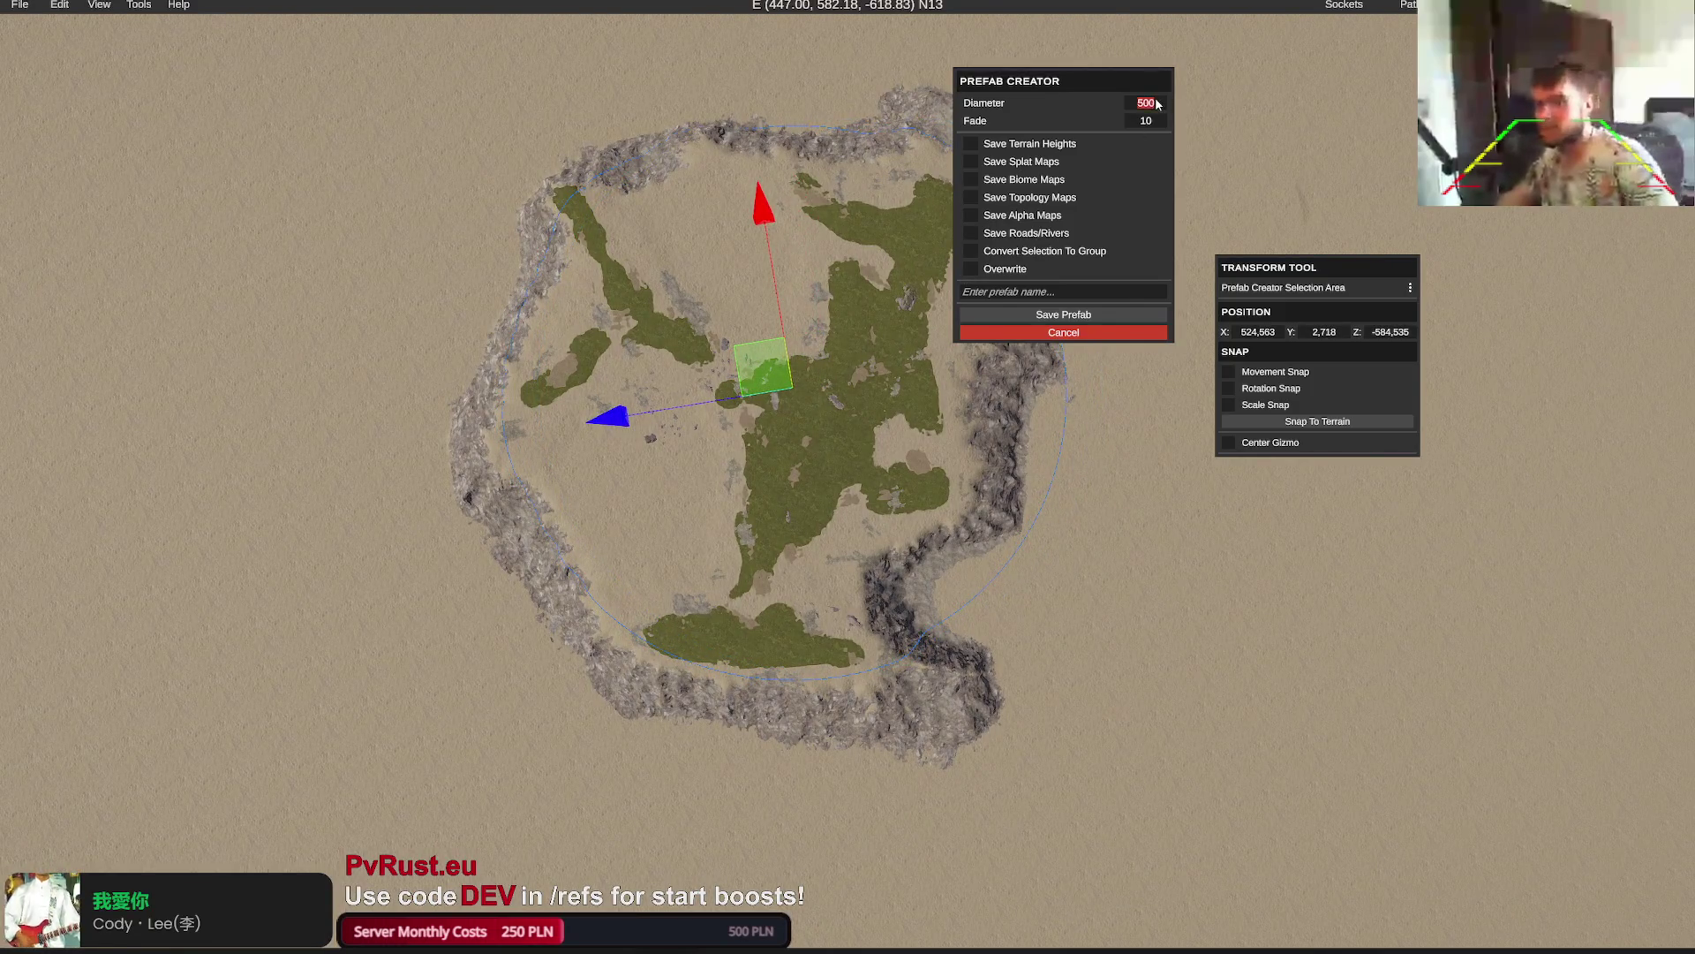
type("600")
key("Return")
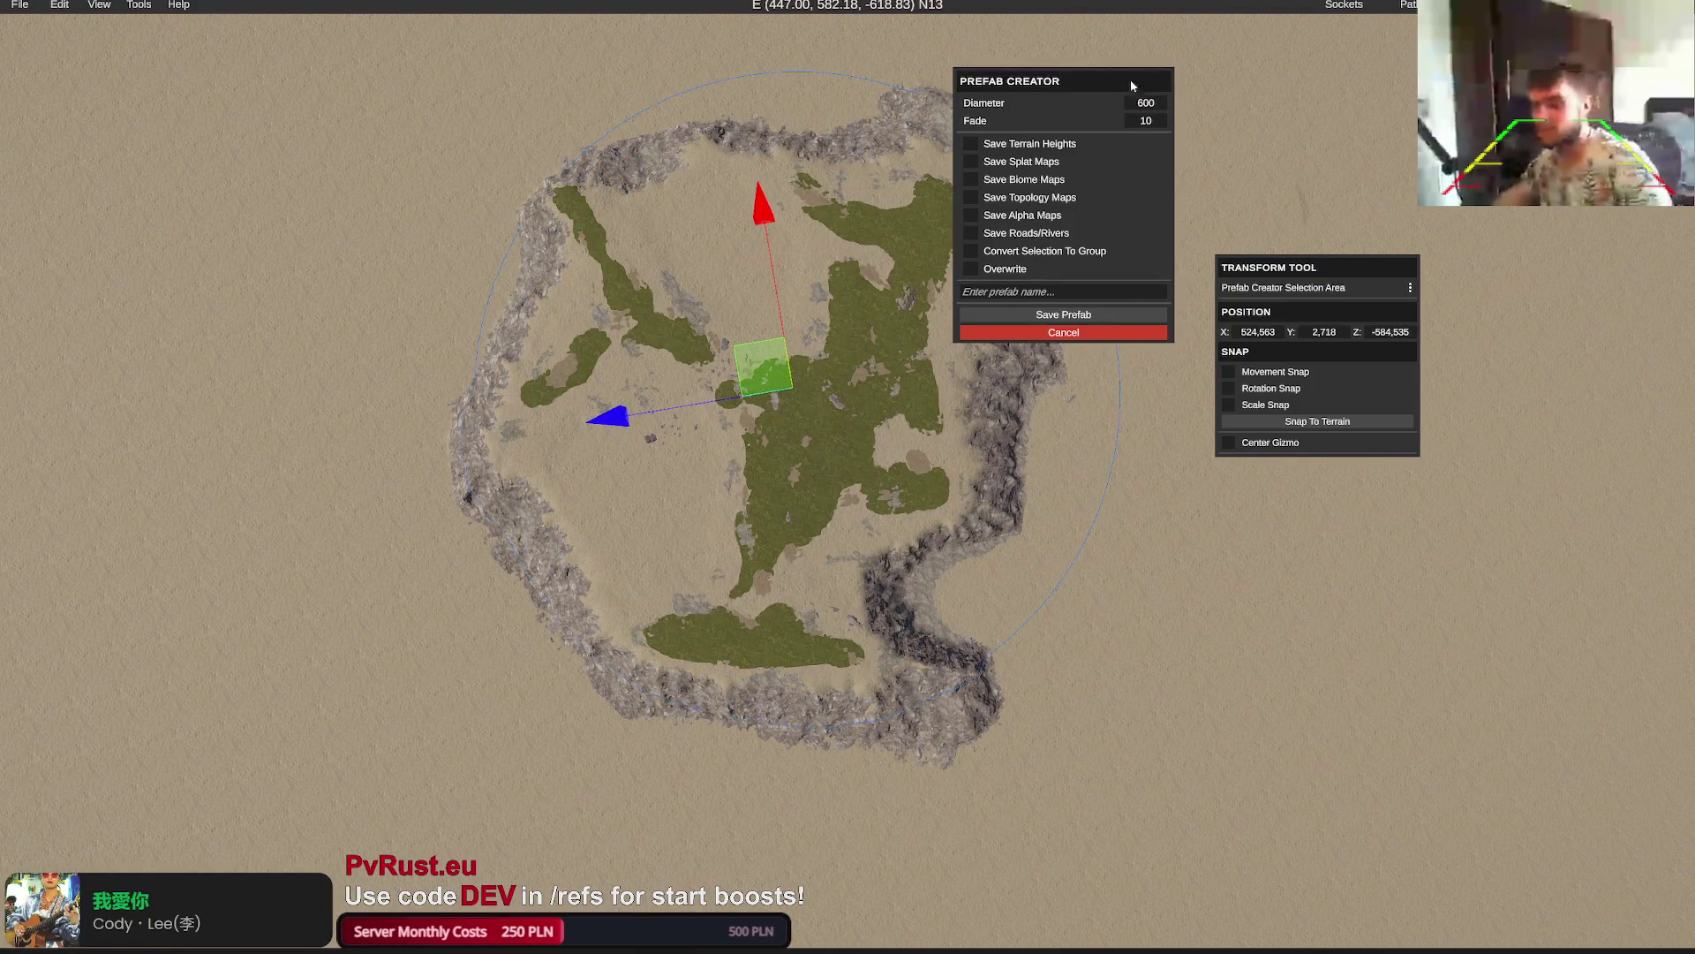
left_click_drag(662, 417, 638, 426)
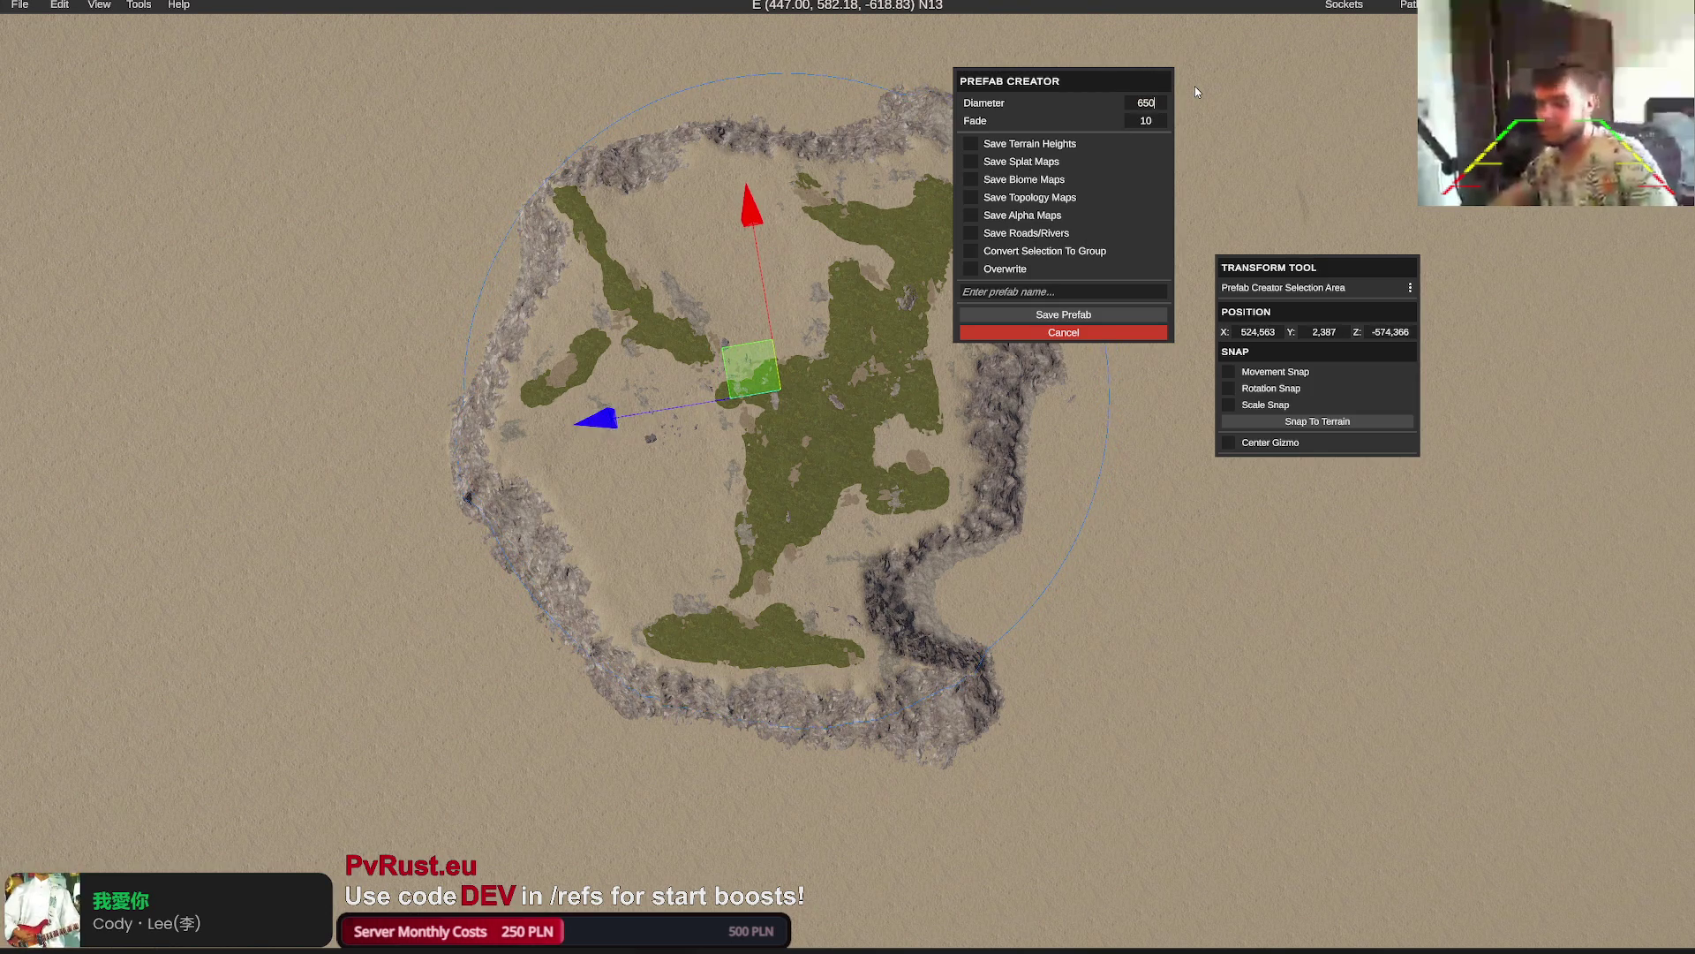
left_click_drag(684, 225, 720, 256)
left_click_drag(574, 465, 581, 467)
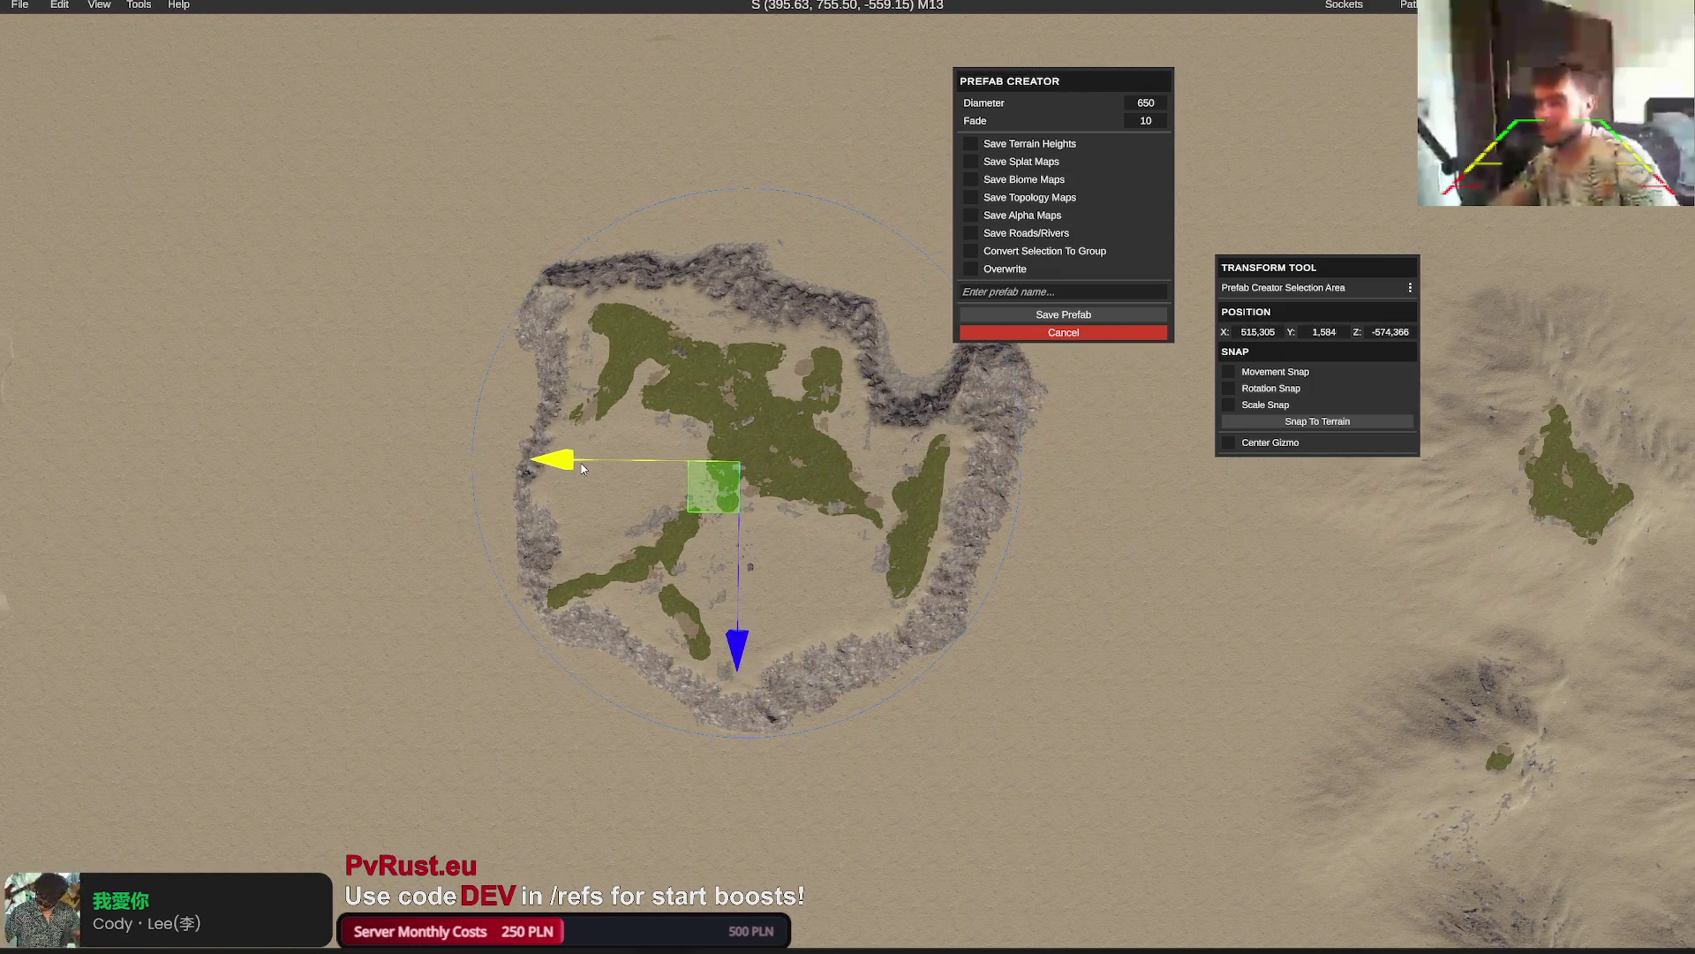
Include terrain heights in the prefab and edit the Fade value
left_click(971, 144)
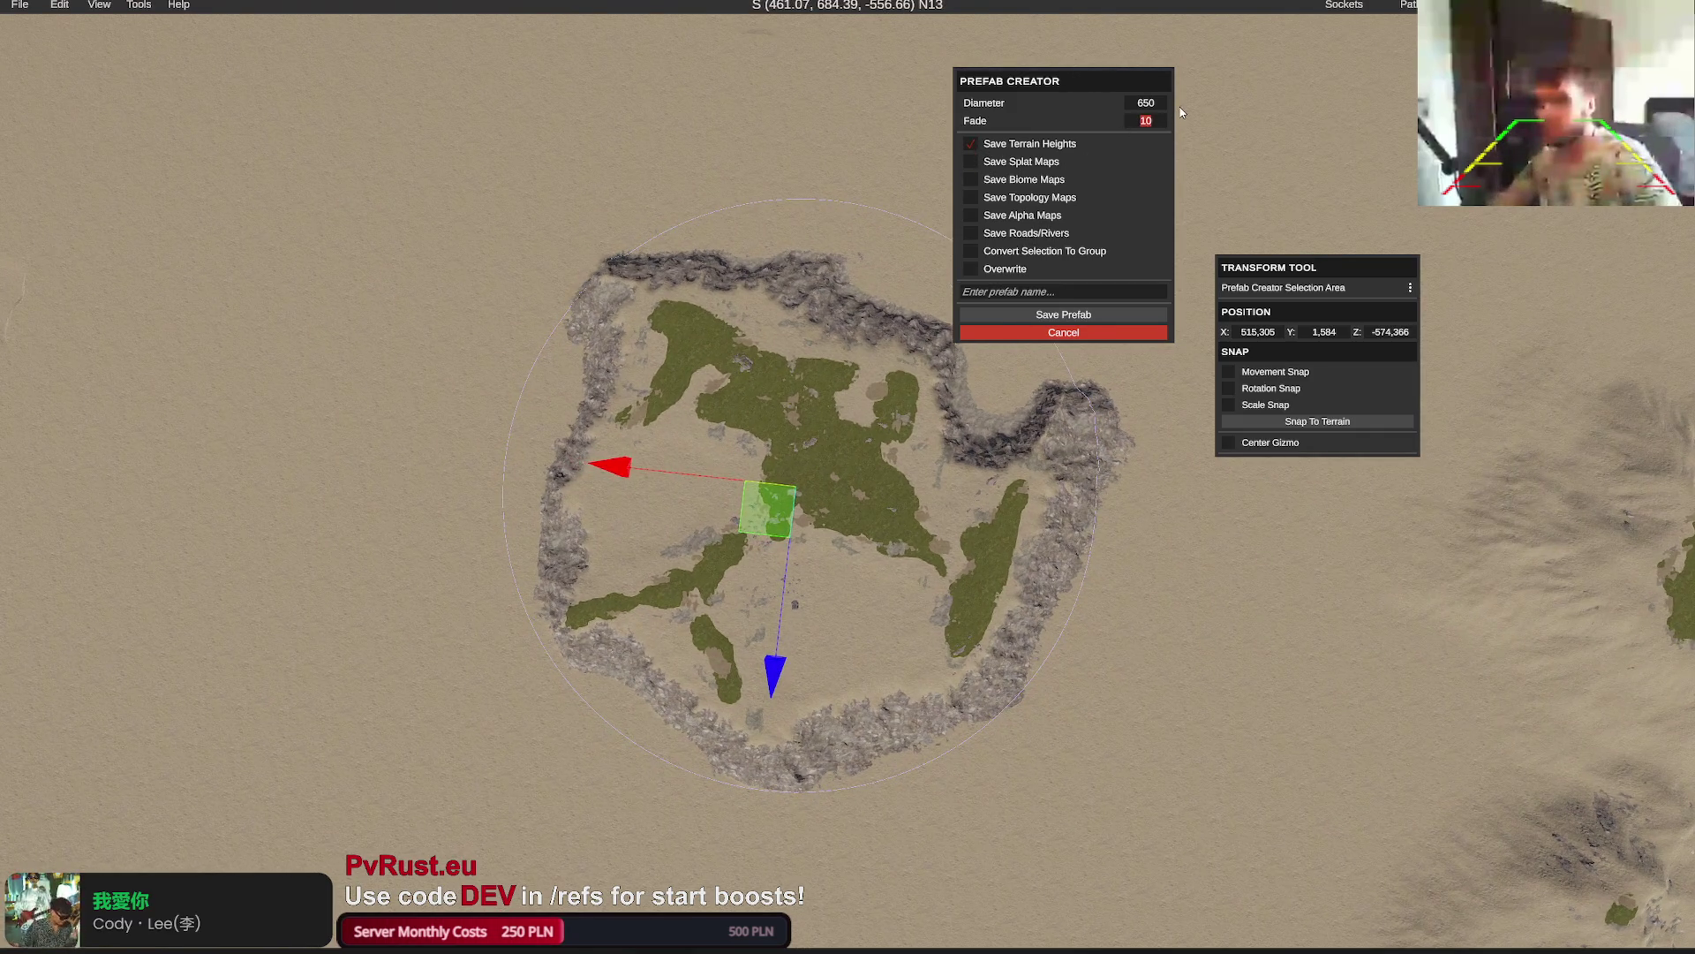
type("30")
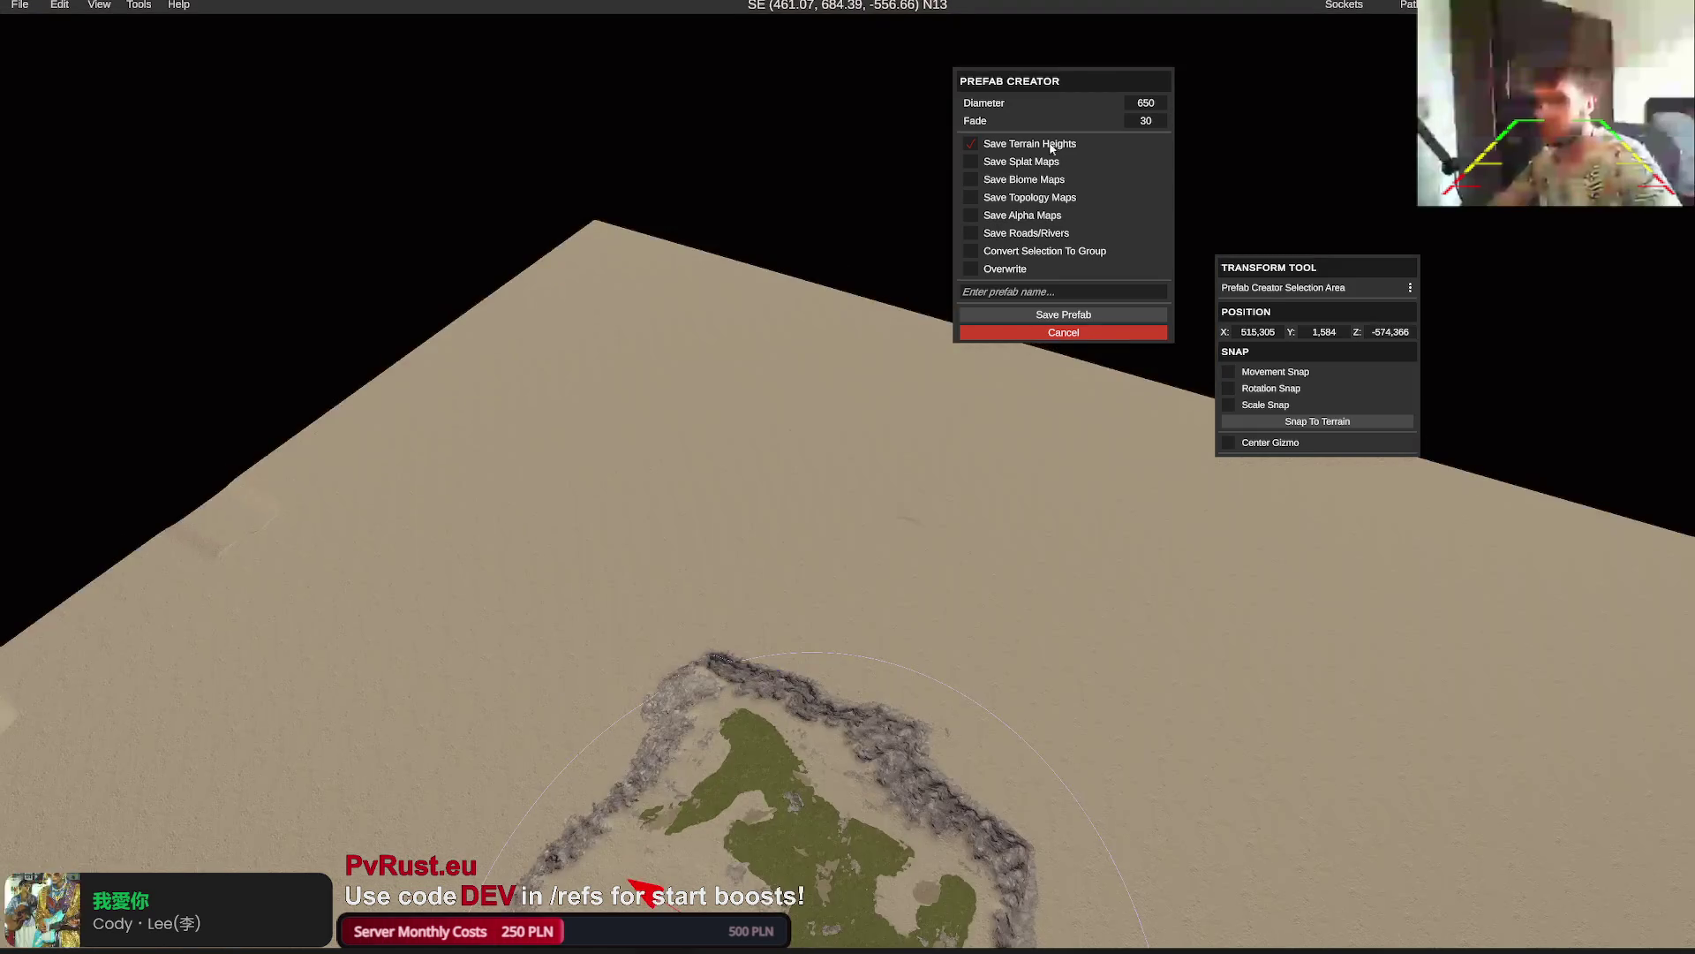
scroll(751, 347, "up", 5)
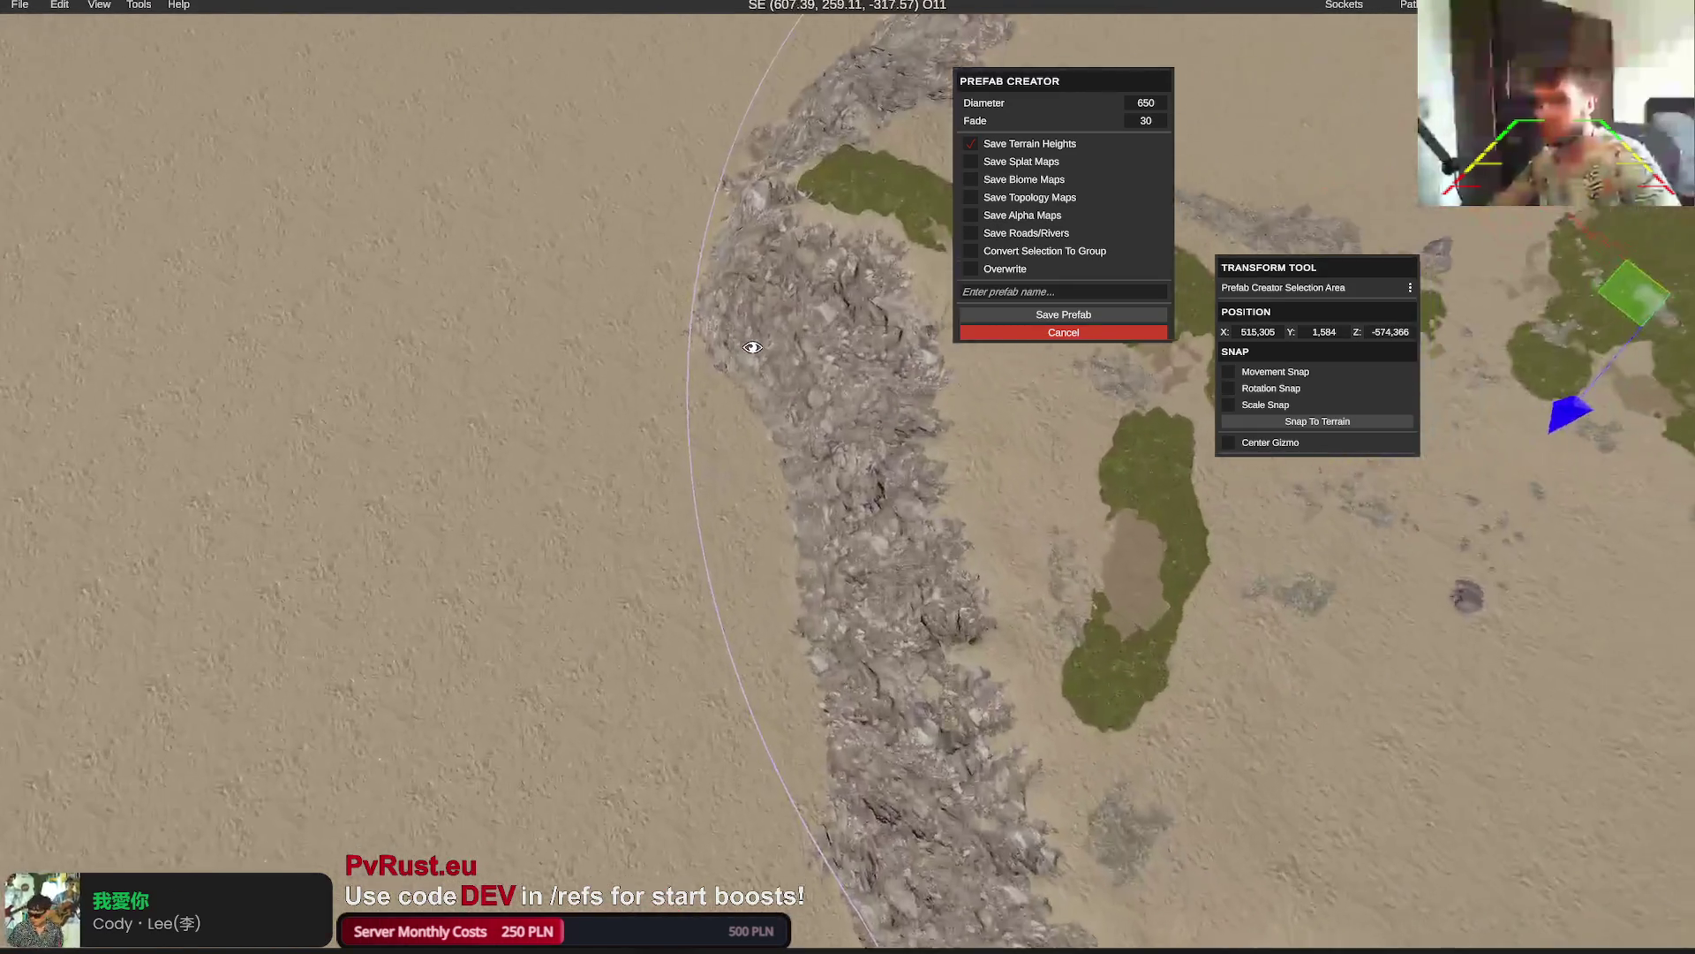
scroll(751, 347, "up", 5)
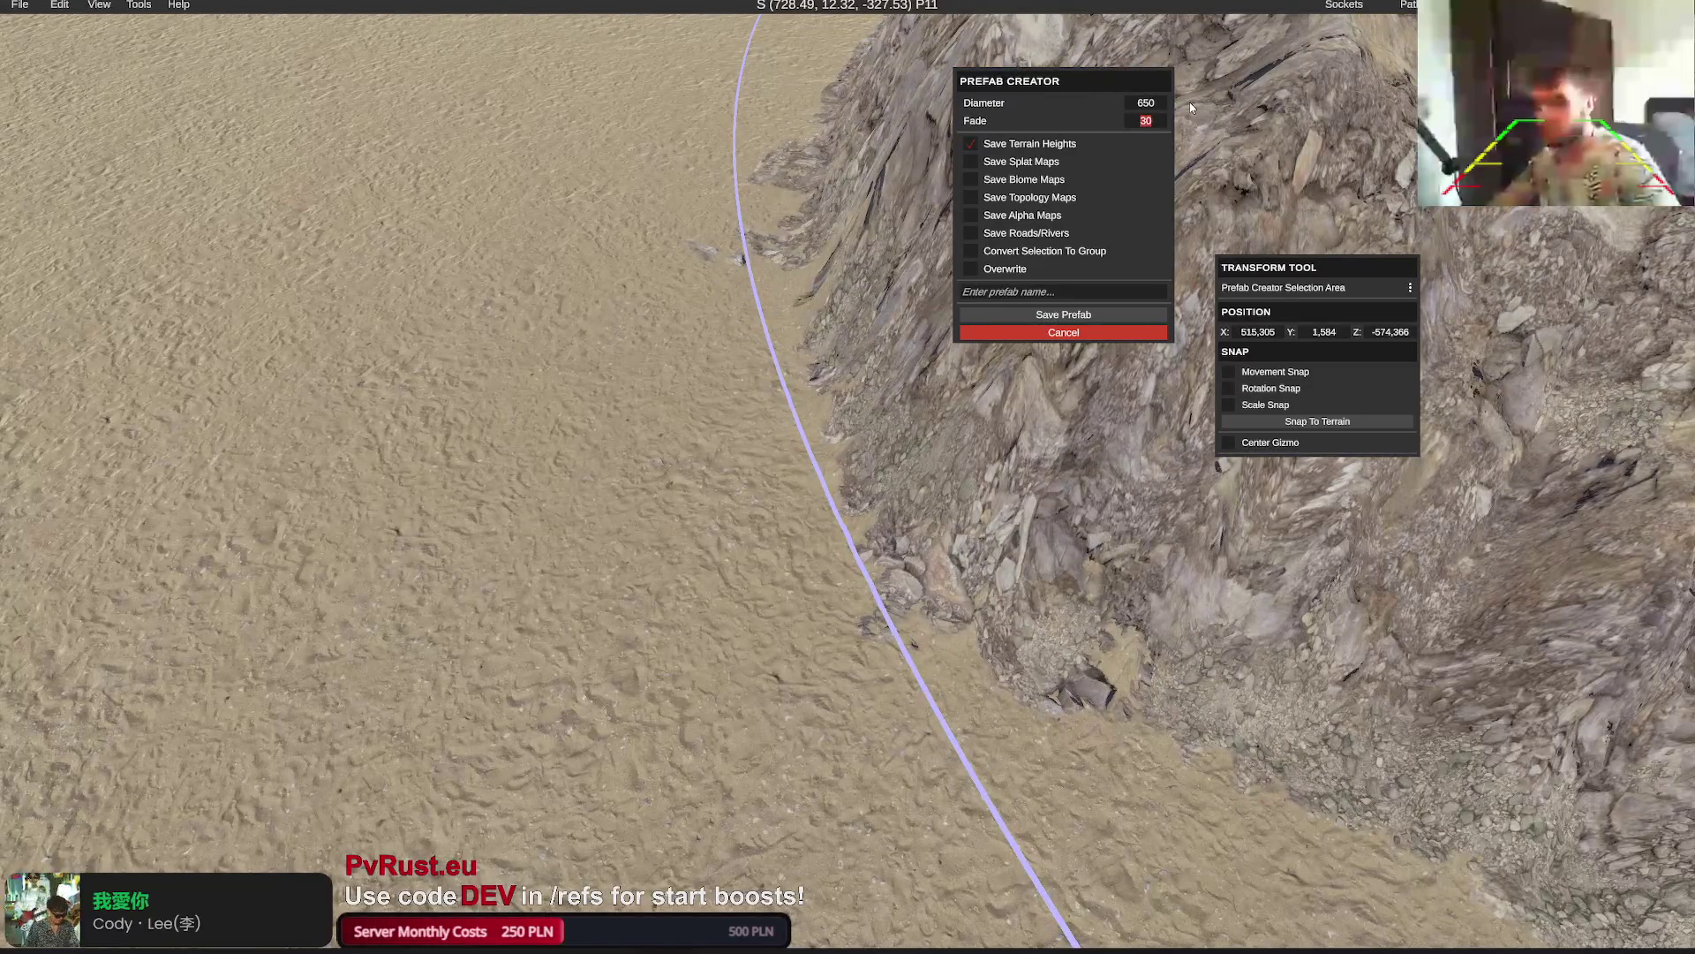
type("100")
scroll(813, 319, "down", 5)
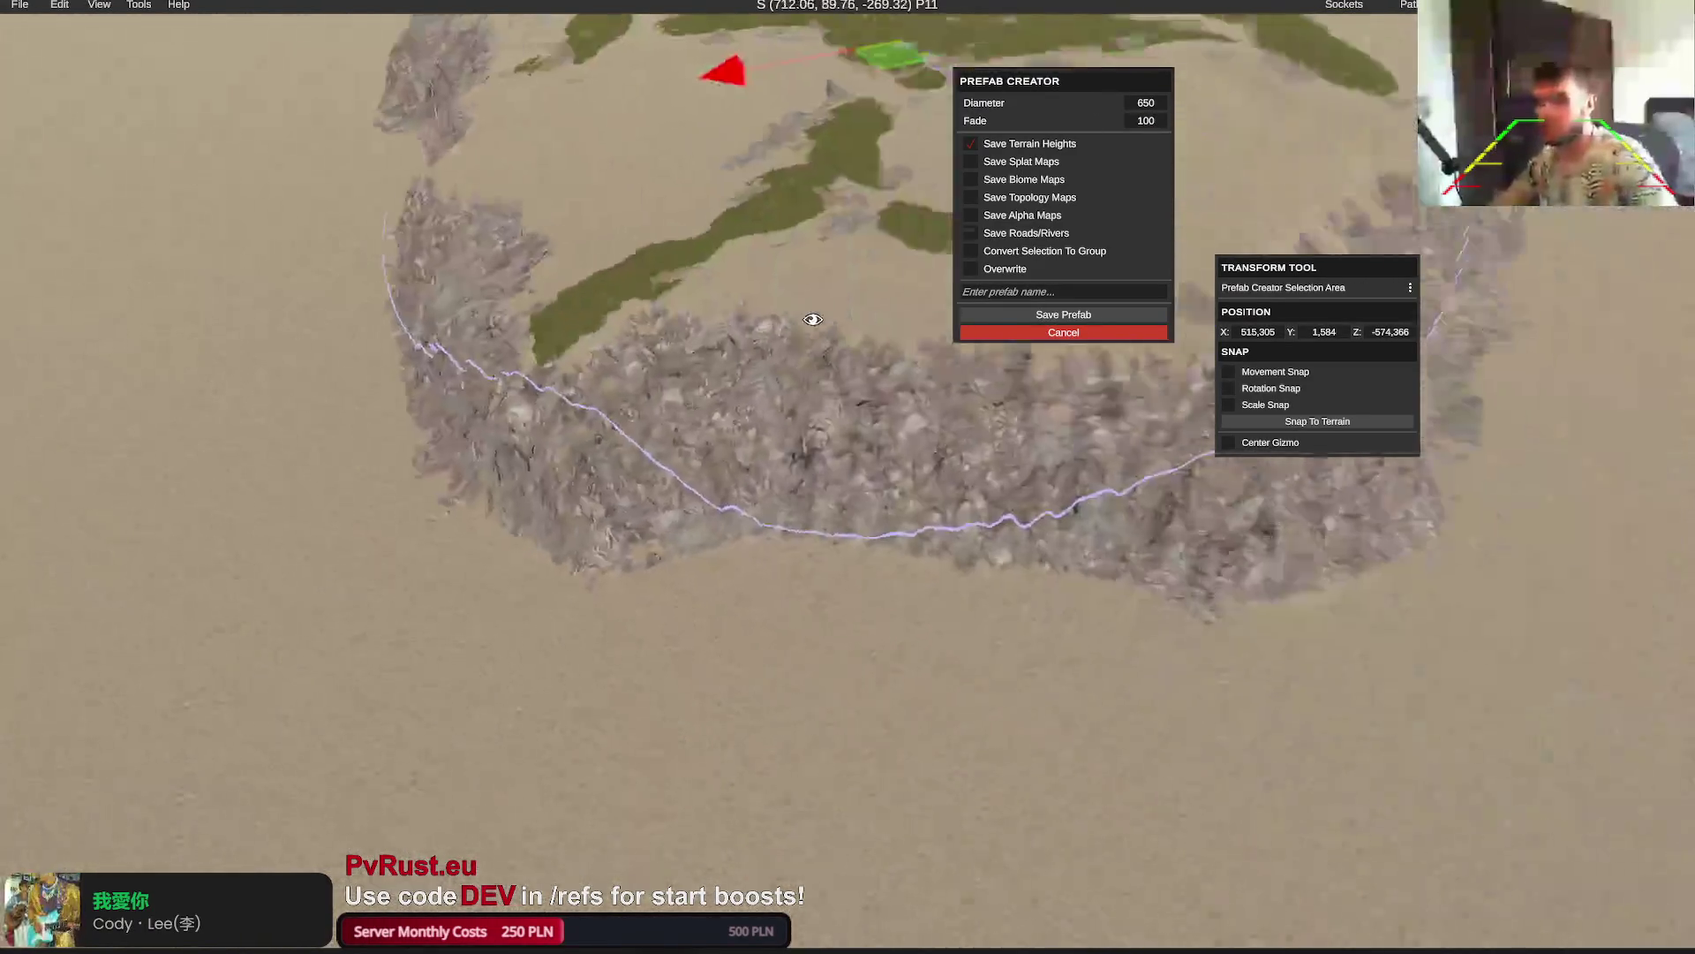
scroll(812, 319, "down", 5)
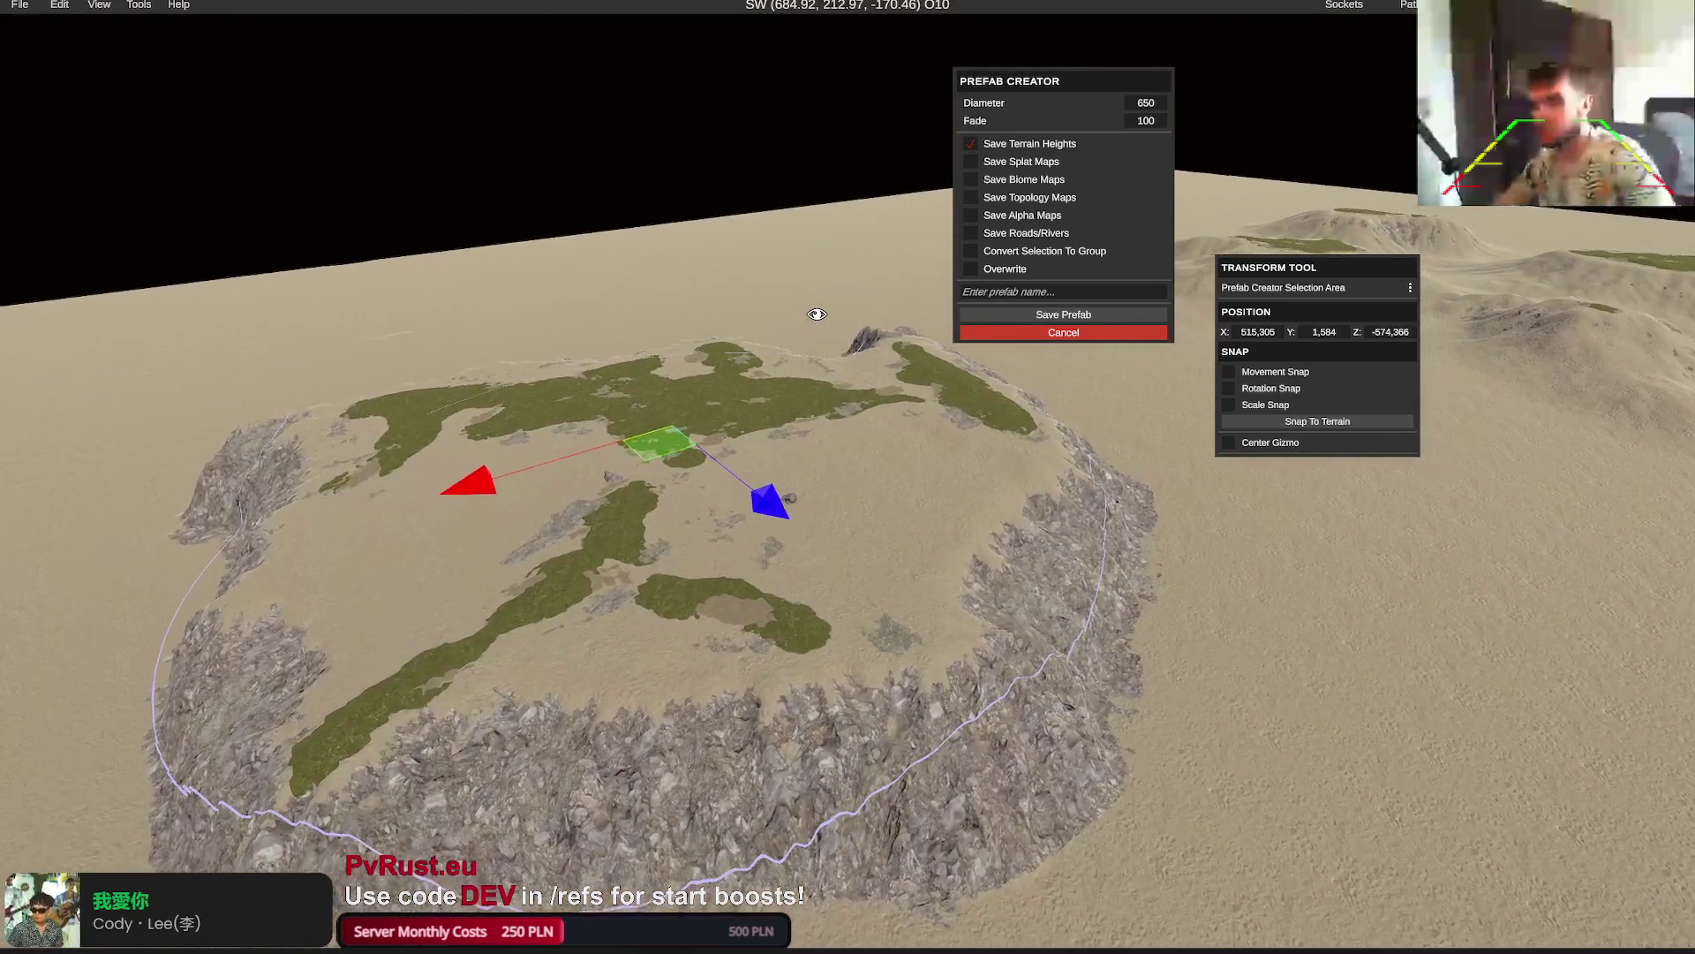
left_click(1144, 124)
type("20")
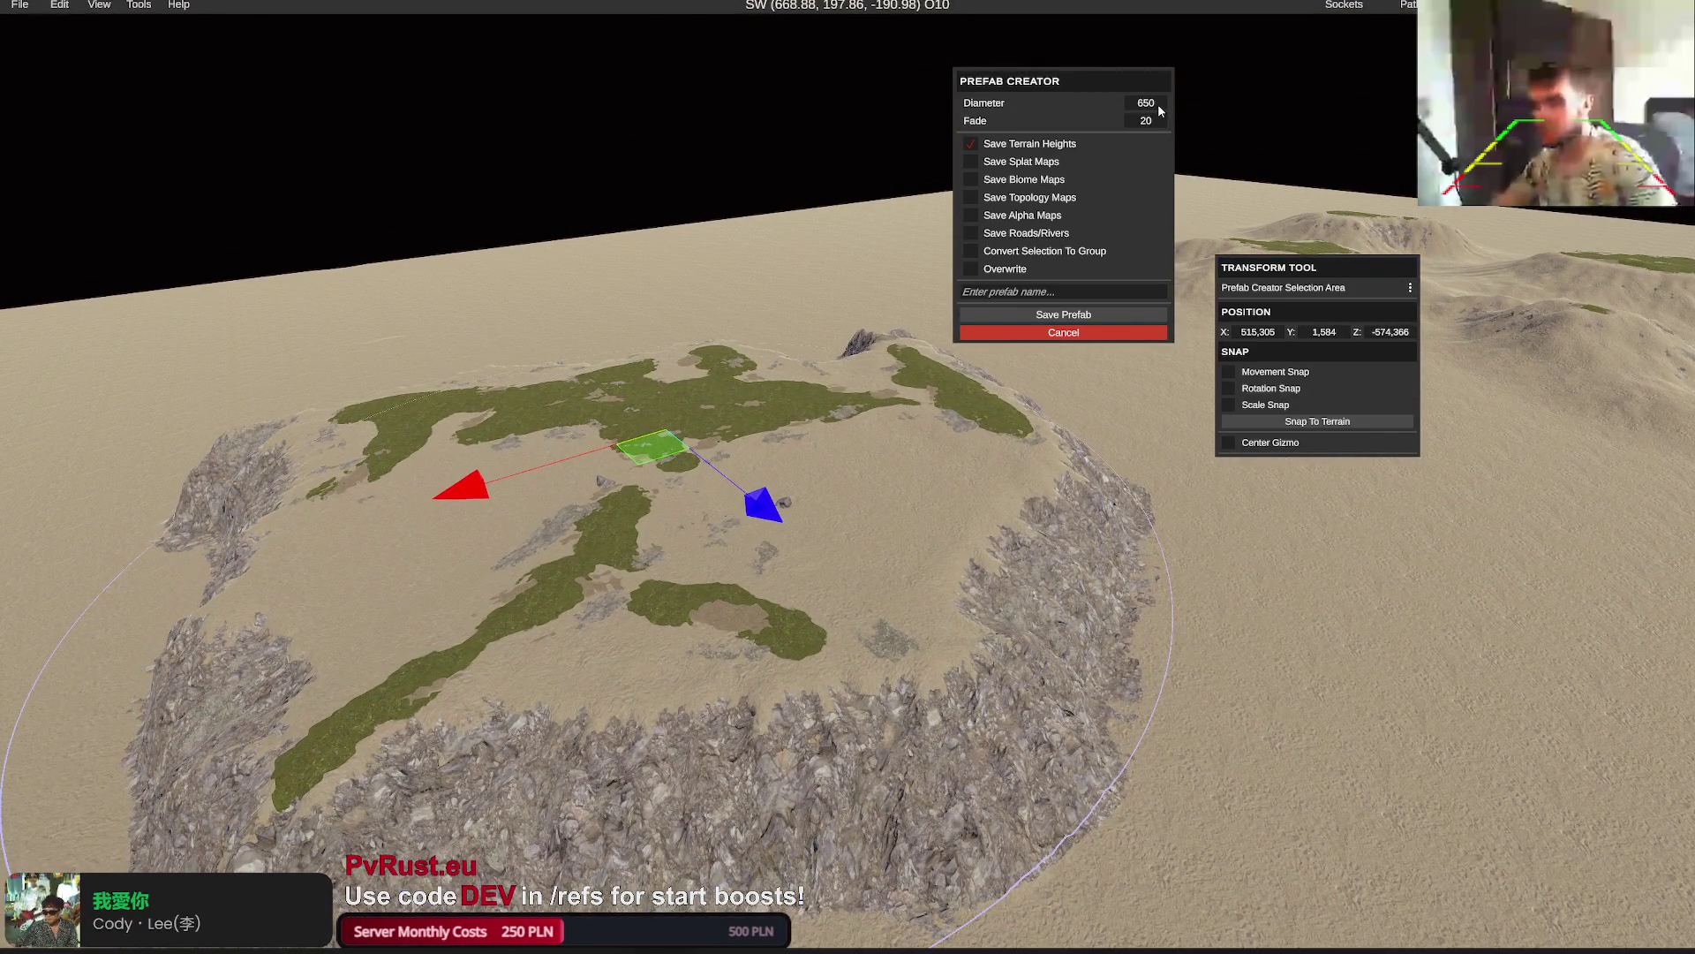
scroll(870, 349, "up", 3)
left_click_drag(870, 349, 1183, 51)
scroll(883, 353, "down", 3)
mouse_move(1035, 162)
left_mouse_down()
mouse_move(794, 344)
mouse_move(806, 366)
left_mouse_up()
Set the diameter to 670 after trying 370, and clear the Fade value
left_click(1141, 103)
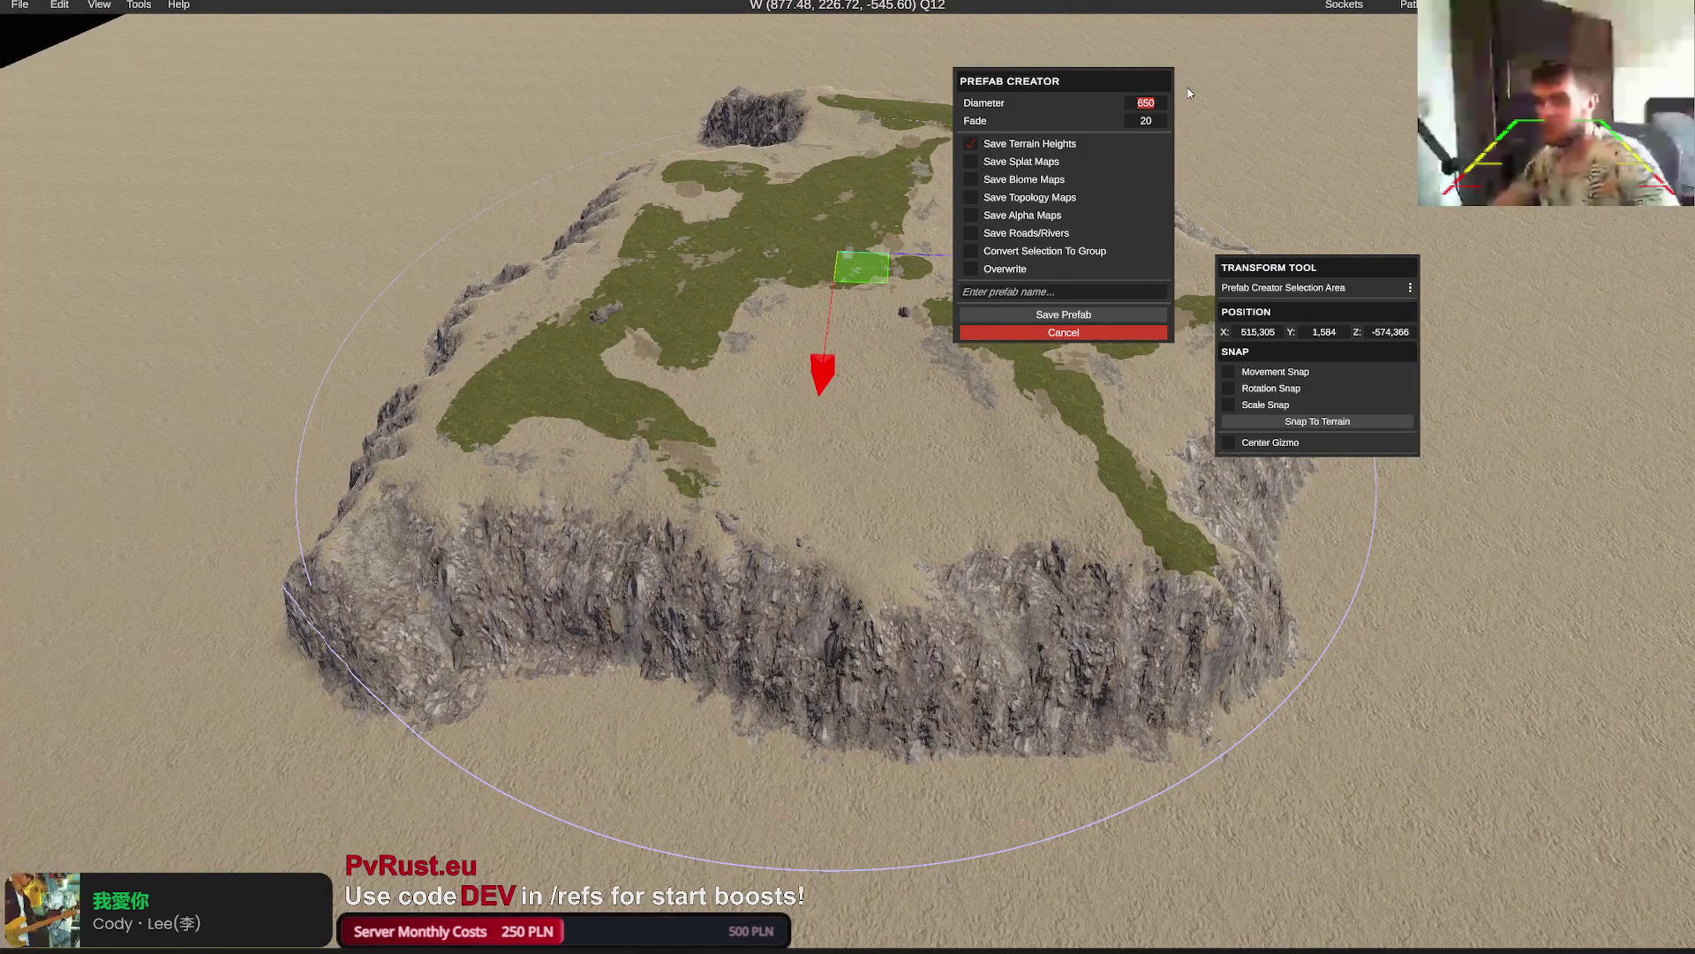
type("370")
key("Return")
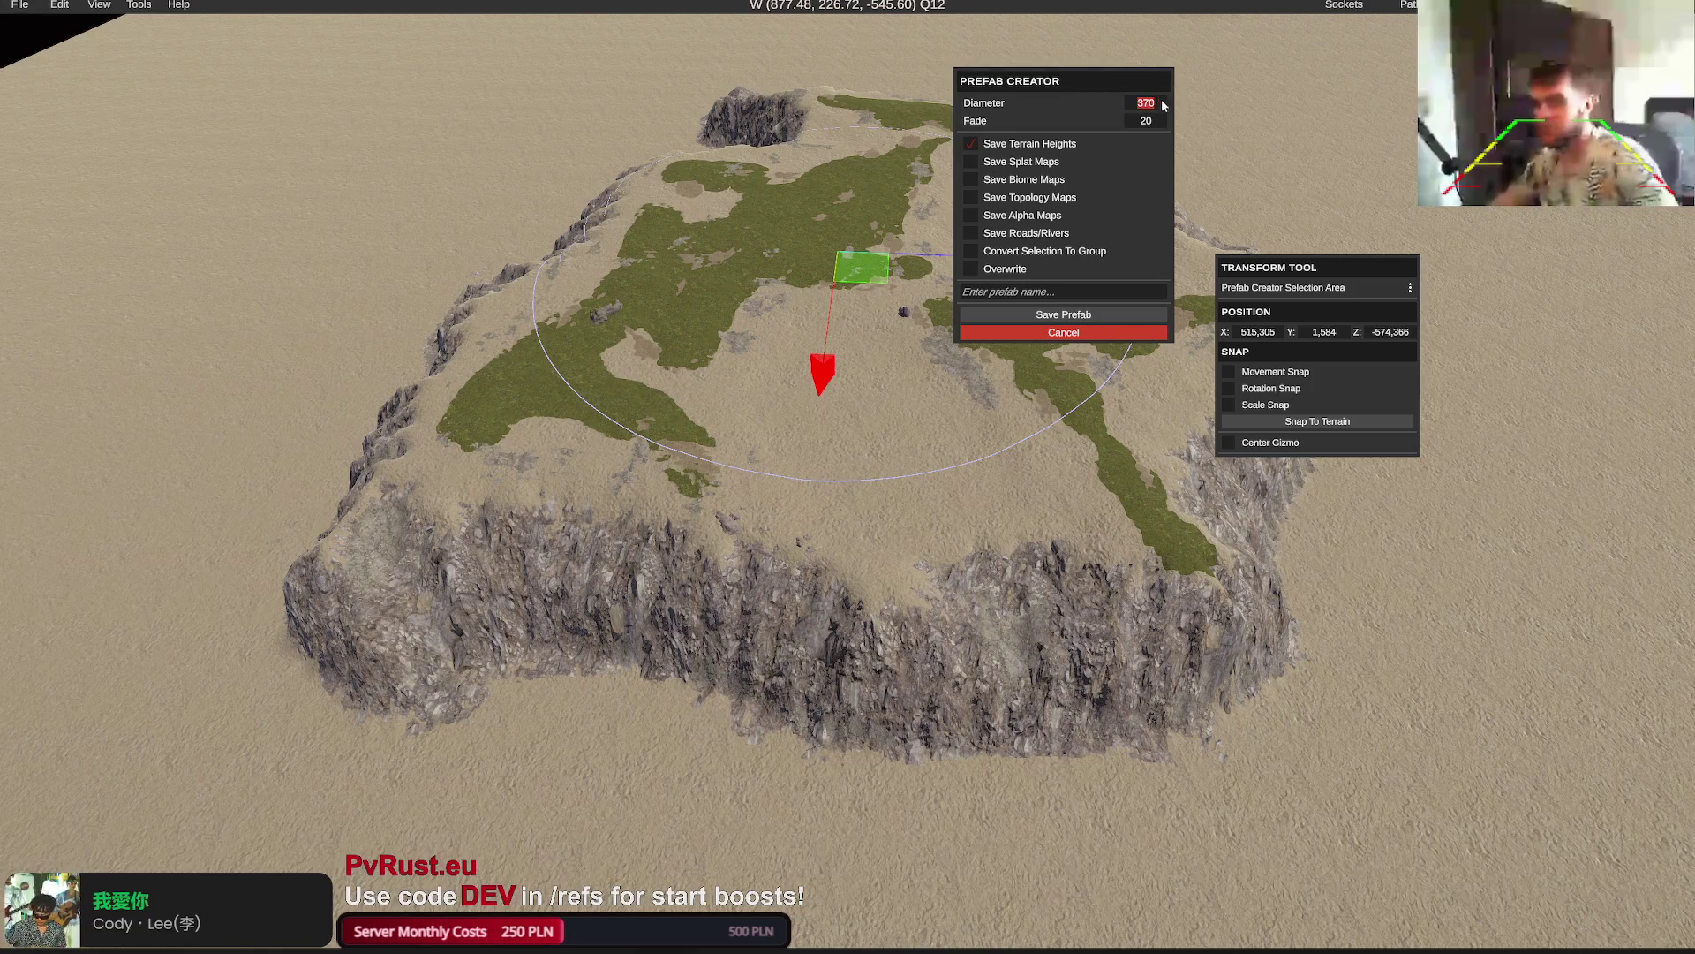
type("670")
key("Return")
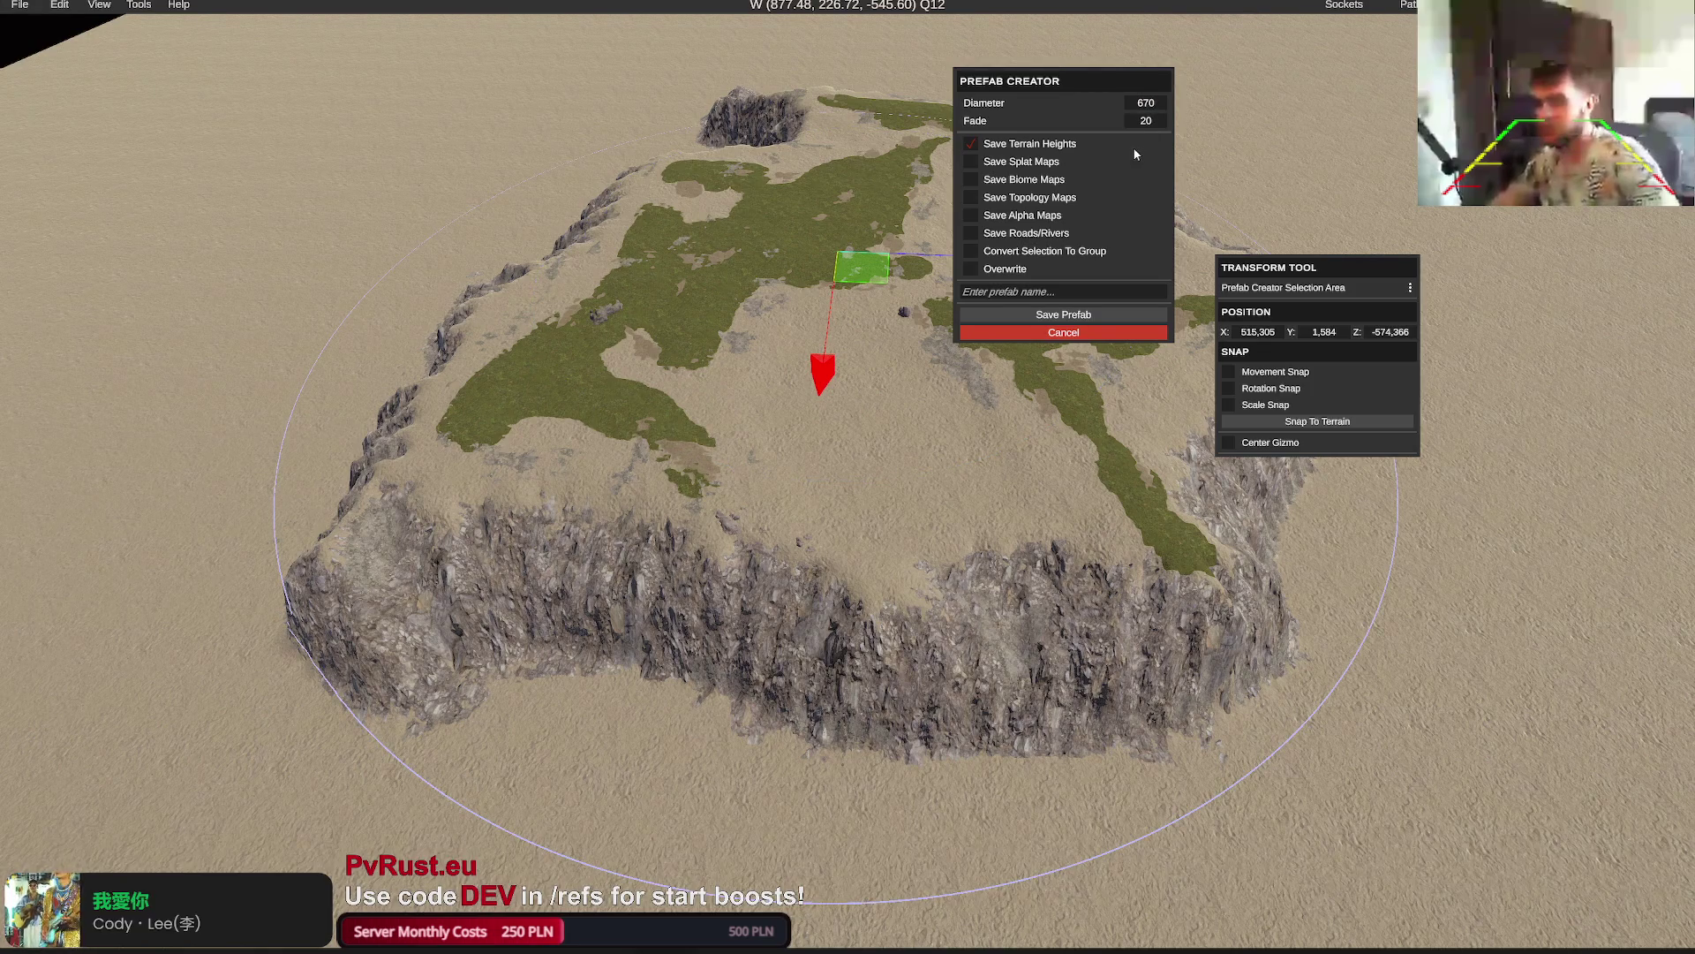
left_click(1145, 121)
key("BackSpace")
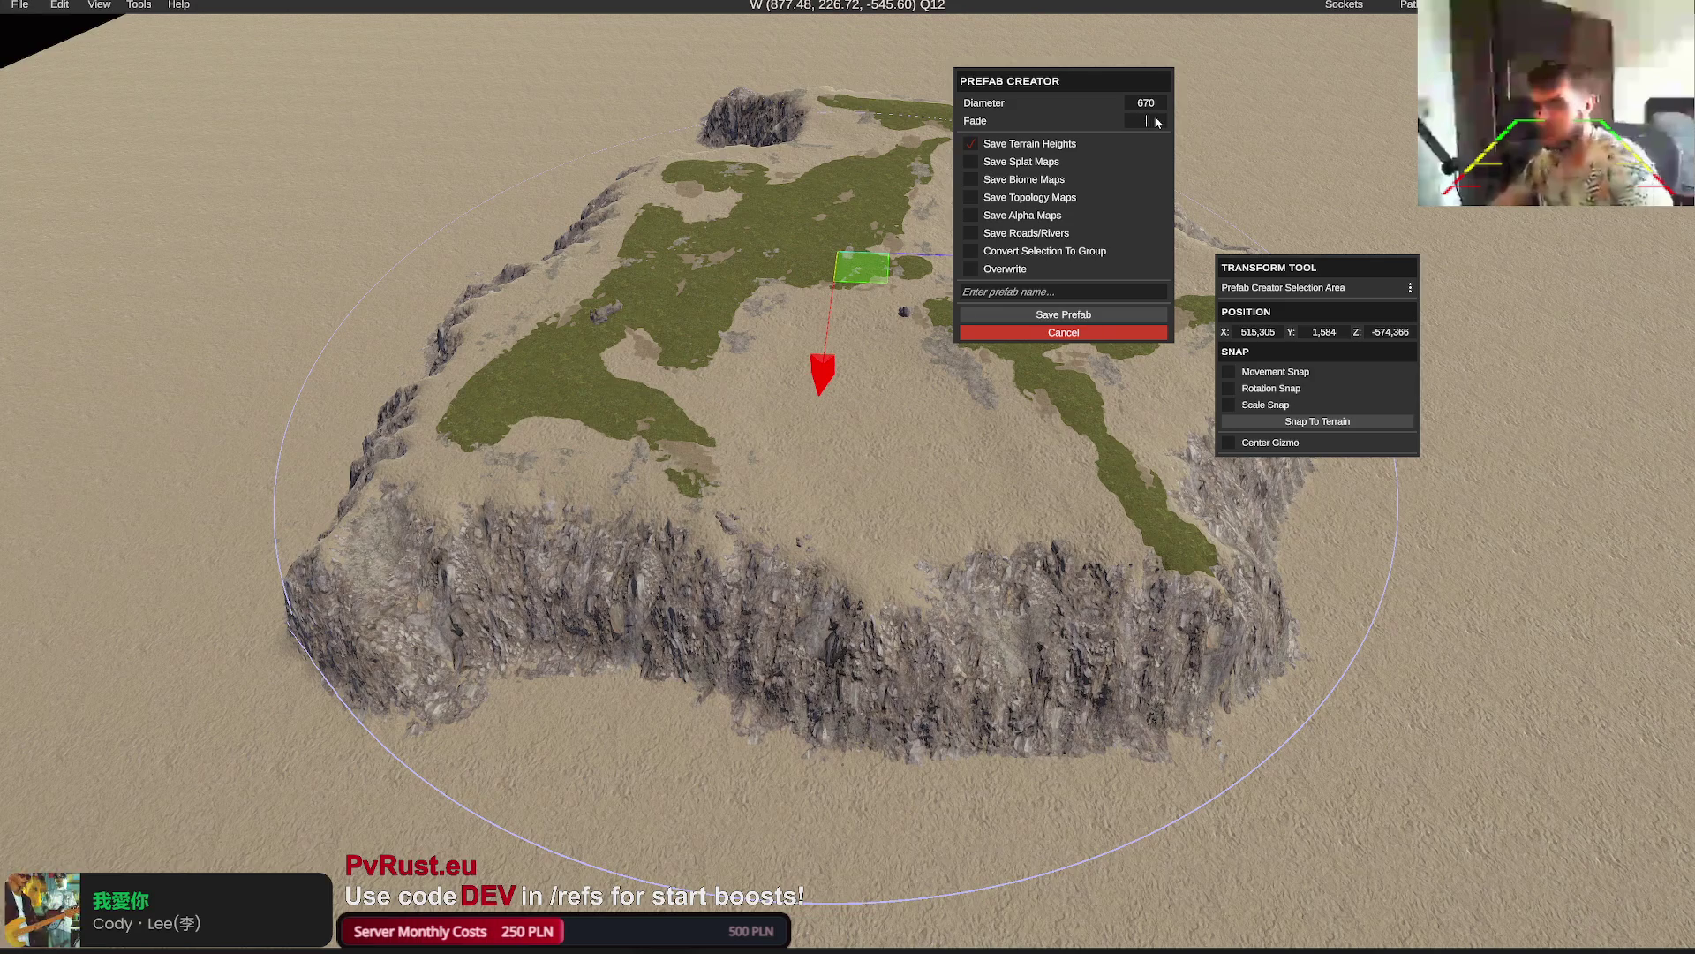
mouse_move(859, 202)
left_mouse_down()
mouse_move(893, 227)
mouse_move(872, 234)
left_mouse_up()
Centre the selection on the island and include splat and topology maps with masks
scroll(875, 231, "down", 3)
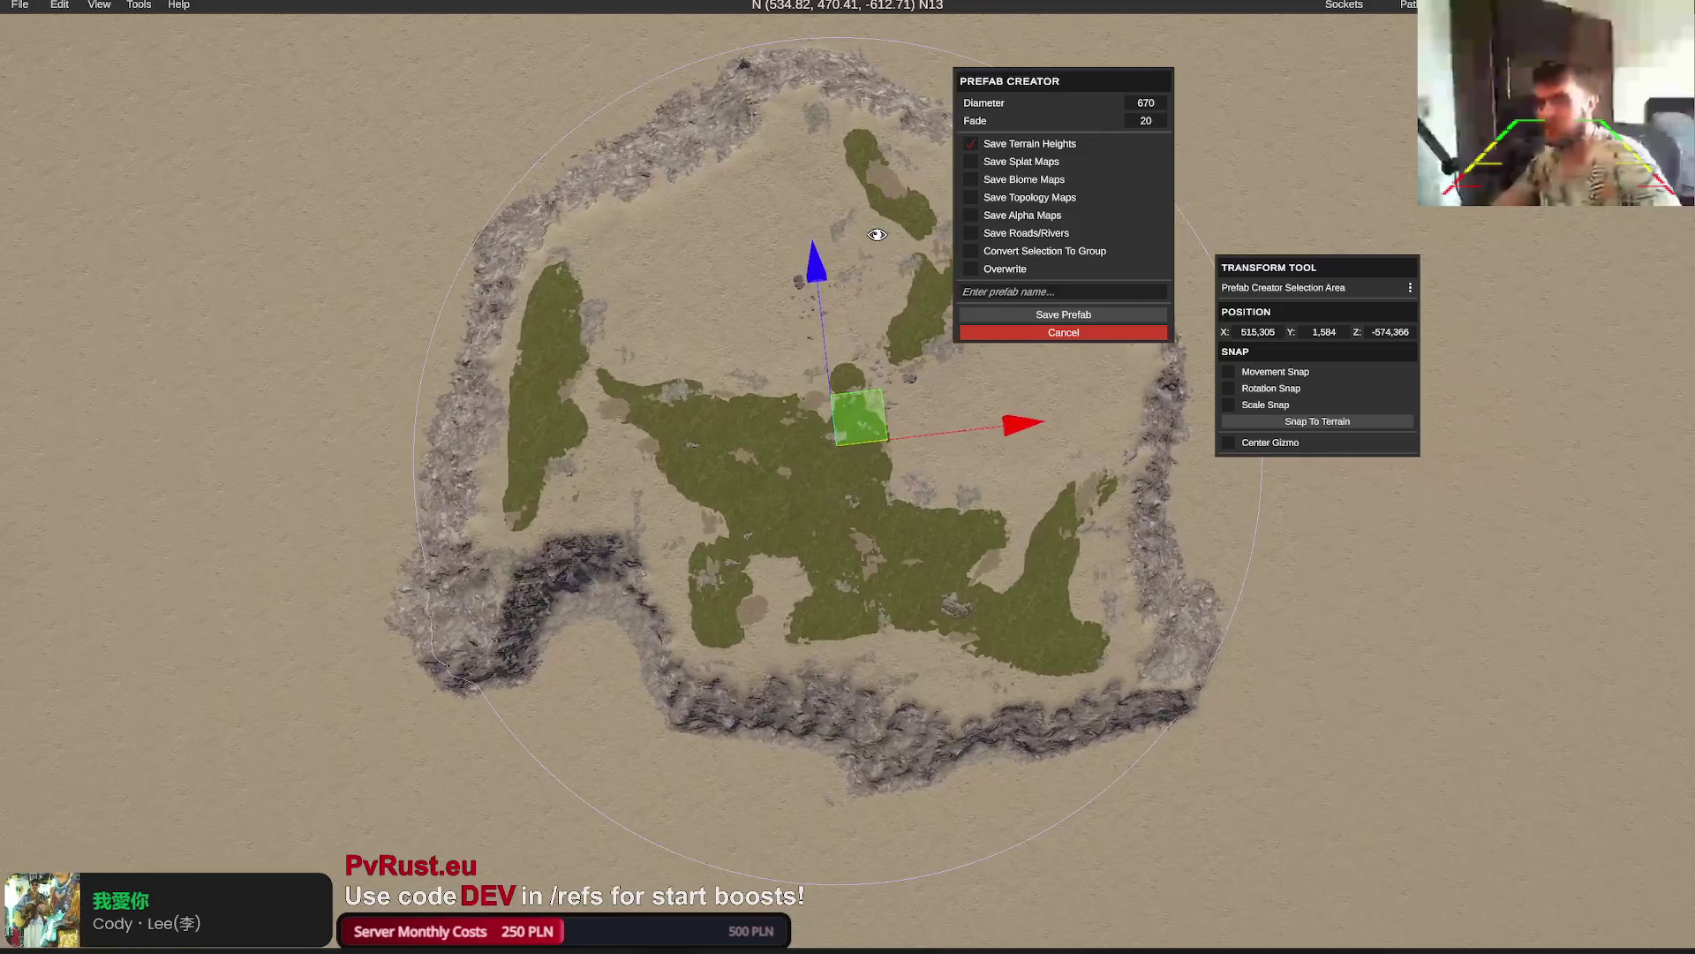
left_click_drag(755, 303, 756, 308)
left_click_drag(964, 453, 955, 453)
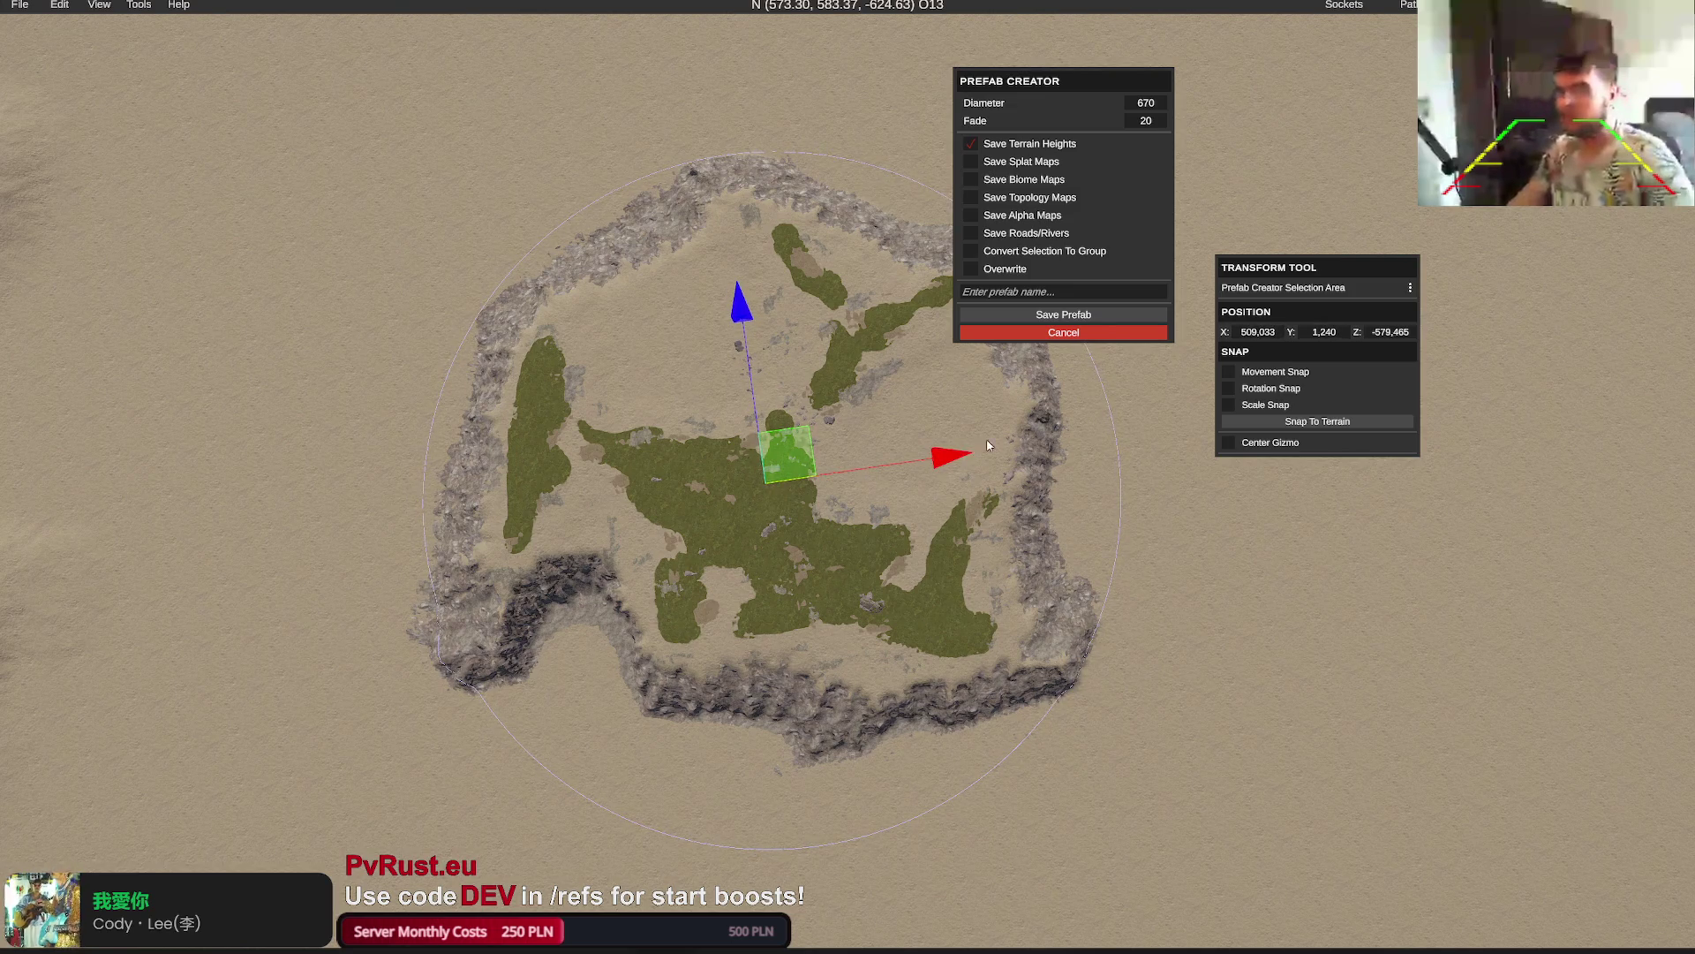
left_click(987, 167)
left_click(1064, 179)
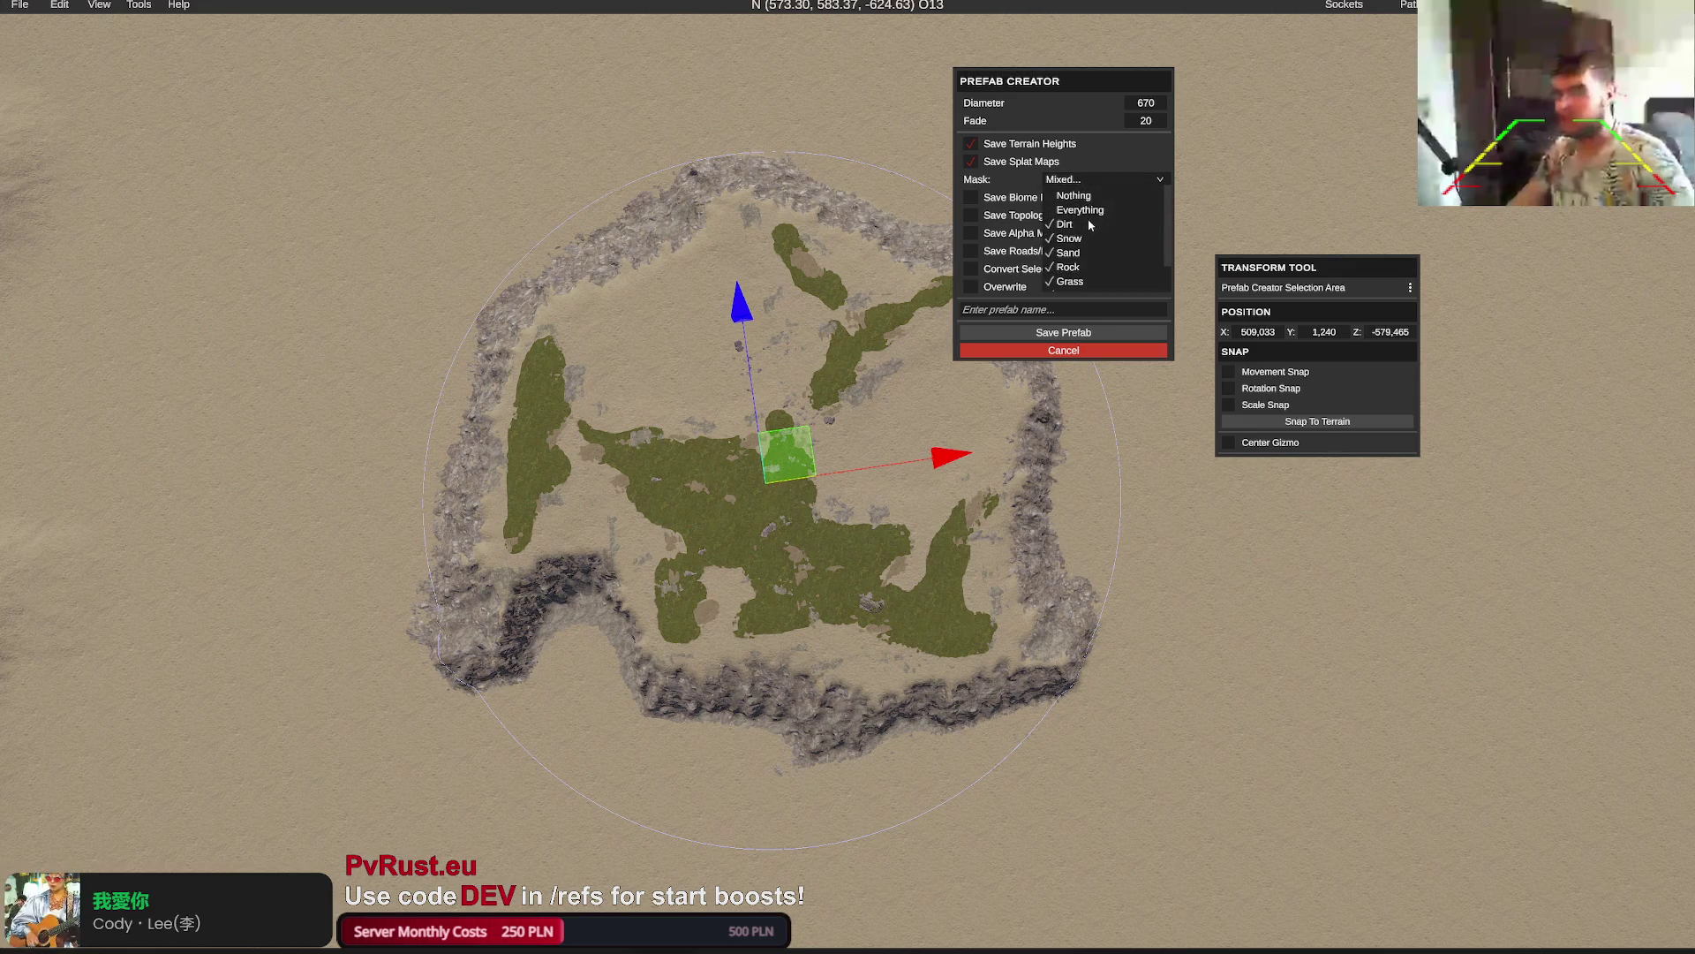
left_click(1080, 252)
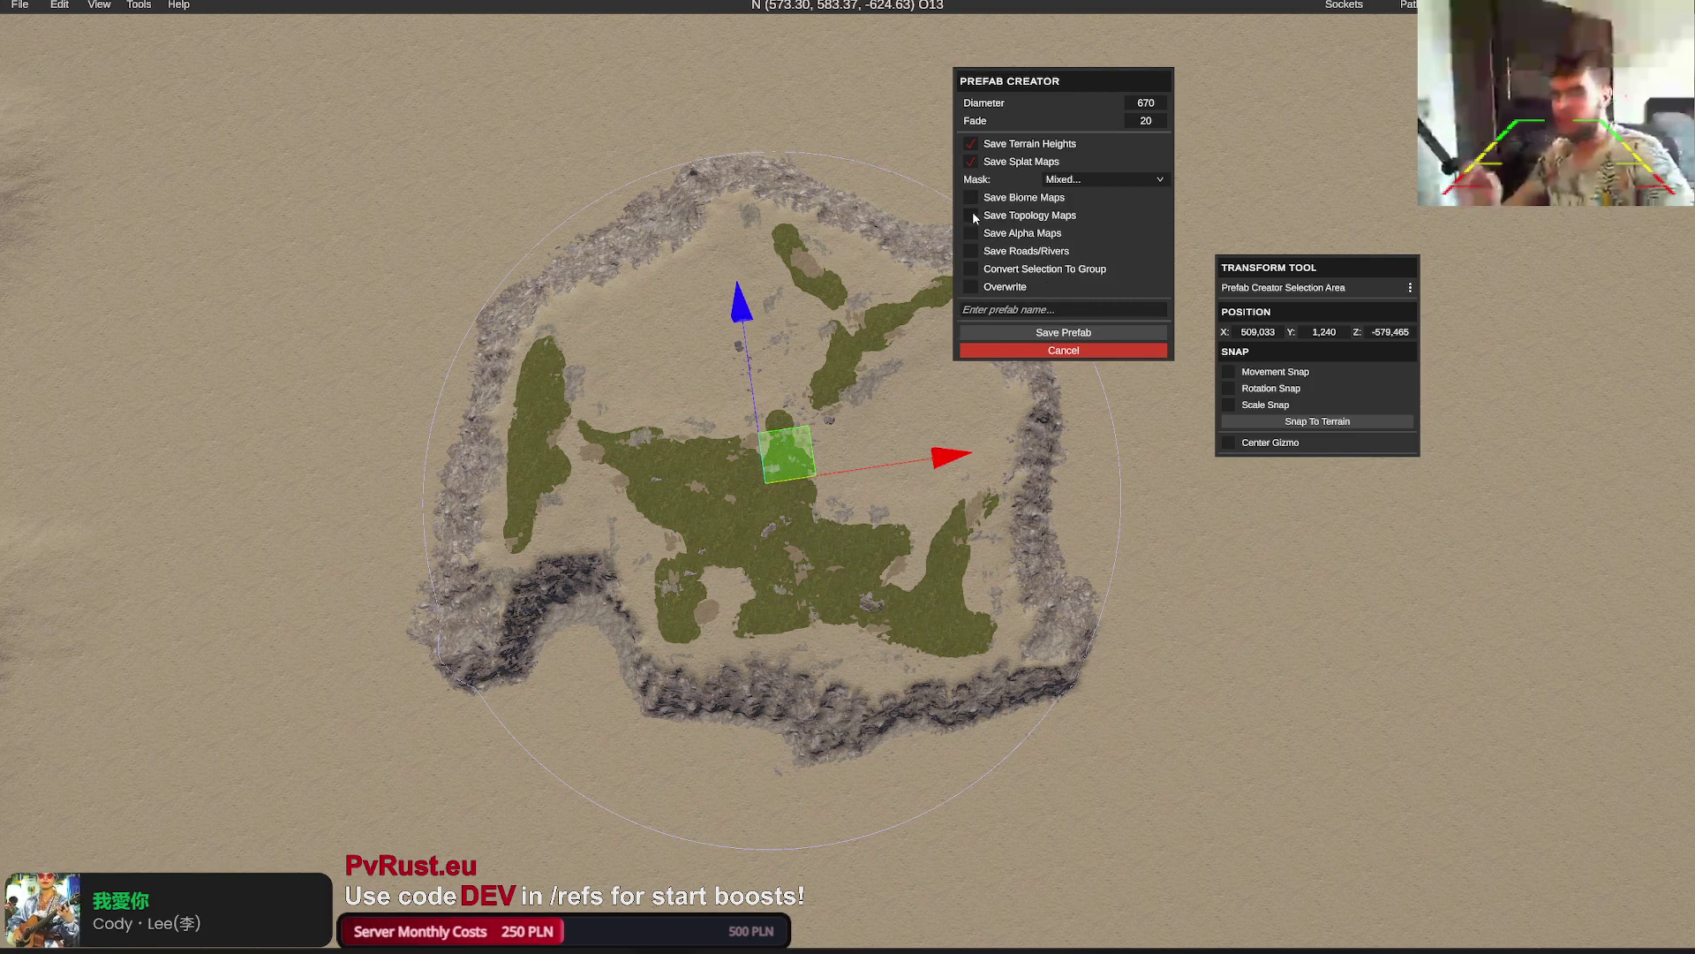
left_click(972, 215)
left_click(1093, 233)
left_click(1080, 264)
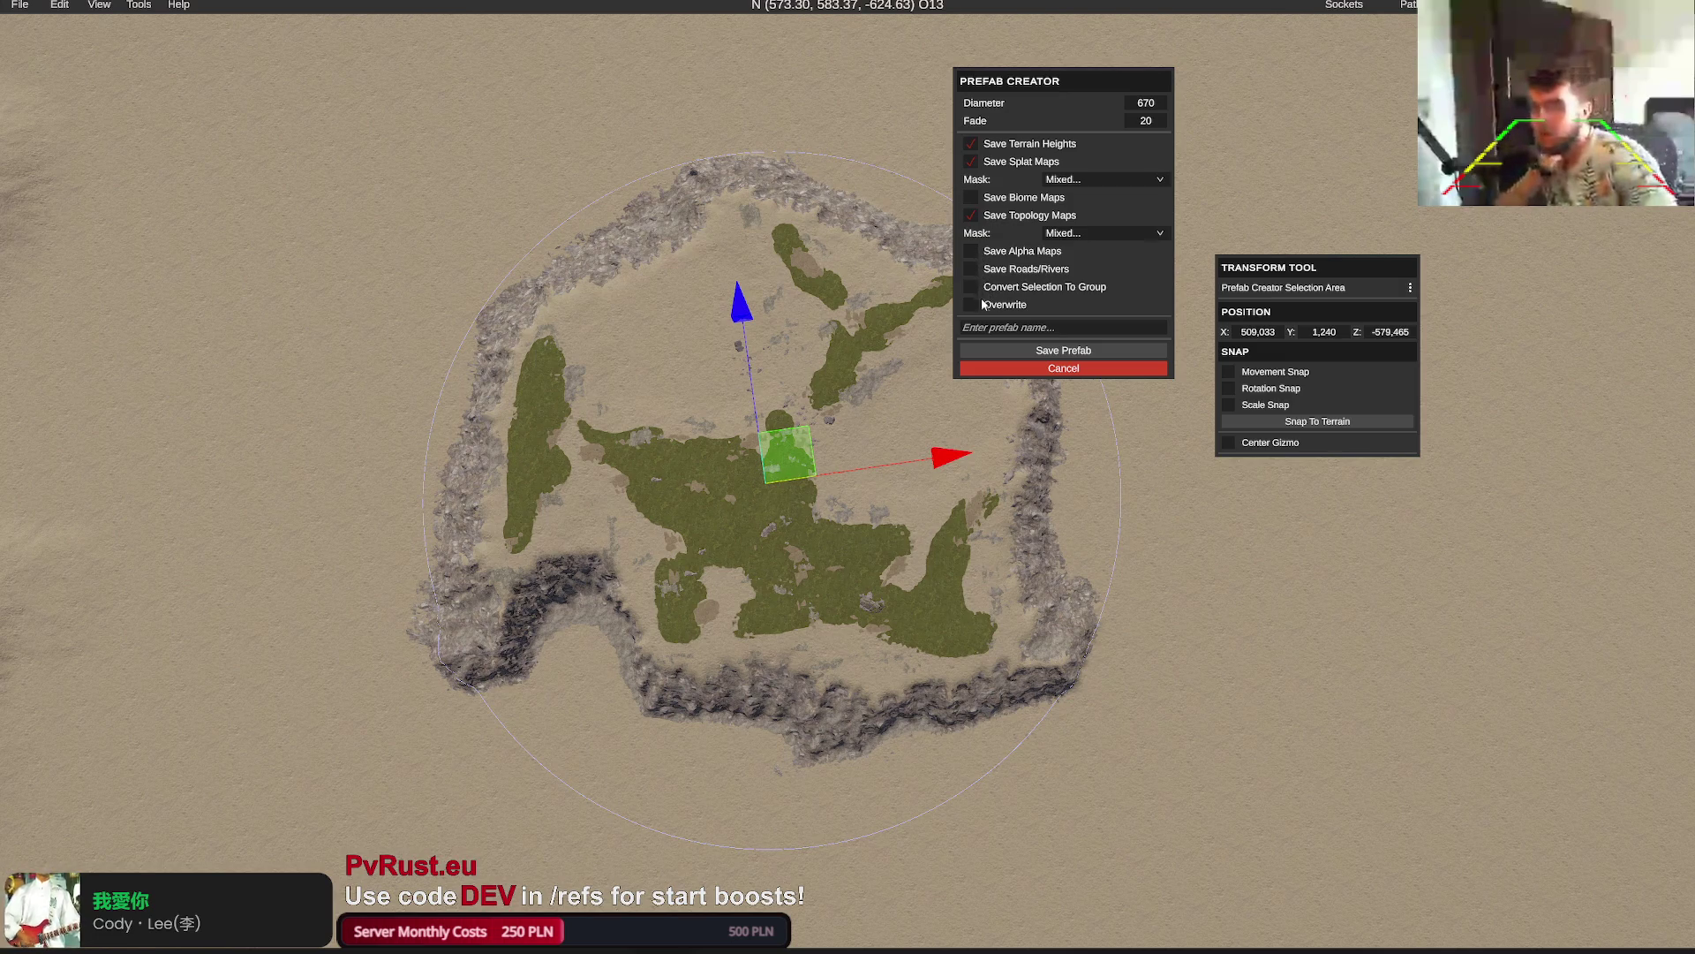
Name the prefab 'Smaller Big Island' and save it
left_click(1022, 329)
type("B")
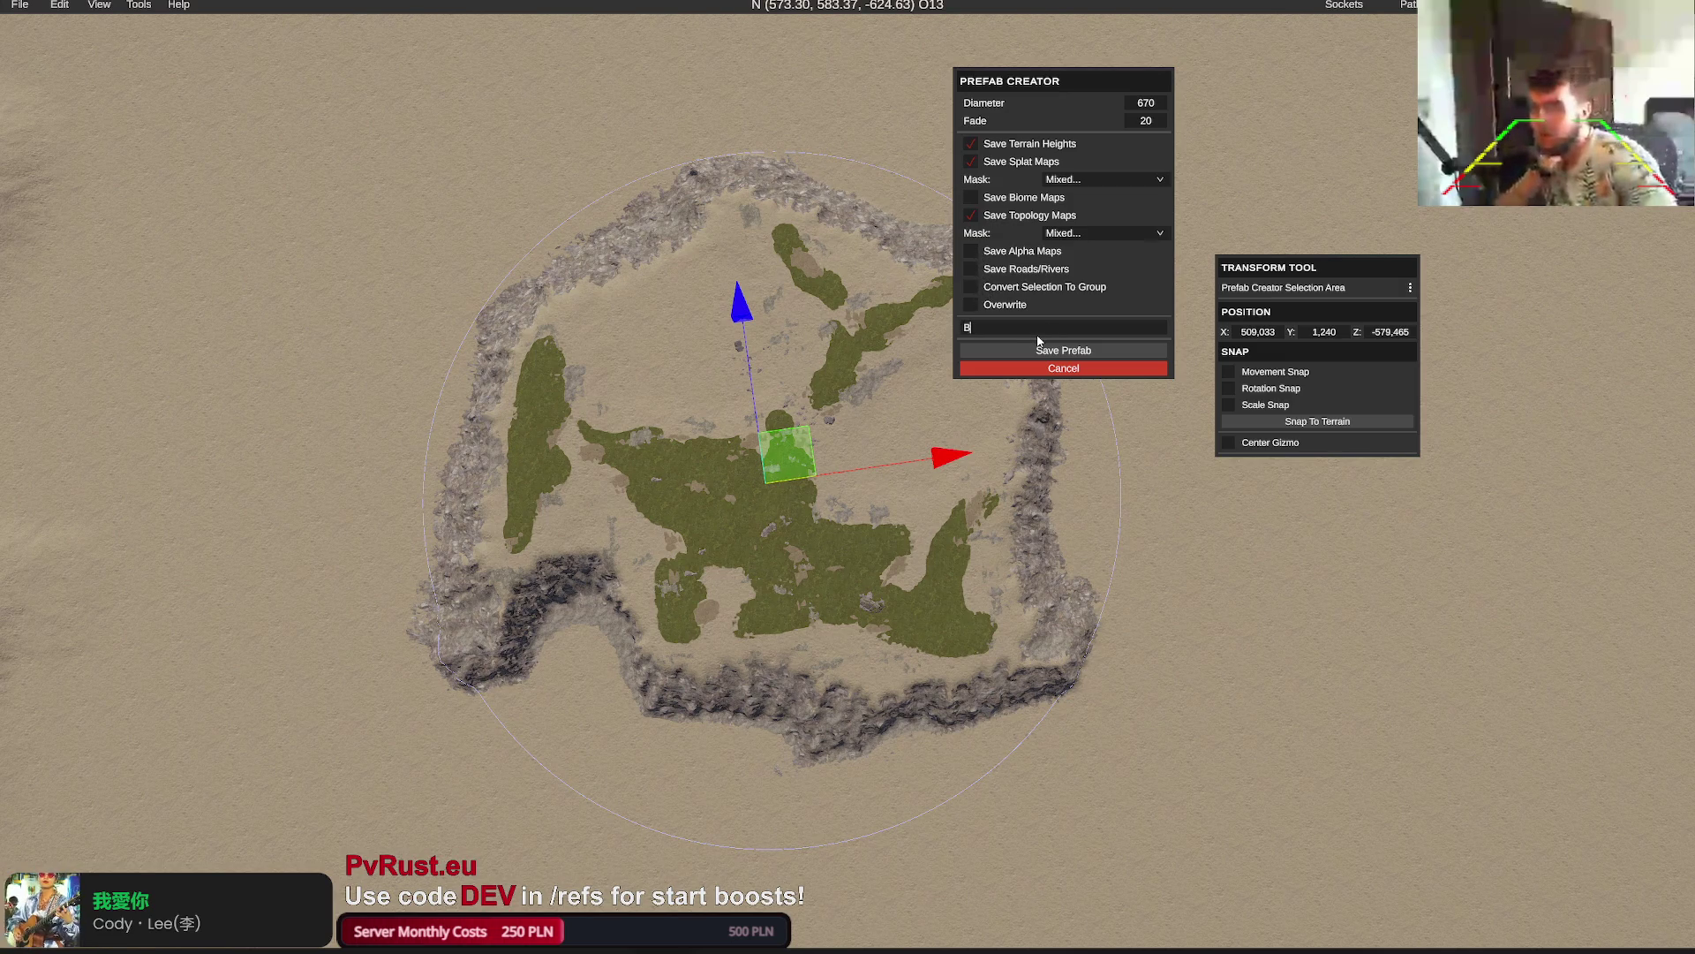
key("BackSpace")
type("Small")
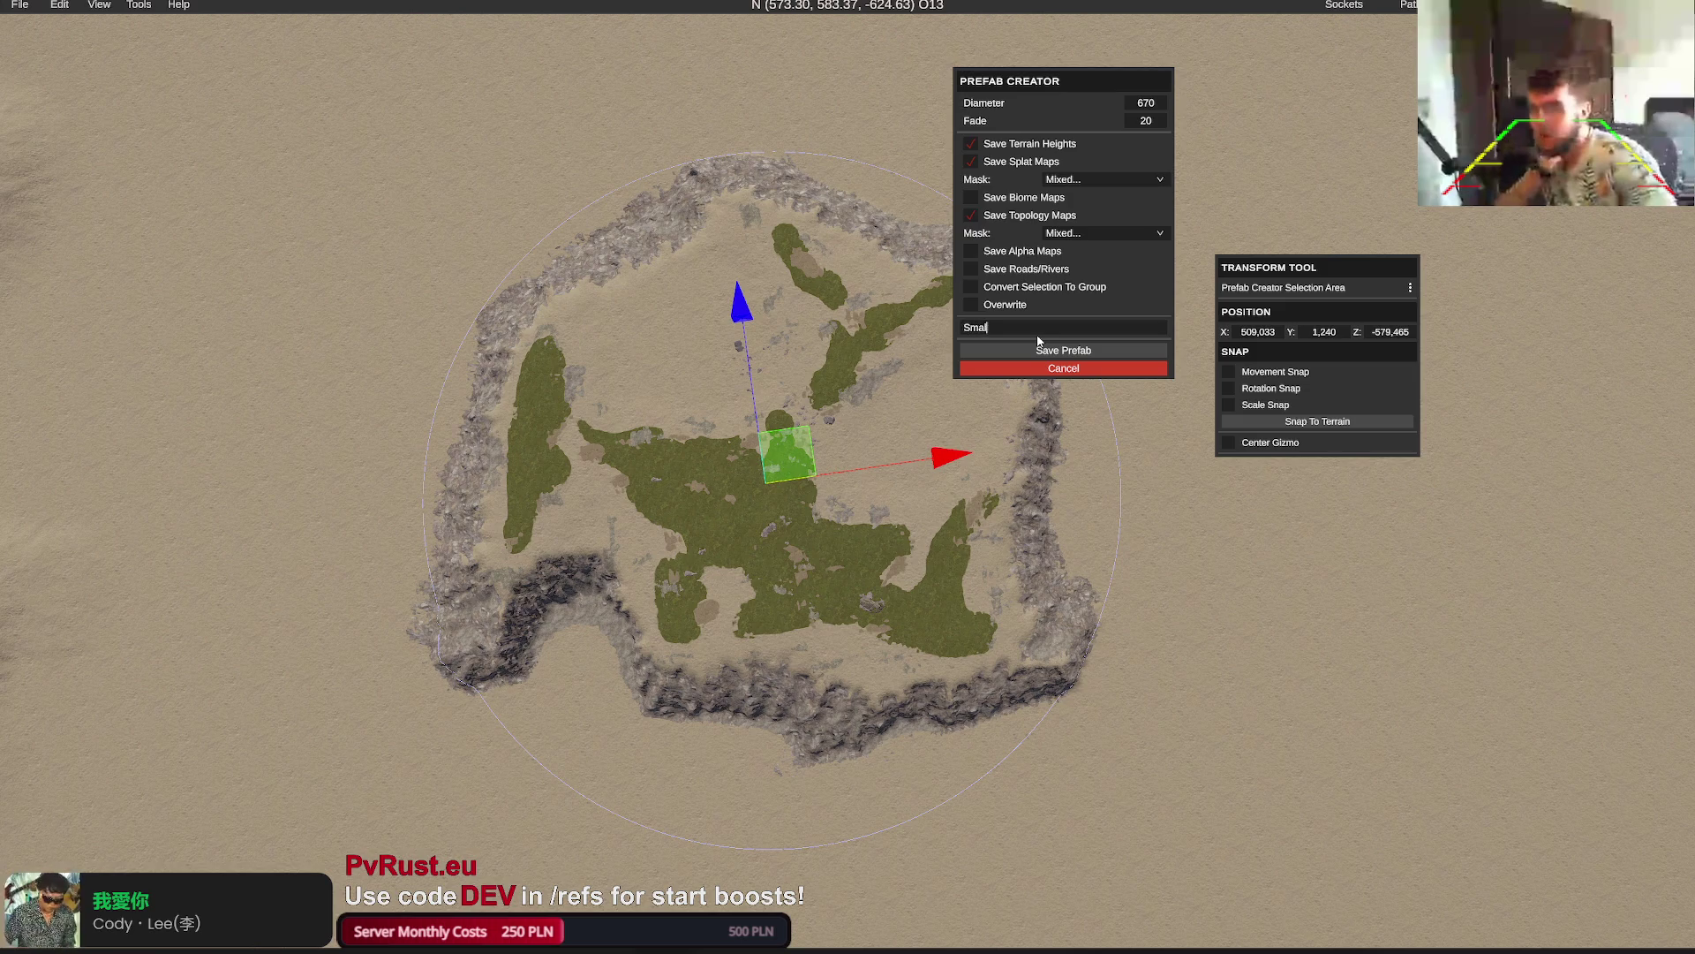
type("er Big Isl")
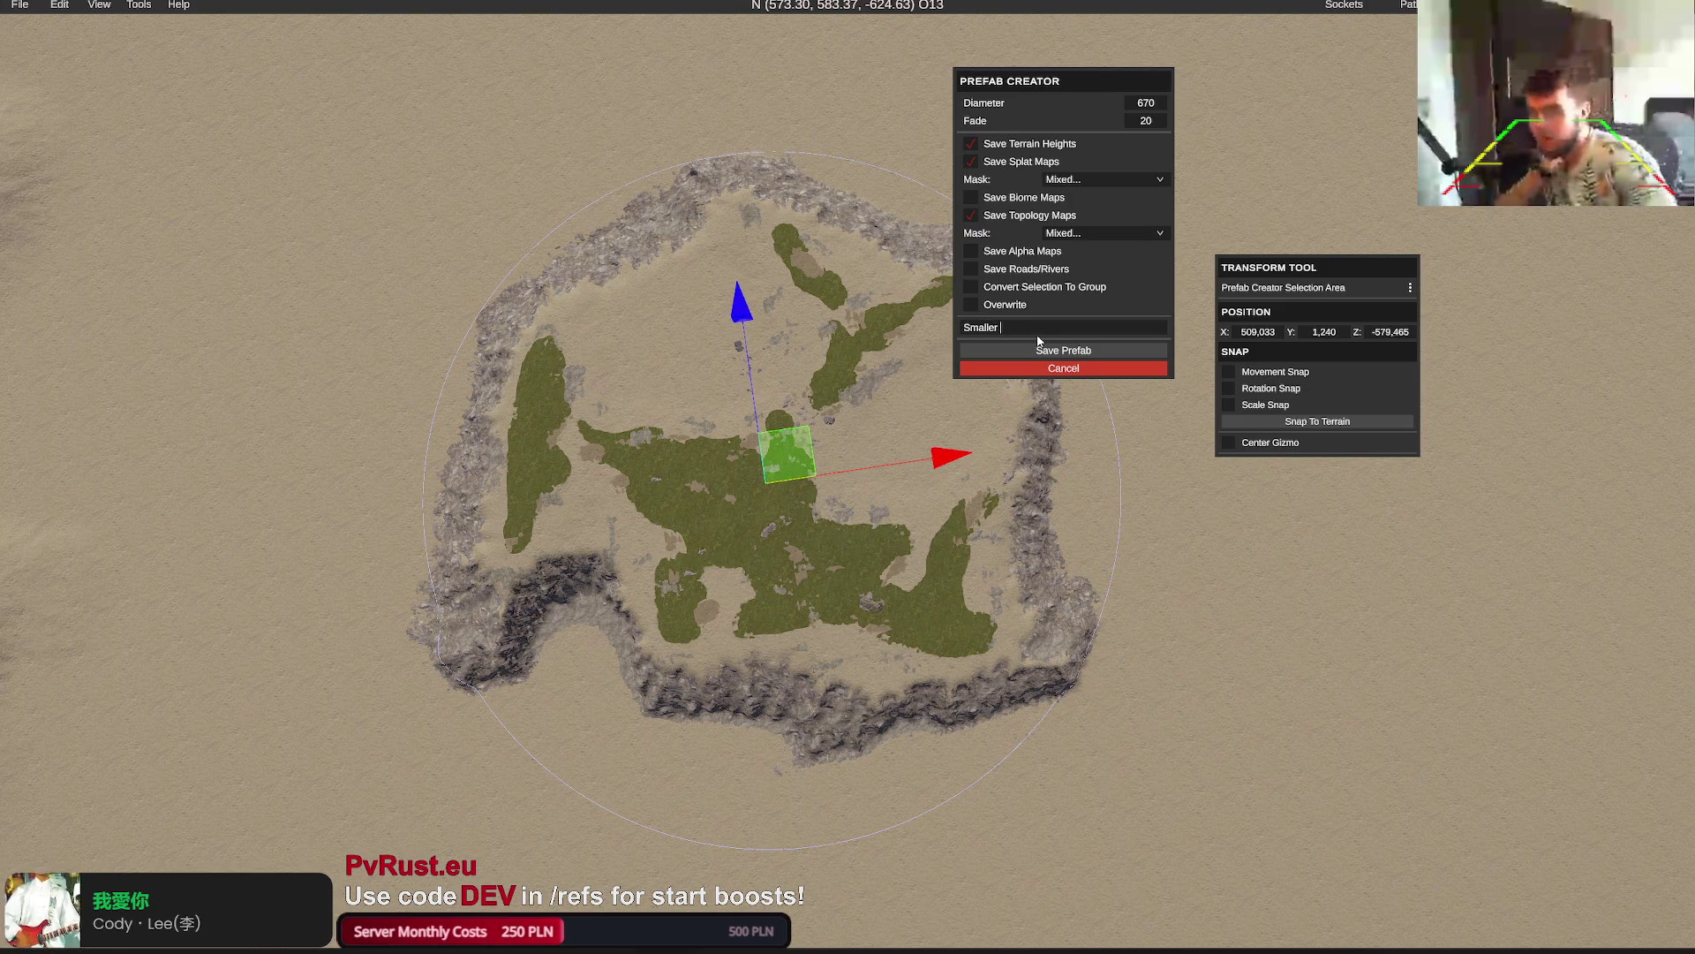
type("and")
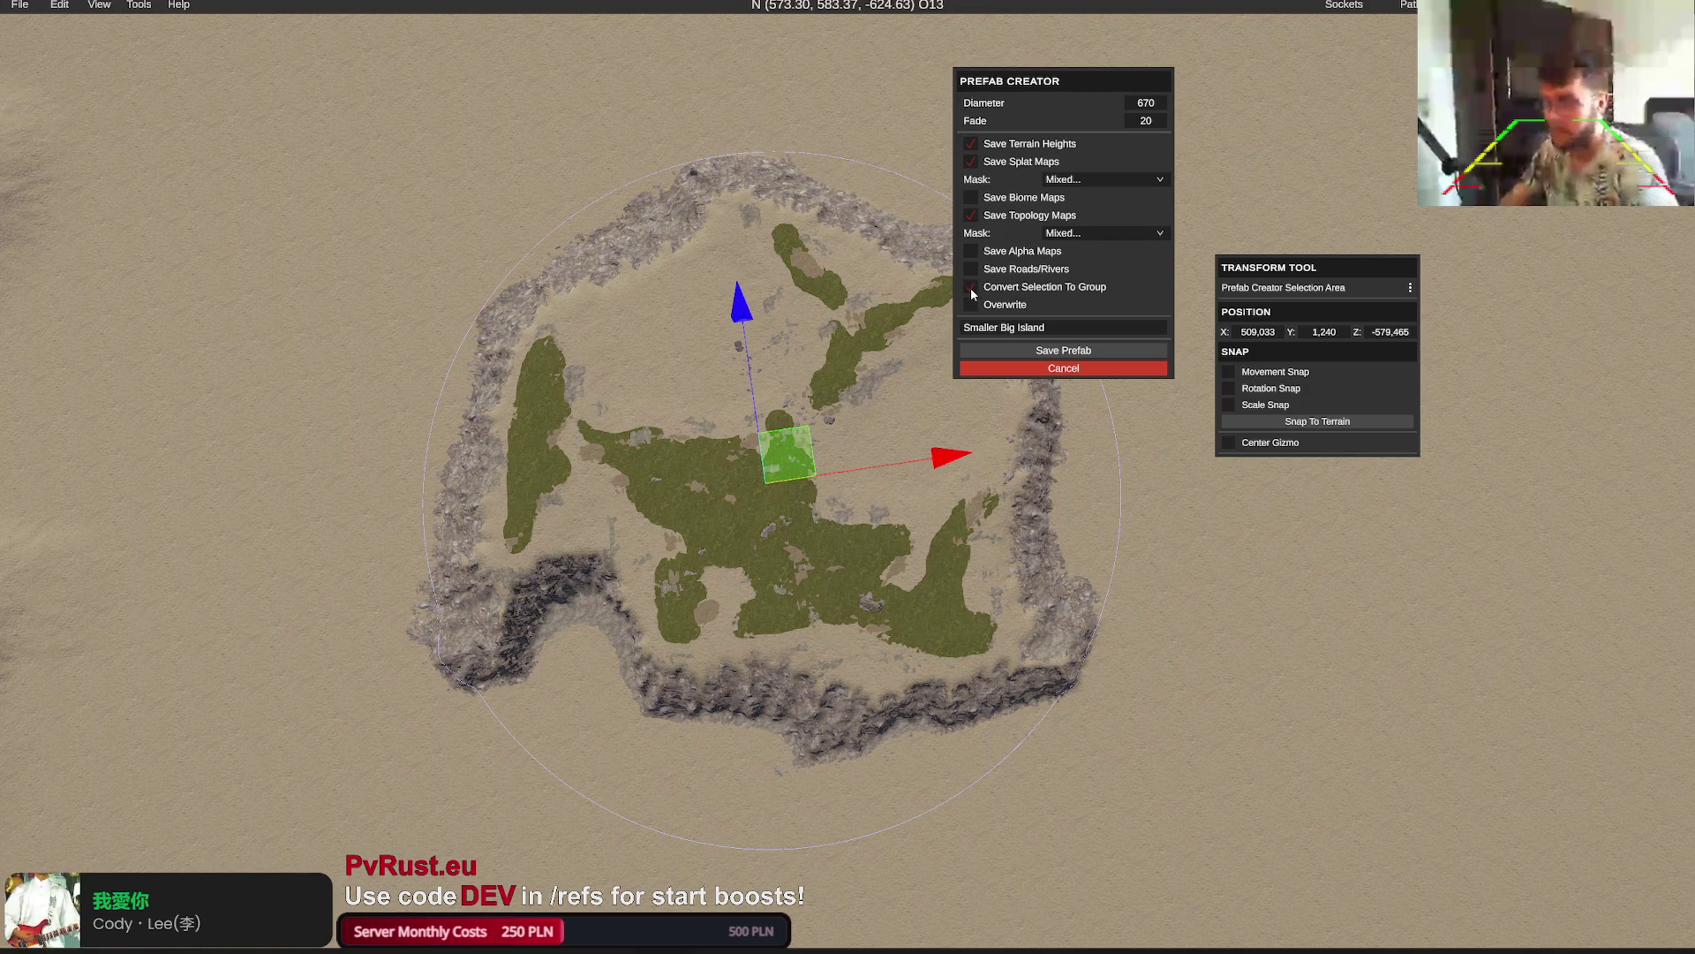
left_click(1032, 350)
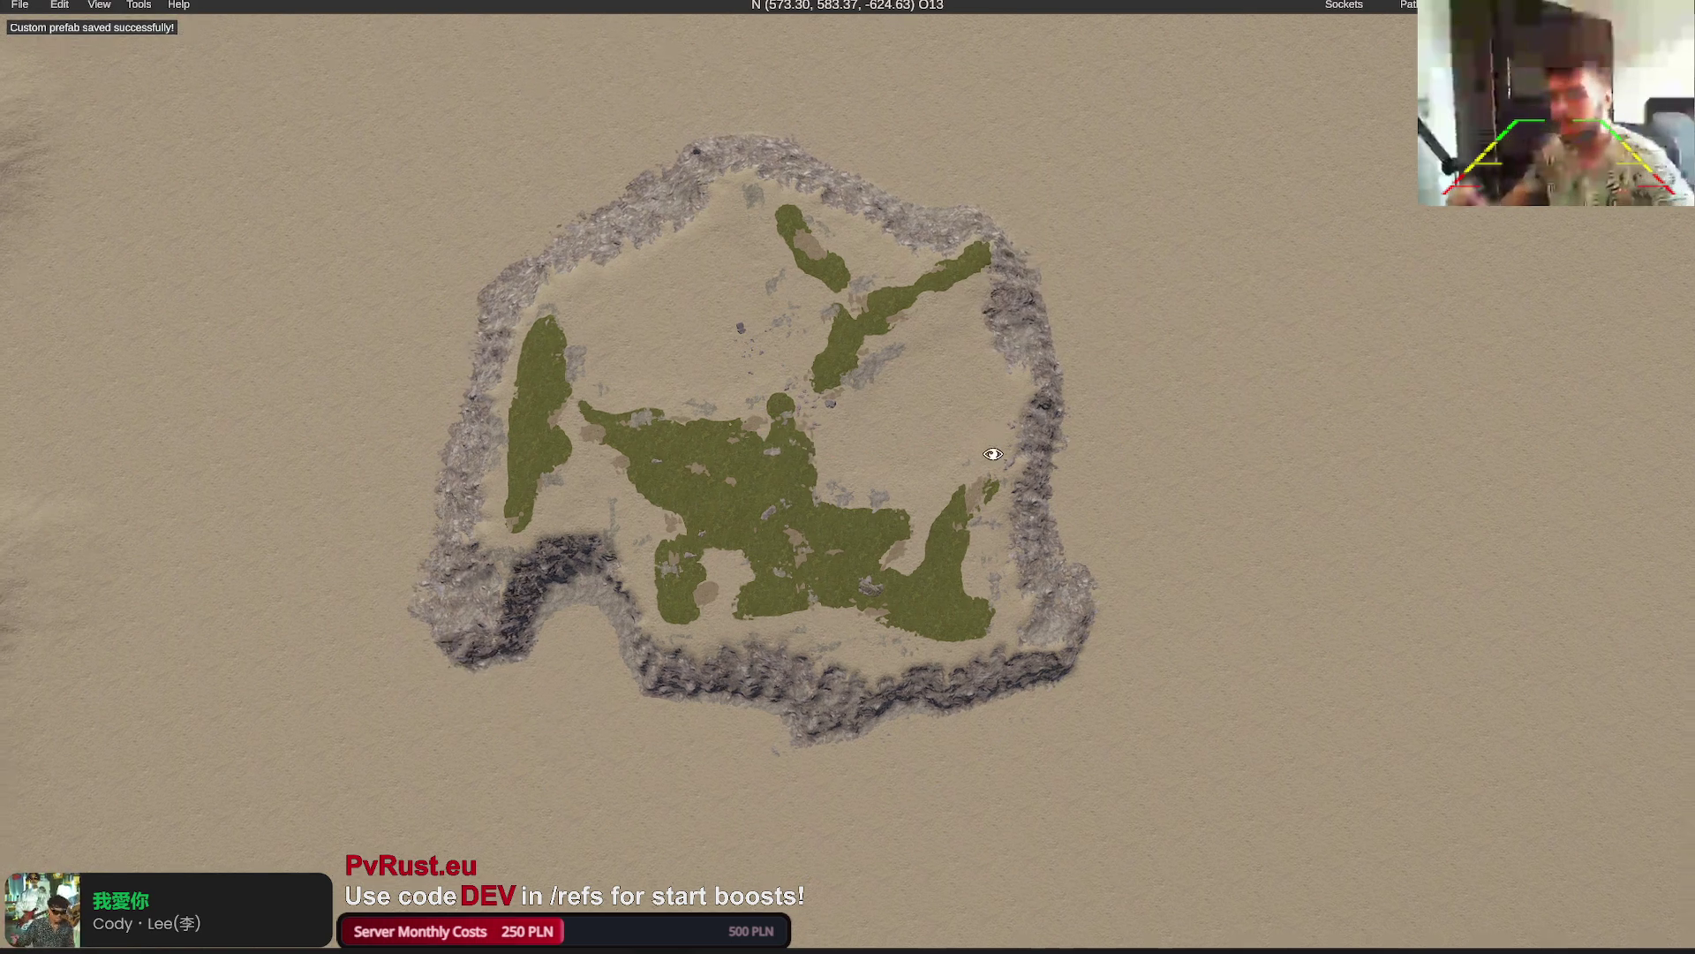
Select the placed island prefab and break it into individual pieces
scroll(993, 453, "up", 10)
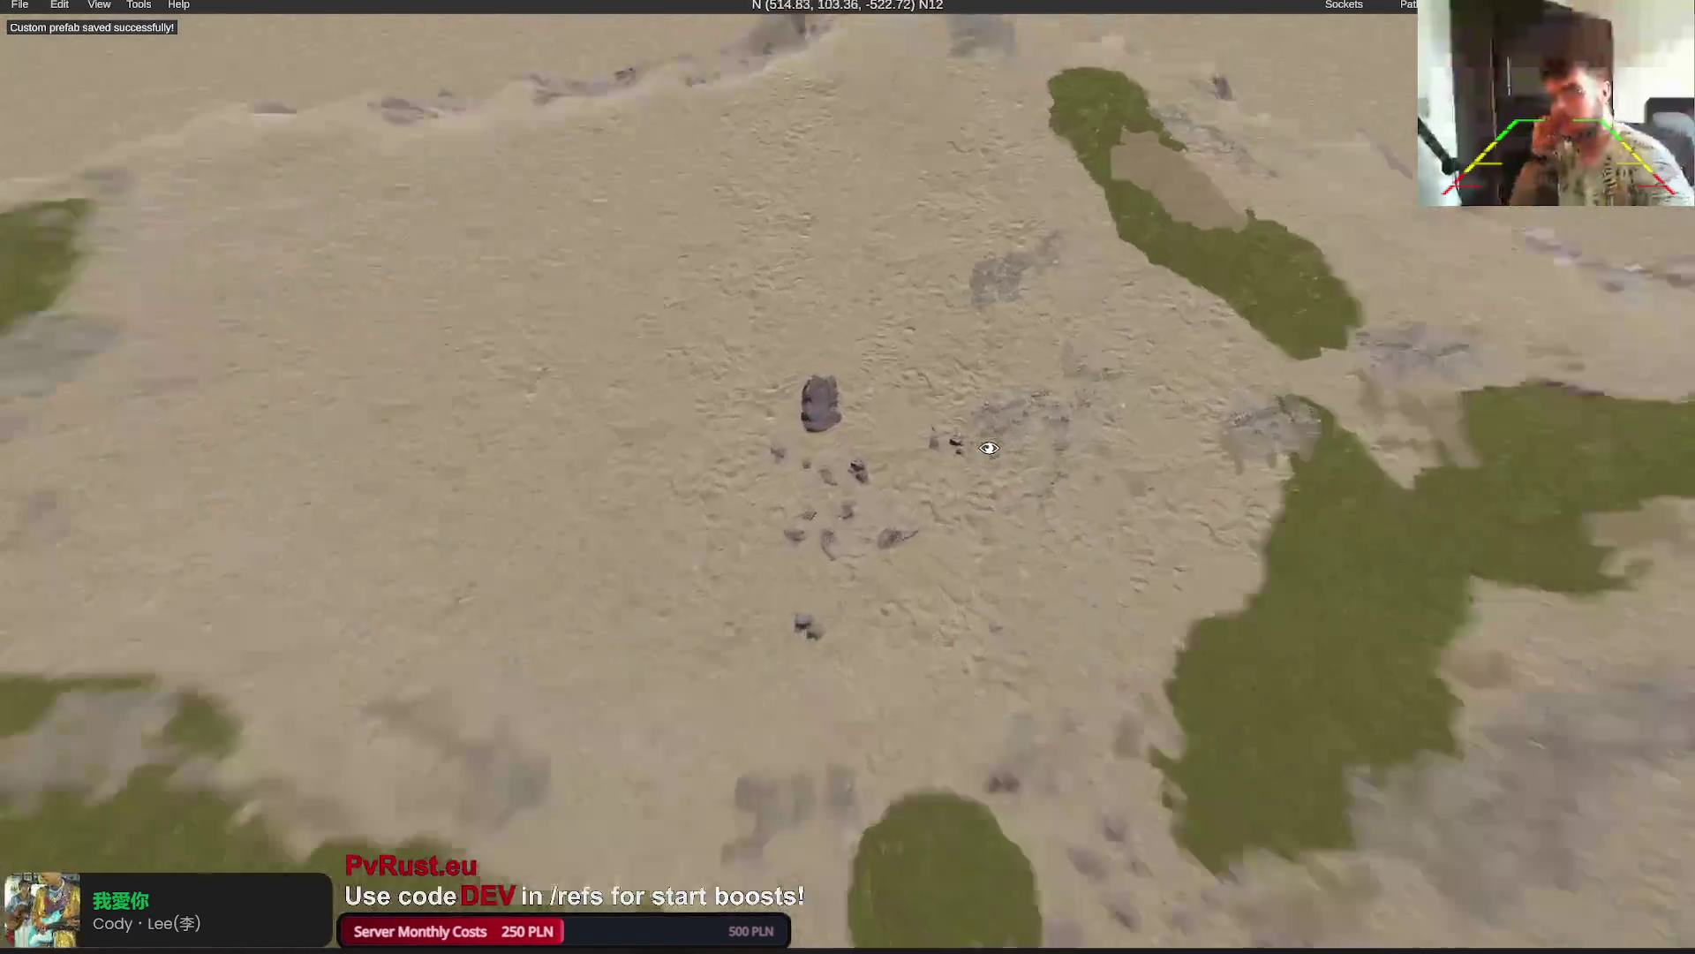
left_click(724, 452)
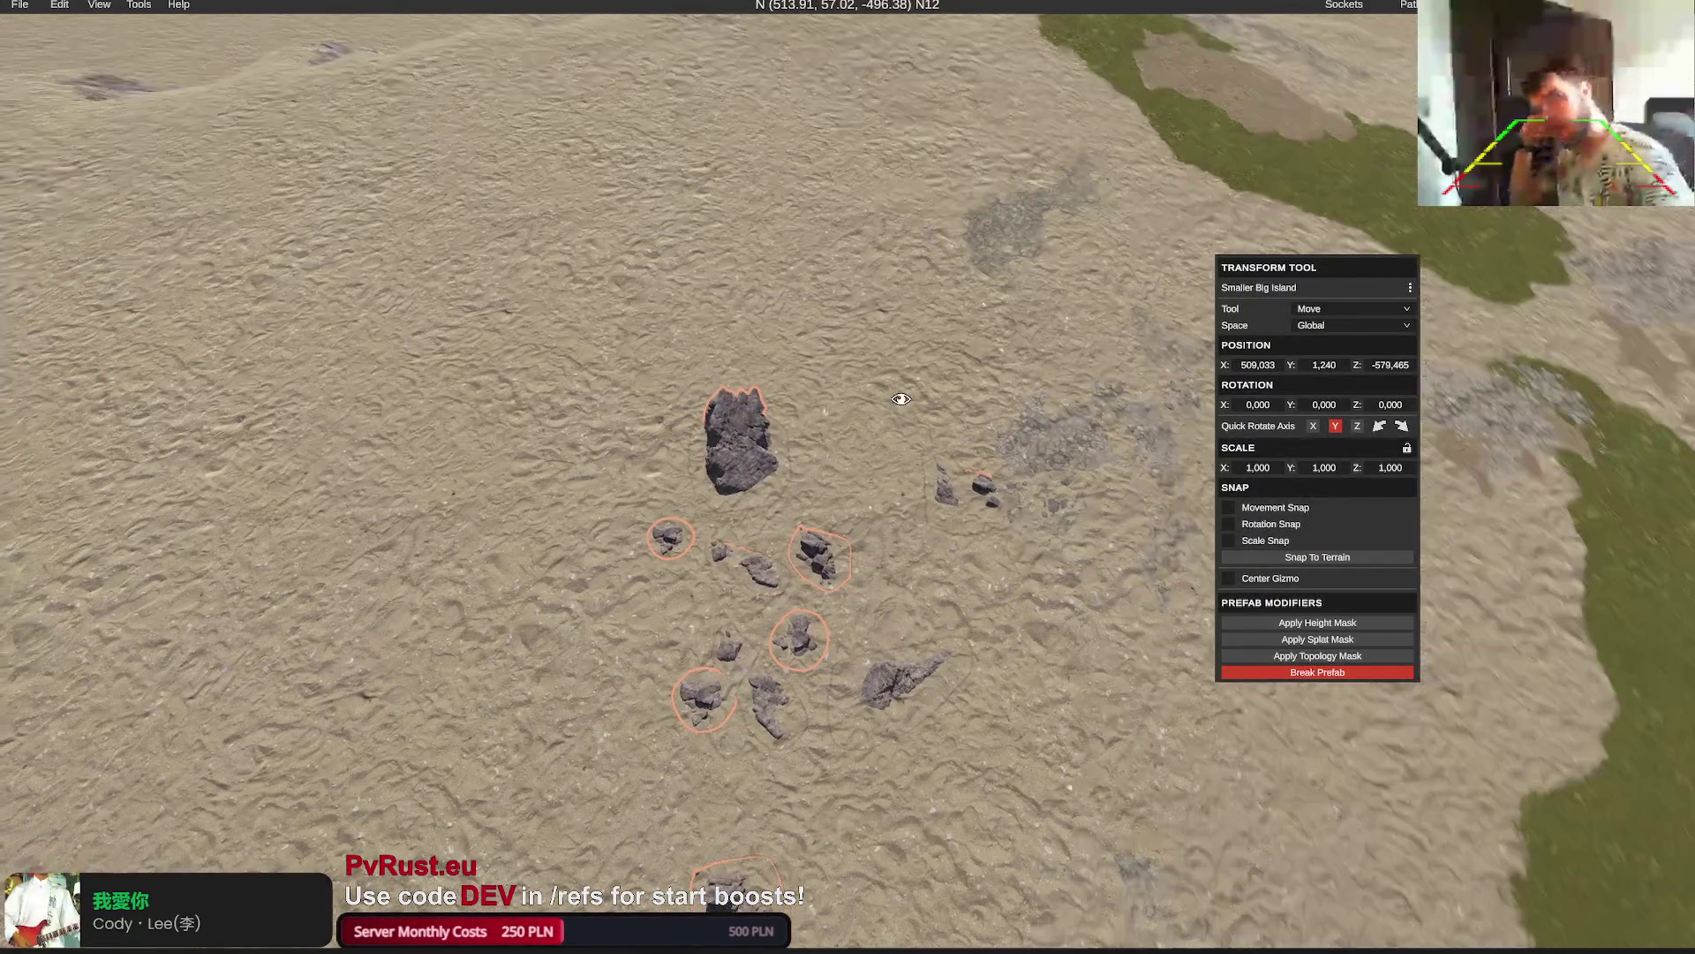
mouse_move(901, 399)
left_mouse_down()
mouse_move(868, 382)
mouse_move(889, 389)
left_mouse_up()
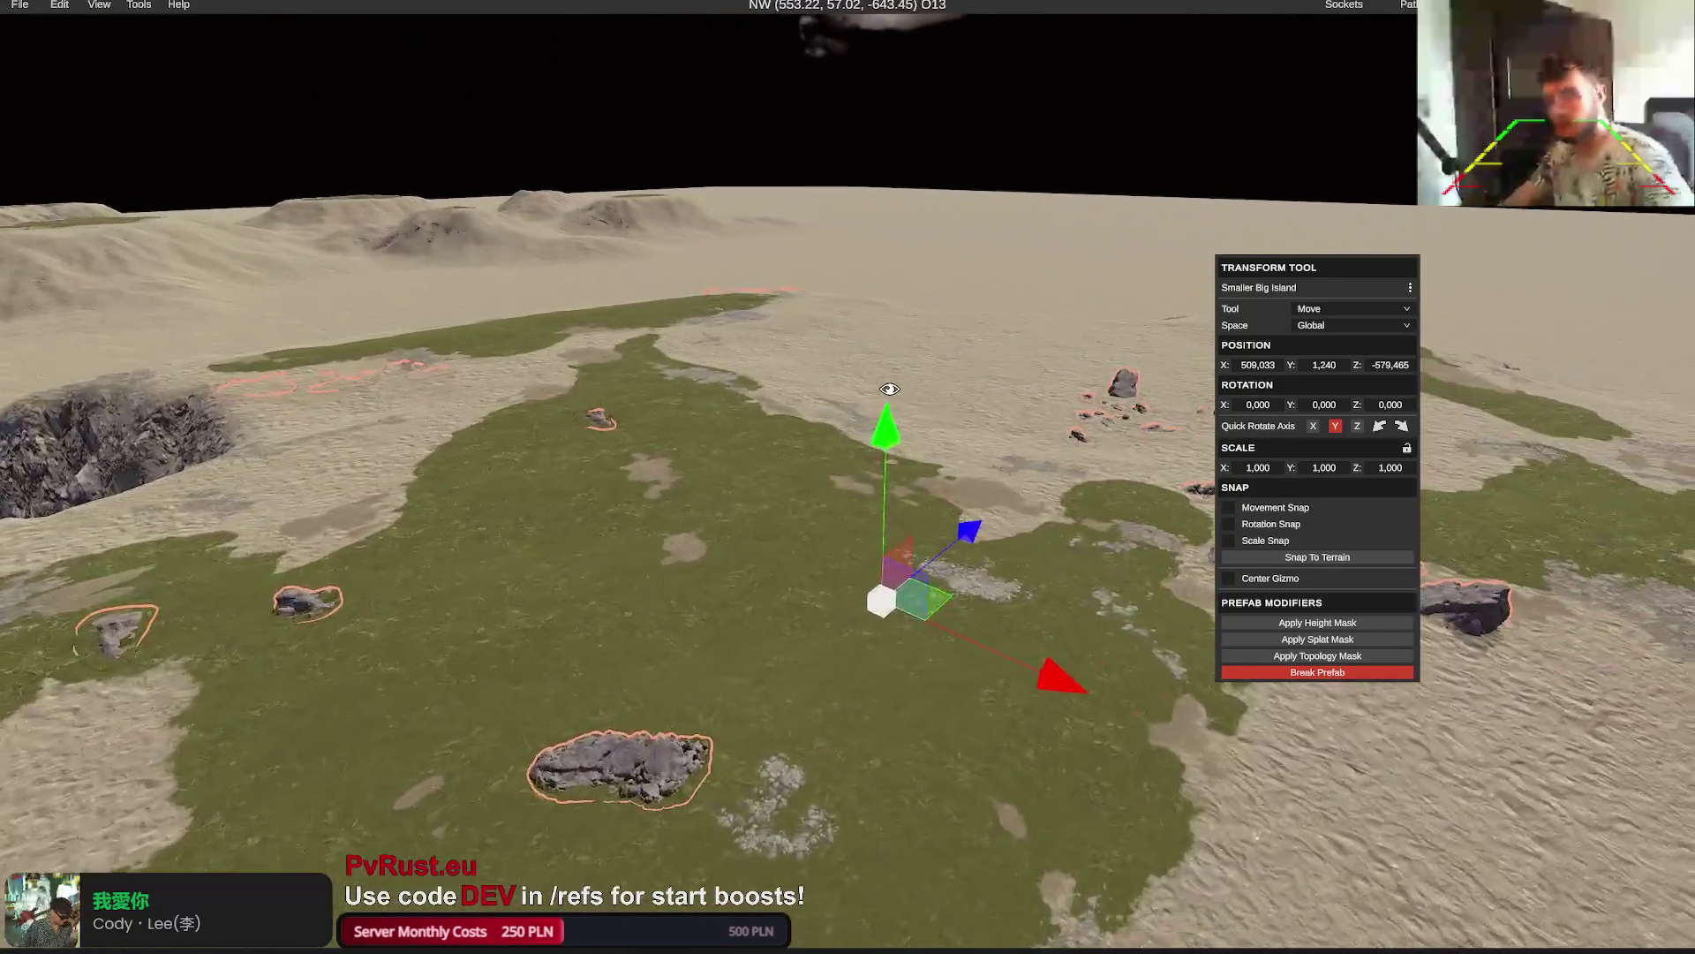
key("a")
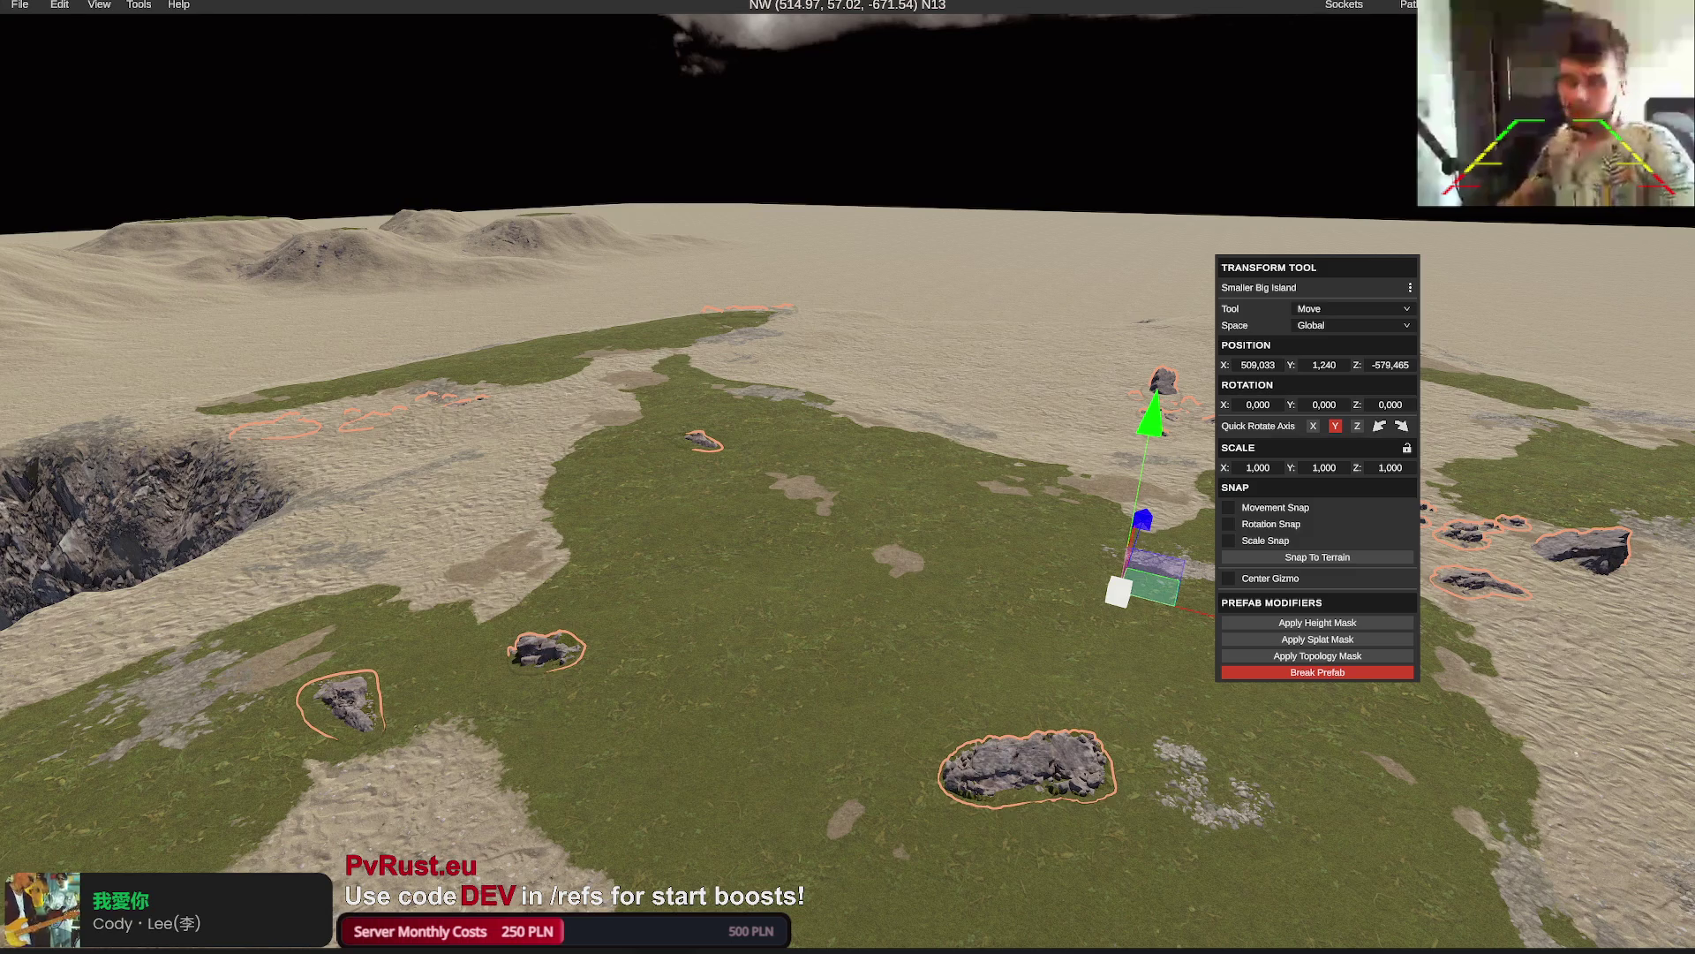
left_click(741, 645)
left_click(1290, 674)
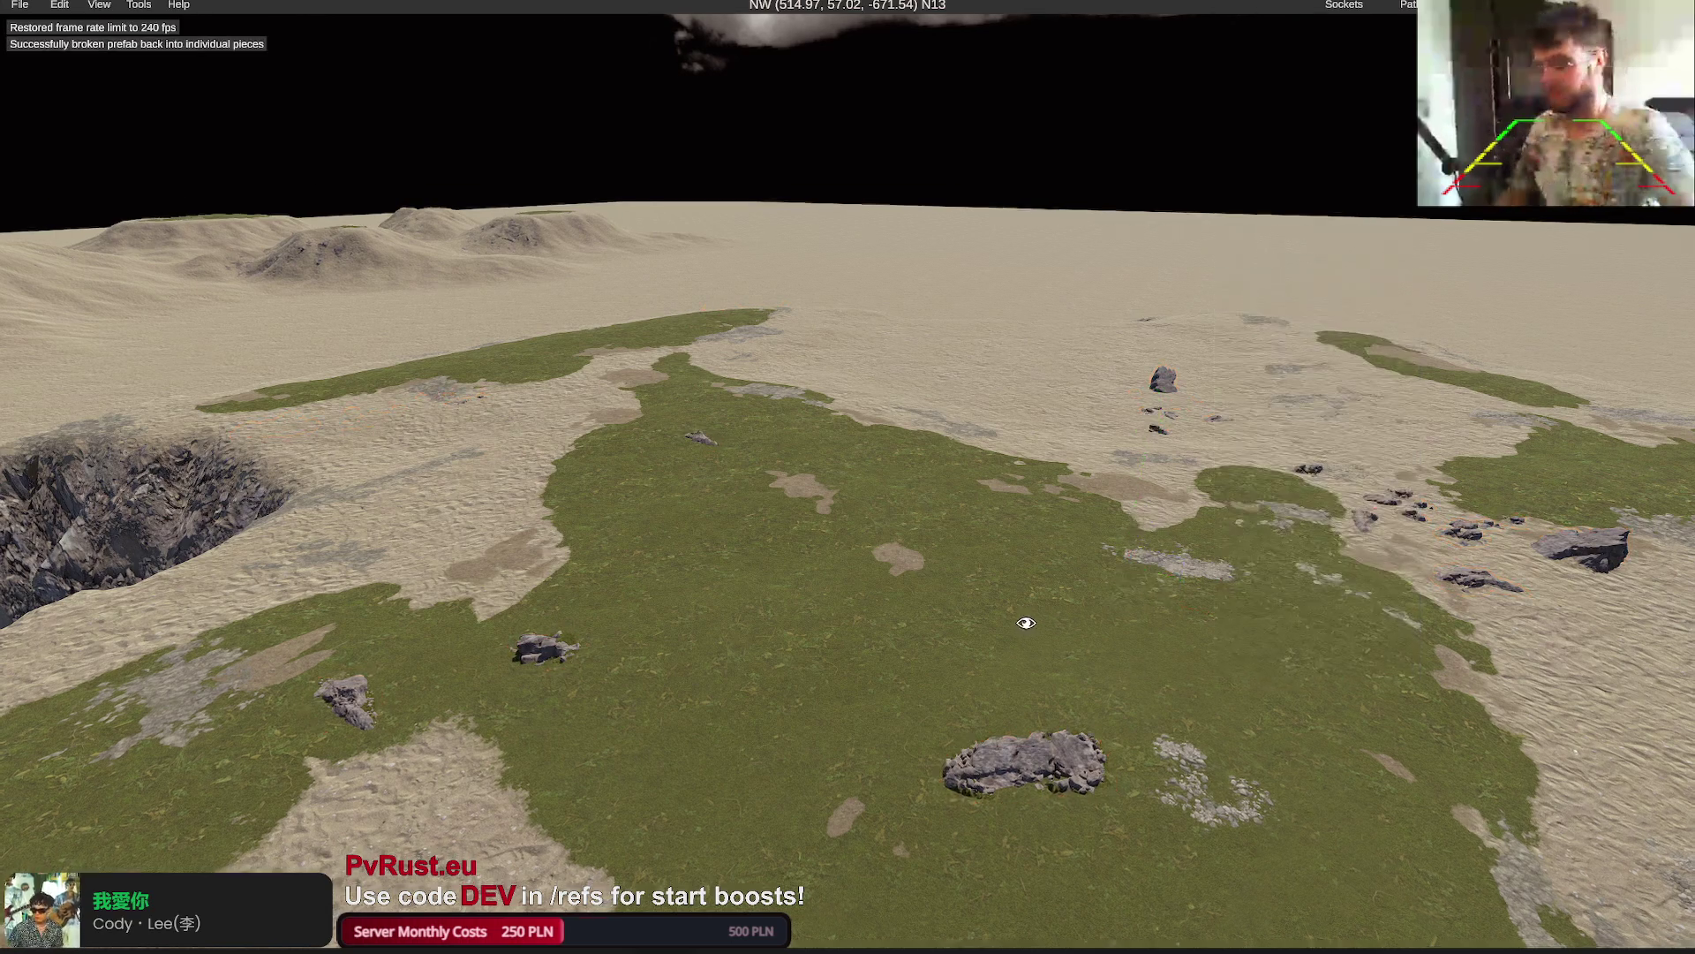
Turn on the water display and fly out over the sea
left_click(99, 4)
left_click(128, 24)
left_click(617, 283)
key("w")
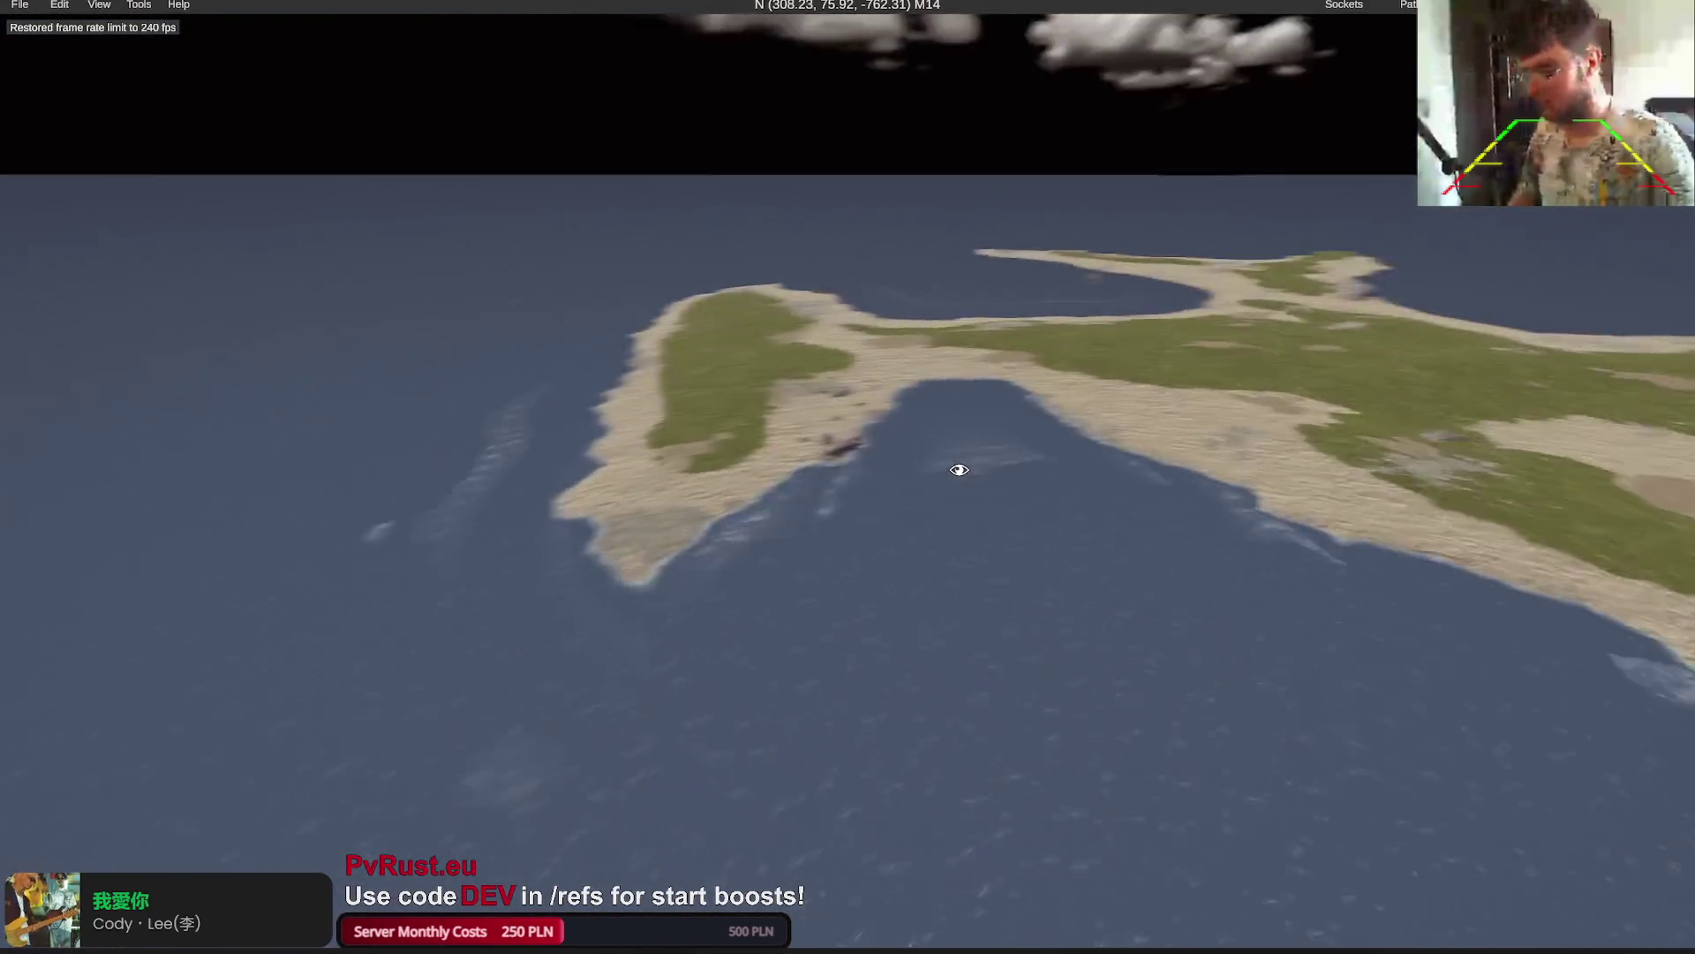
Check the map overview, toggle water off and back on, and start loading another map
key("m")
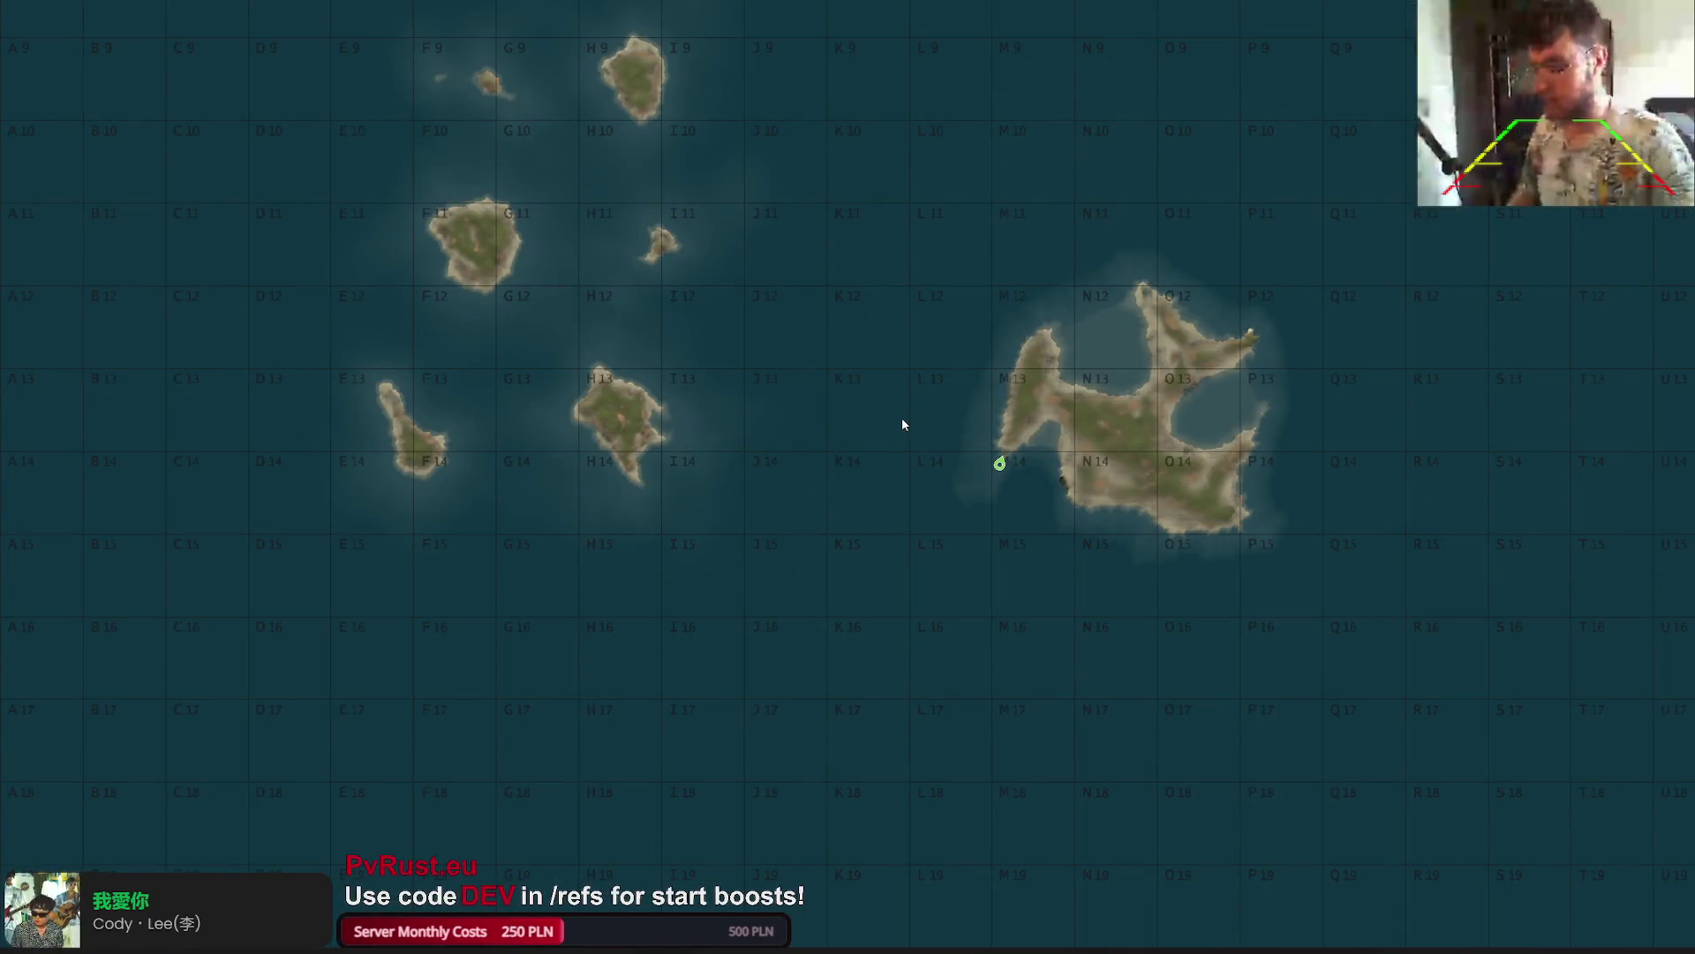
left_click(902, 425)
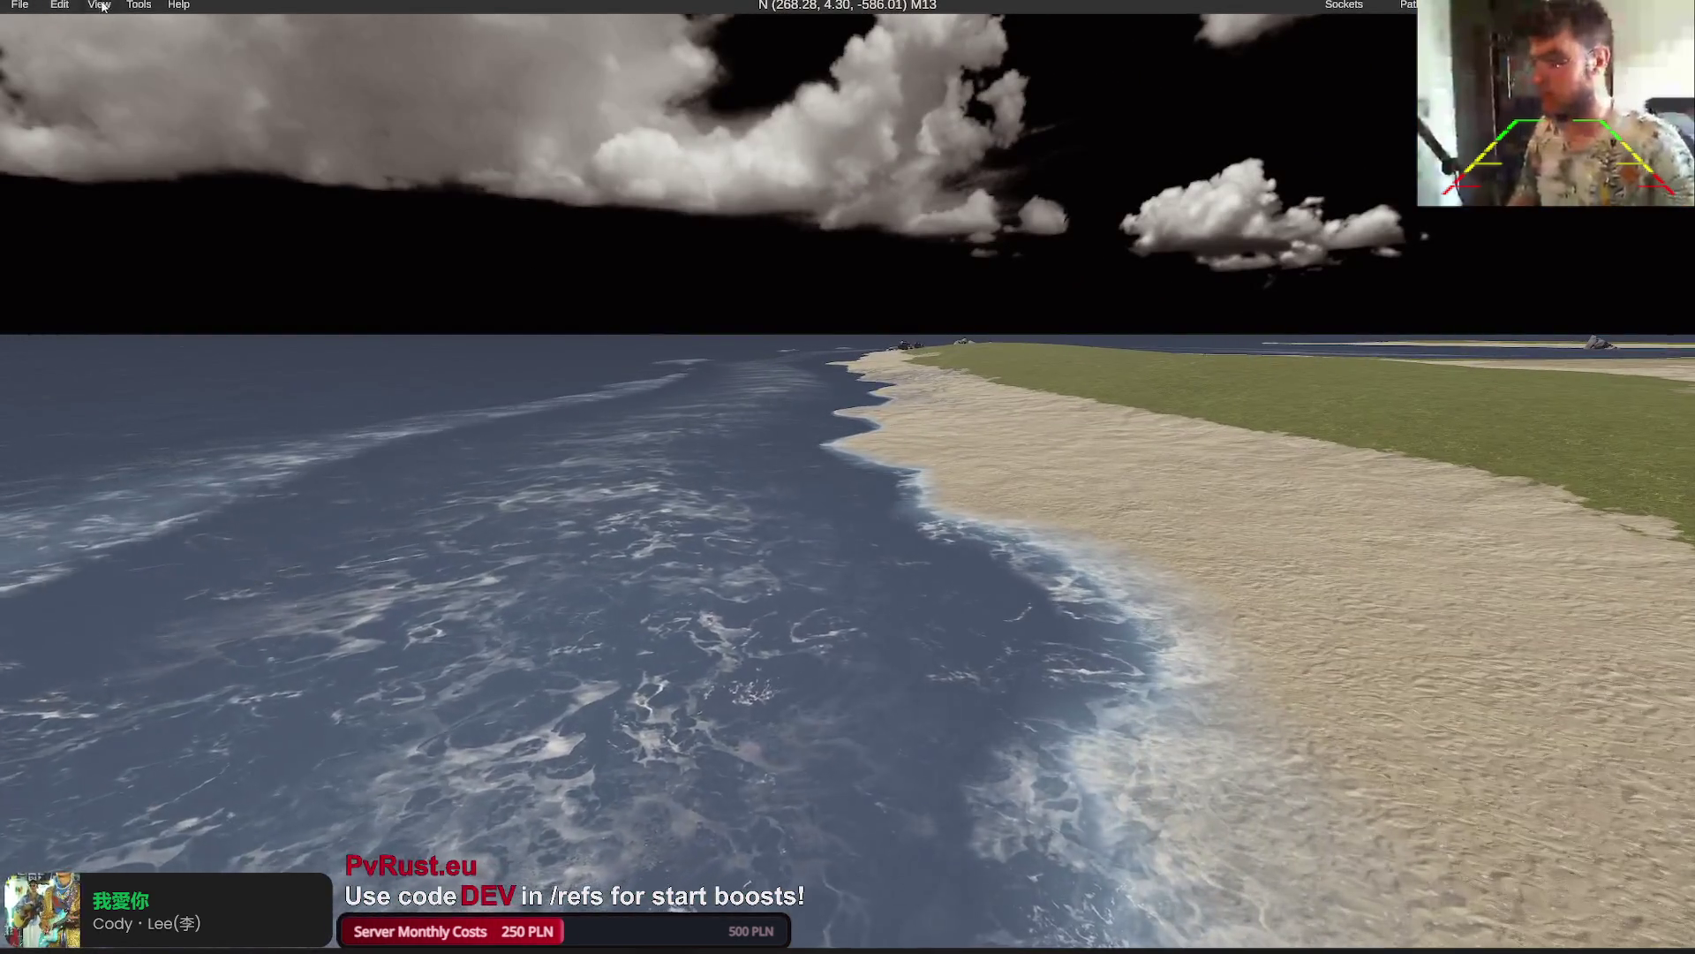
left_click(100, 6)
left_click(89, 25)
left_click(90, 25)
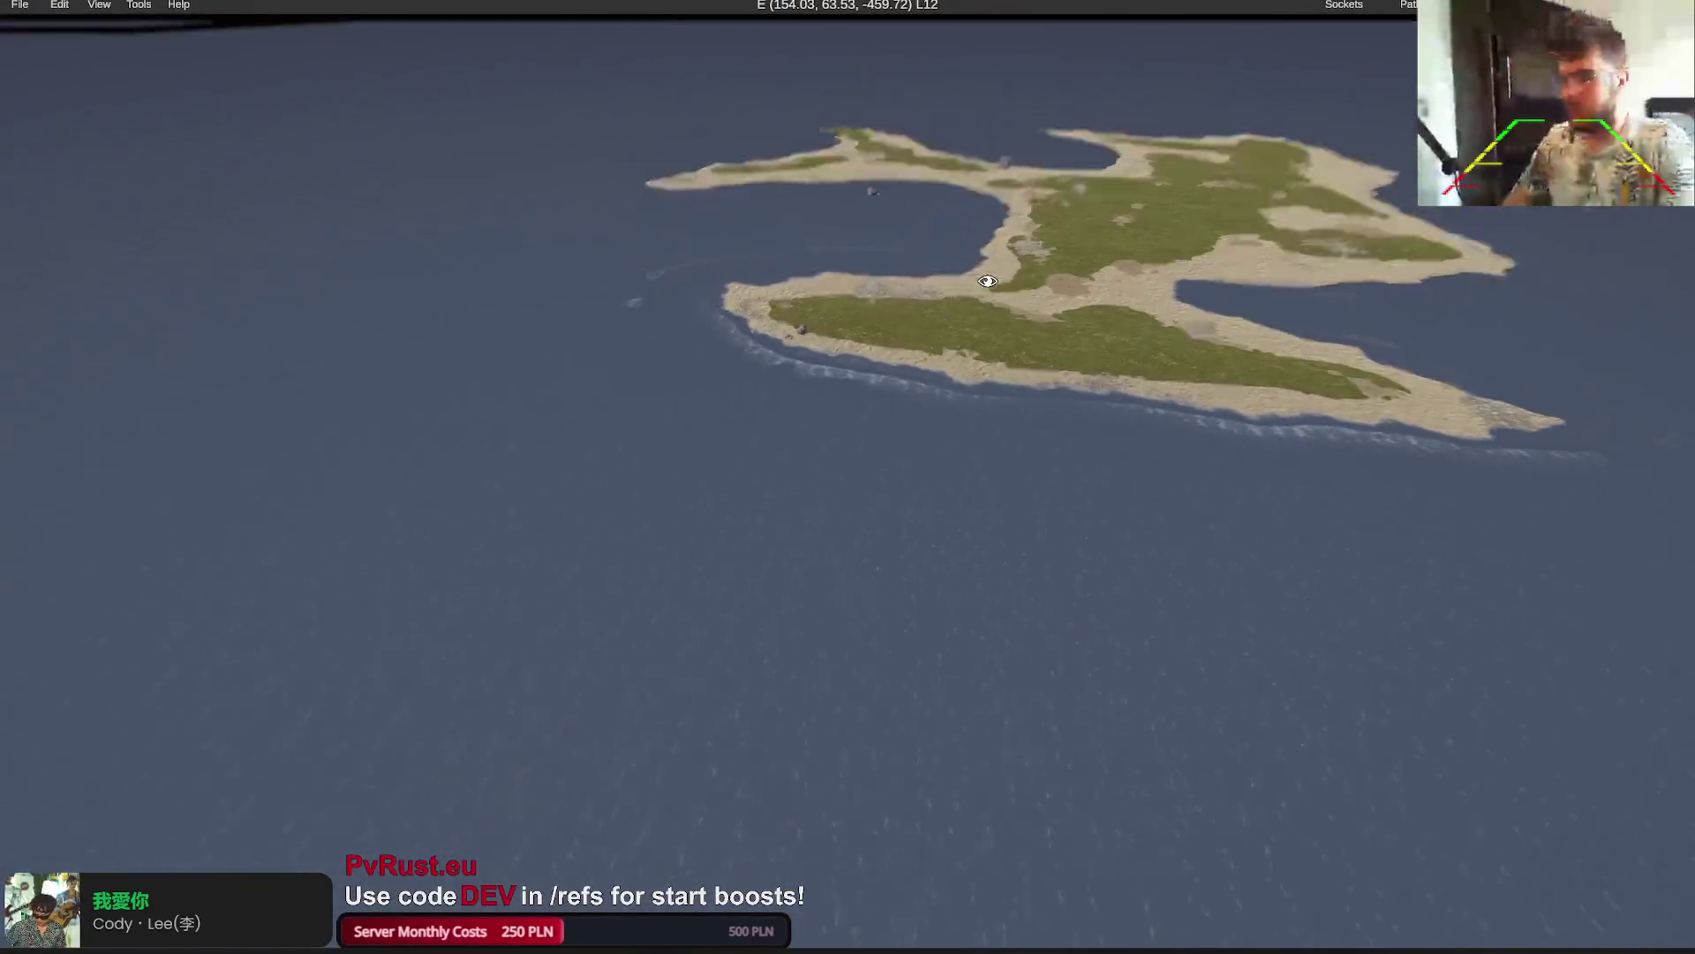
left_click(19, 6)
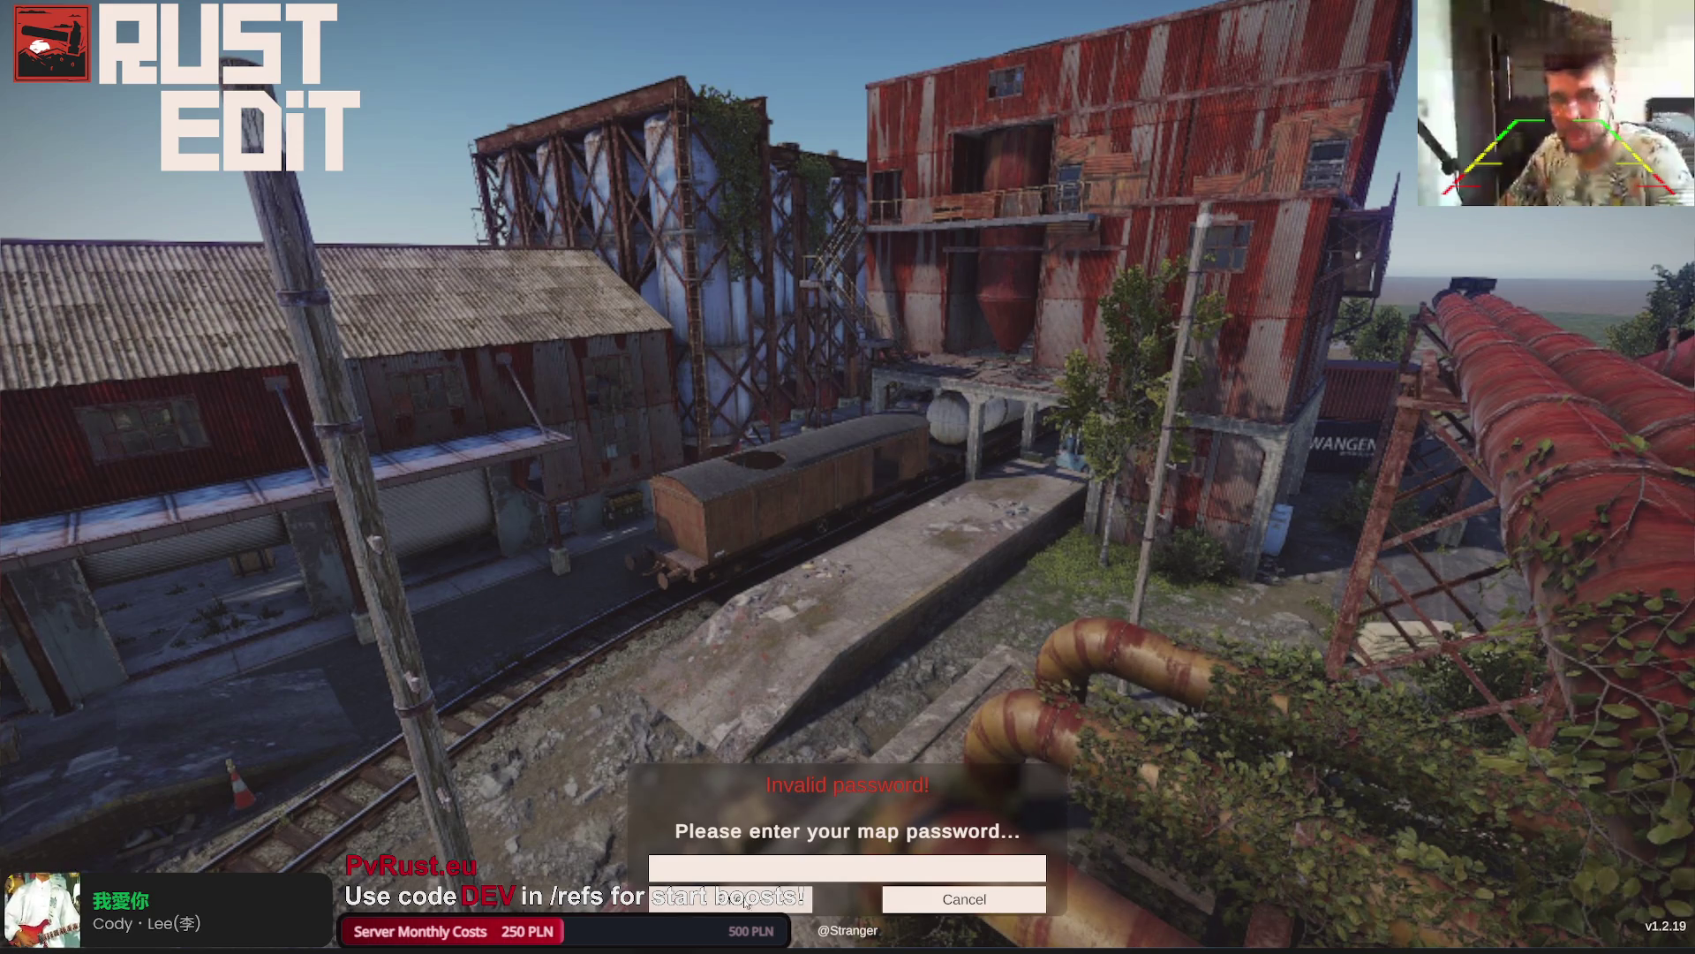
Paste the map password and submit it to load the gasoline-wasteland map
key("ctrl+v")
key("Return")
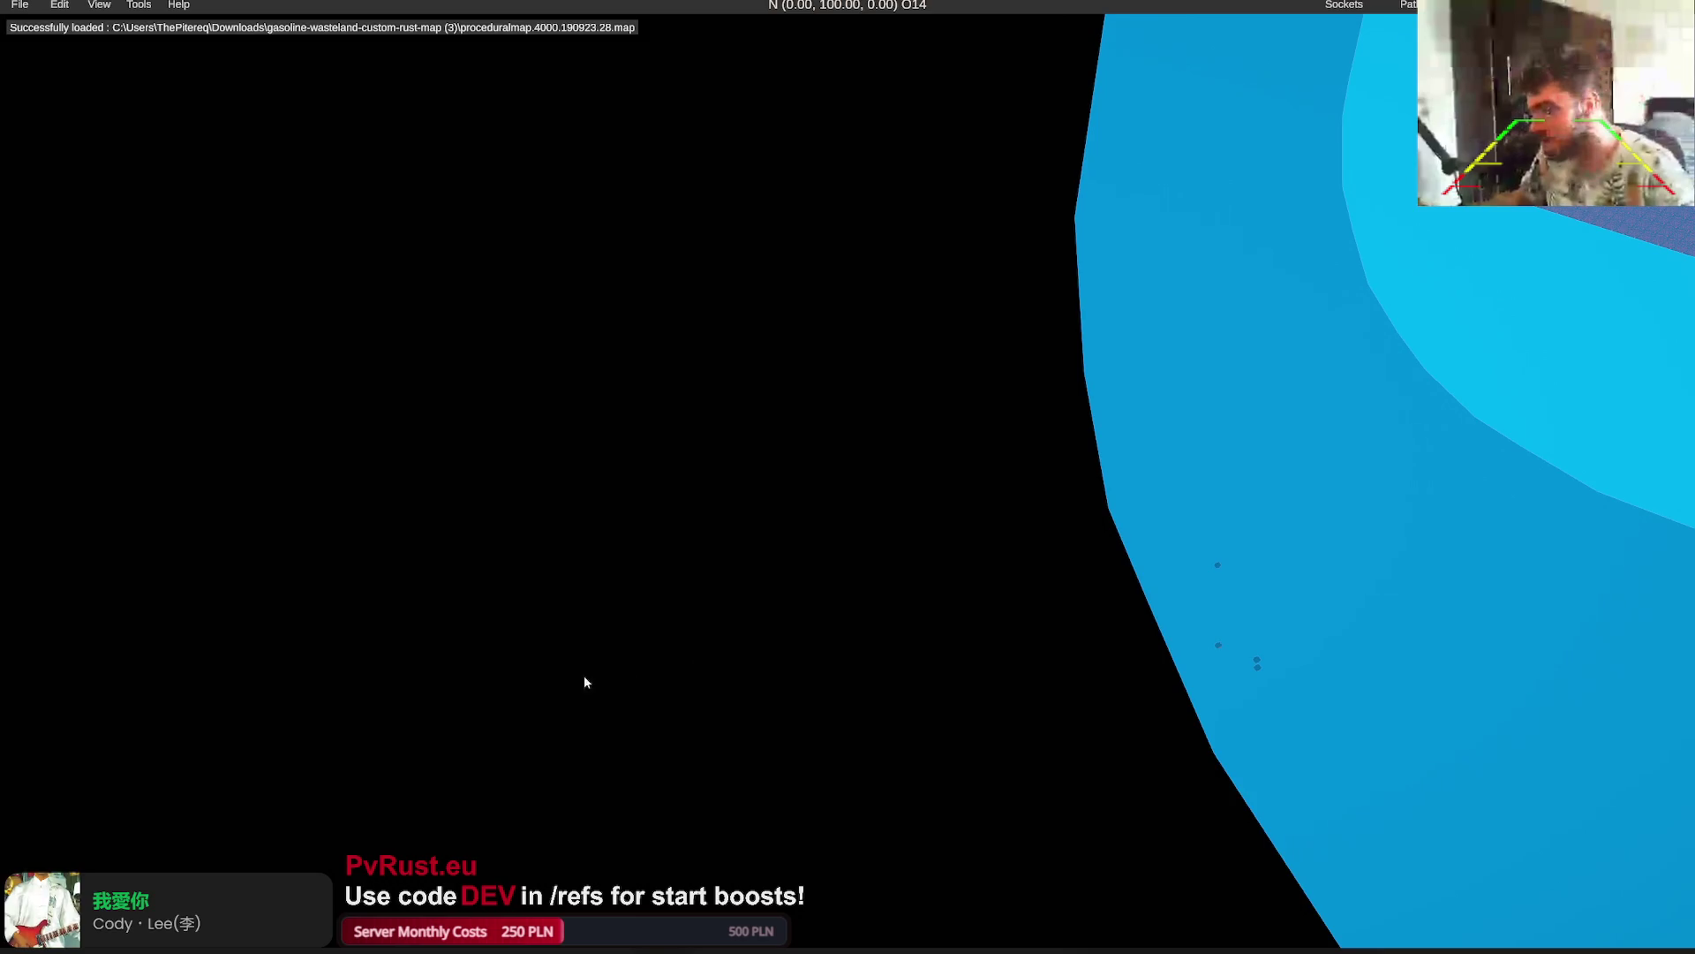
Teleport via the map overview to a sandy coastal spot near 1262, -1881
right_click(930, 552)
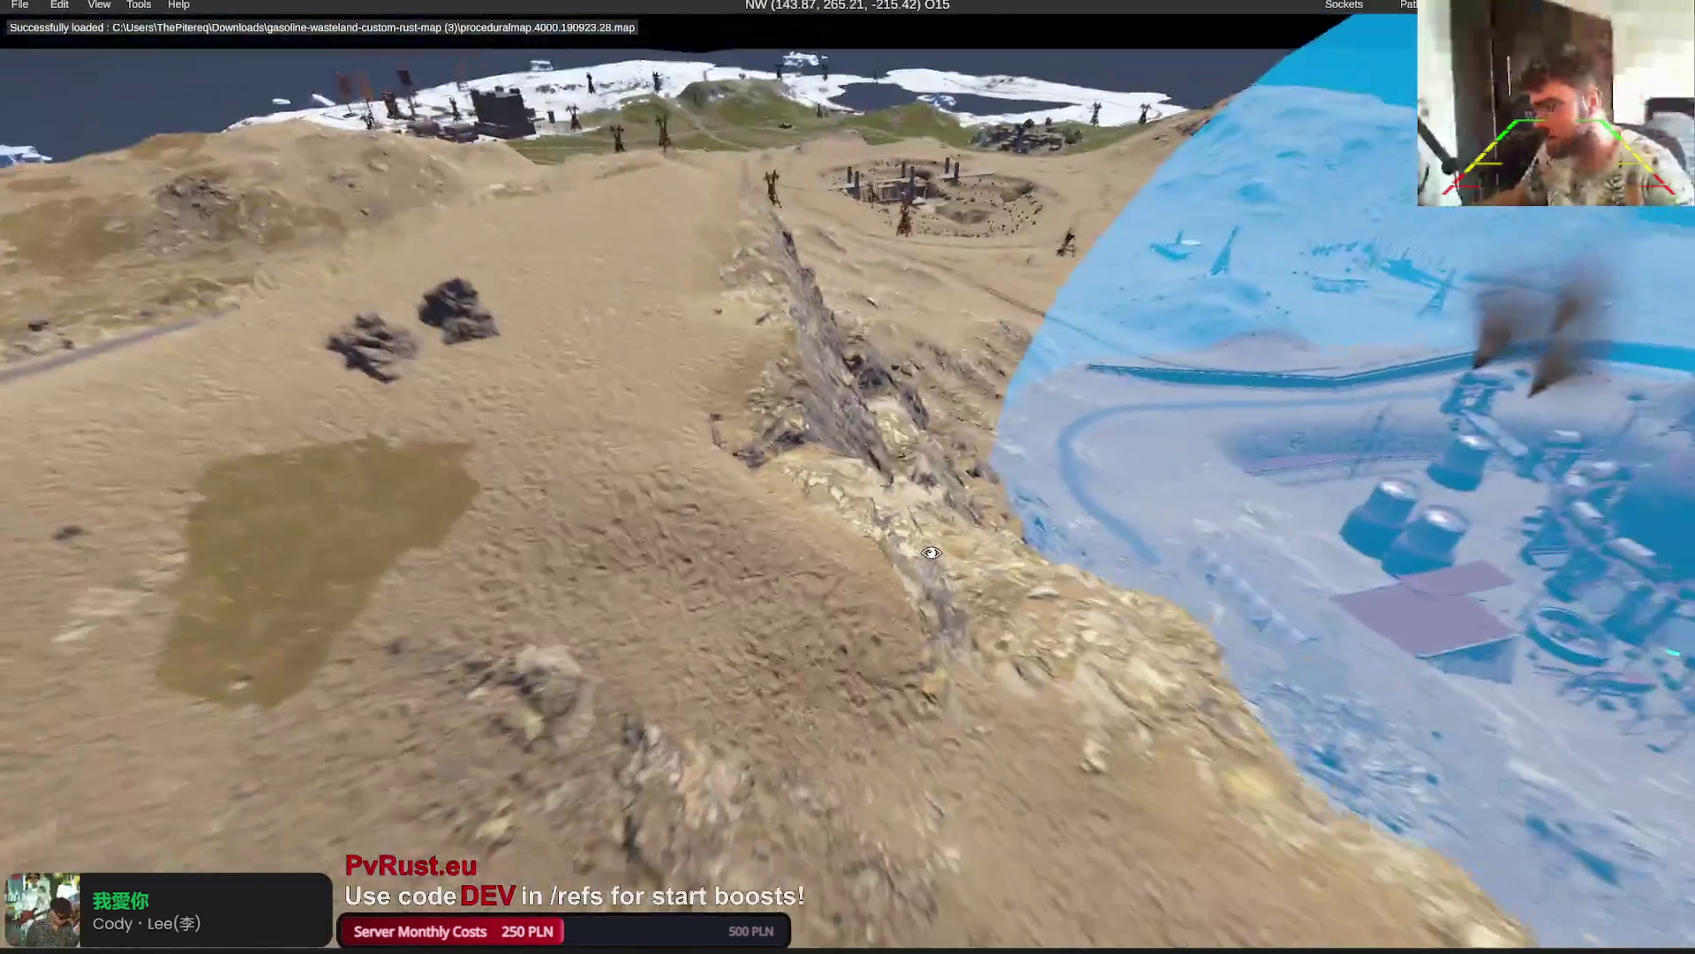
key("s")
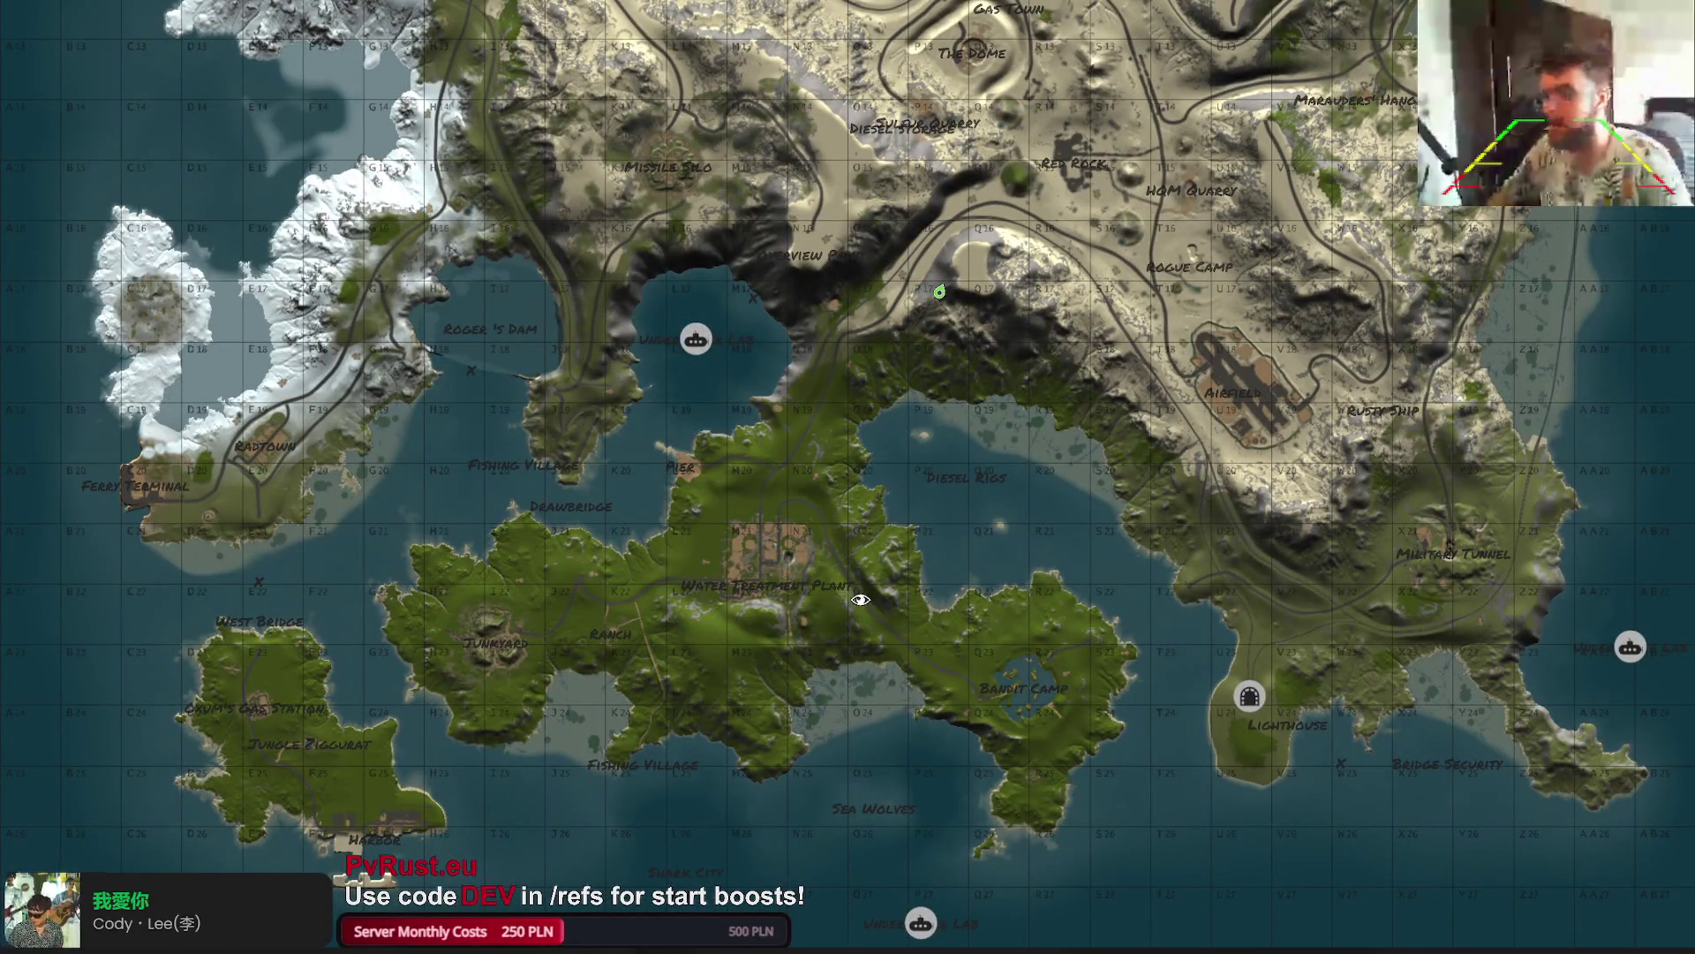
left_click(1235, 788)
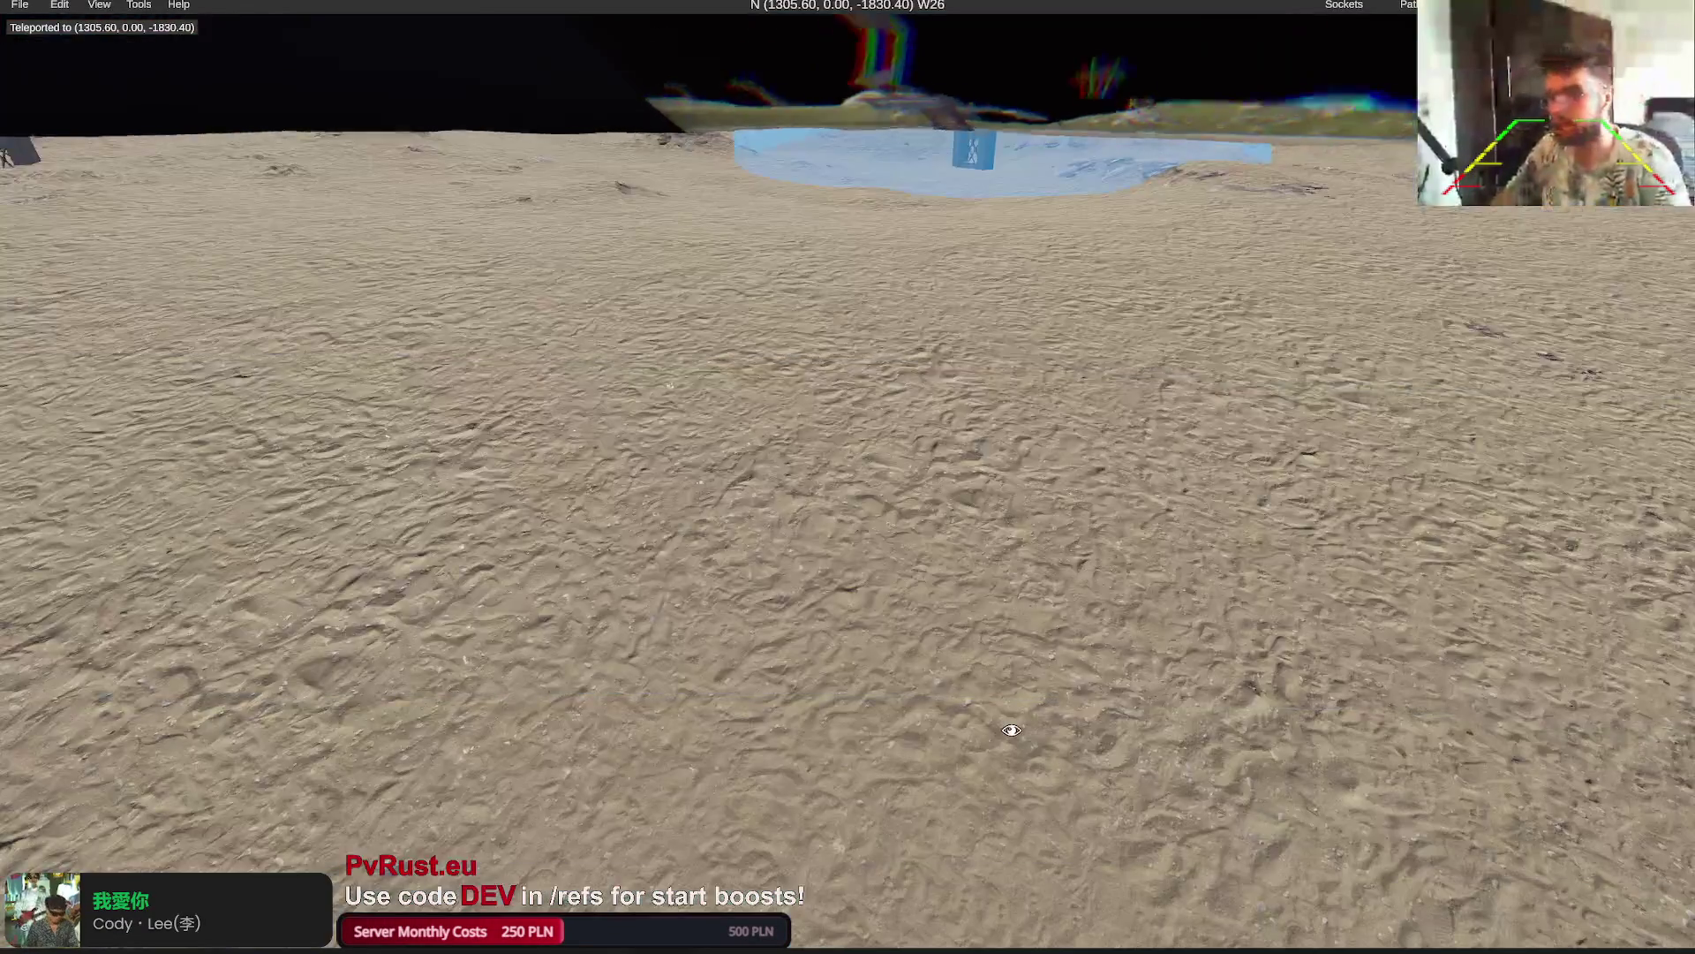
key("m")
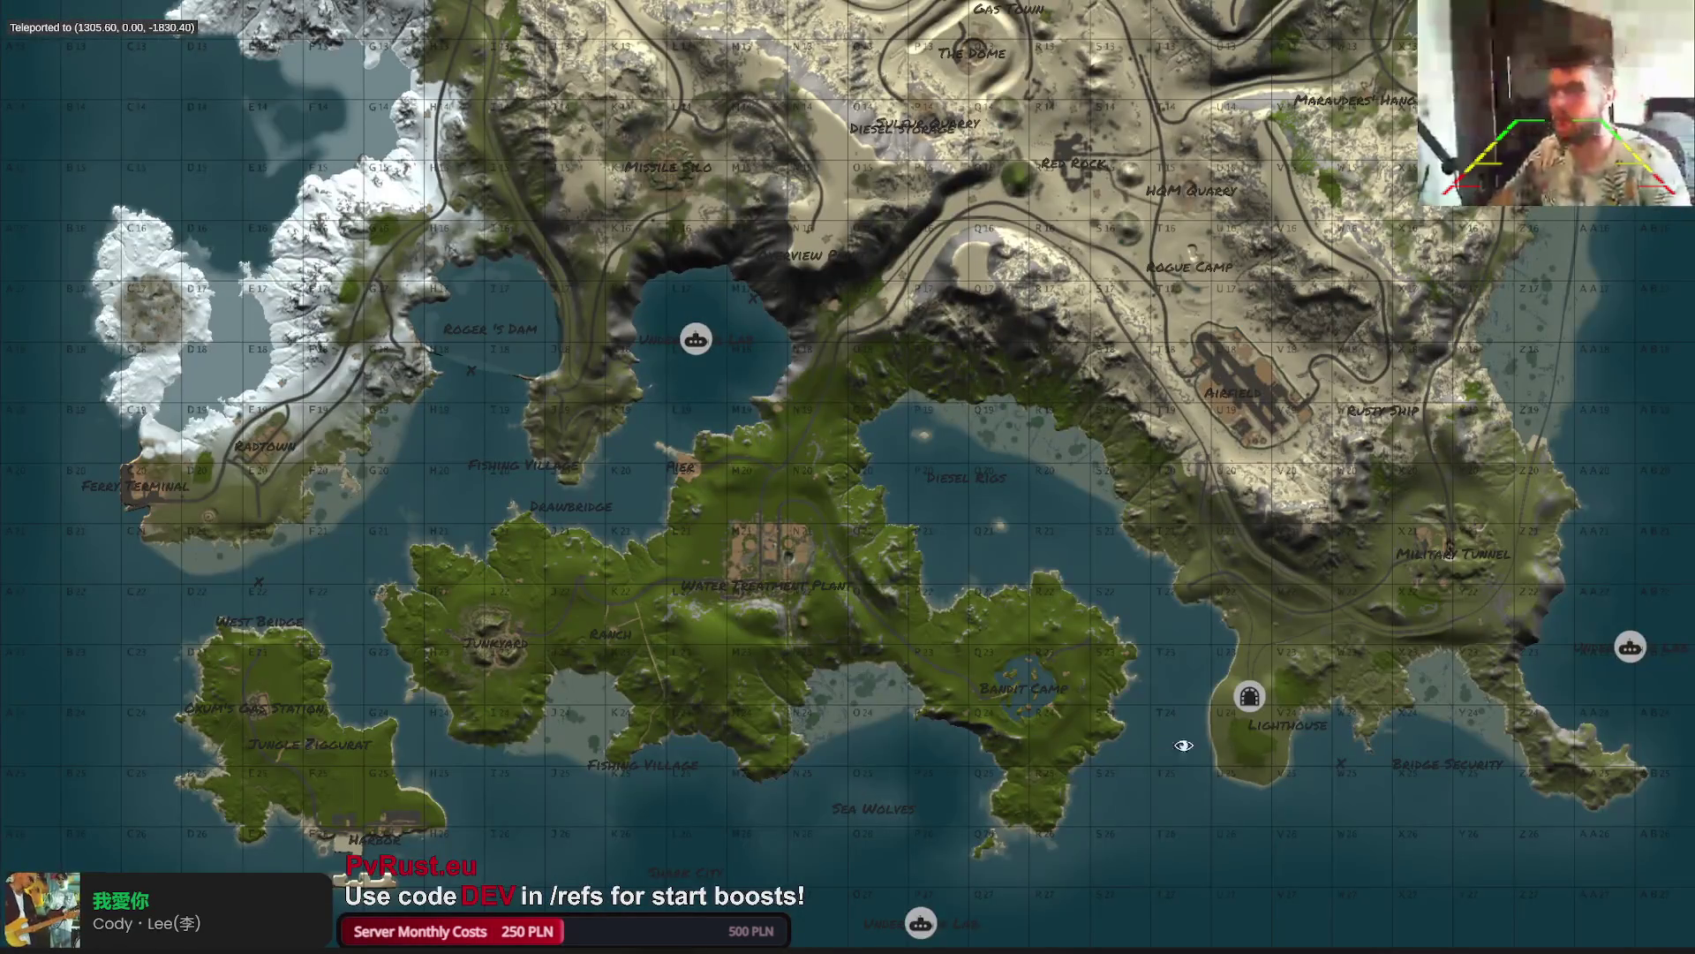
left_click(1380, 889)
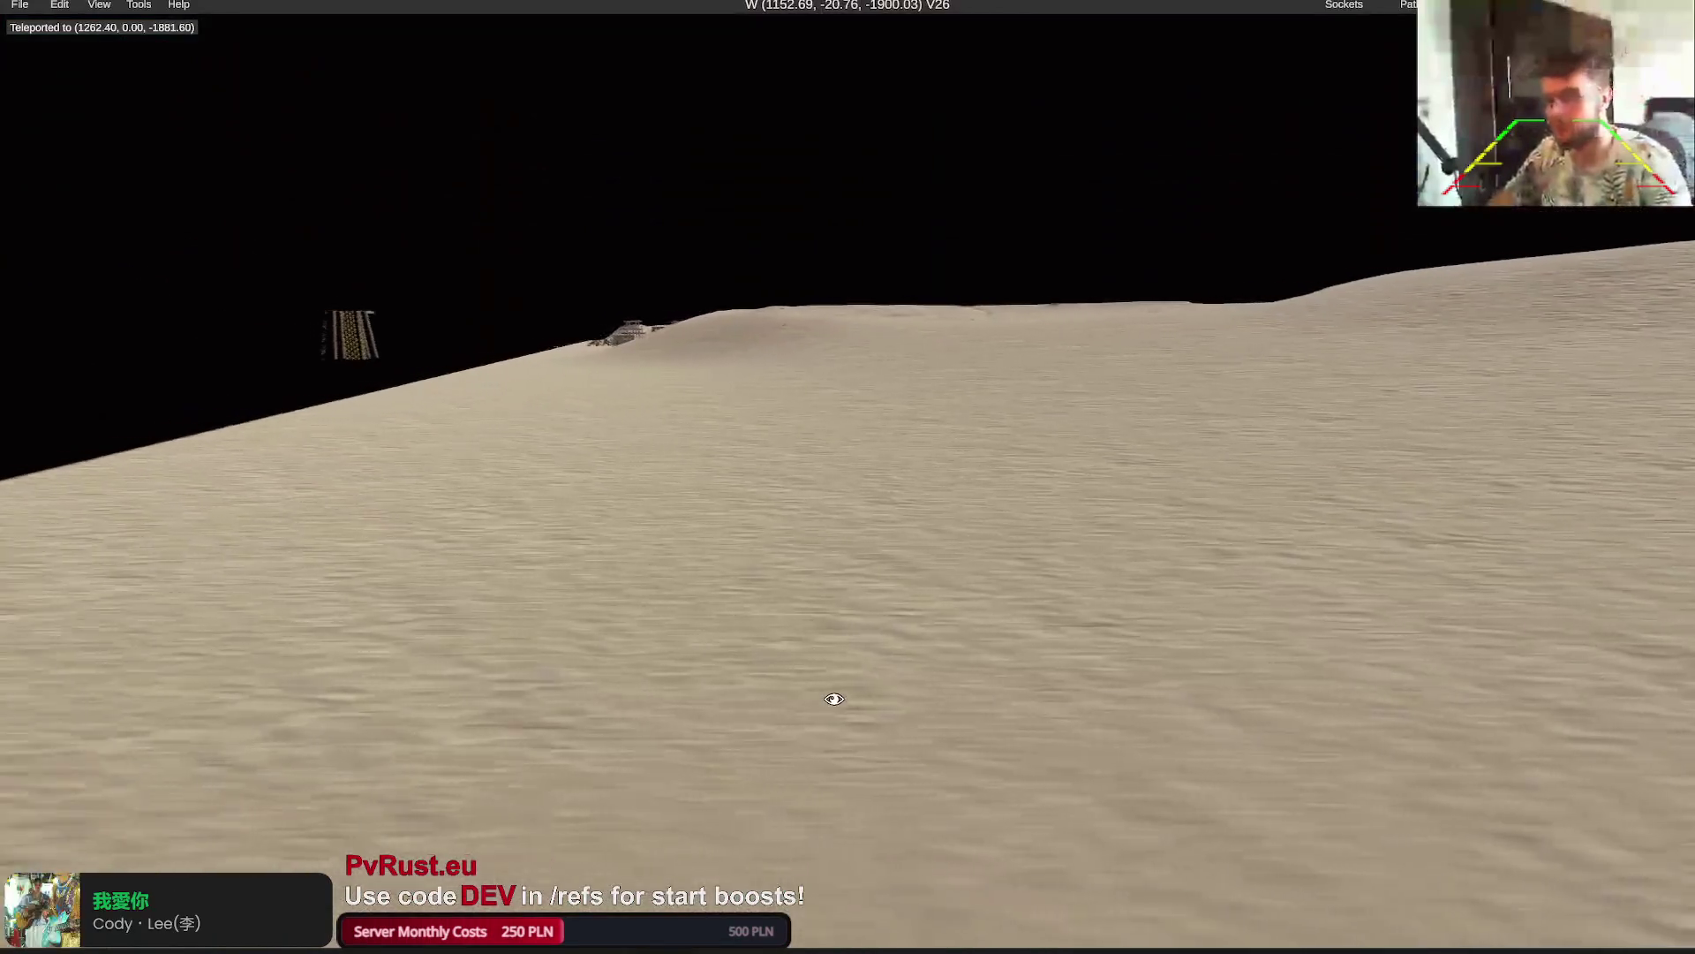
left_click_drag(834, 699, 833, 700)
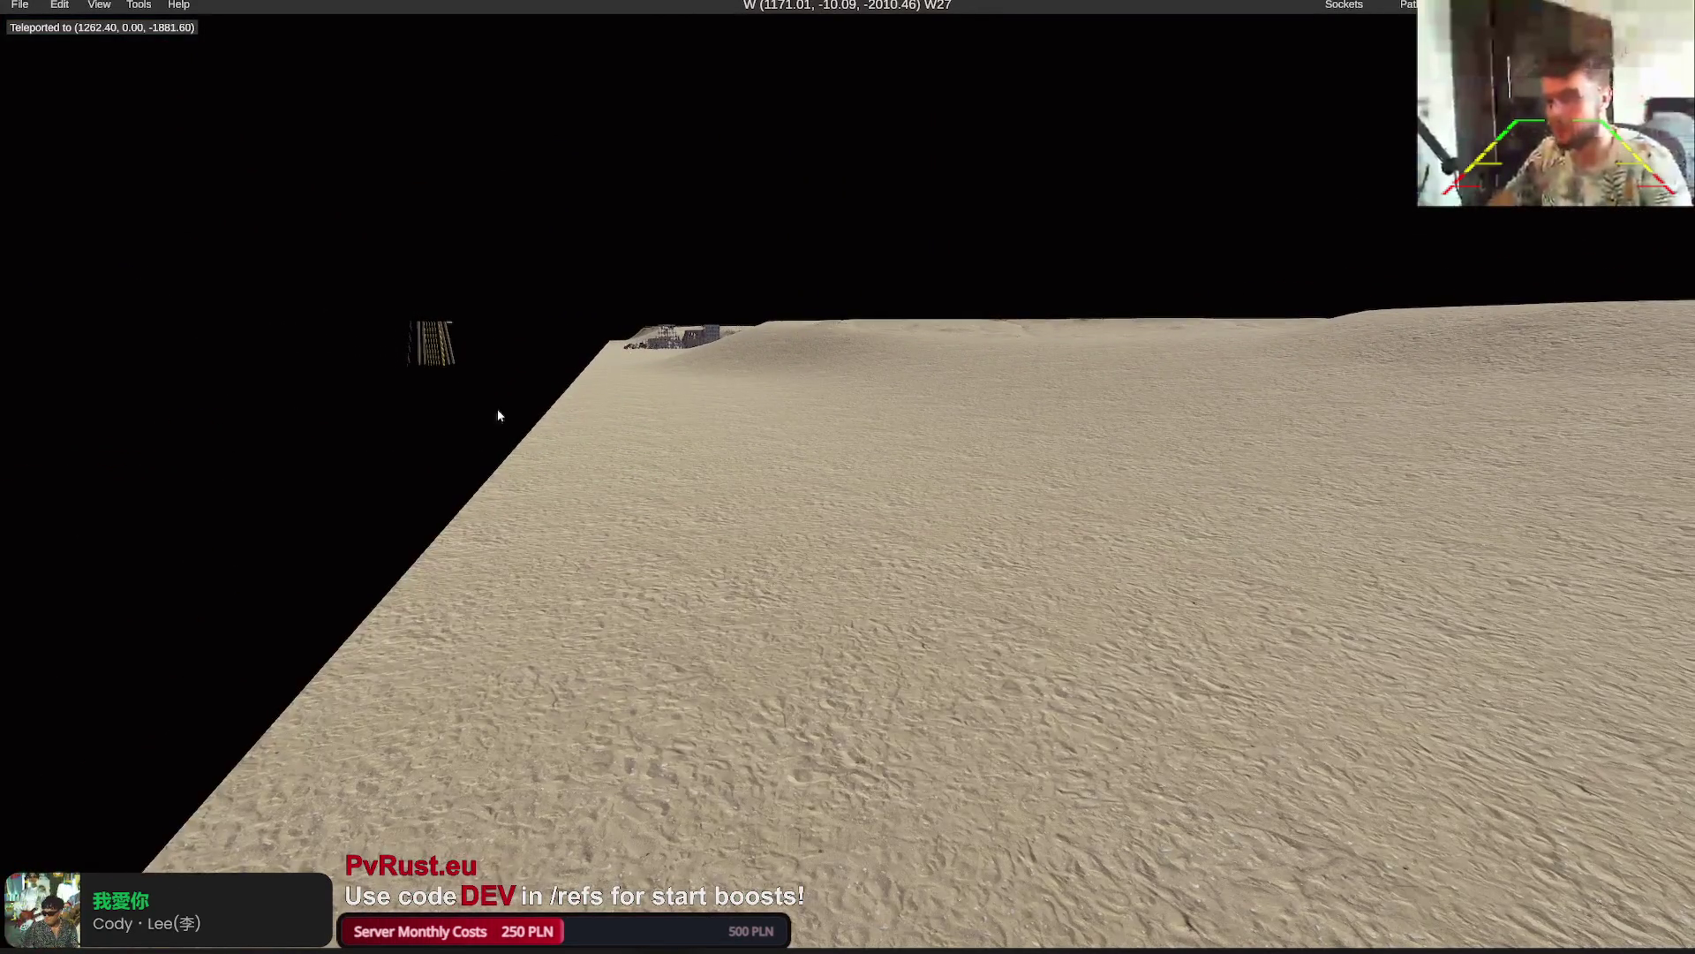
Resize the map from 4096 to 4800 using Extend Edges and confirm the resize
left_click(106, 6)
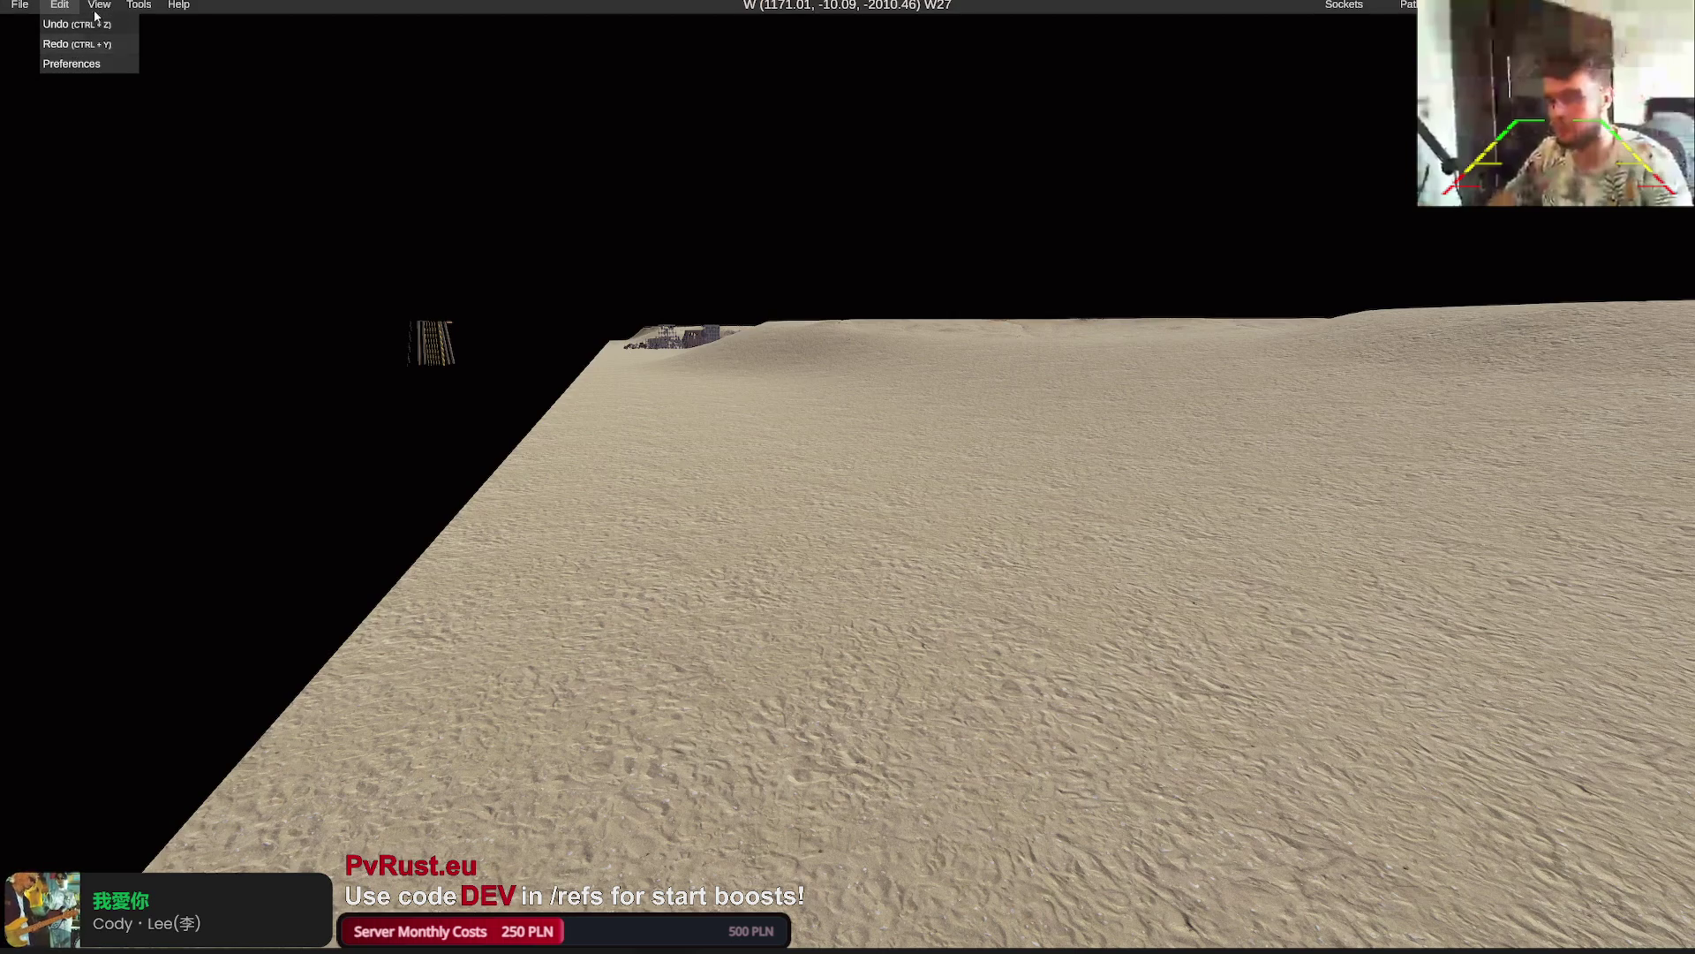
mouse_move(139, 6)
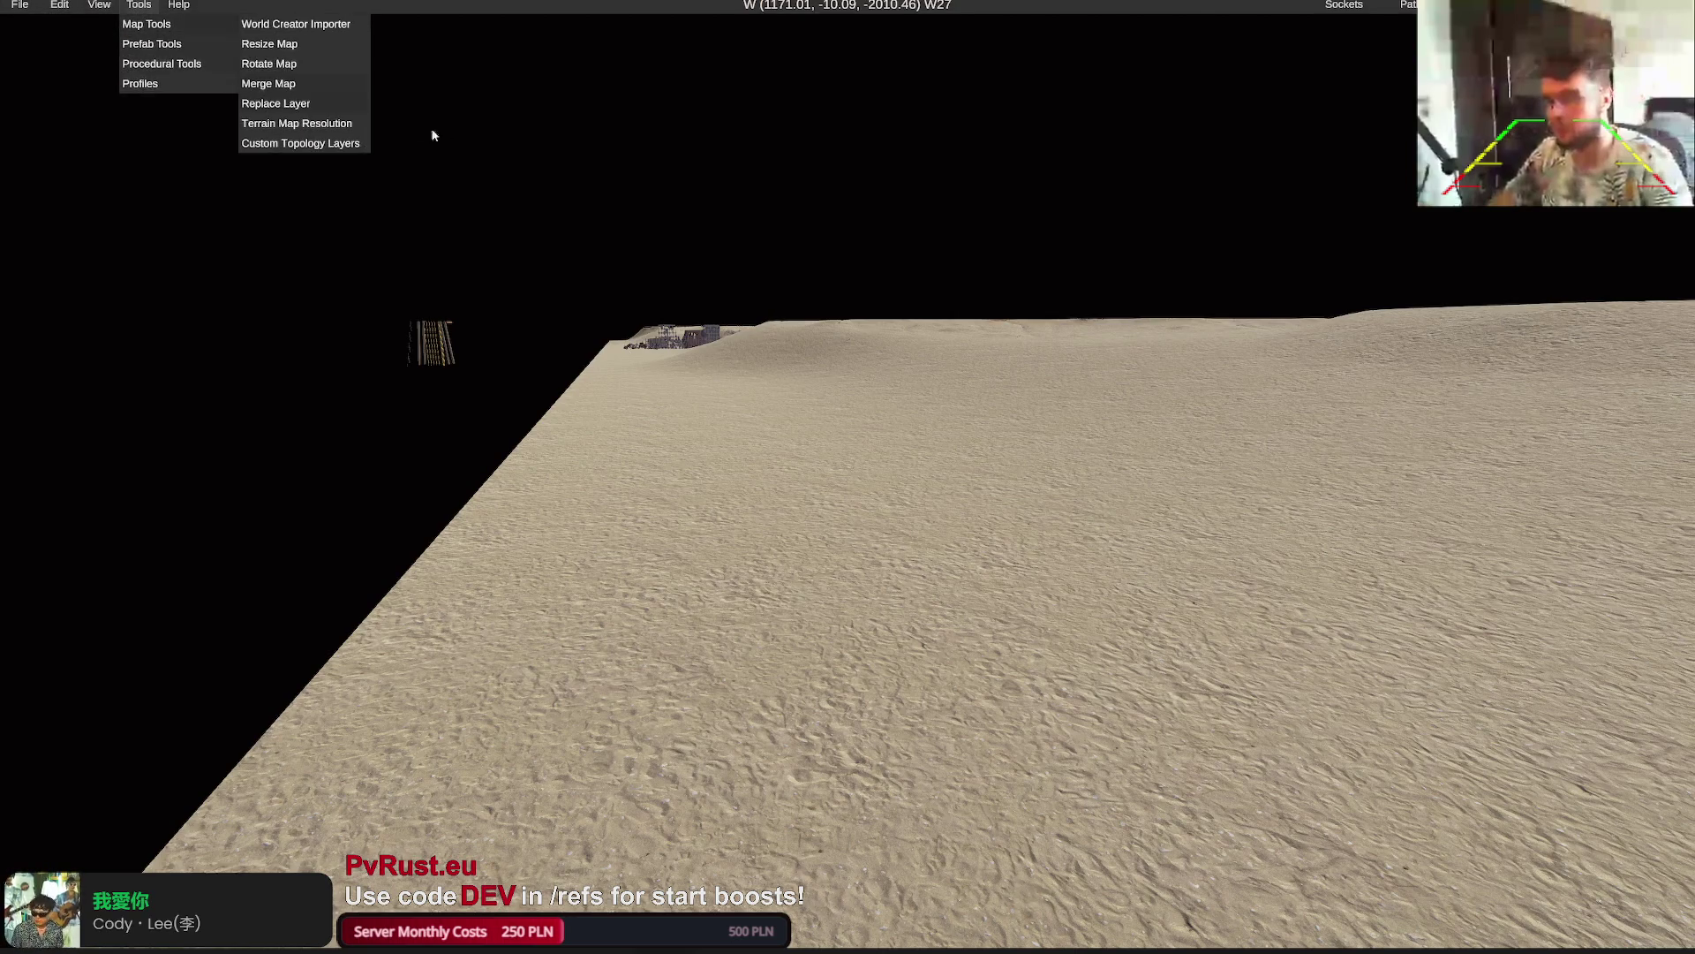
left_click(279, 44)
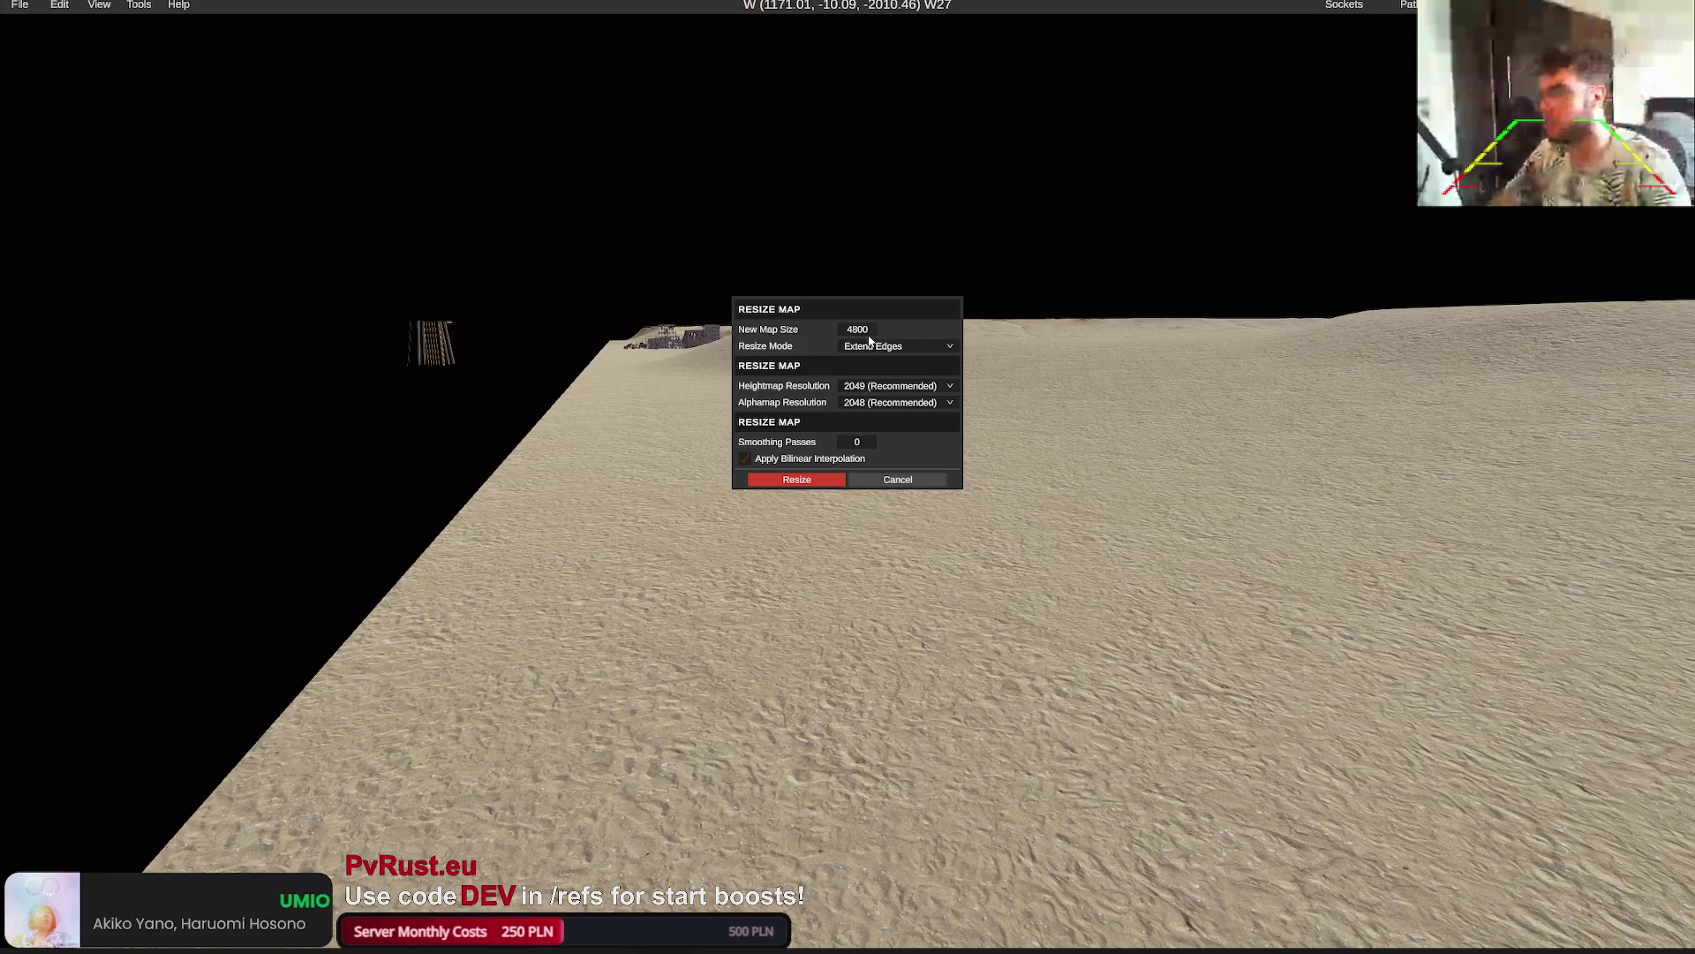
left_click(820, 481)
left_click(841, 407)
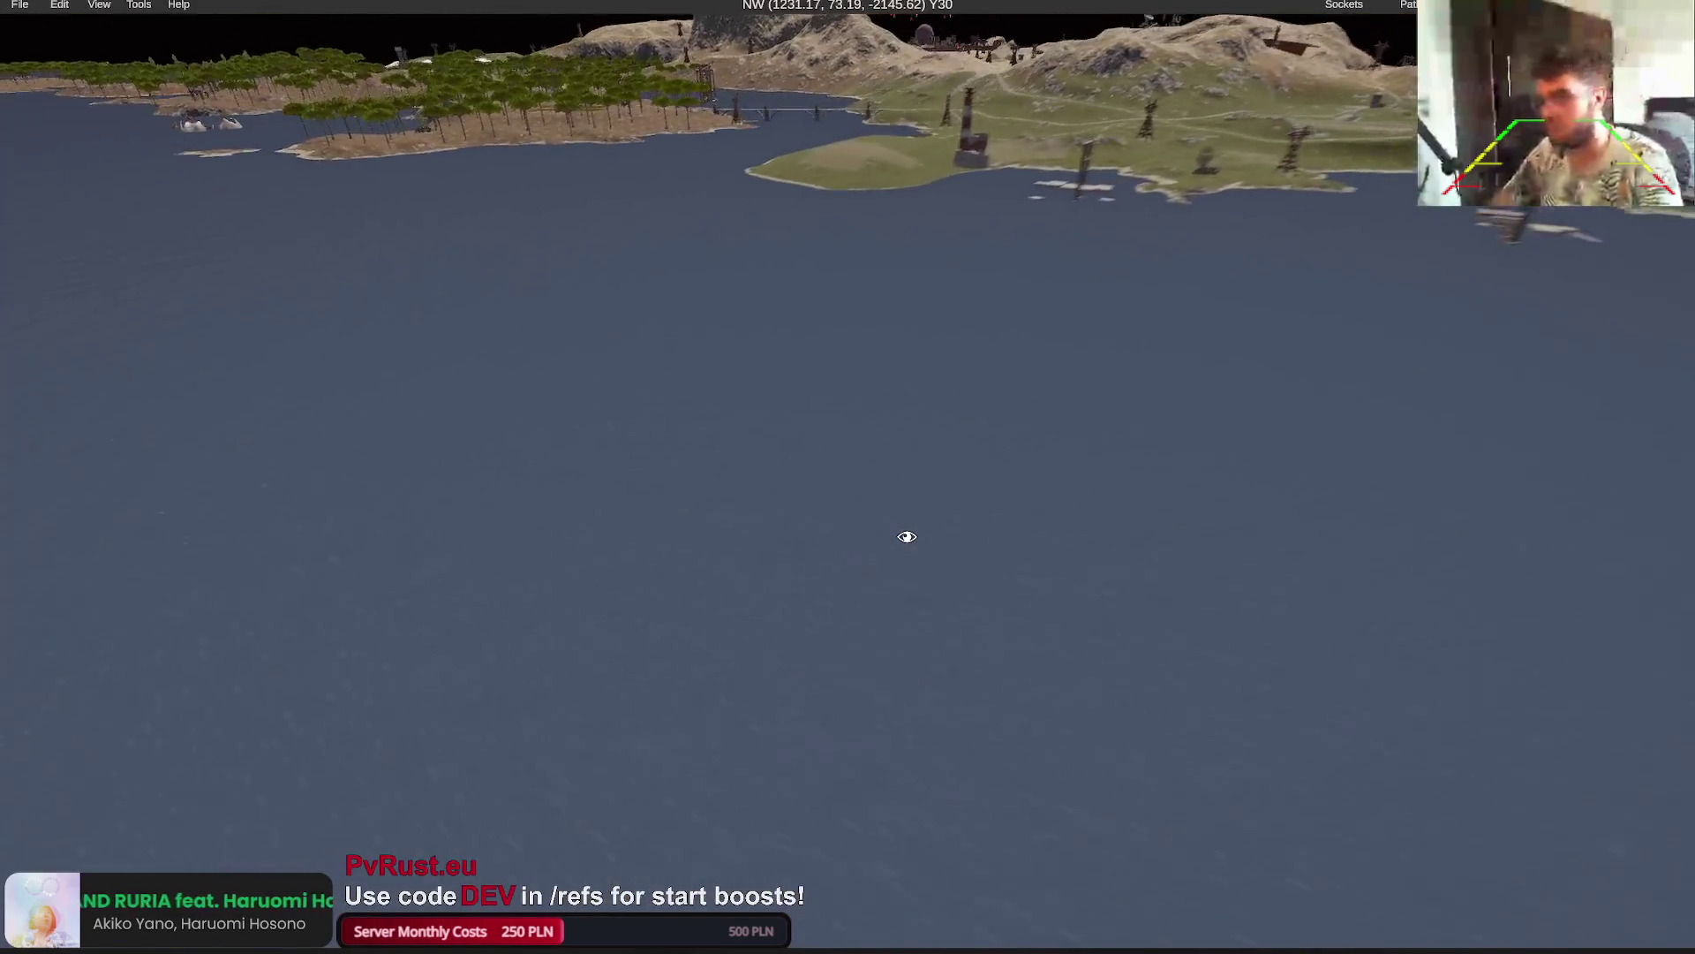
Save the resized map, then reload it from that save and enter the map password
left_click(20, 4)
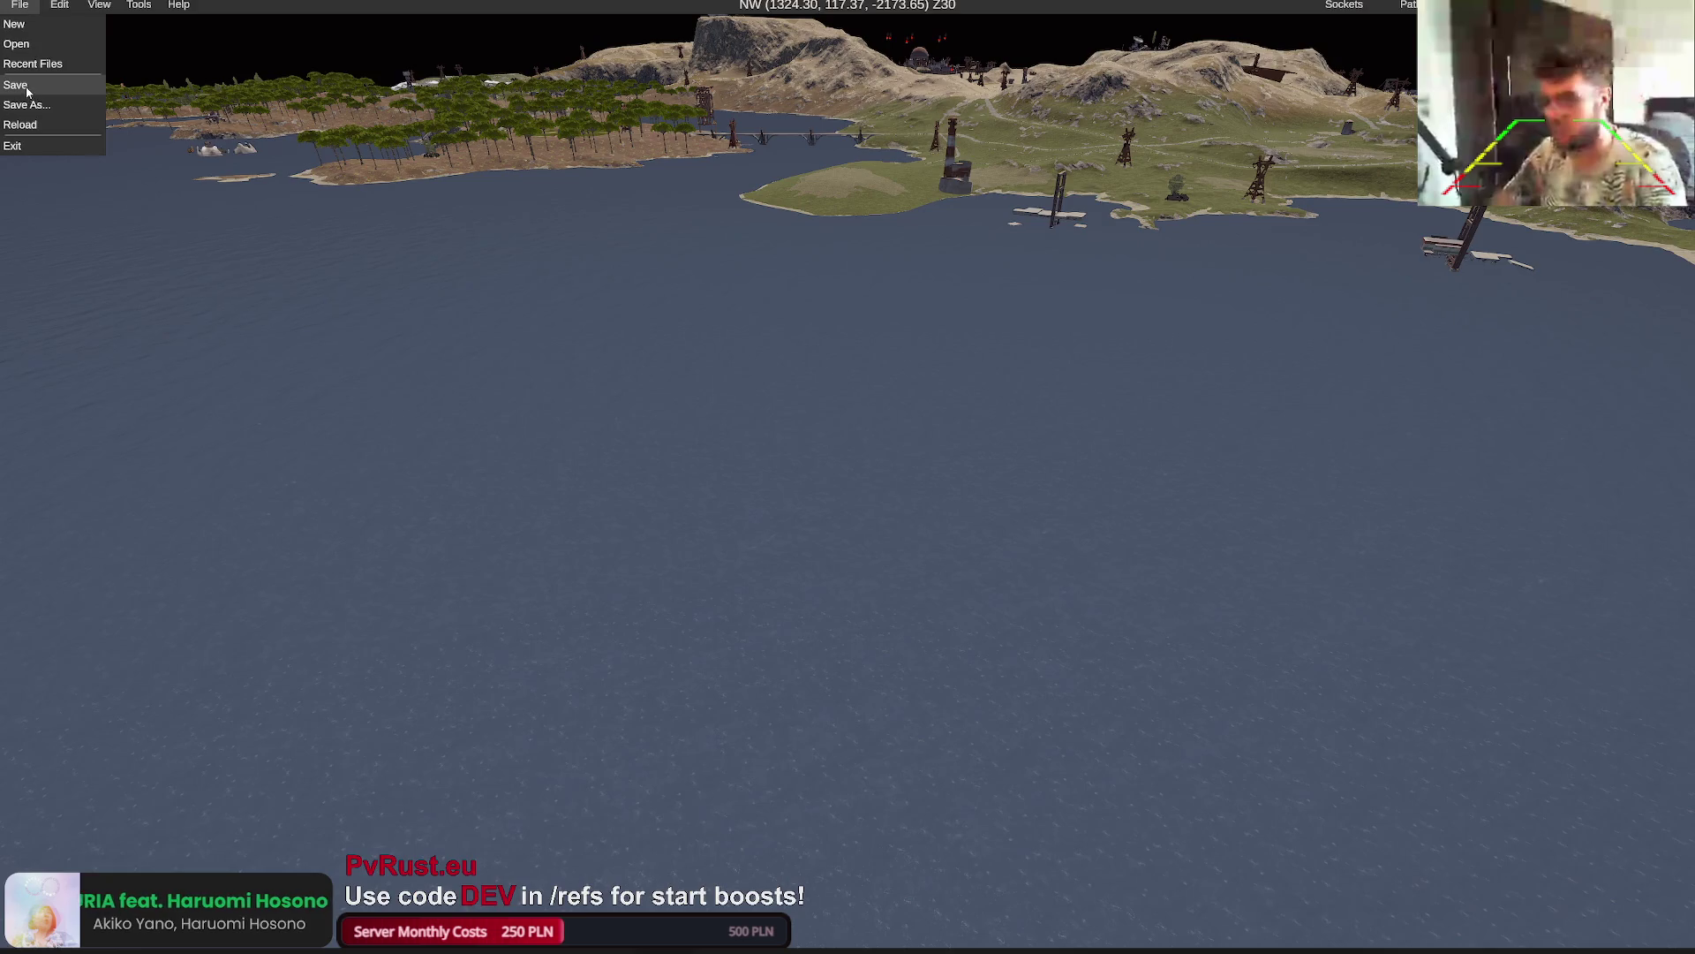
left_click(23, 84)
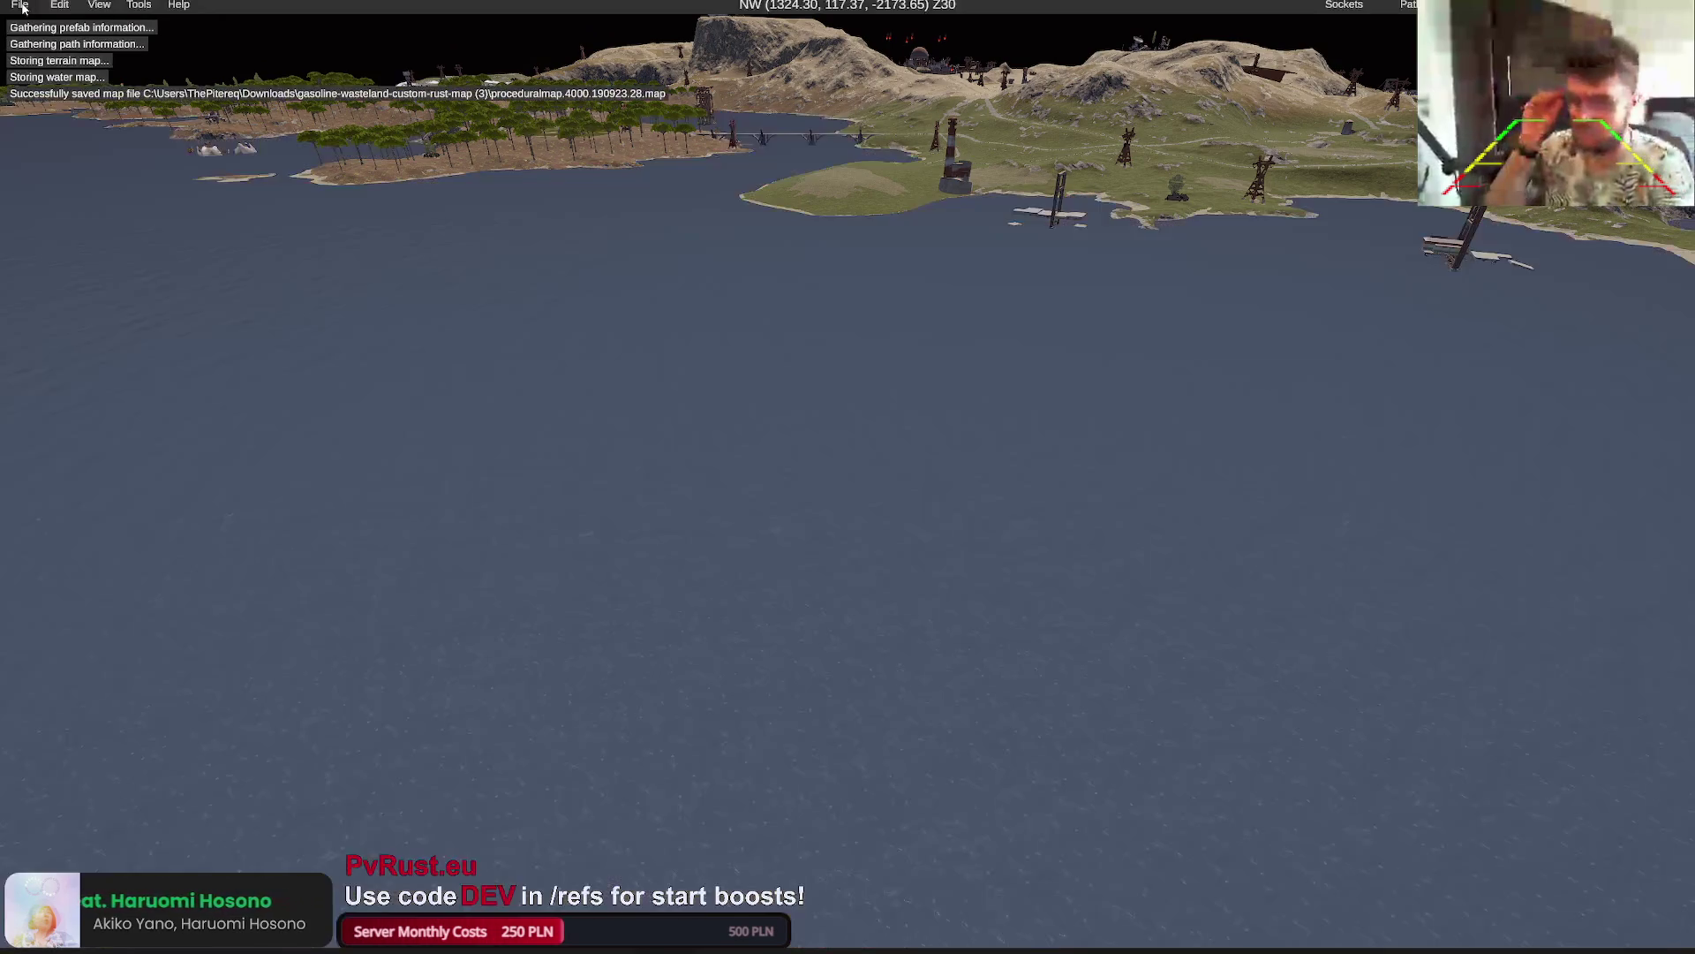
left_click(20, 4)
left_click(23, 124)
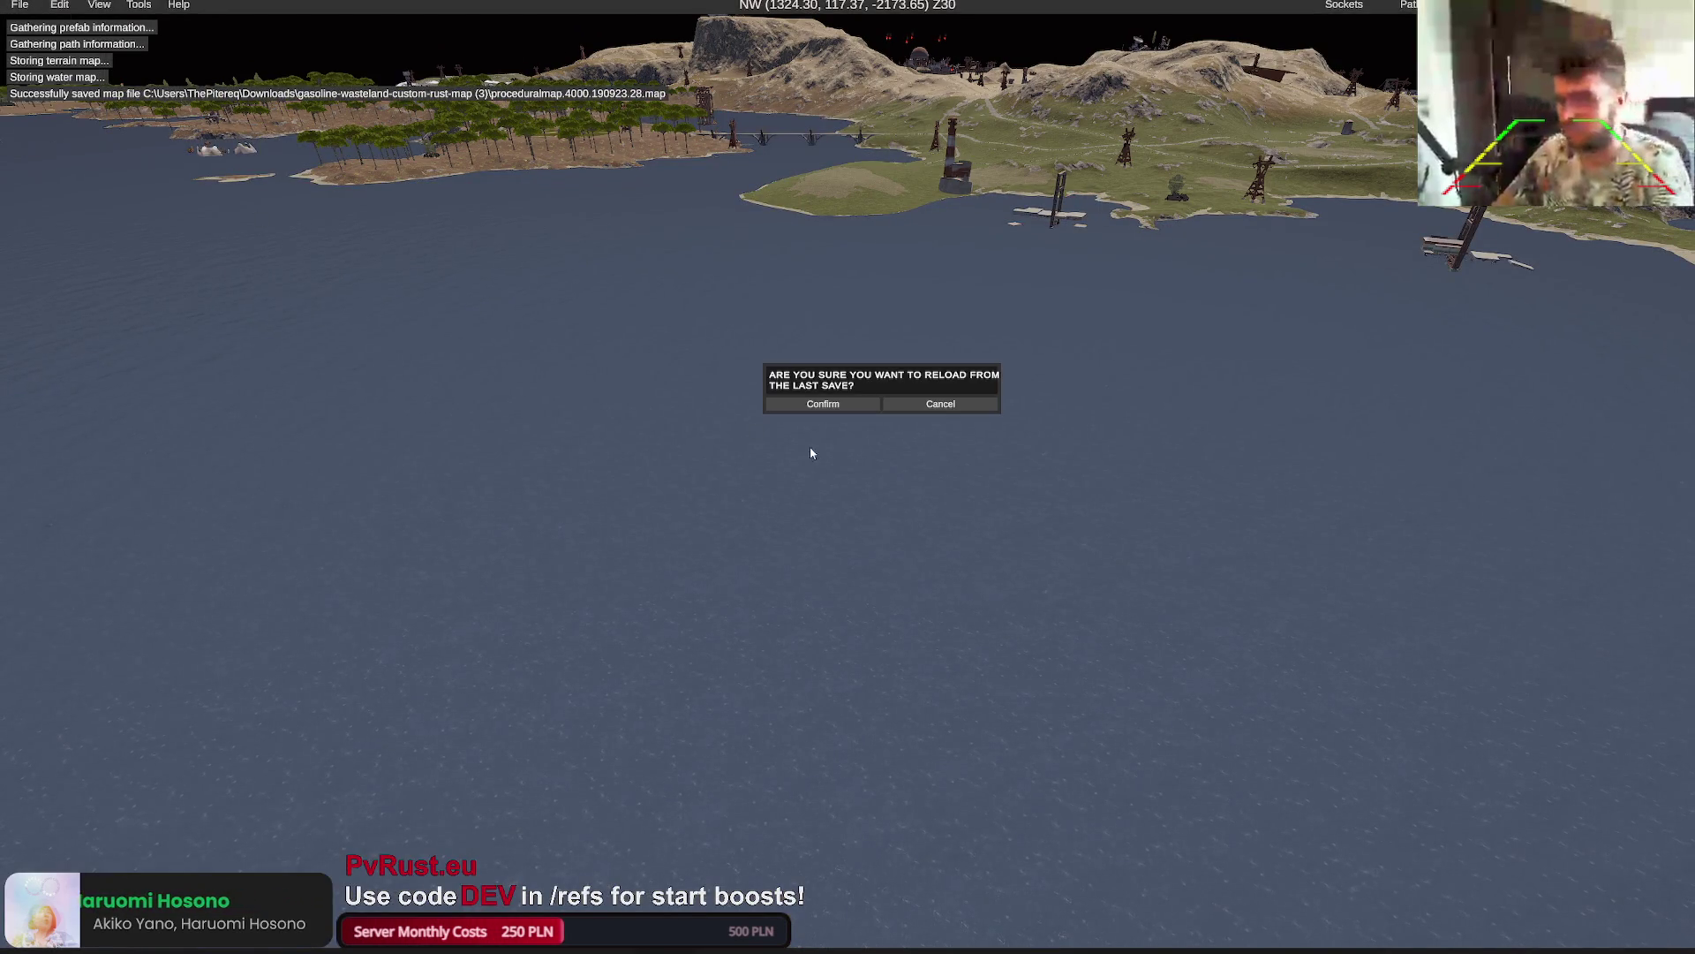
left_click(841, 404)
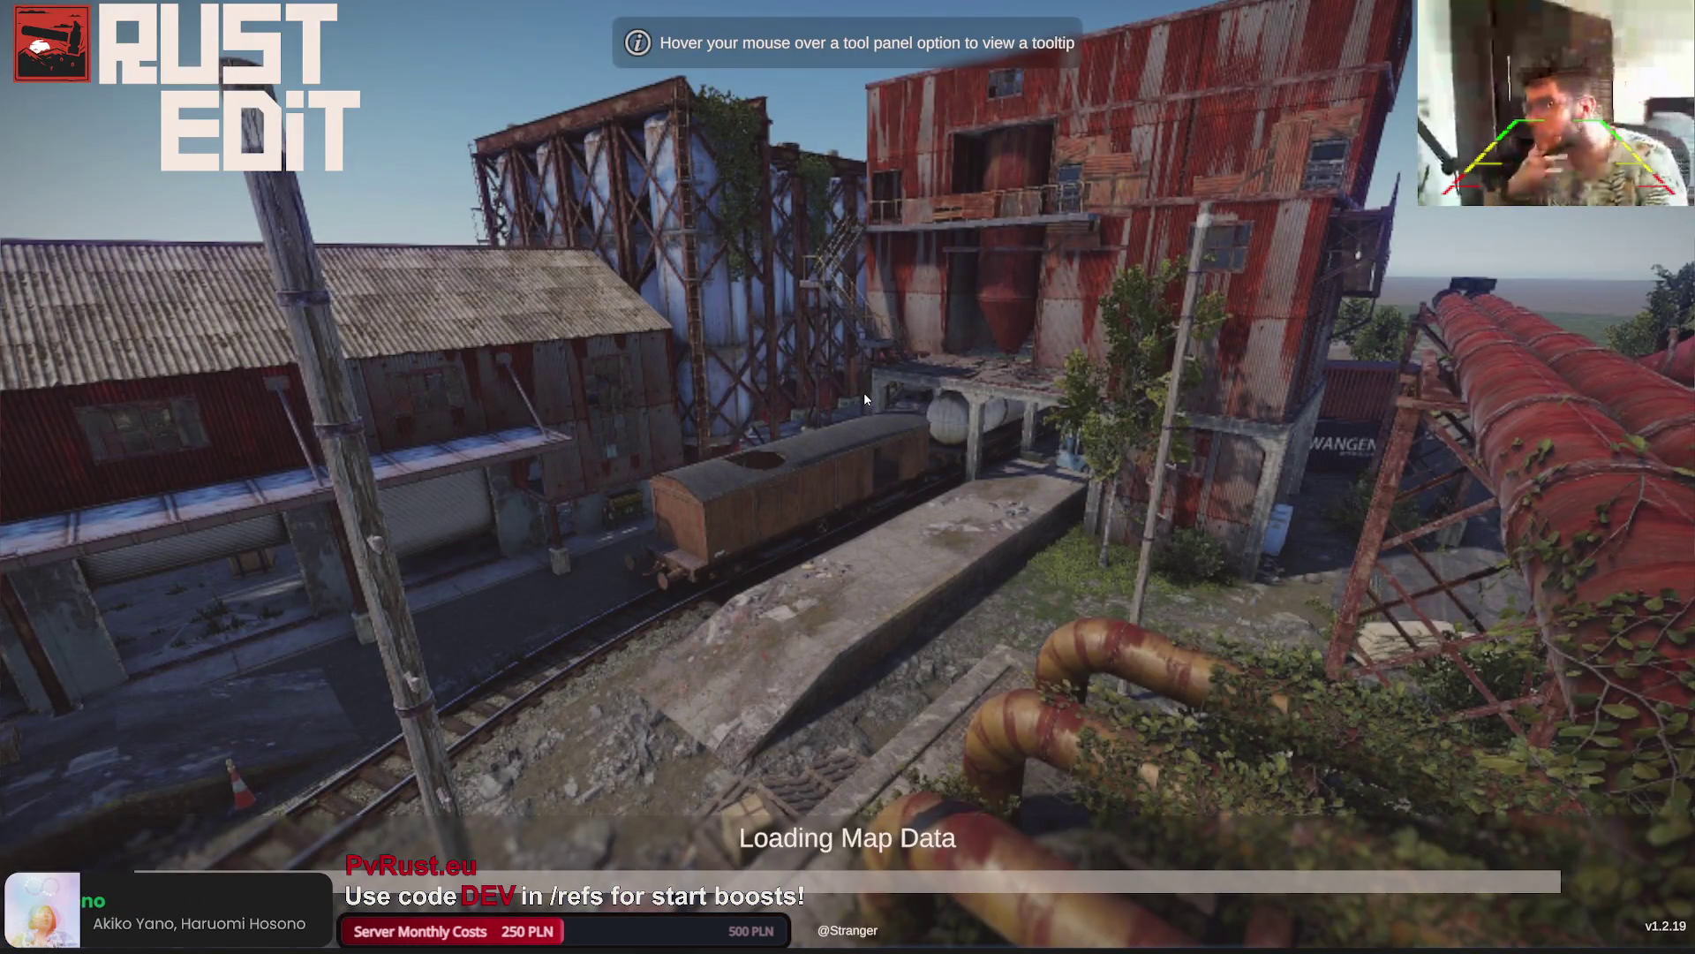
key("ctrl+v")
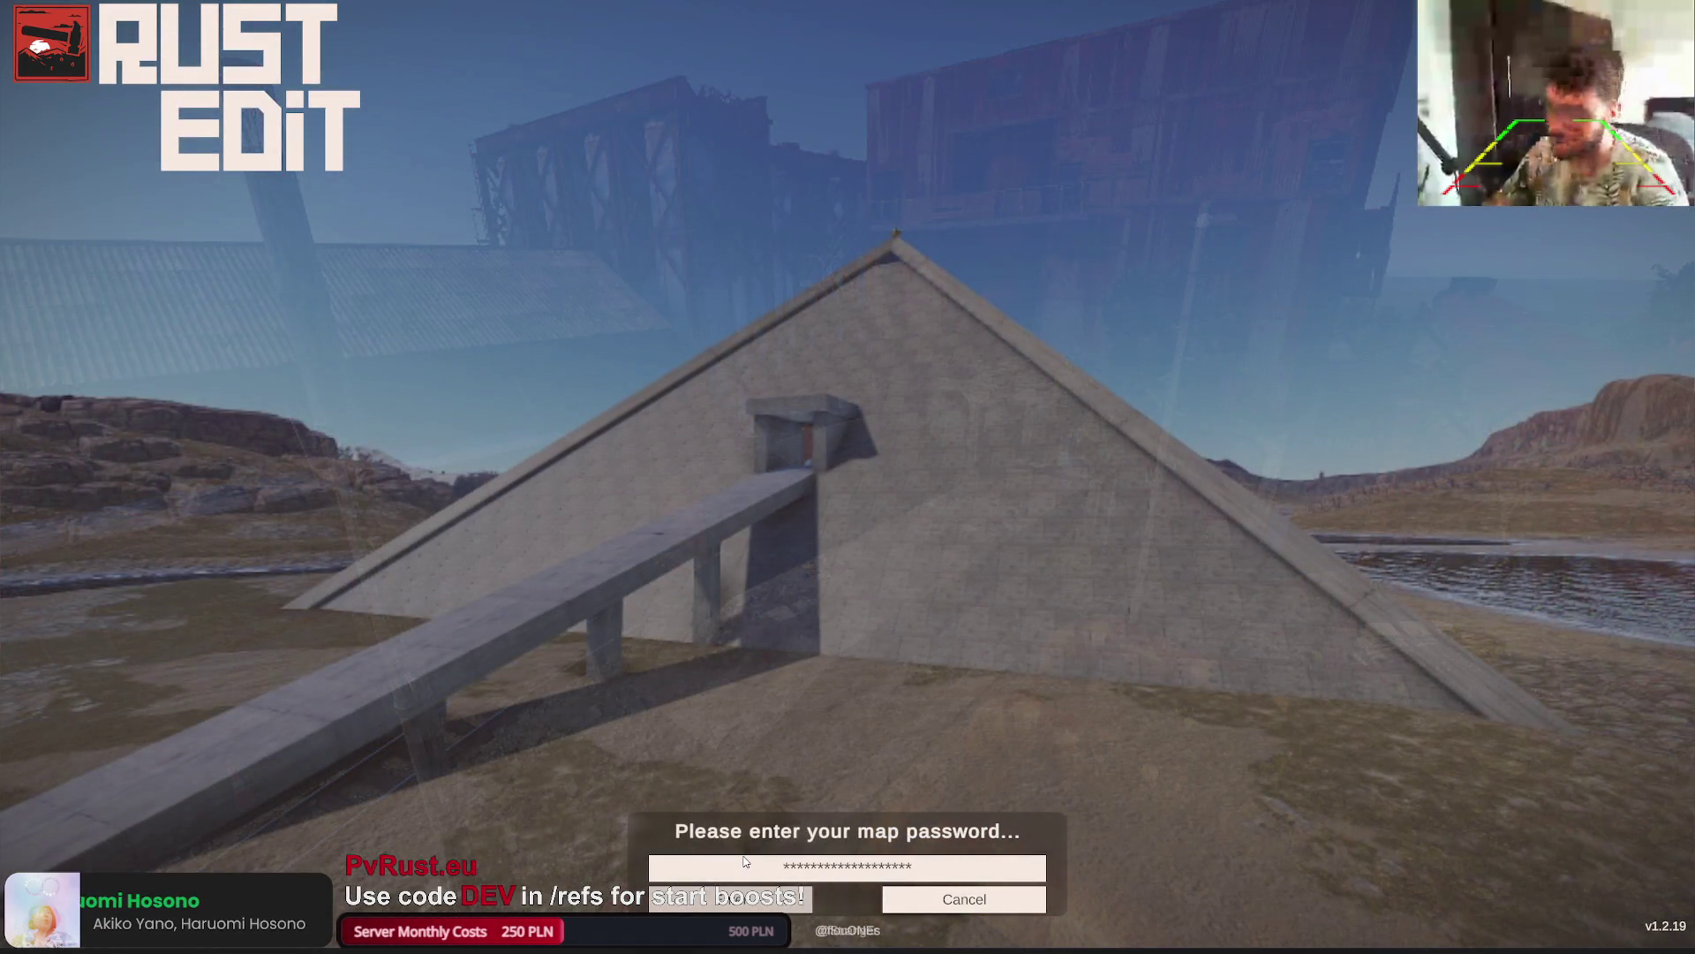
key("Return")
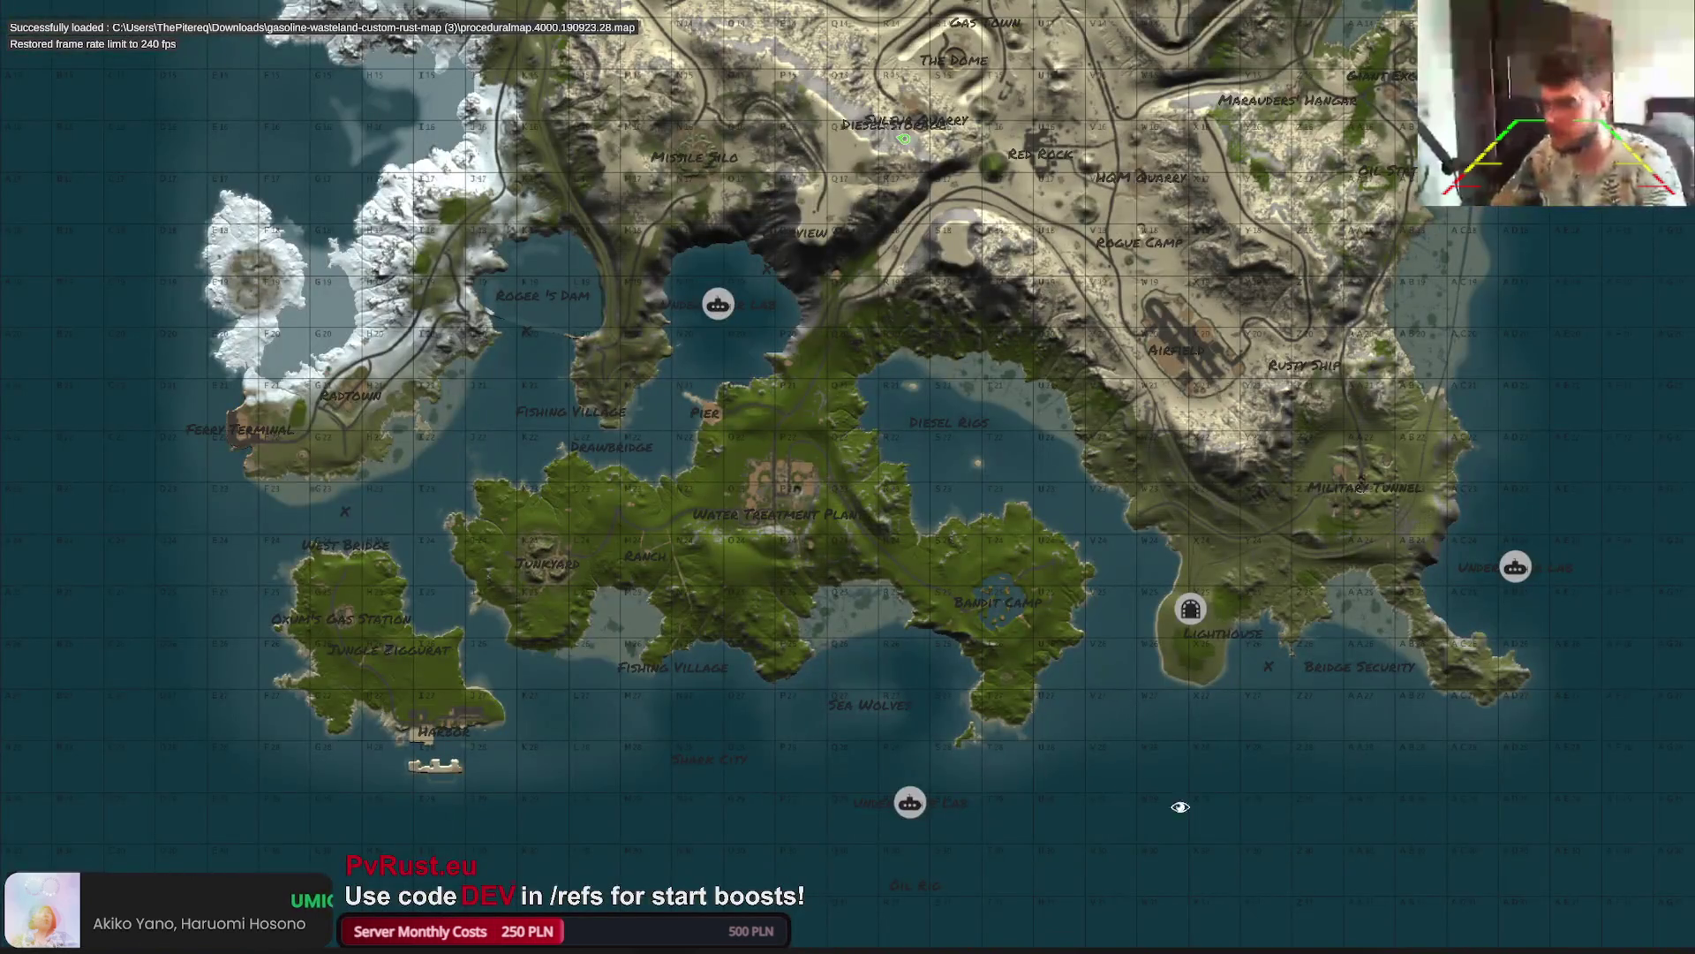
Teleport to a spot on the map and hide the water to expose the seabed
left_click(1360, 857)
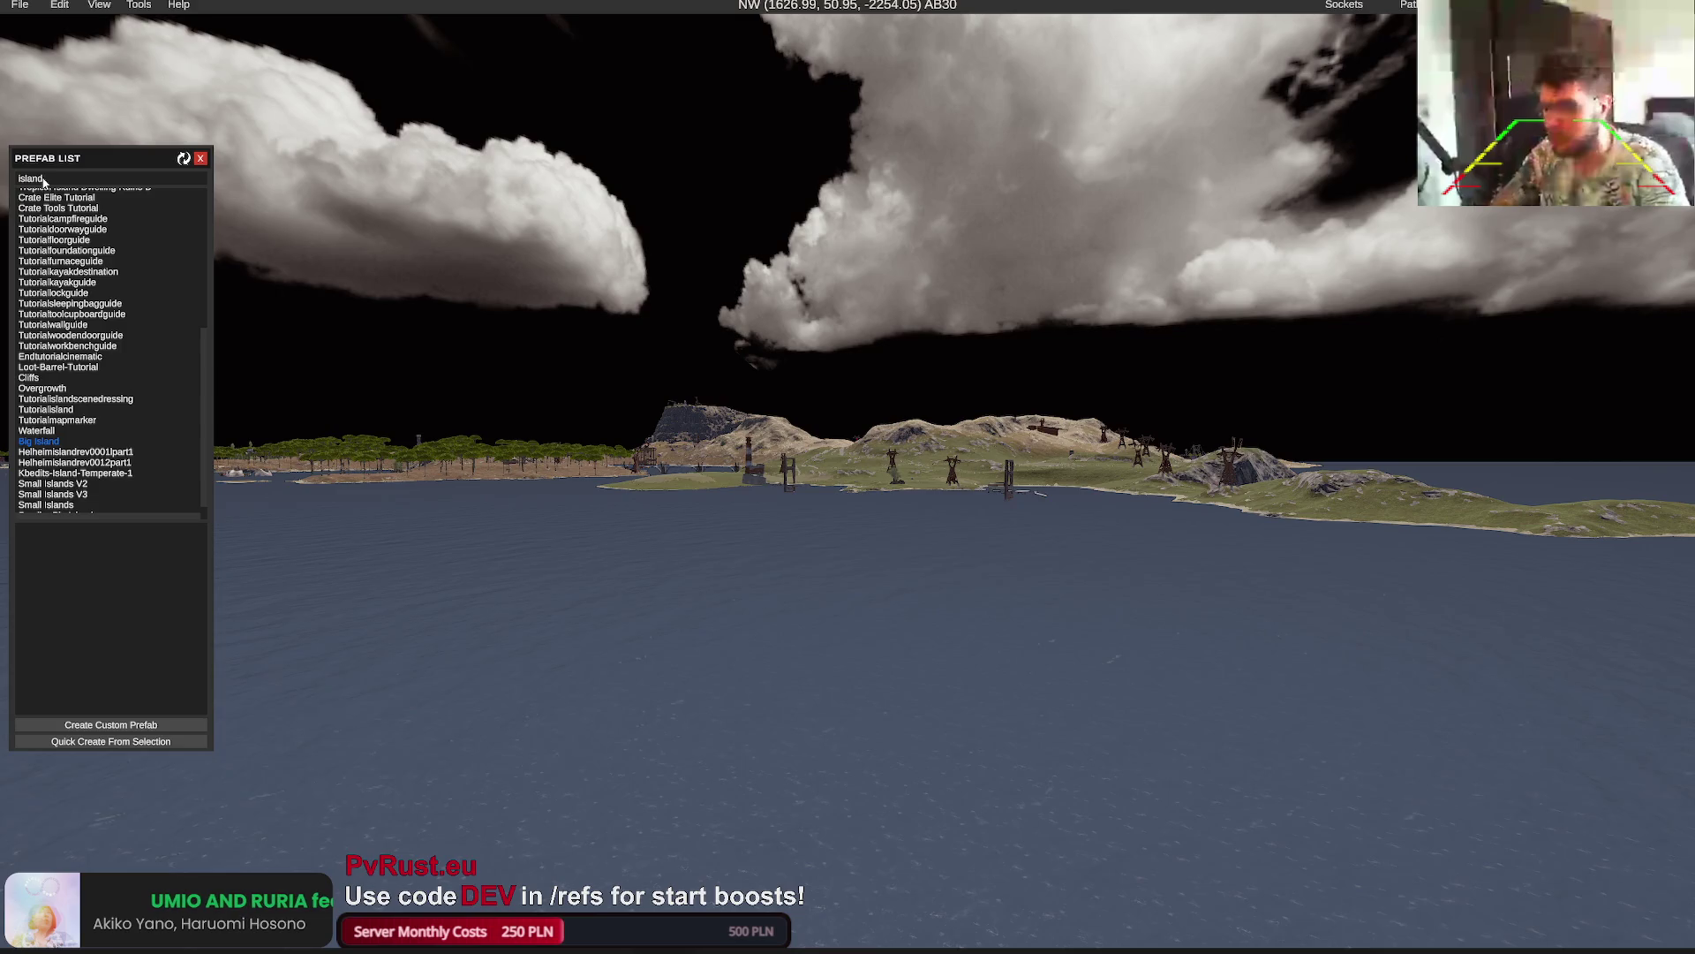
scroll(126, 331, "down", 1)
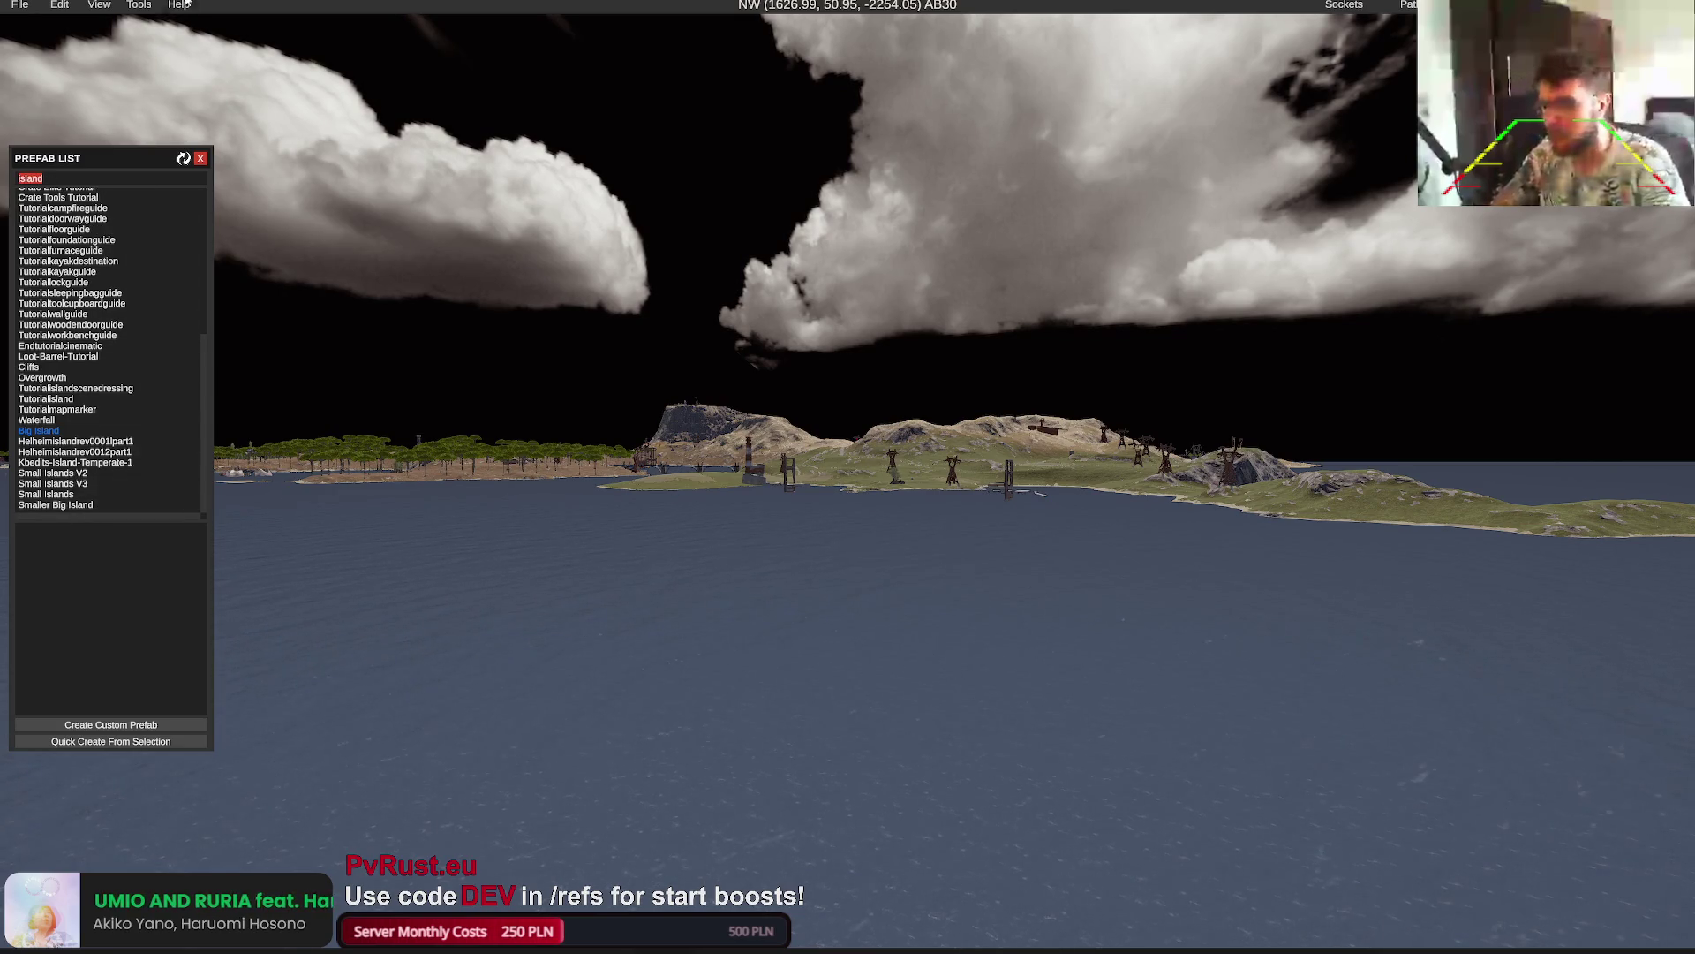
left_click(100, 5)
left_click(104, 24)
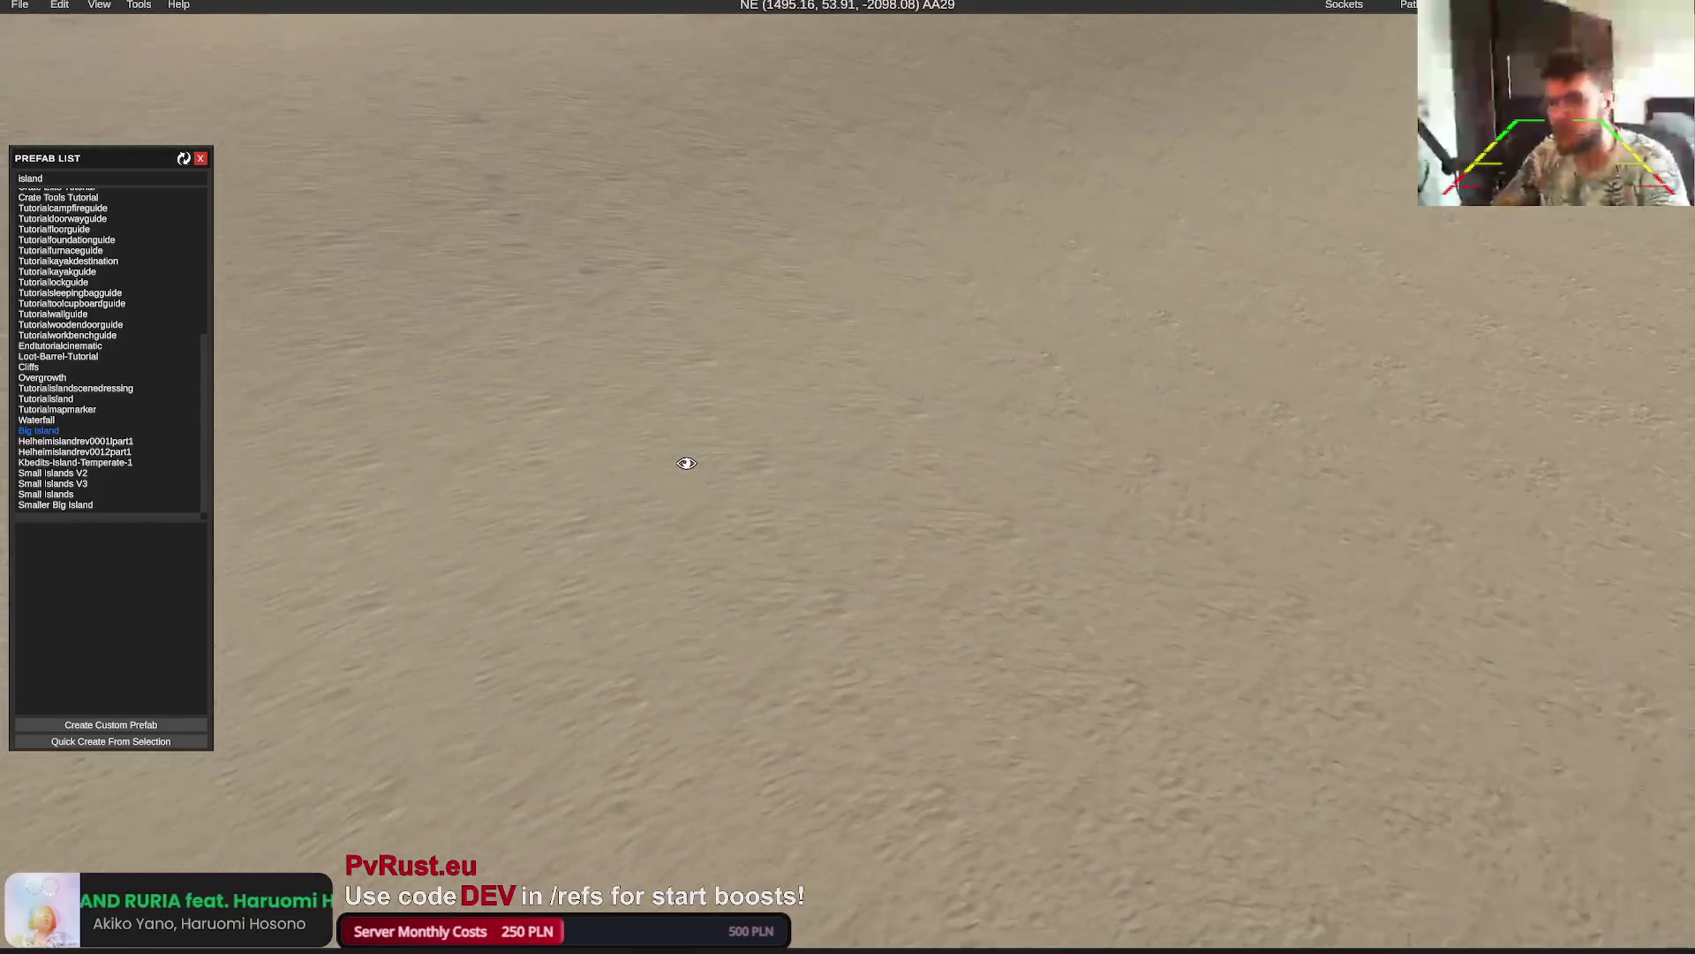
scroll(686, 462, "down", 5)
Place a Smaller Big Island prefab at Y position 1.24 and slide it into position
left_click(55, 504)
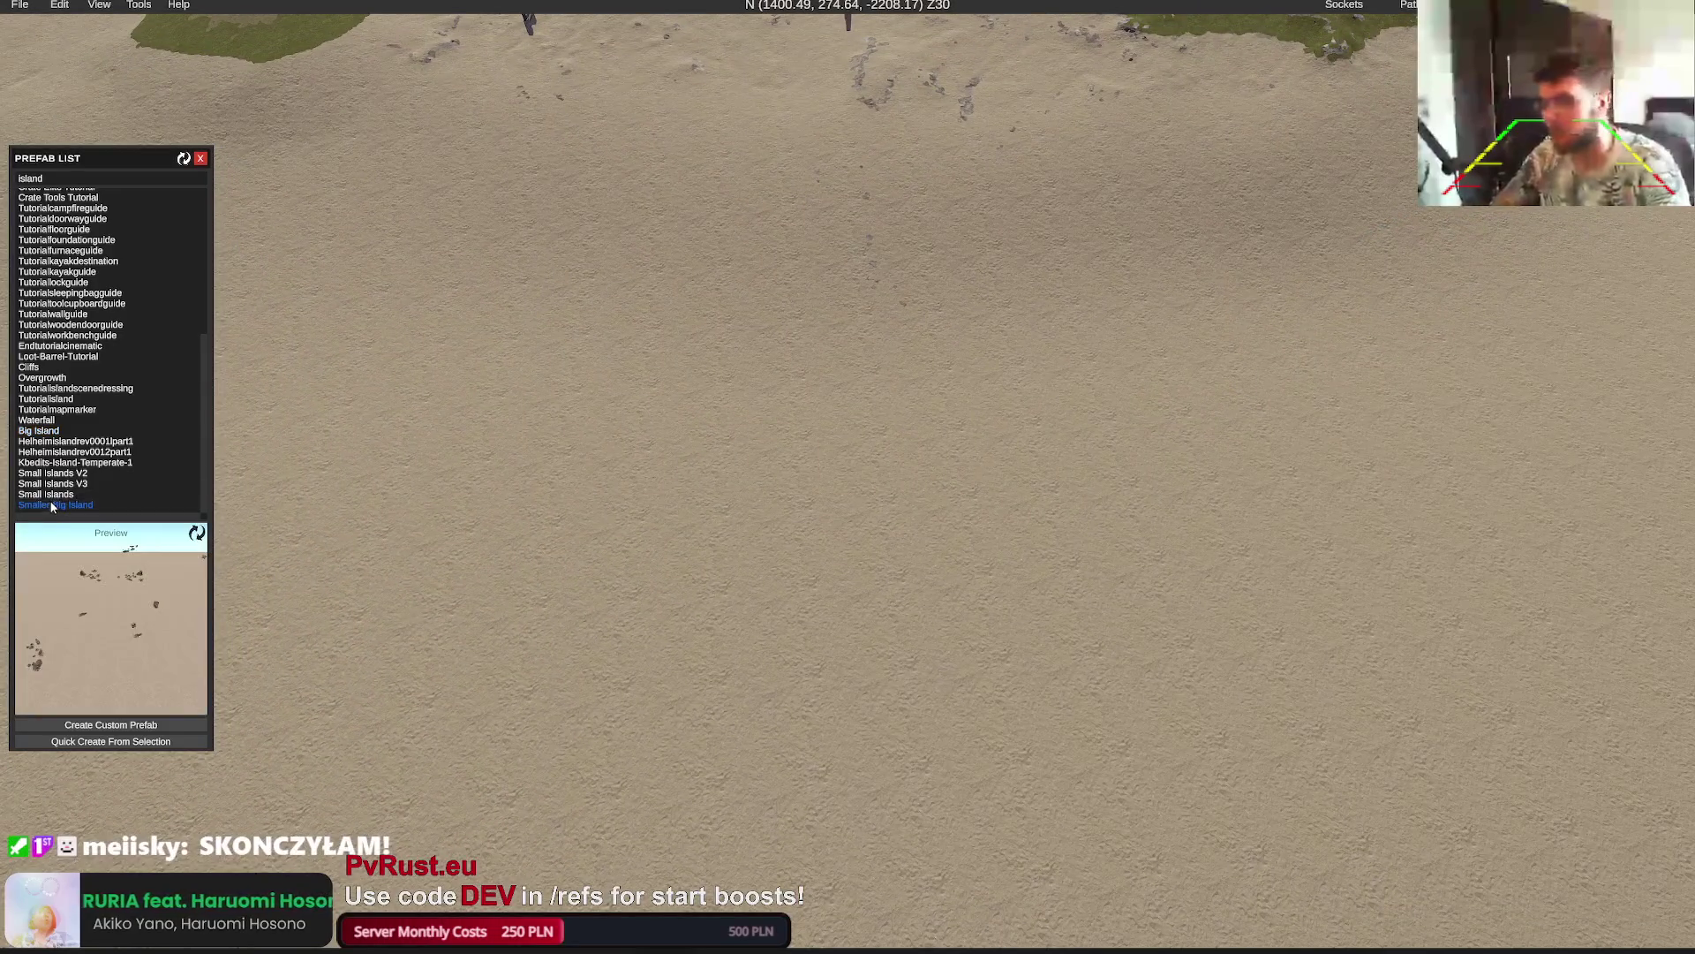
left_click(785, 298)
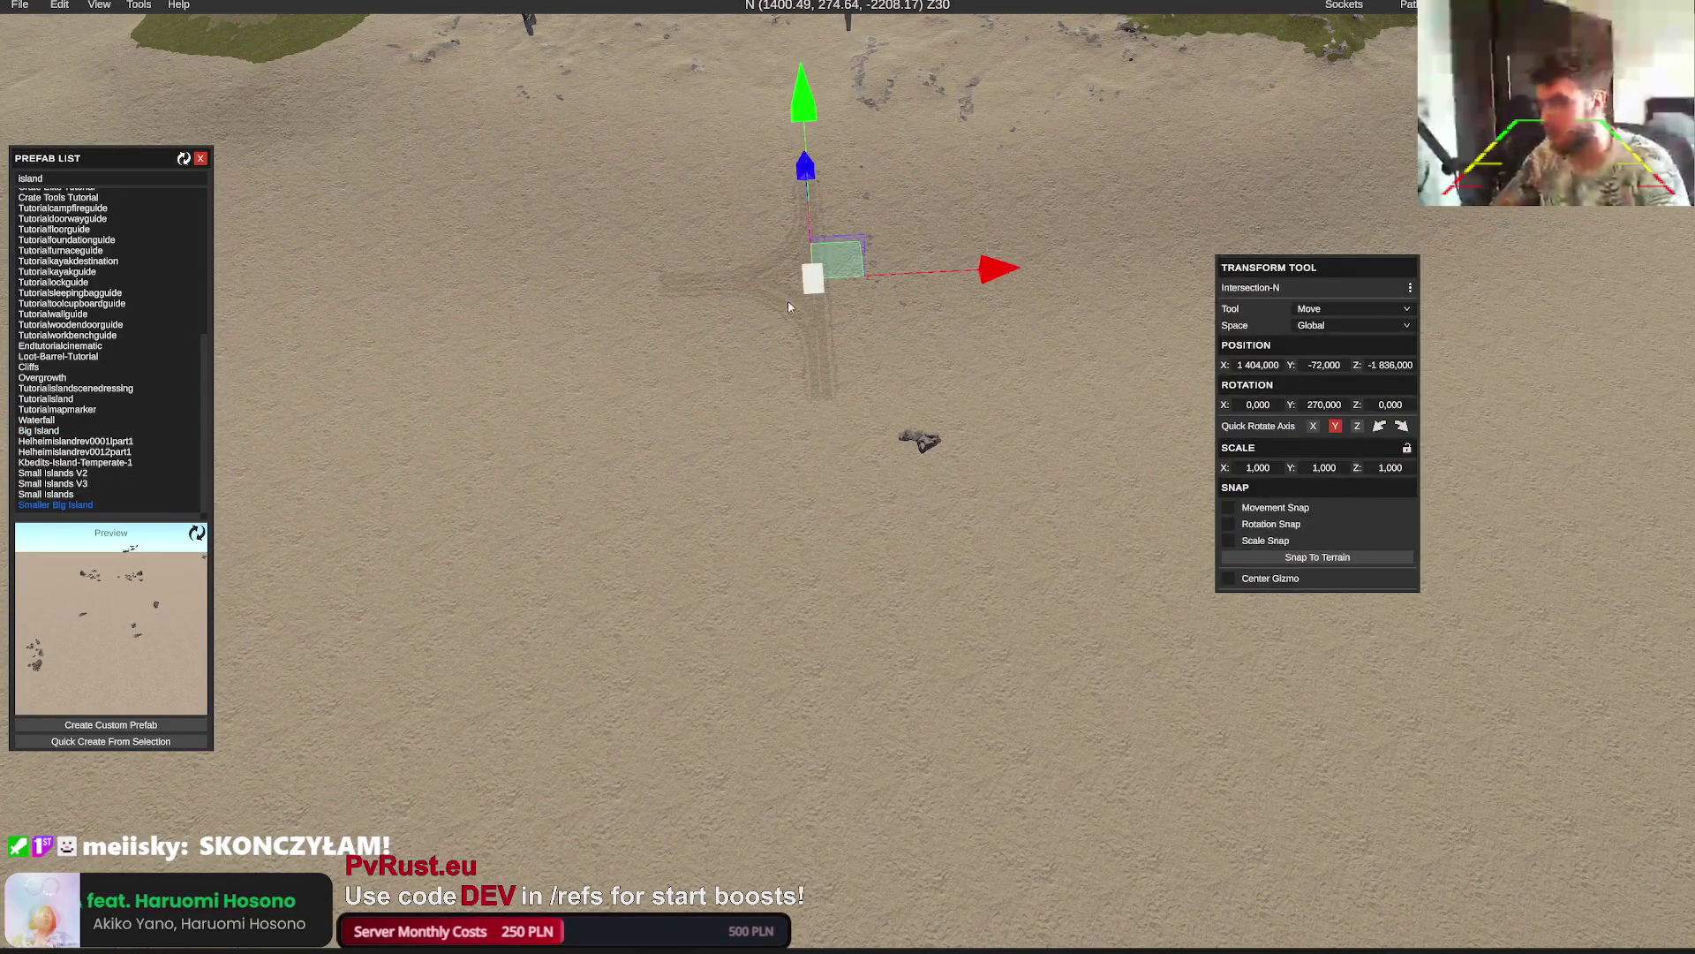
left_click(929, 443)
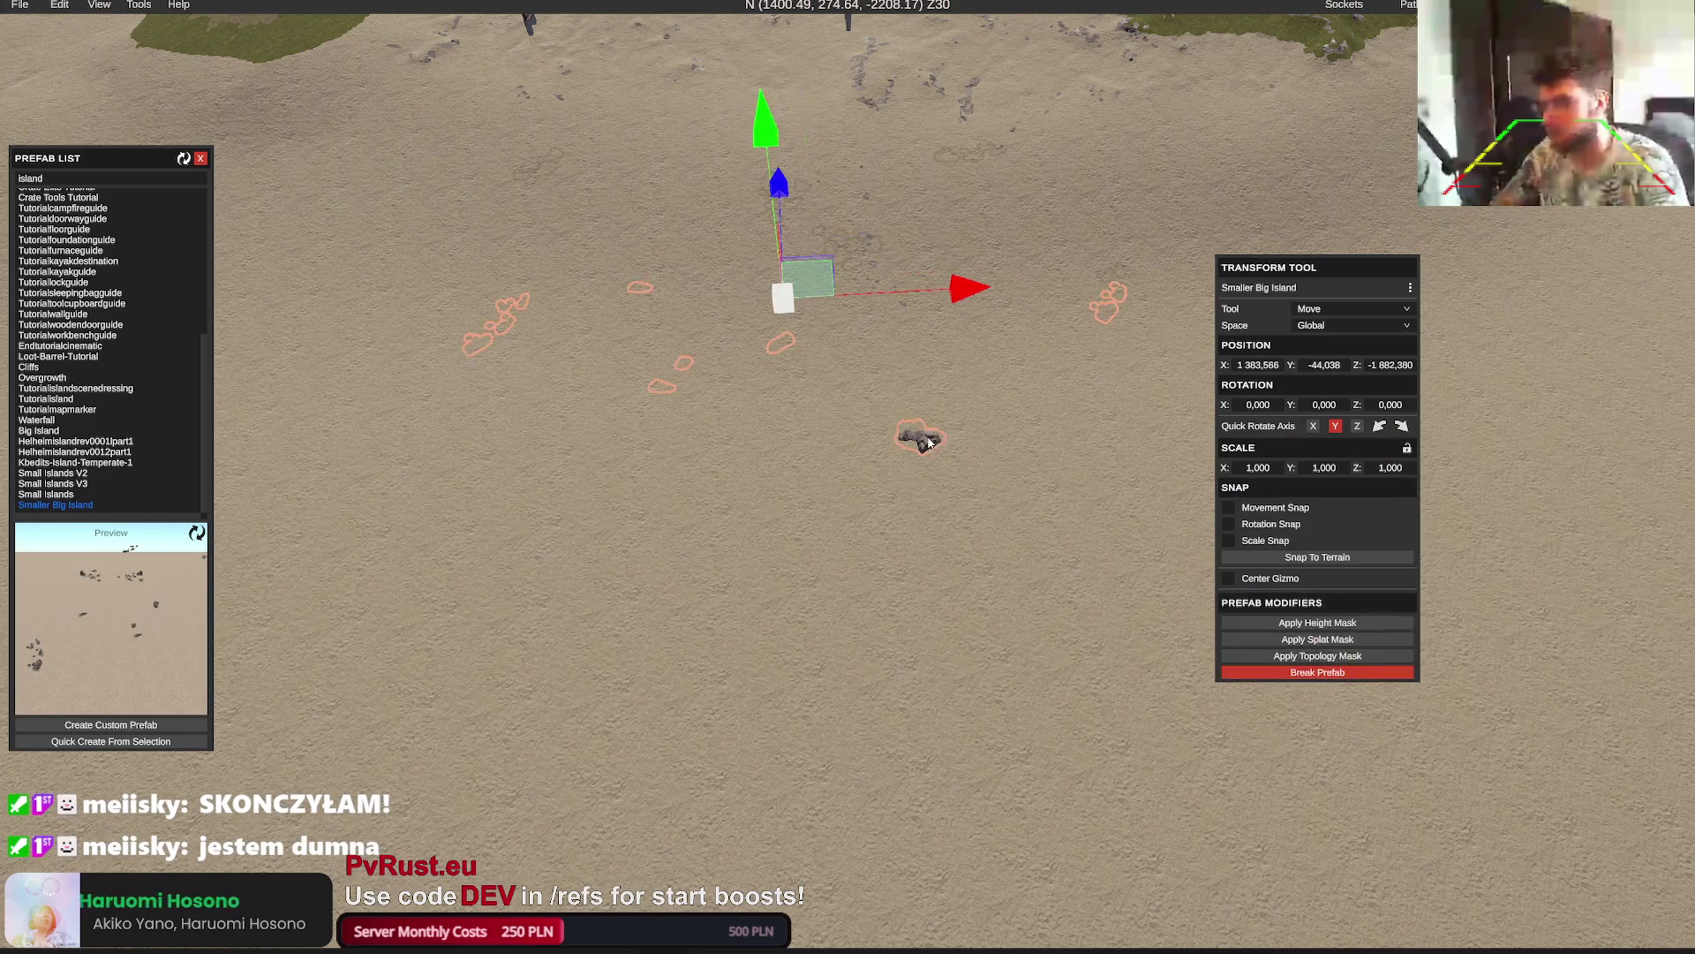
left_click(1329, 366)
type("1")
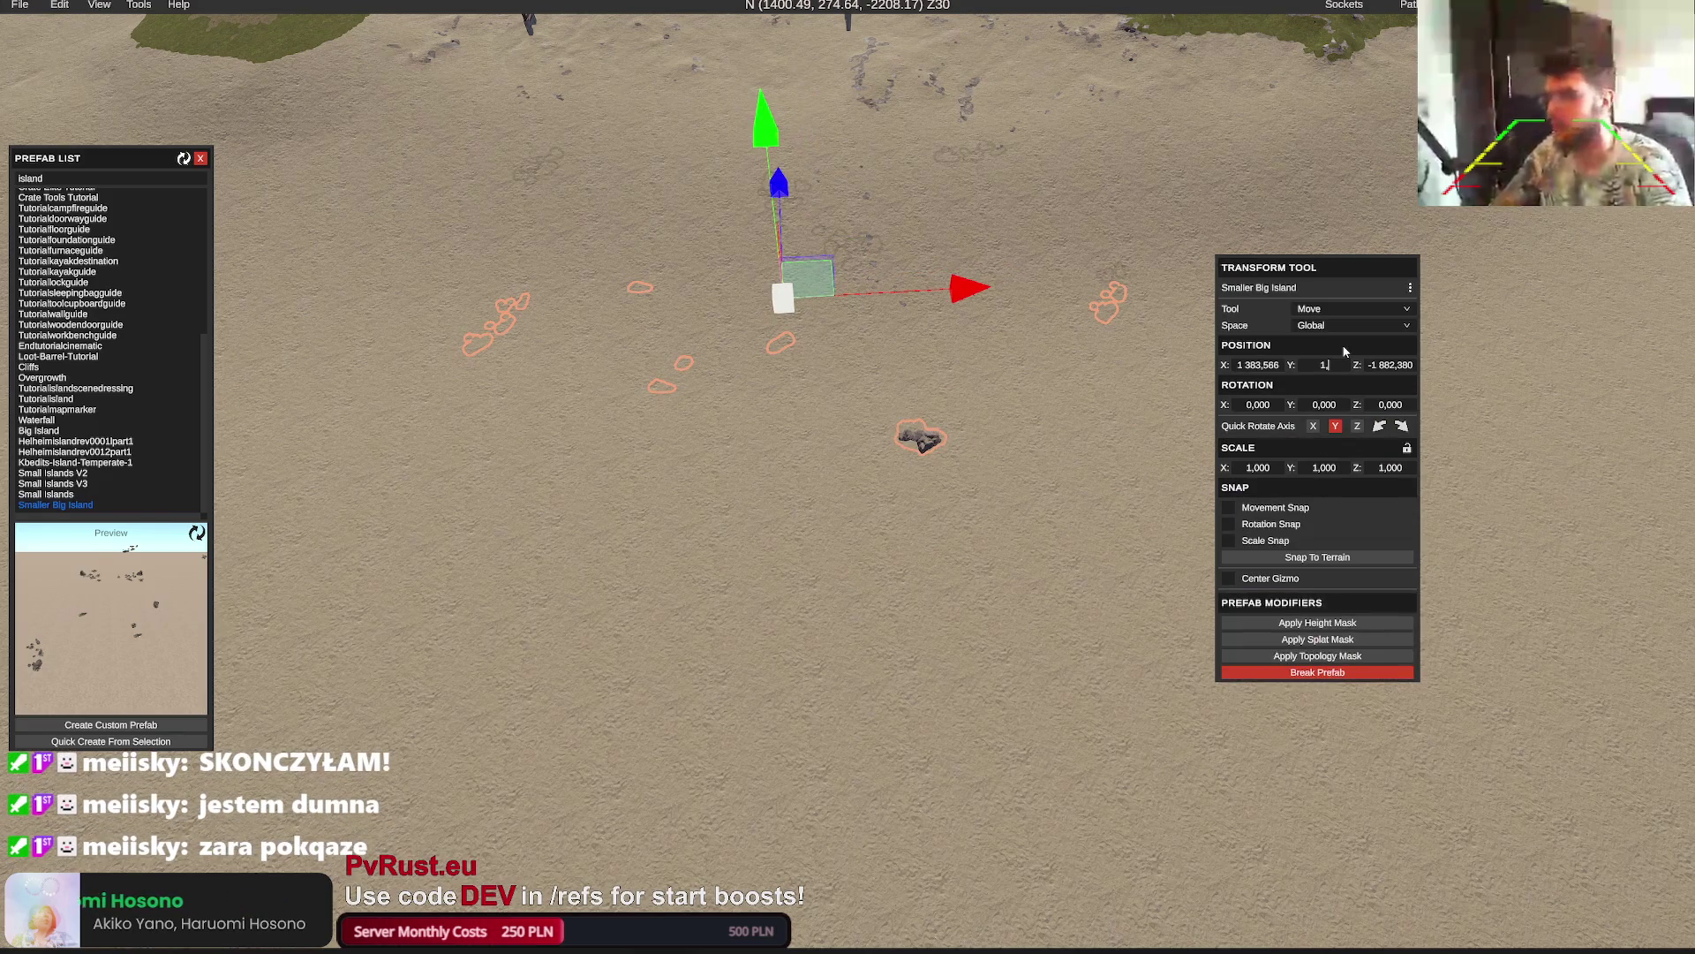
type(".24")
key("Return")
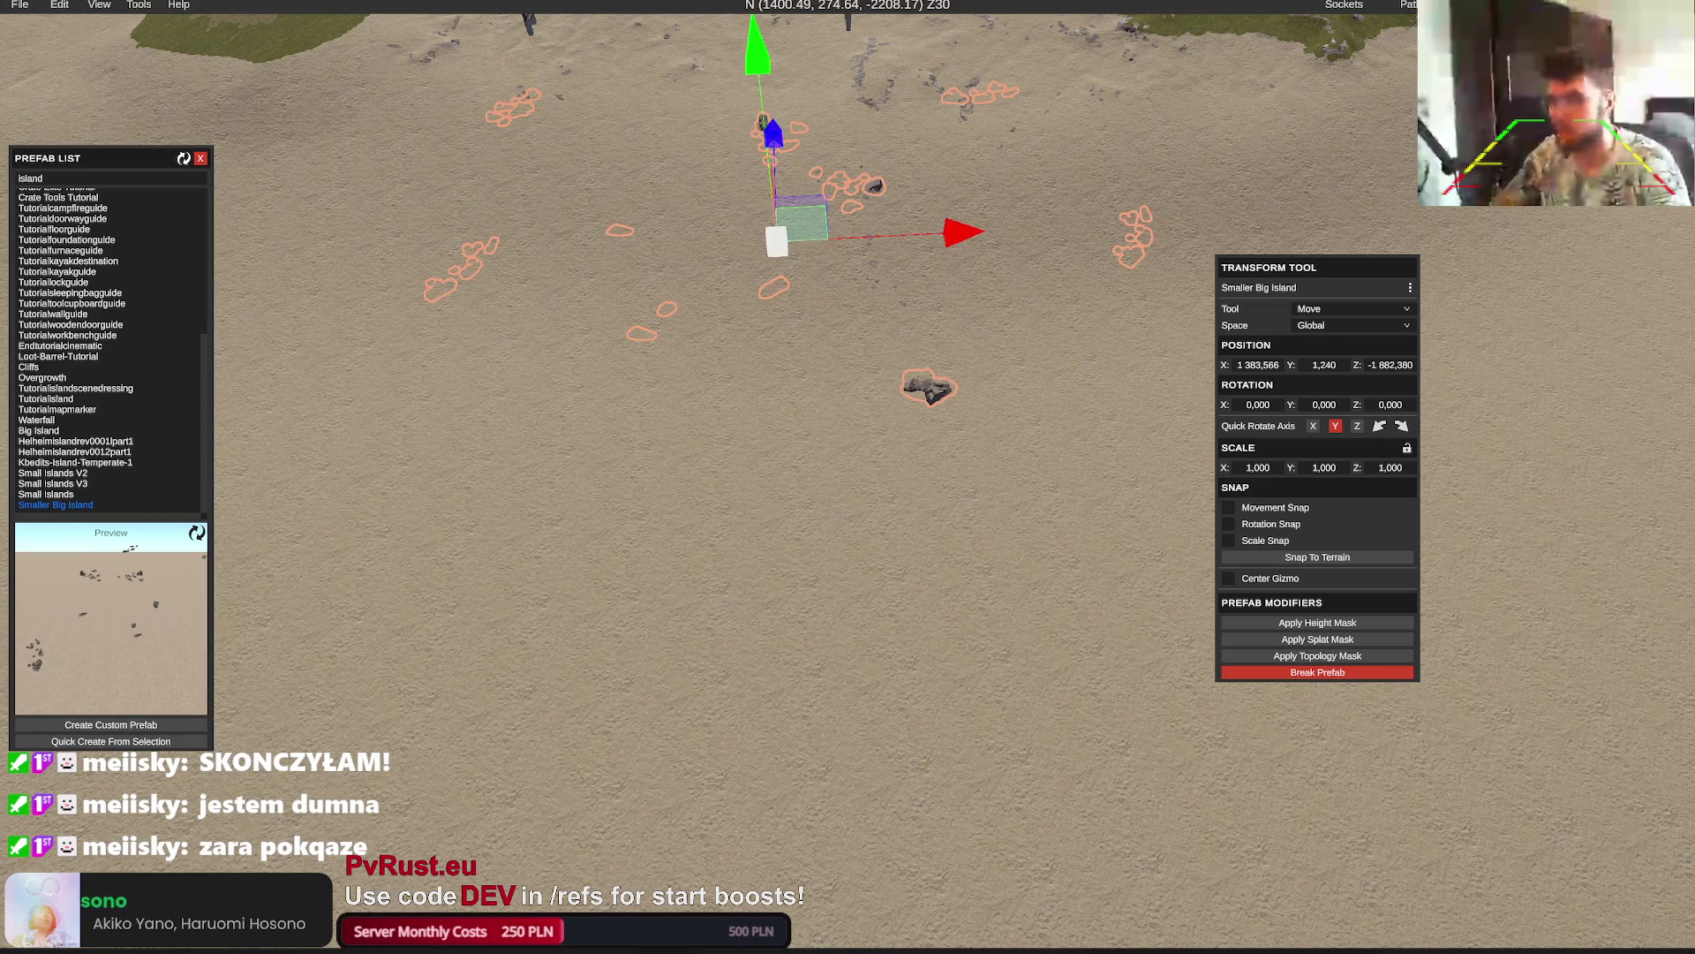
left_click(908, 348)
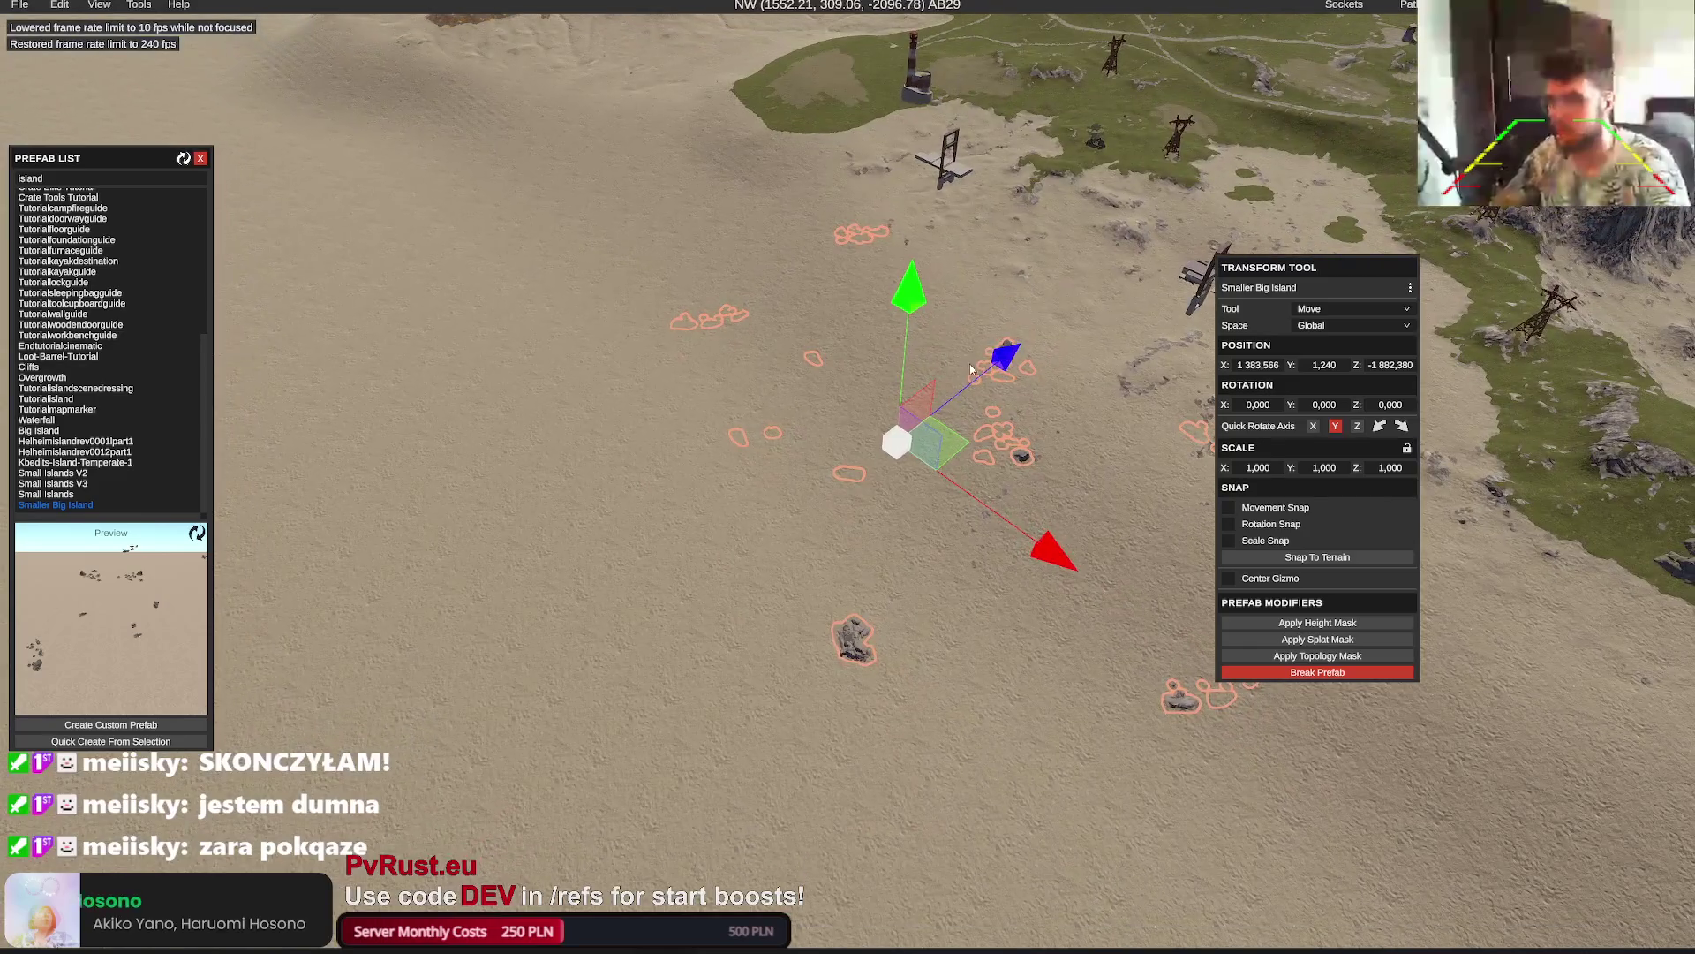
left_click_drag(972, 369, 789, 509)
left_click_drag(764, 671, 622, 561)
left_click_drag(632, 499, 552, 534)
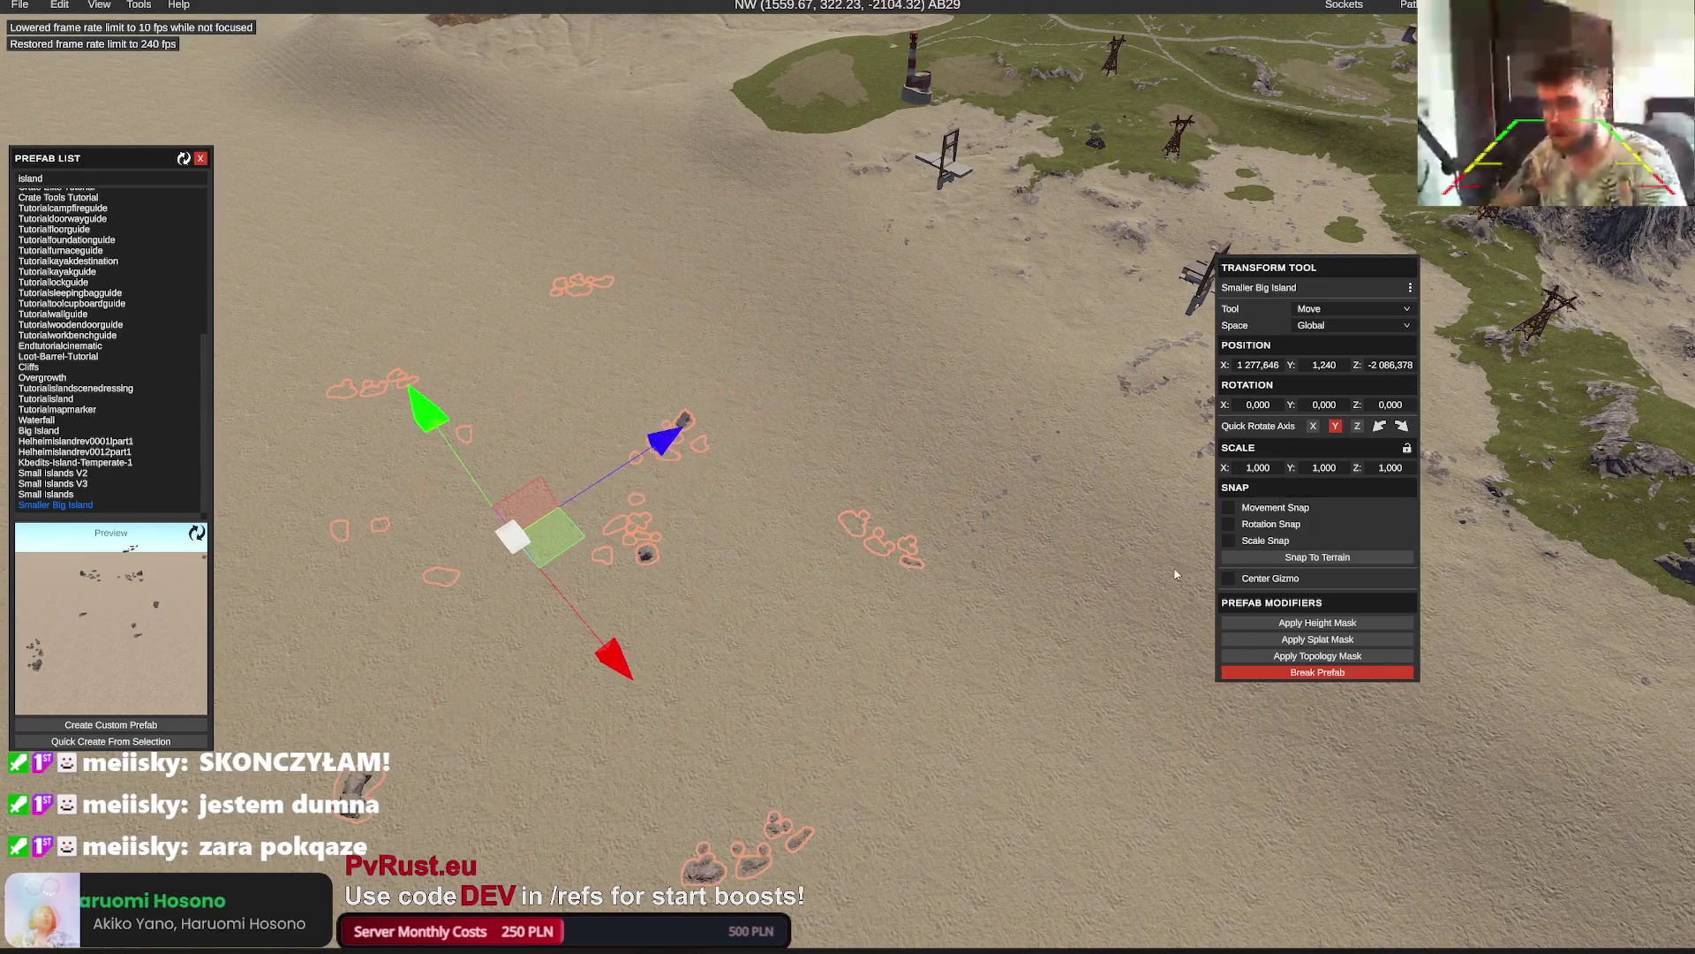
Apply the island's height mask, then apply and undo its splat mask
left_click(1338, 623)
scroll(937, 529, "up", 3)
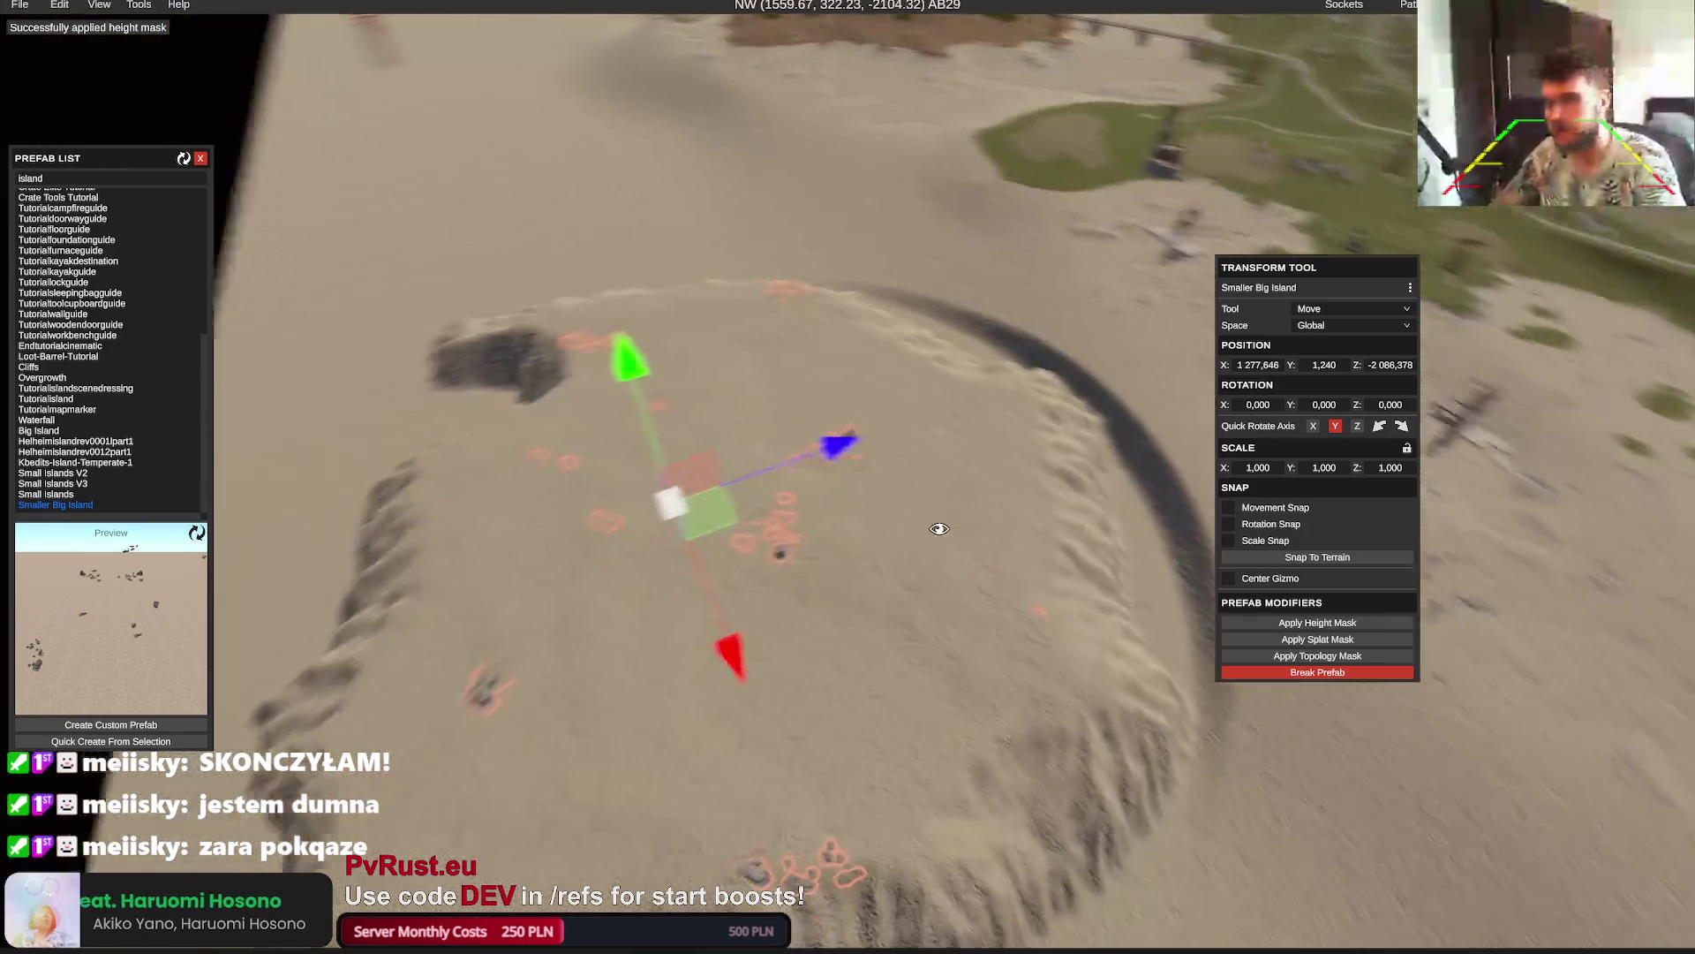
scroll(938, 529, "up", 5)
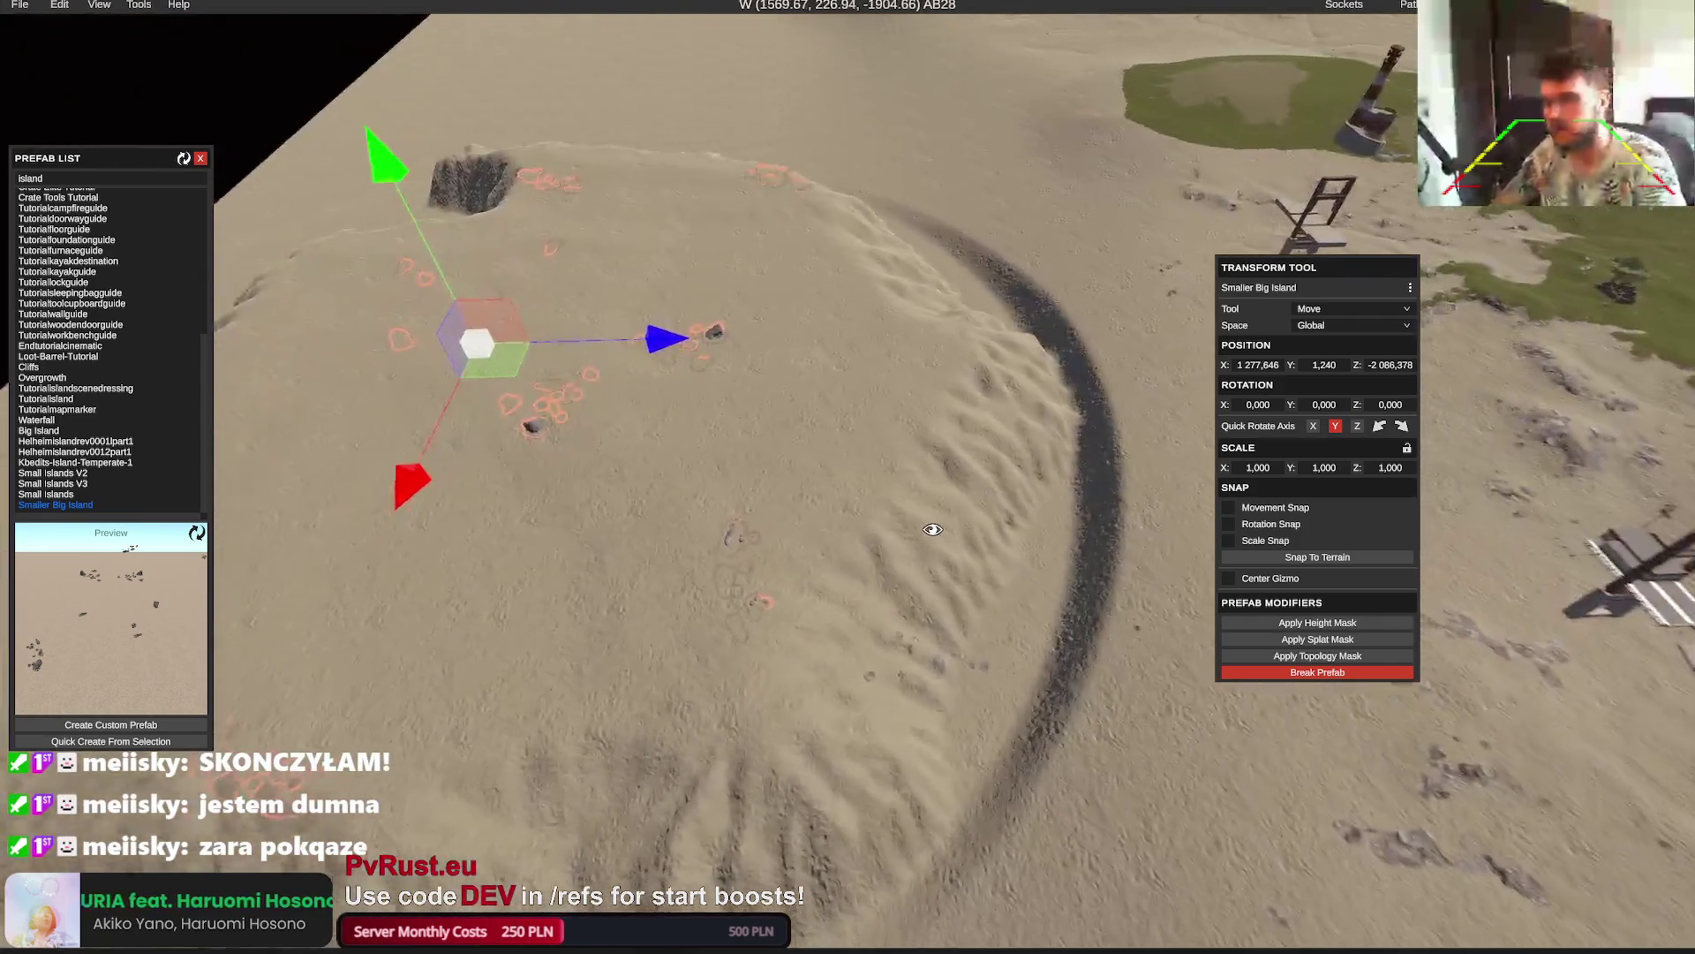
scroll(922, 523, "down", 5)
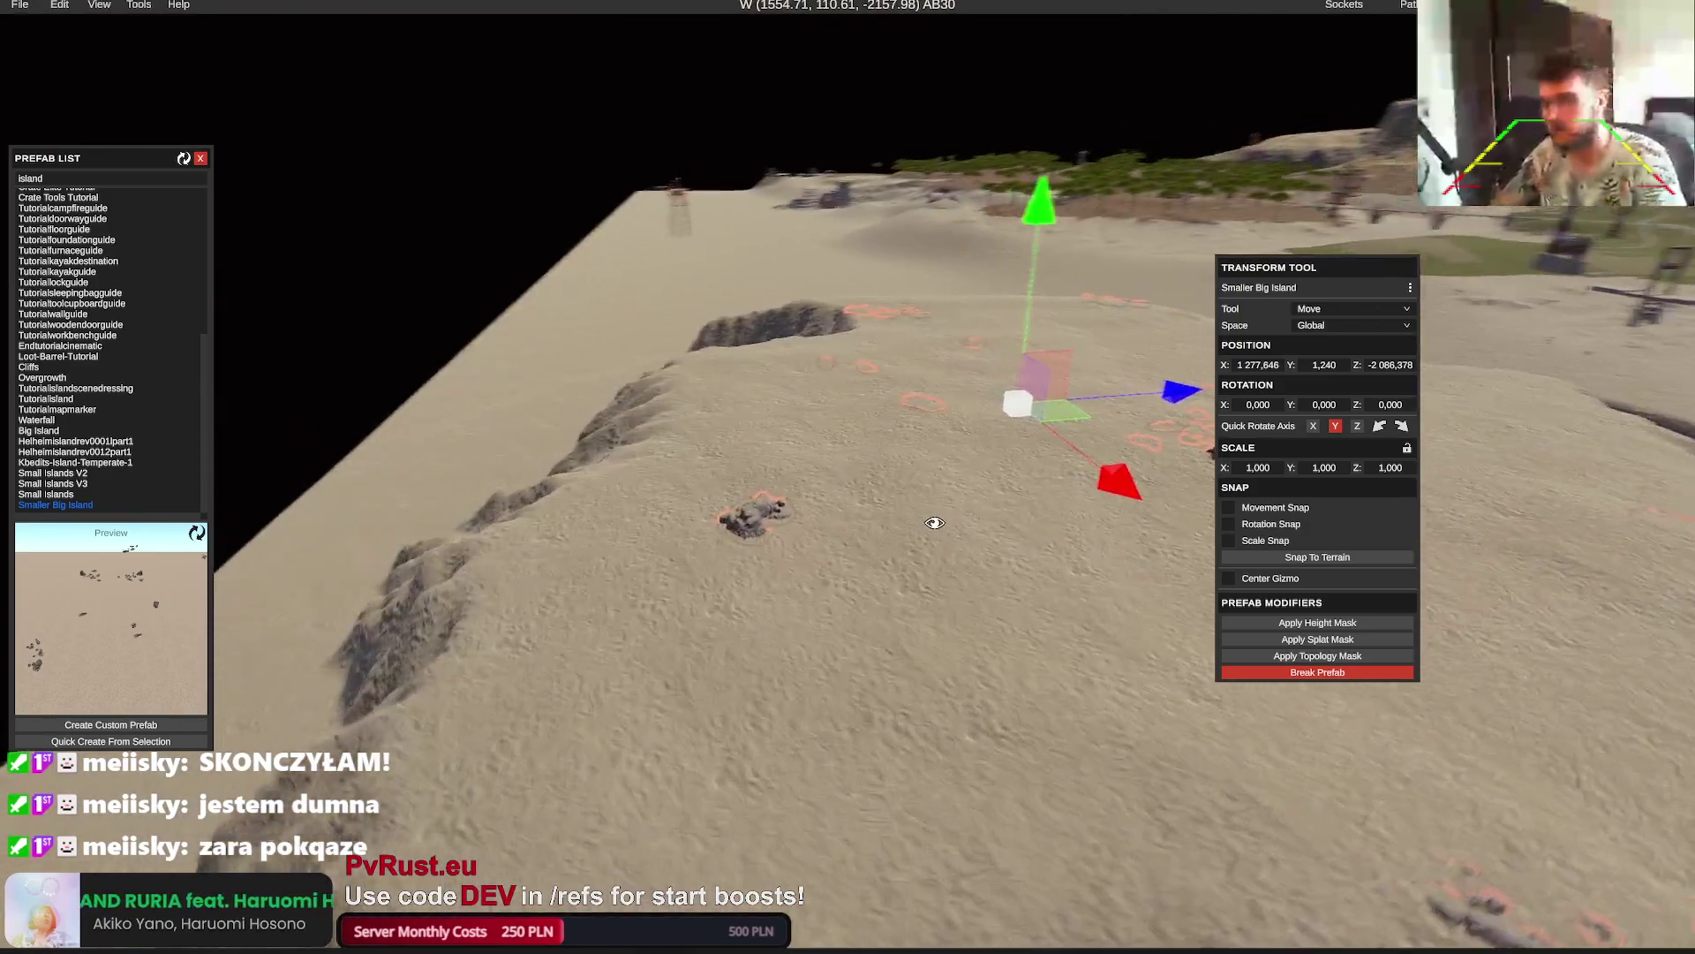
scroll(952, 524, "down", 3)
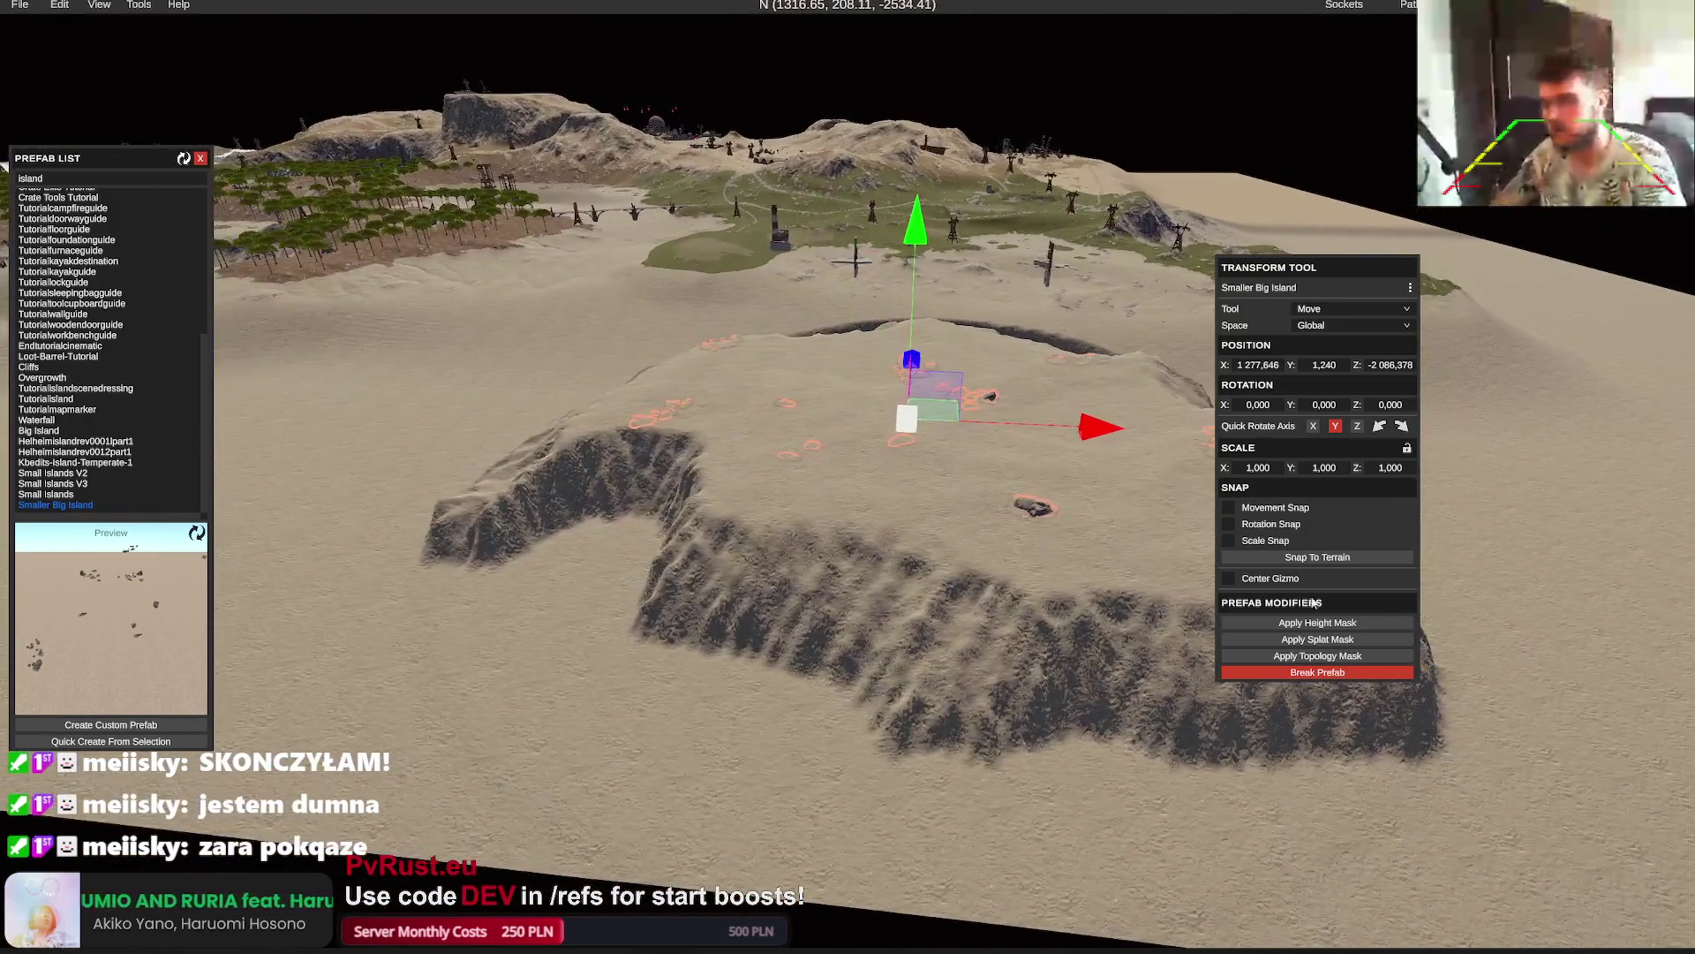
left_click(1320, 642)
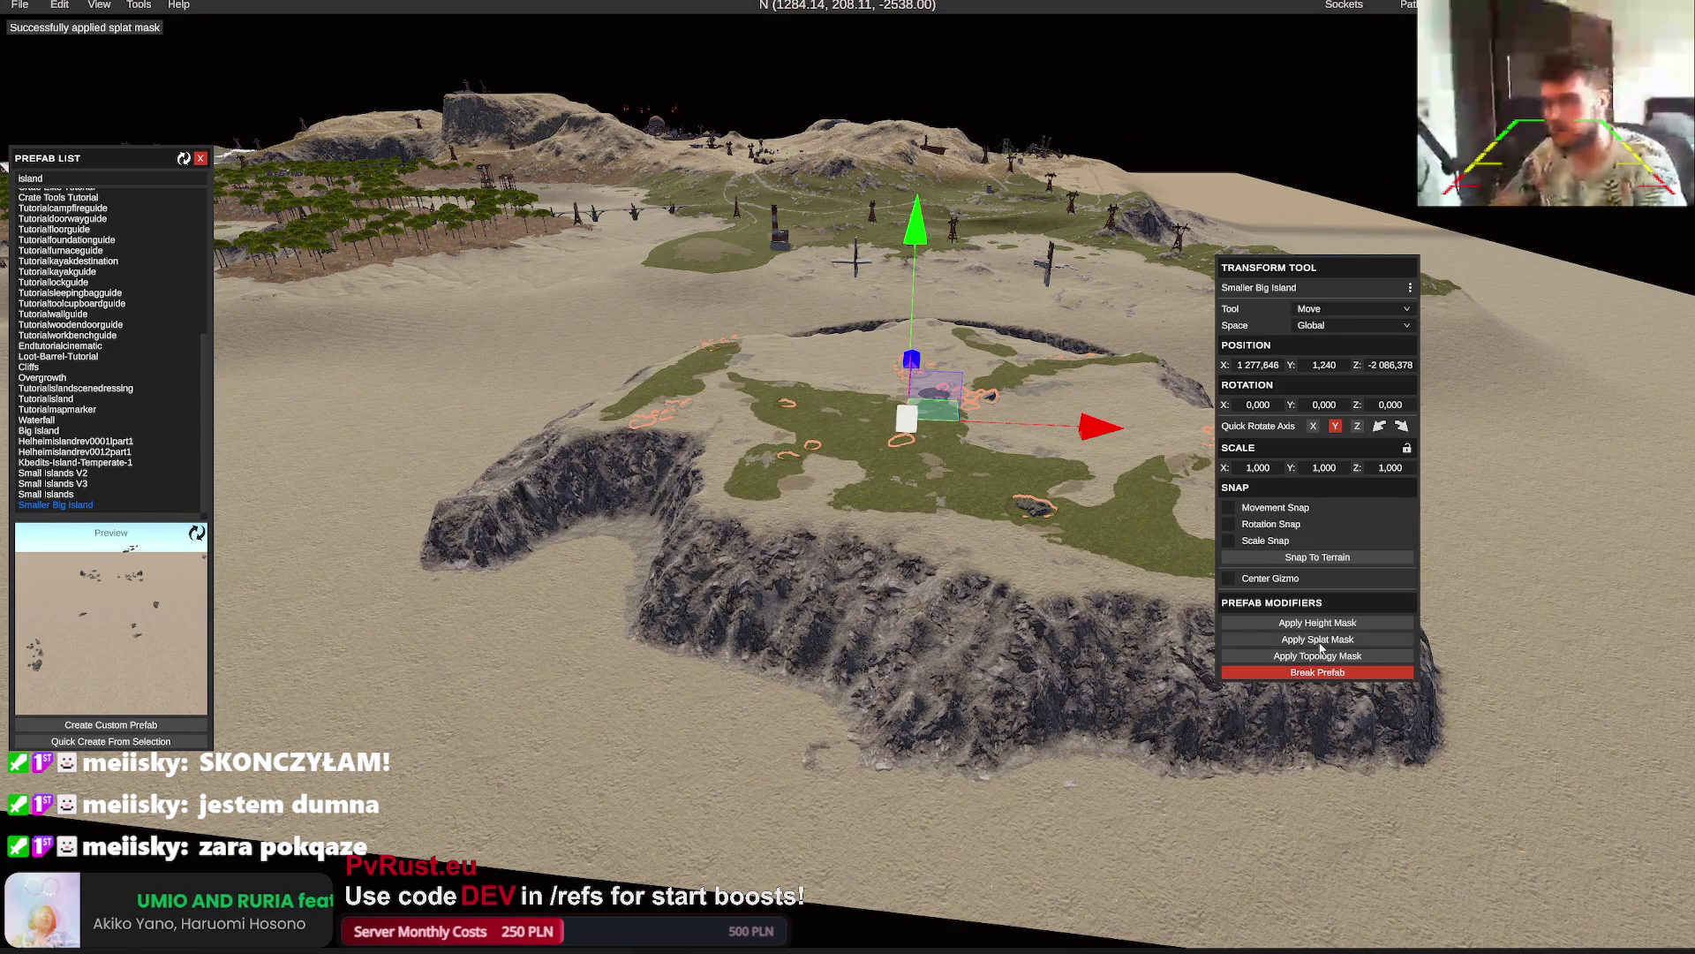
scroll(1078, 609, "up", 5)
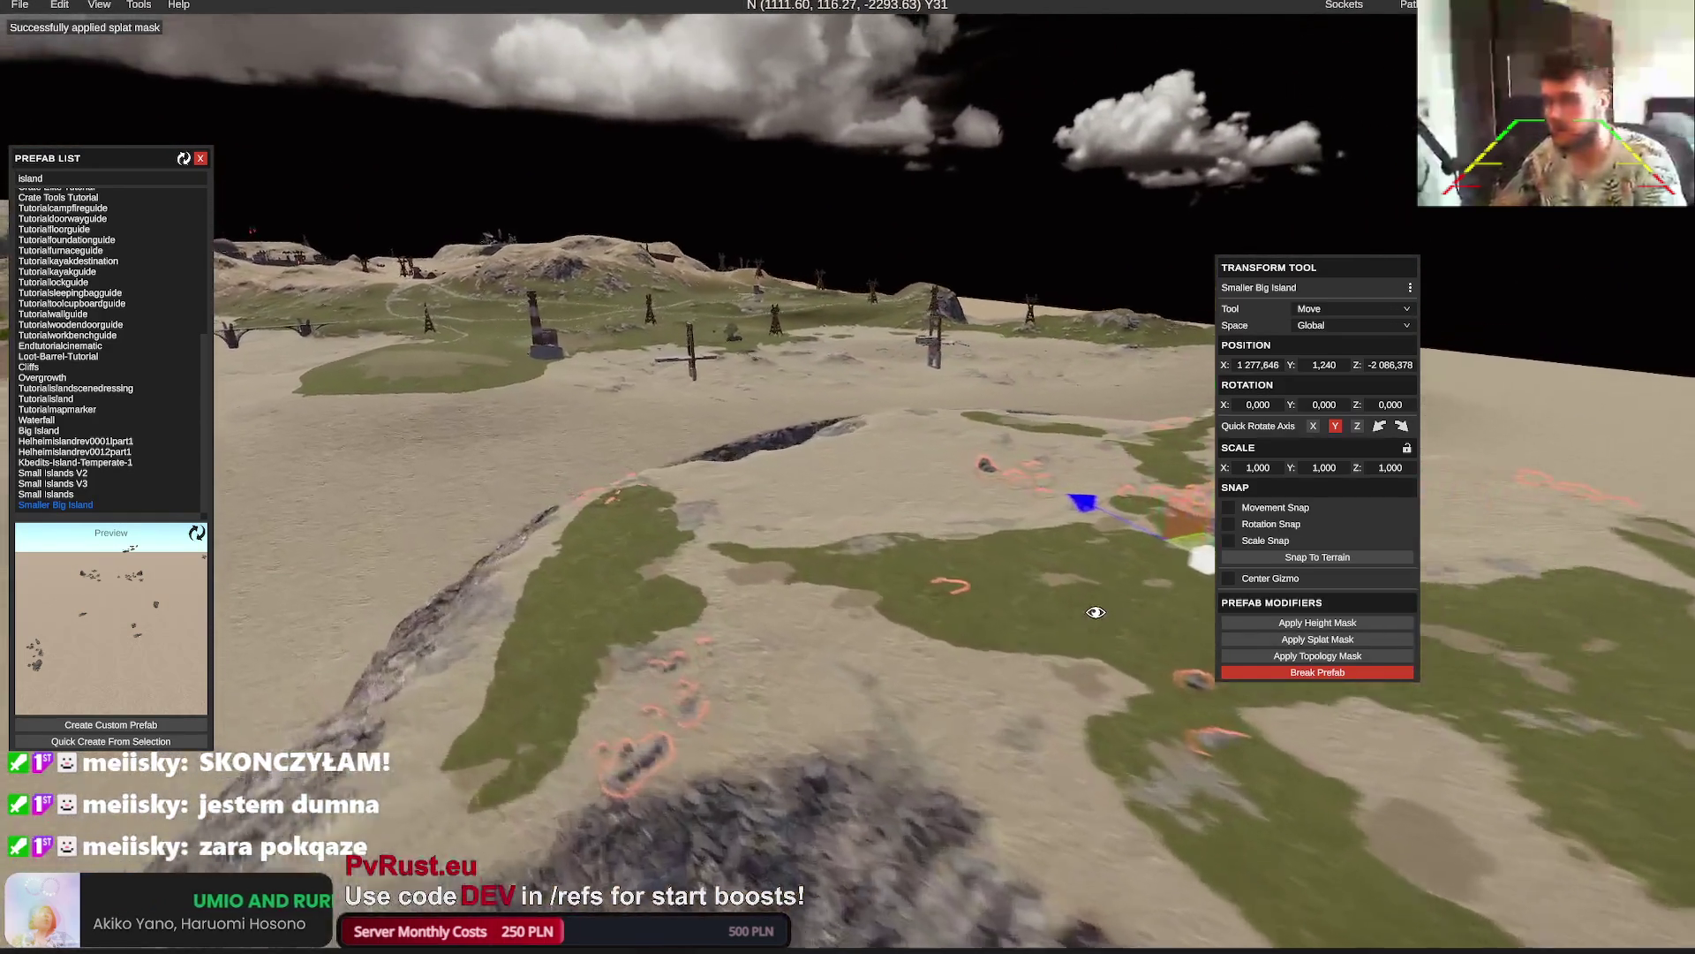
key("ctrl+z")
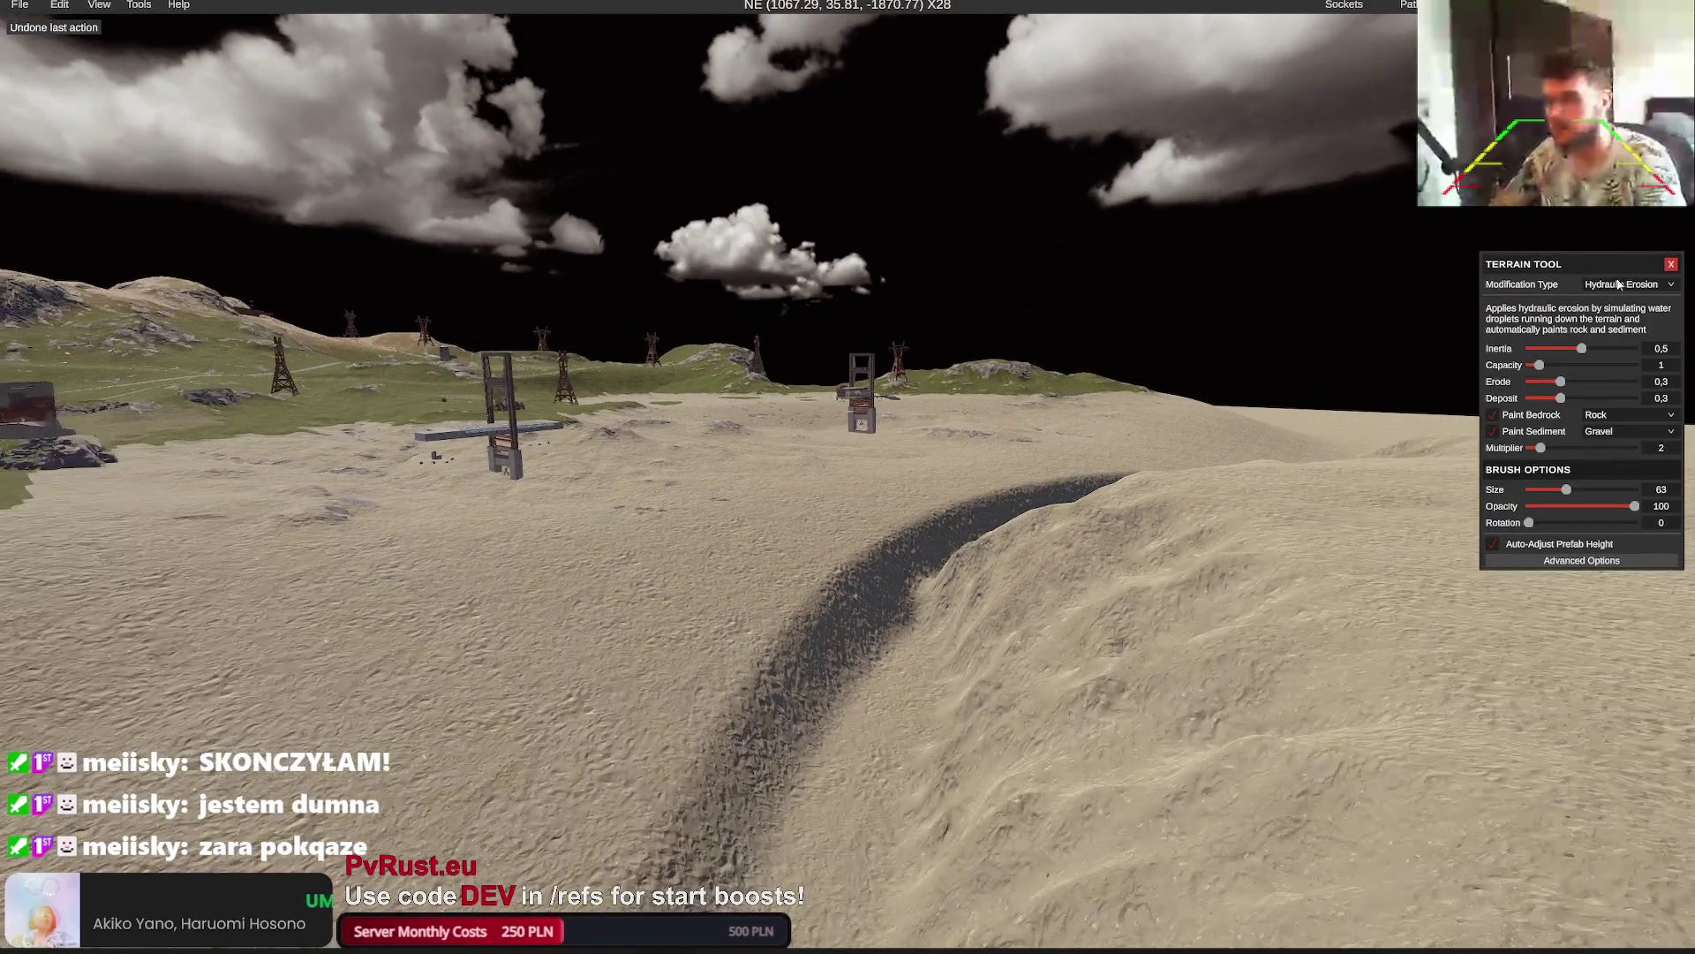
Switch the terrain brush to Smooth at size about 52 and smooth the dark trench edges
left_click(1627, 284)
left_click(1623, 301)
left_click(1626, 284)
left_click(1619, 326)
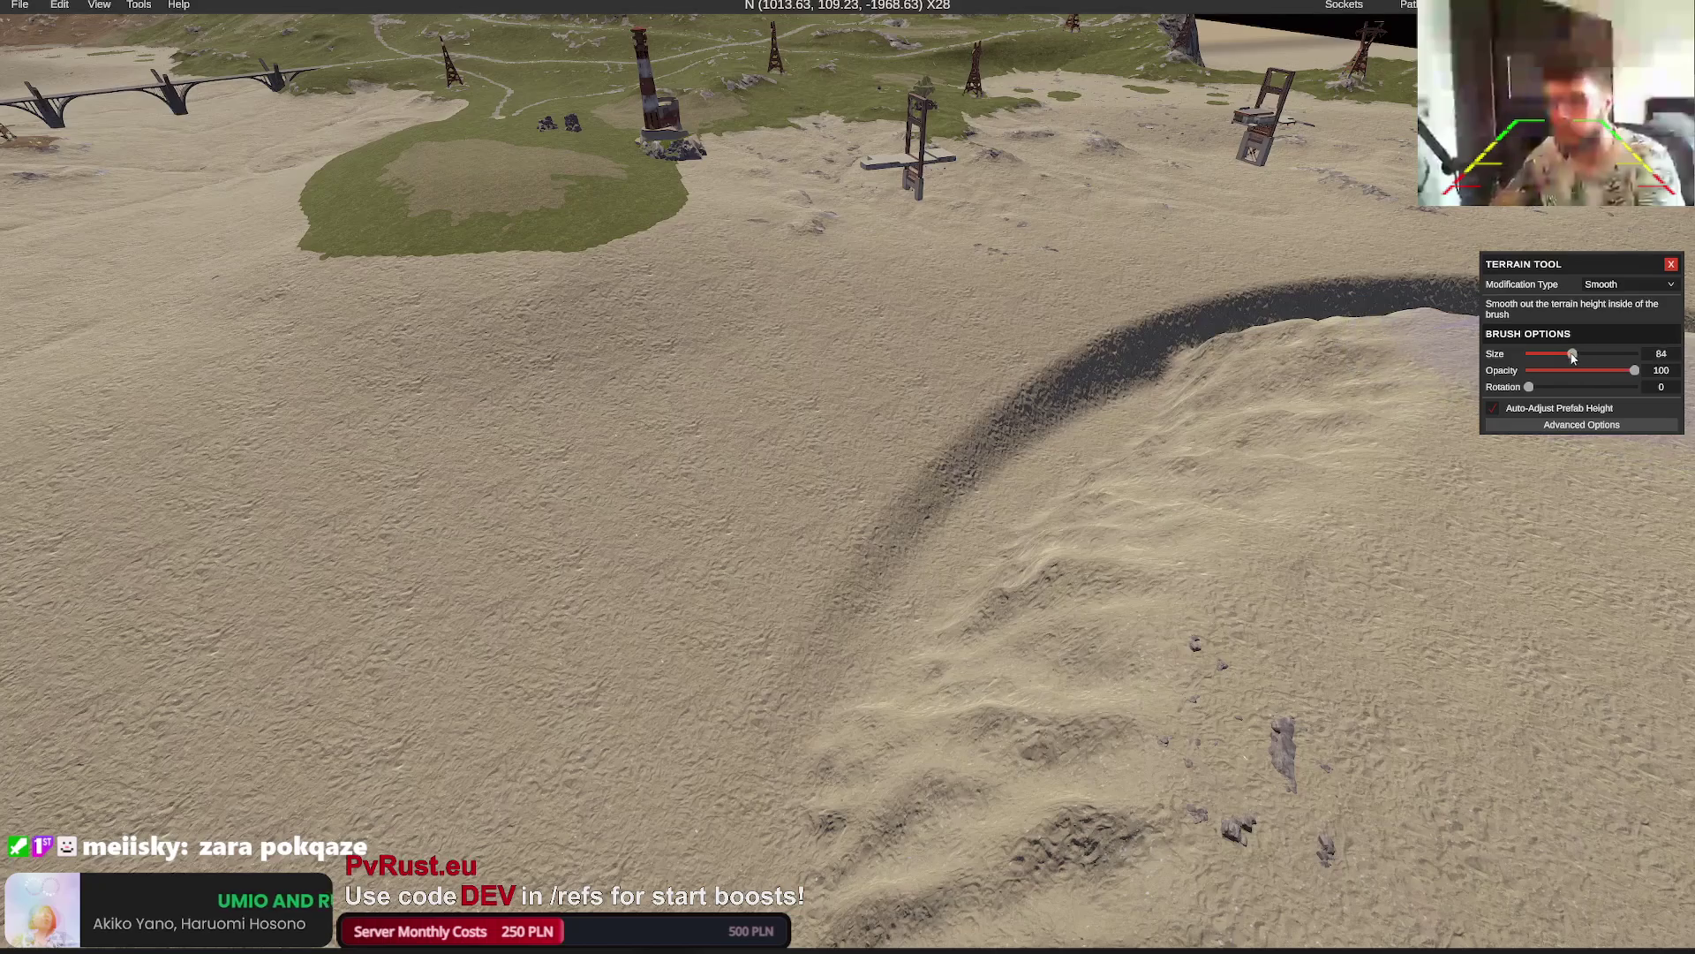
left_click_drag(1573, 354, 1565, 354)
mouse_move(786, 678)
left_mouse_down()
mouse_move(909, 492)
mouse_move(976, 473)
left_mouse_up()
left_click_drag(1089, 395, 1026, 410)
scroll(1024, 428, "down", 5)
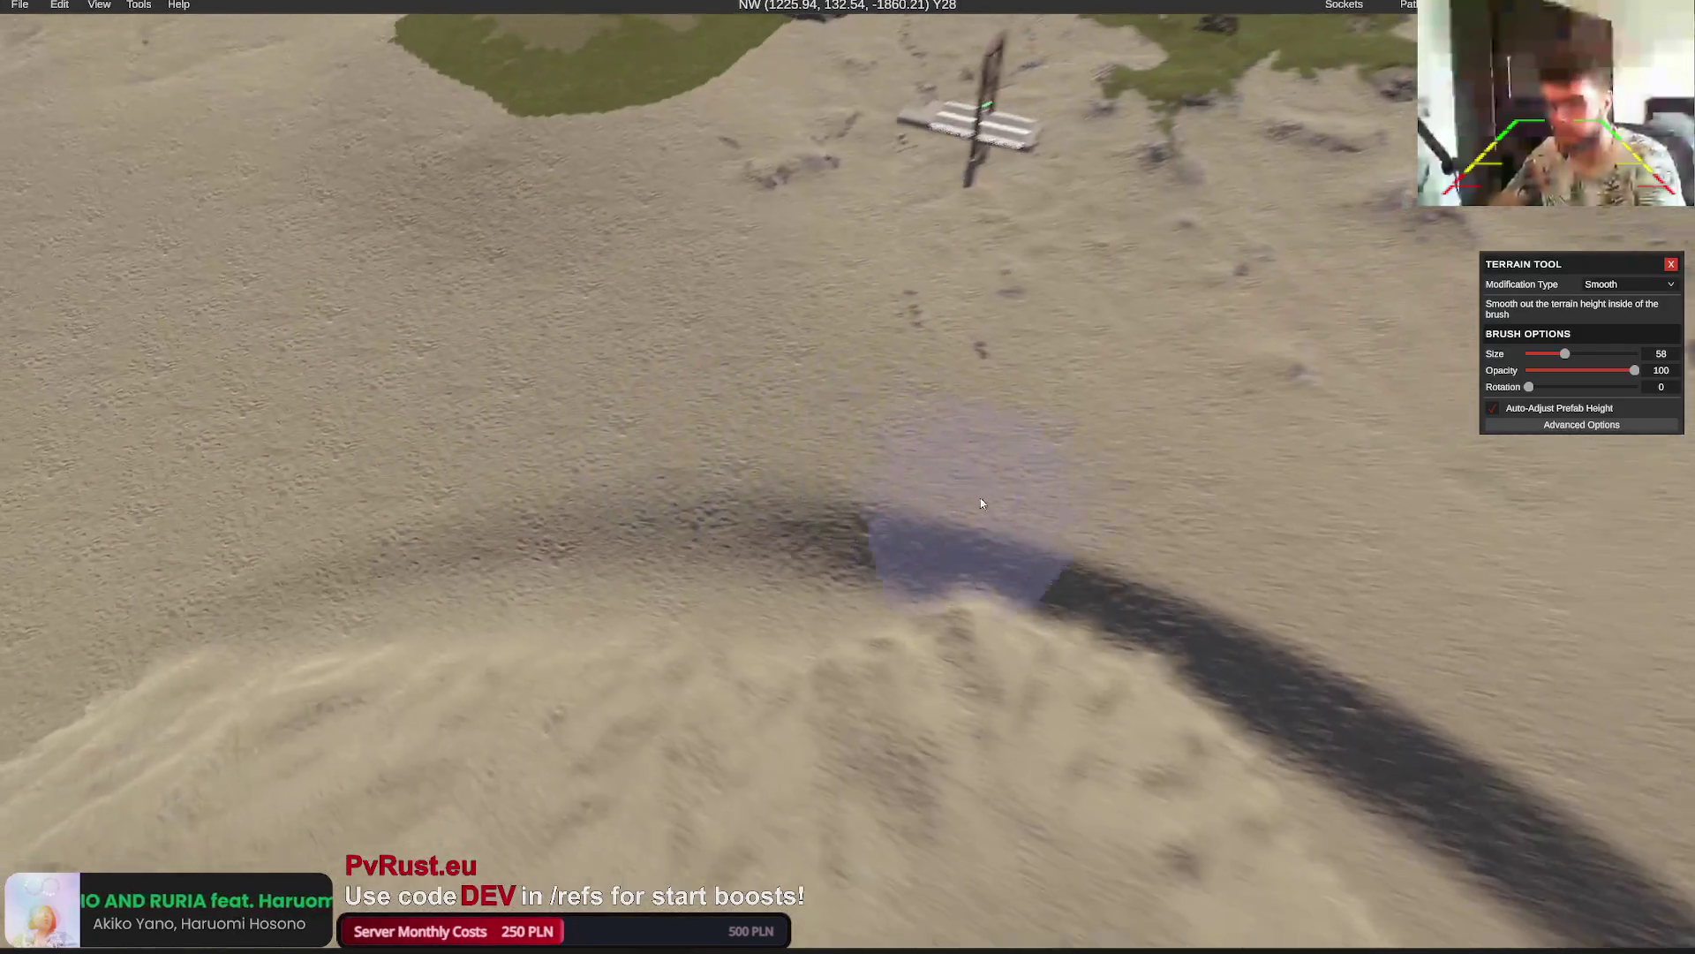
mouse_move(846, 500)
left_mouse_down()
mouse_move(1247, 660)
mouse_move(837, 558)
mouse_move(1054, 591)
left_mouse_up()
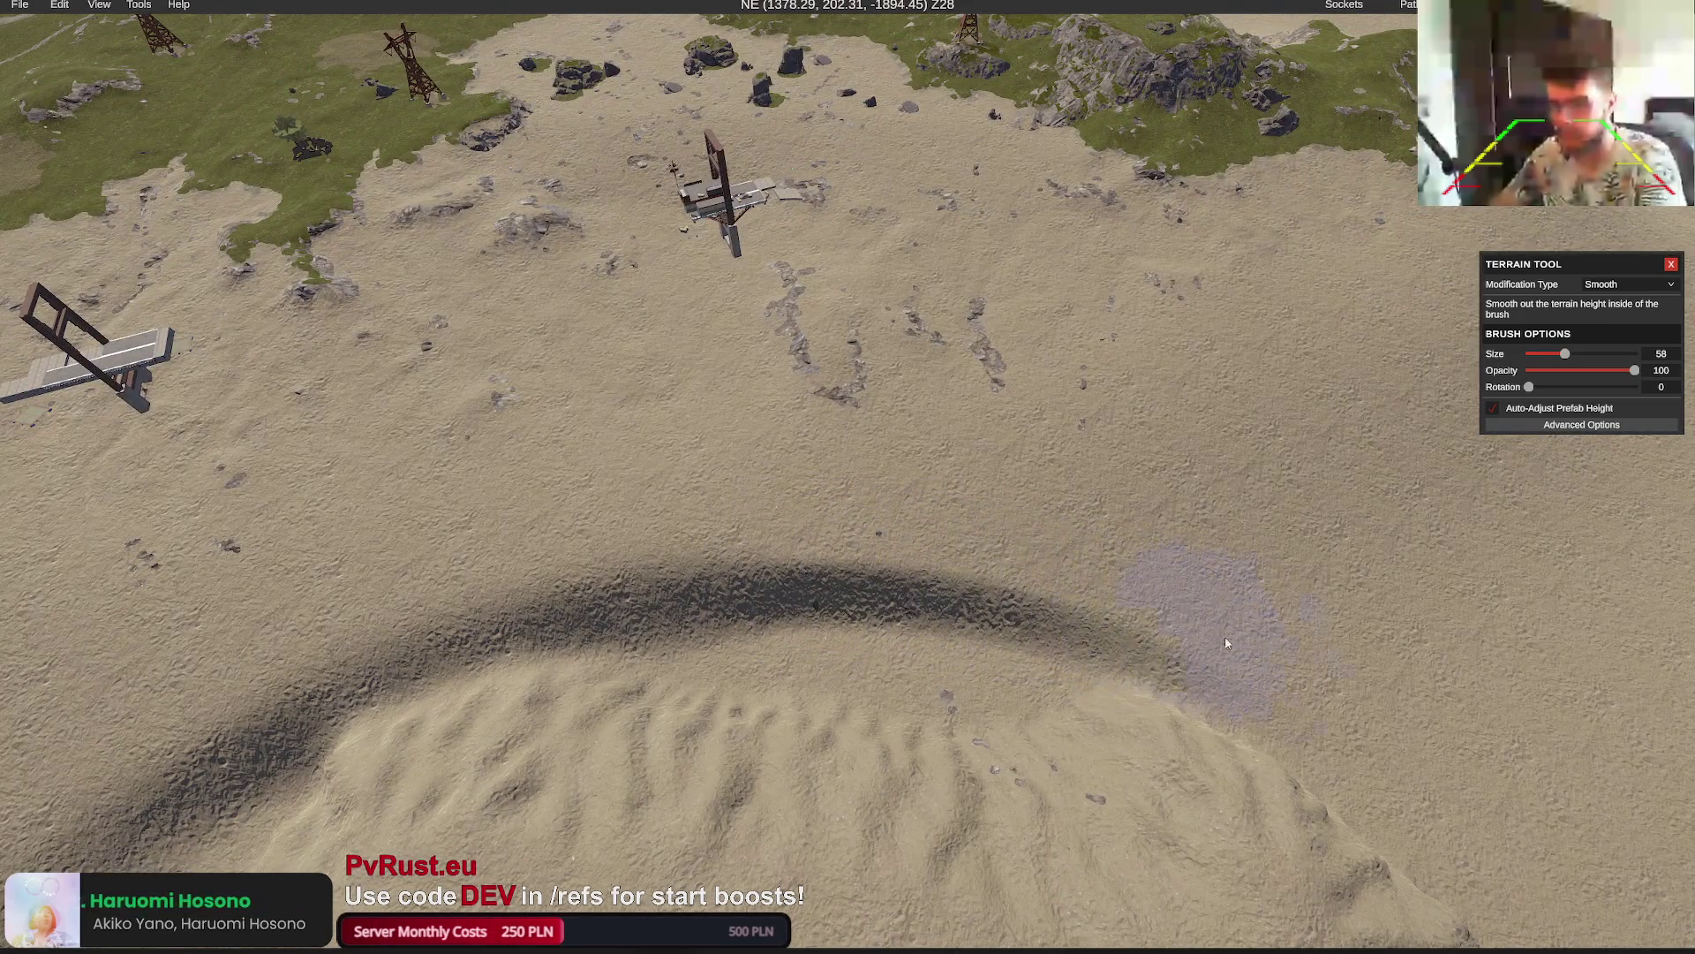
mouse_move(1227, 643)
left_mouse_down()
mouse_move(697, 604)
mouse_move(903, 559)
left_mouse_up()
scroll(972, 547, "up", 3)
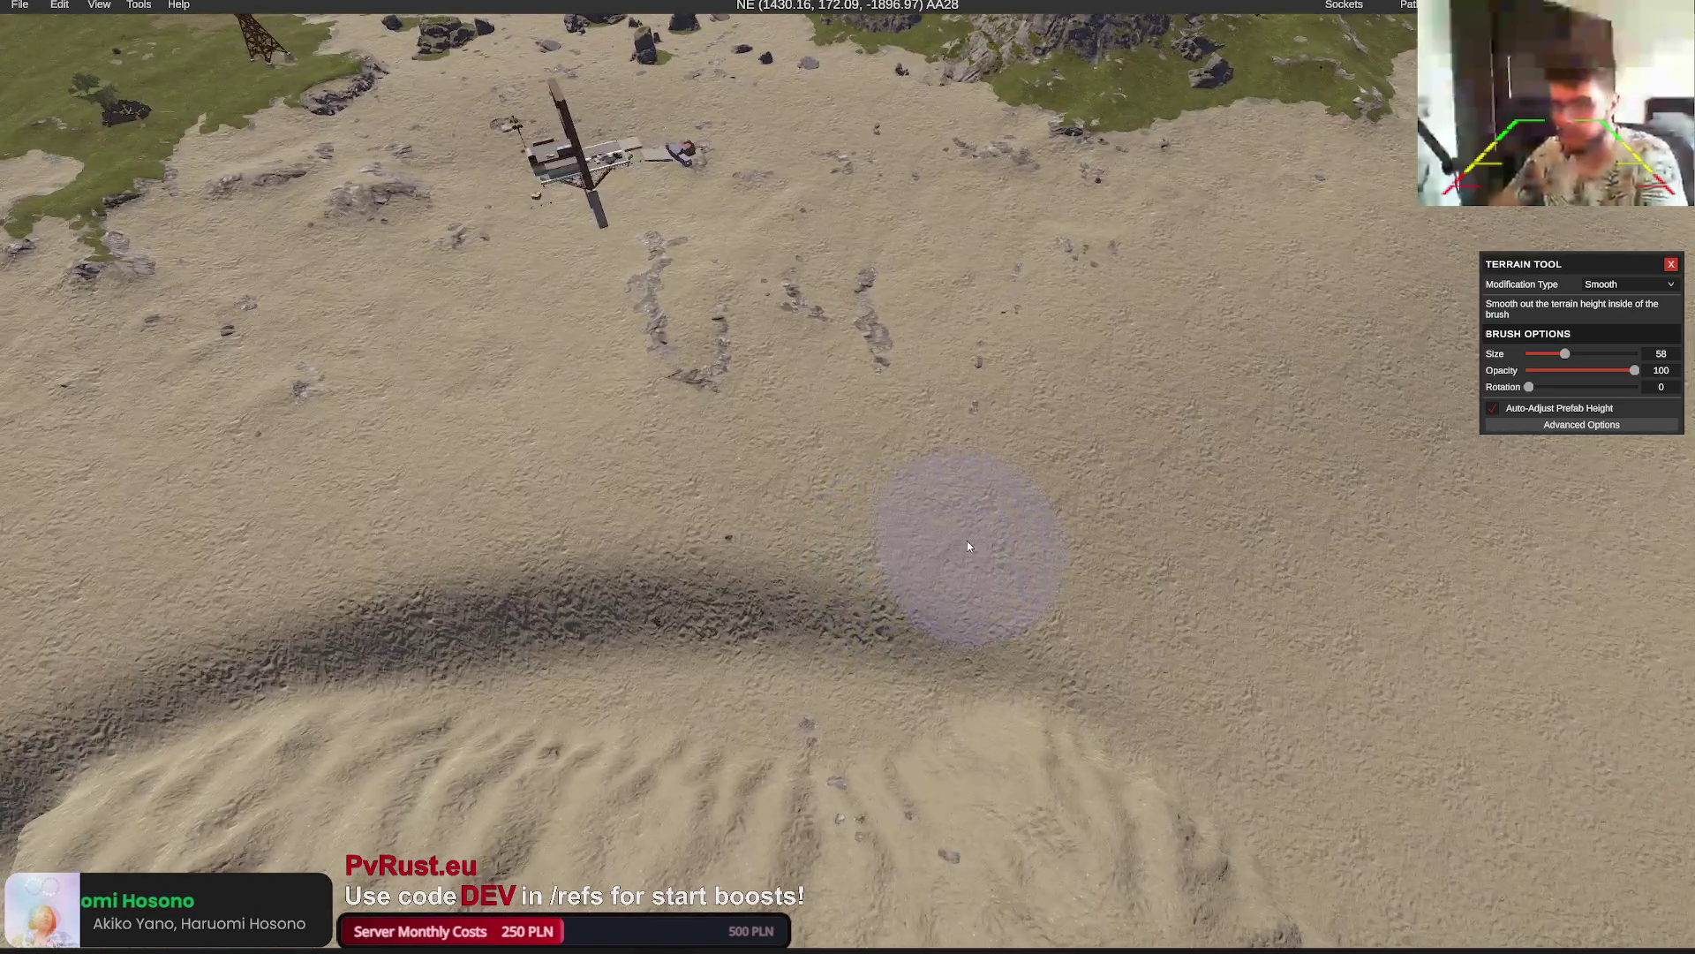
Close the map overview and set the terrain brush to Flatten
key("m")
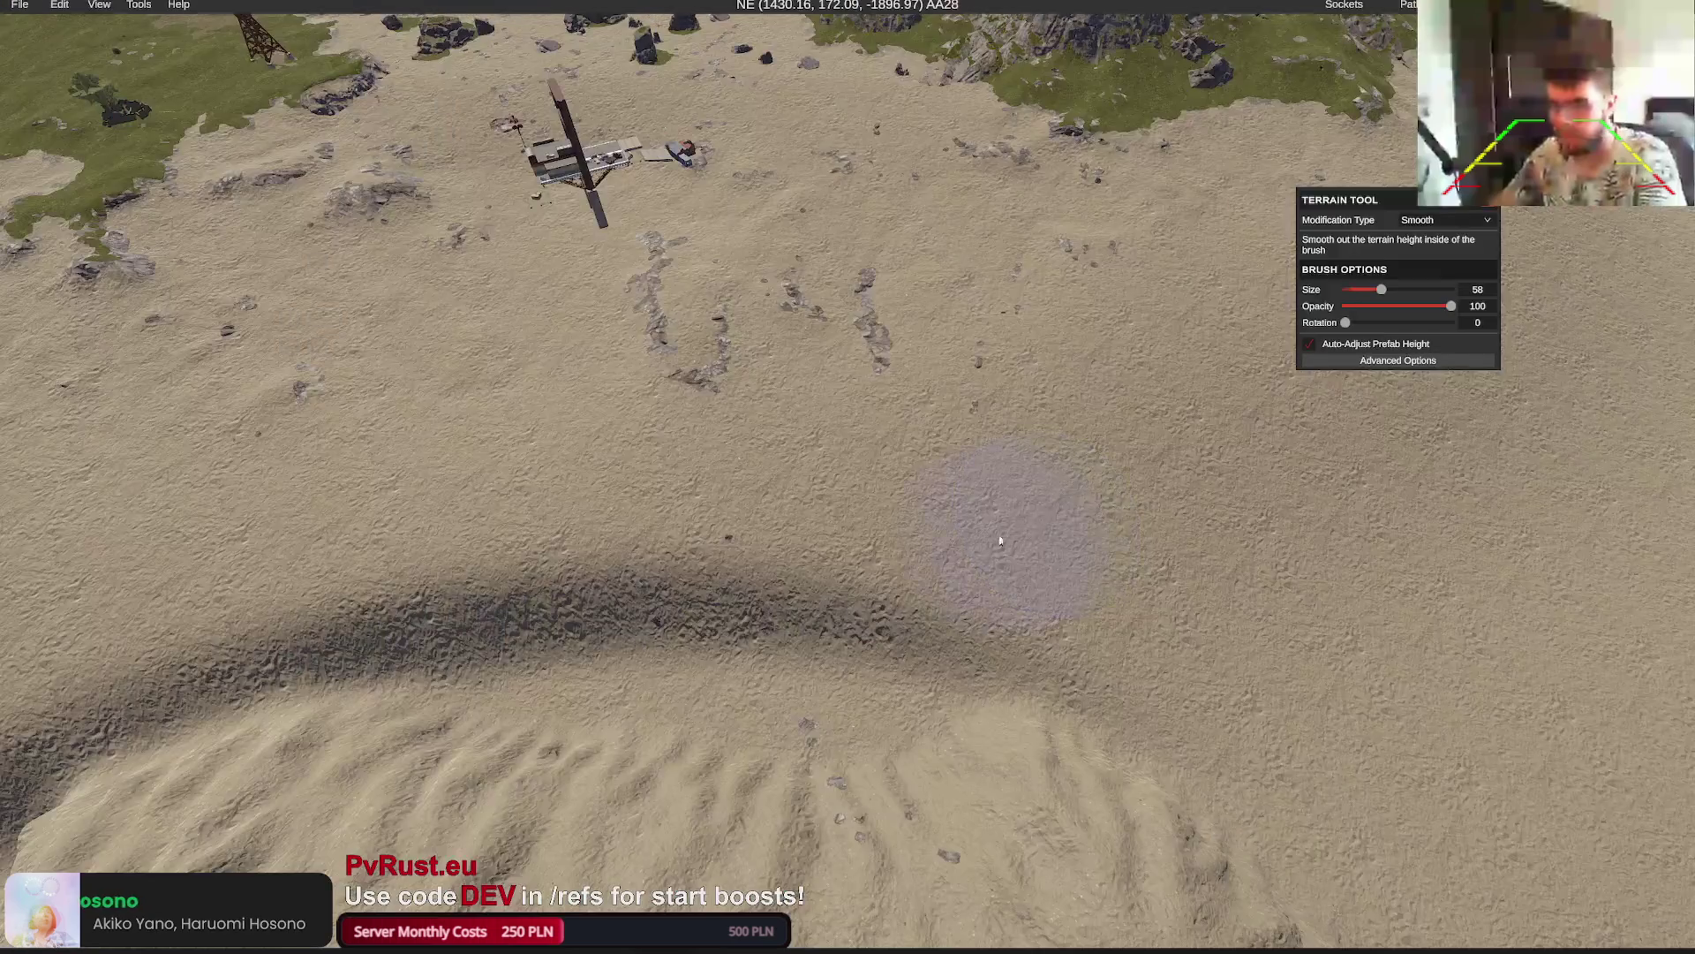
scroll(961, 548, "down", 3)
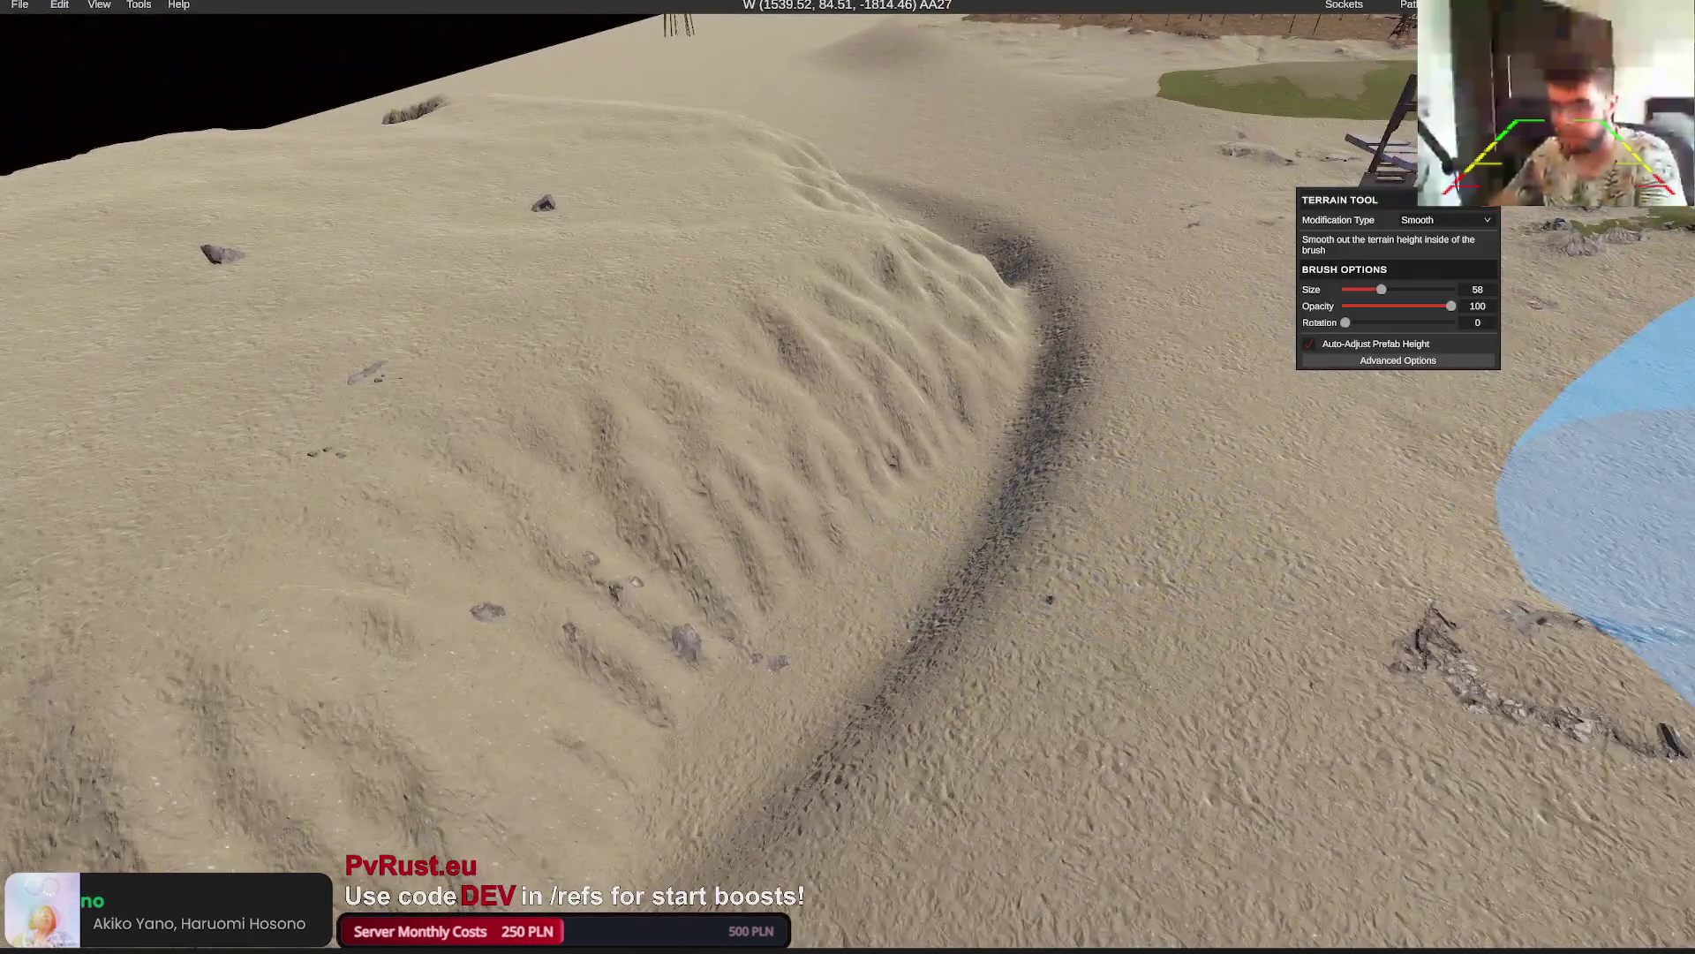
left_click(1428, 219)
left_click(1434, 252)
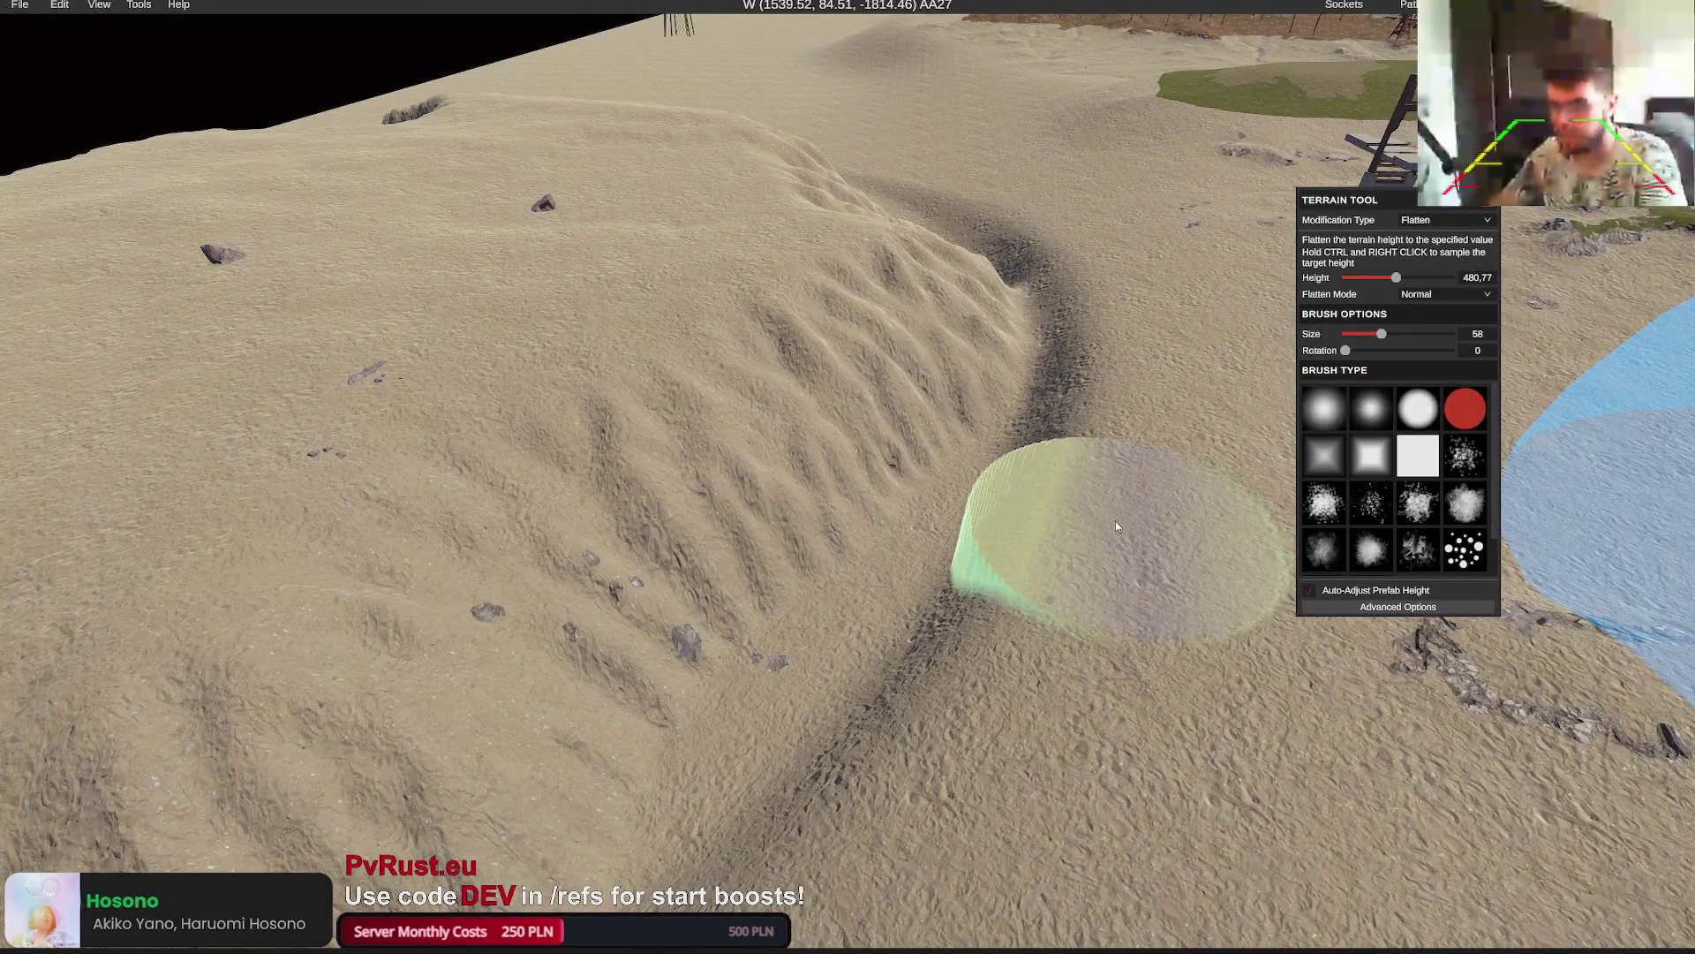
Set Flatten mode to Lower and cut down patches of the sand dune
left_click(1422, 295)
left_click(1417, 337)
left_click_drag(1095, 450, 908, 428)
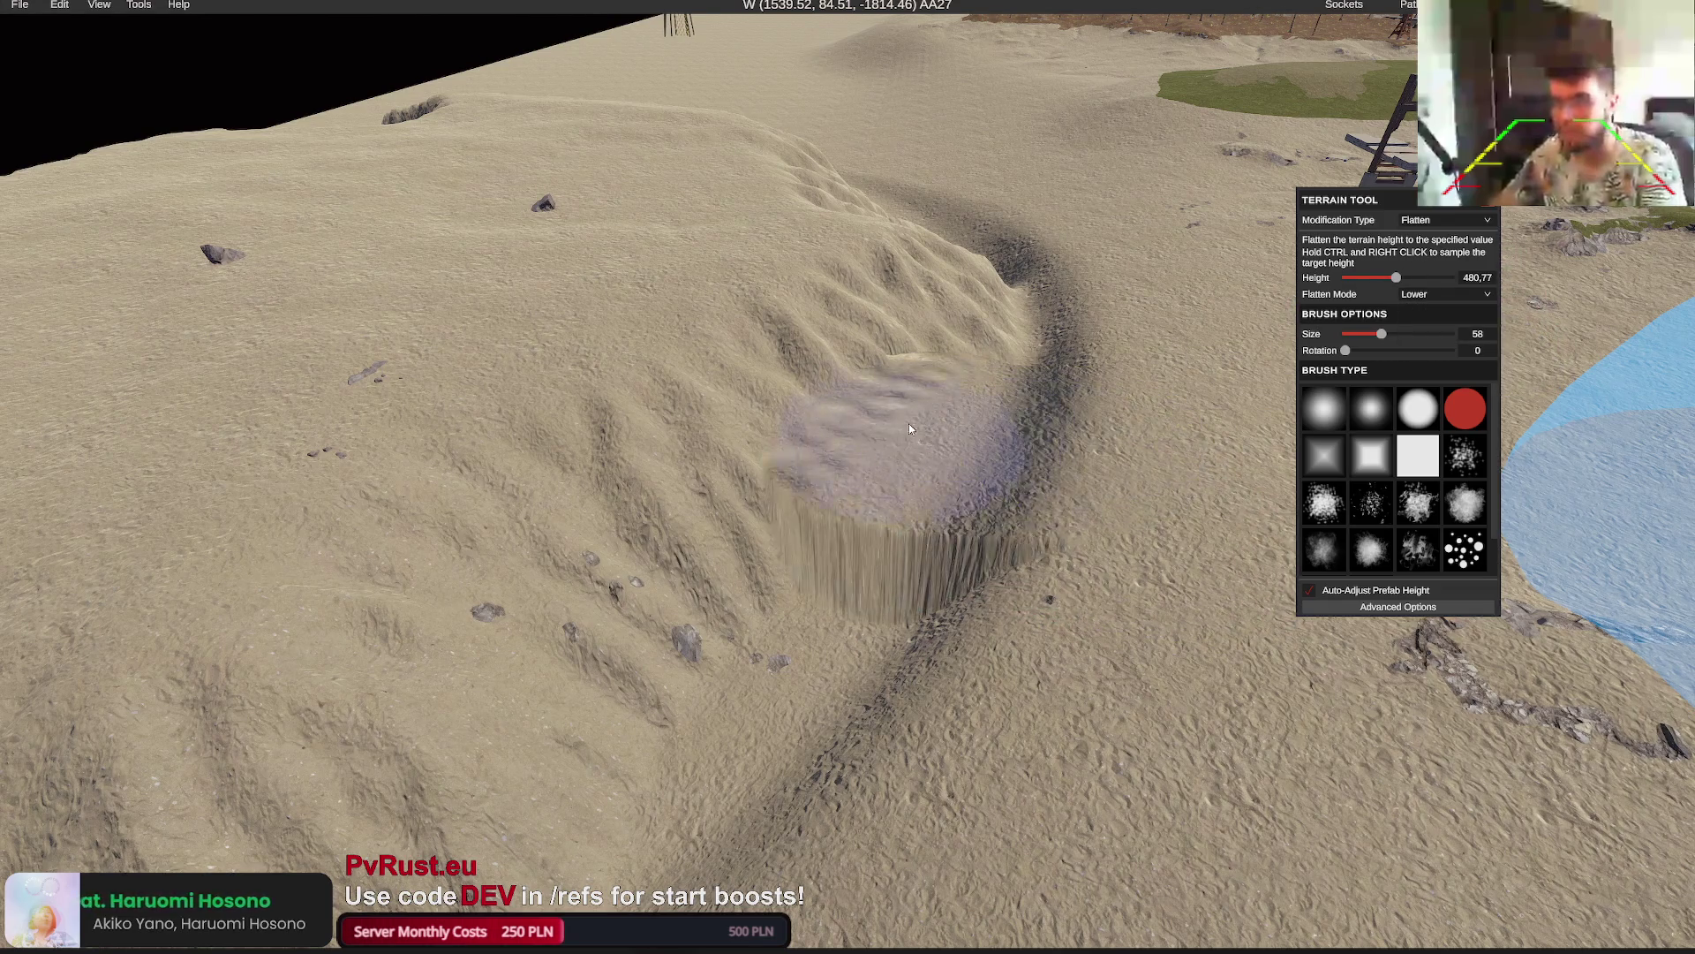
scroll(910, 429, "down", 5)
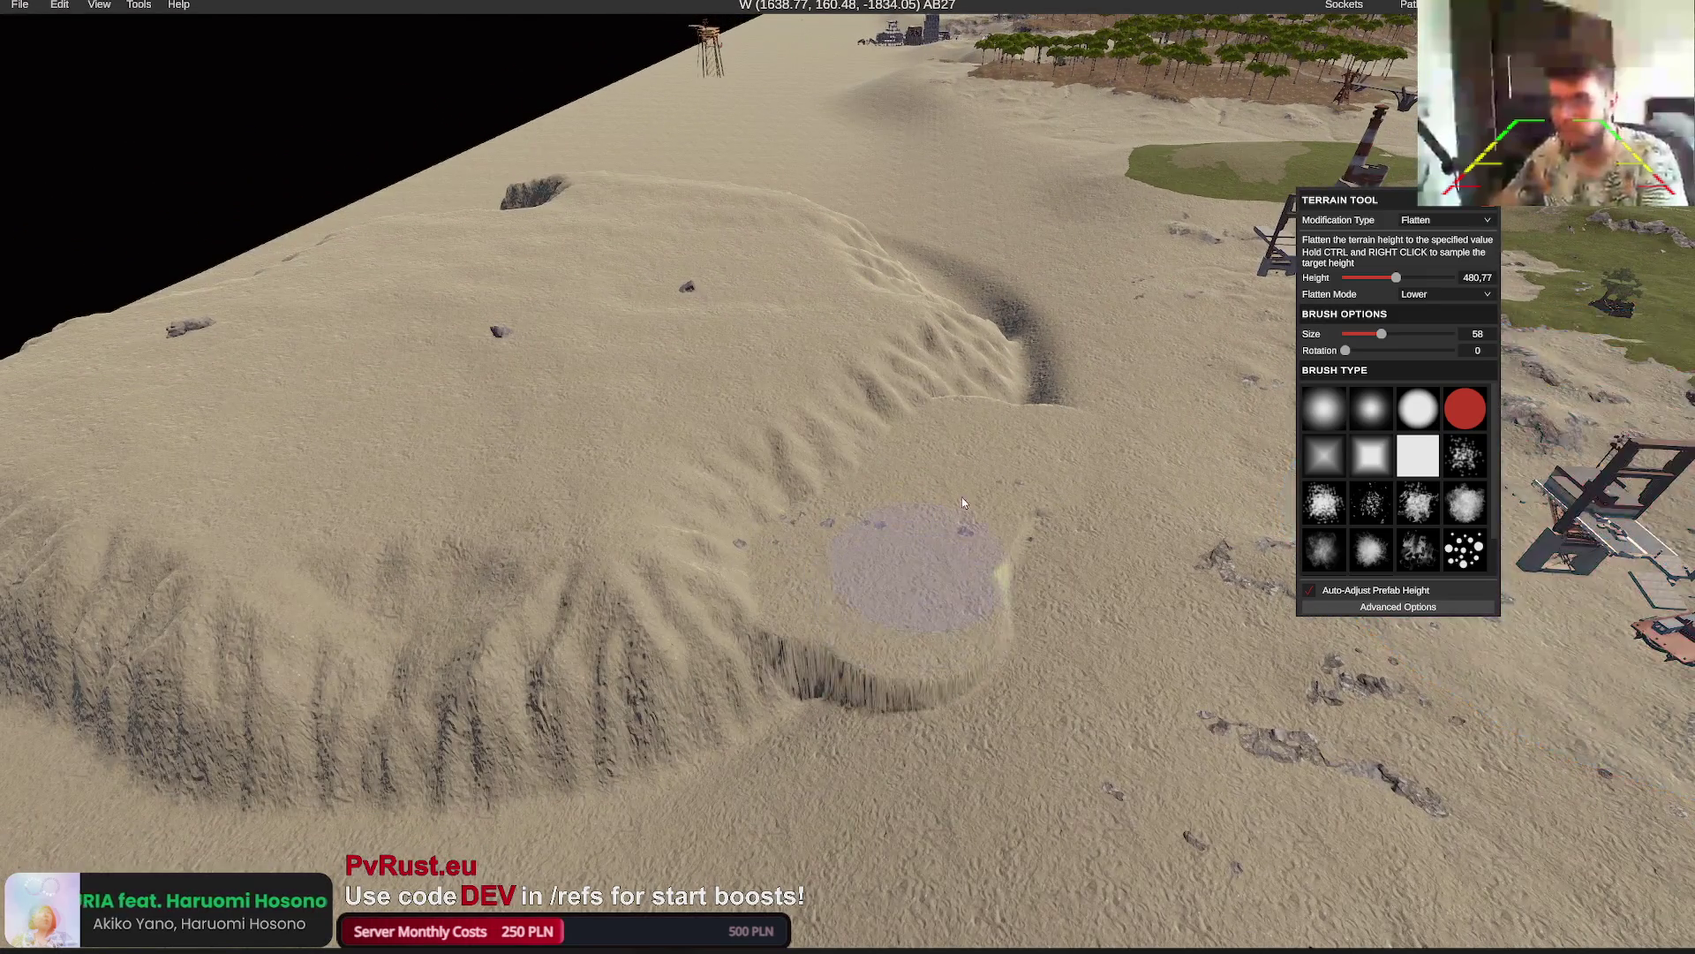
scroll(962, 496, "up", 3)
scroll(1043, 374, "up", 5)
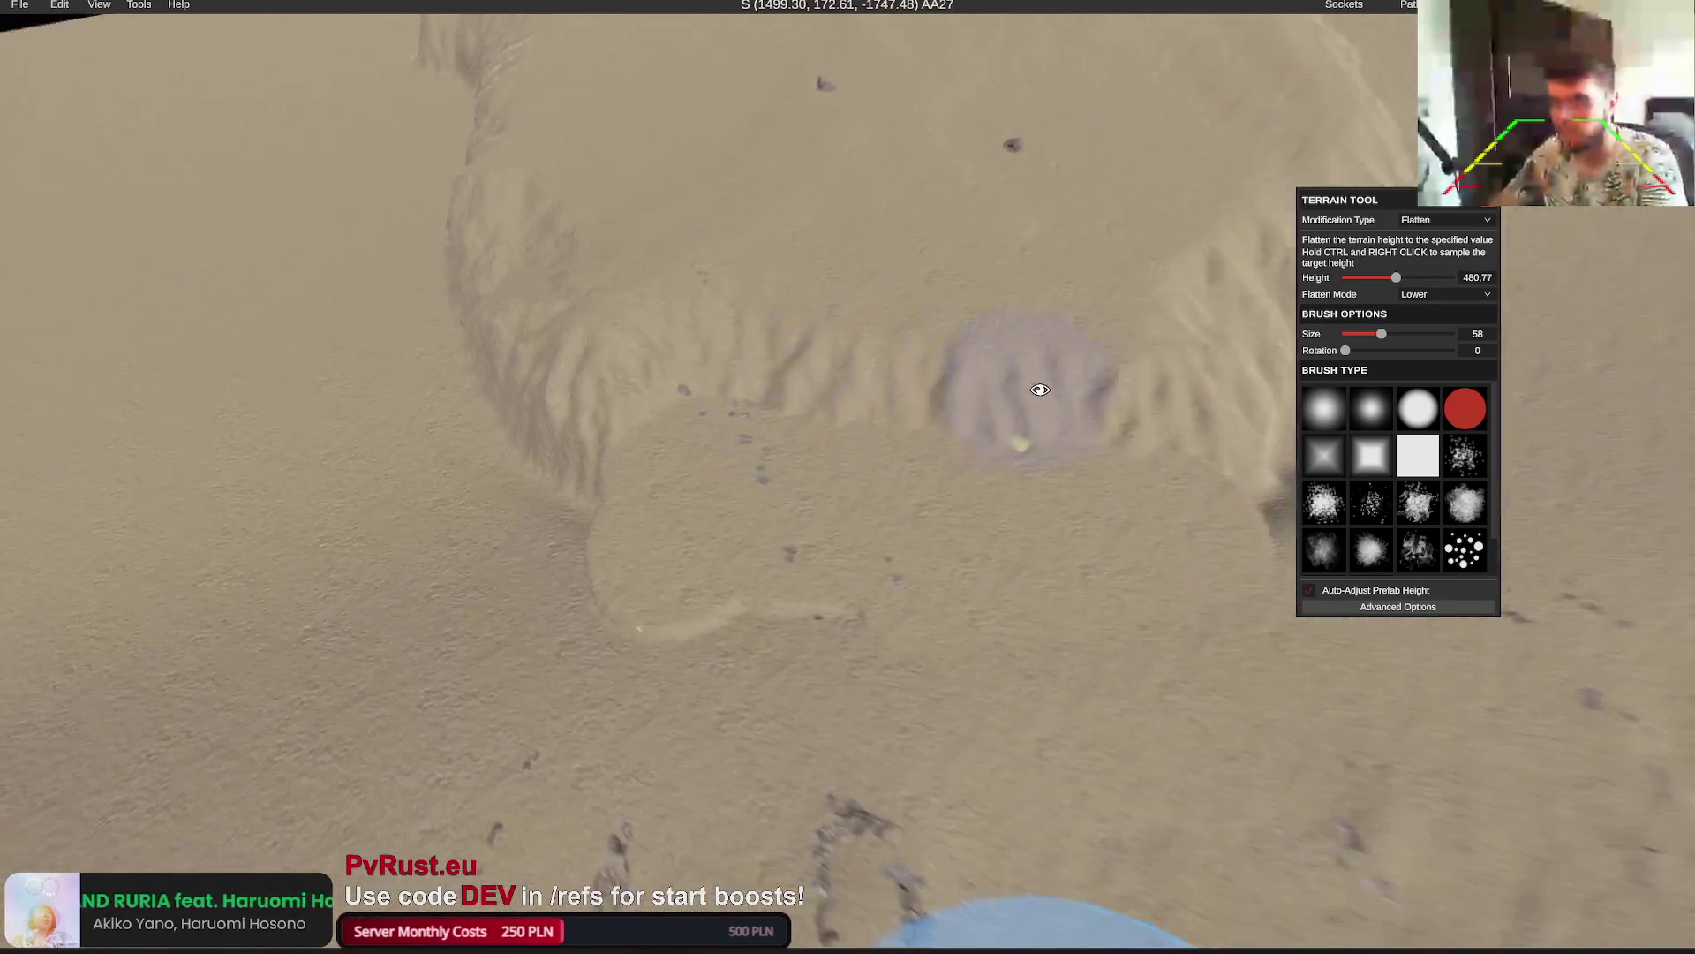
scroll(1040, 390, "down", 5)
mouse_move(946, 473)
left_mouse_down()
mouse_move(1041, 398)
mouse_move(1074, 304)
mouse_move(972, 439)
left_mouse_up()
Extend the lowered streak across the dune and switch the brush back to Smooth
scroll(1141, 440, "up", 5)
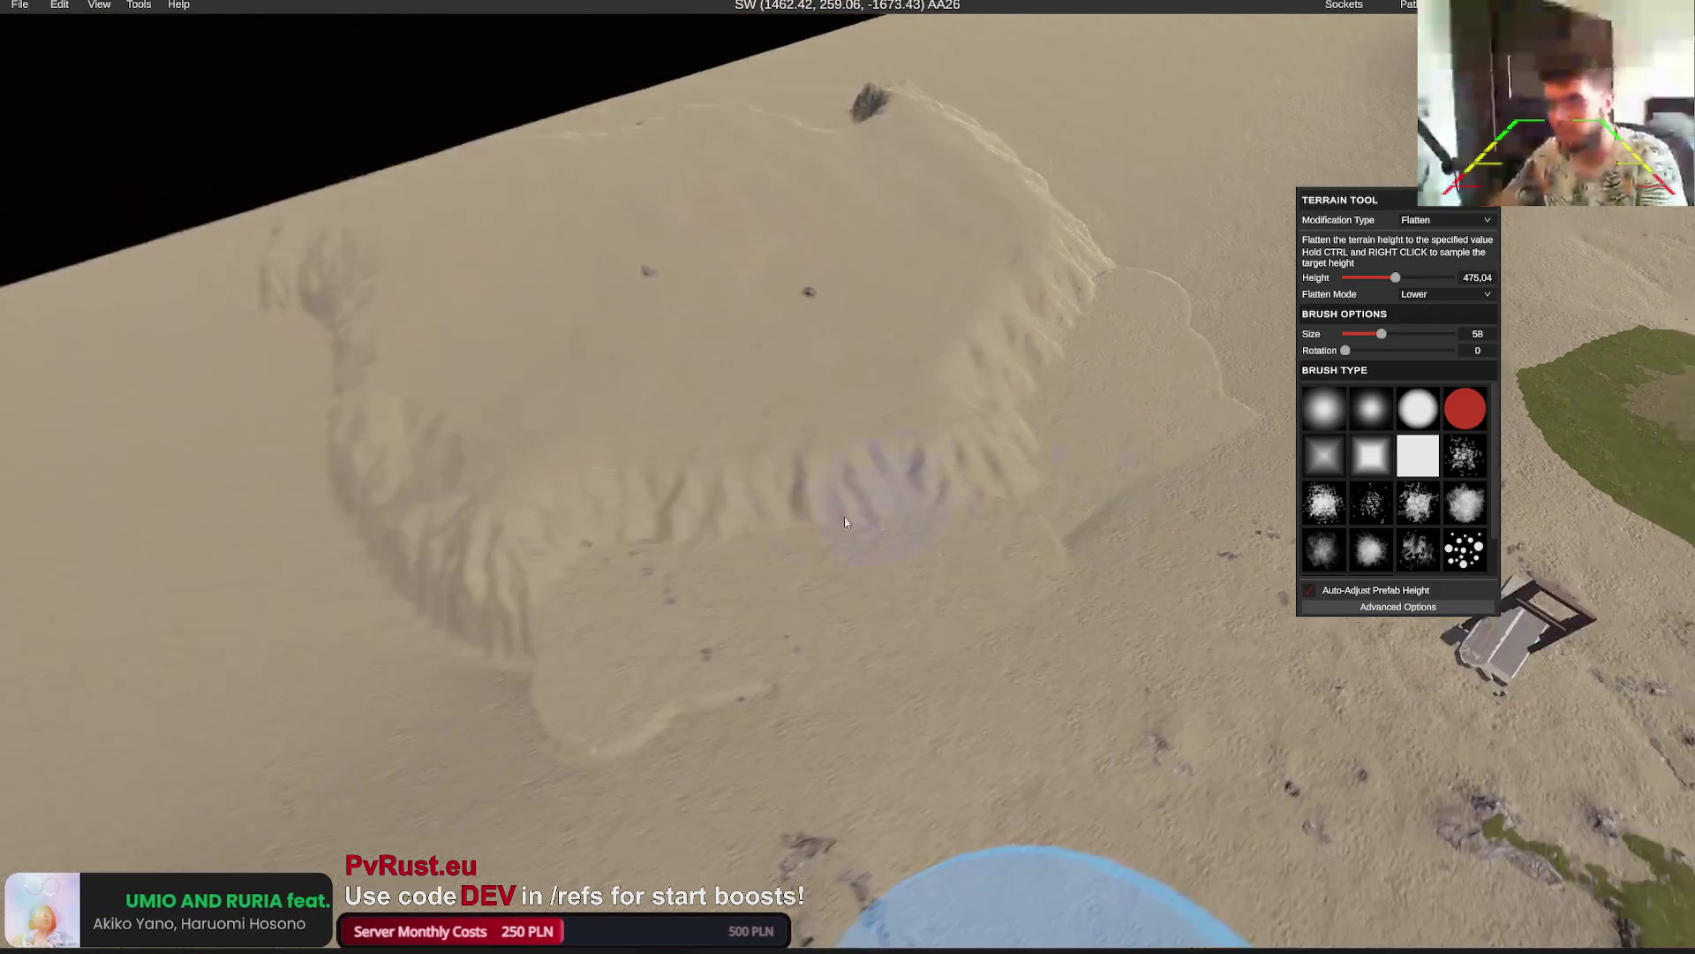
mouse_move(825, 564)
left_mouse_down()
mouse_move(929, 552)
mouse_move(772, 468)
mouse_move(893, 454)
left_mouse_up()
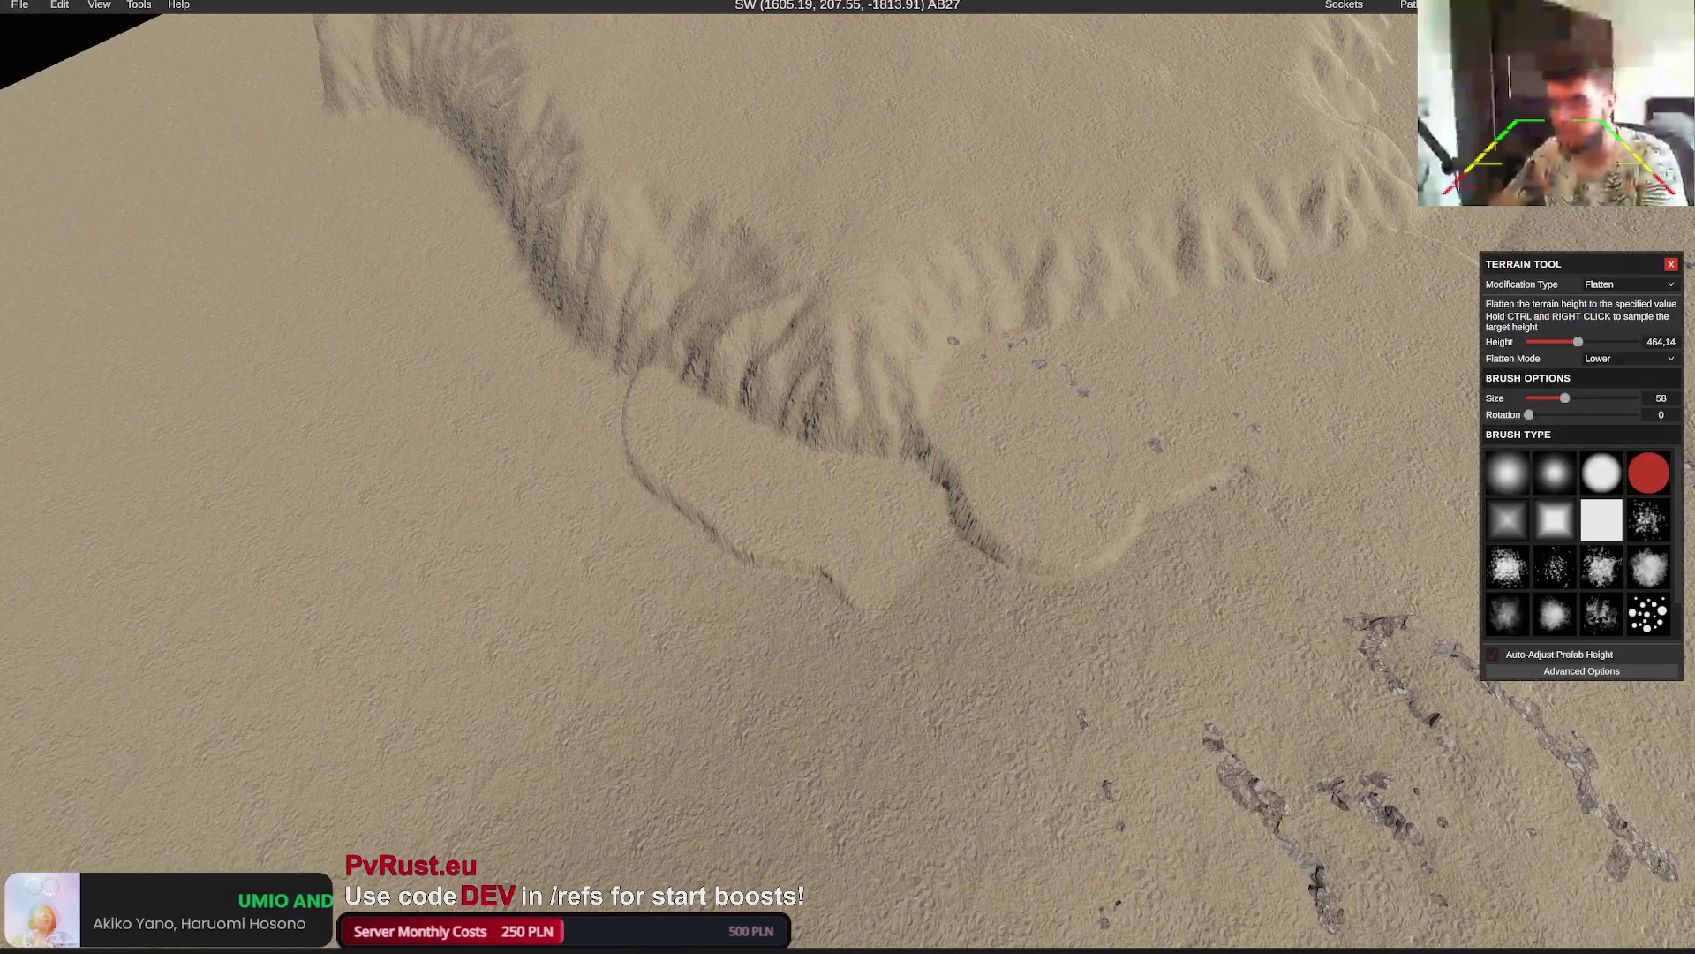
left_click(1606, 286)
left_click(1616, 327)
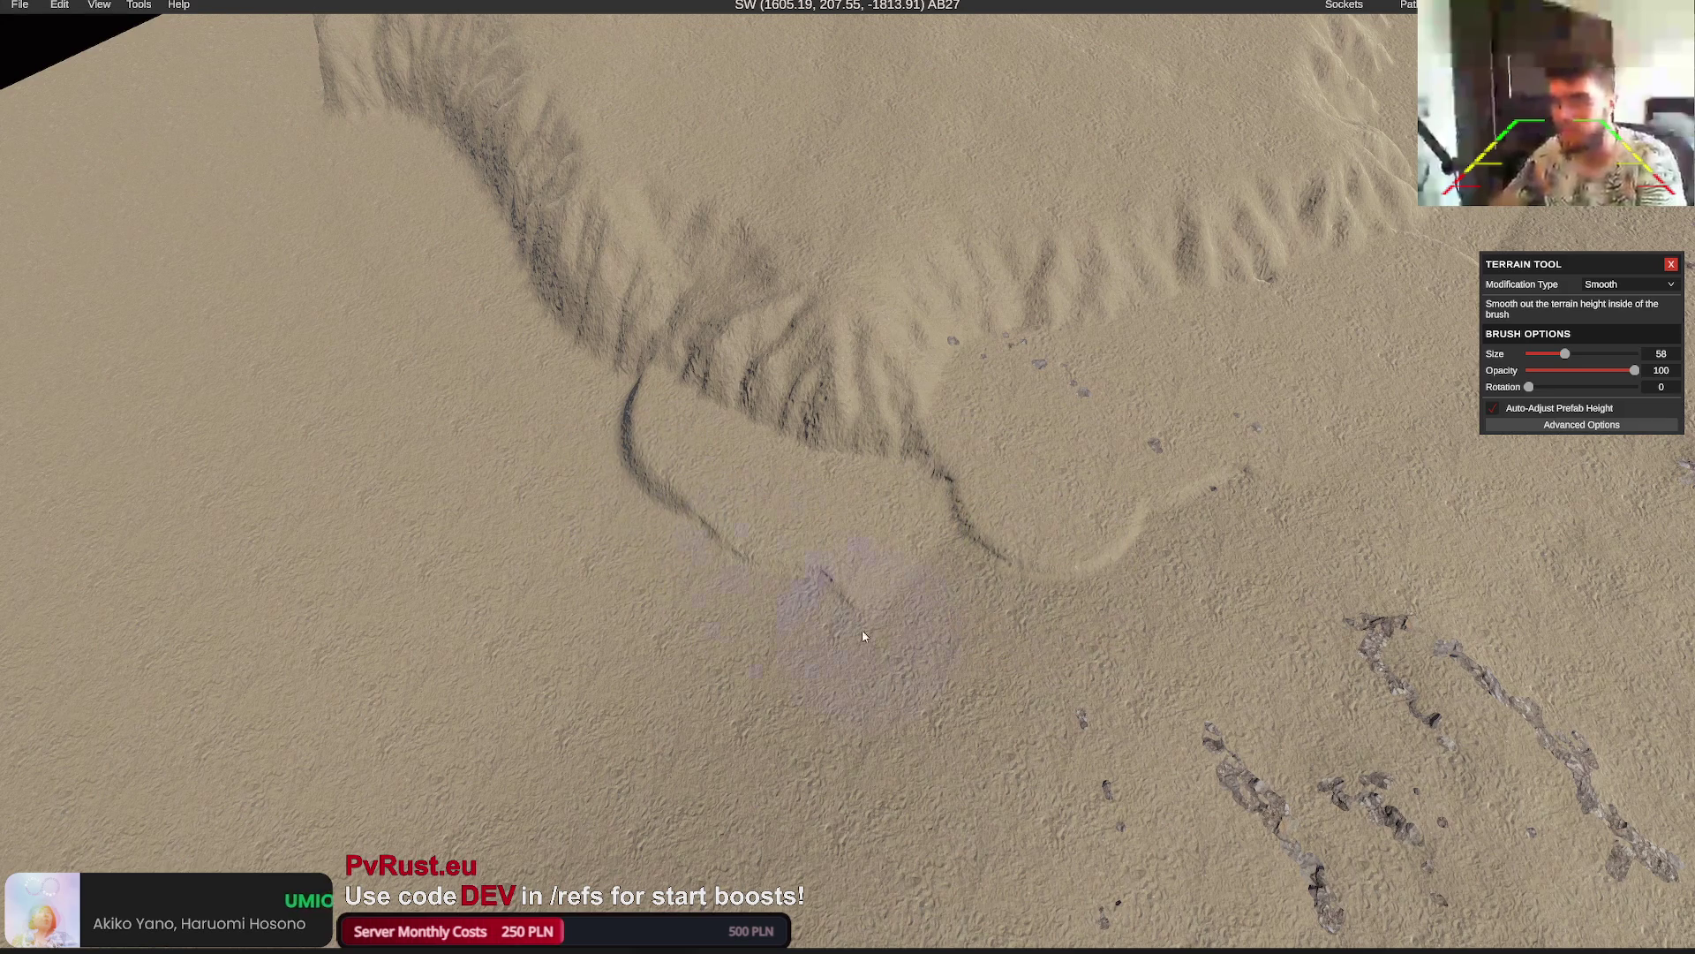
Fly over the sand and smooth the sharp edge of the lowered area
key("d")
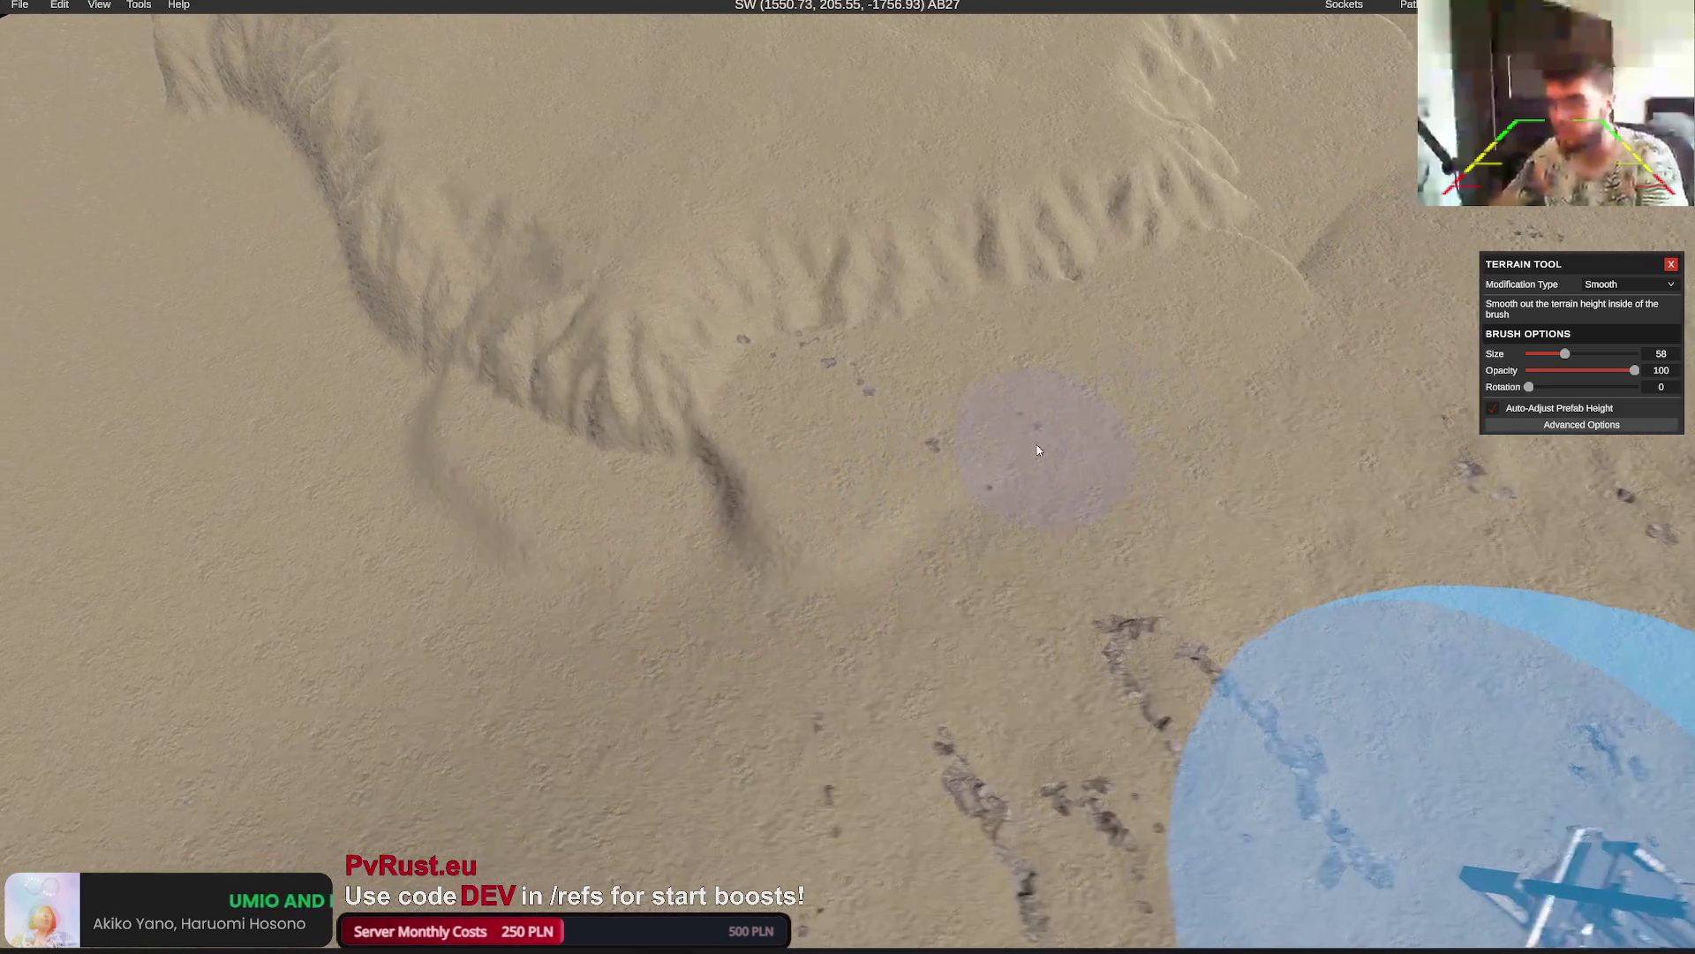
key("d")
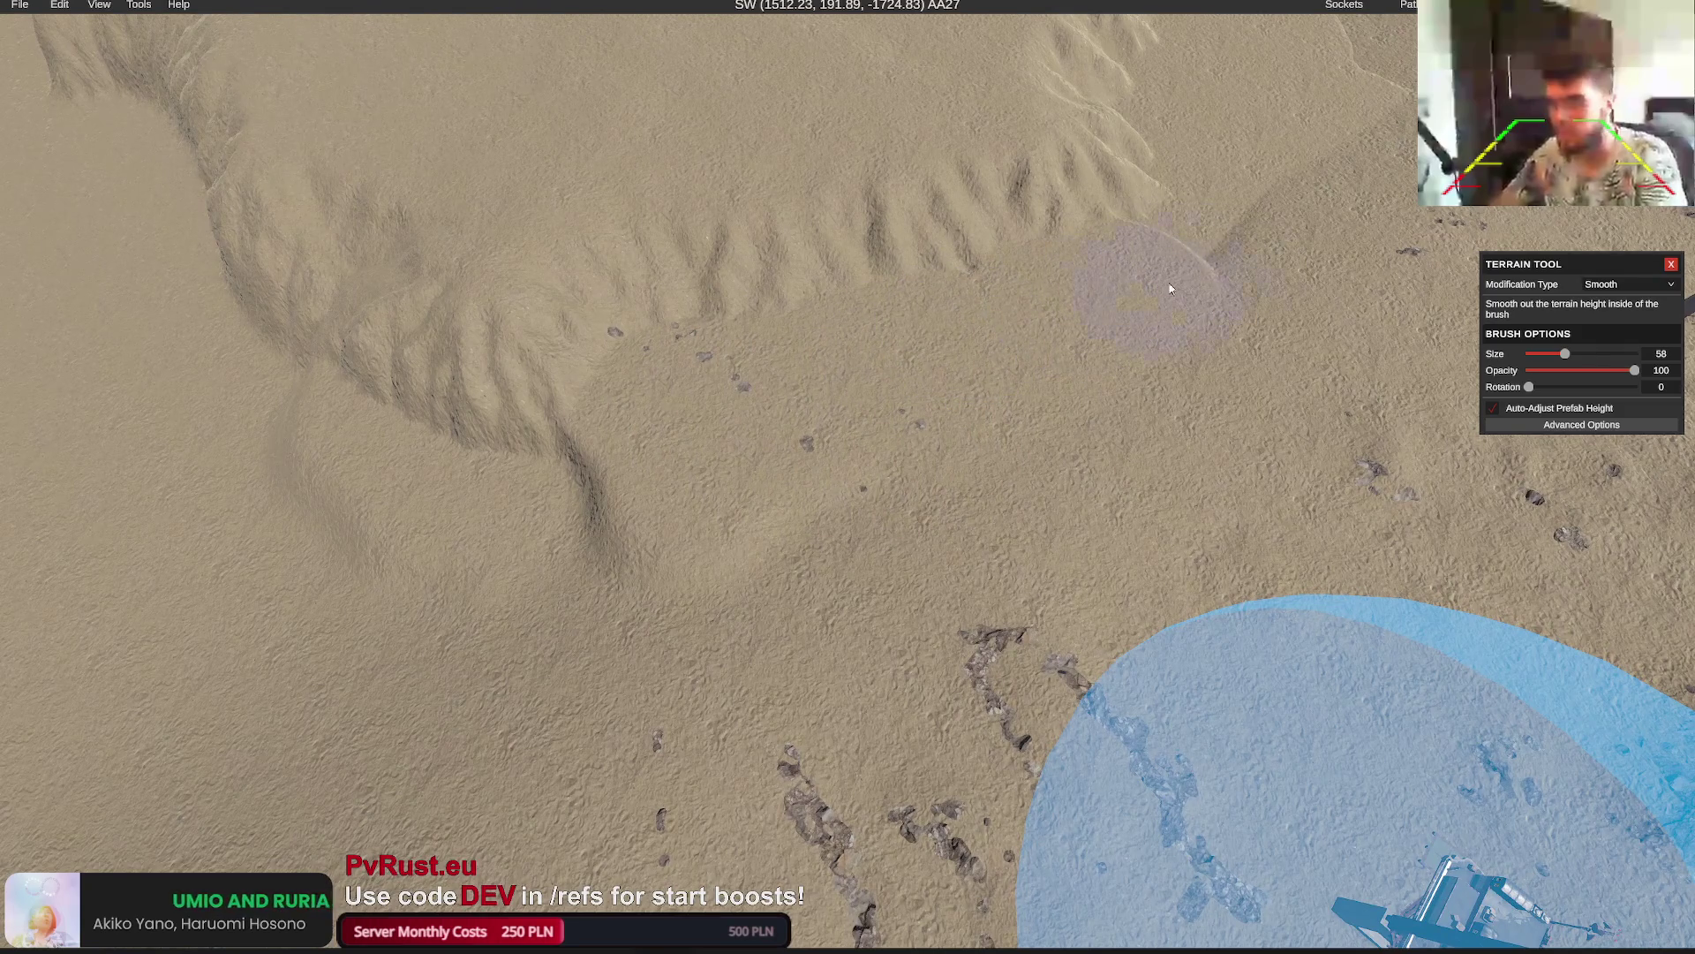
key("alt+Tab")
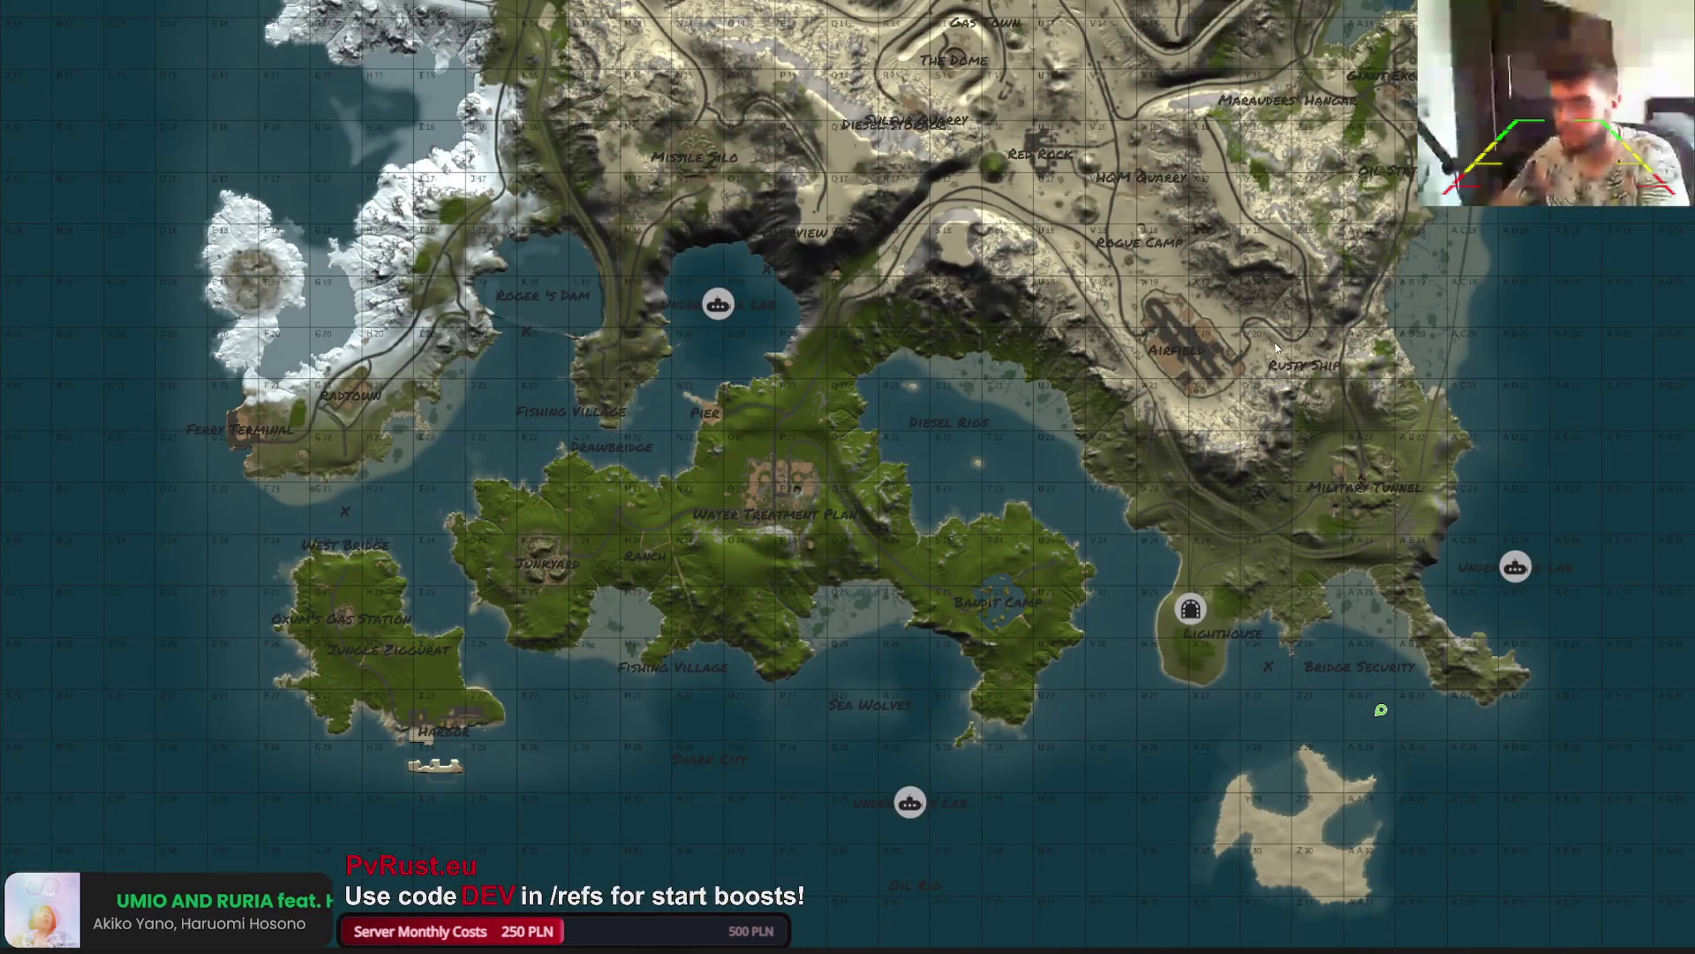
key("alt+Tab")
mouse_move(1114, 347)
left_mouse_down()
mouse_move(1124, 359)
mouse_move(966, 345)
mouse_move(848, 475)
left_mouse_up()
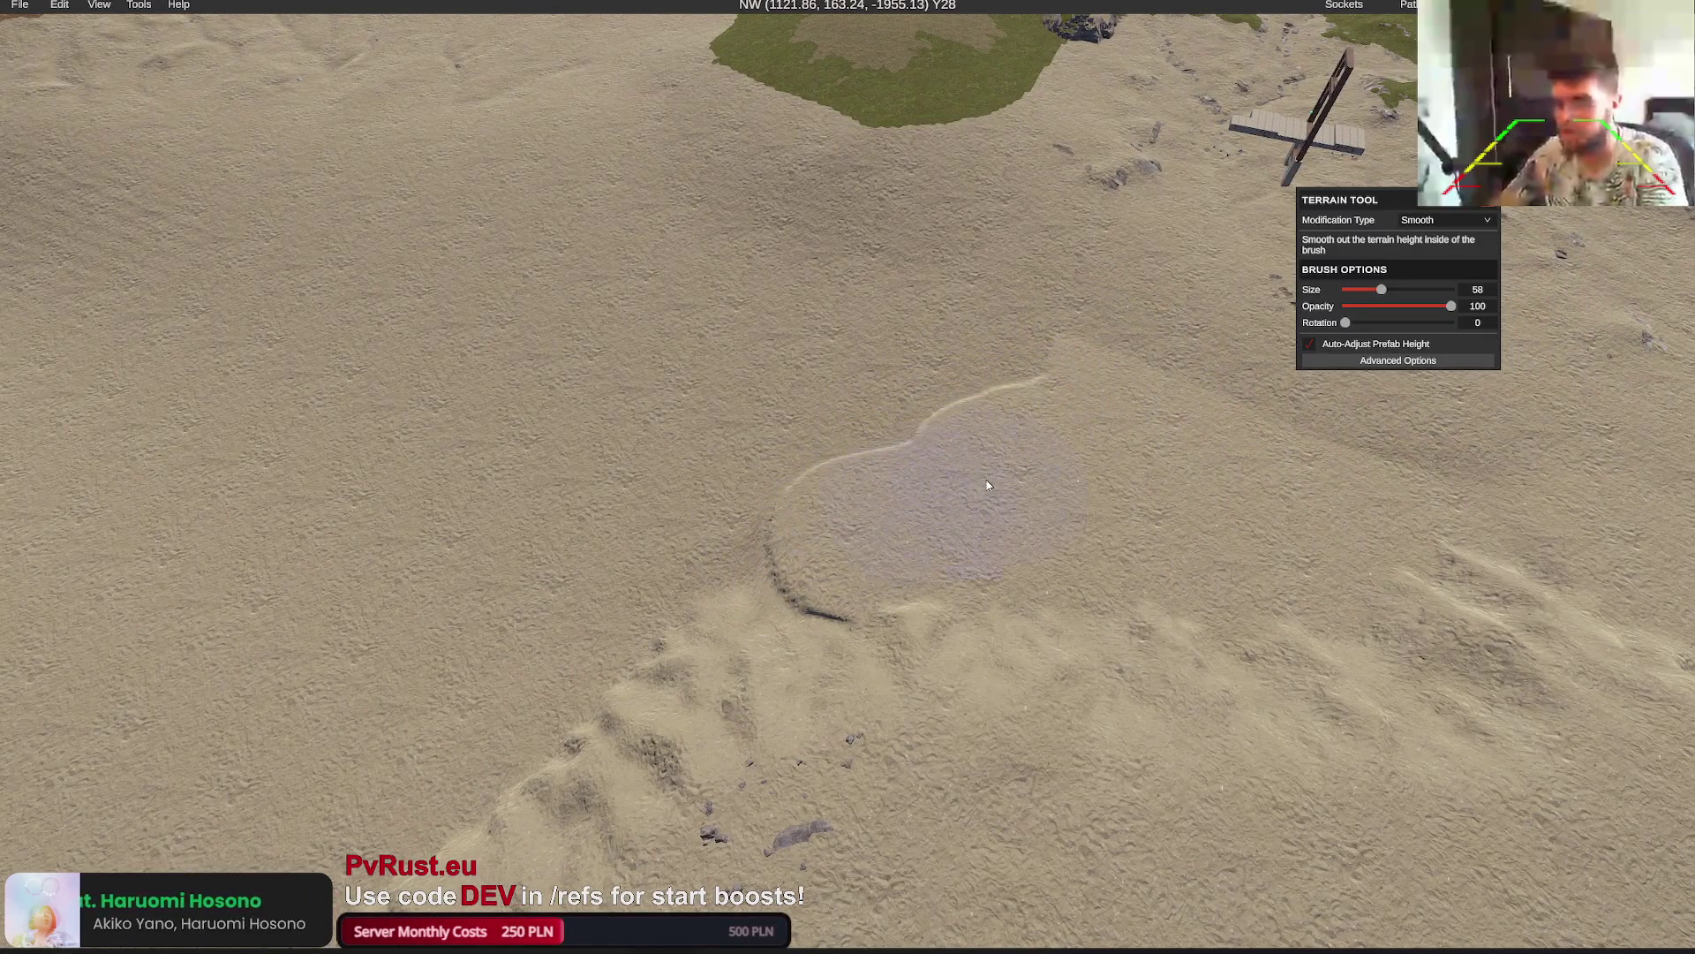
left_click_drag(988, 485, 972, 484)
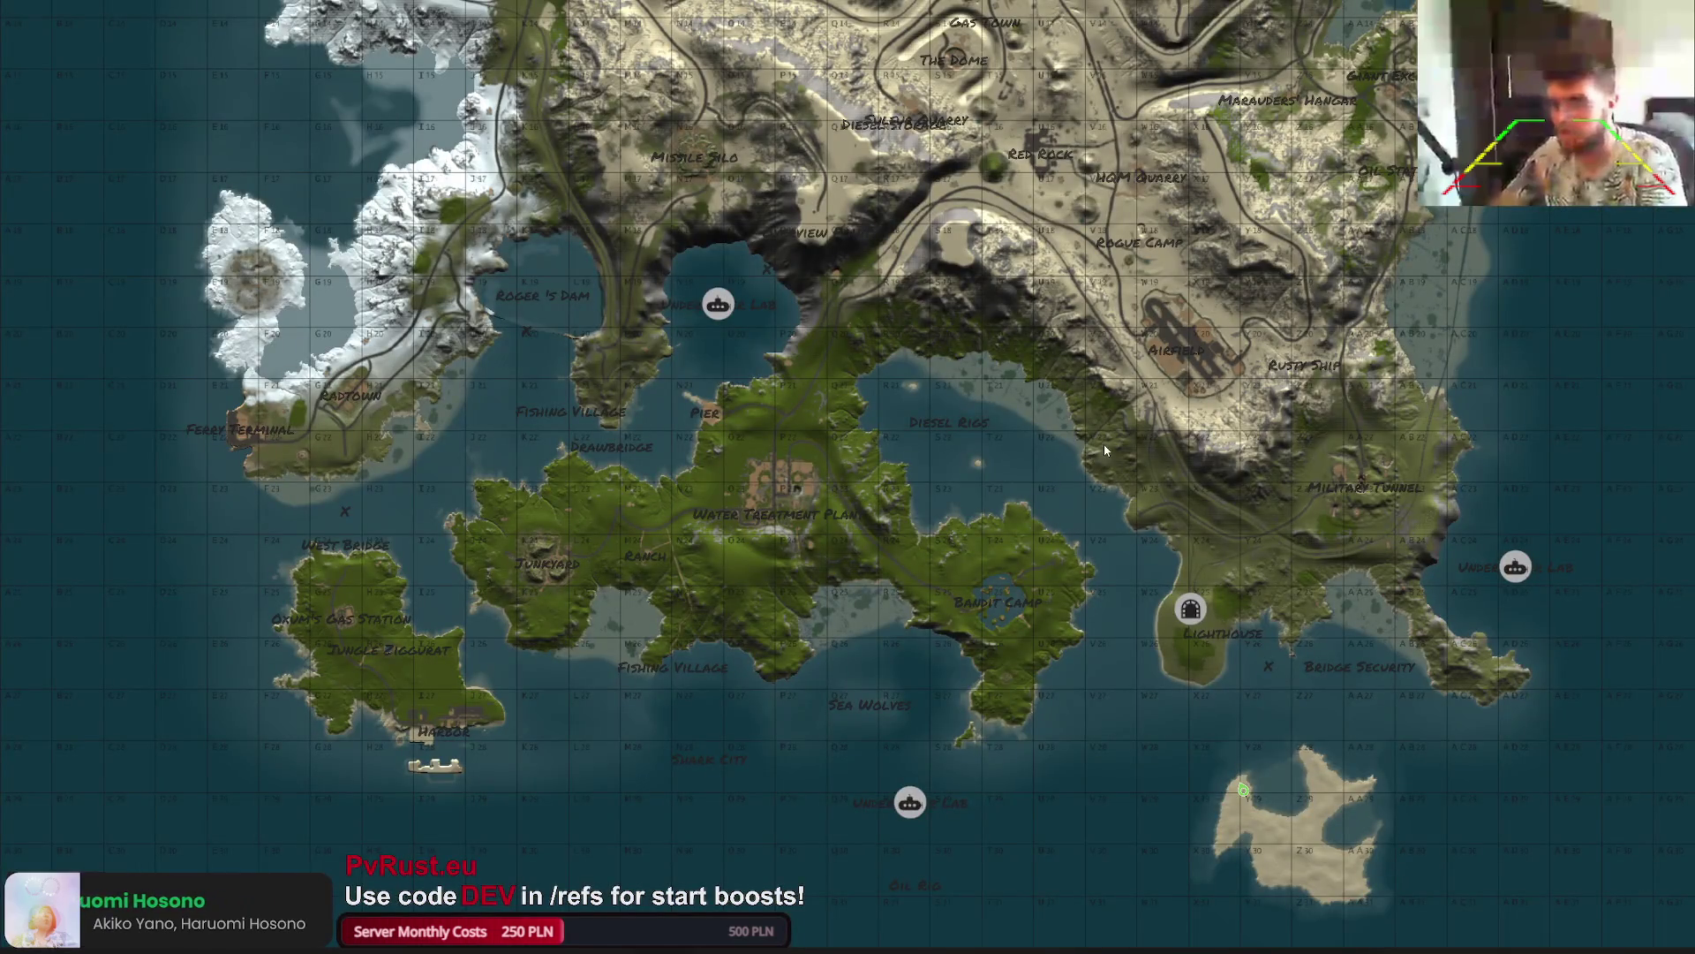
Check the world map, then select the Smaller Big Island prefab from the prefab list
key("m")
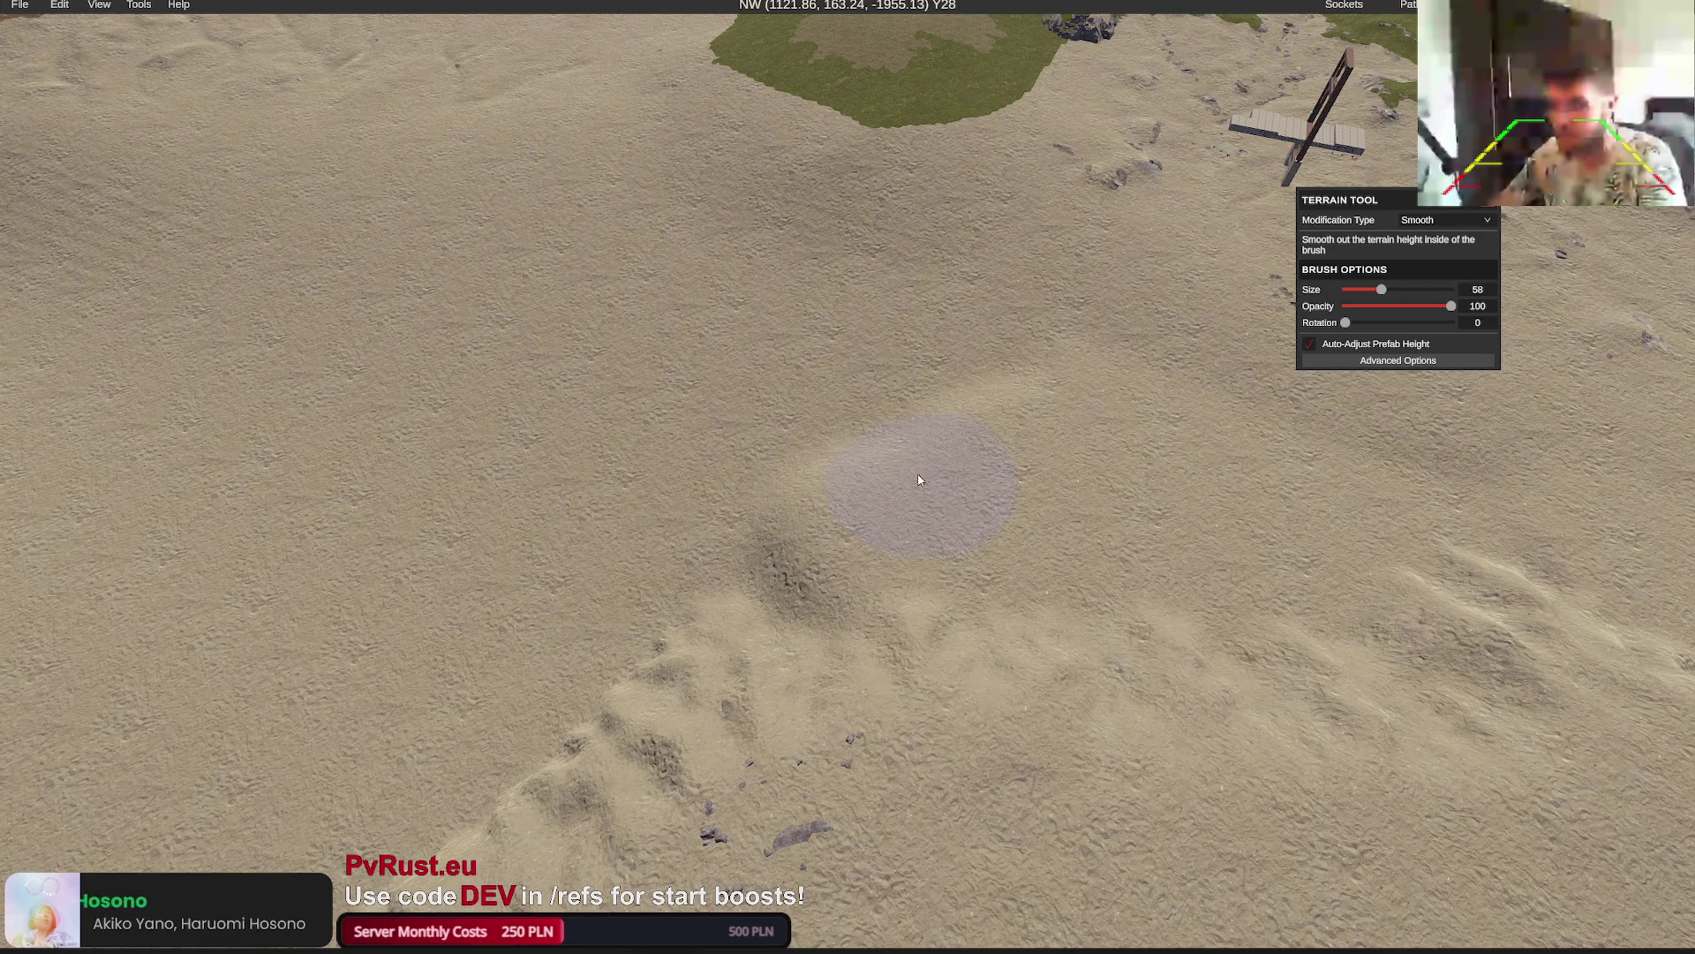
key("w")
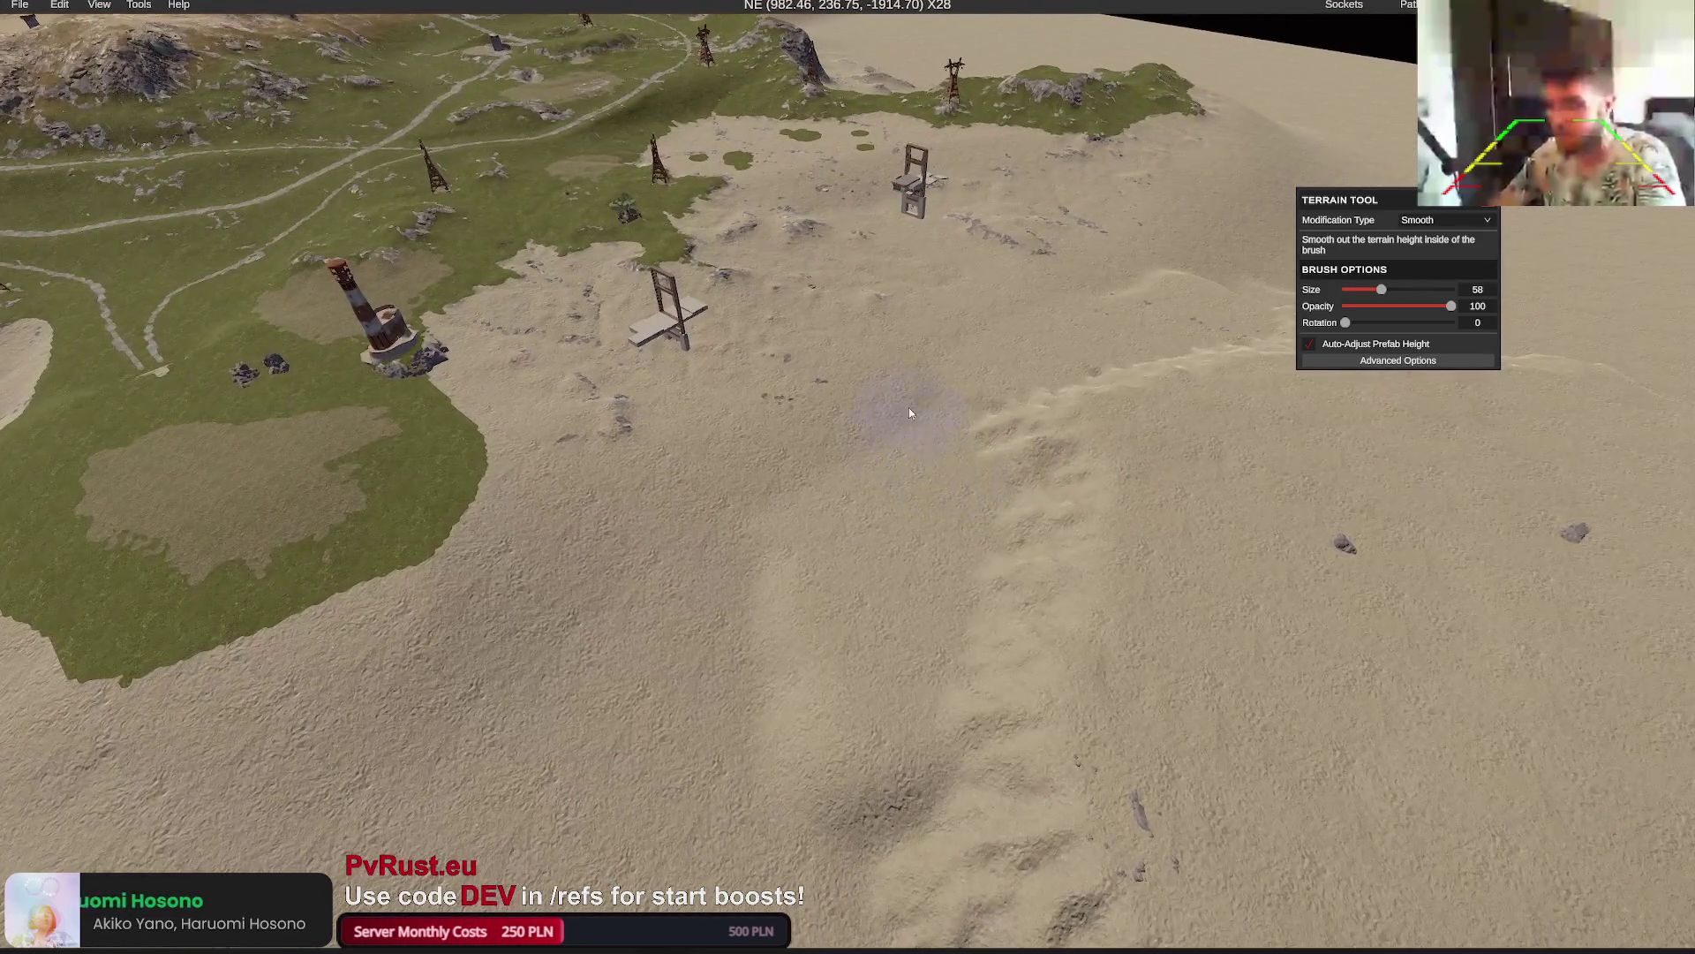
key("m")
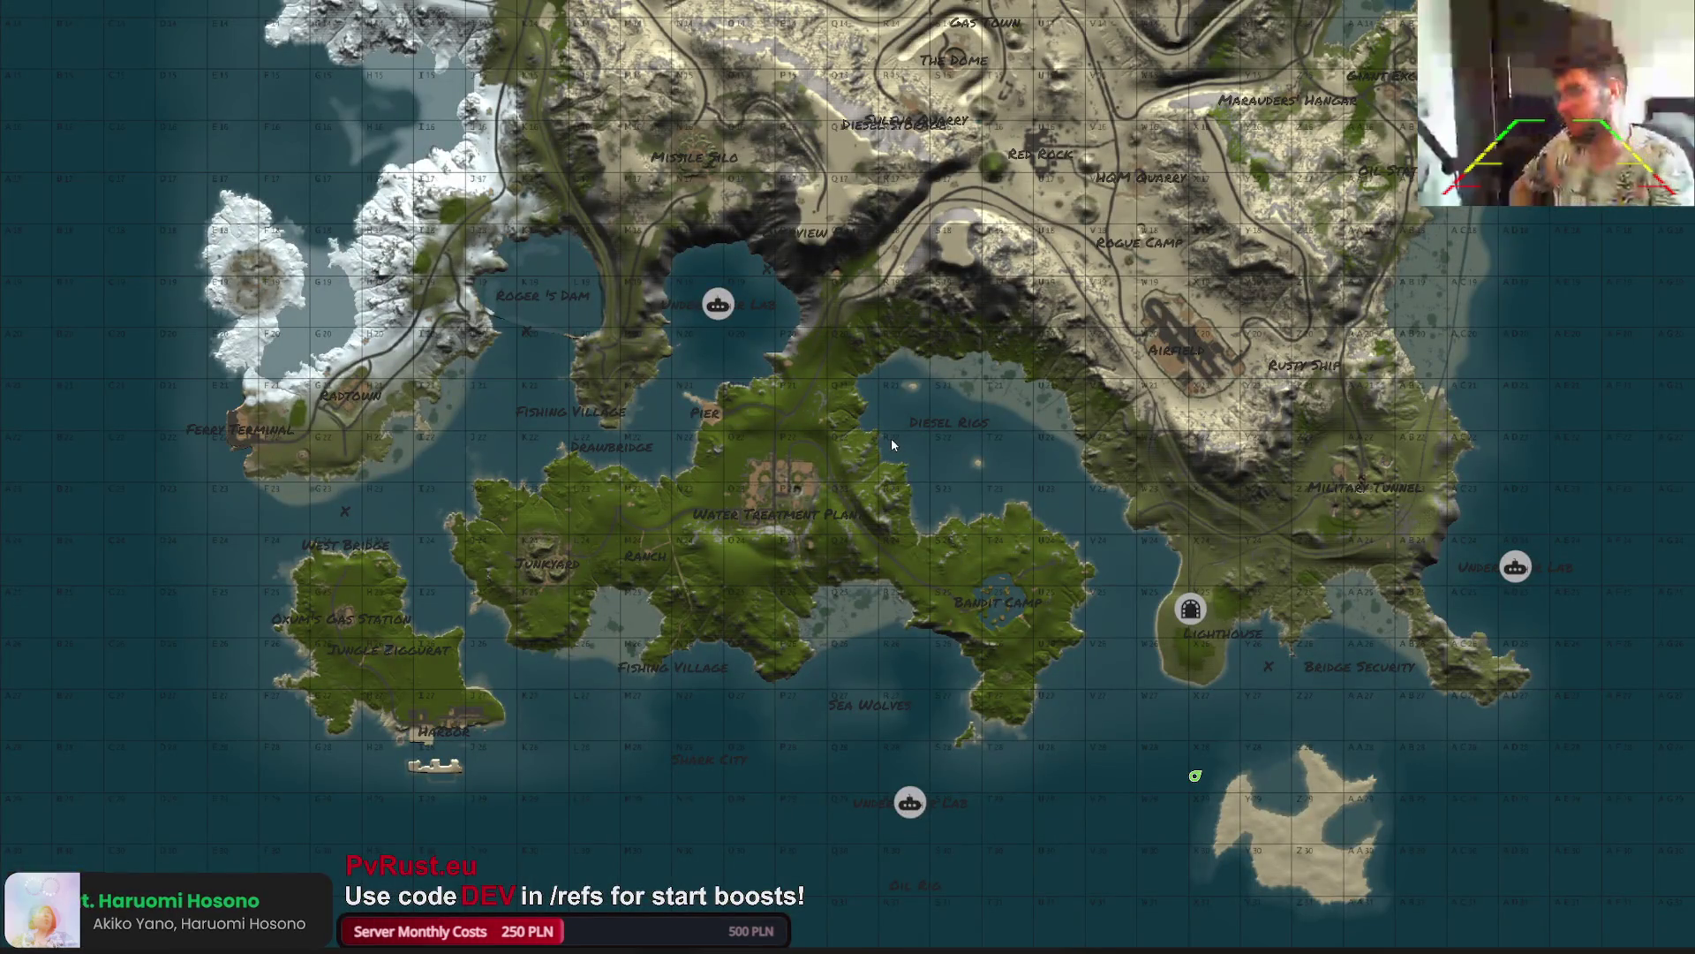
key("m")
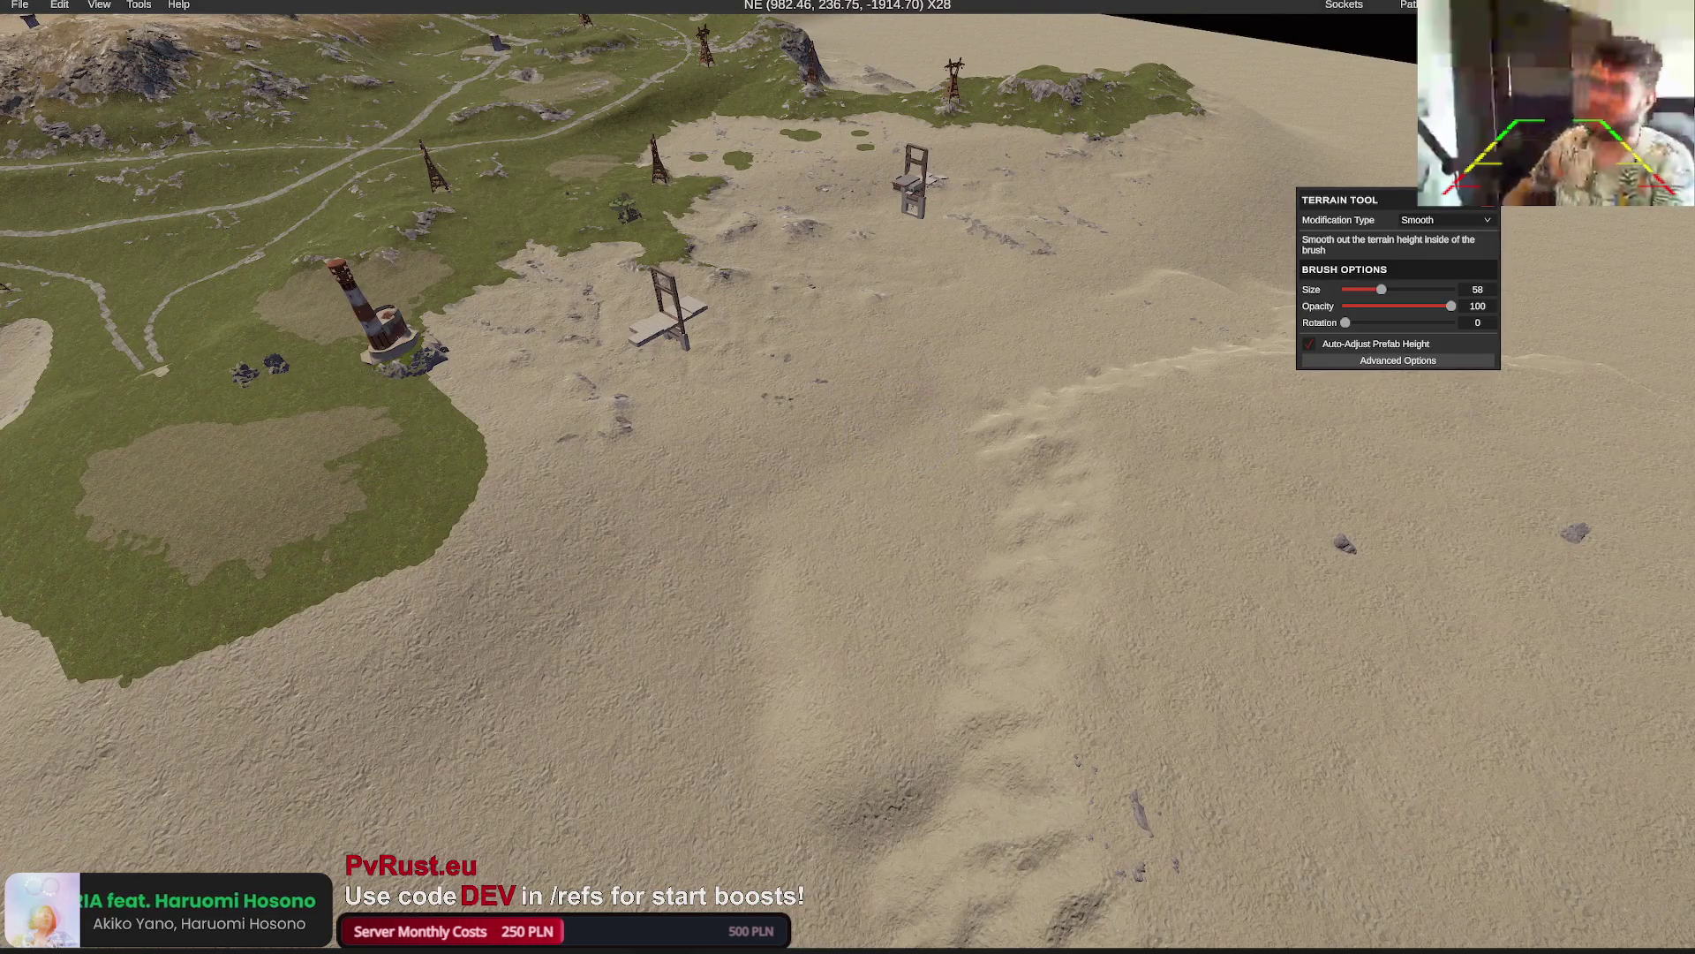
key("p")
left_click(1345, 547)
Apply and undo the island's height mask, then apply its splat and topology masks
left_click(1332, 628)
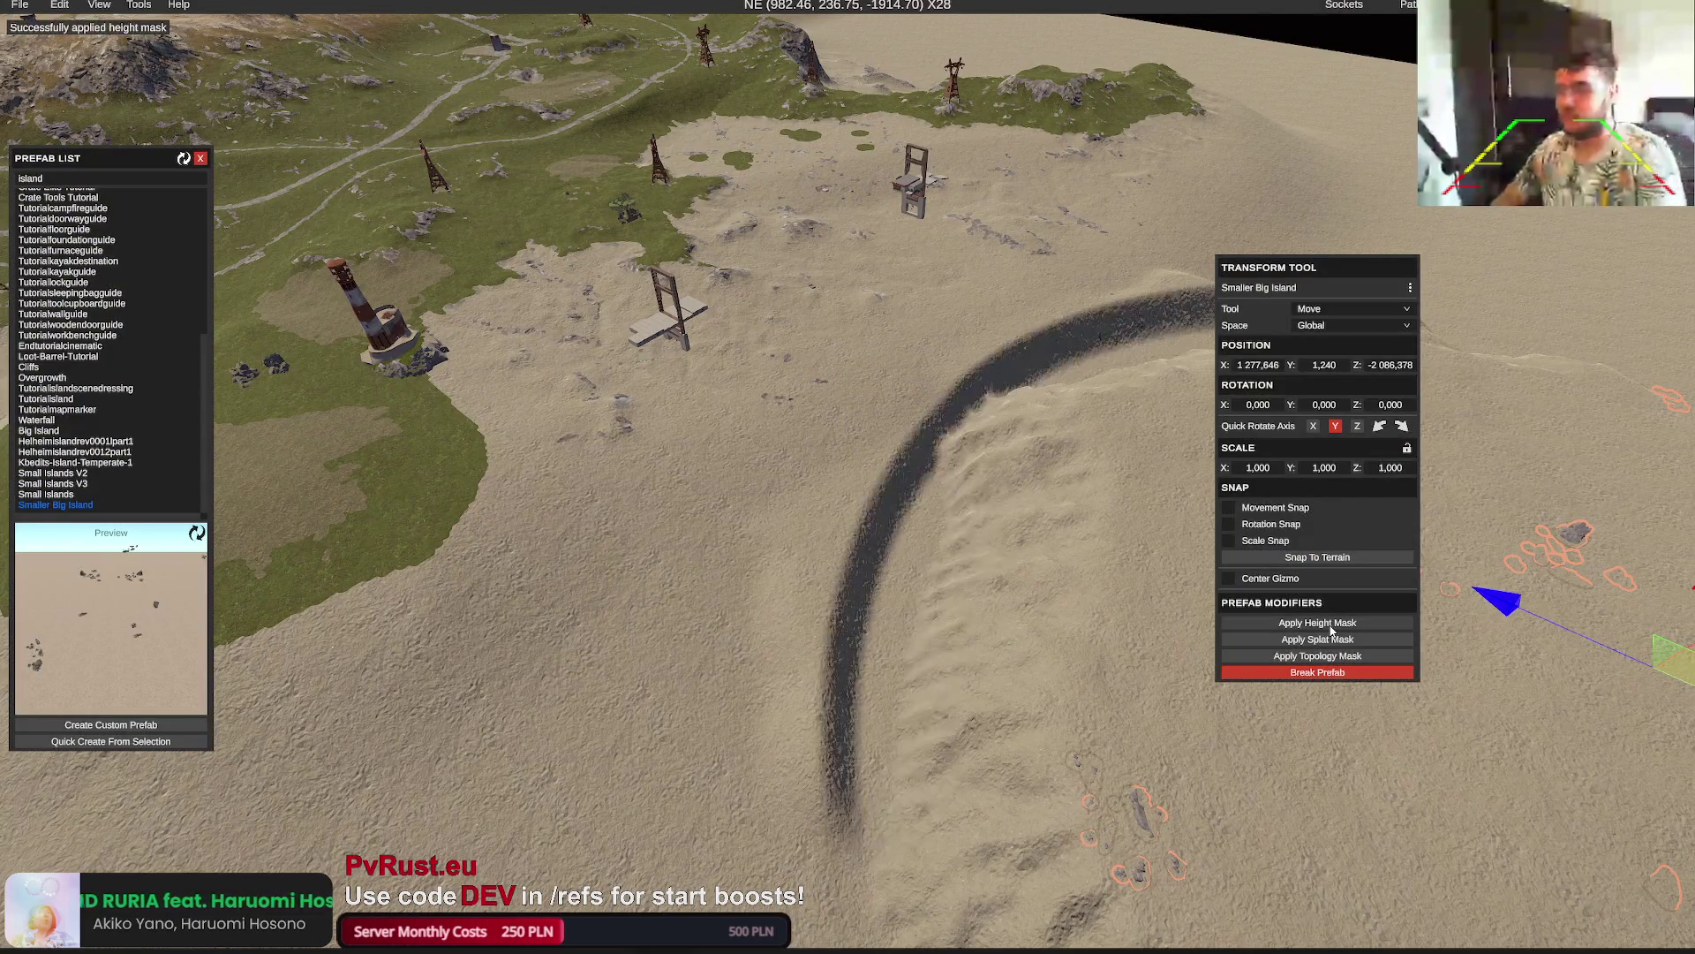
key("ctrl+z")
left_click(1331, 640)
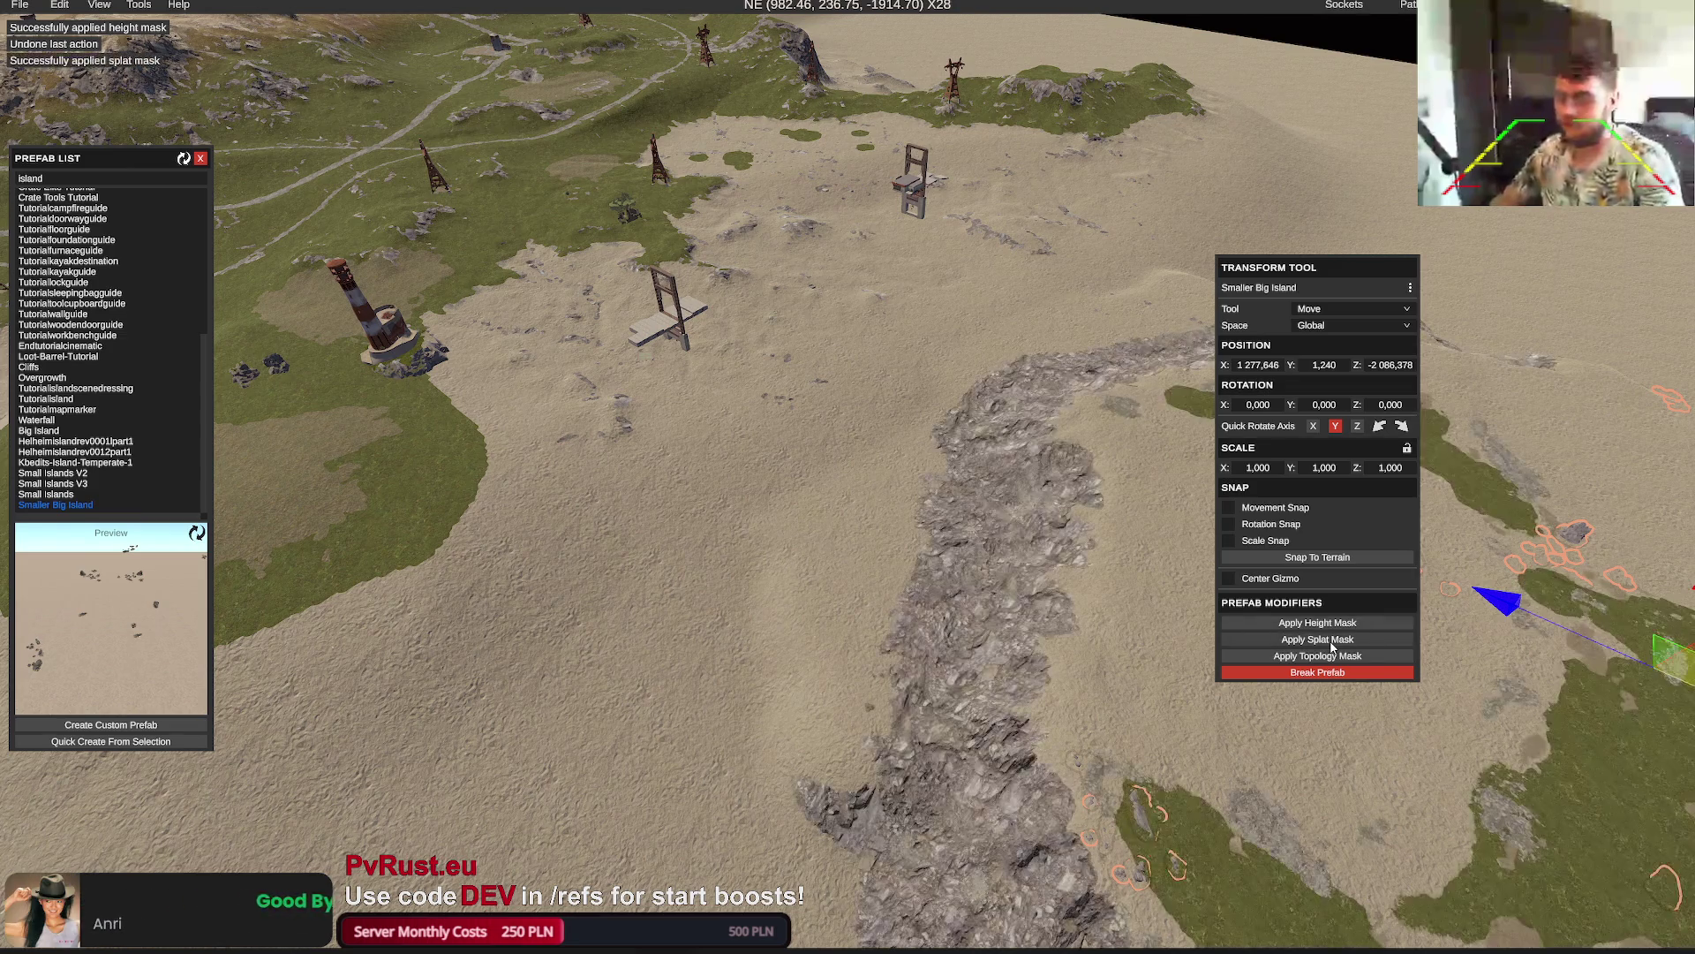
left_click(1327, 658)
Break the Smaller Big Island prefab into its individual pieces
scroll(934, 617, "up", 5)
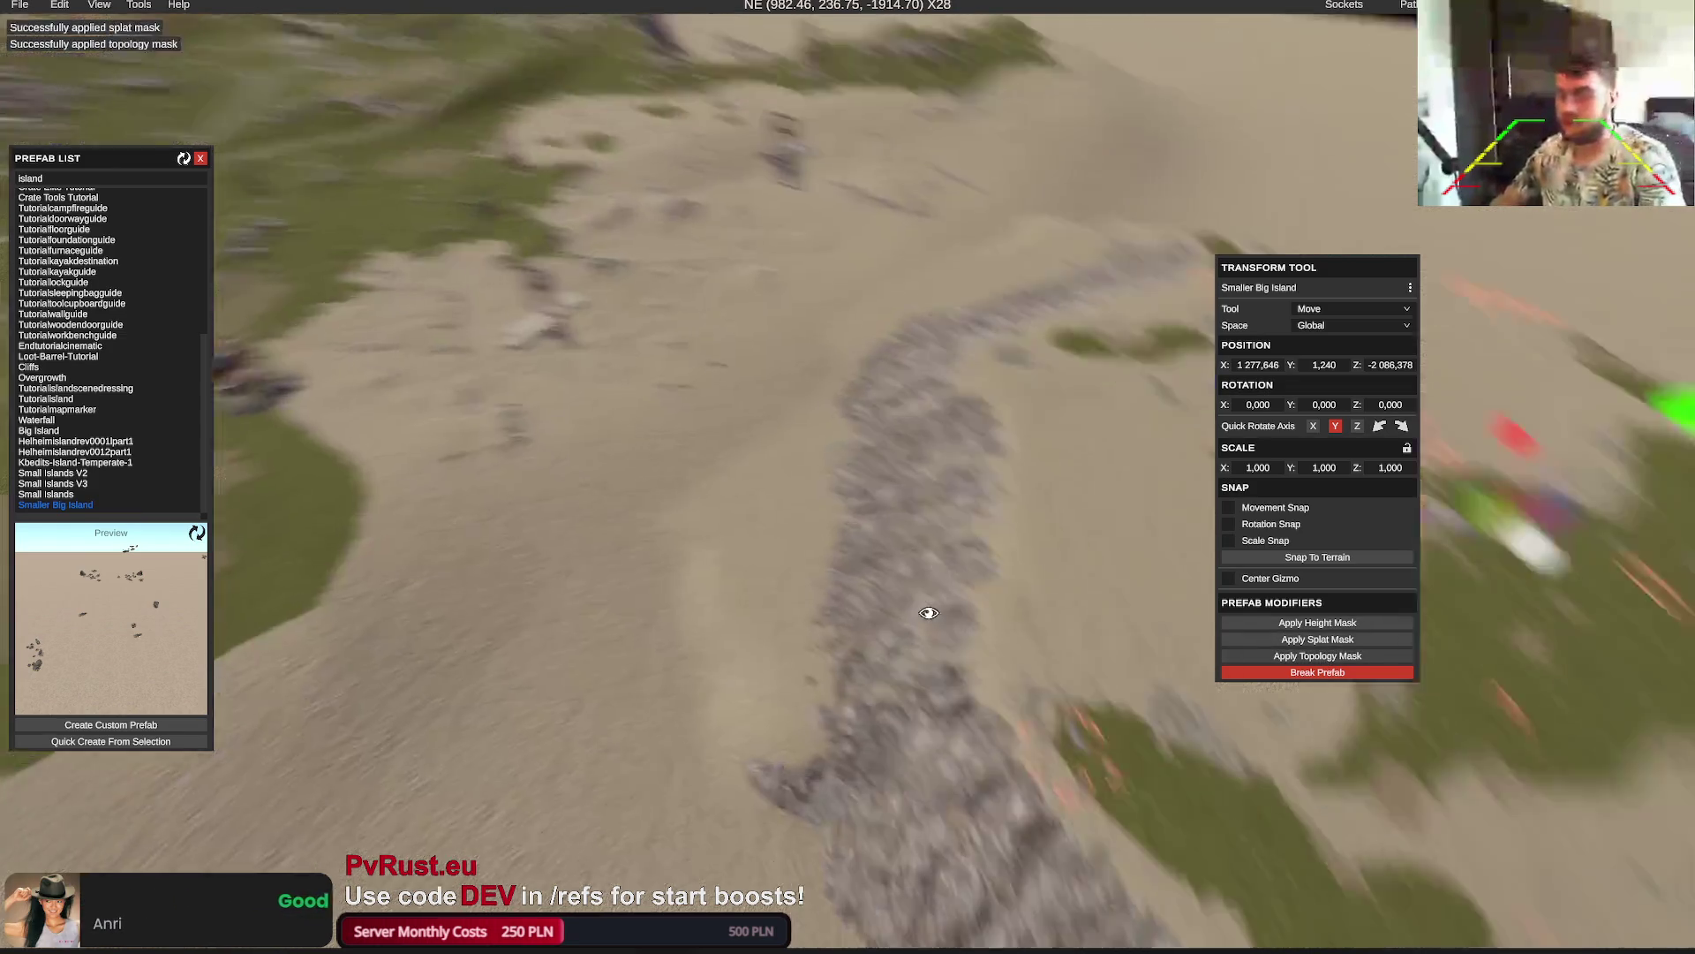
scroll(934, 616, "down", 10)
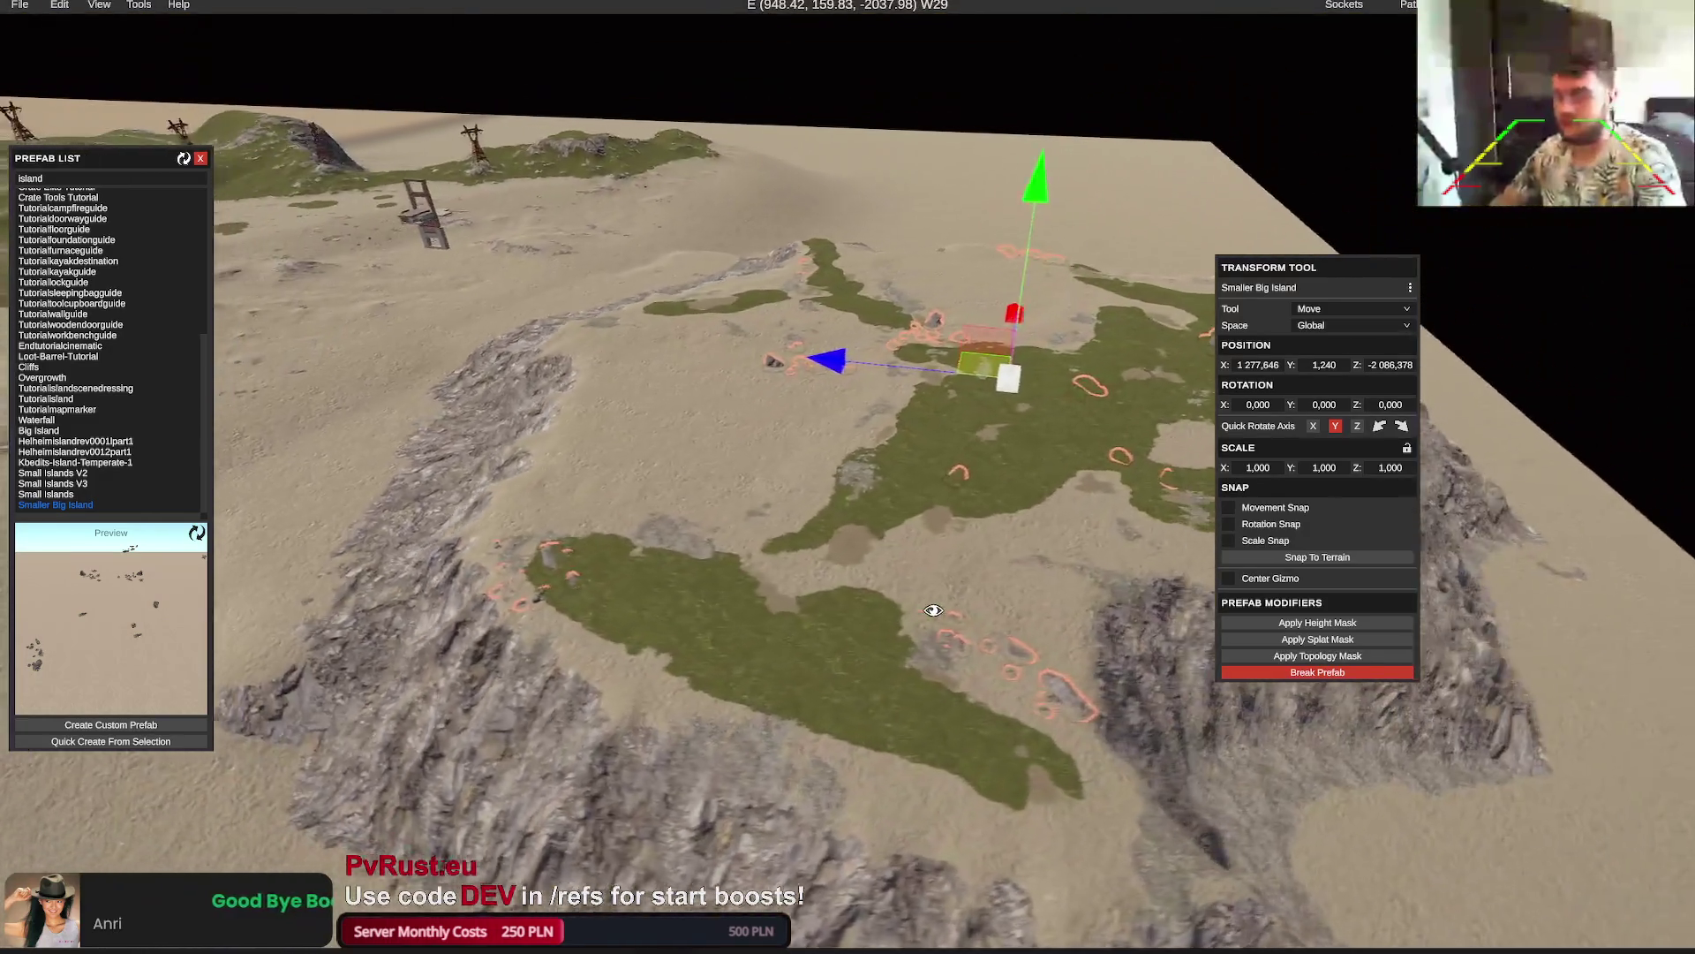
left_click_drag(934, 610, 1236, 662)
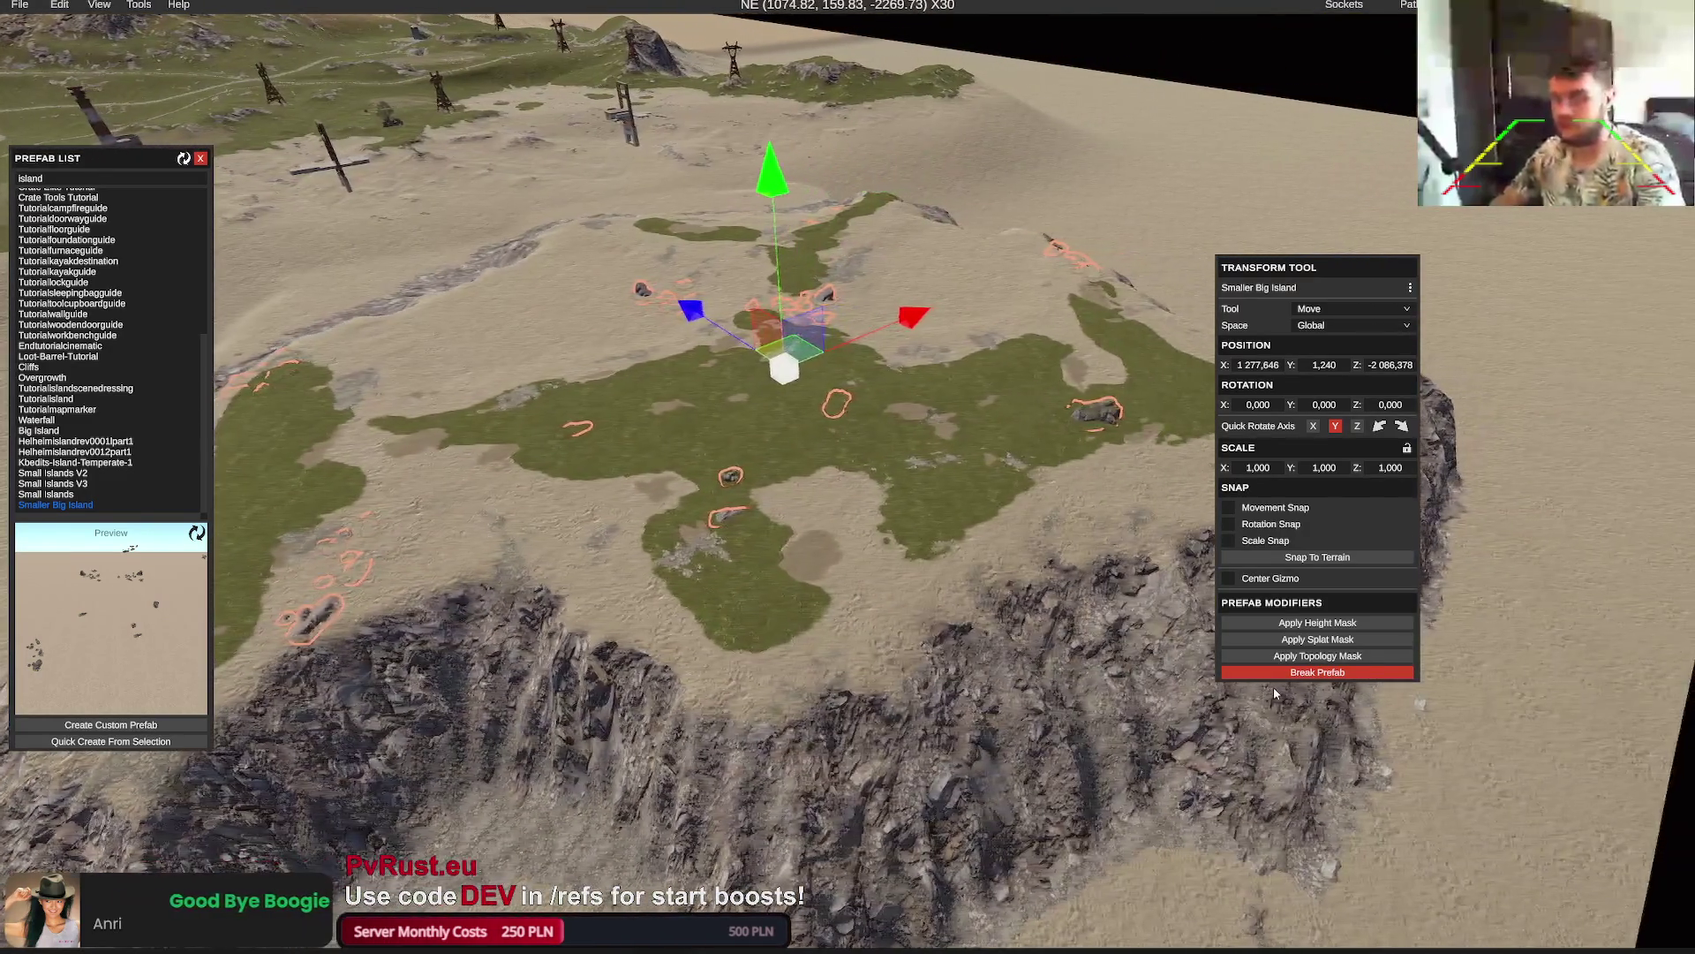
left_click(1317, 672)
scroll(1142, 644, "down", 10)
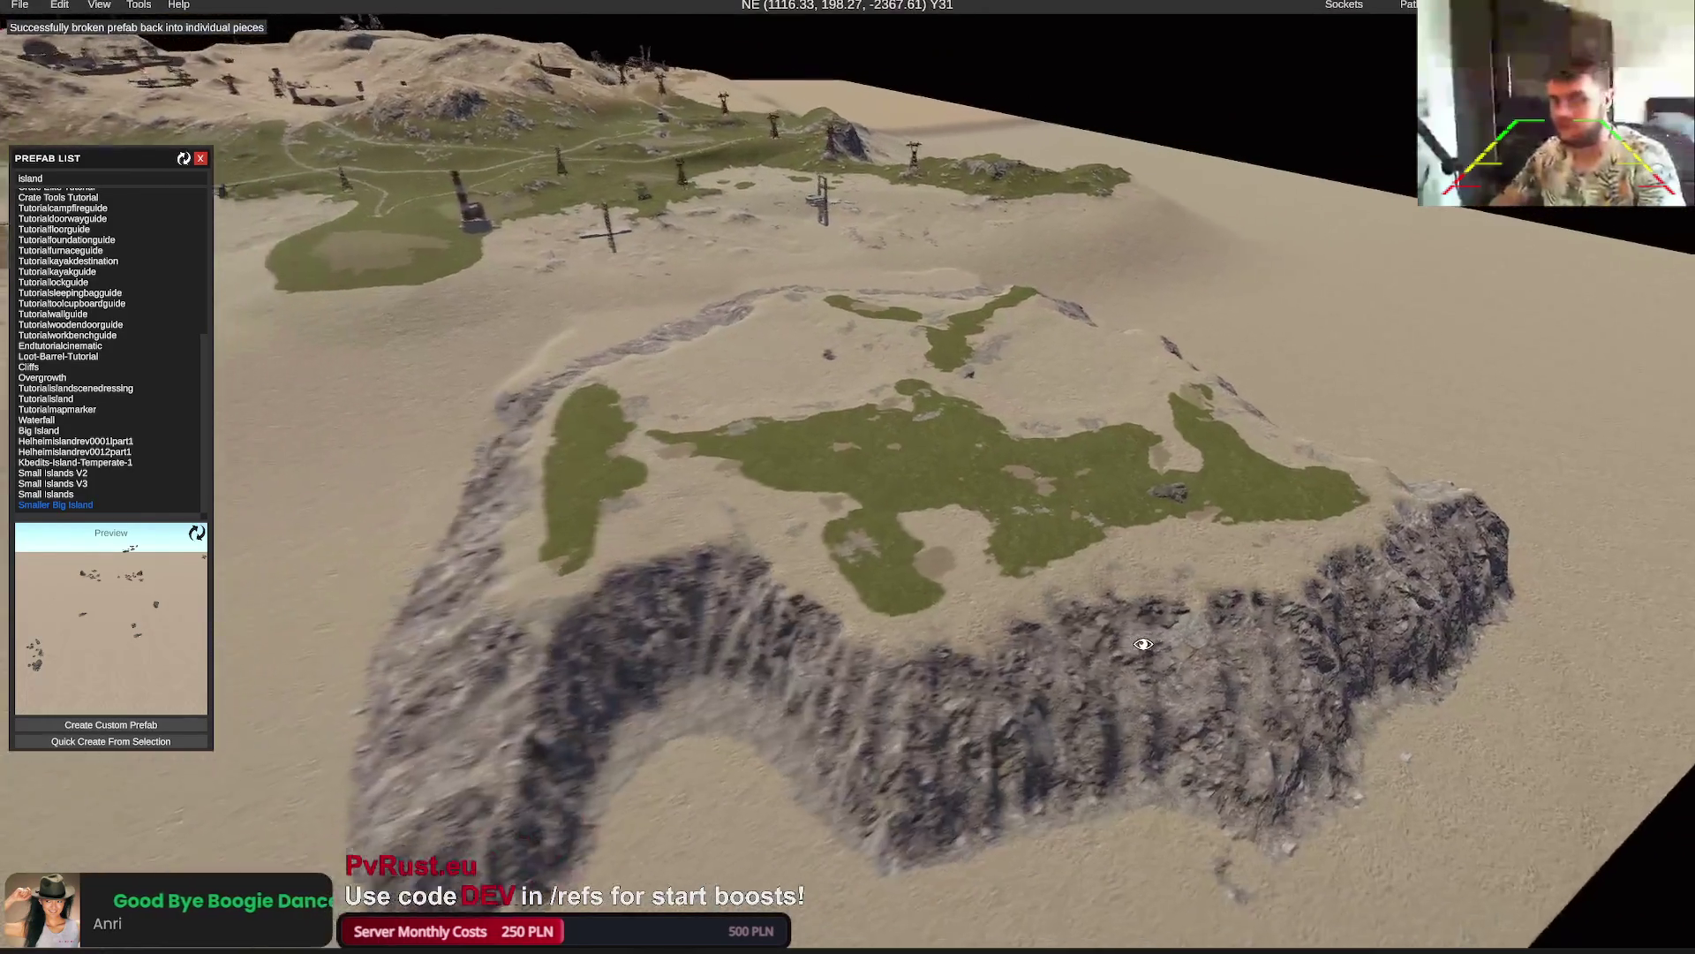
scroll(1139, 640, "up", 10)
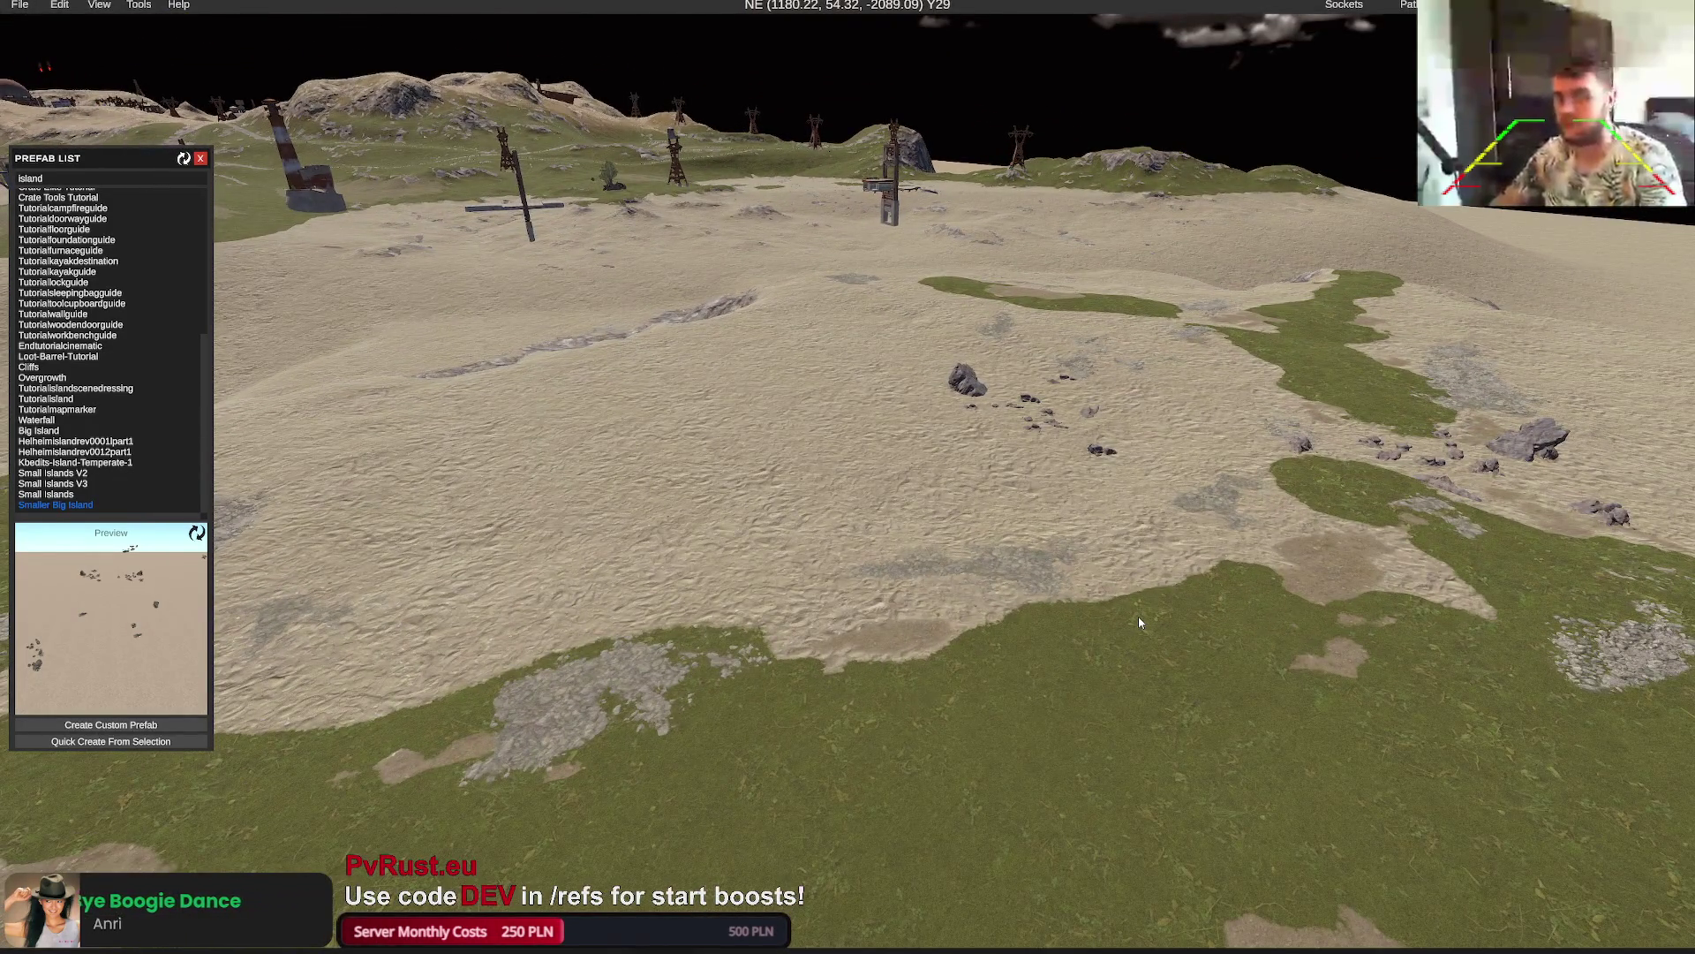
left_click_drag(1139, 623, 1081, 601)
left_click_drag(1081, 600, 1055, 608)
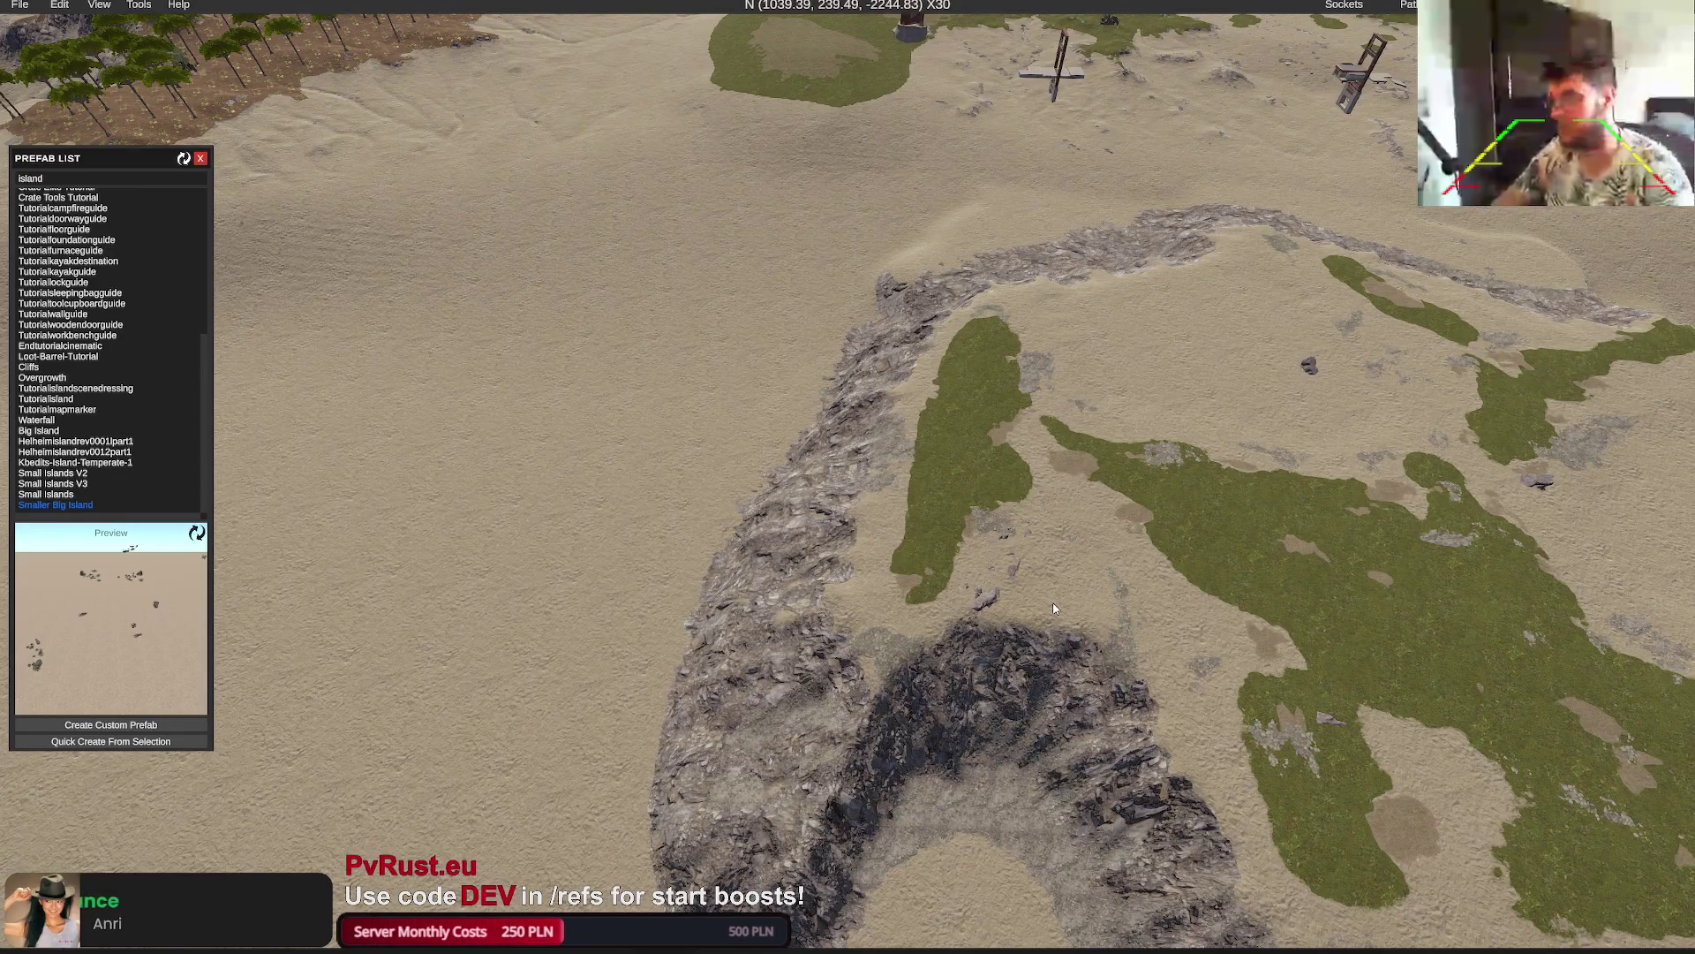
left_click_drag(1055, 608, 1283, 340)
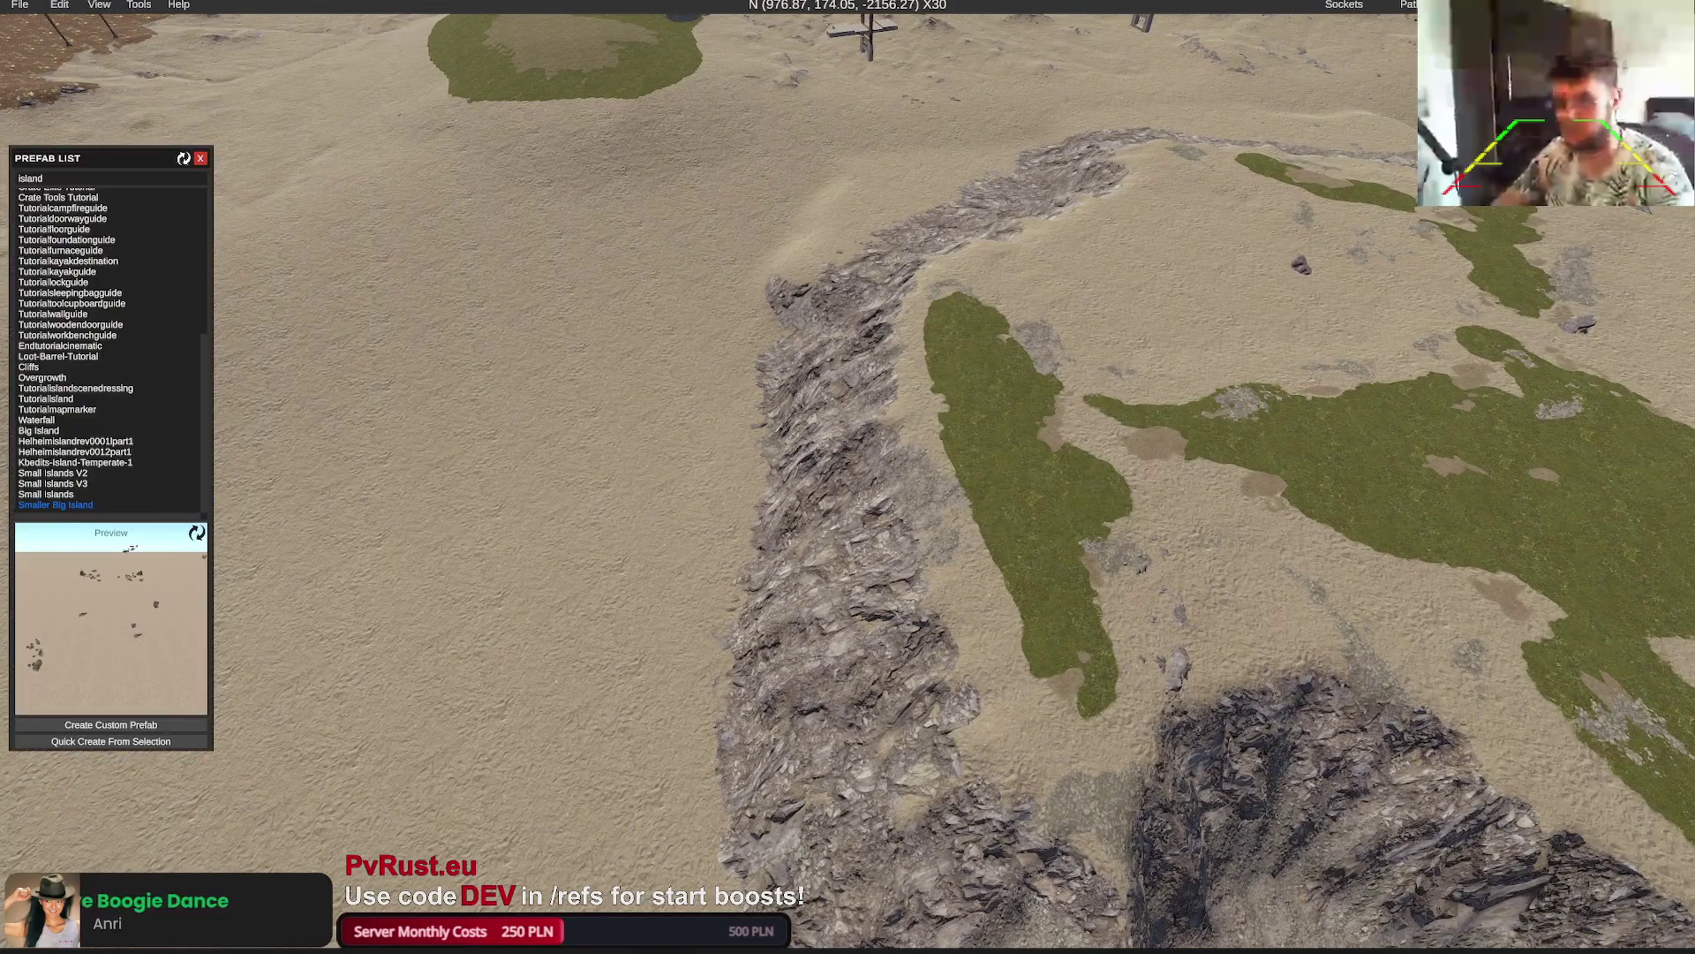
mouse_move(1147, 276)
left_mouse_down()
mouse_move(1163, 277)
mouse_move(1131, 269)
mouse_move(1120, 333)
mouse_move(1105, 329)
mouse_move(1135, 335)
mouse_move(1117, 339)
left_mouse_up()
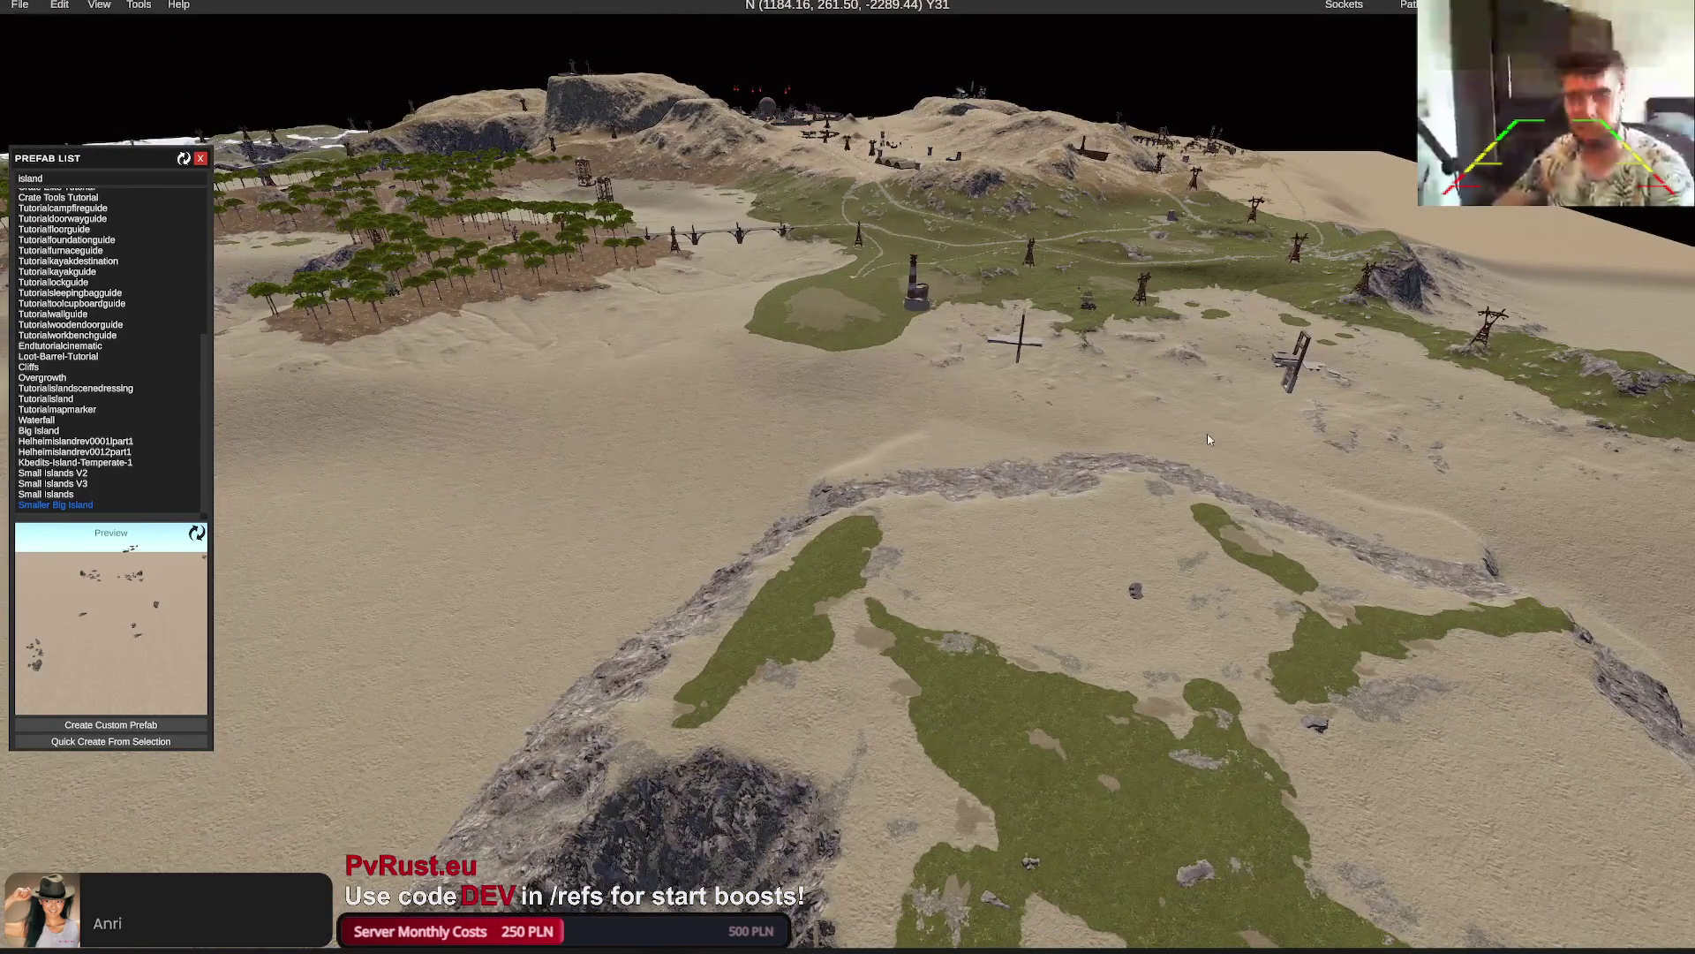
scroll(1209, 438, "down", 5)
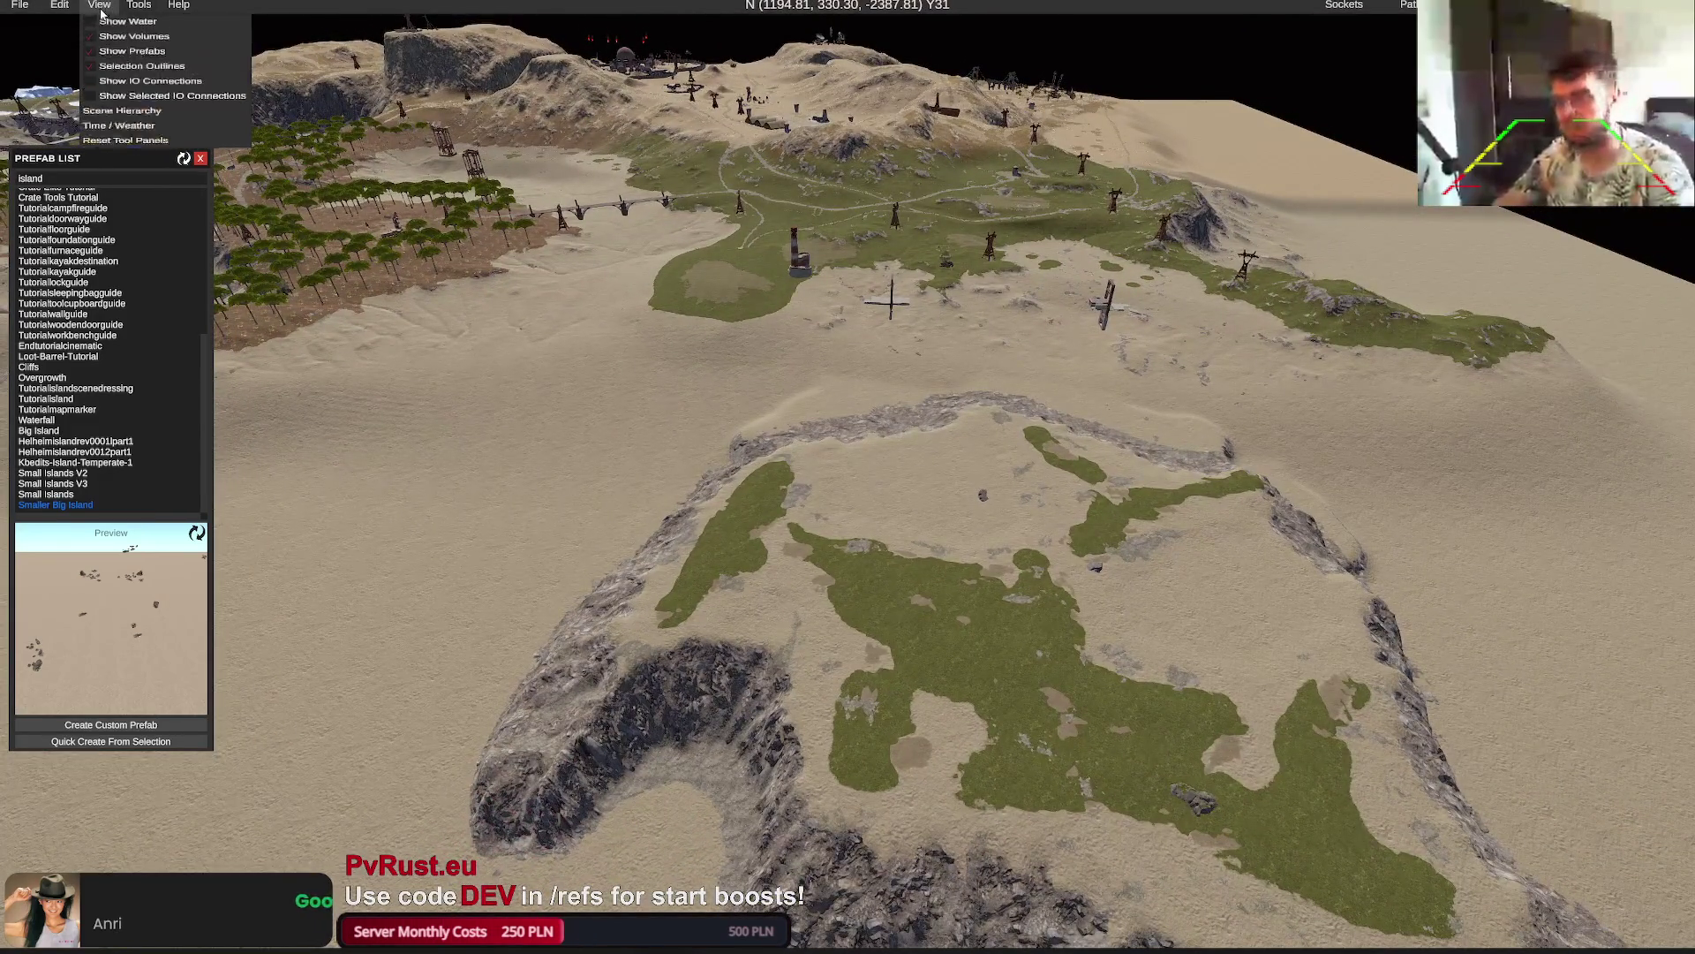
Turn Show Water back on and tilt the camera up out of the bay's water
left_click(98, 25)
left_click(769, 332)
scroll(783, 341, "up", 10)
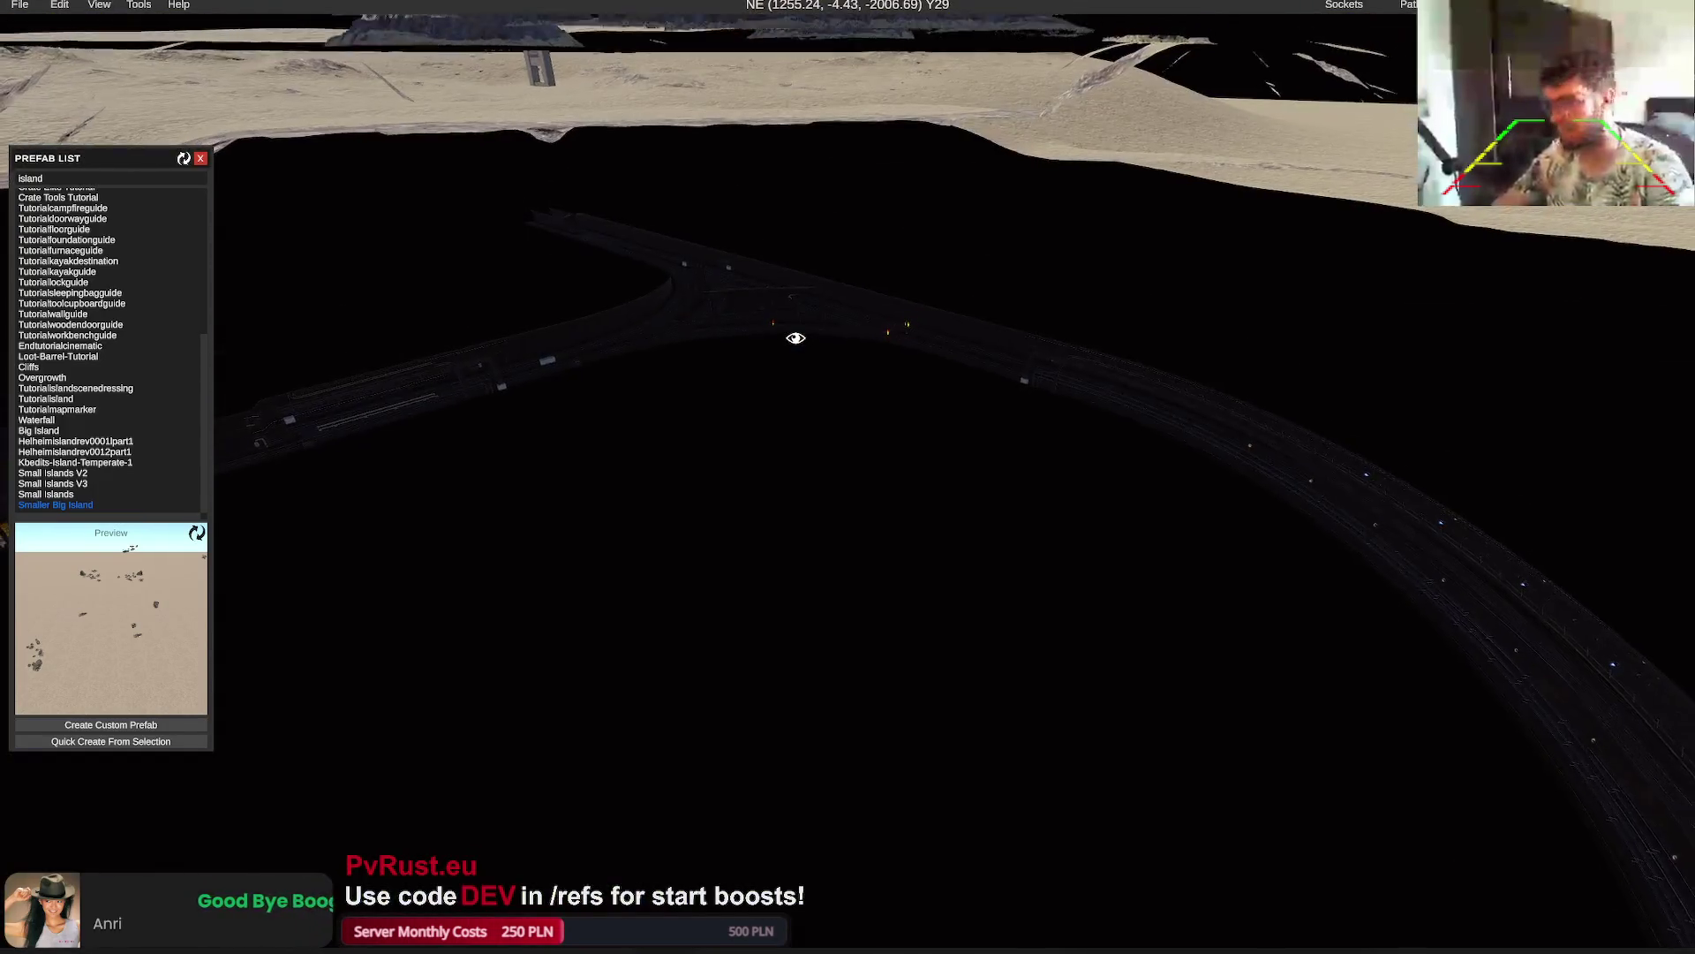
mouse_move(796, 339)
left_mouse_down()
mouse_move(805, 323)
mouse_move(780, 348)
mouse_move(768, 336)
mouse_move(782, 353)
left_mouse_up()
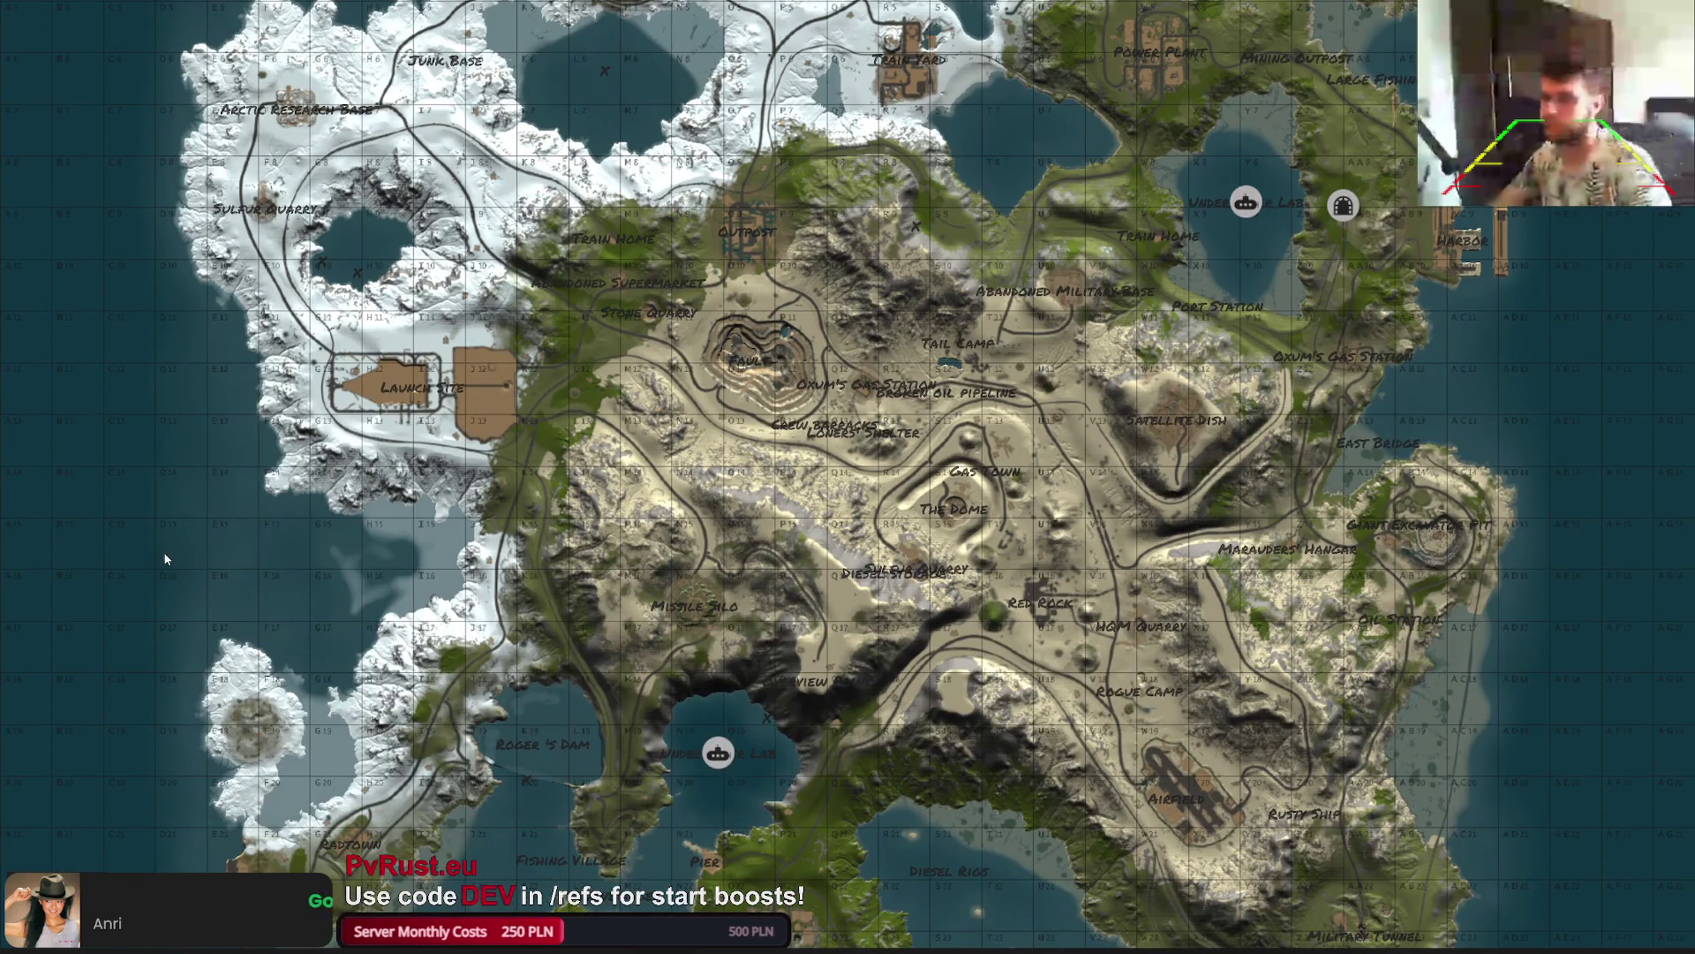
Teleport beside the icebergs and hide the water to expose the snowy terrain
left_click(166, 559)
left_click(99, 4)
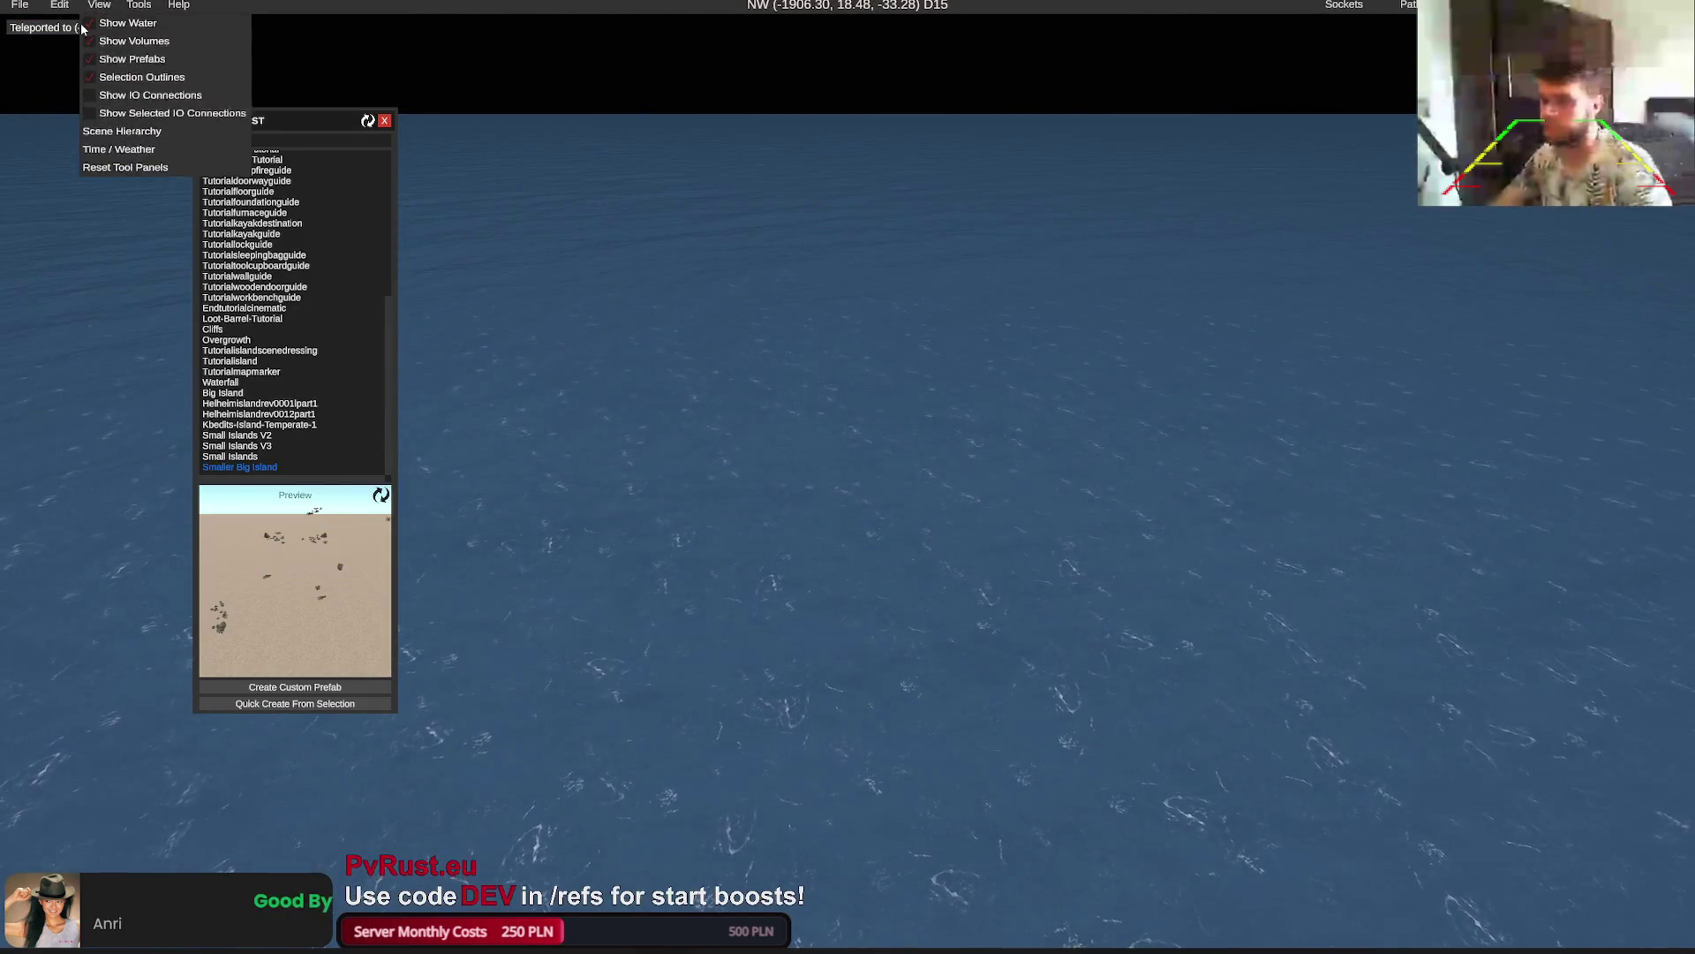
left_click(99, 5)
left_click(99, 5)
left_click(128, 23)
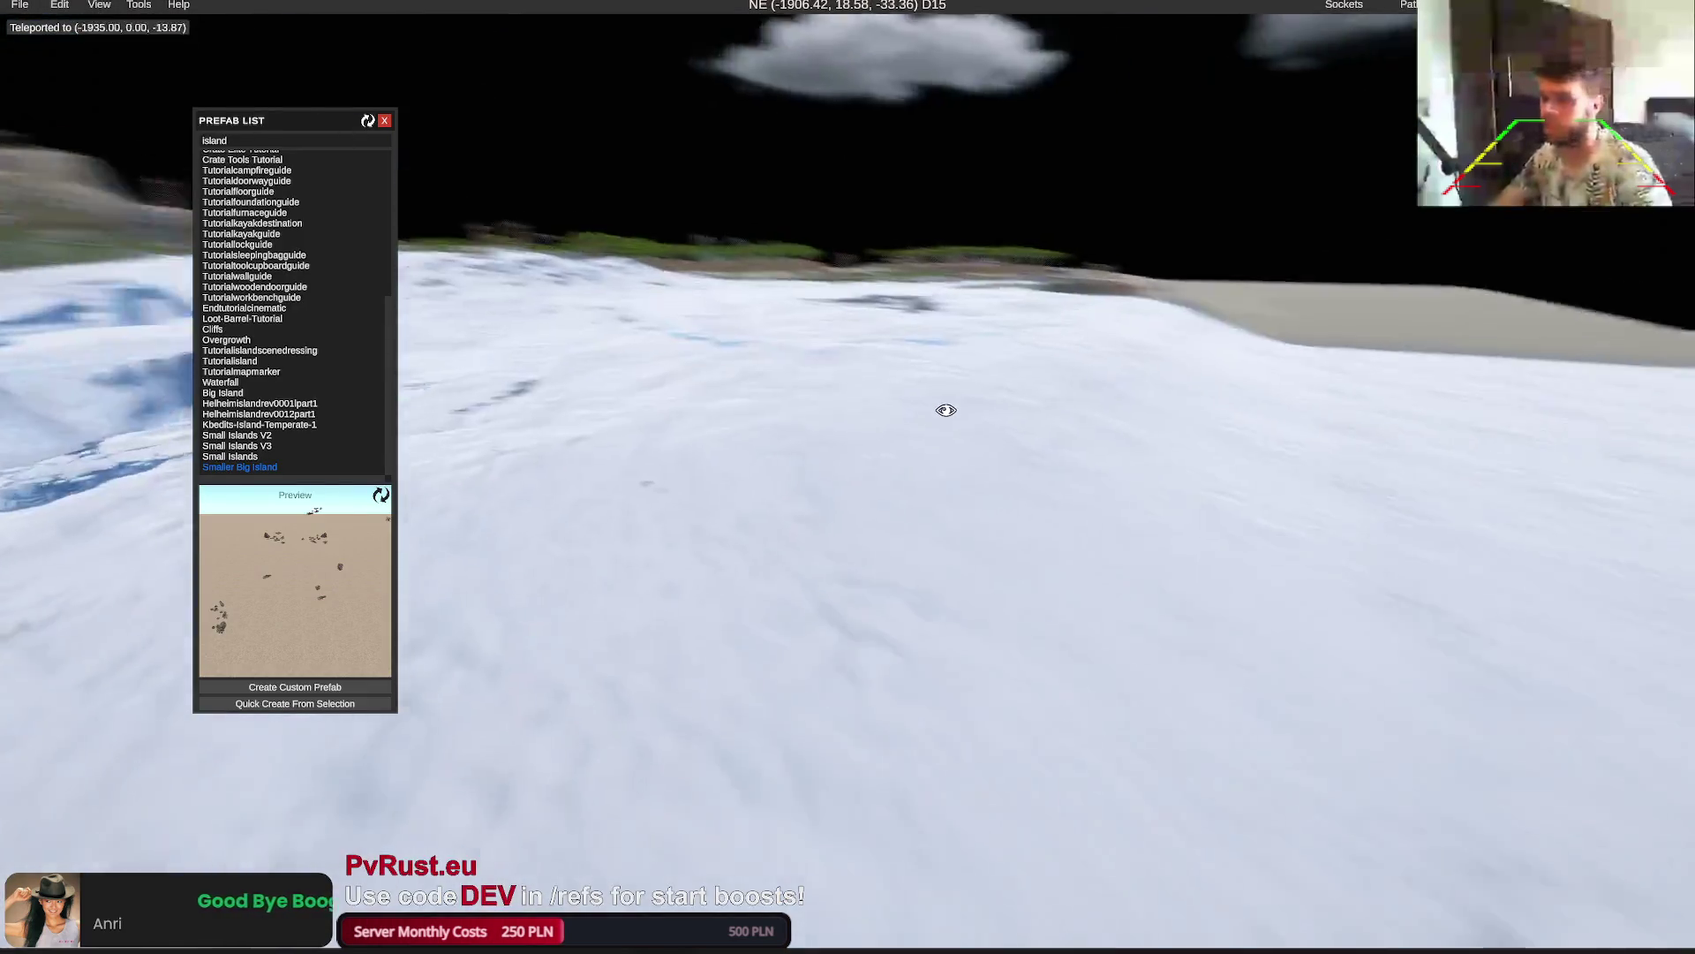
scroll(945, 410, "down", 10)
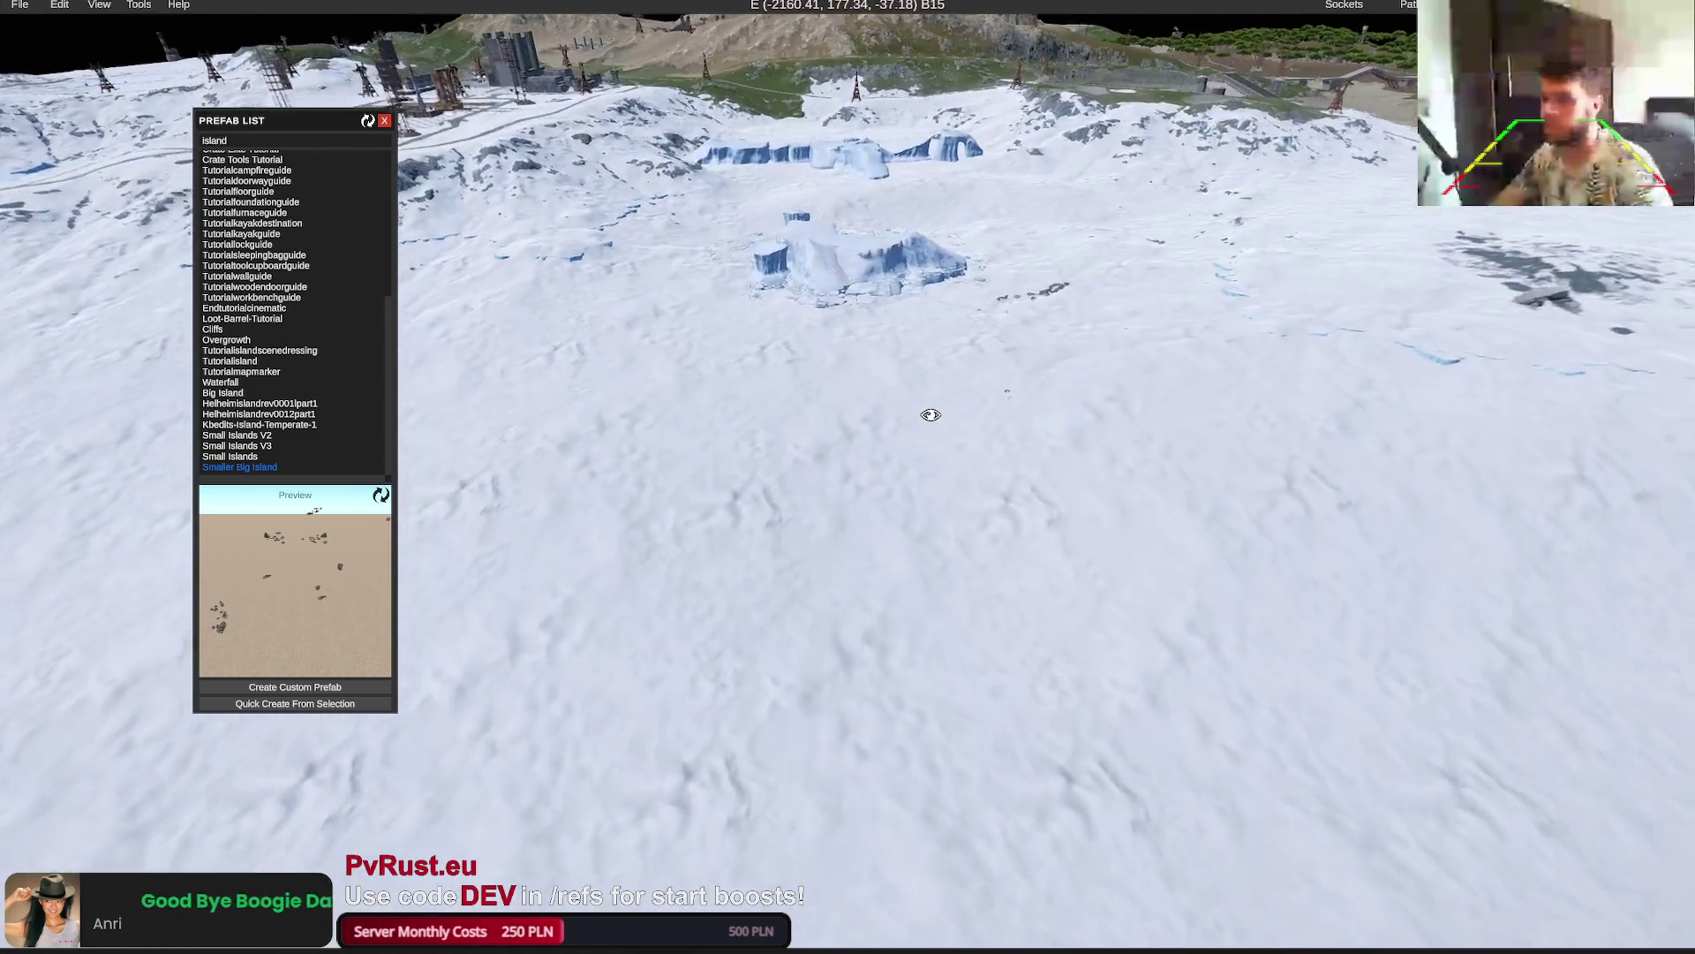
Reopen the prefab list and place a Smaller Big Island prefab on the snow
key("t")
key("p")
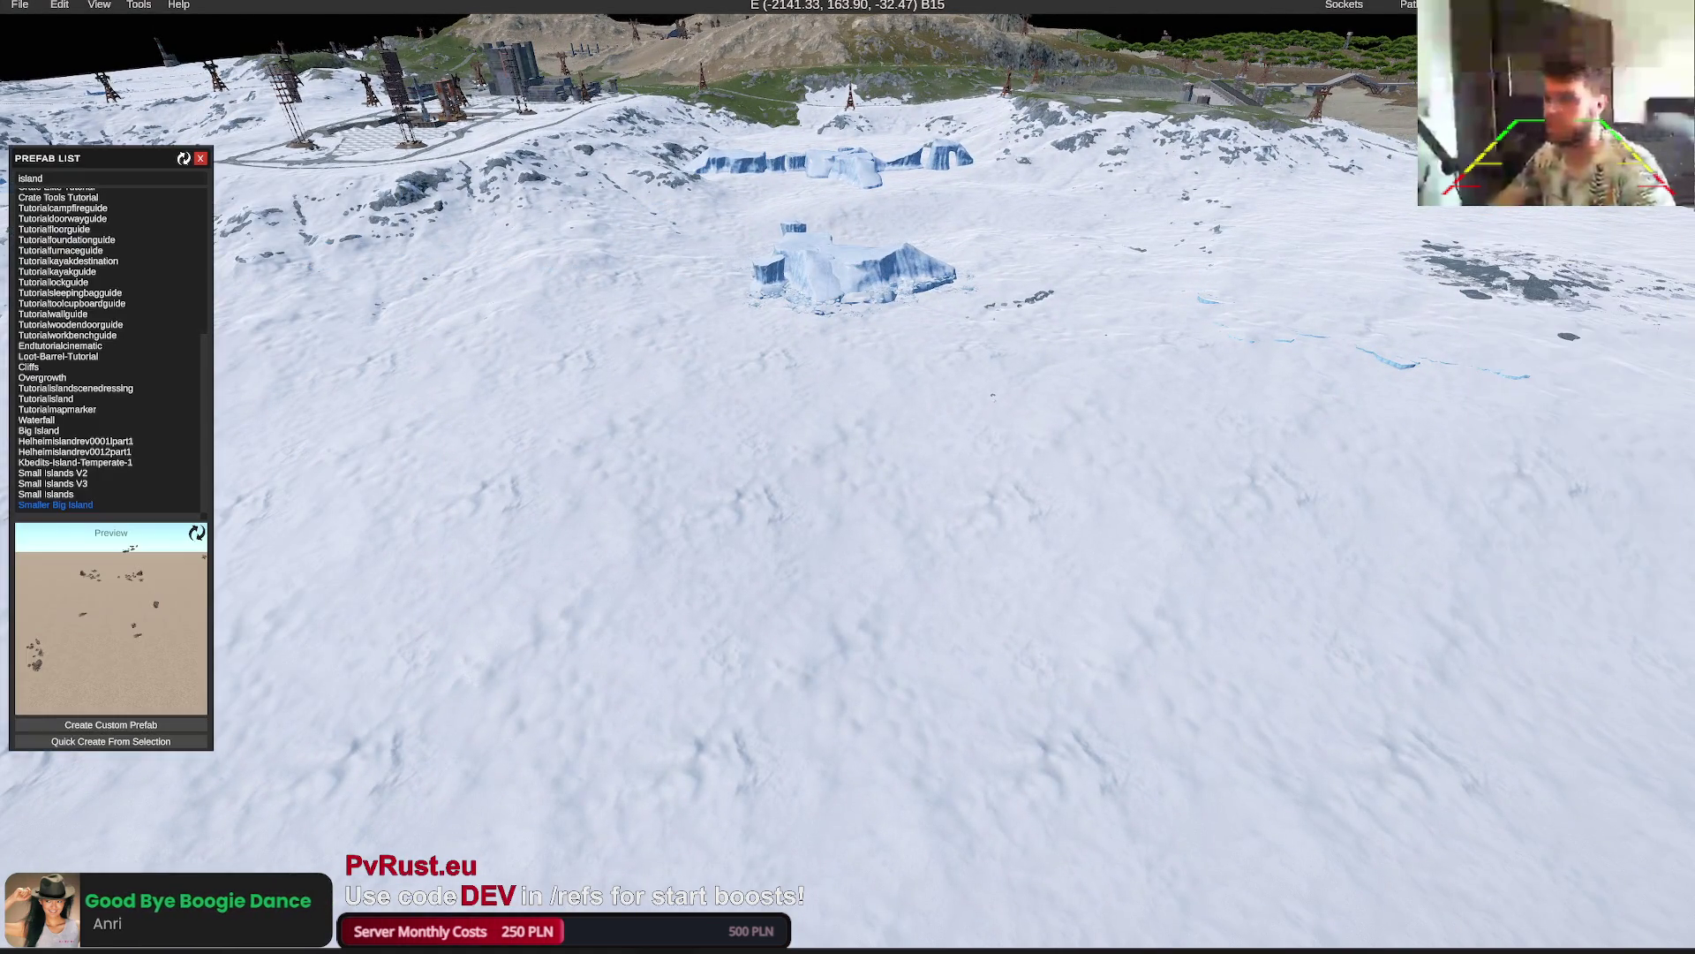
left_click(855, 590)
Set the island prefab's Y position to 1.6, then move and rotate it into place
left_click(803, 803)
type("1")
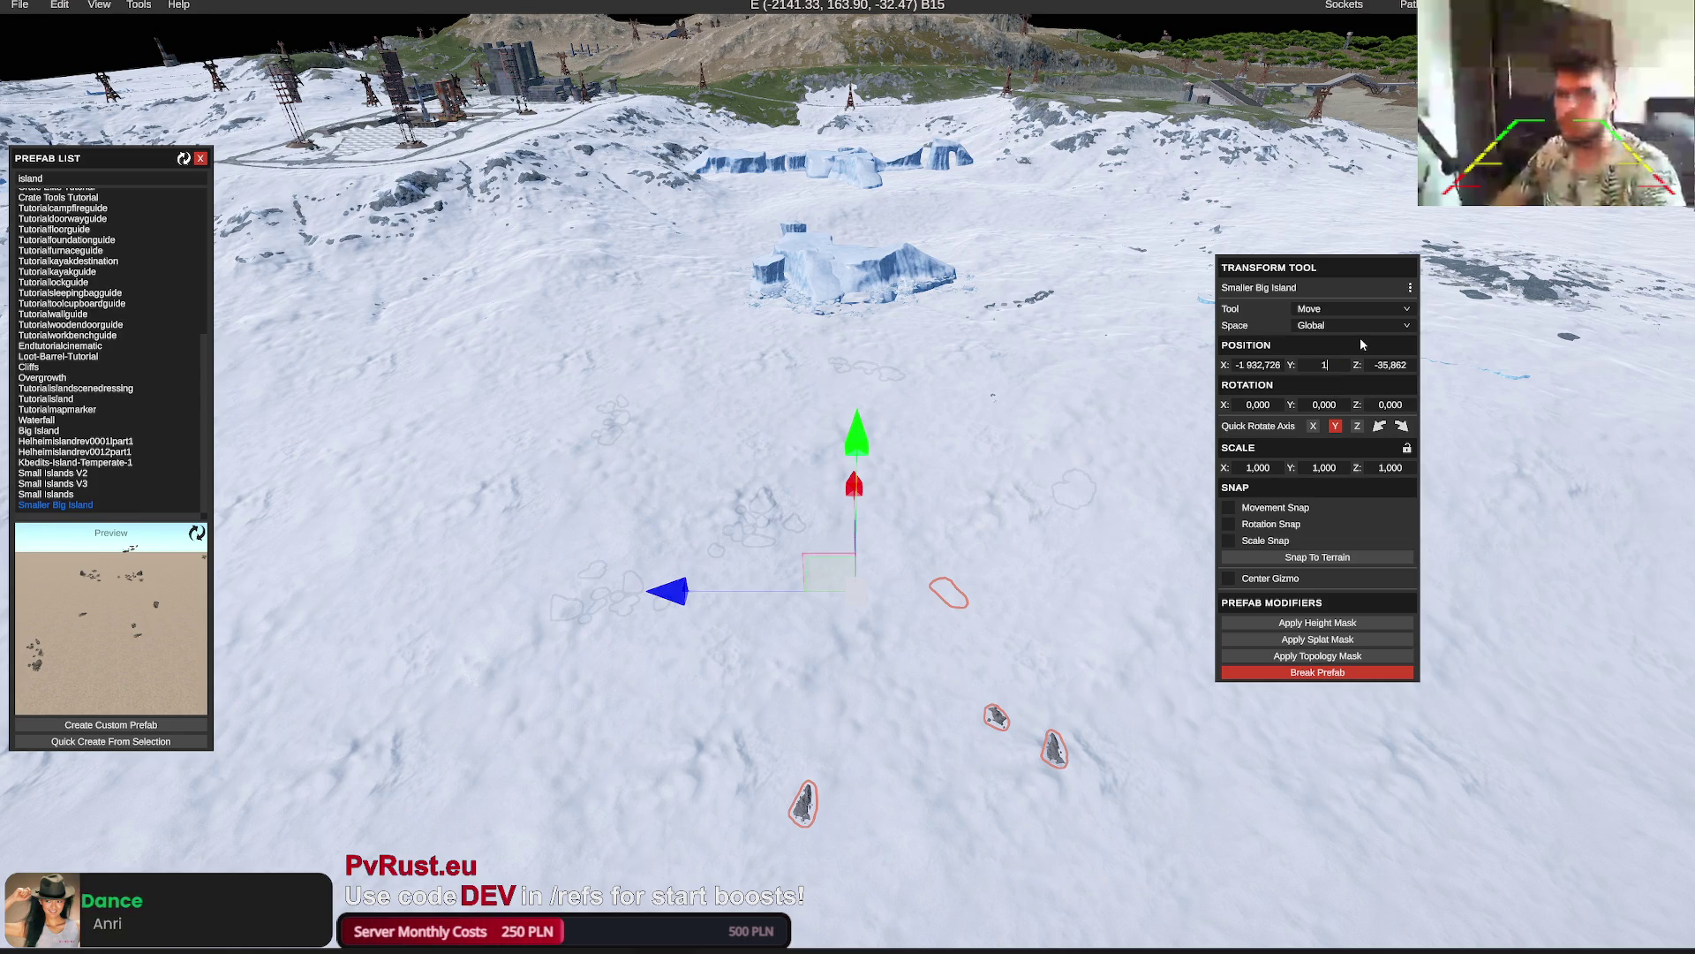
type(".6")
key("Return")
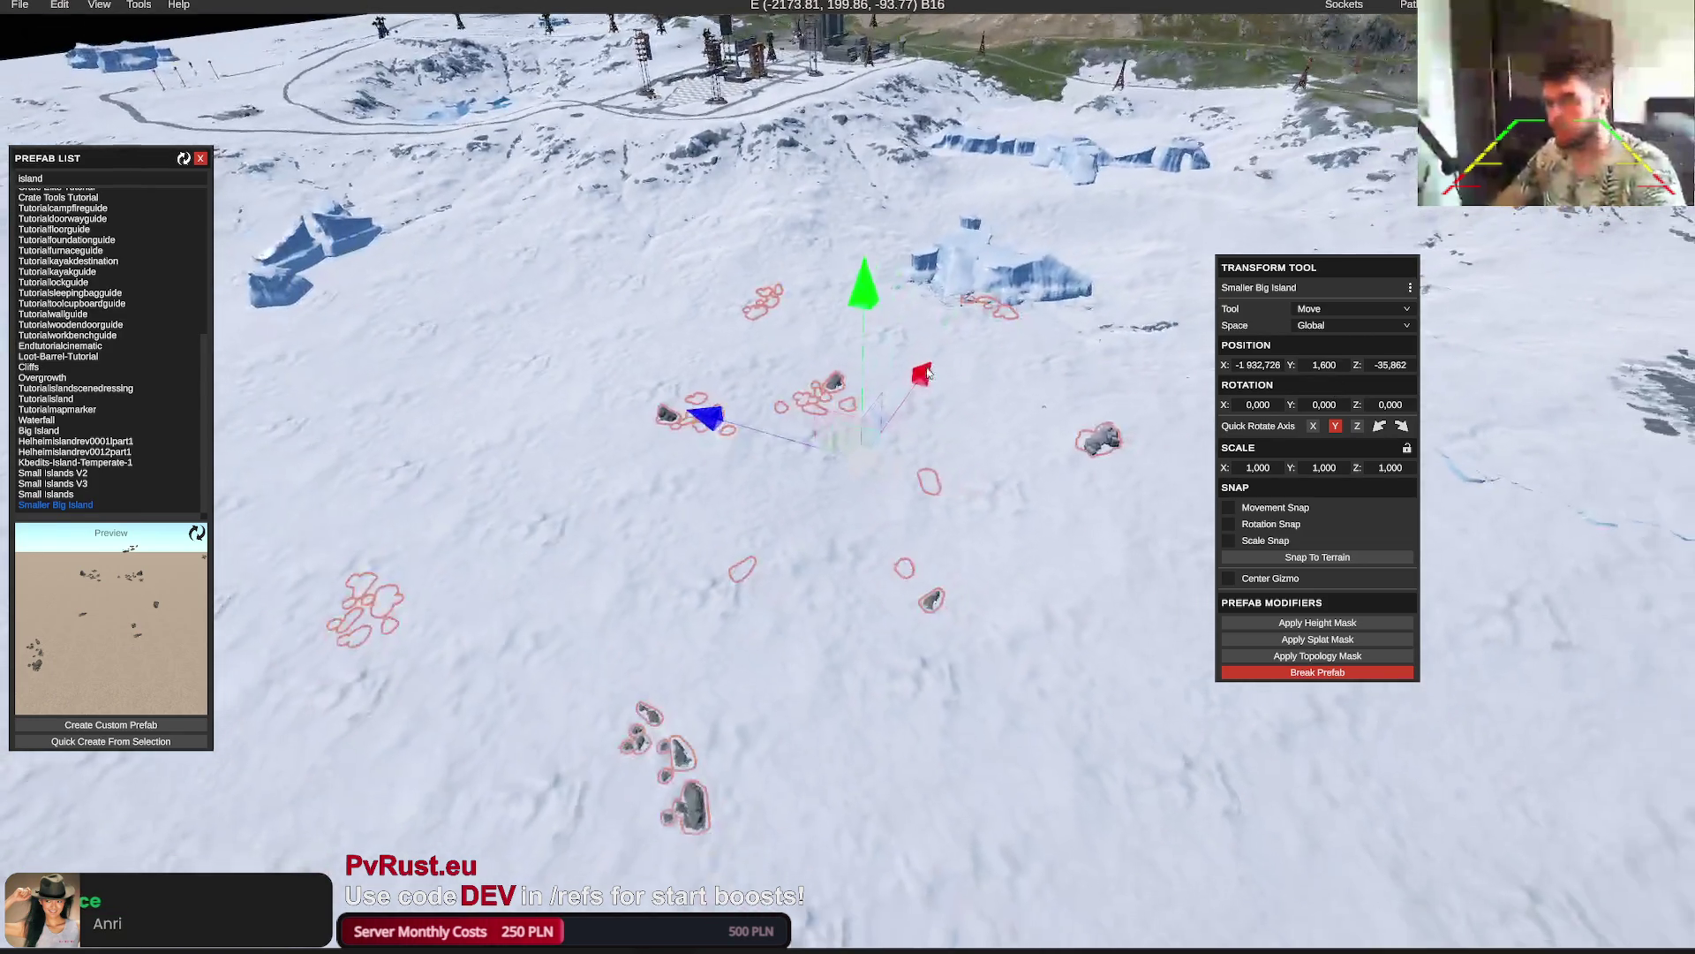
left_click_drag(927, 373, 845, 477)
left_click_drag(868, 680, 309, 652)
mouse_move(699, 498)
left_mouse_down()
mouse_move(601, 508)
mouse_move(723, 464)
left_mouse_up()
Stamp the island's height mask onto the snowy terrain, undoing and reapplying it twice
left_click(1314, 625)
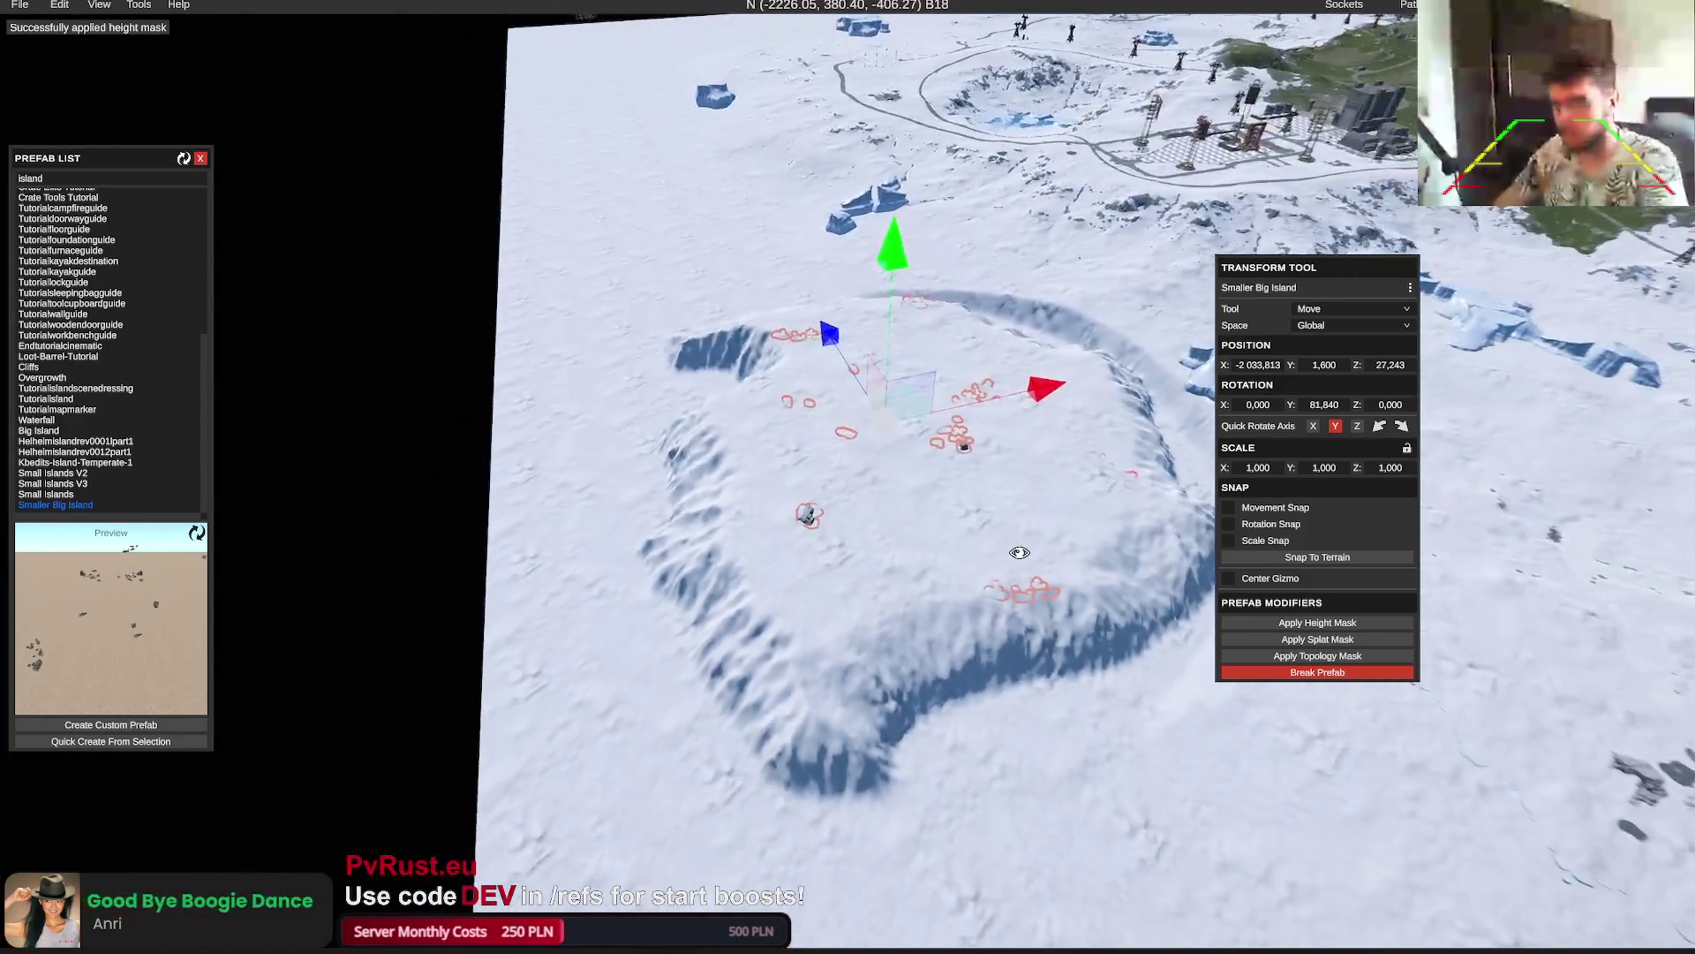
key("ctrl+z")
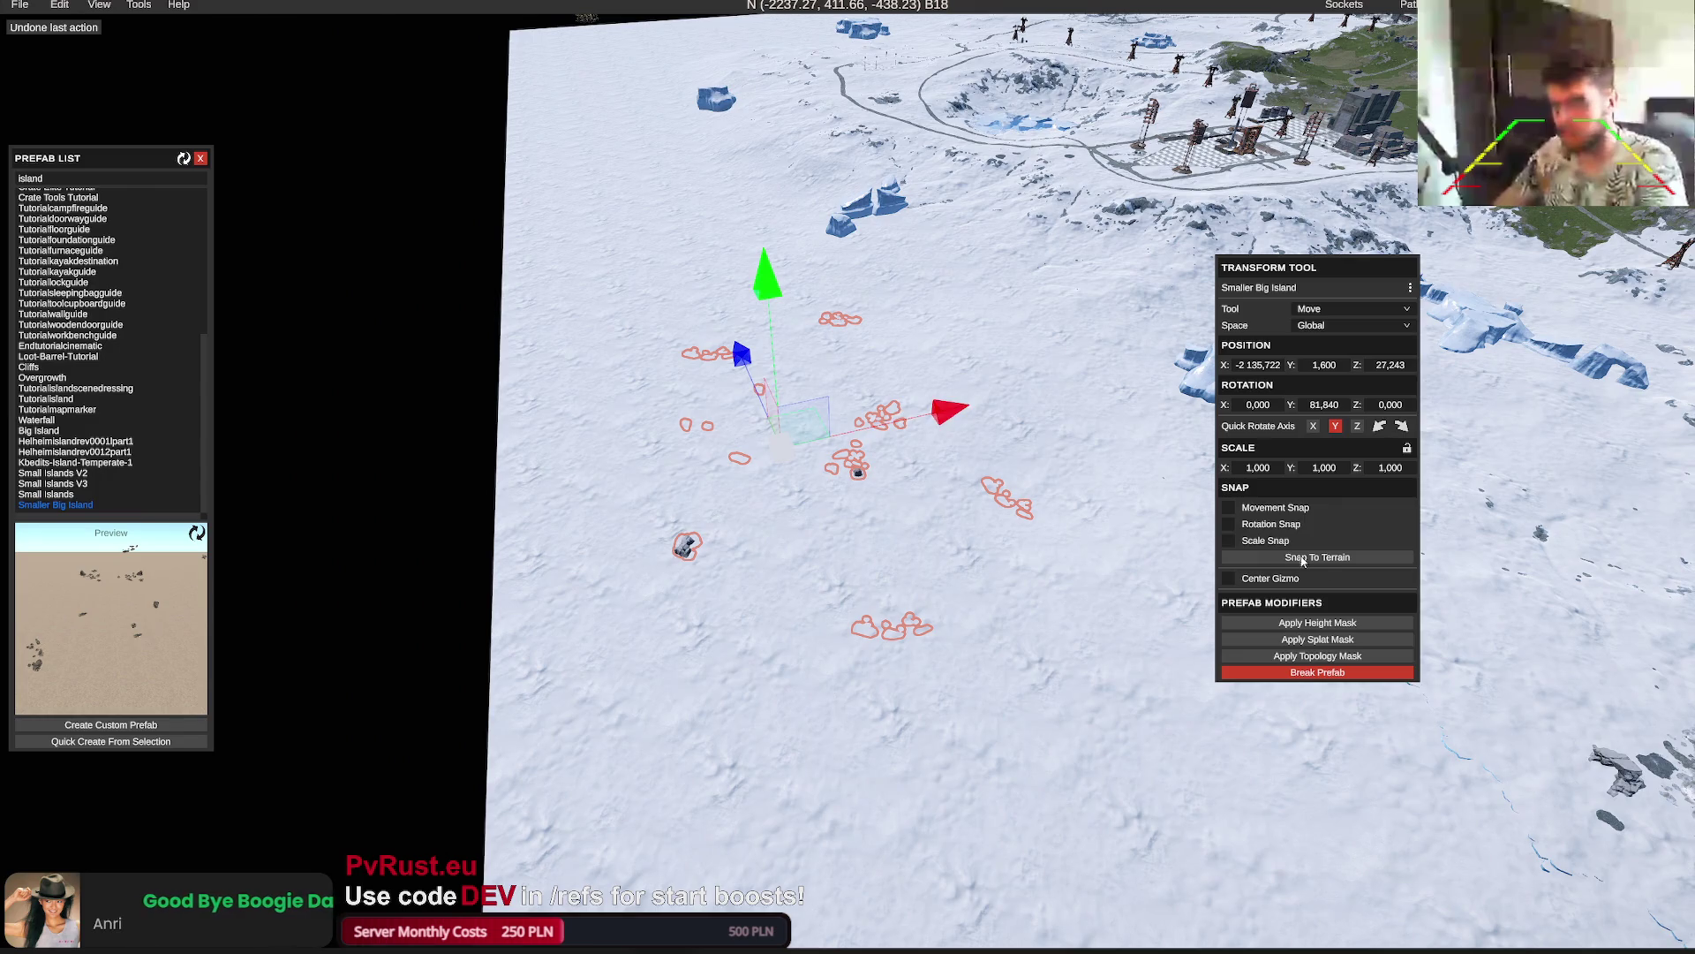
left_click(1327, 625)
key("ctrl+z")
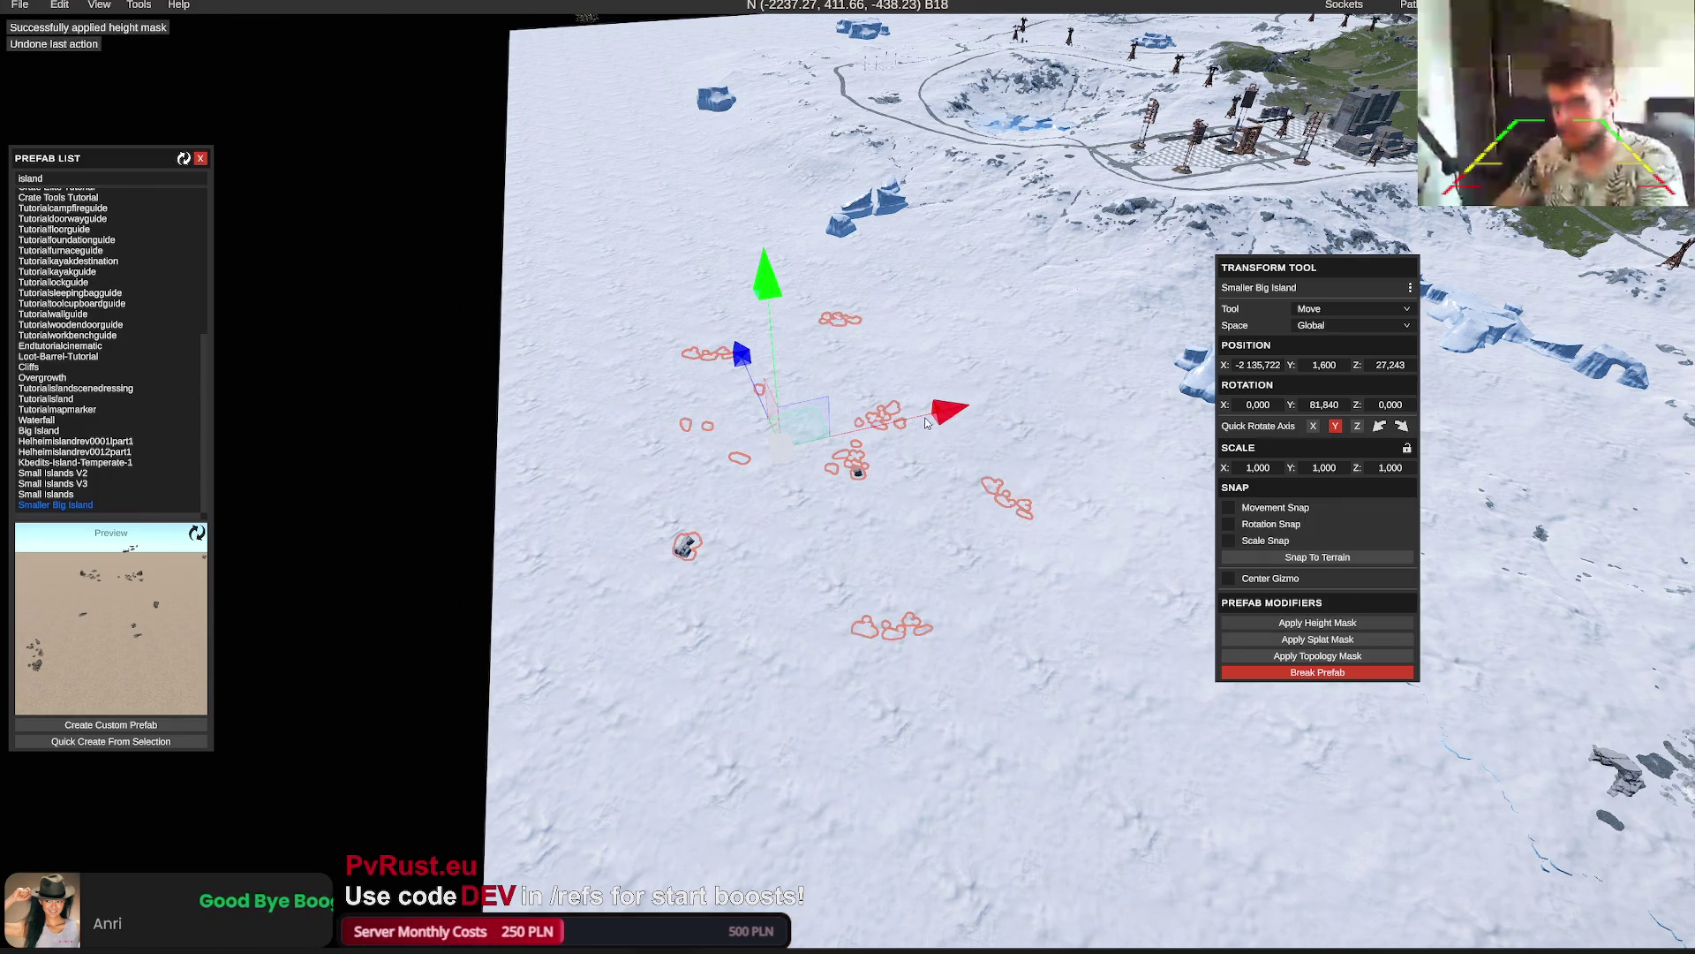
left_click(1329, 623)
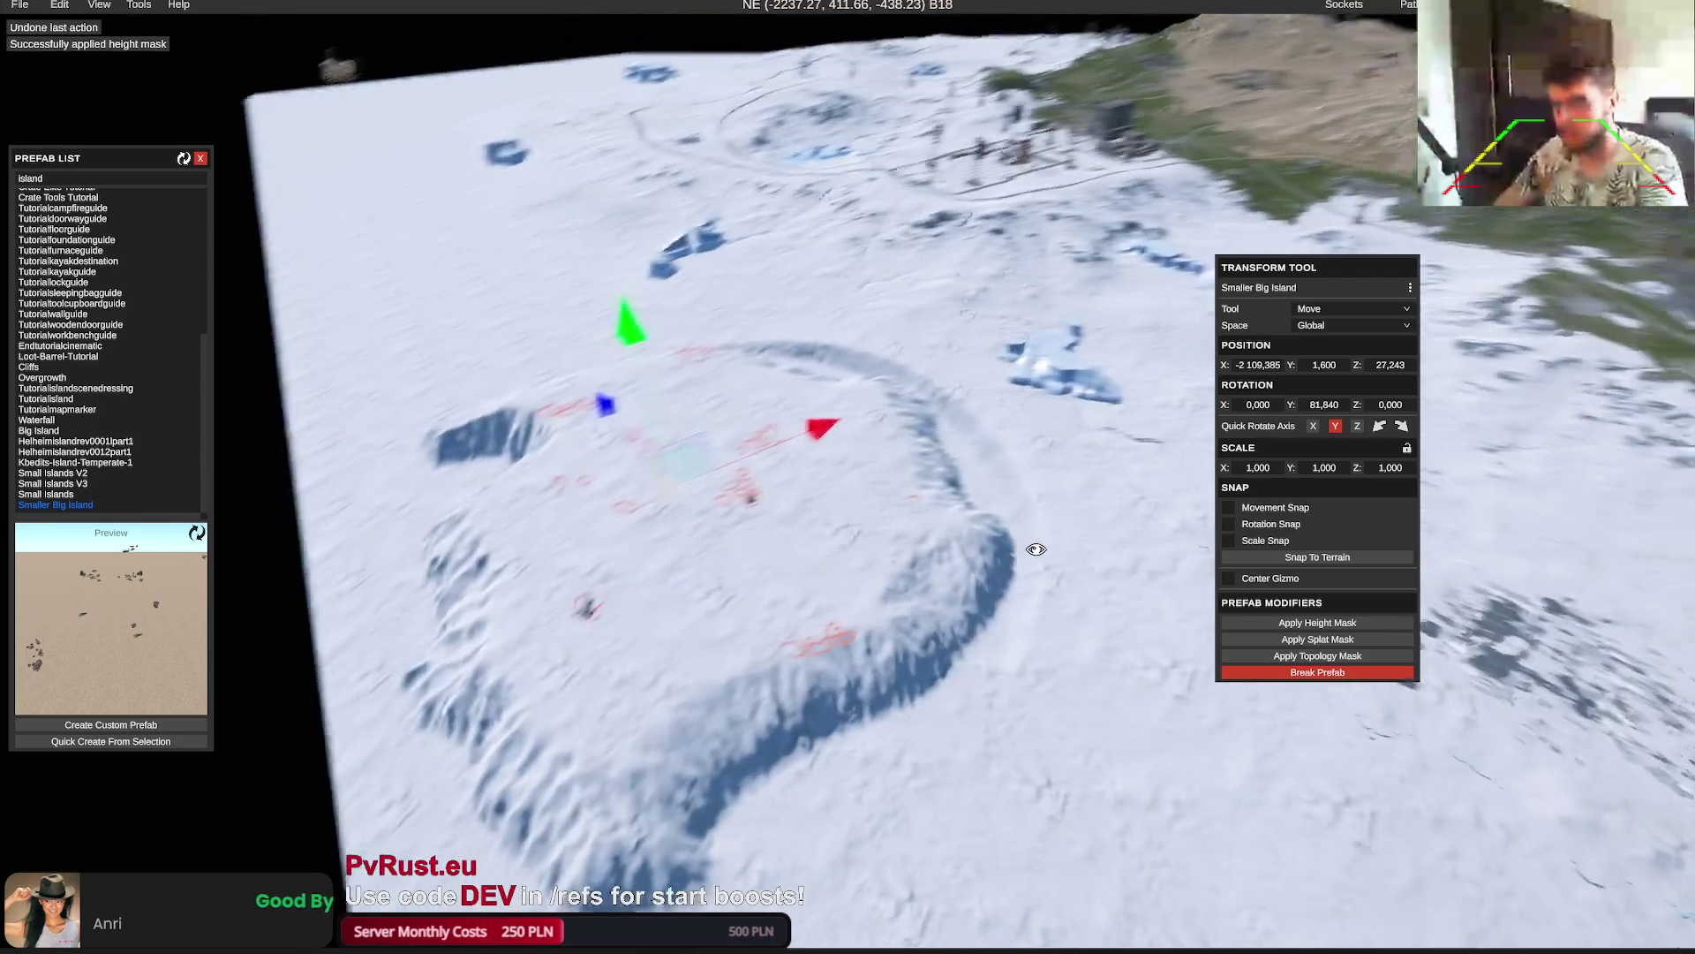
scroll(1035, 550, "up", 5)
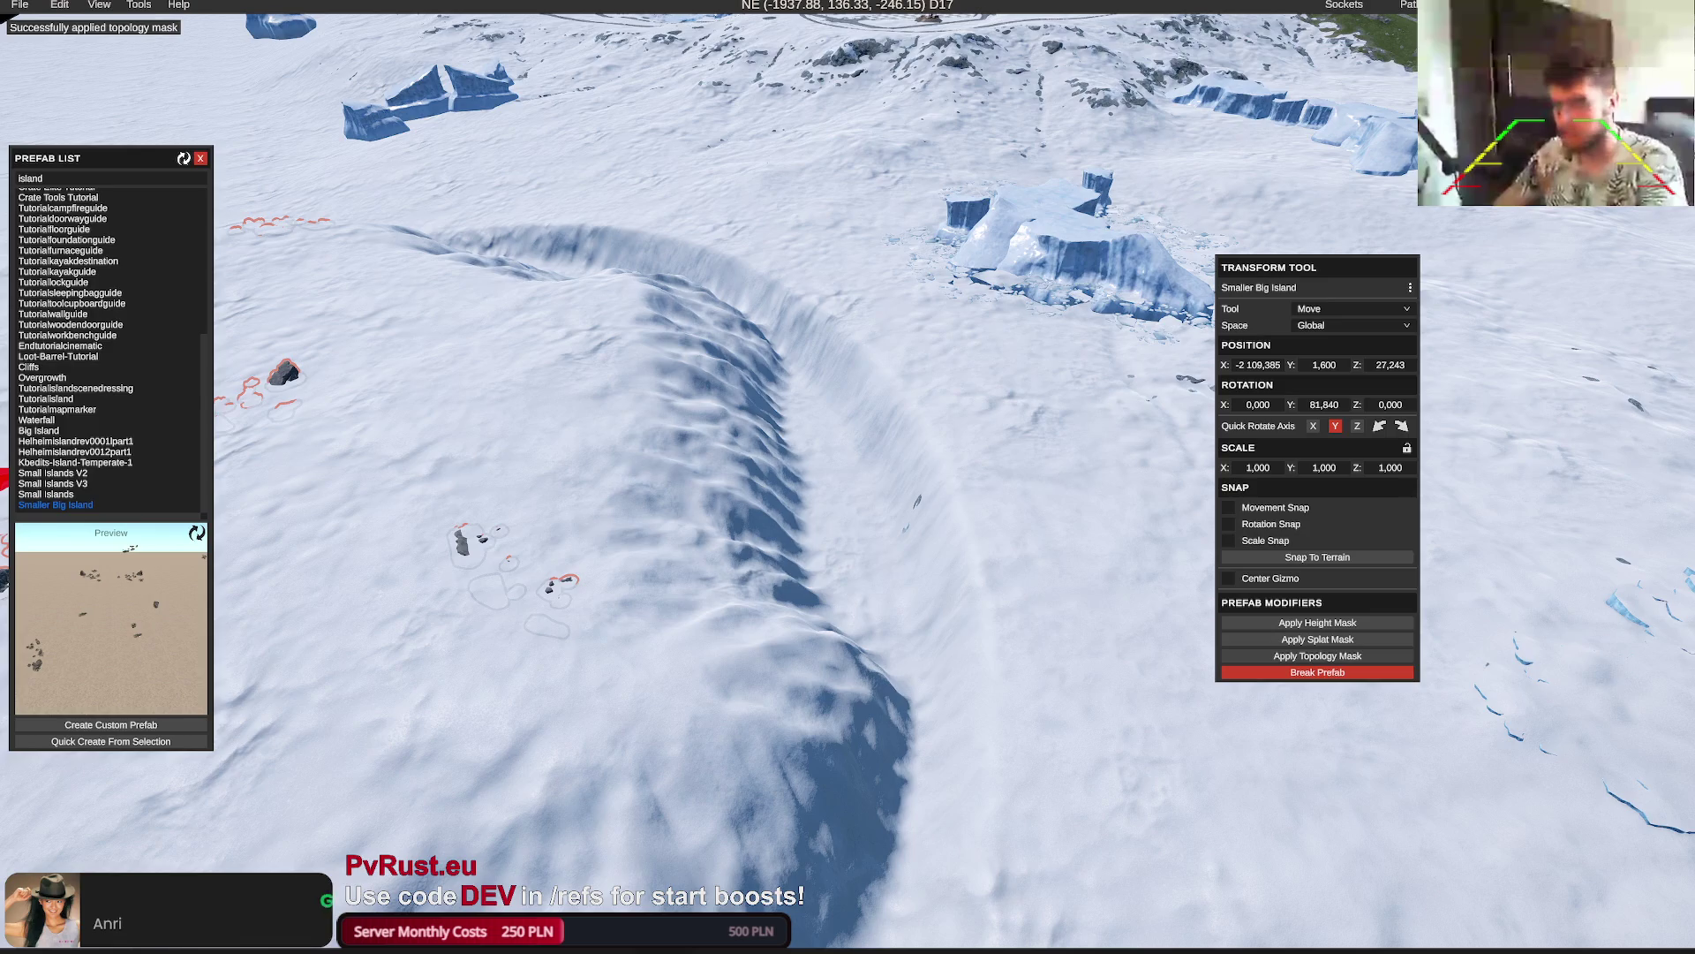
key("t")
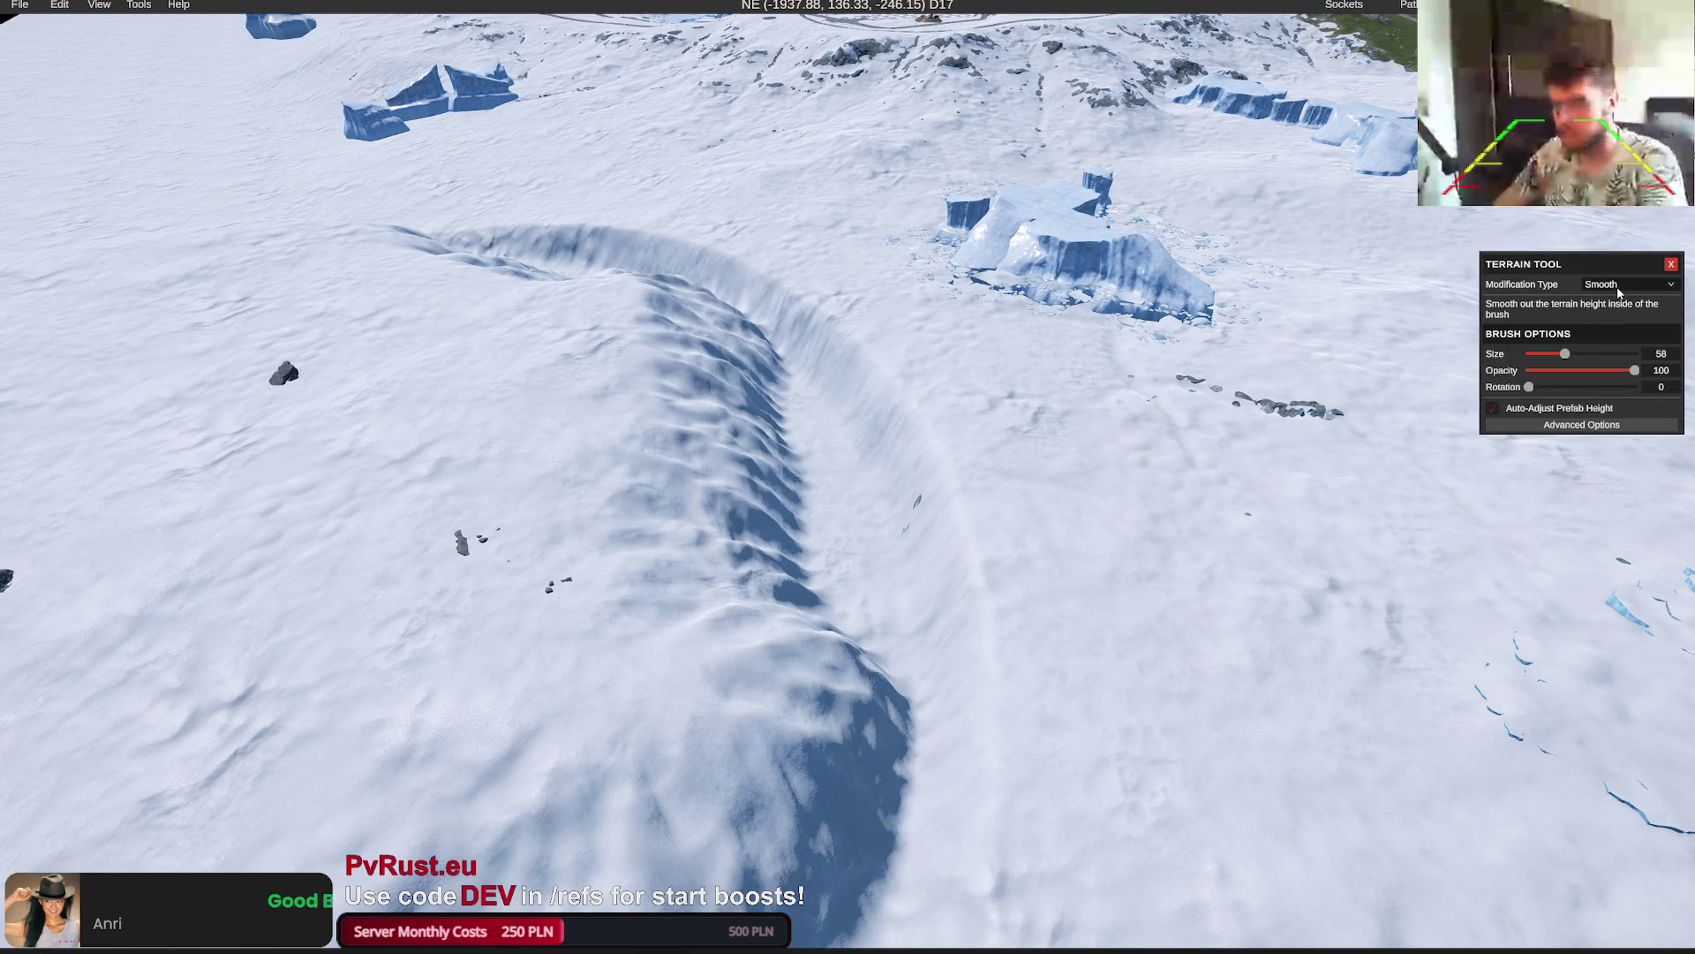
Switch to the Flatten brush and flatten two circular patches of the crater ridge, undoing the last
left_click(1610, 313)
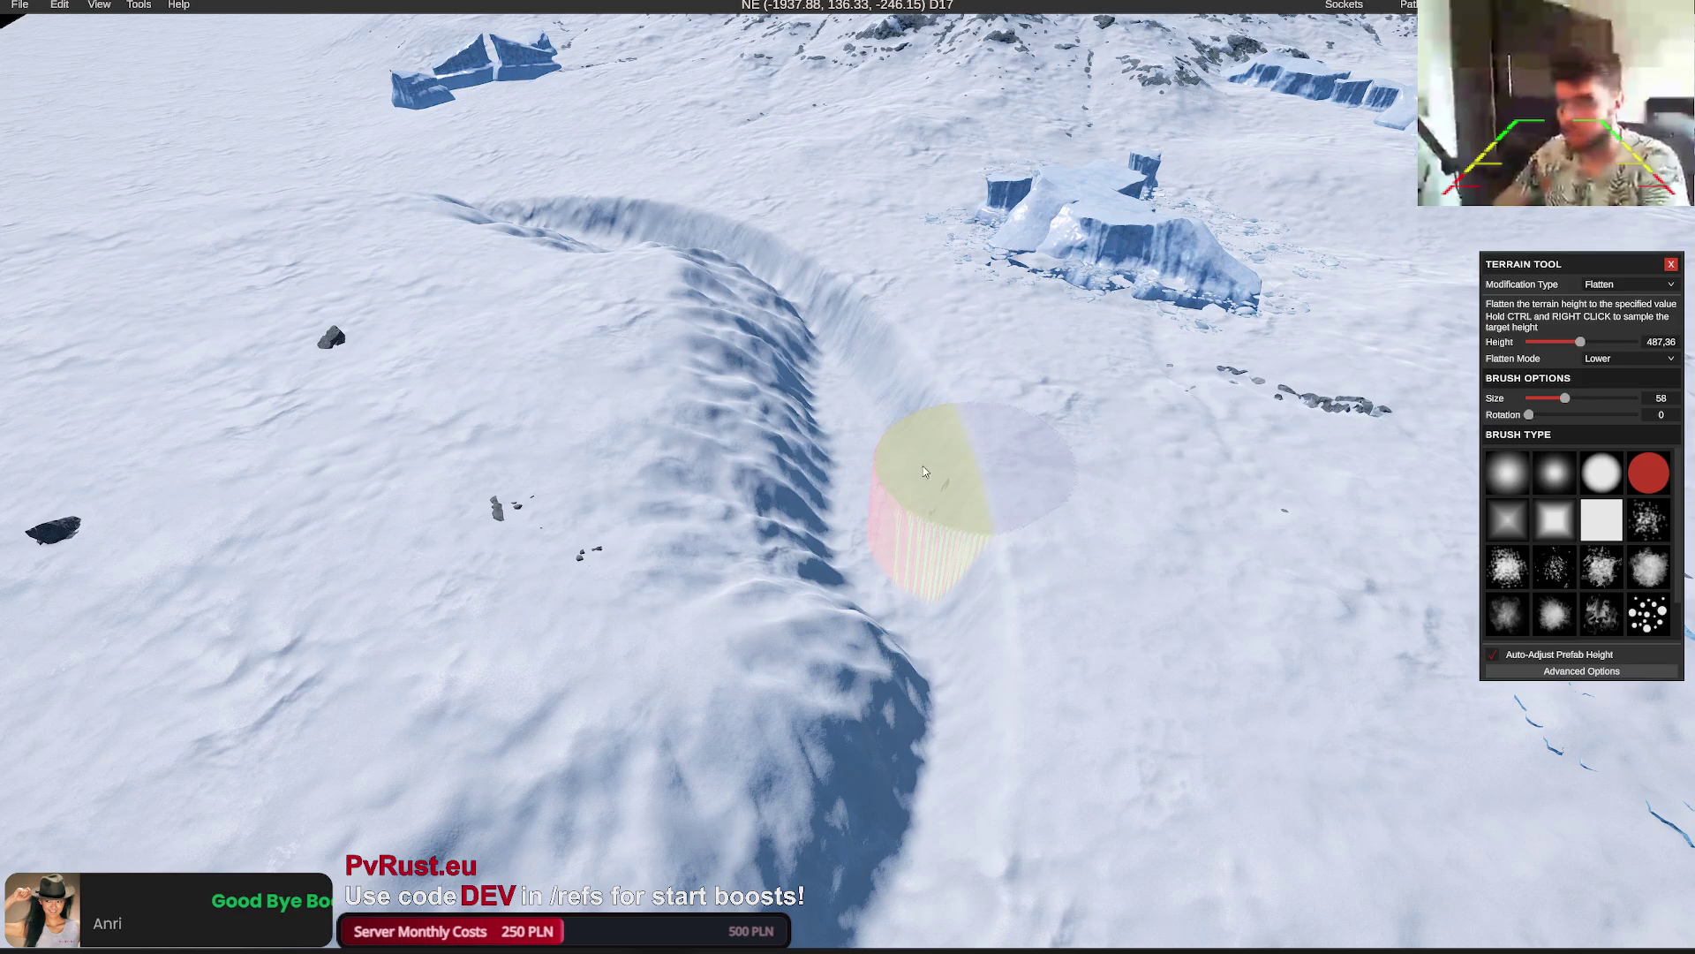
left_click(906, 489)
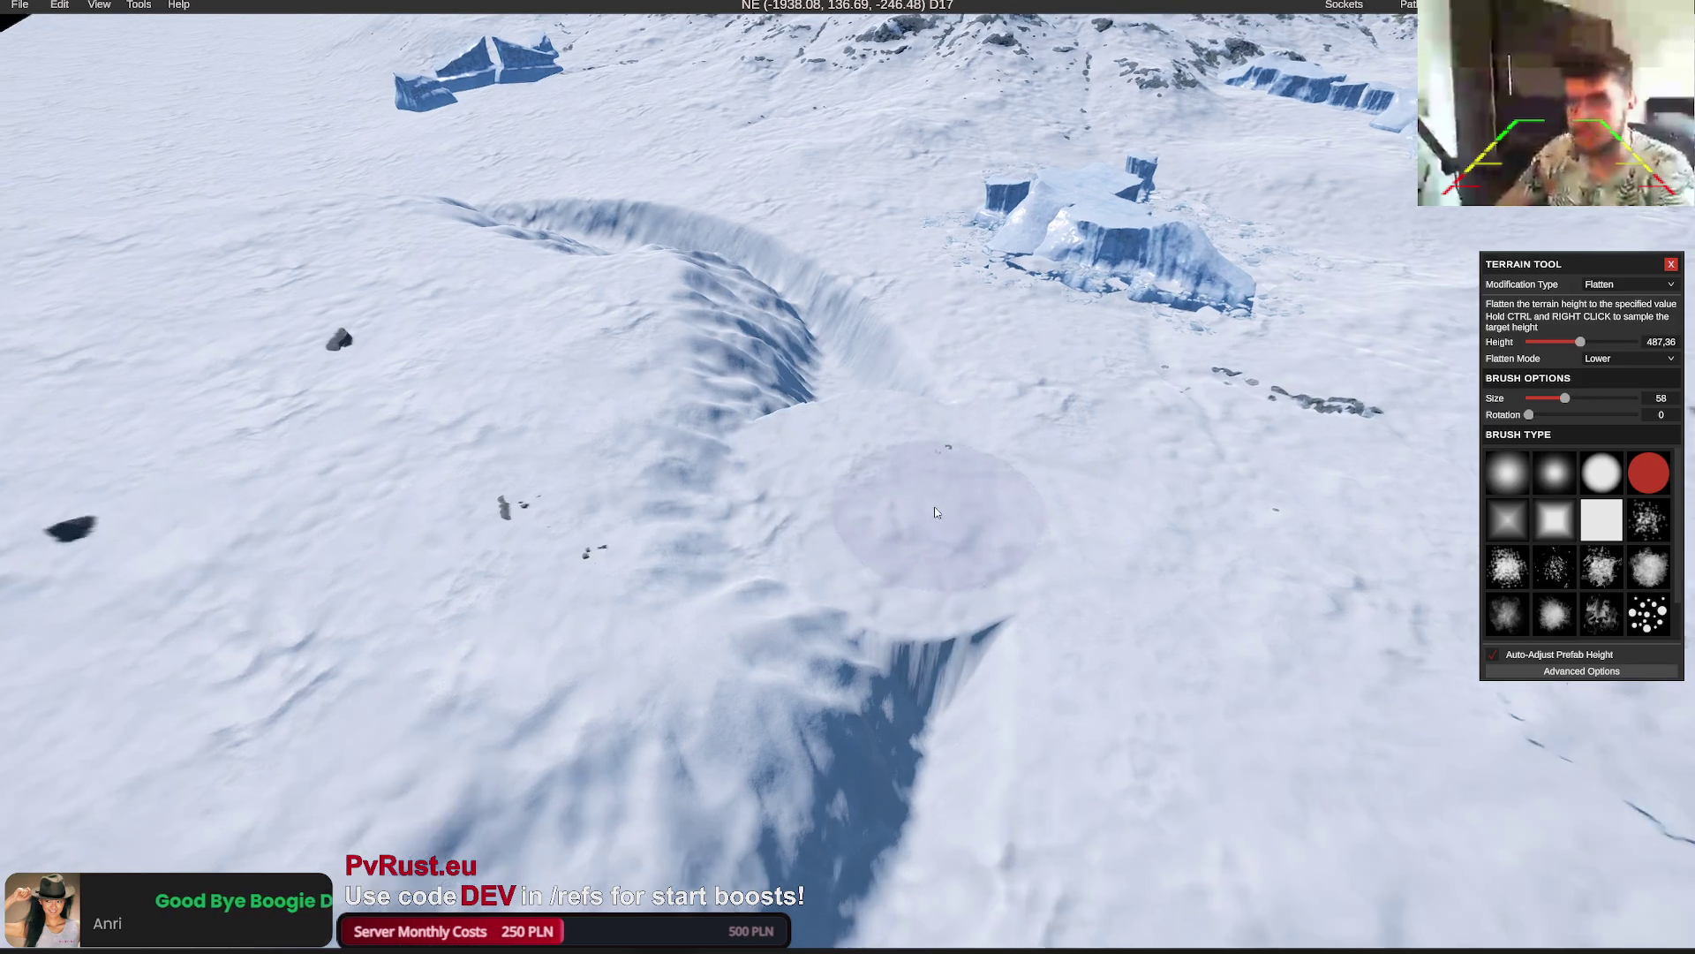
scroll(915, 585, "down", 3)
left_click(915, 585)
scroll(918, 576, "up", 3)
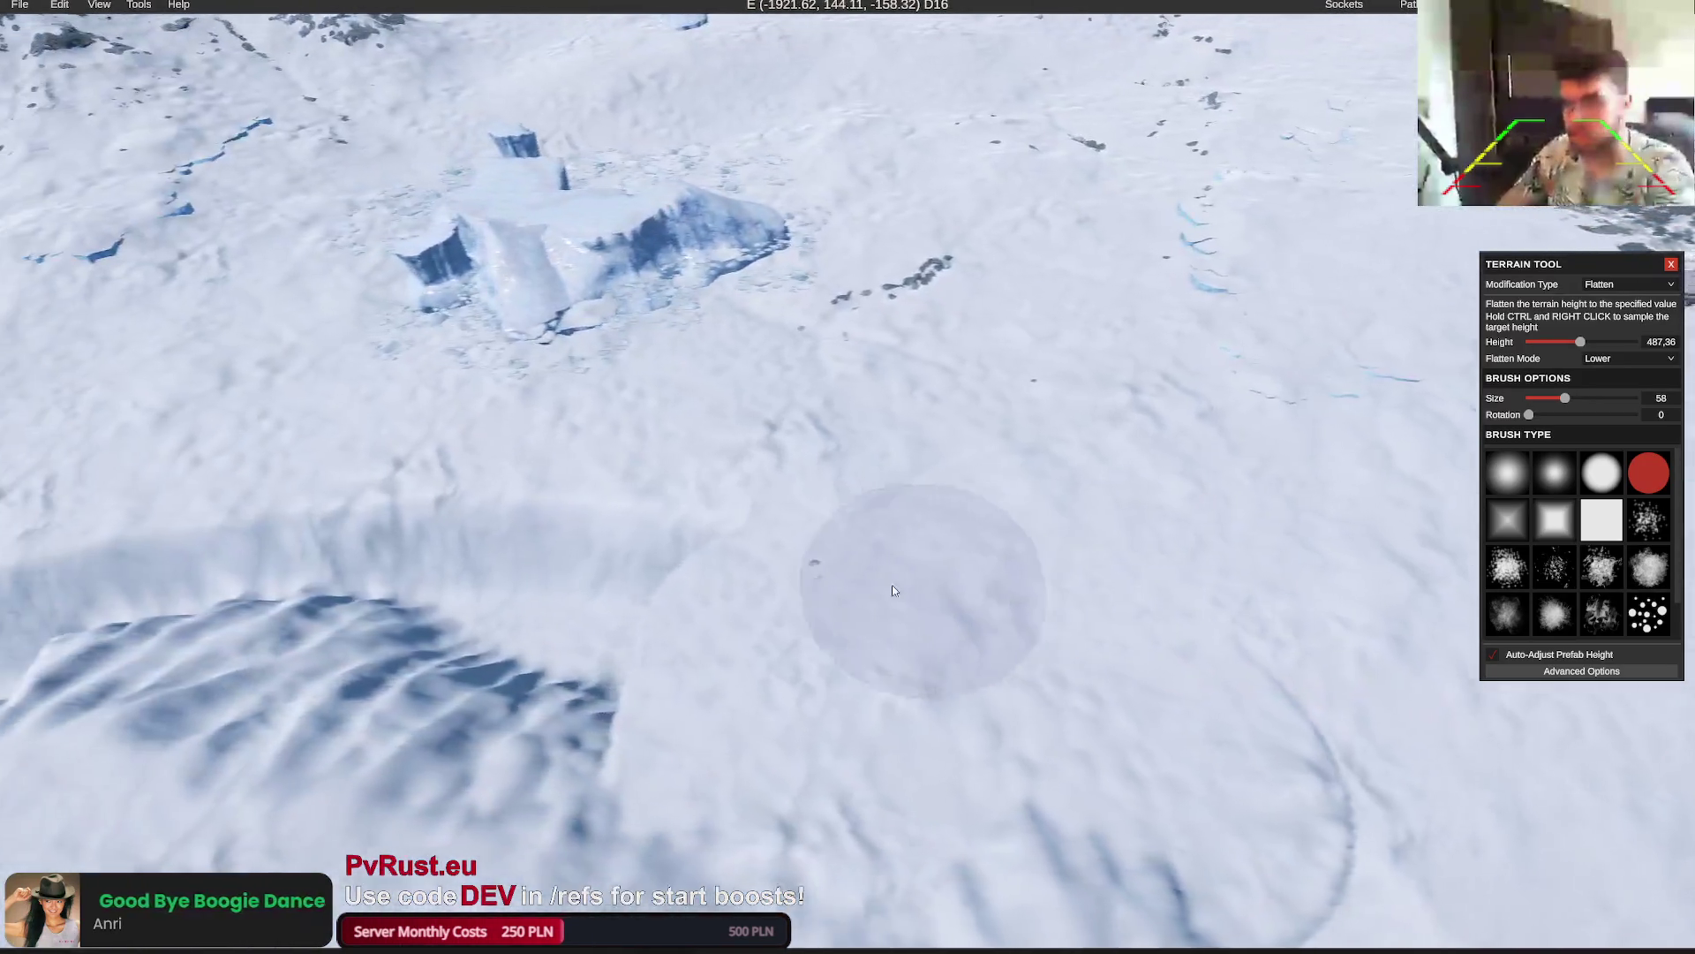
scroll(852, 630, "down", 3)
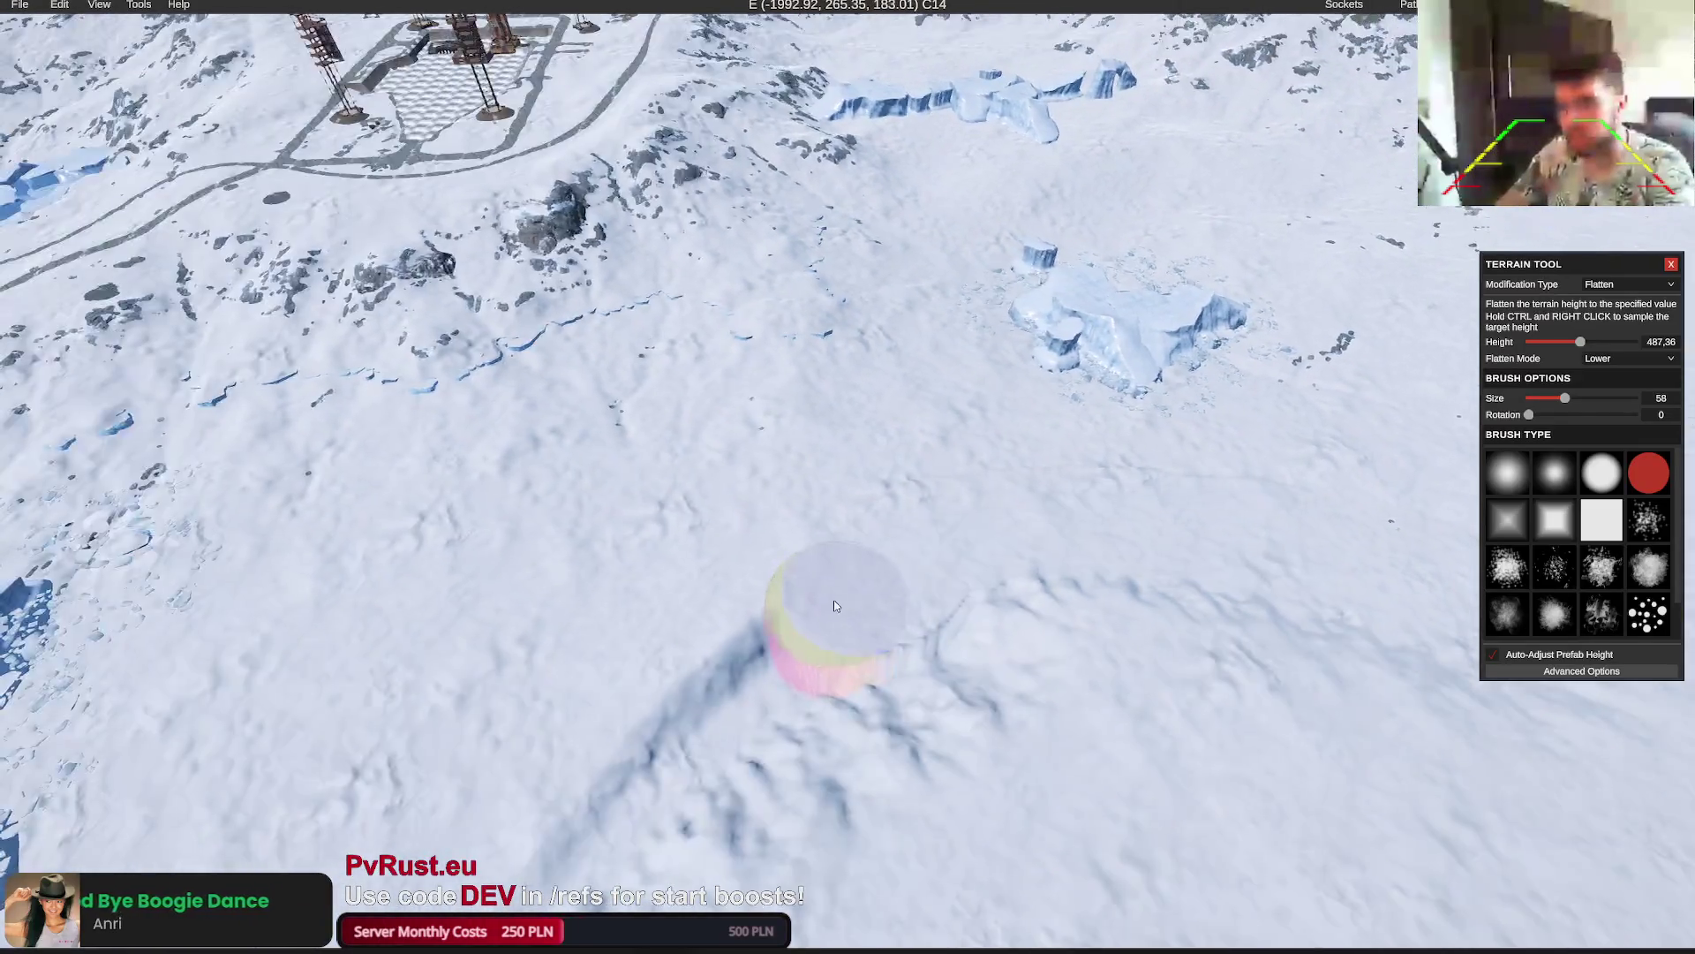
scroll(852, 614, "up", 3)
key("ctrl+z")
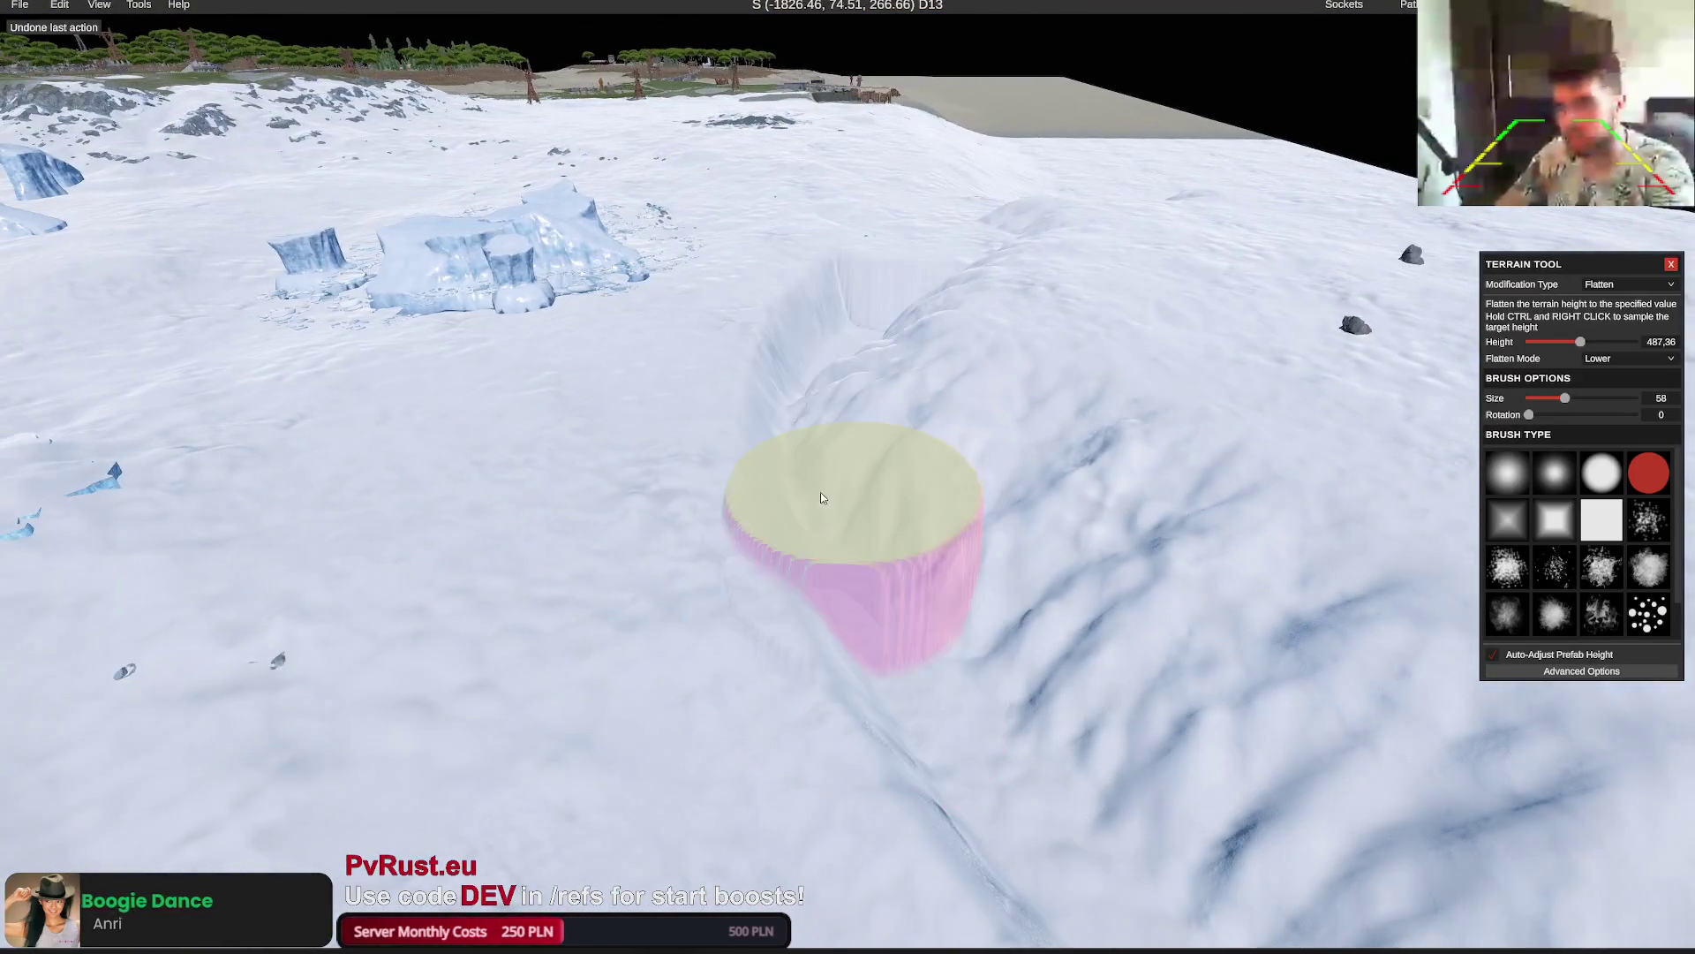
Sample flatten heights from the snow (467,95, 455,99, 474,7) and flatten another ridge patch
right_click(796, 357, "ctrl")
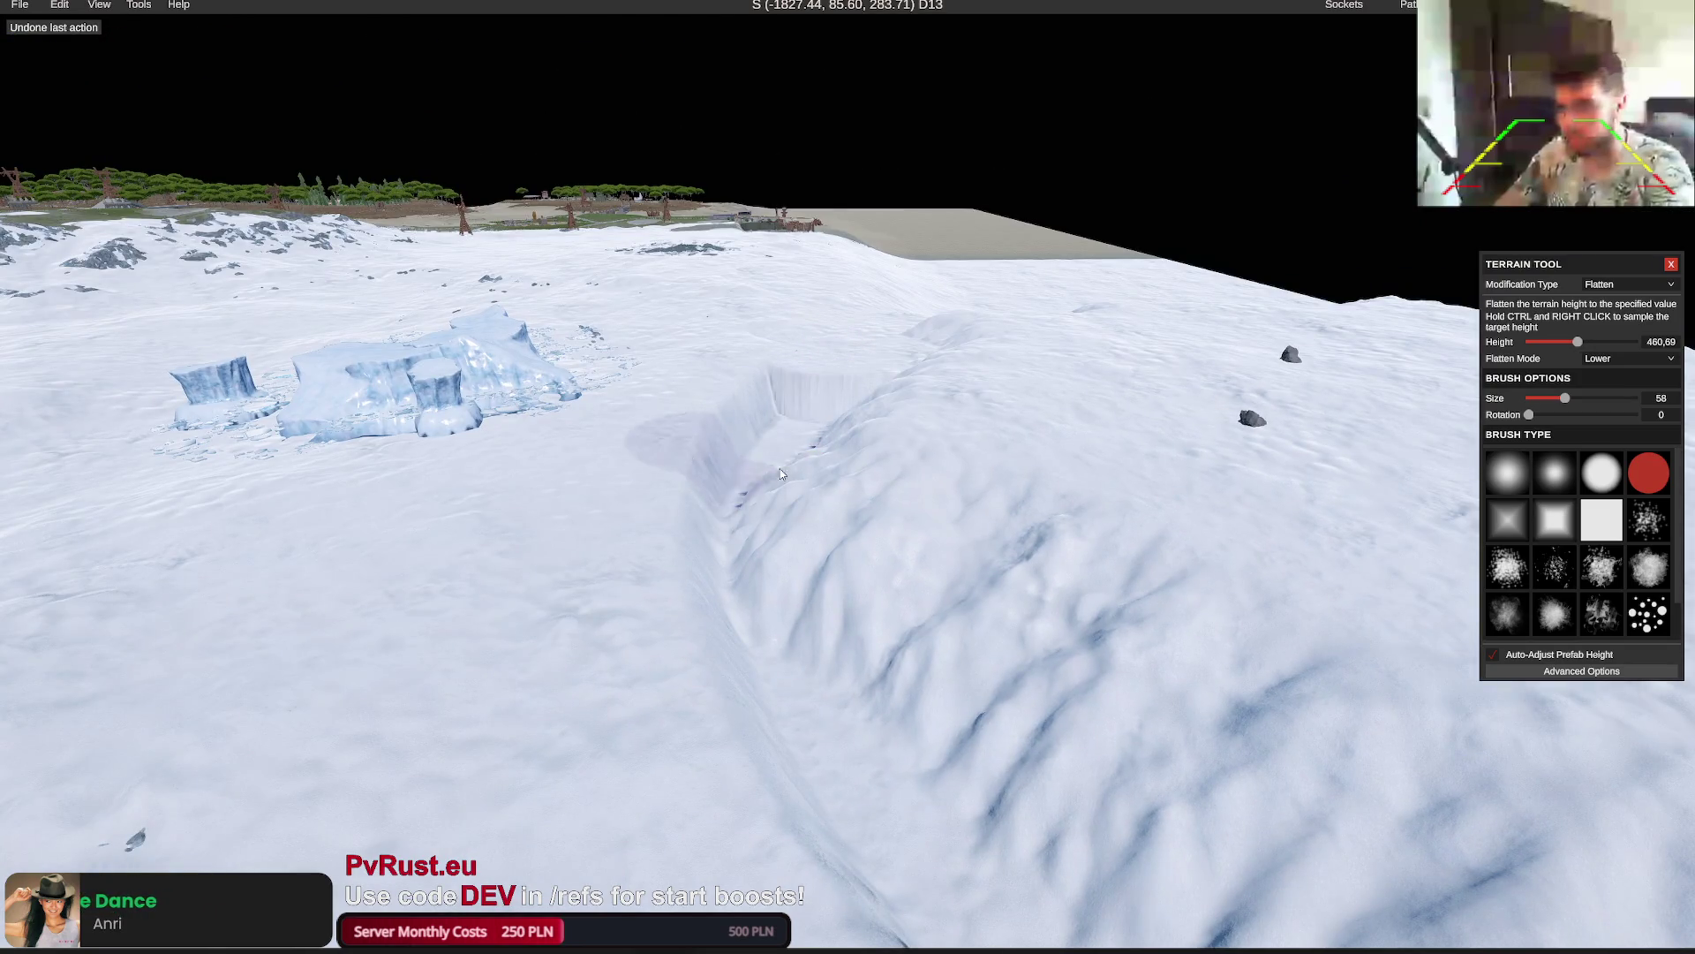
right_click(777, 378, "ctrl")
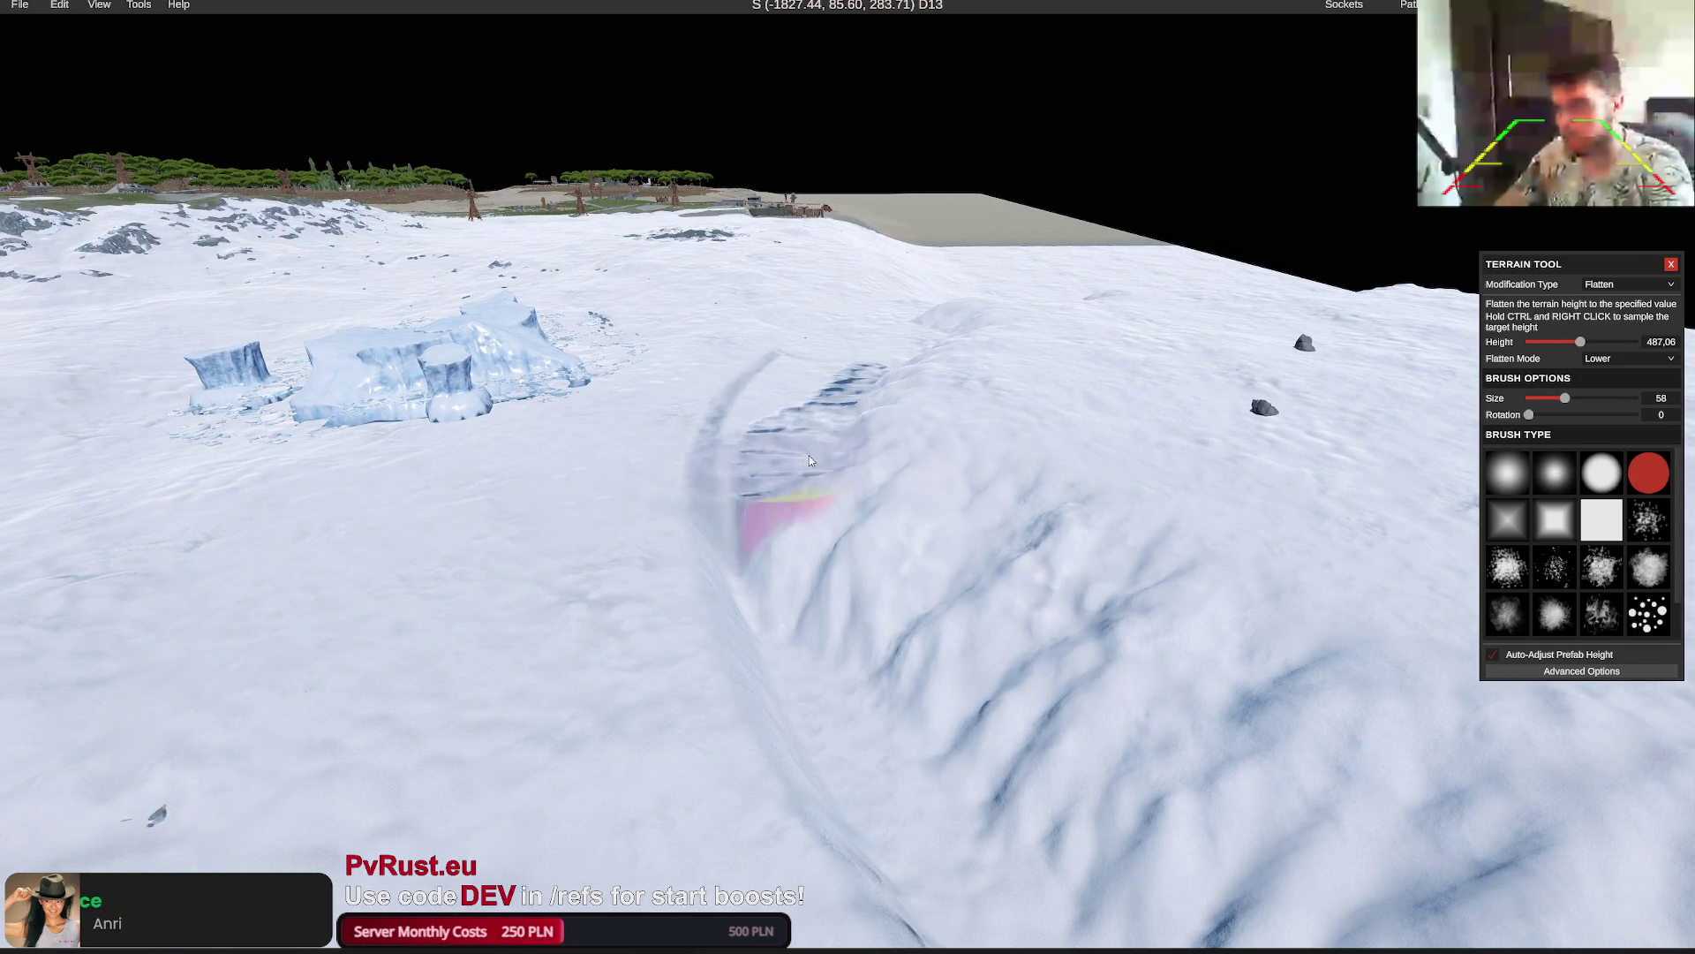
right_click(749, 618, "ctrl")
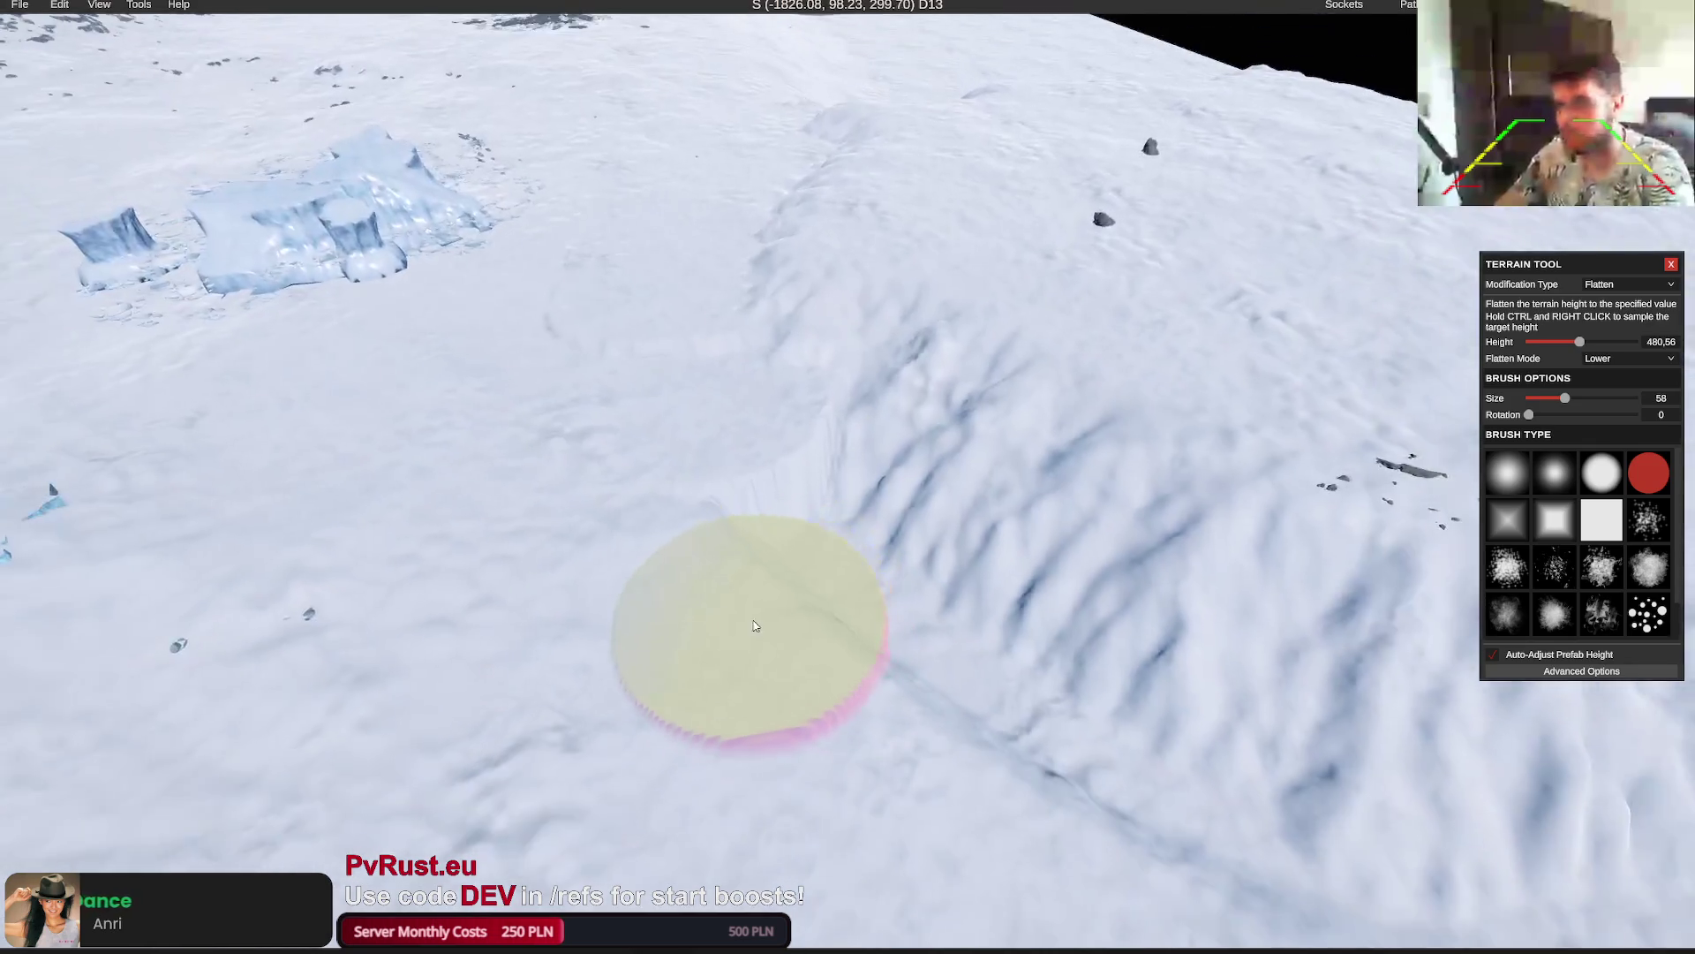
right_click(755, 625, "ctrl")
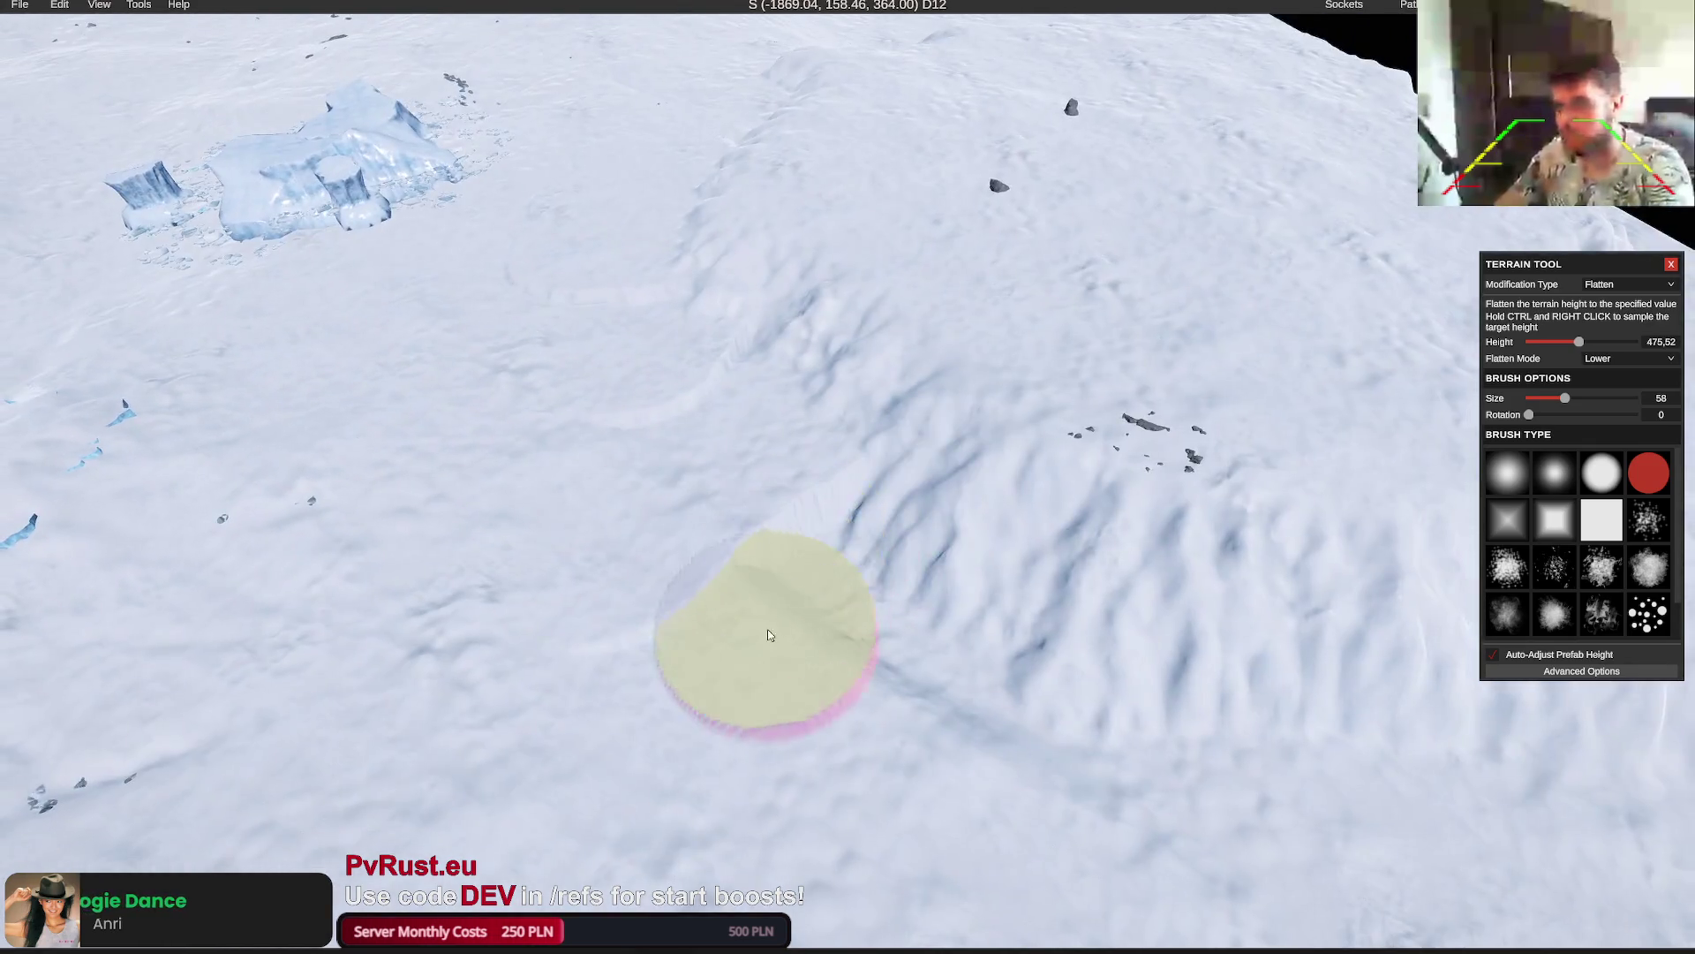
right_click(803, 645, "ctrl")
key("w")
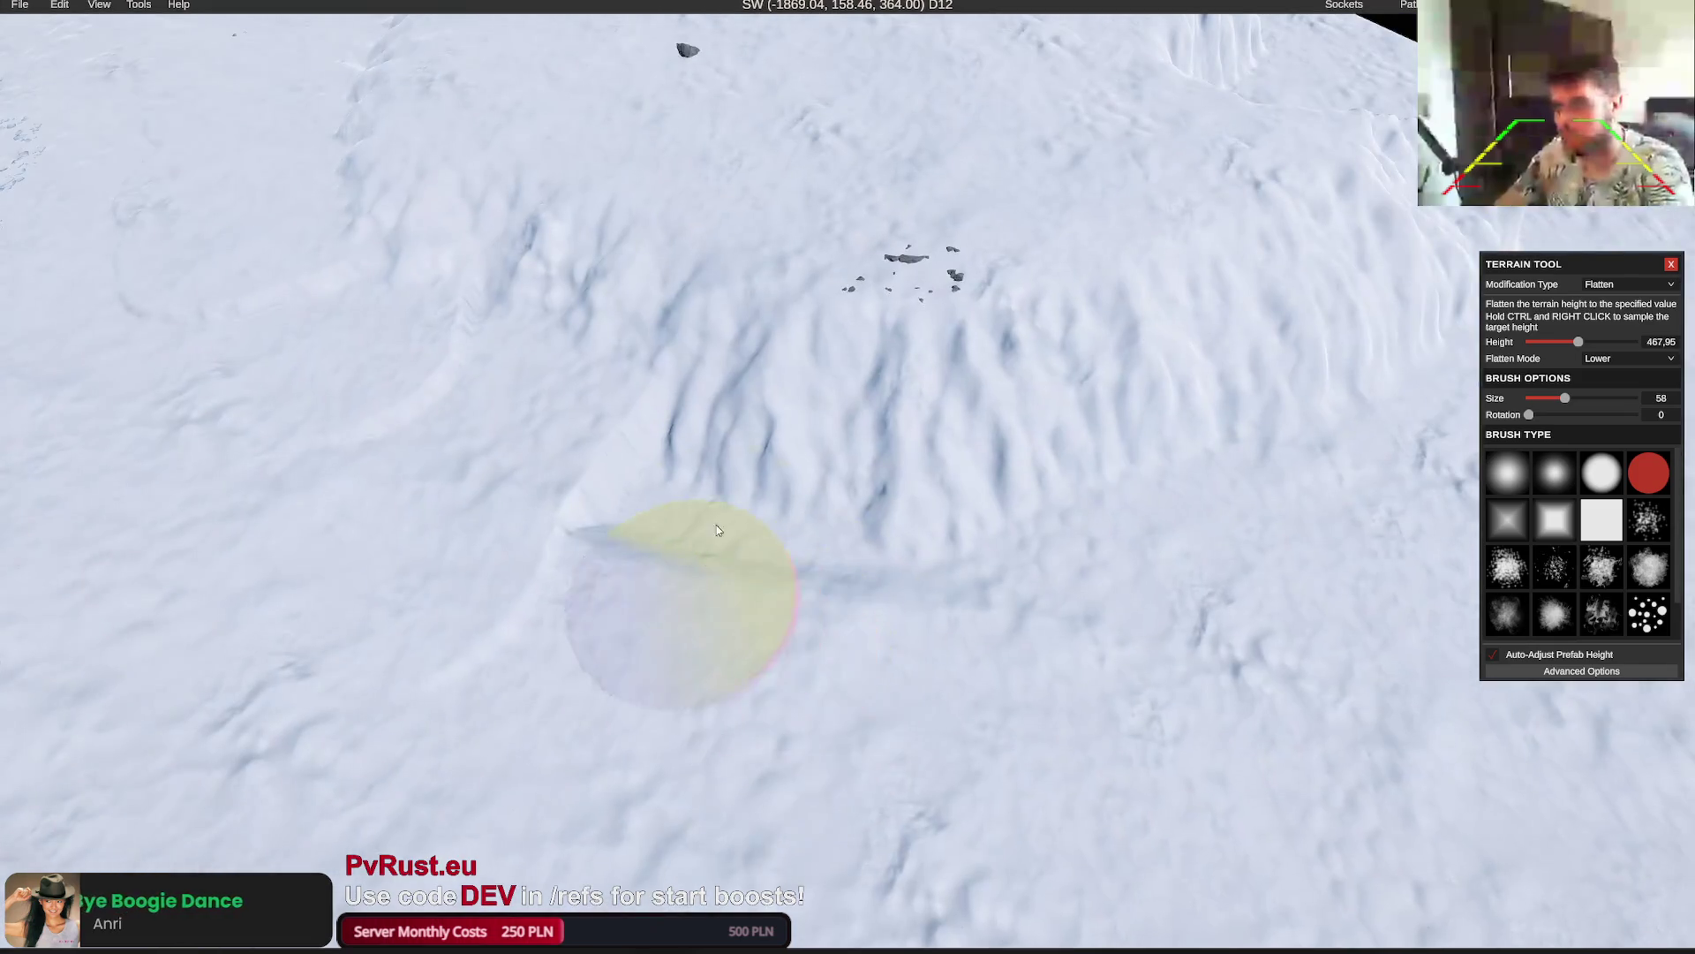
key("w")
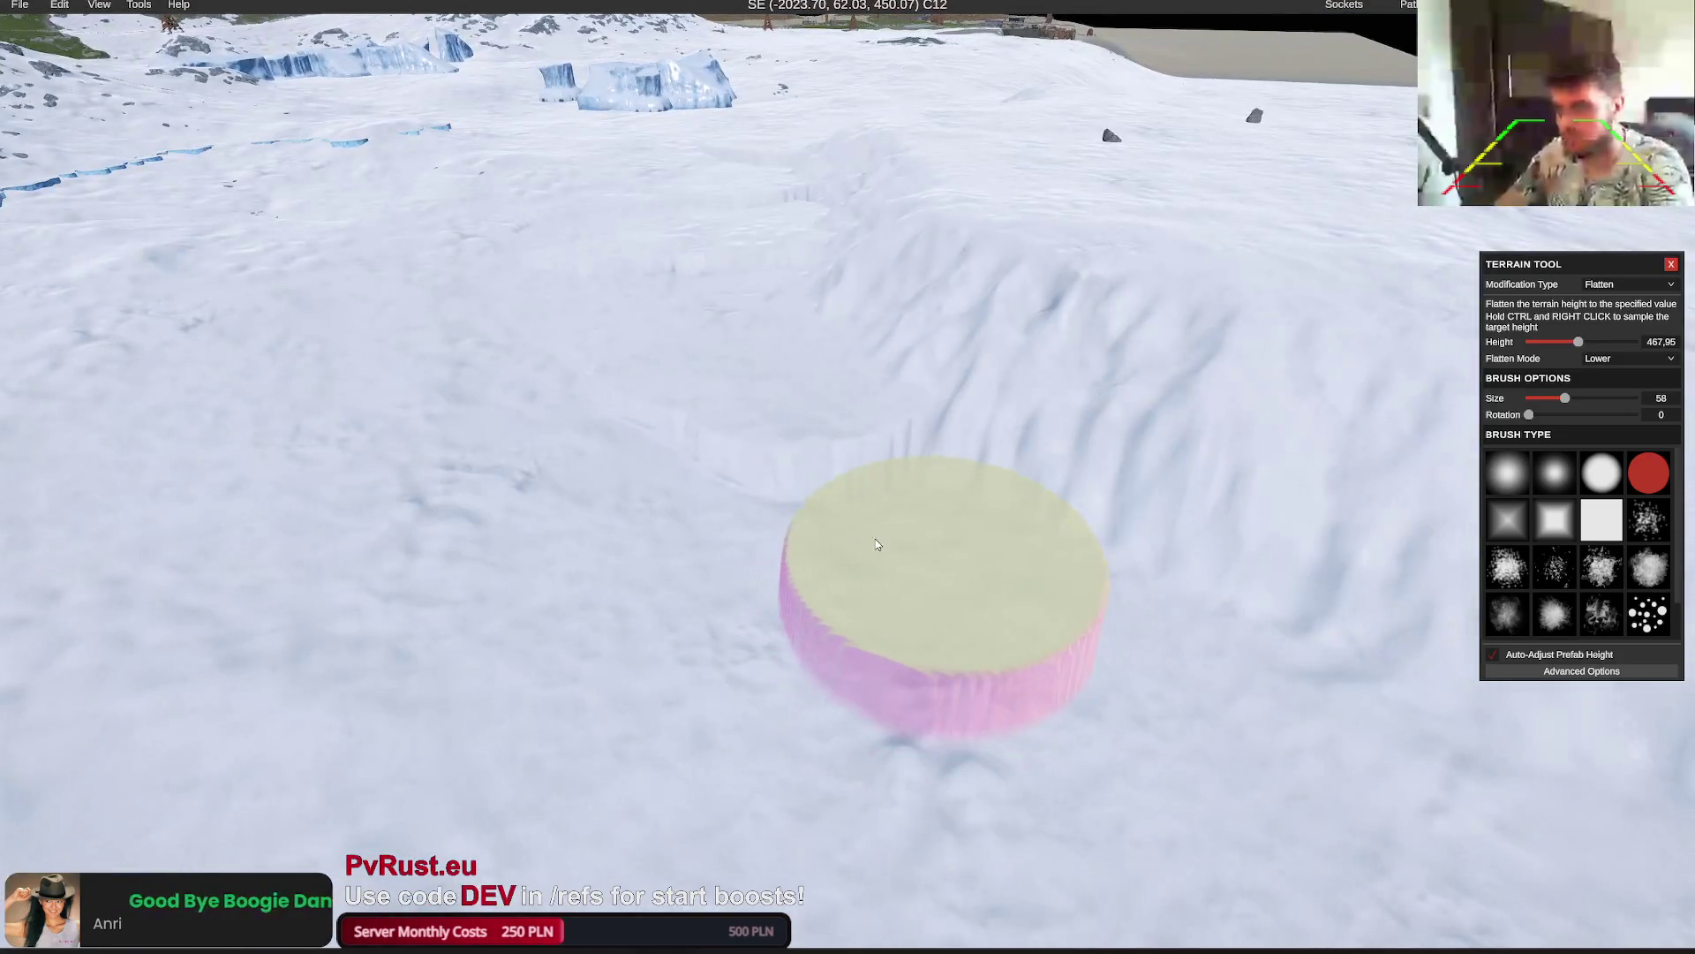
key("ctrl+z")
right_click(747, 465, "ctrl")
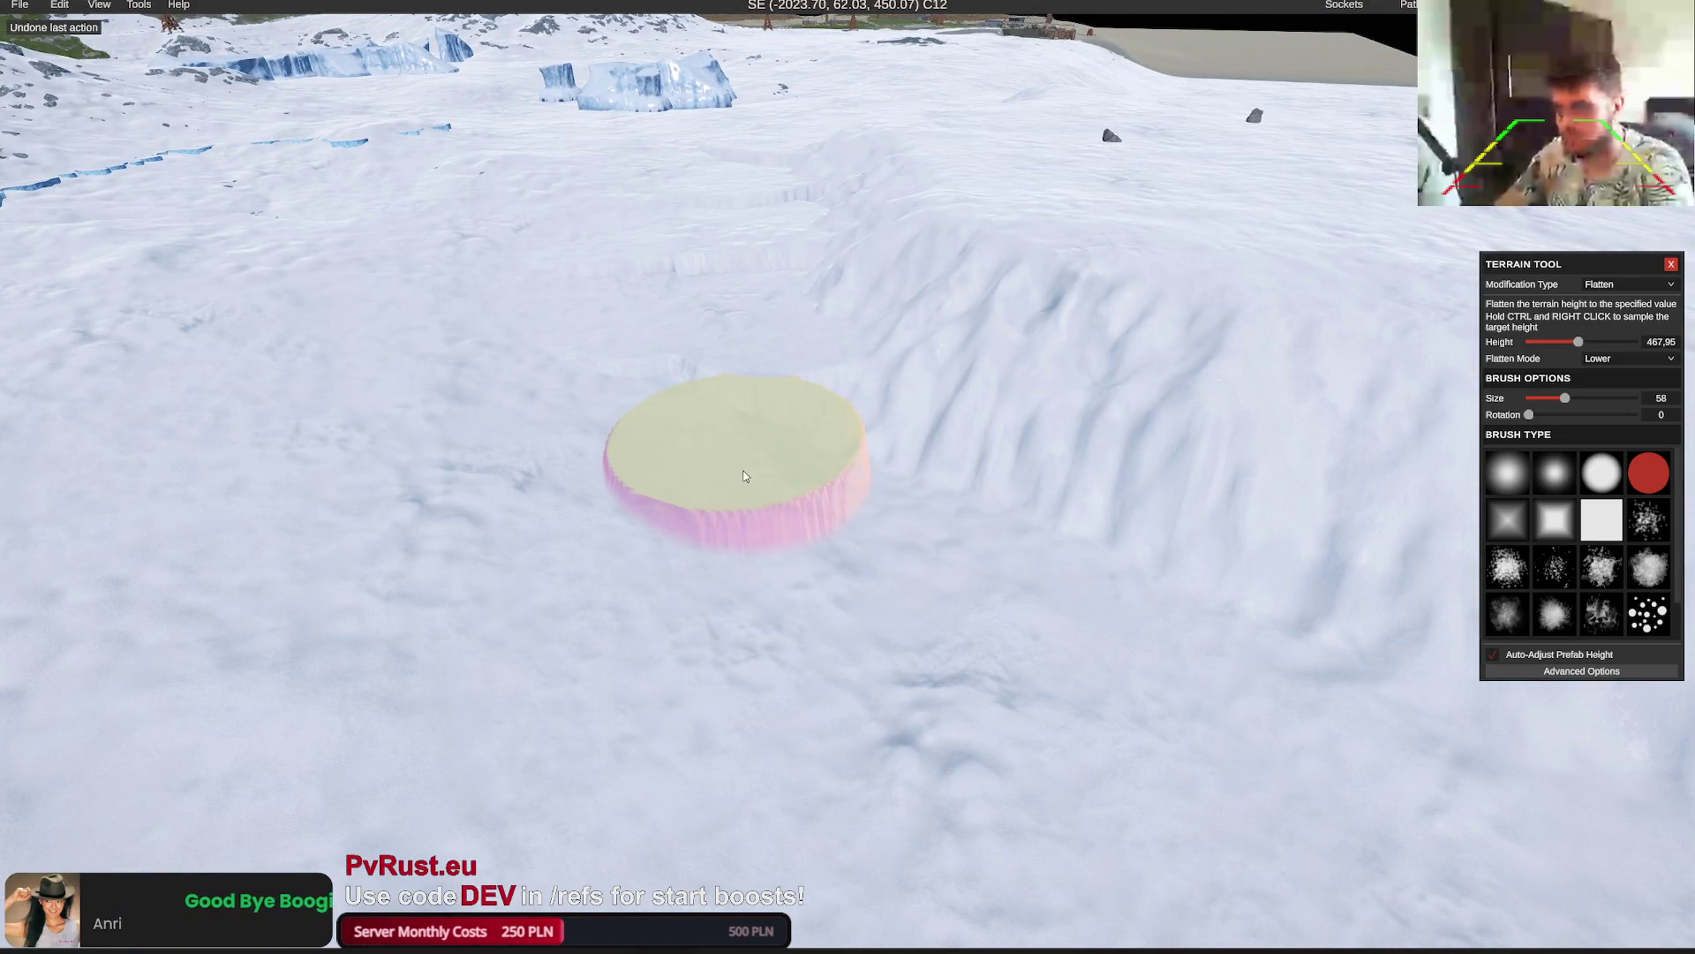
key("w")
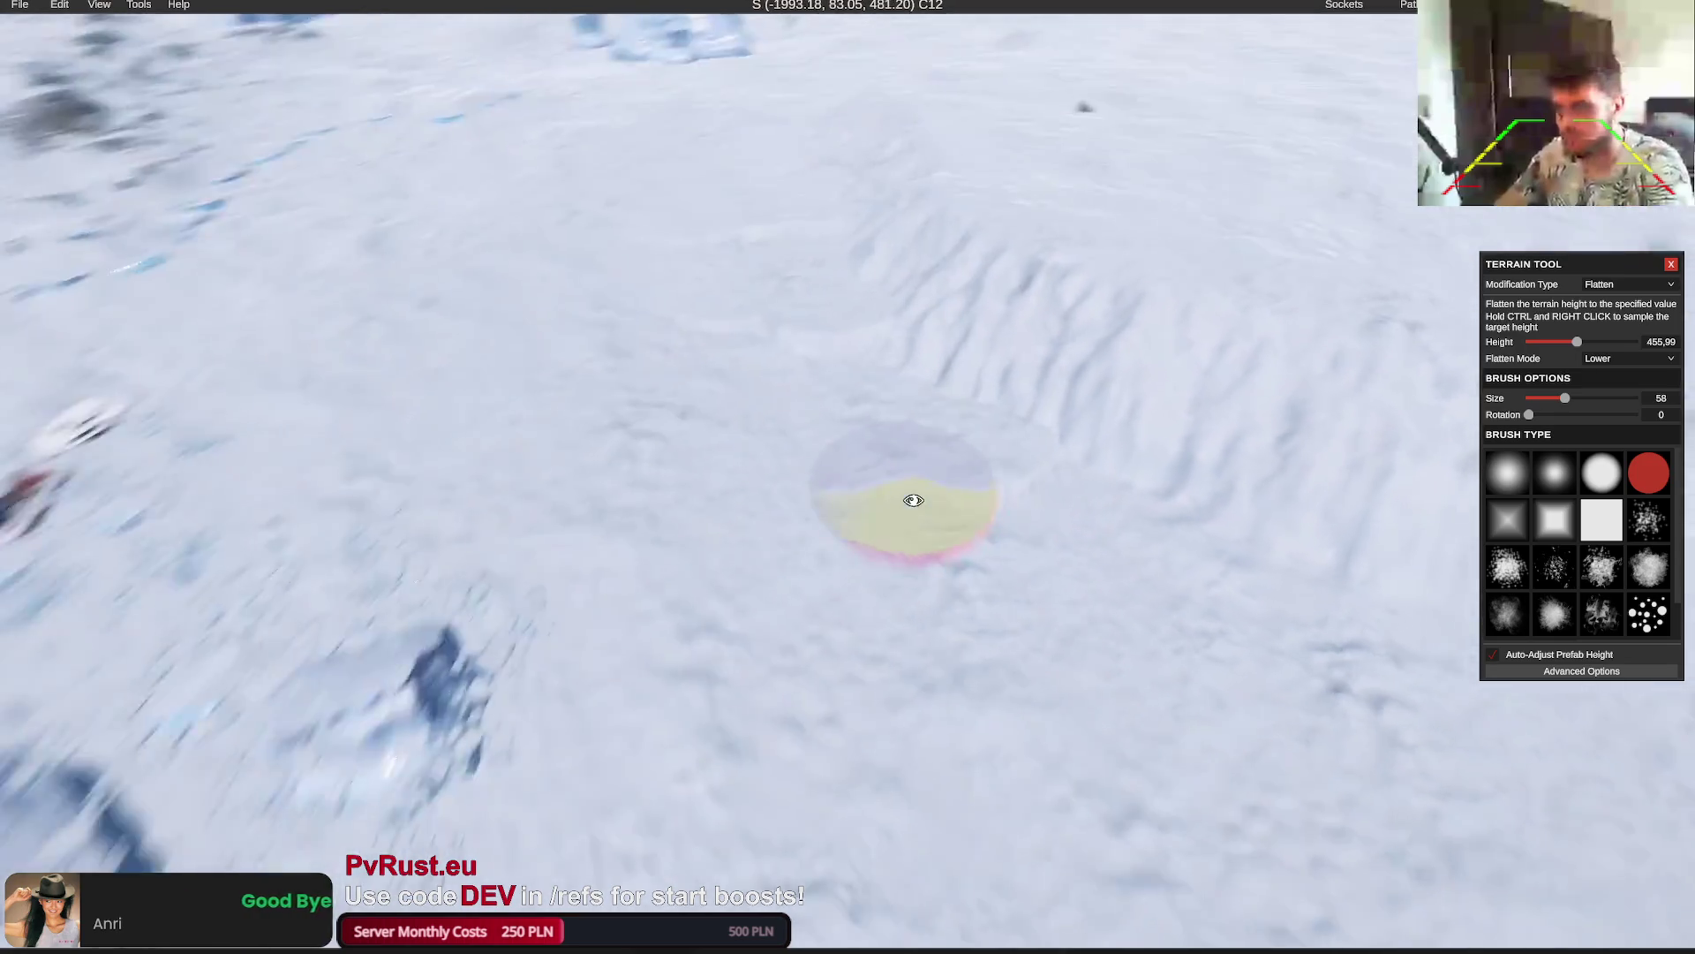
key("d")
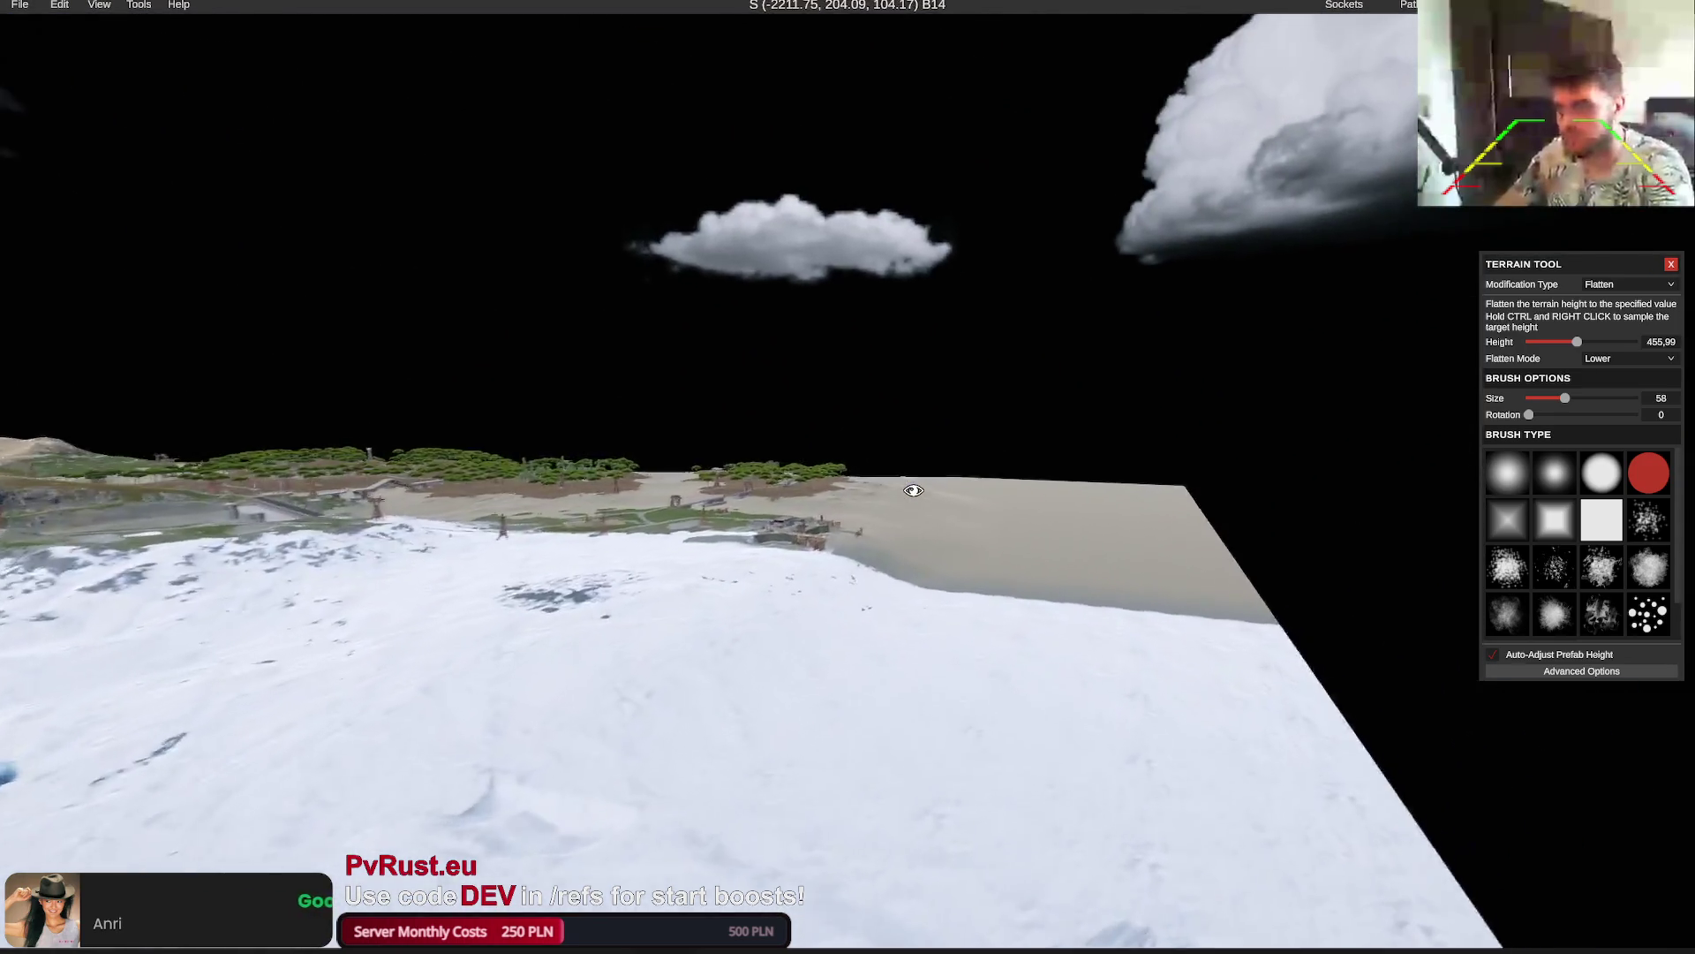
key("w")
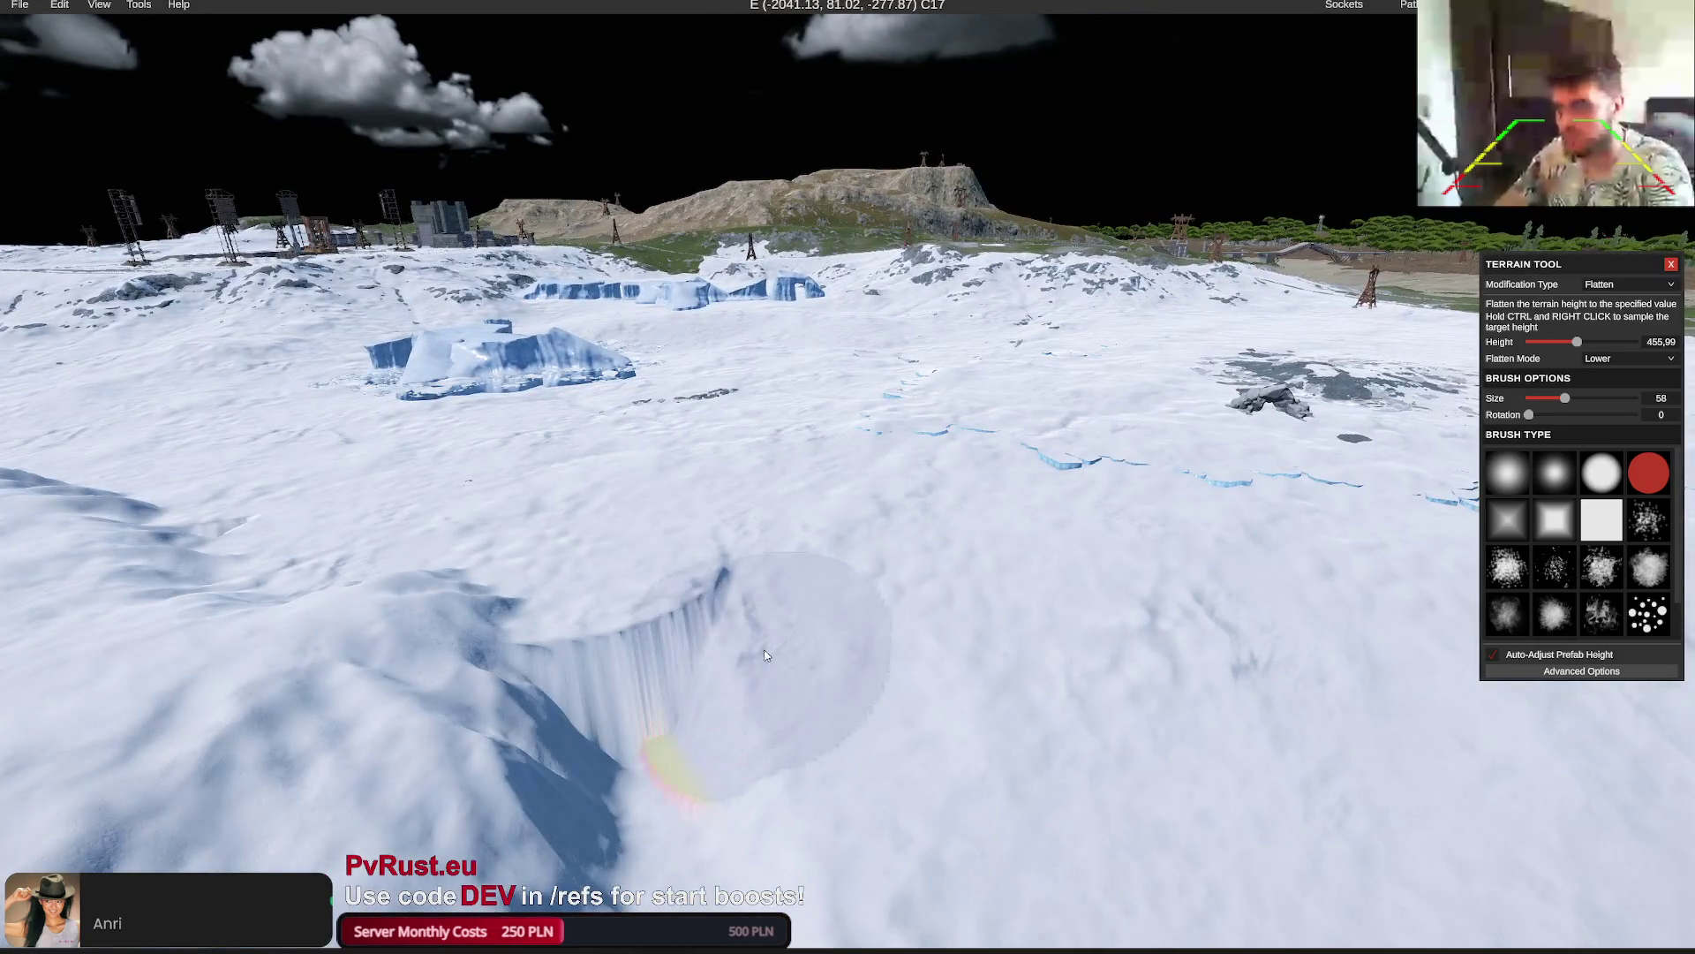
right_click(758, 644, "ctrl")
left_click(800, 697)
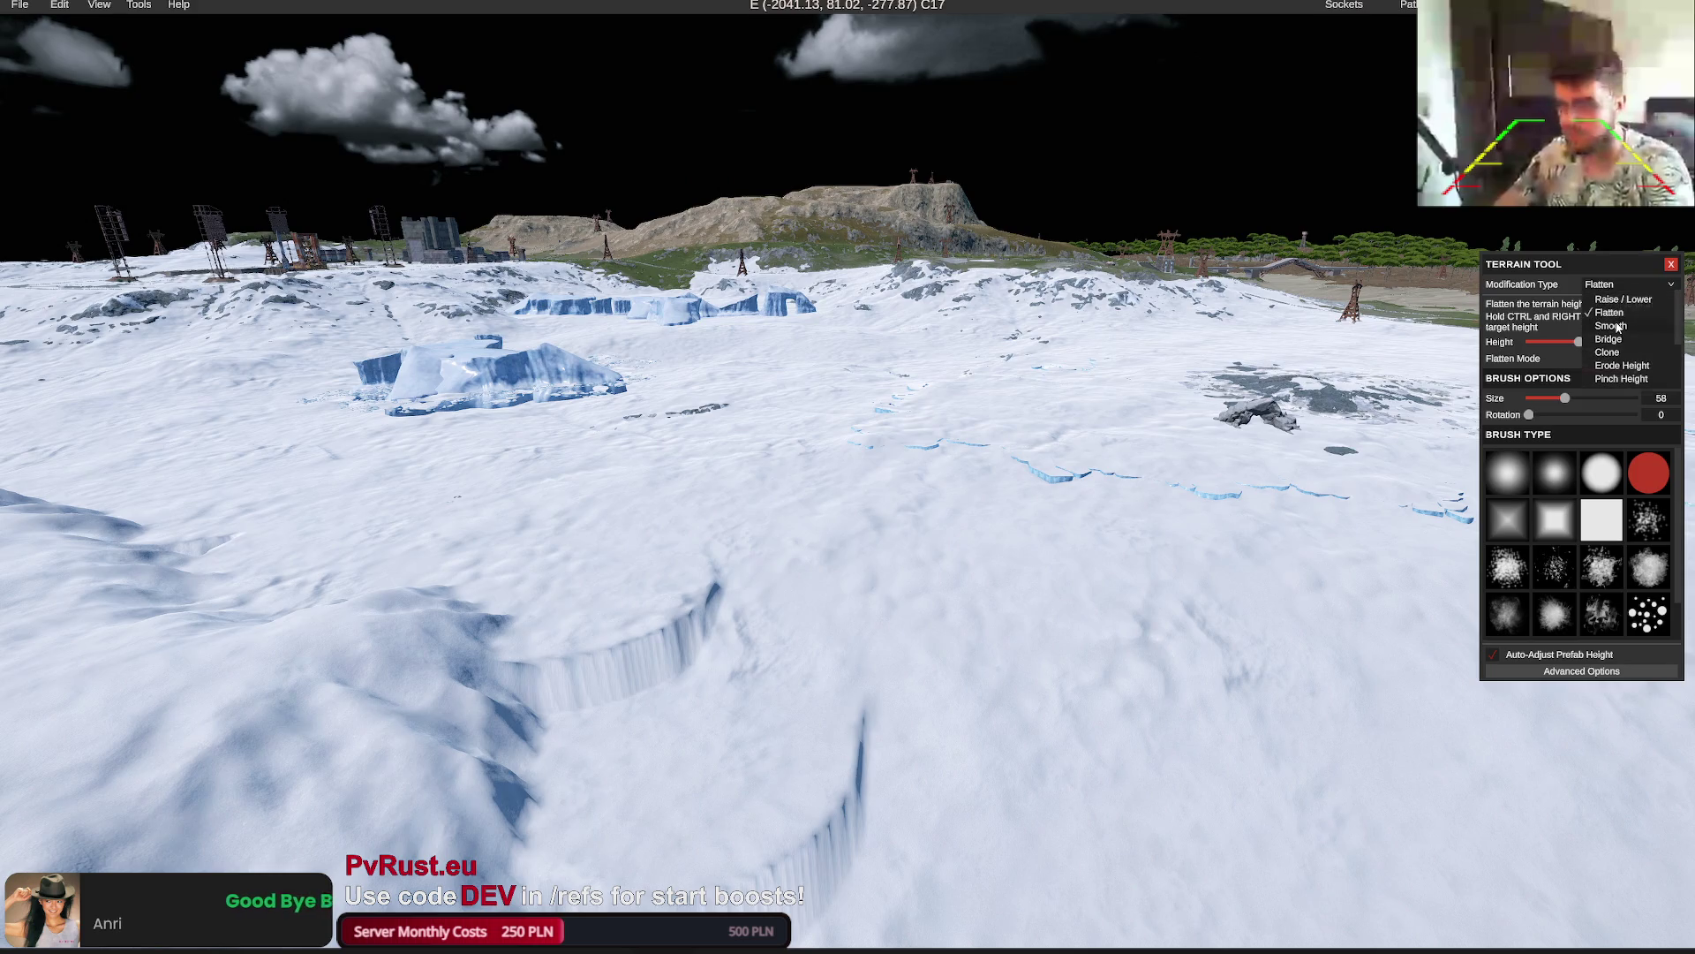
Smooth the cliff wall and the spiky terrain beside the ridge with the Smooth brush
left_click(1618, 327)
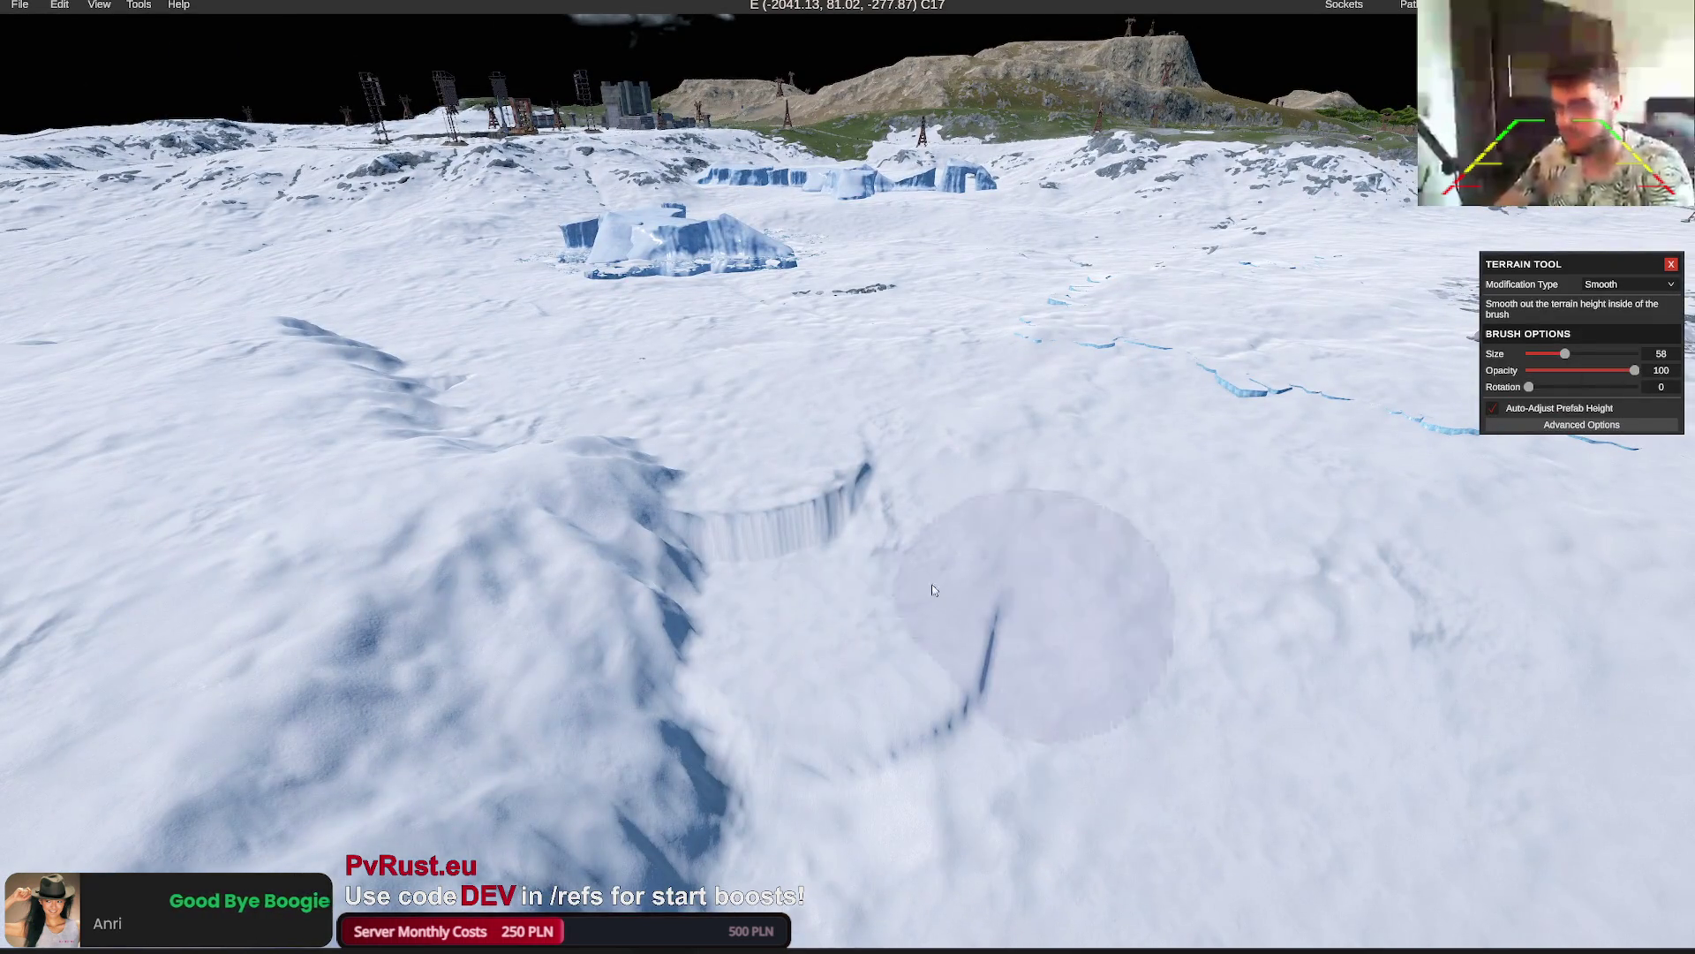
left_click(823, 479)
key("w")
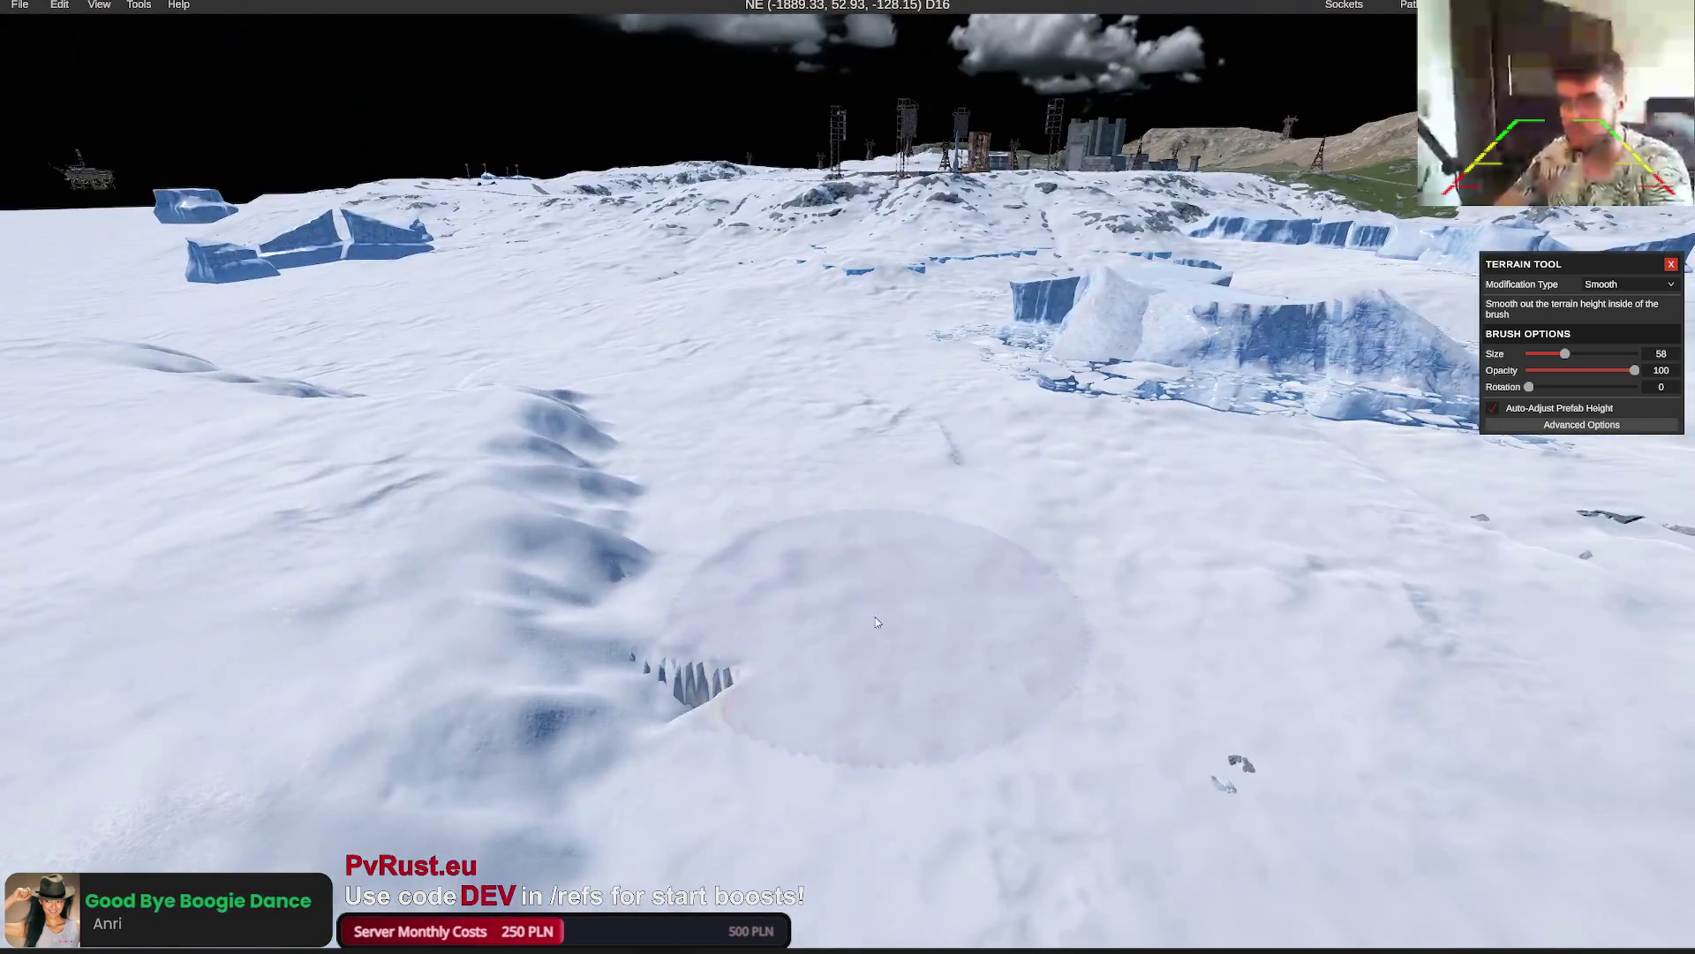
left_click(877, 623)
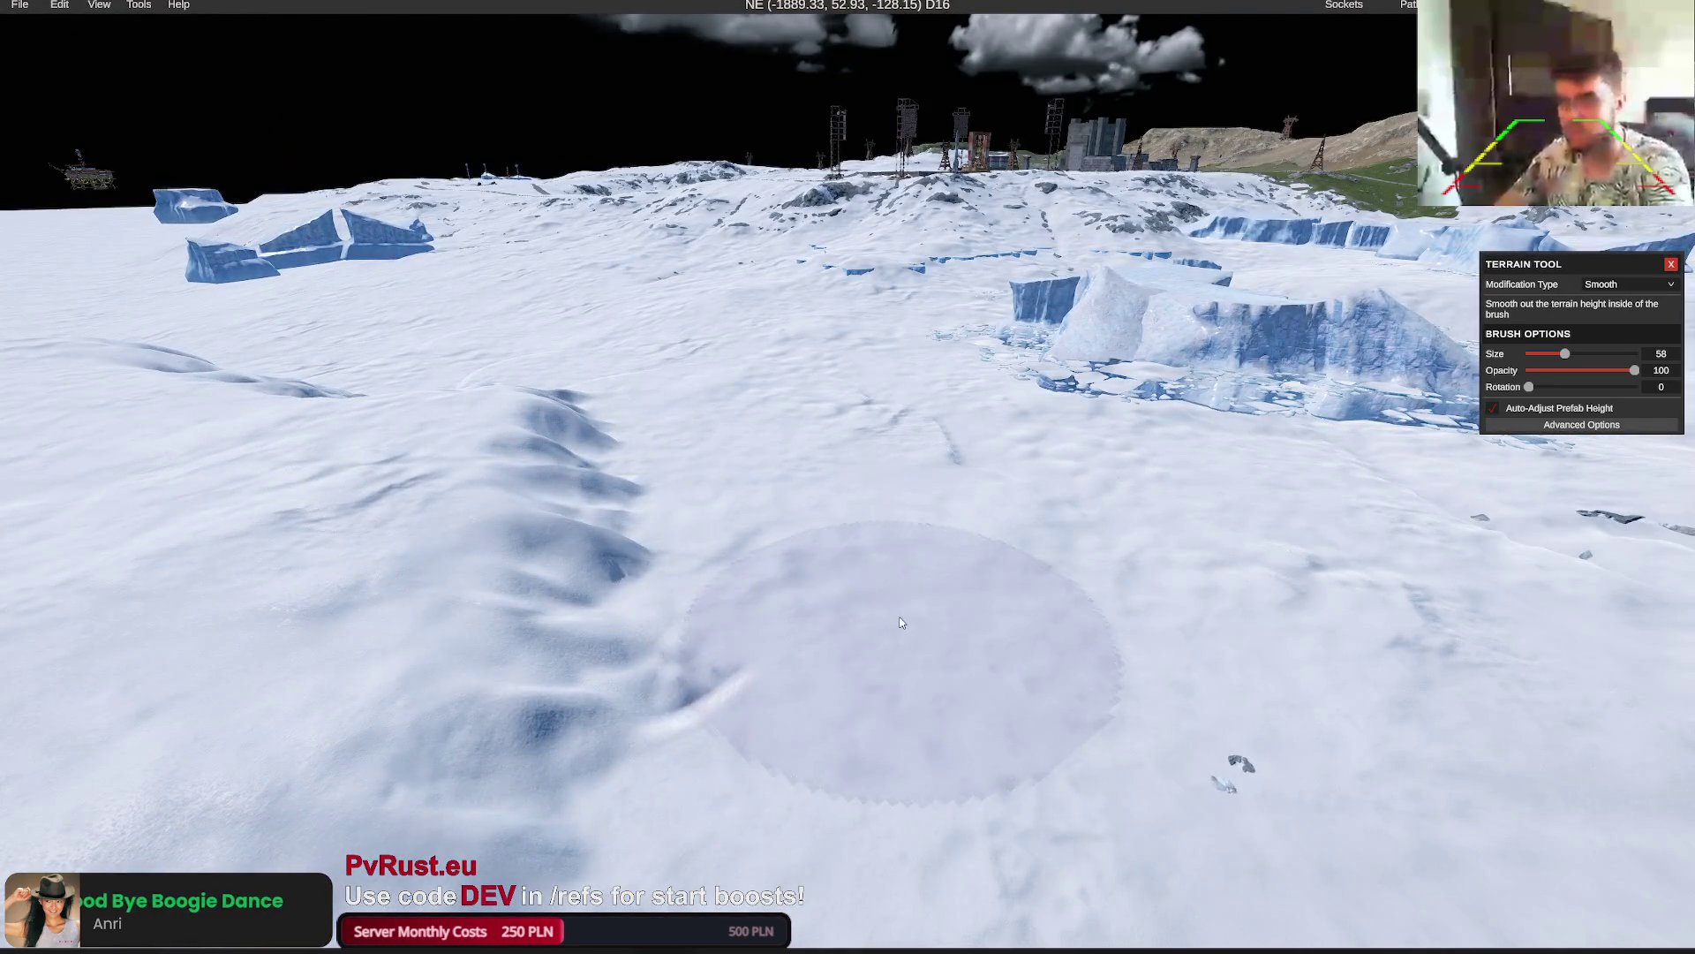
key("w")
scroll(865, 637, "down", 5)
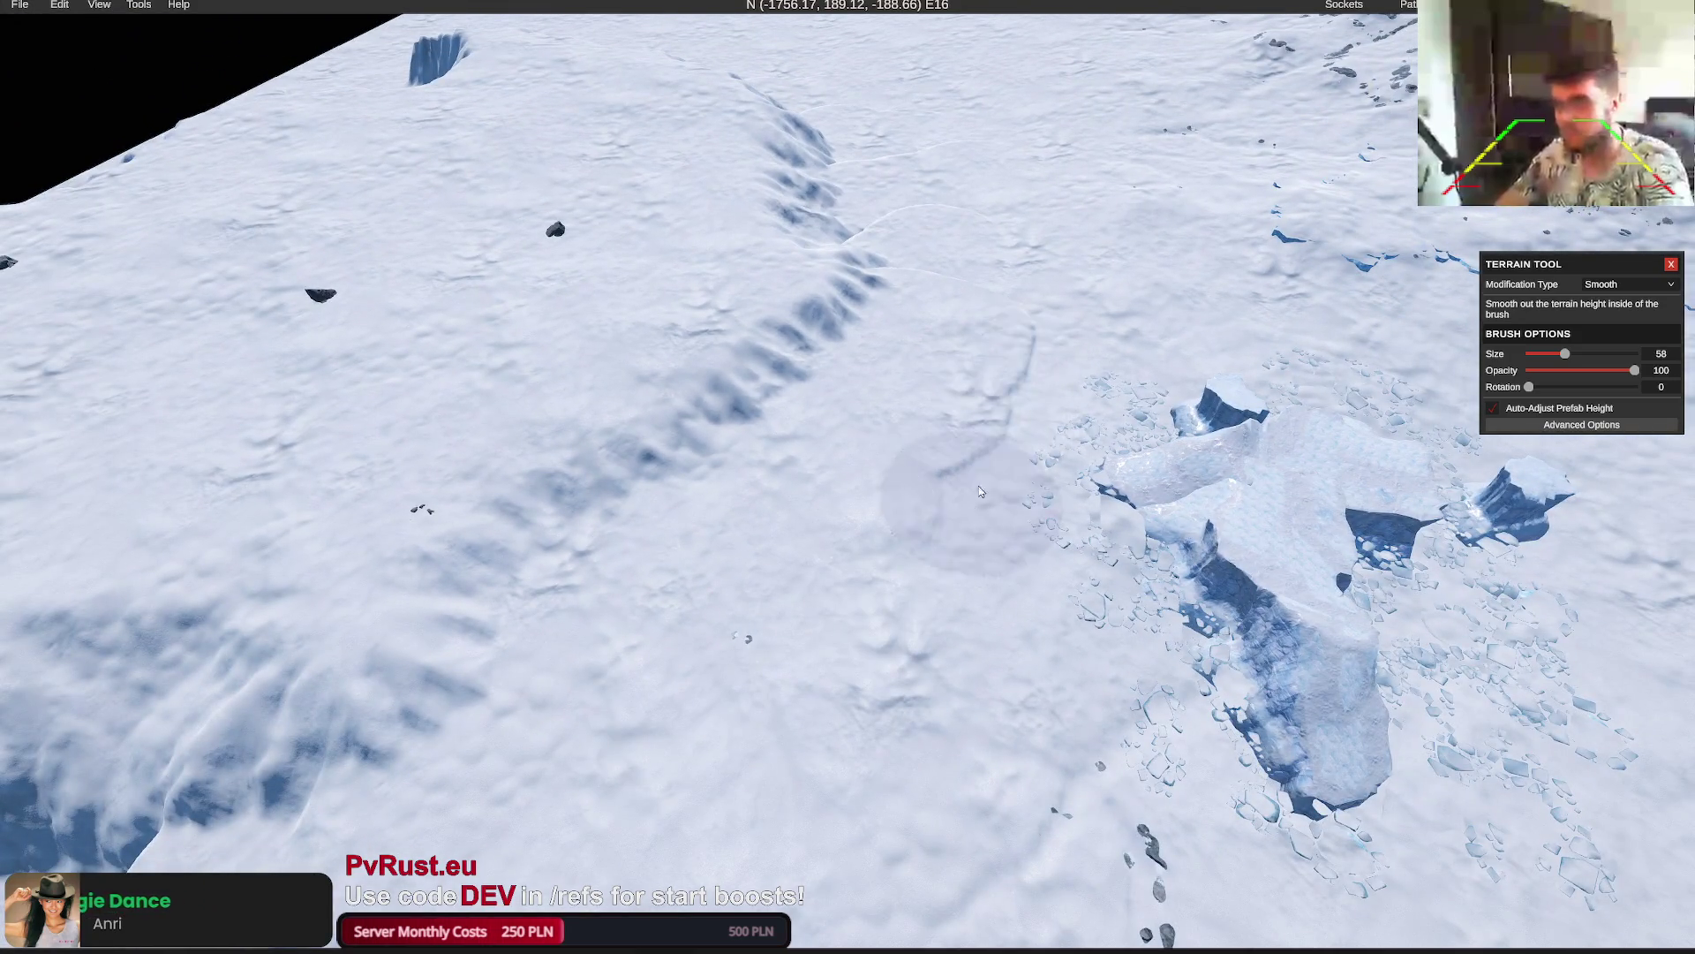
key("w")
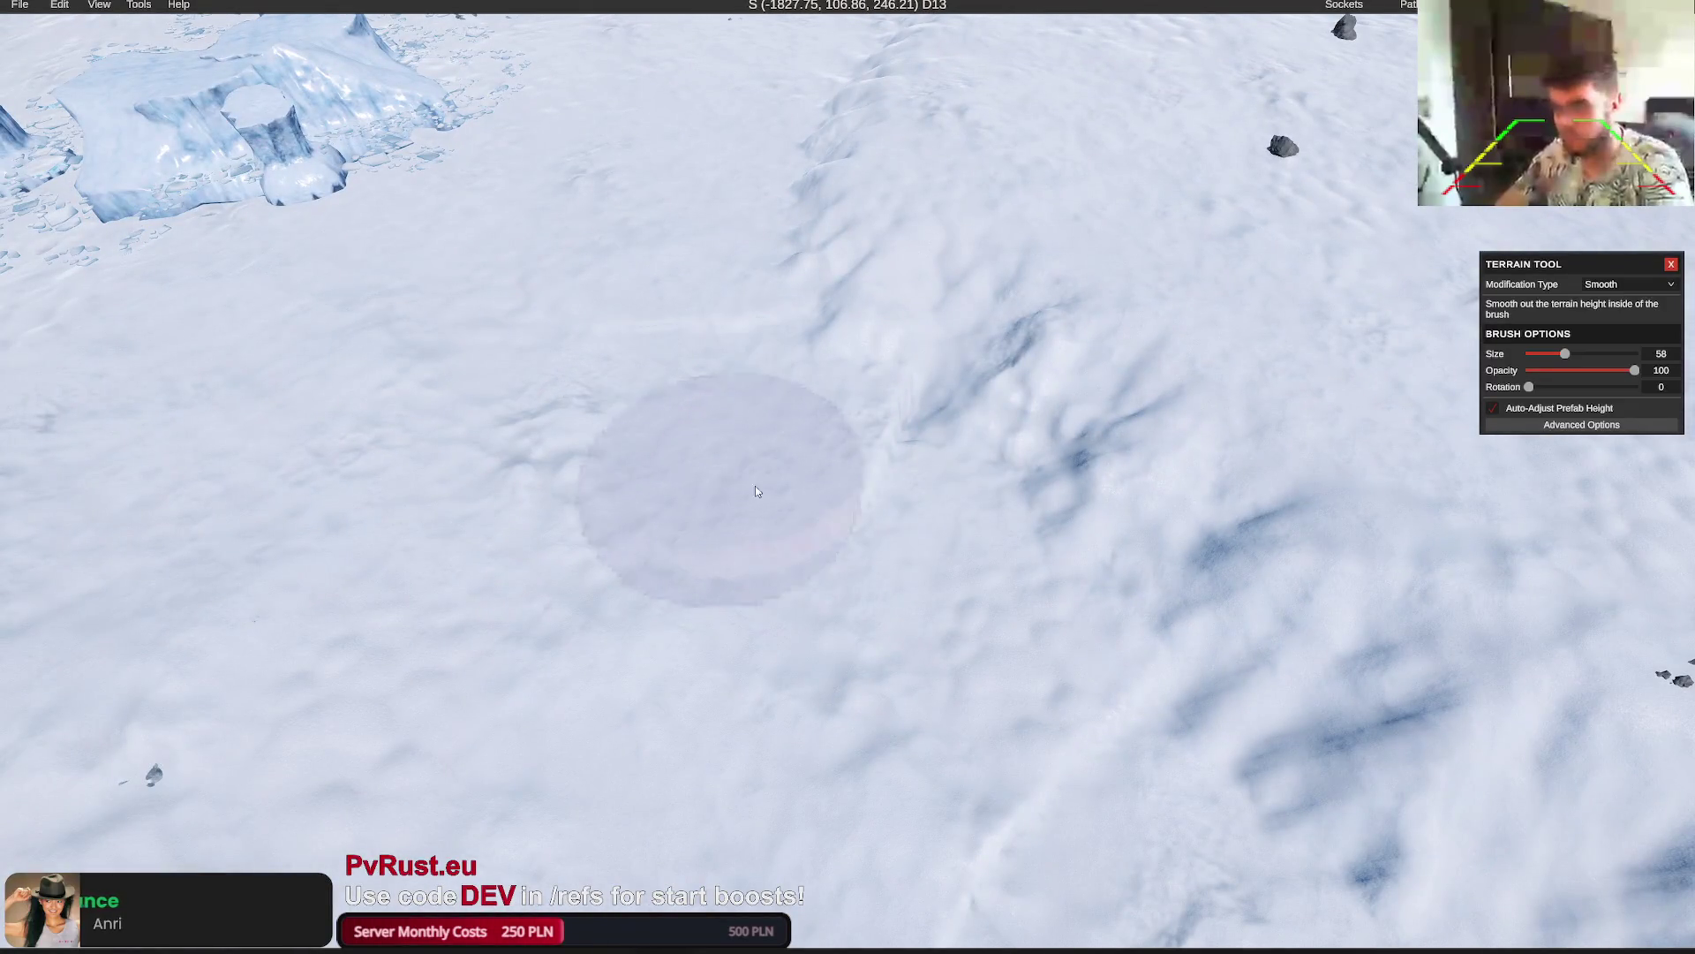
key("s")
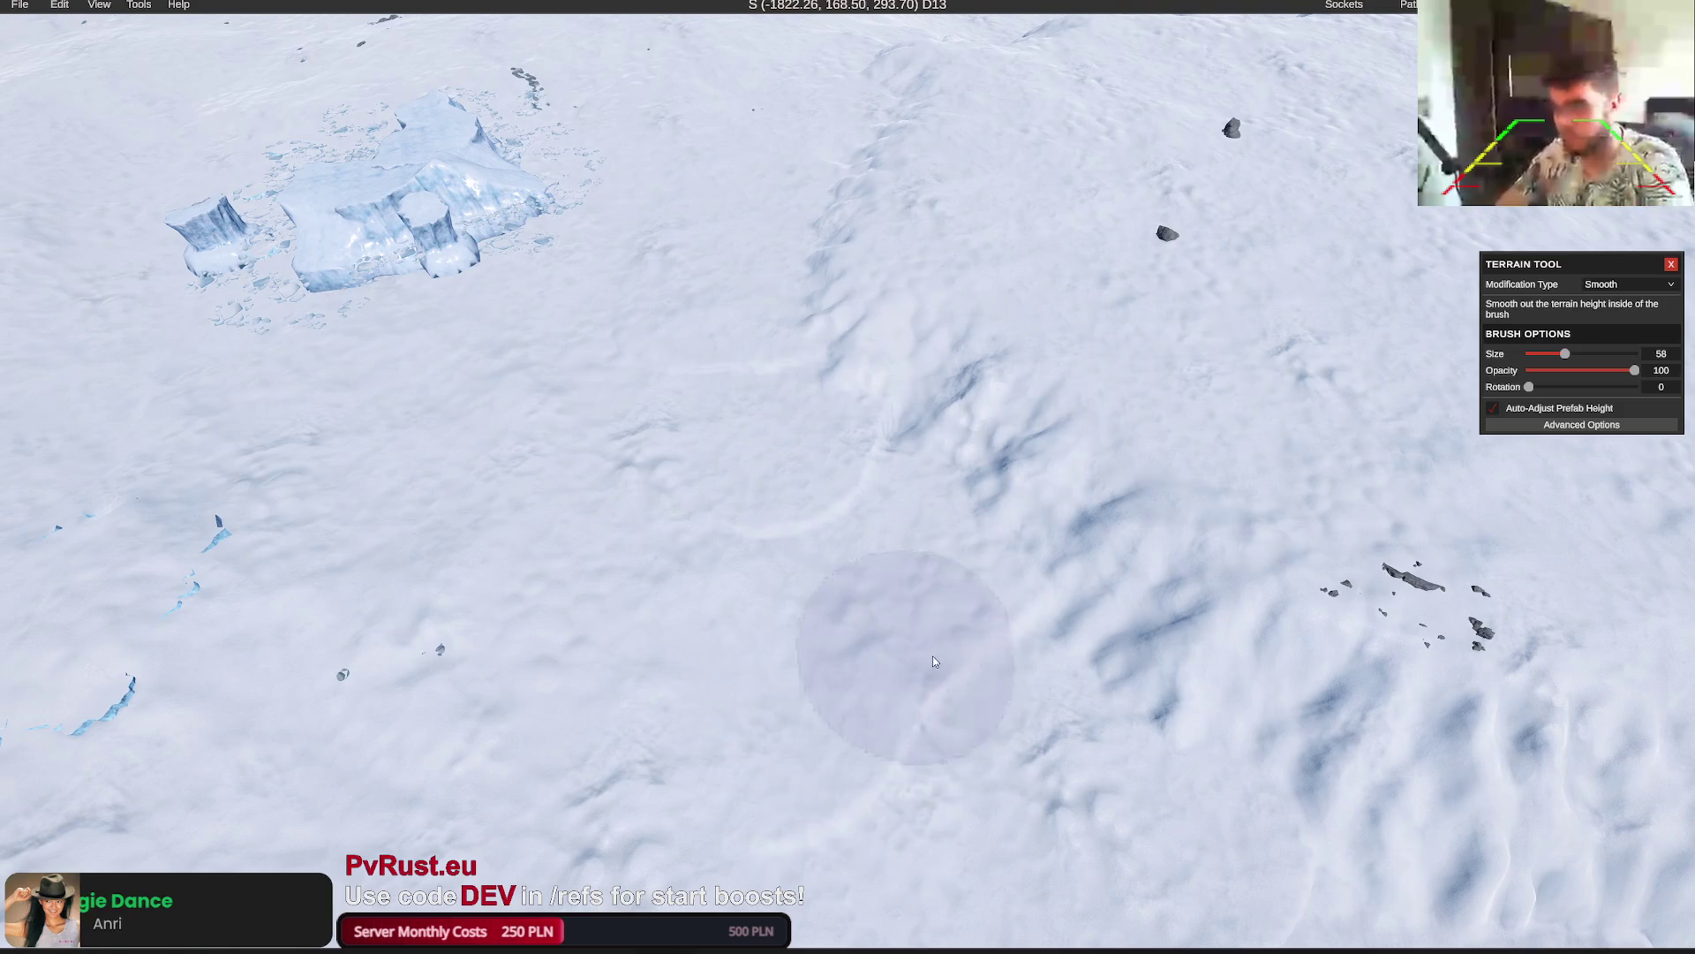
key("s")
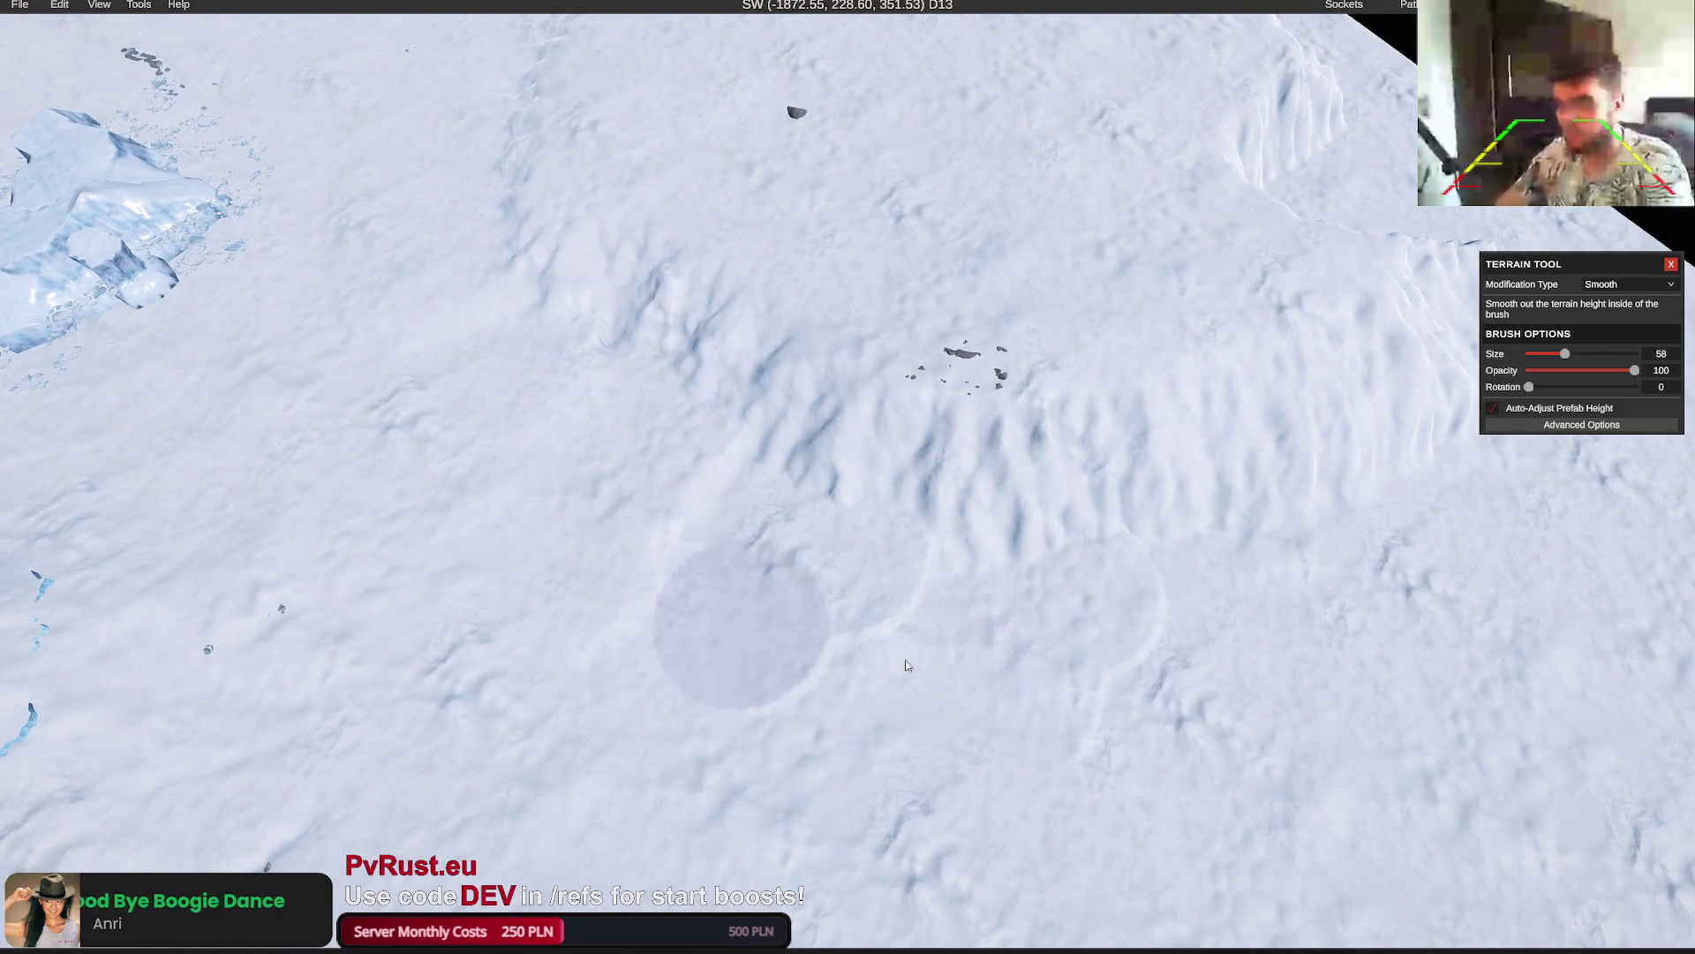
Toggle the full labelled island map overview on and off
key("alt+Tab")
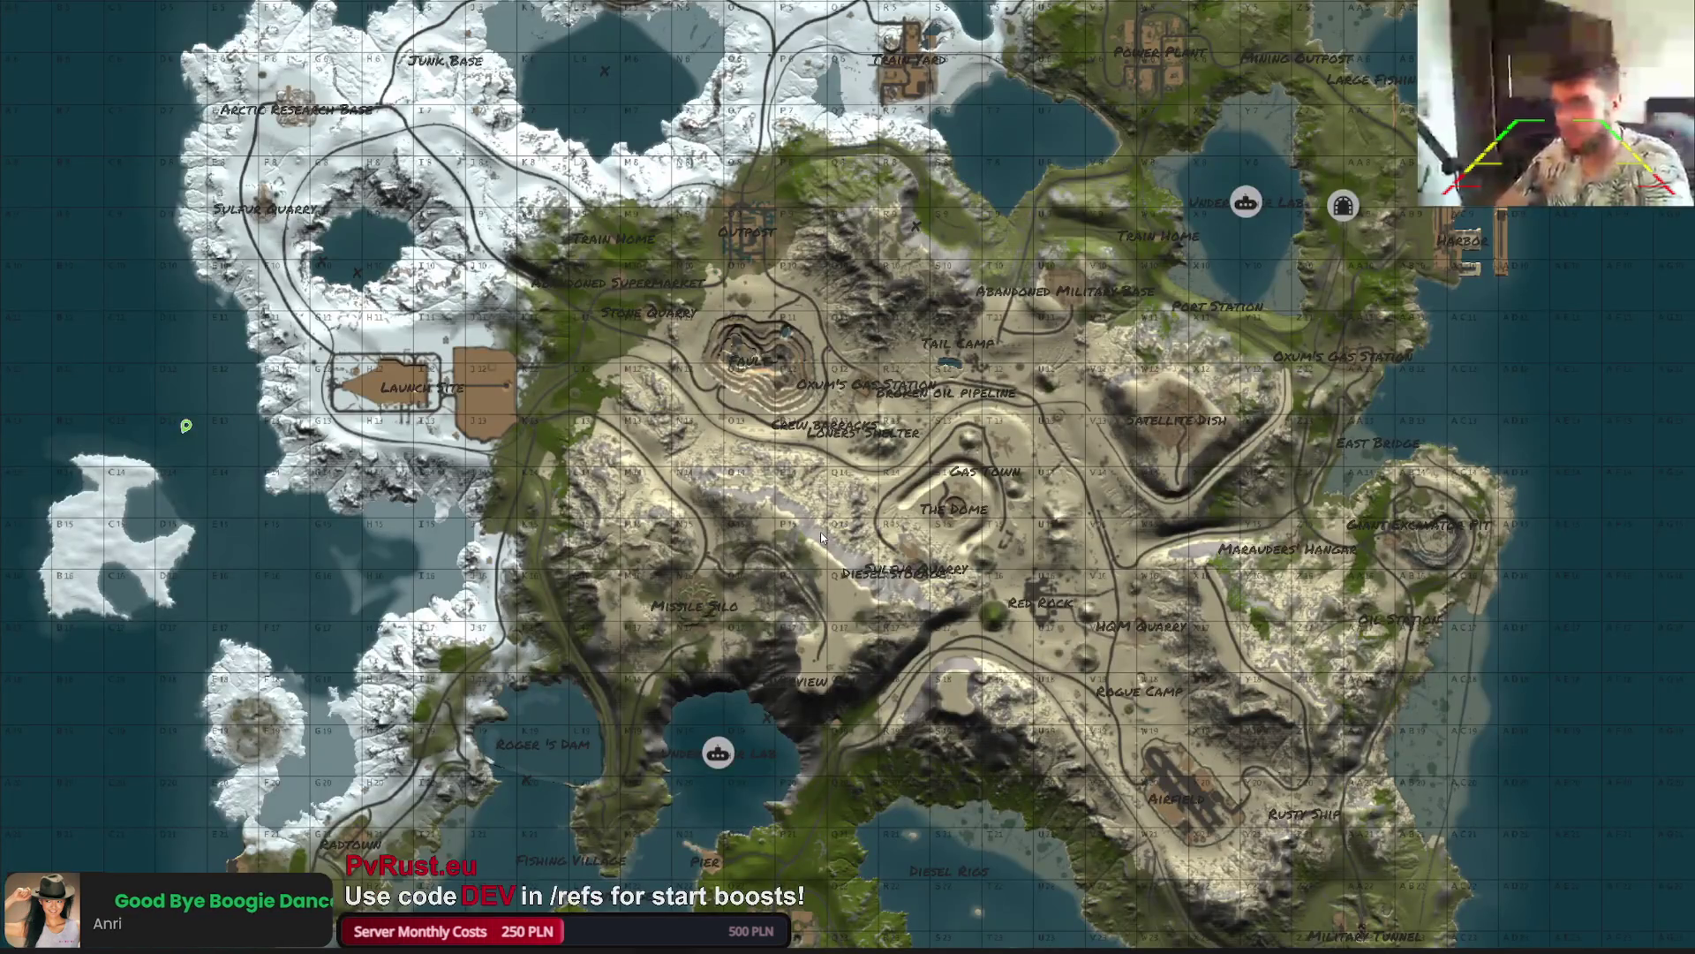
key("alt+Tab")
key("alt+Tab")
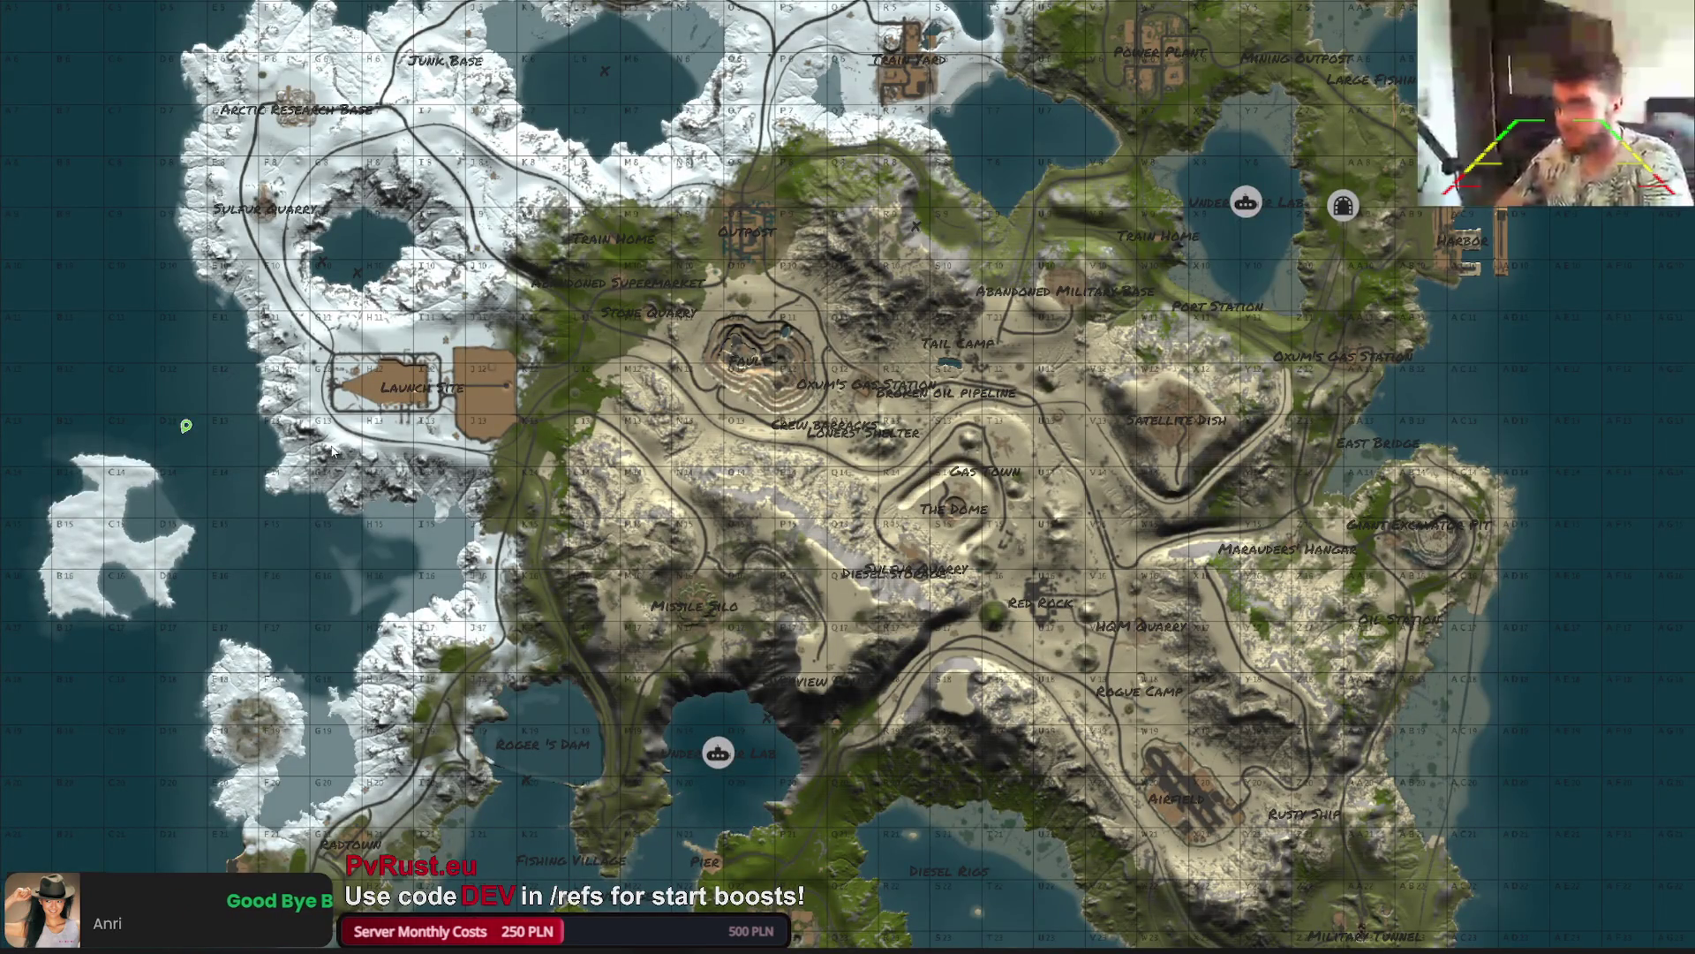
key("alt+Tab")
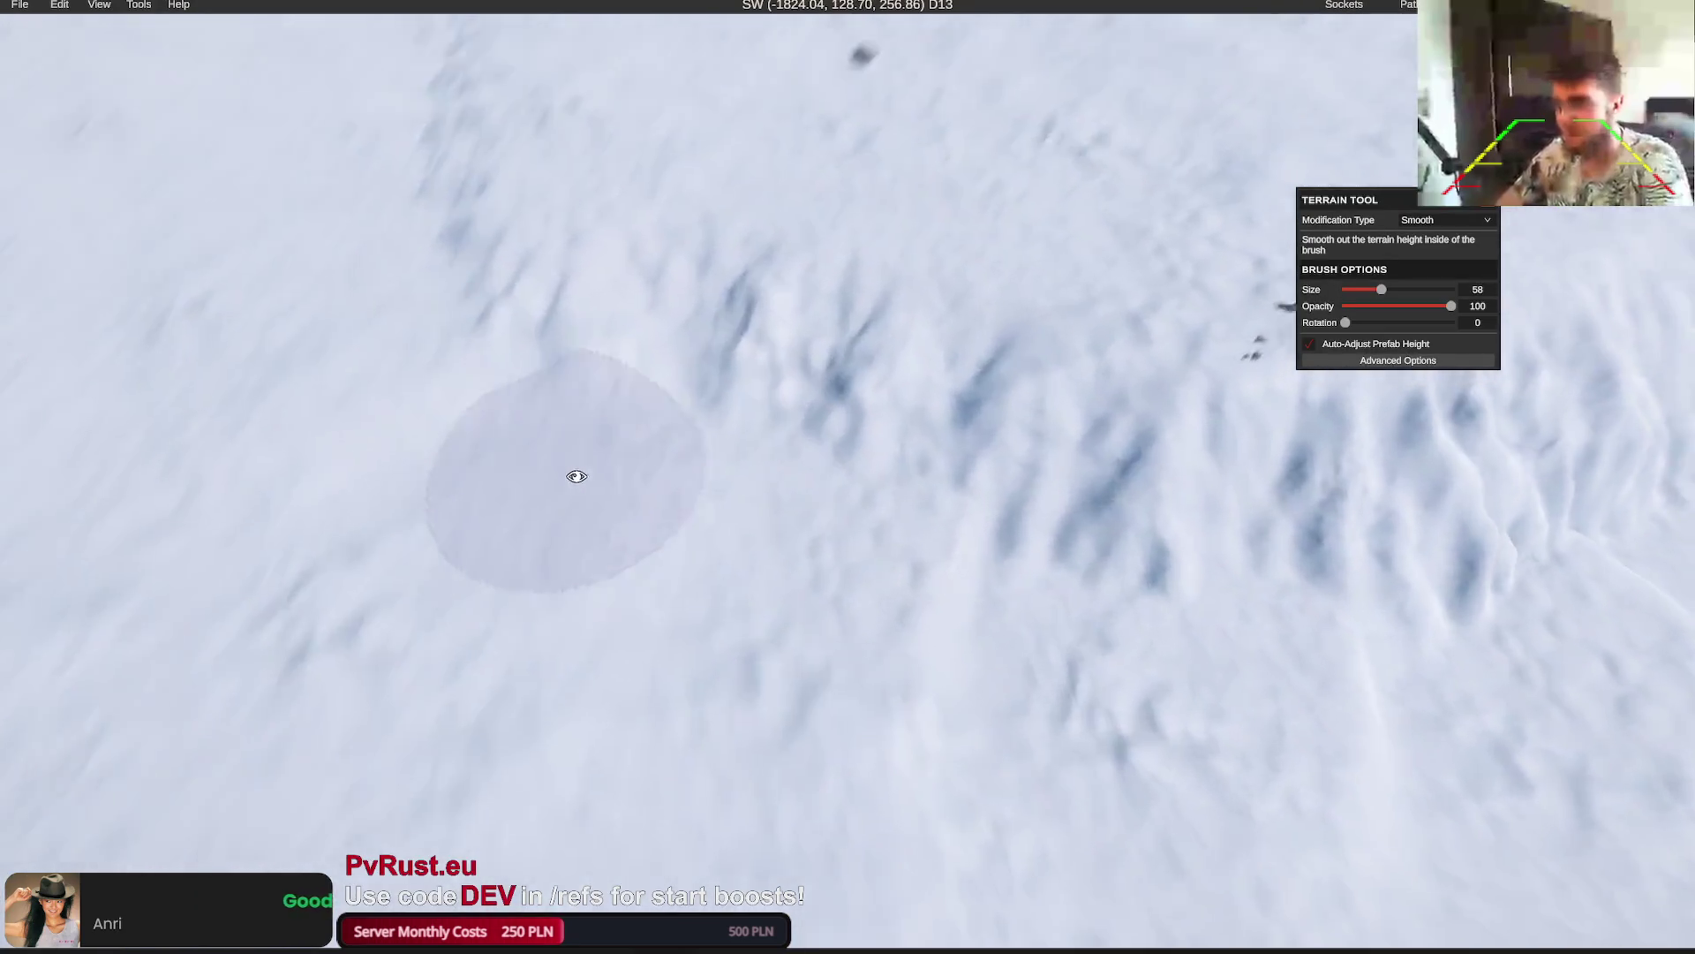
scroll(583, 471, "down", 10)
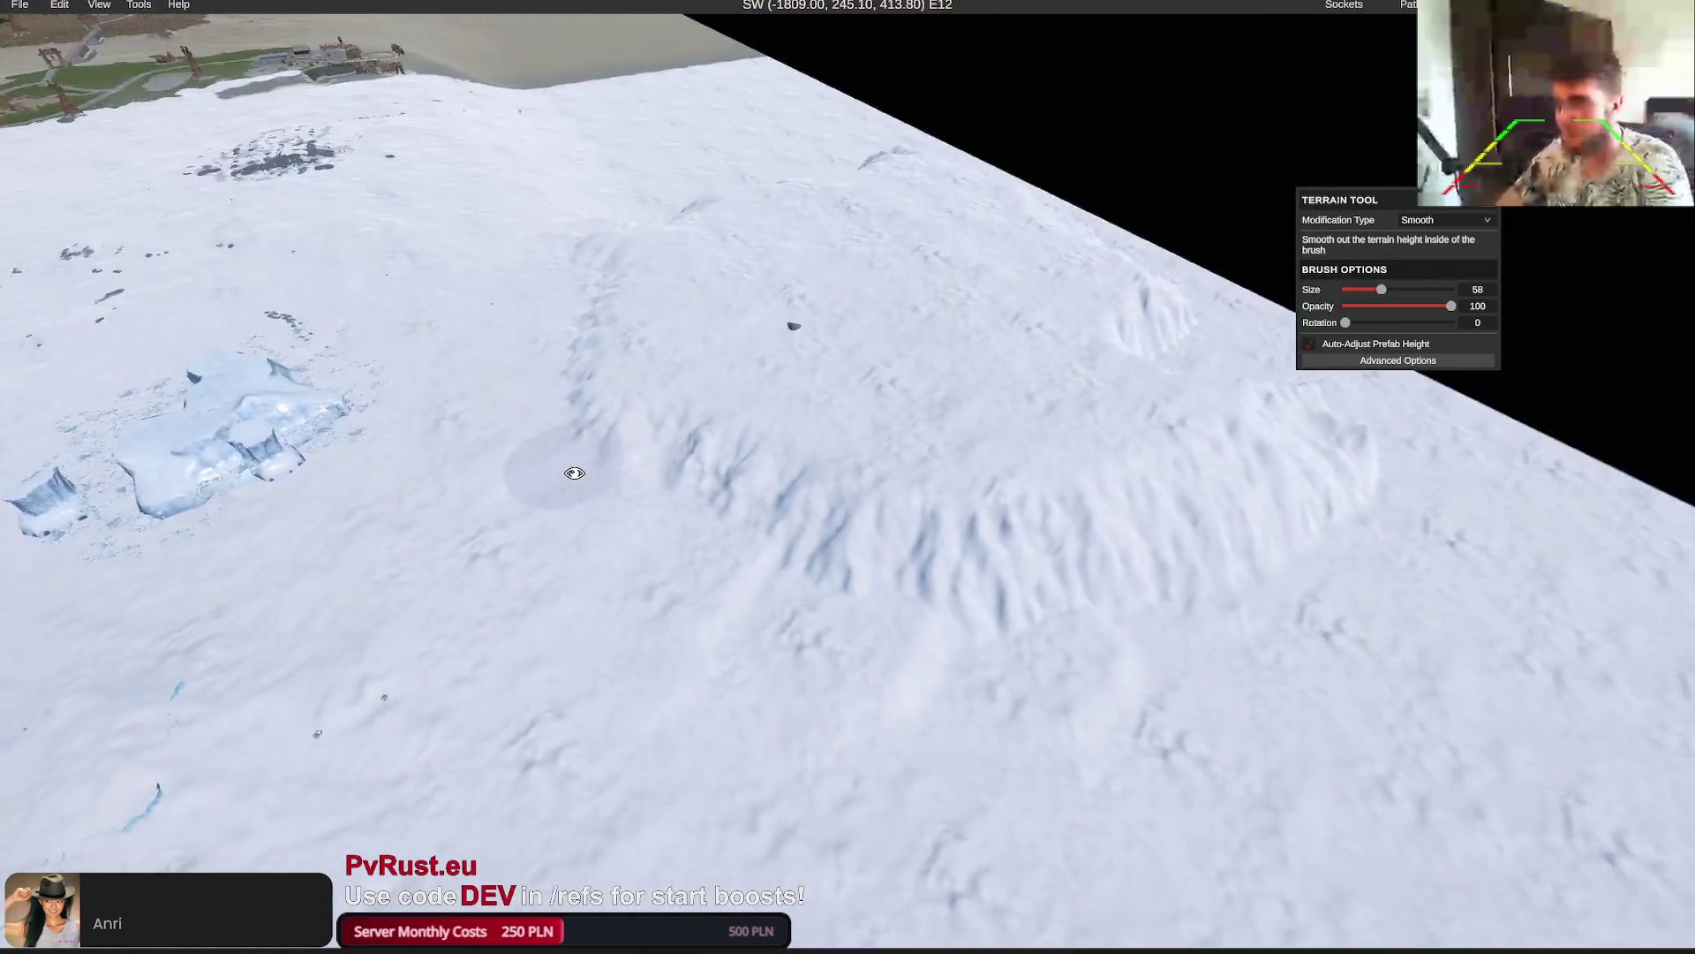
scroll(574, 472, "down", 8)
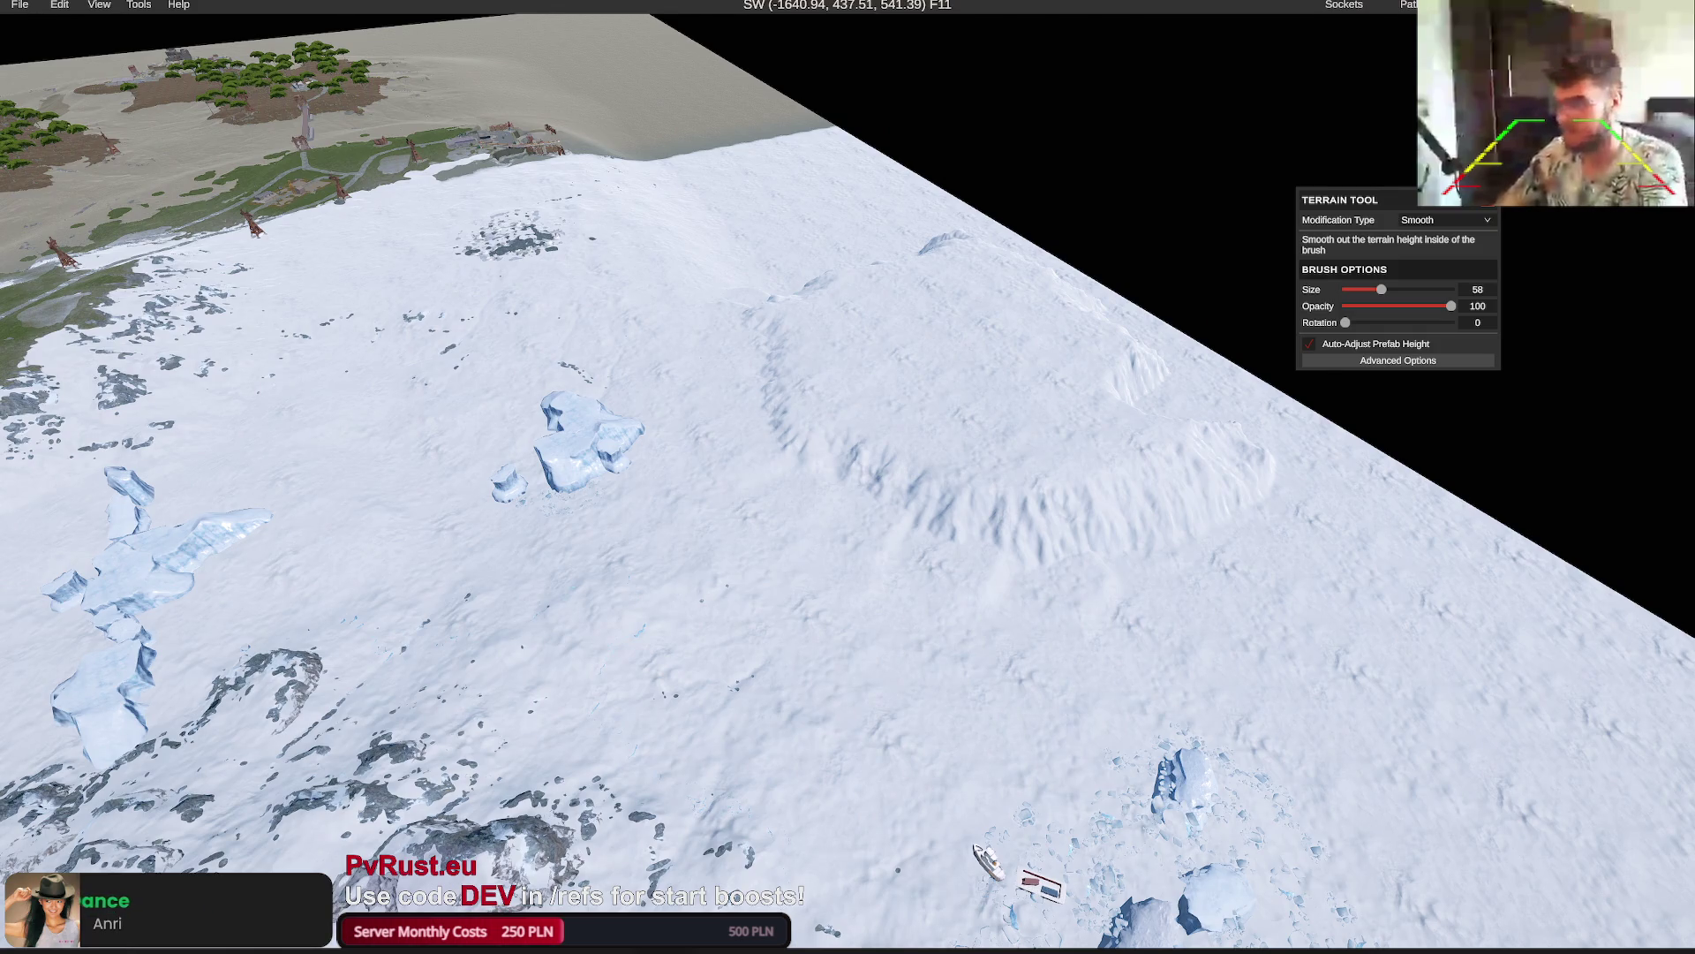
Teleport to the sandy coast by the snow and place a Smaller Big Island prefab at height 1,600
key("m")
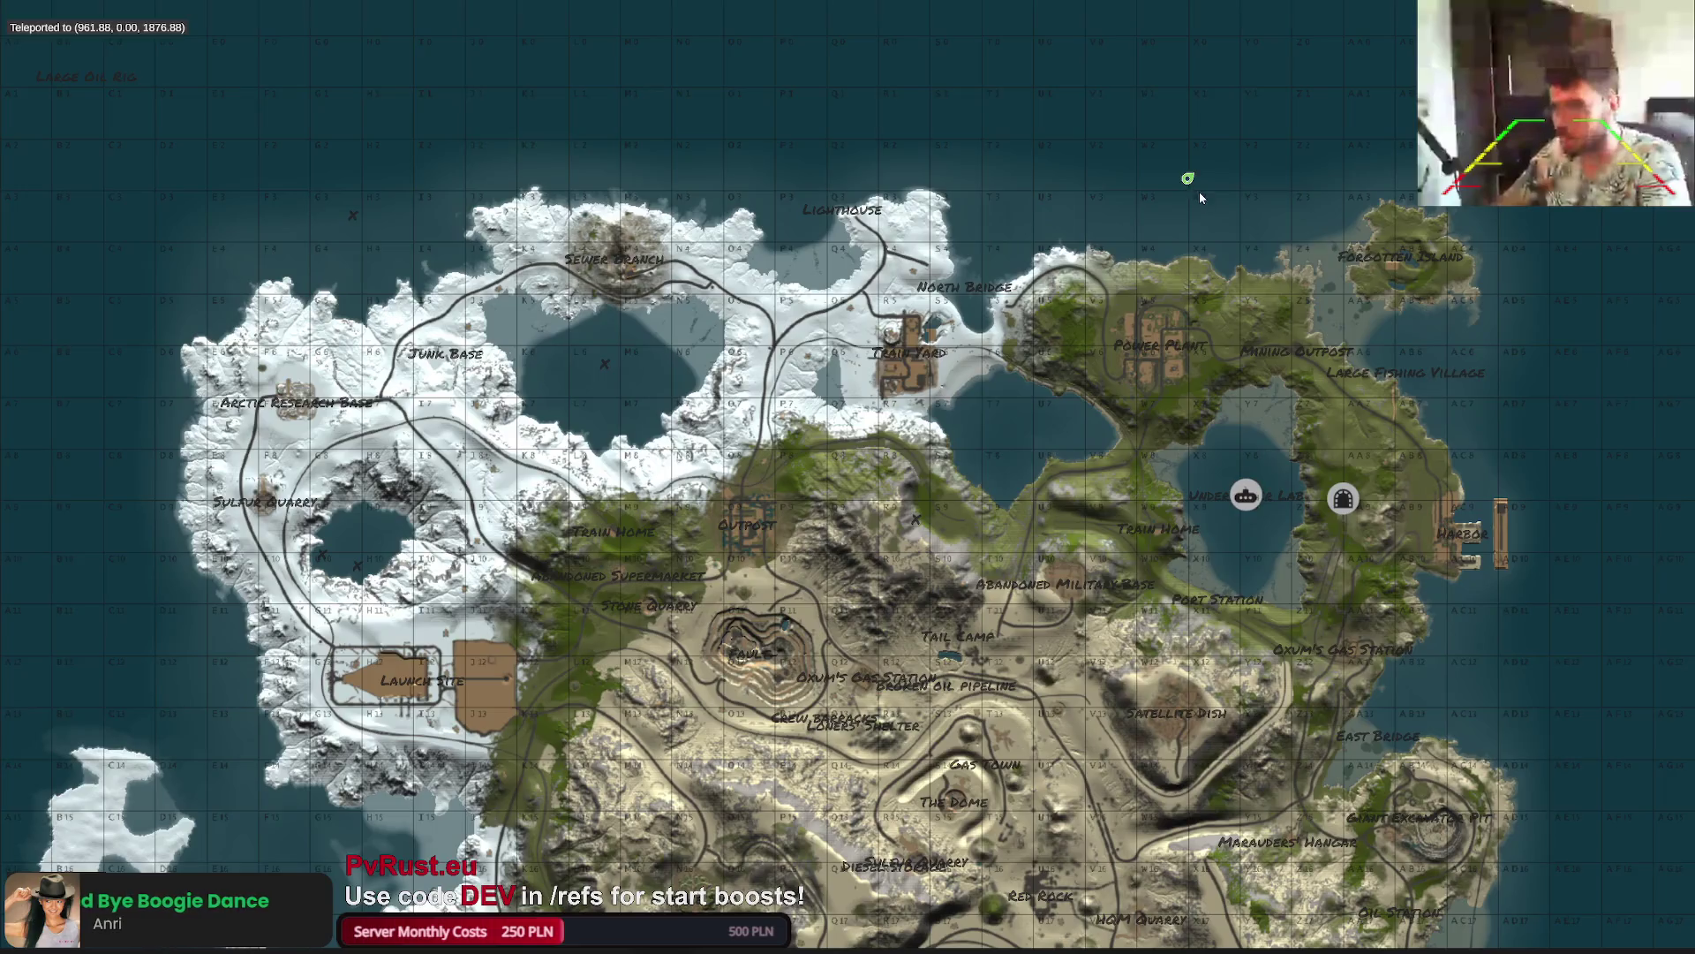
left_click(1199, 193)
scroll(967, 322, "down", 3)
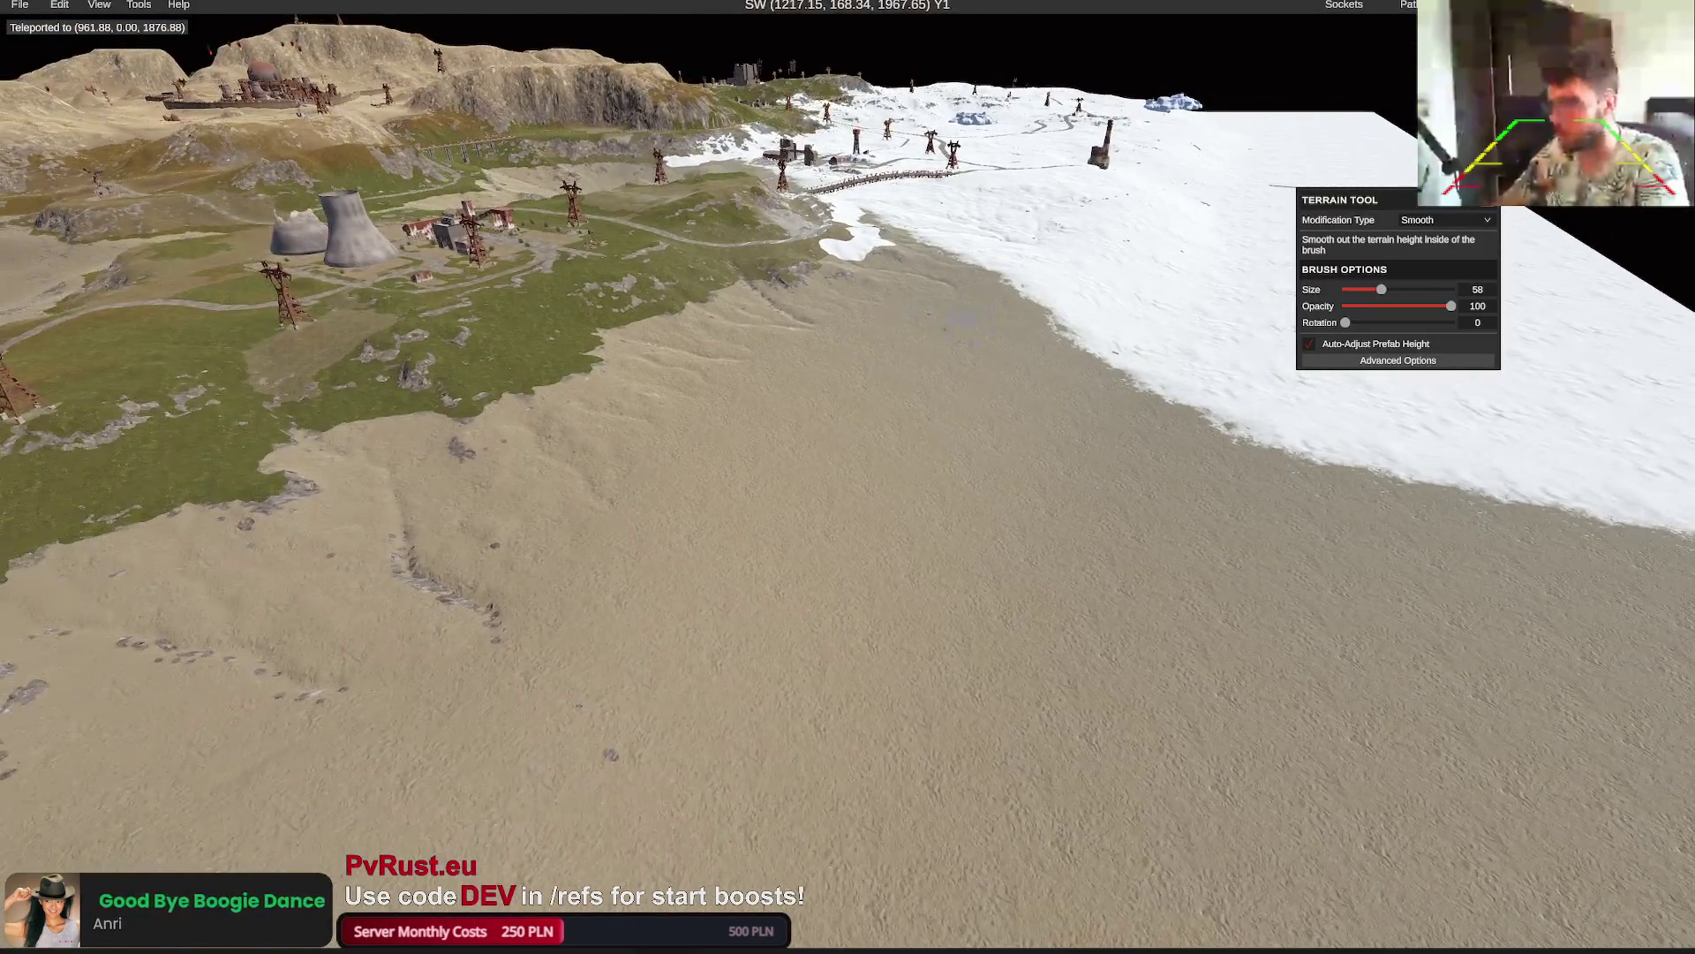
key("p")
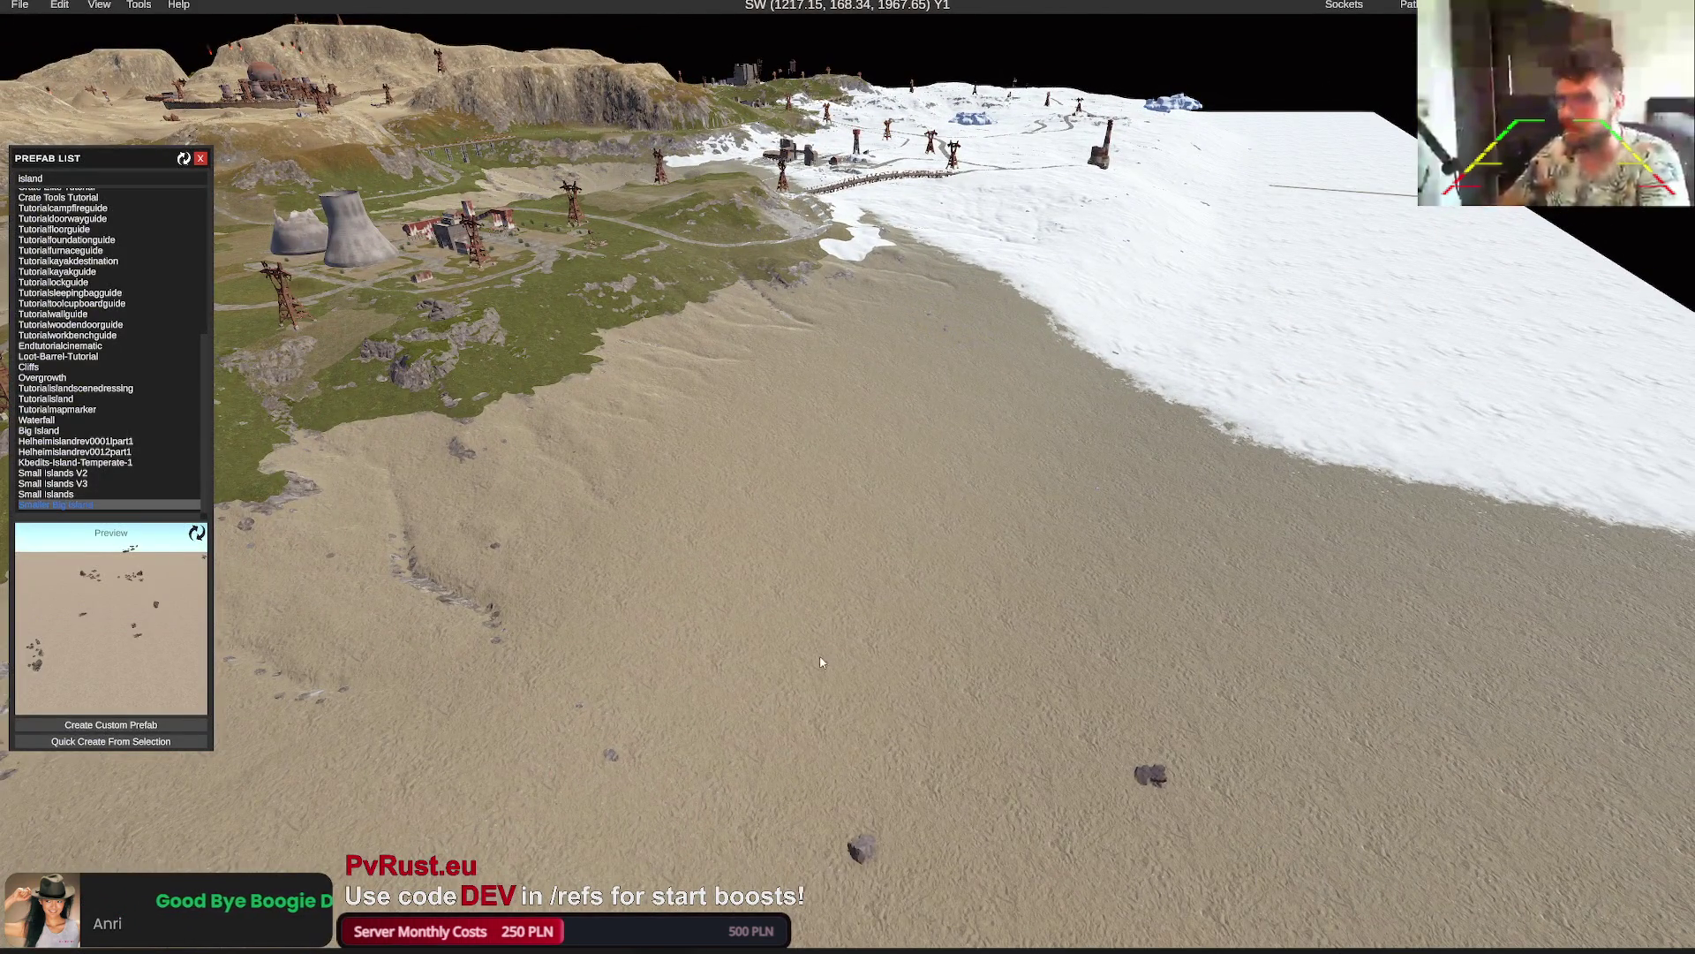
left_click(854, 604)
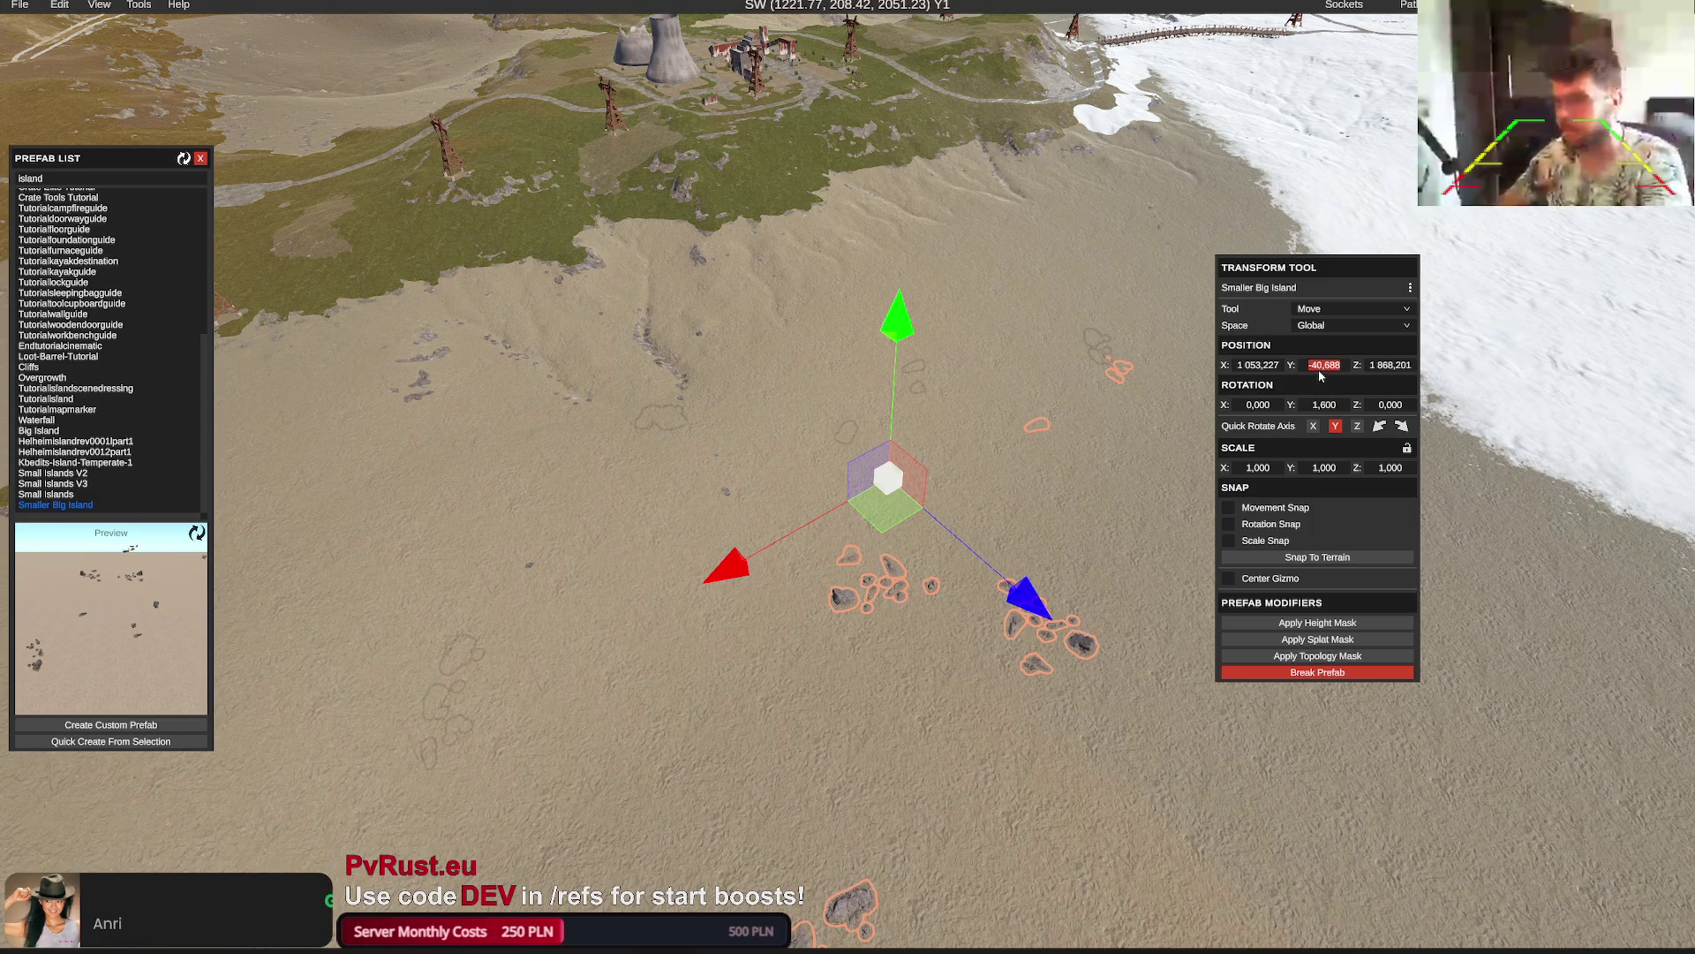
type(",6")
key("Return")
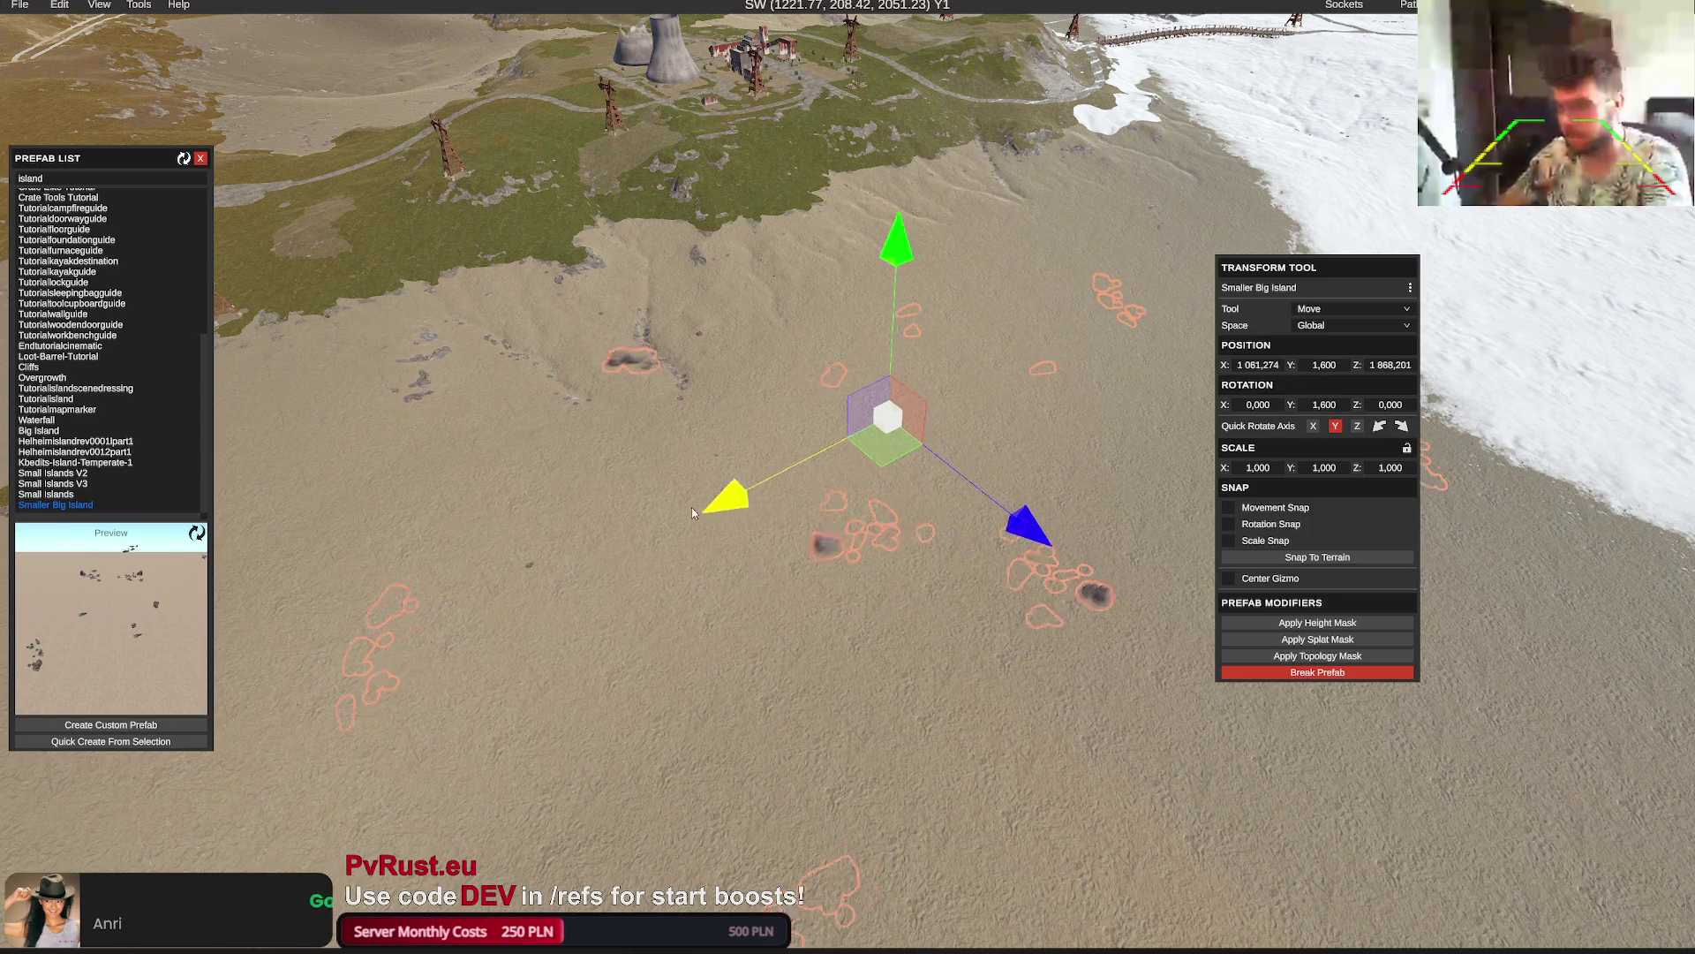
Slide the island along X and Z, test its height mask, then undo it
left_click_drag(692, 507, 530, 609)
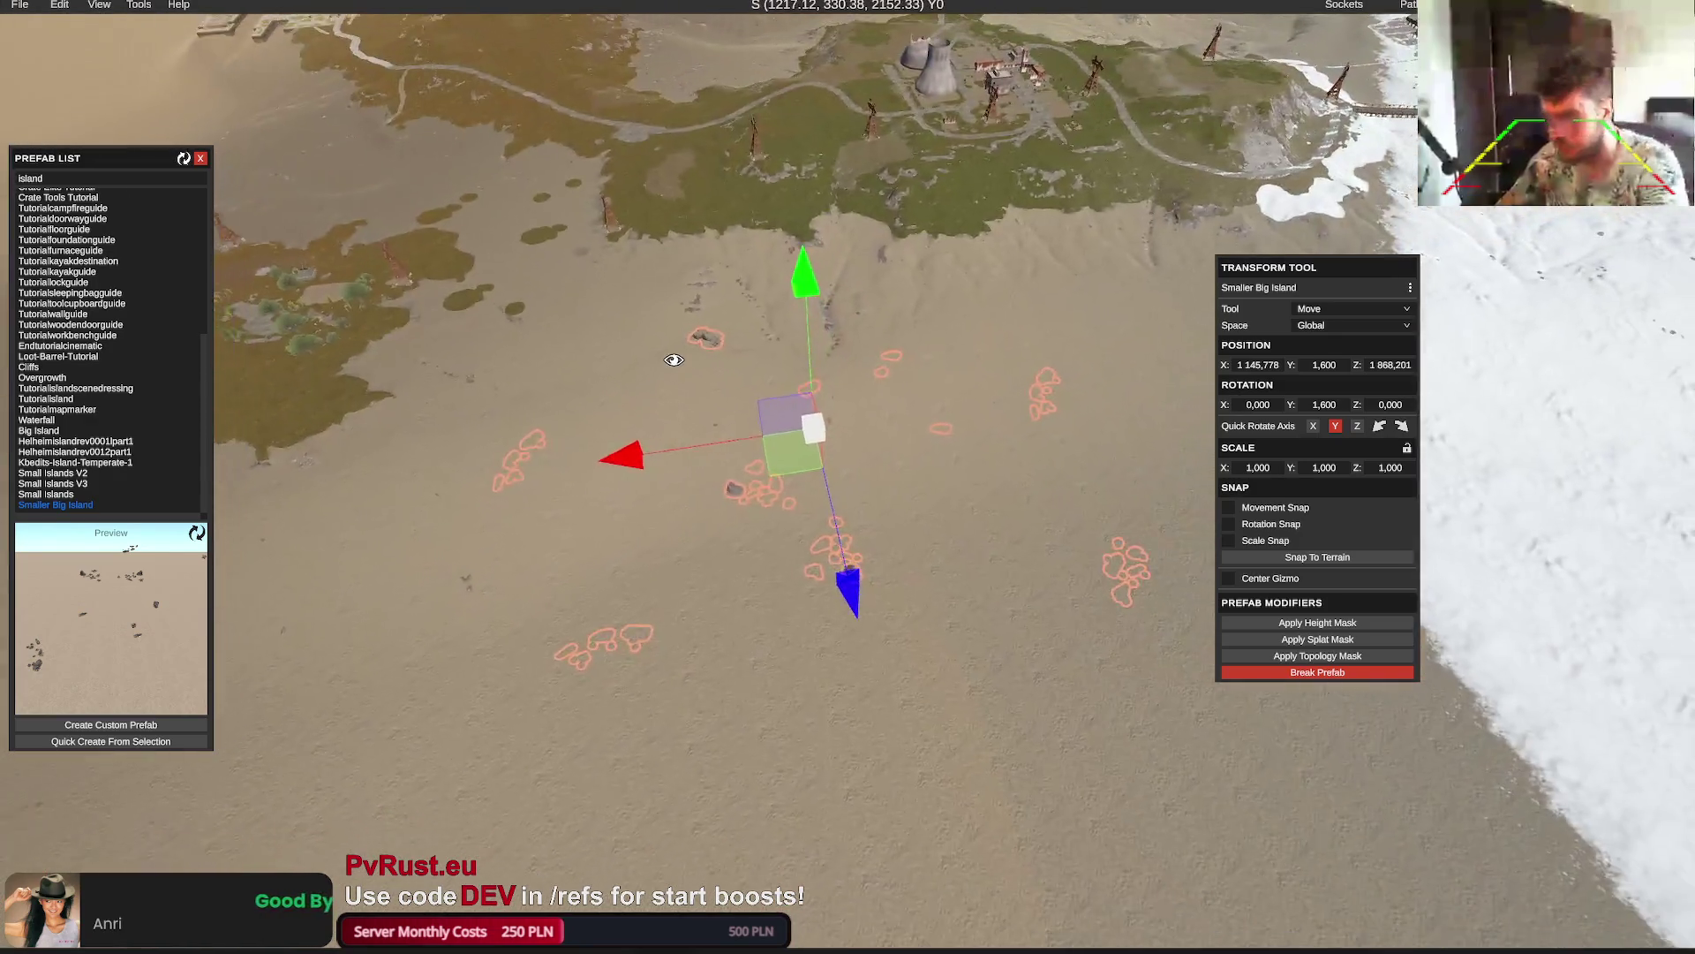
left_click_drag(648, 467, 742, 471)
left_click_drag(962, 582, 1013, 755)
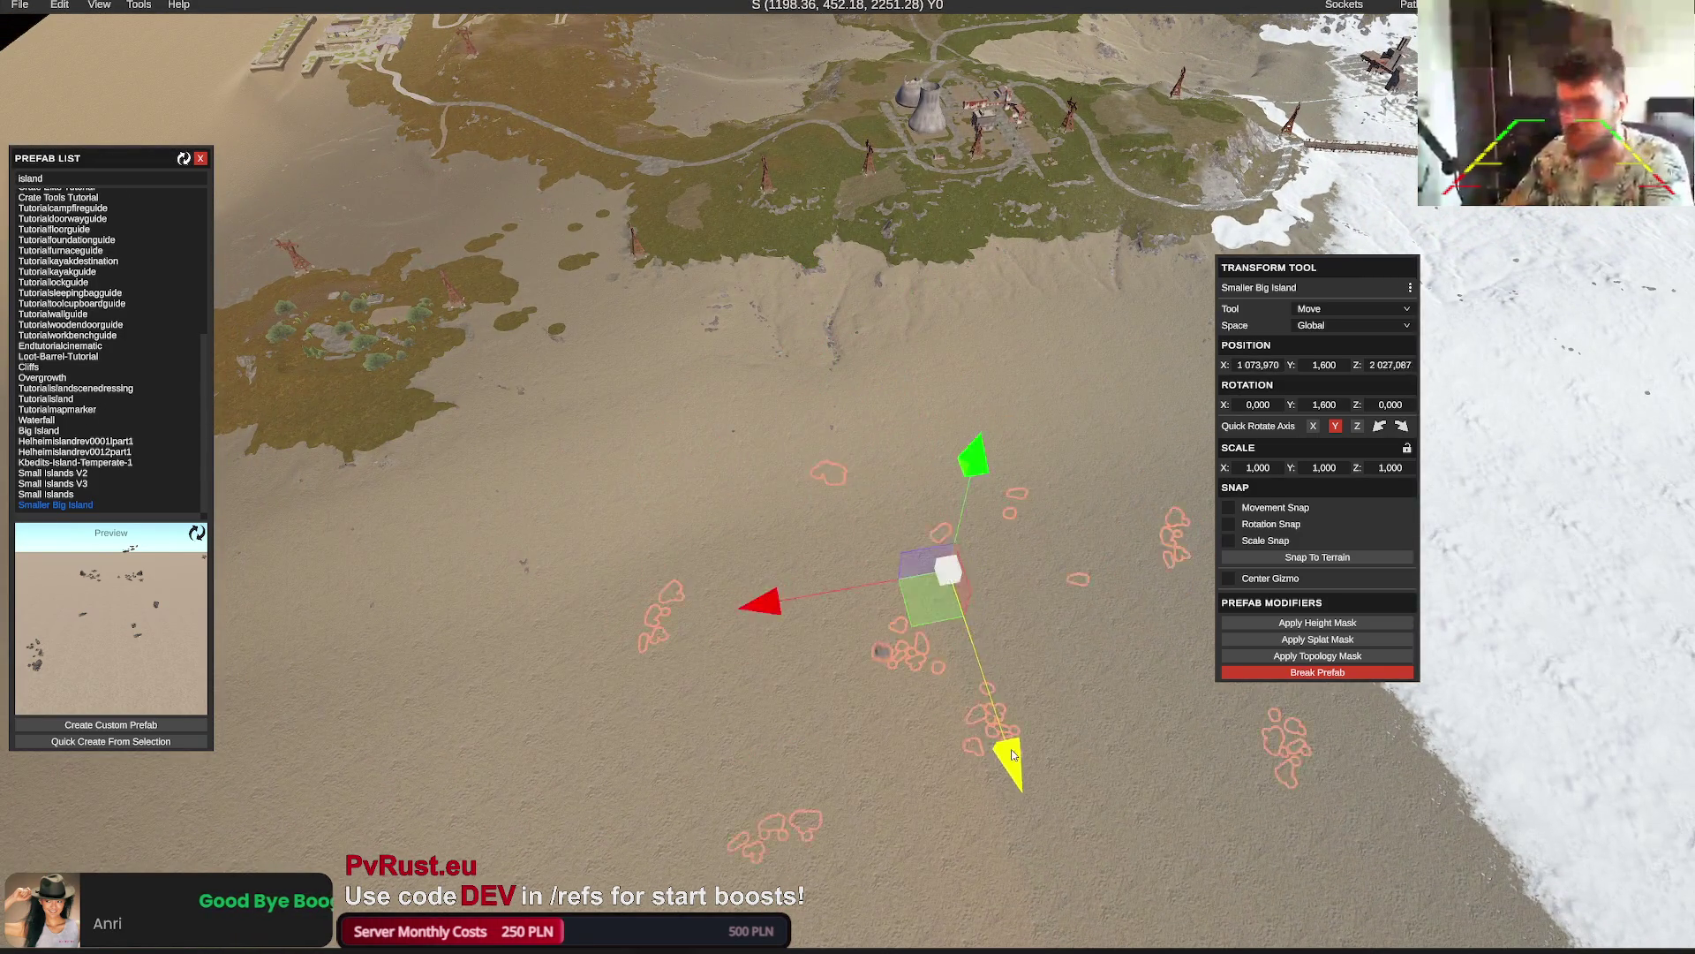
left_click_drag(792, 615, 730, 617)
scroll(742, 530, "up", 5)
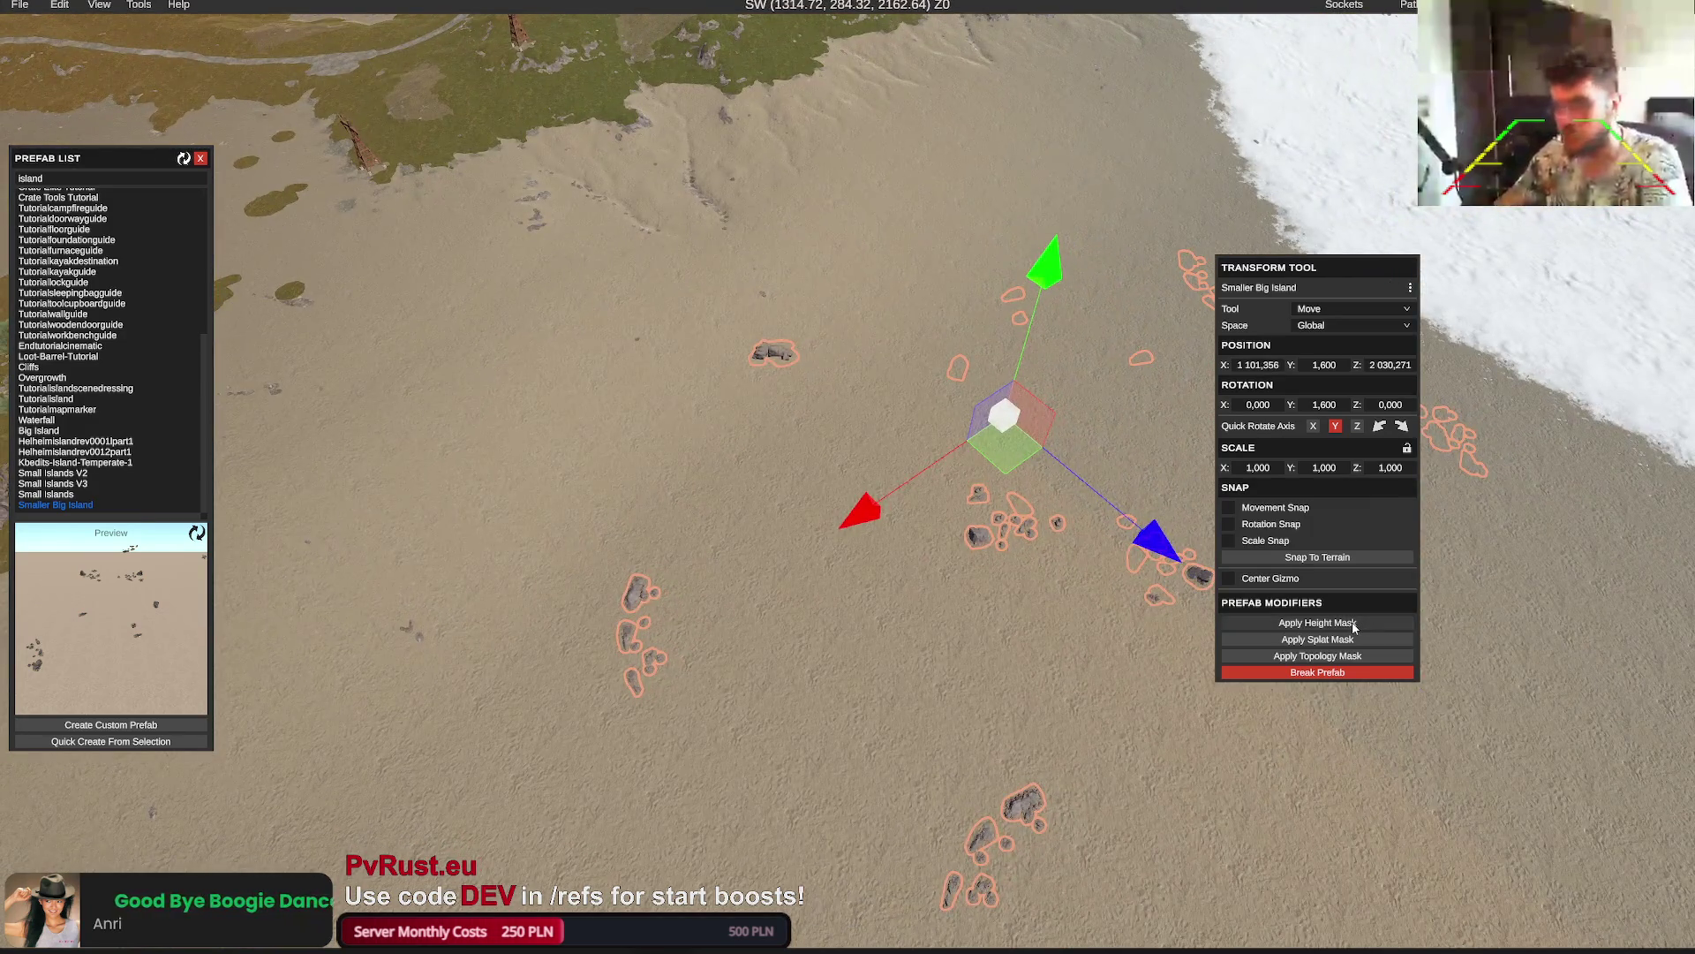
left_click(1354, 623)
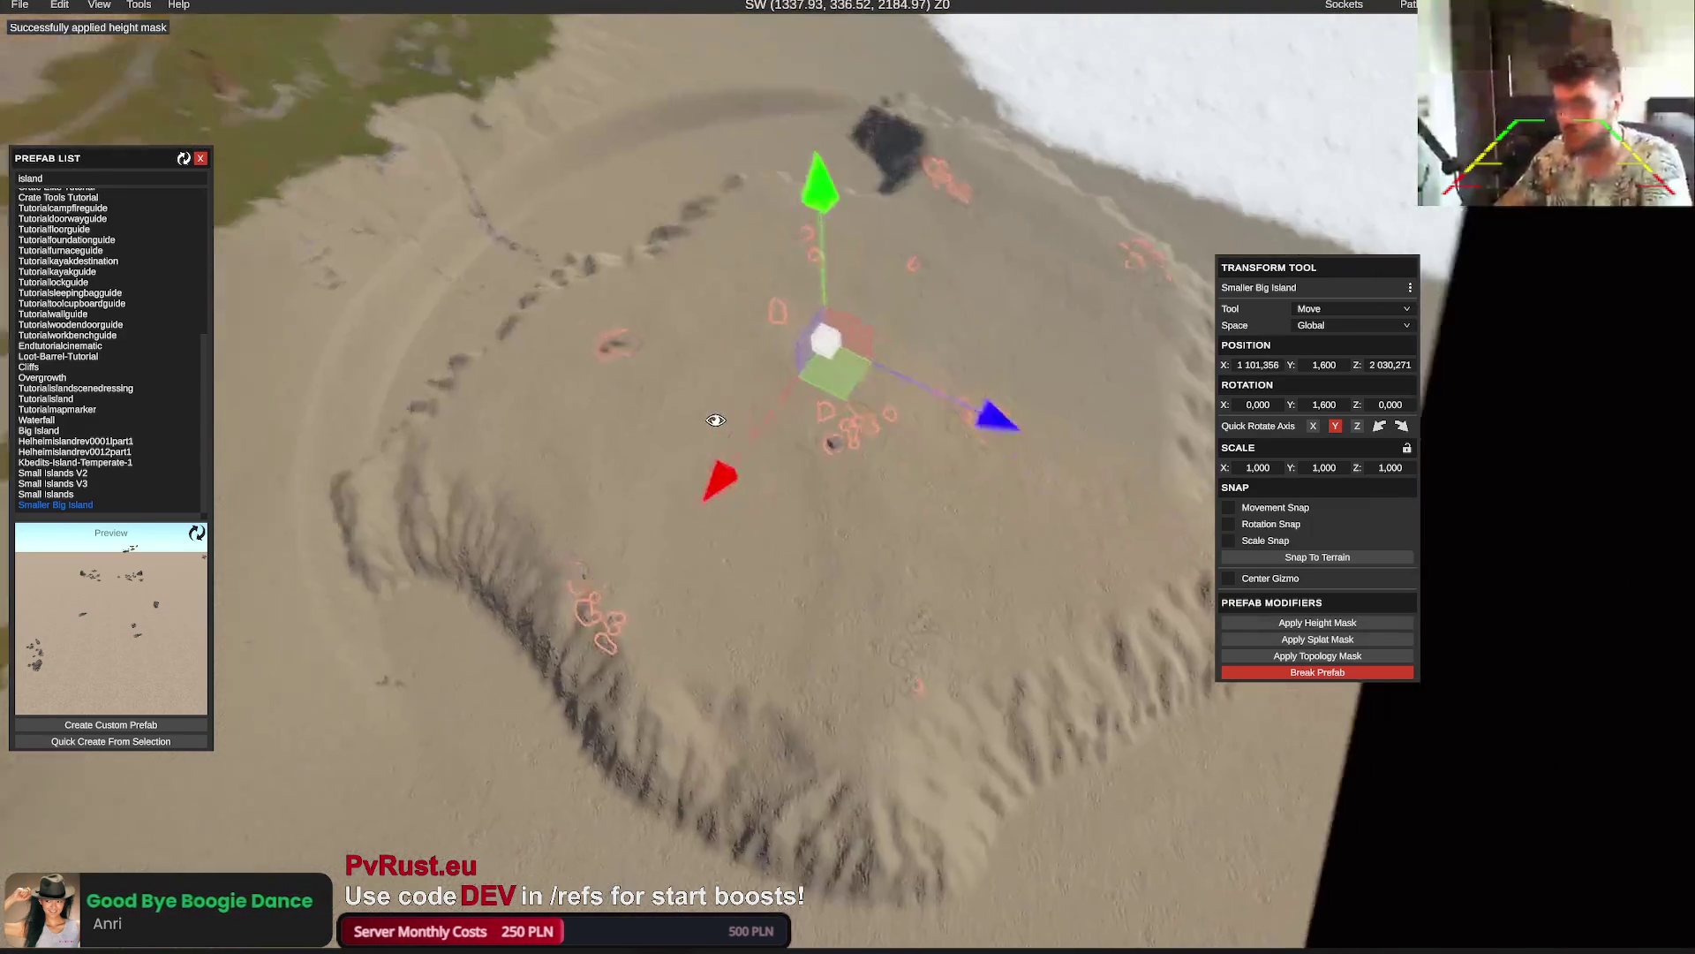
key("ctrl+z")
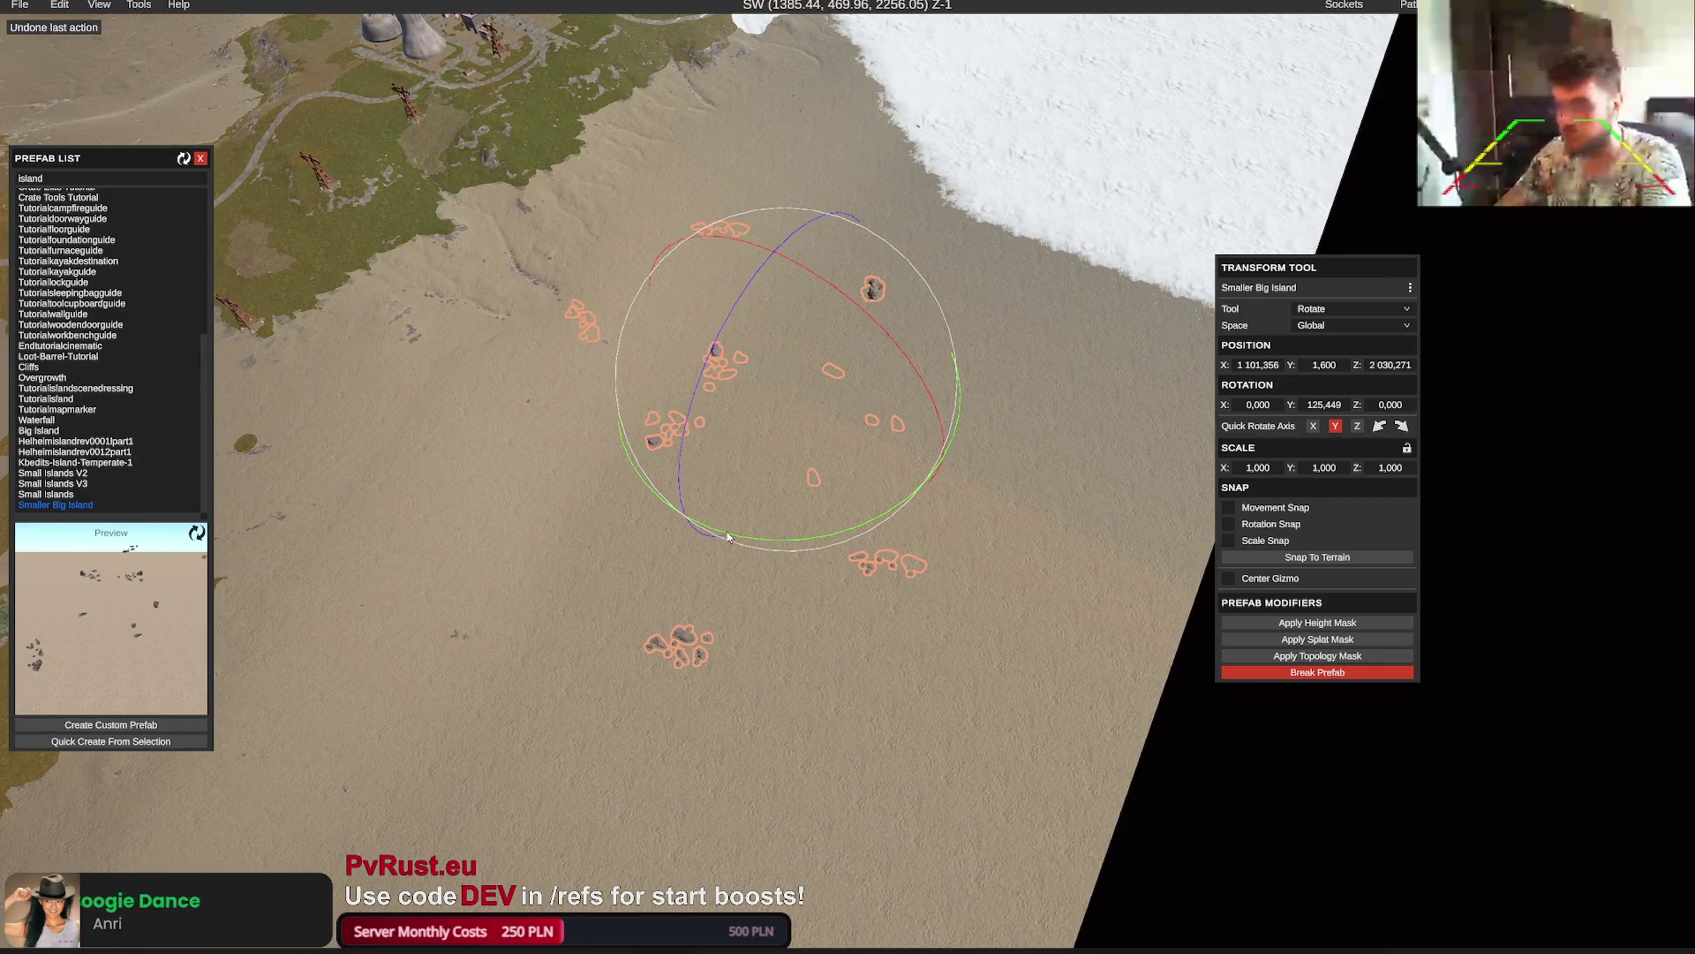
Rotate the island to about 189°, reposition it, and apply its height mask at the final spot
left_click_drag(727, 531, 366, 489)
left_click_drag(886, 445, 952, 469)
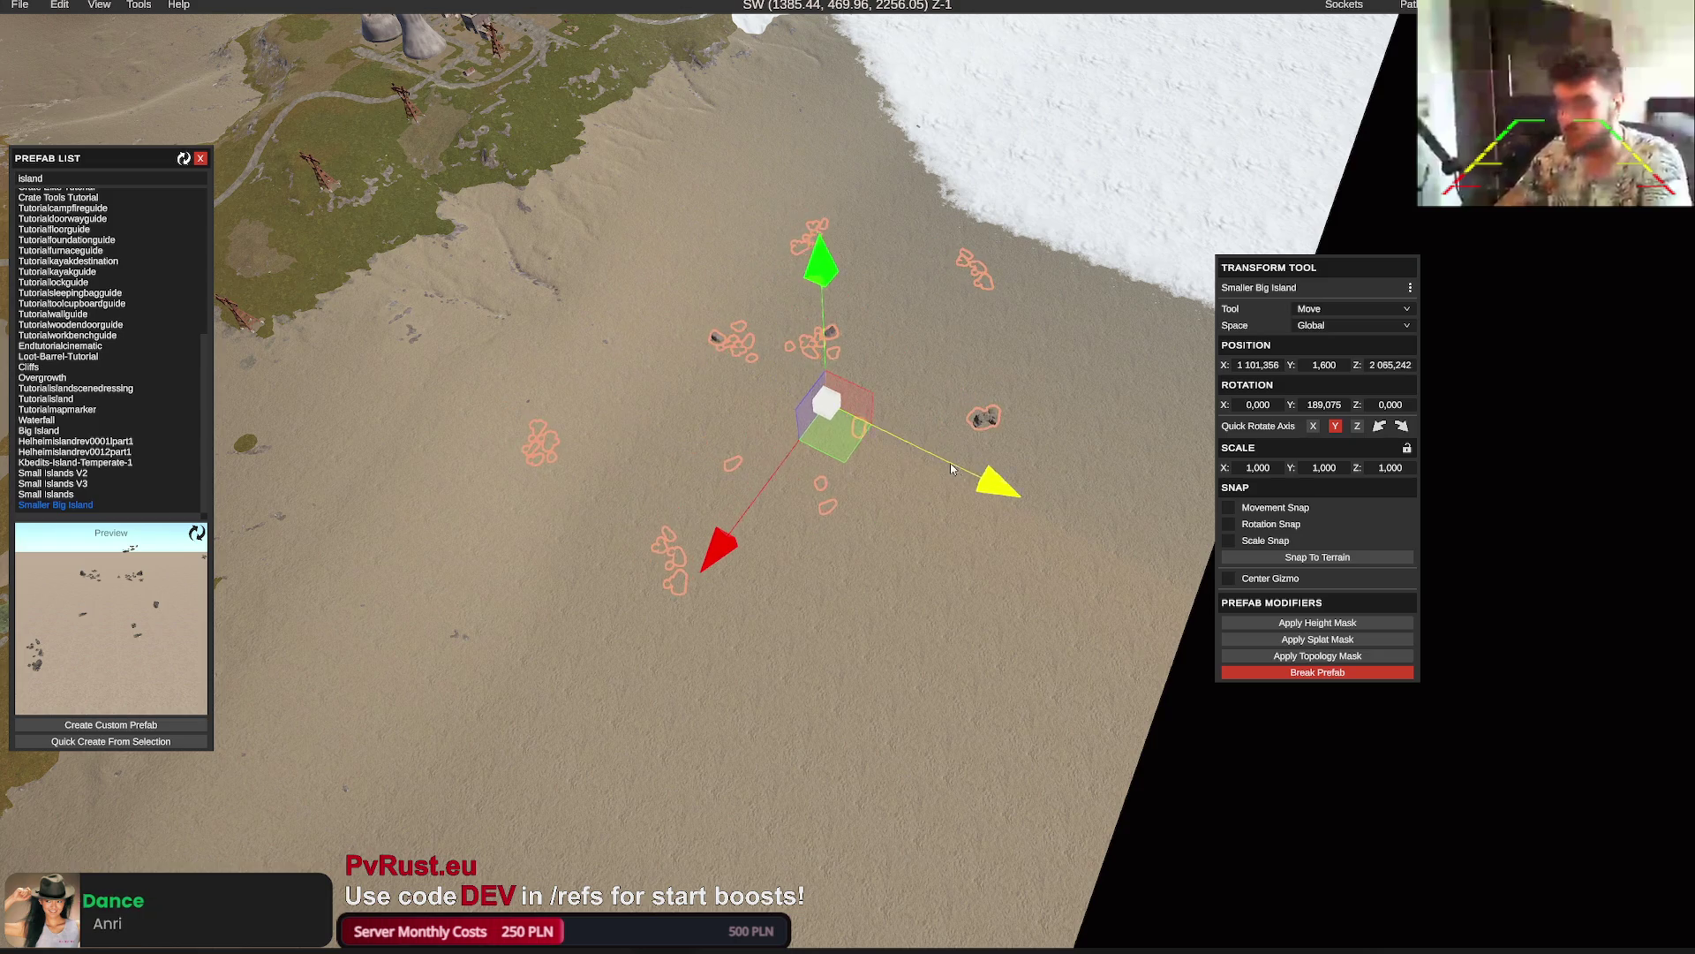
left_click(1325, 627)
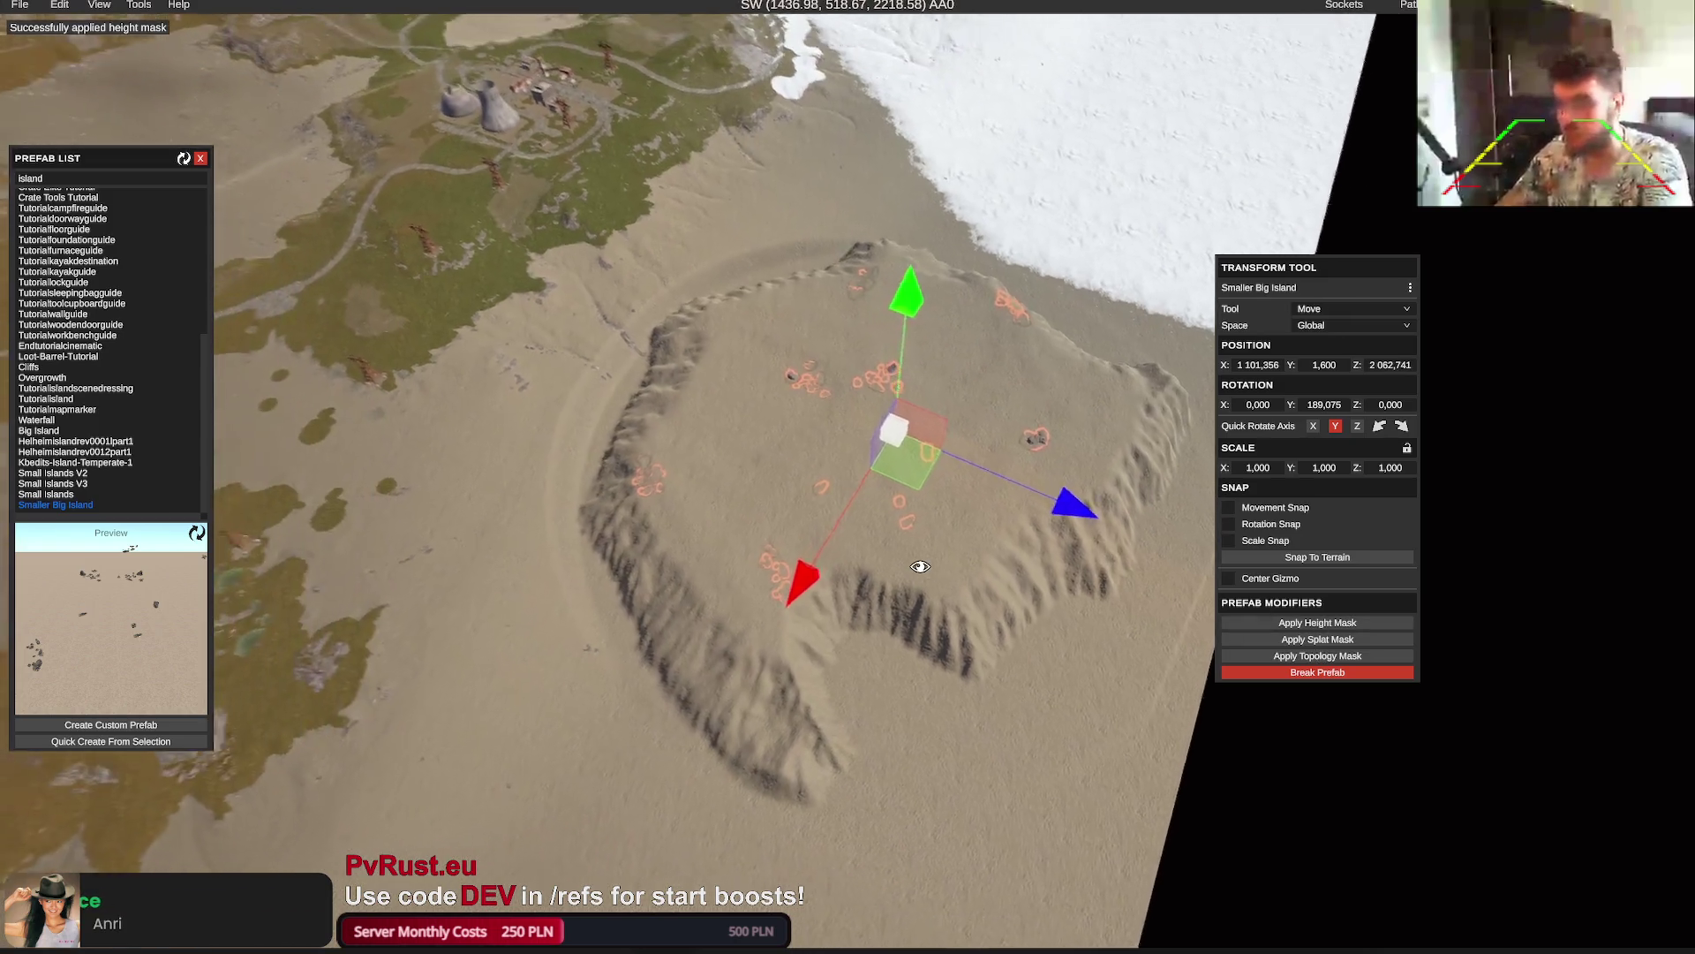
key("ctrl+z")
key("ctrl+z")
left_click_drag(1038, 500, 1079, 521)
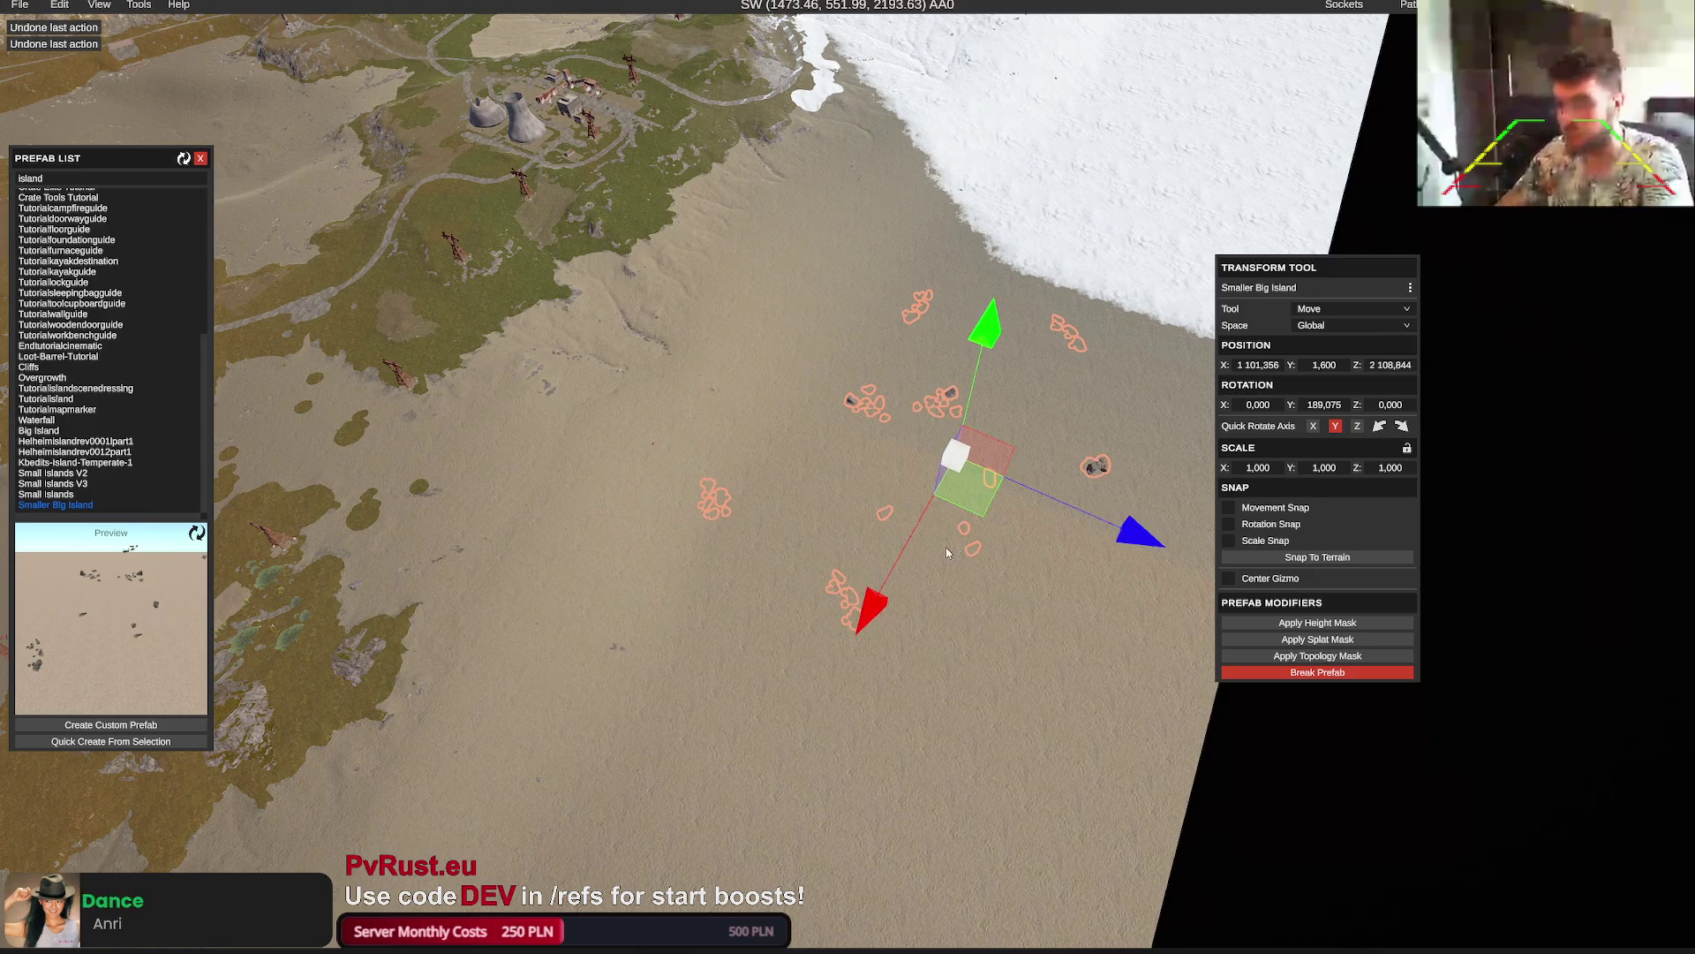
left_click_drag(929, 564, 925, 585)
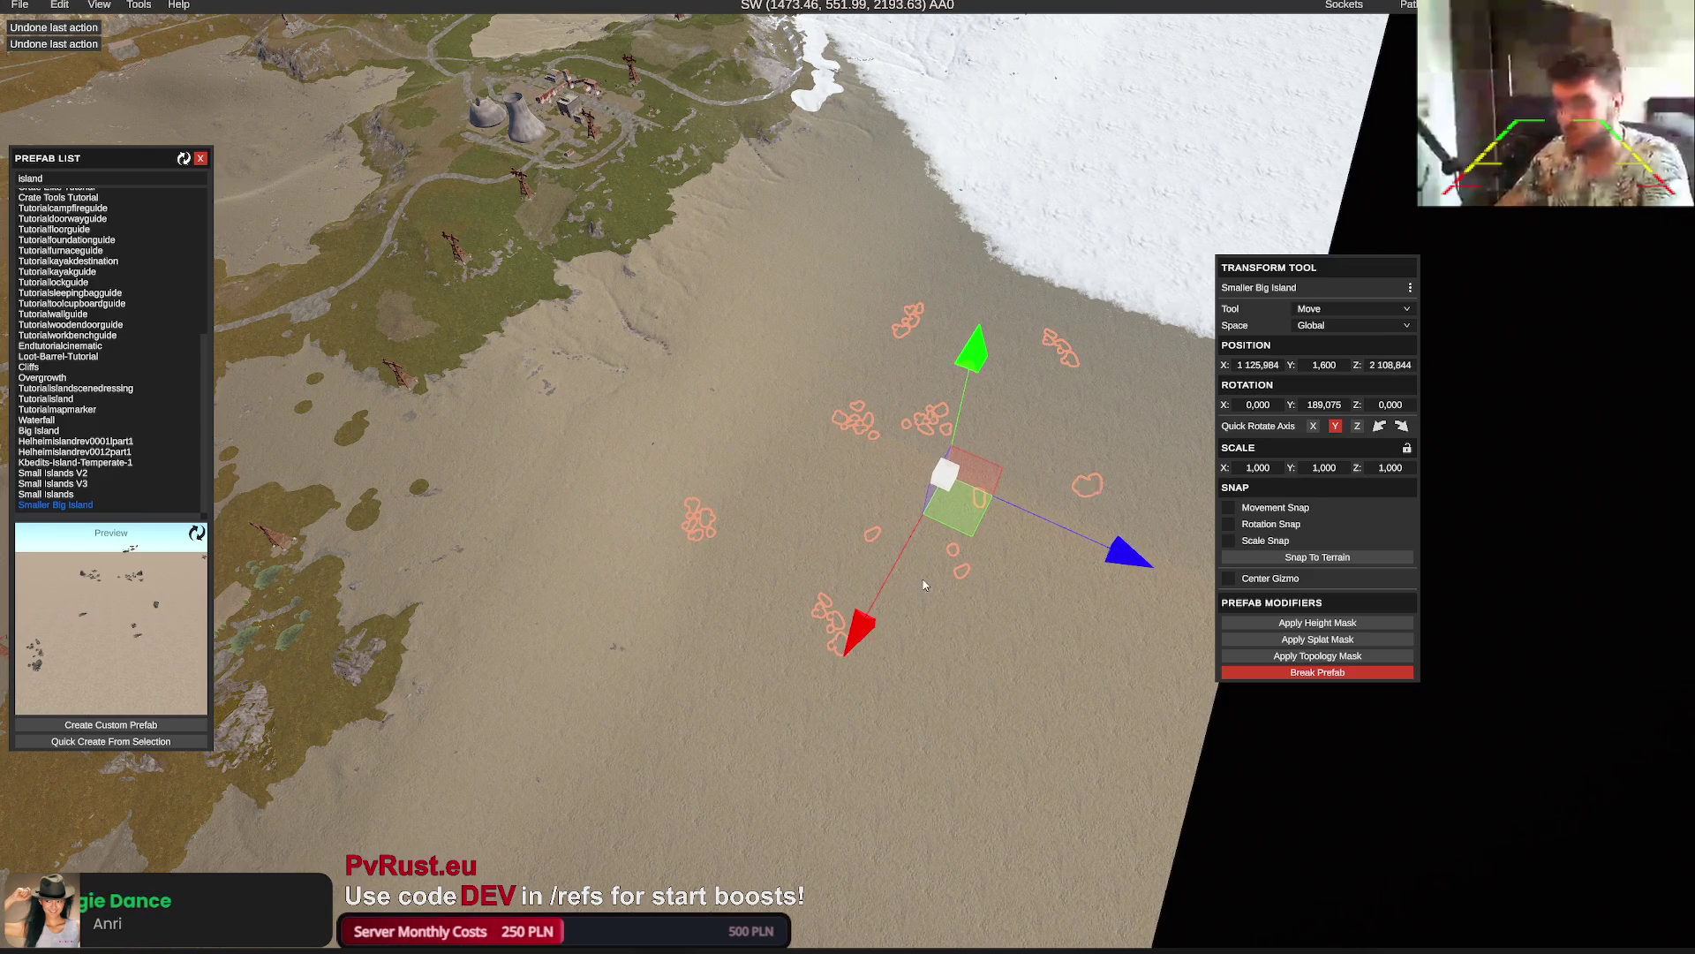
left_click(1346, 625)
scroll(1007, 583, "up", 3)
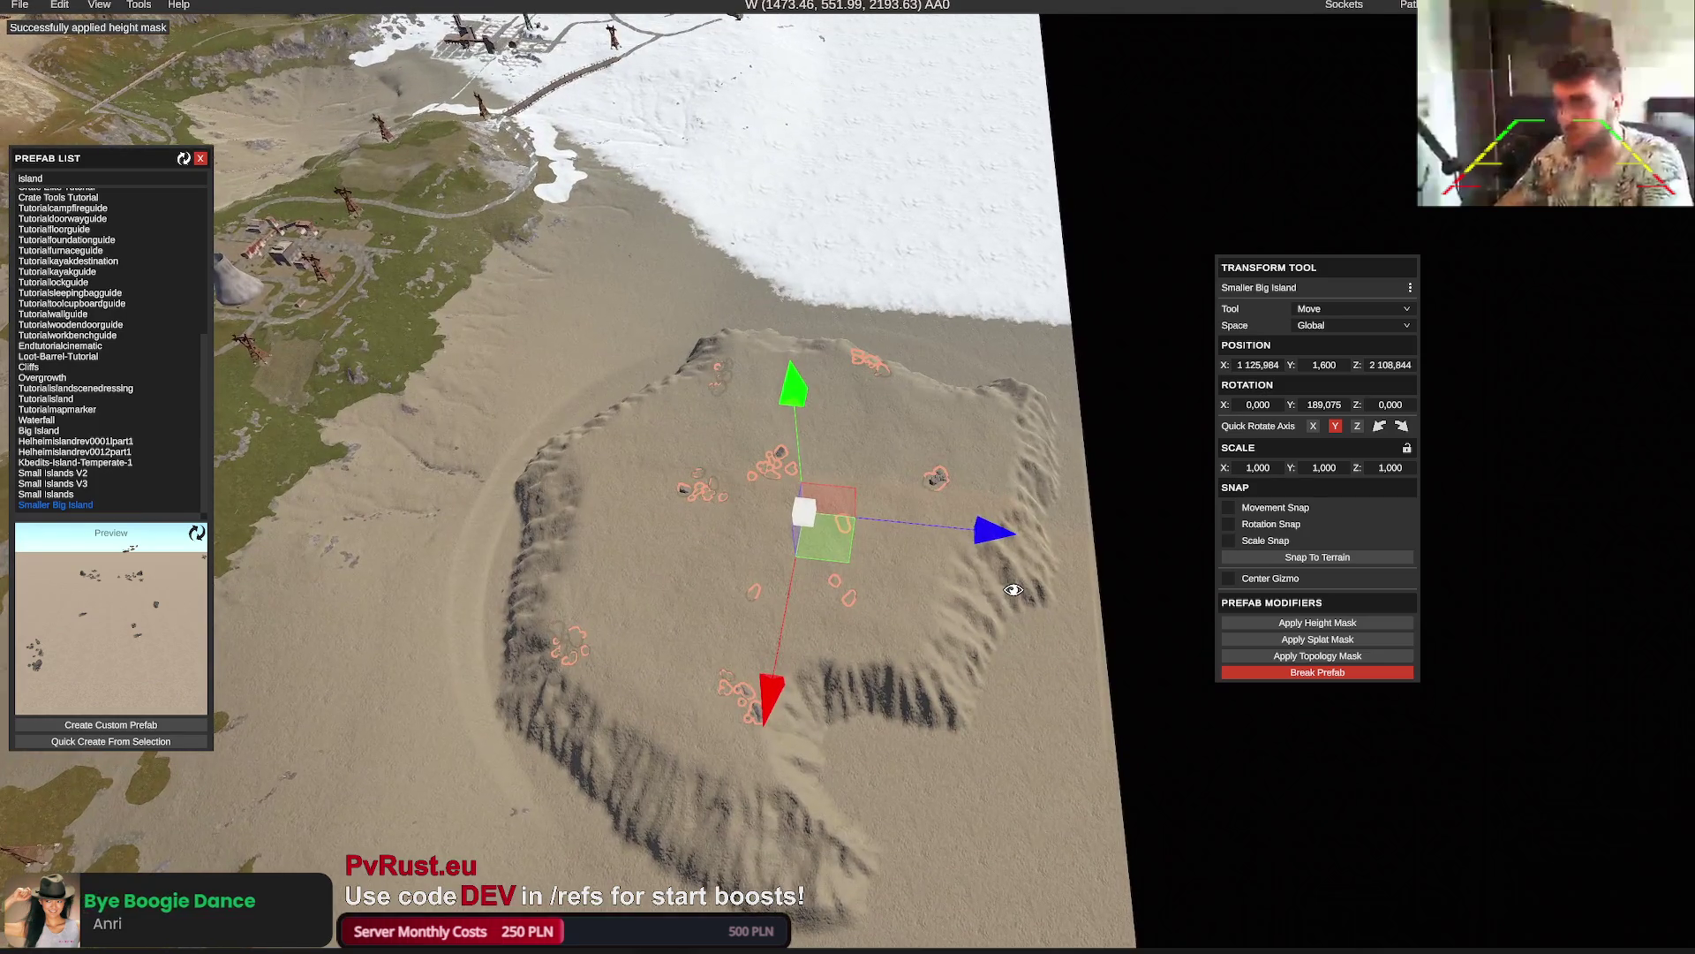
scroll(1011, 588, "up", 3)
scroll(1011, 588, "up", 5)
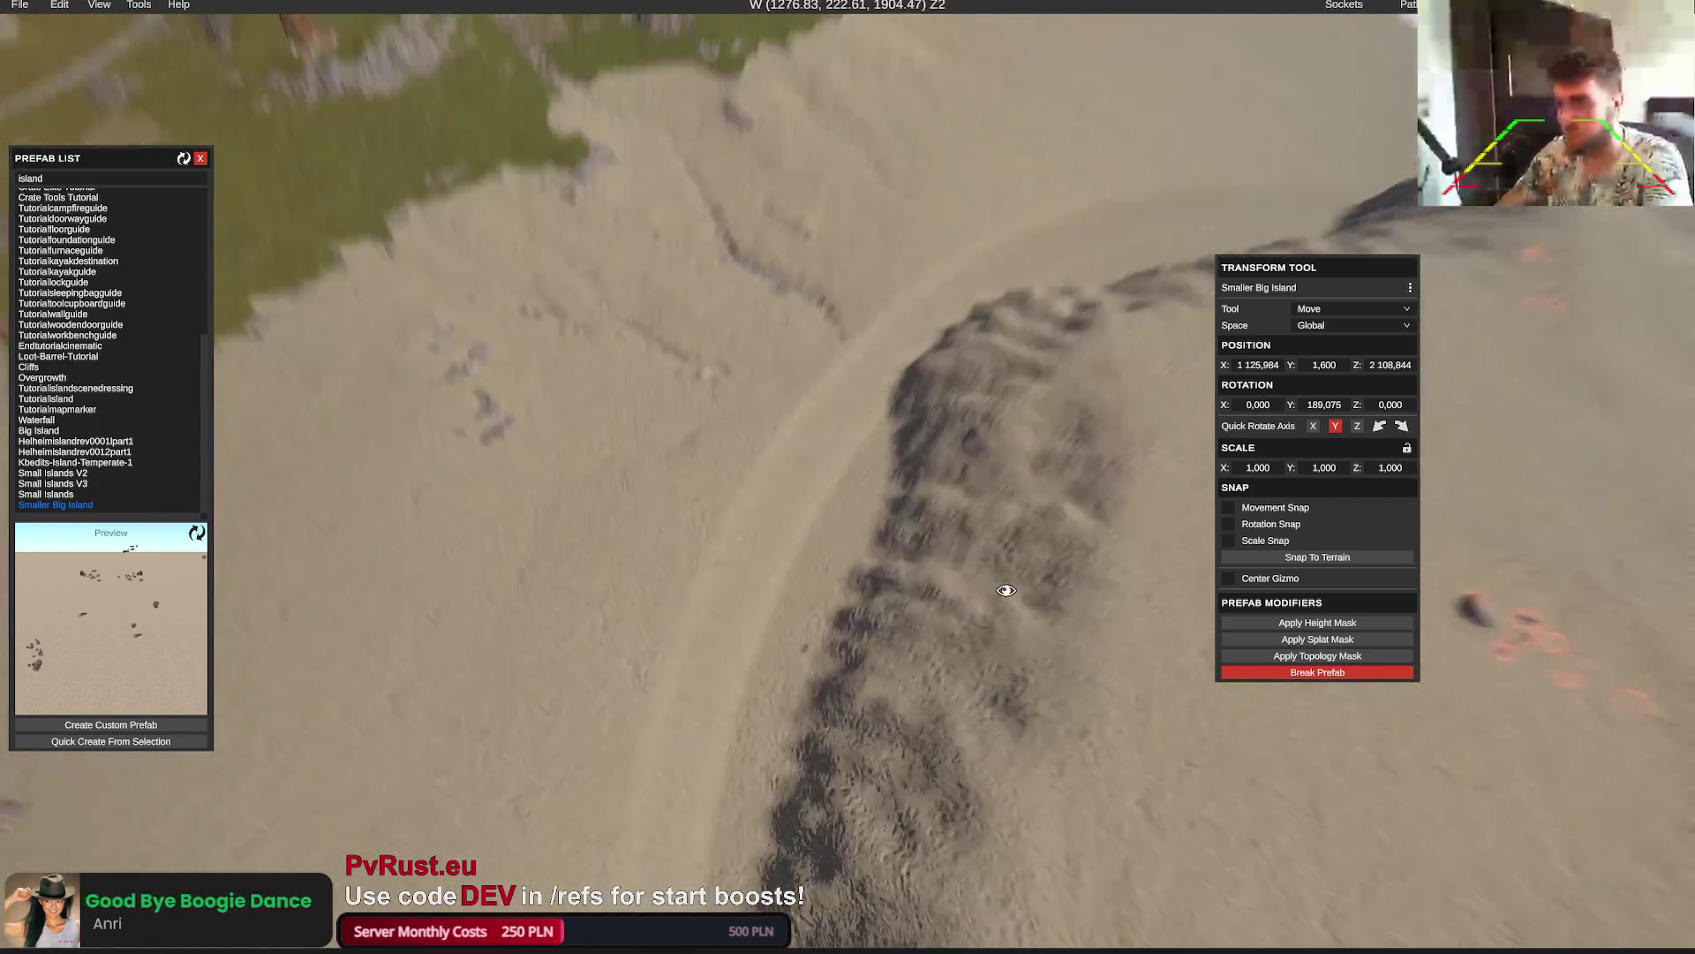
scroll(1006, 583, "down", 5)
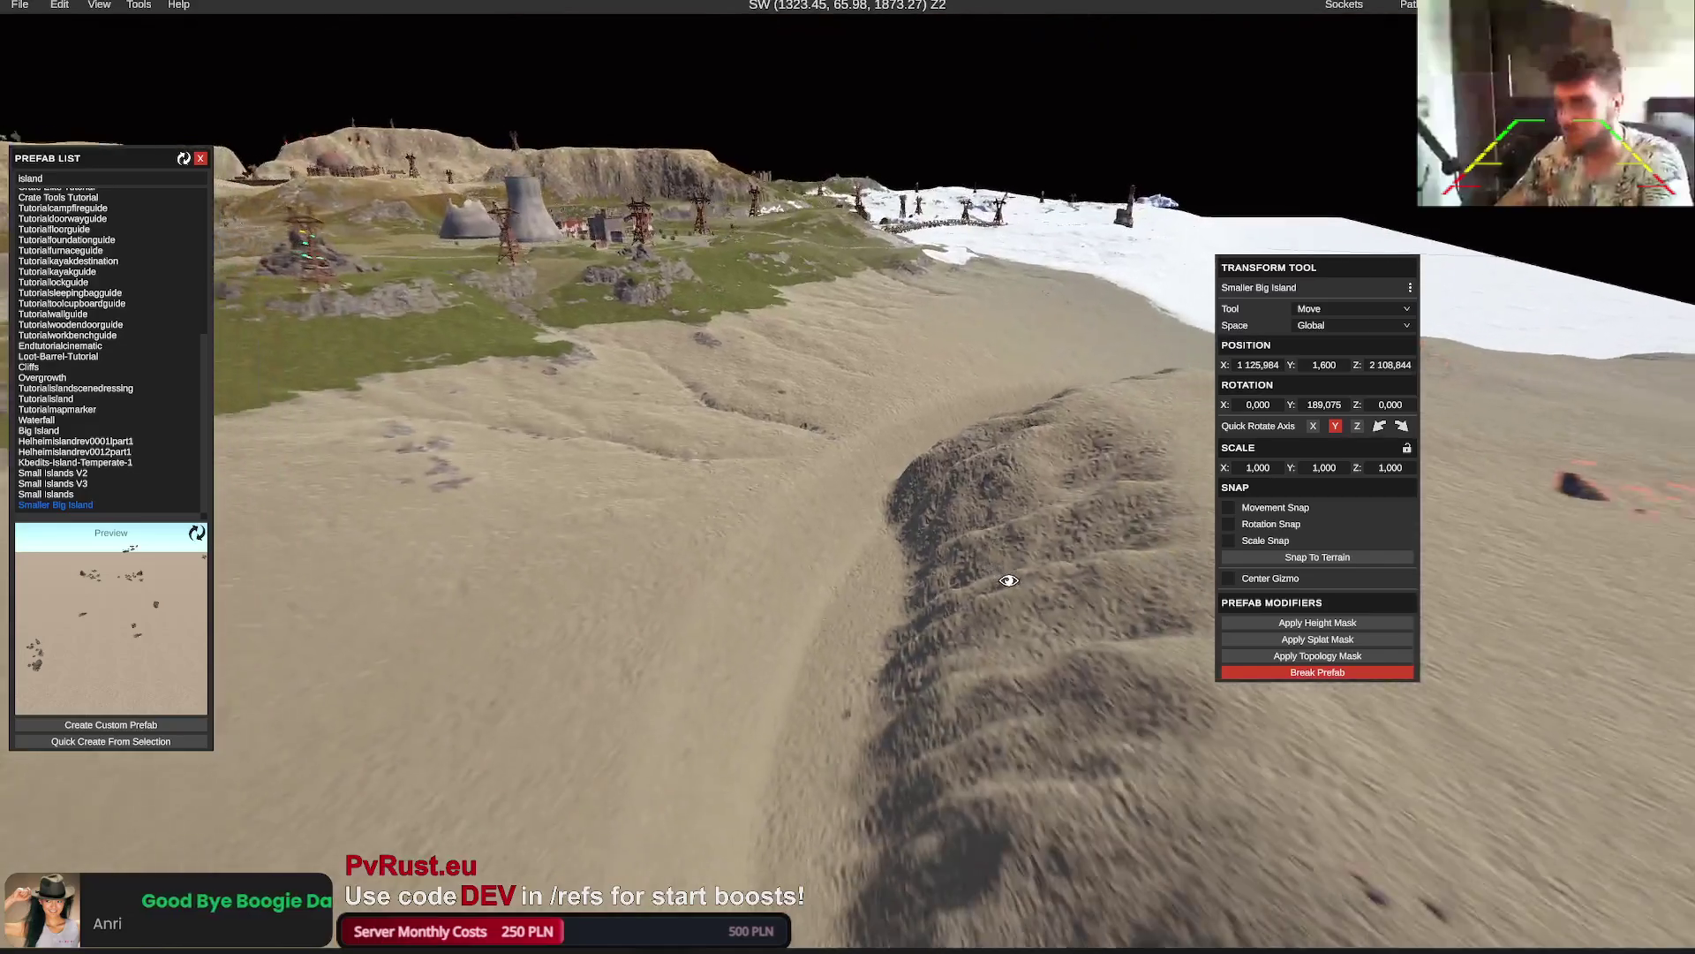
Switch the terrain brush to Flatten and flatten a patch of the sand ridge
key("t")
scroll(1003, 256, "up", 3)
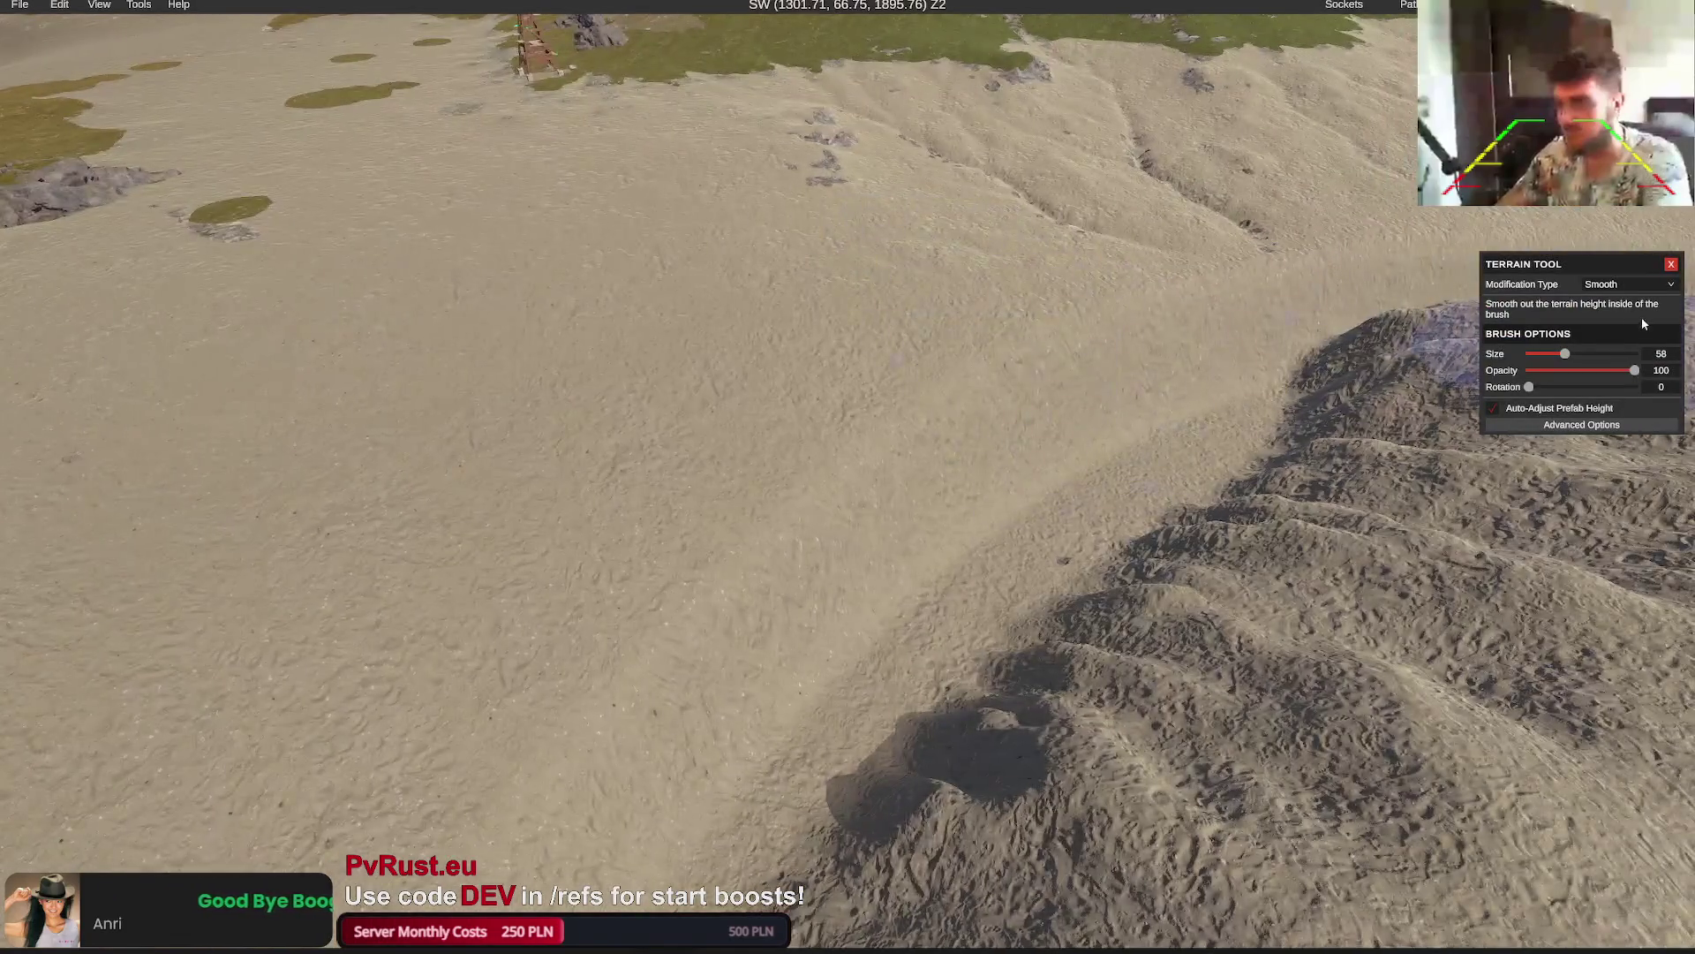
left_click(1608, 313)
scroll(883, 424, "down", 2)
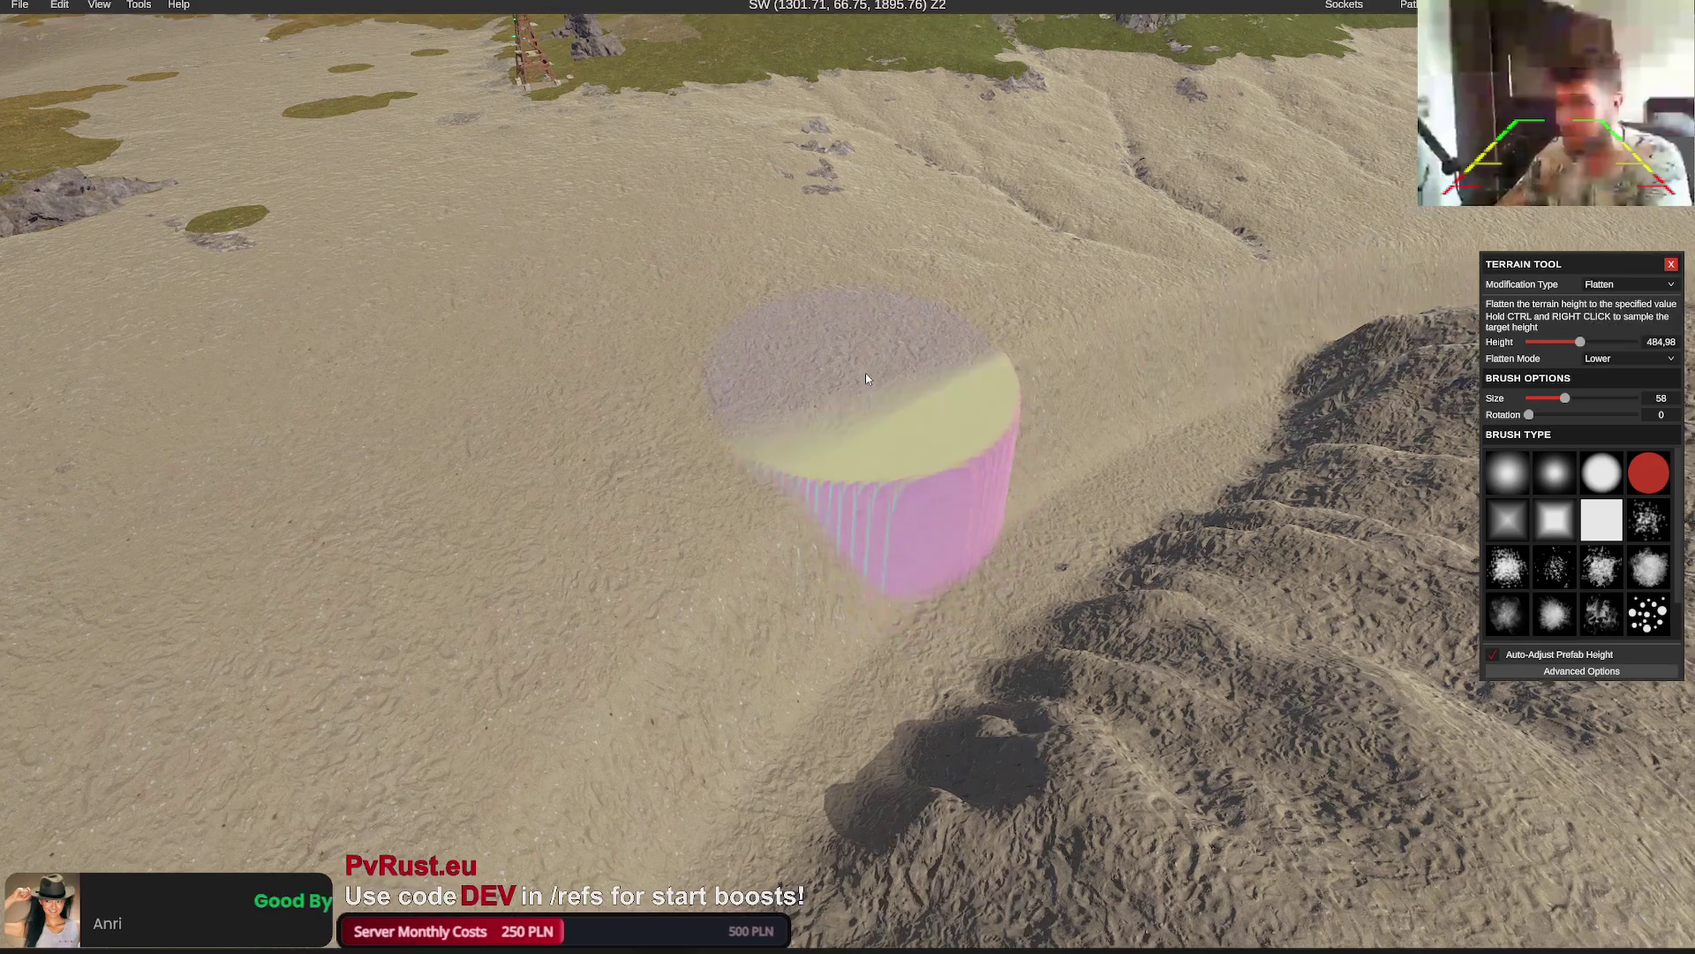
mouse_move(866, 373)
left_mouse_down()
mouse_move(1074, 521)
mouse_move(983, 509)
left_mouse_up()
scroll(983, 510, "down", 8)
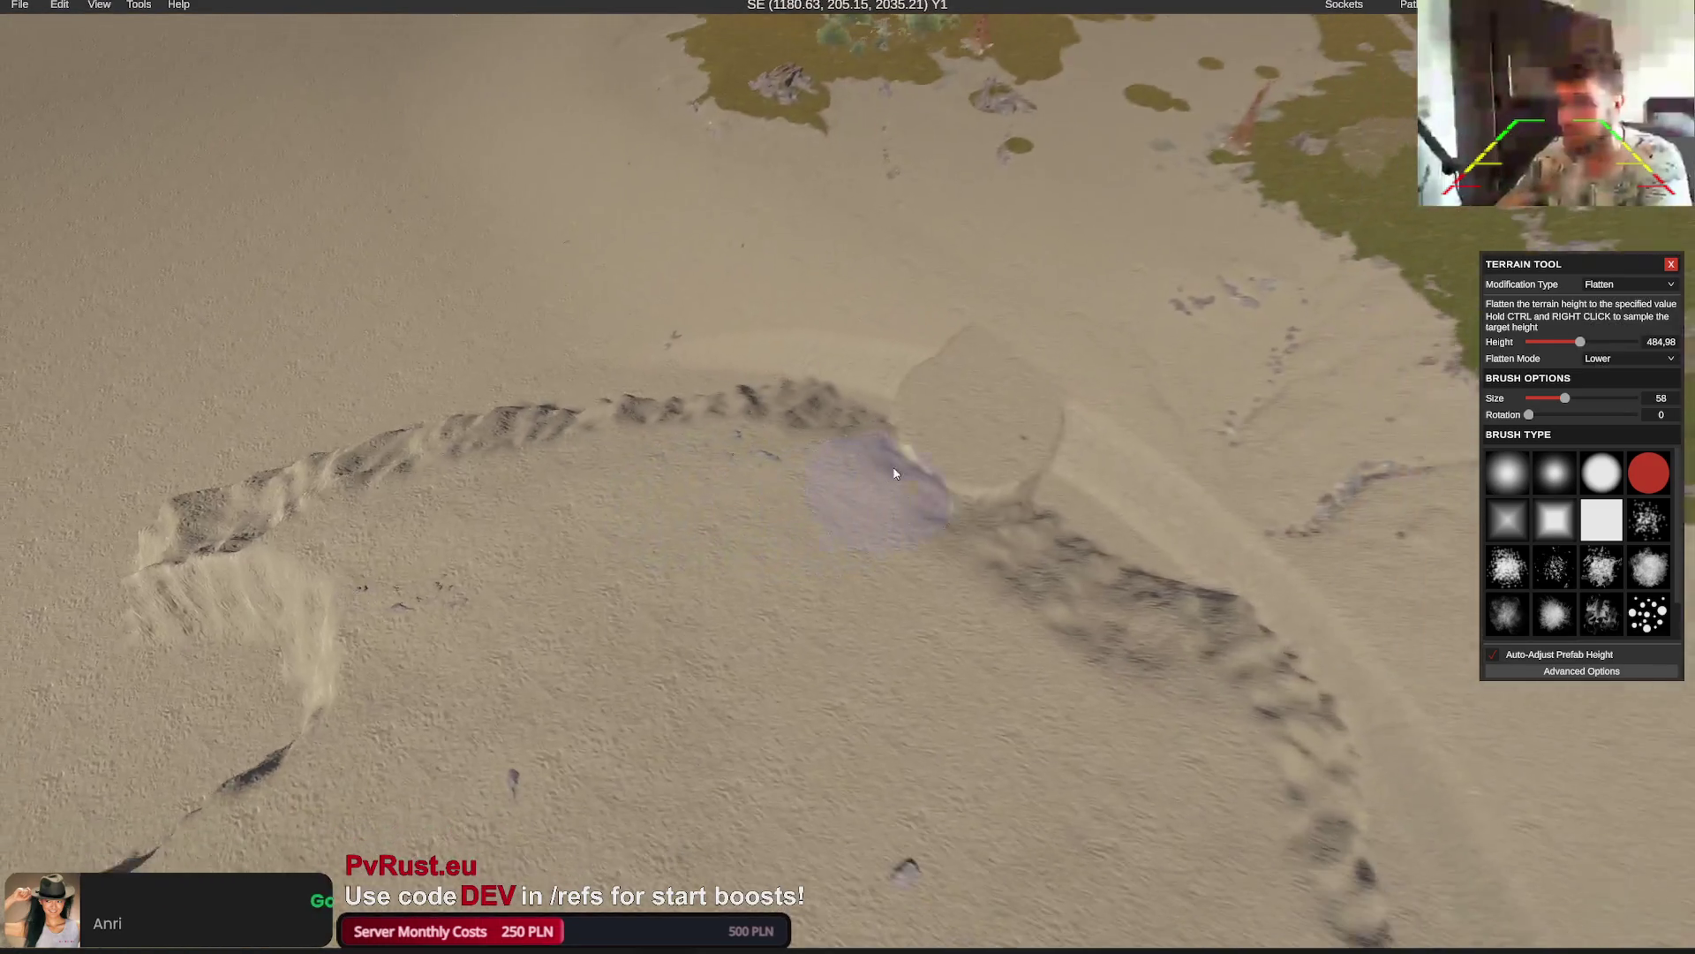
scroll(1100, 668, "down", 3)
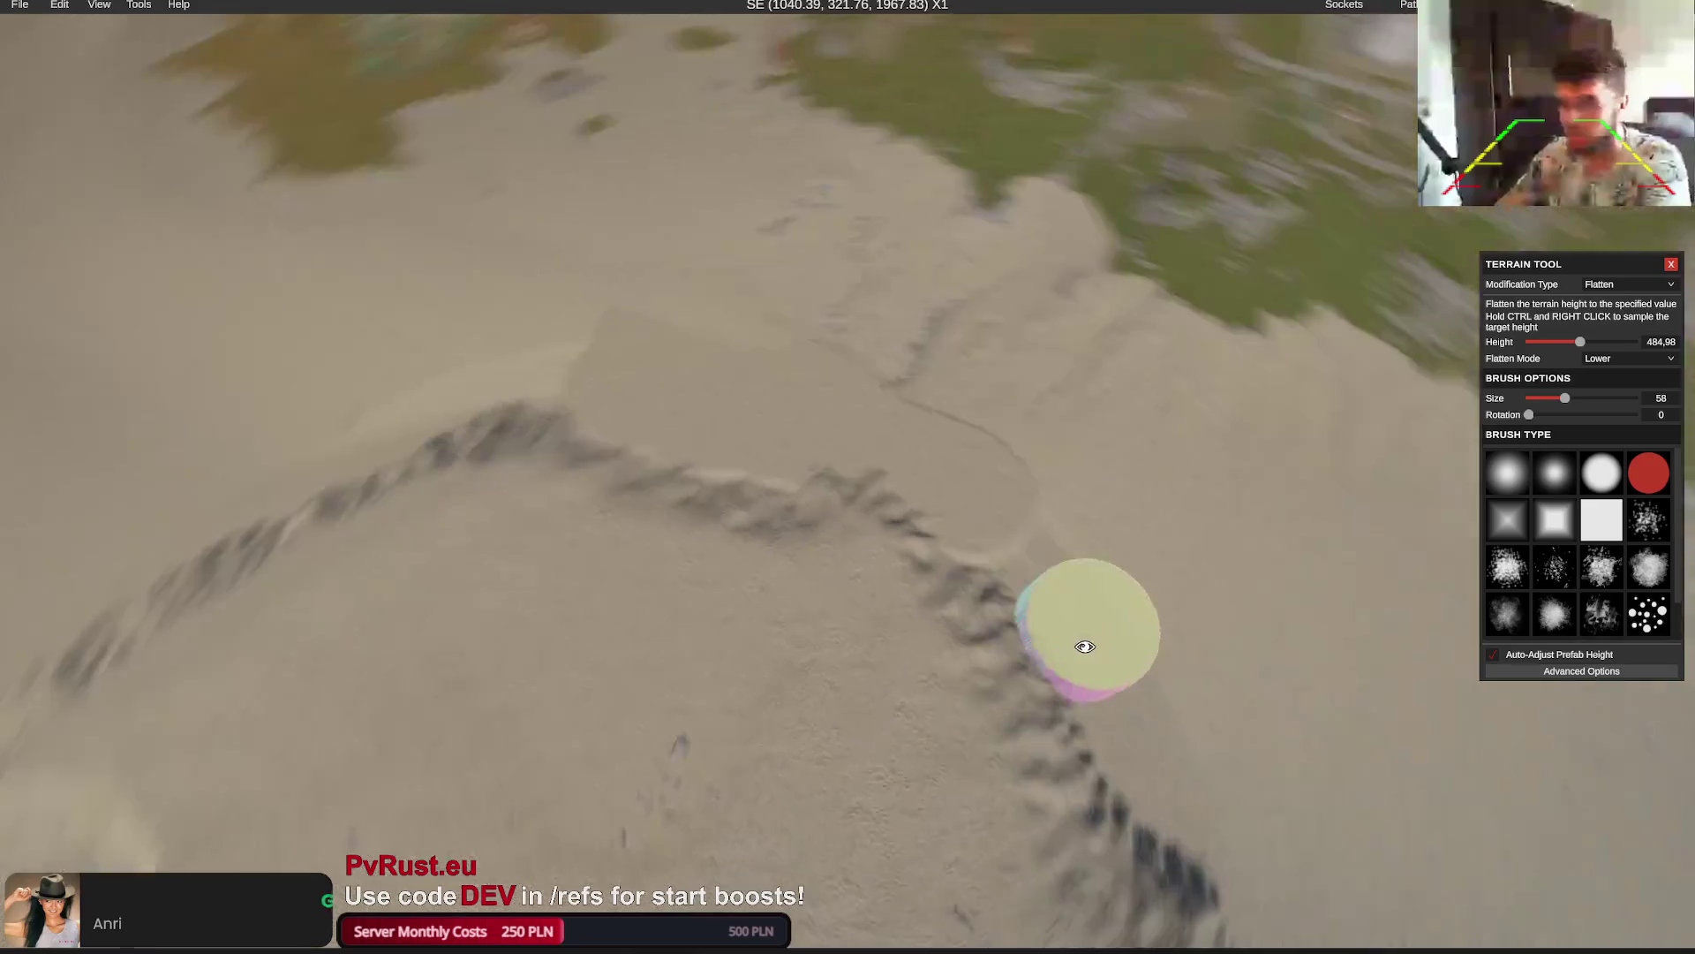
Resample the flatten target height from several spots, including the lower sand
right_click(929, 561, "ctrl")
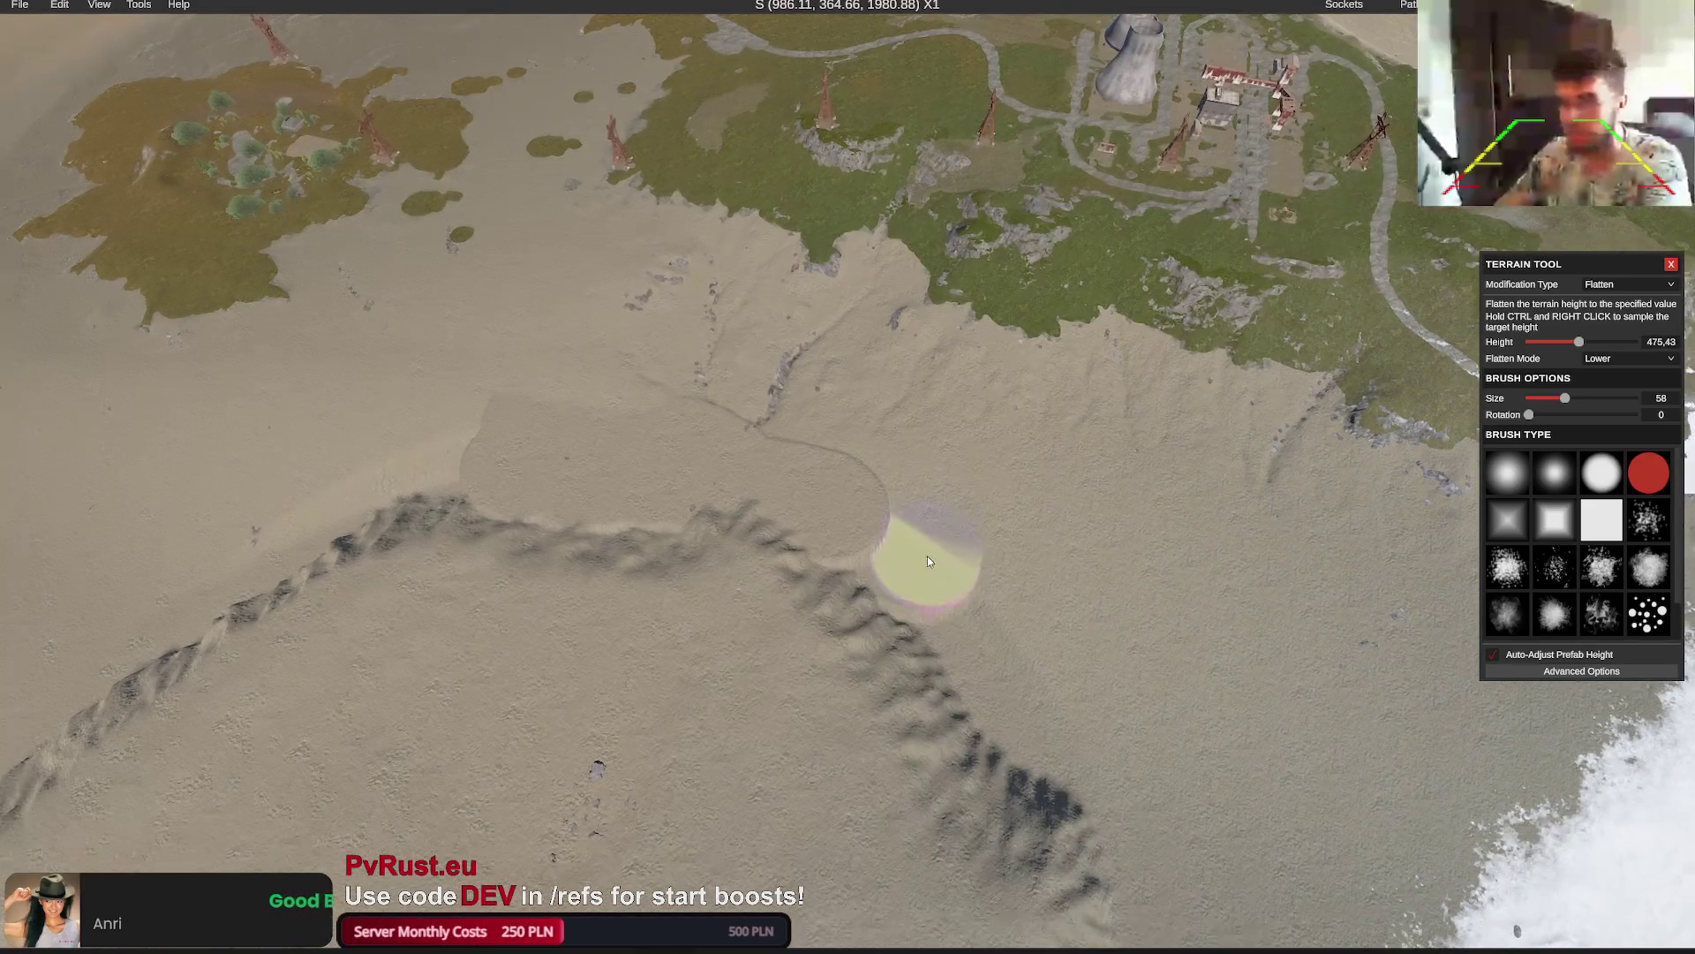
right_click(1072, 684, "ctrl")
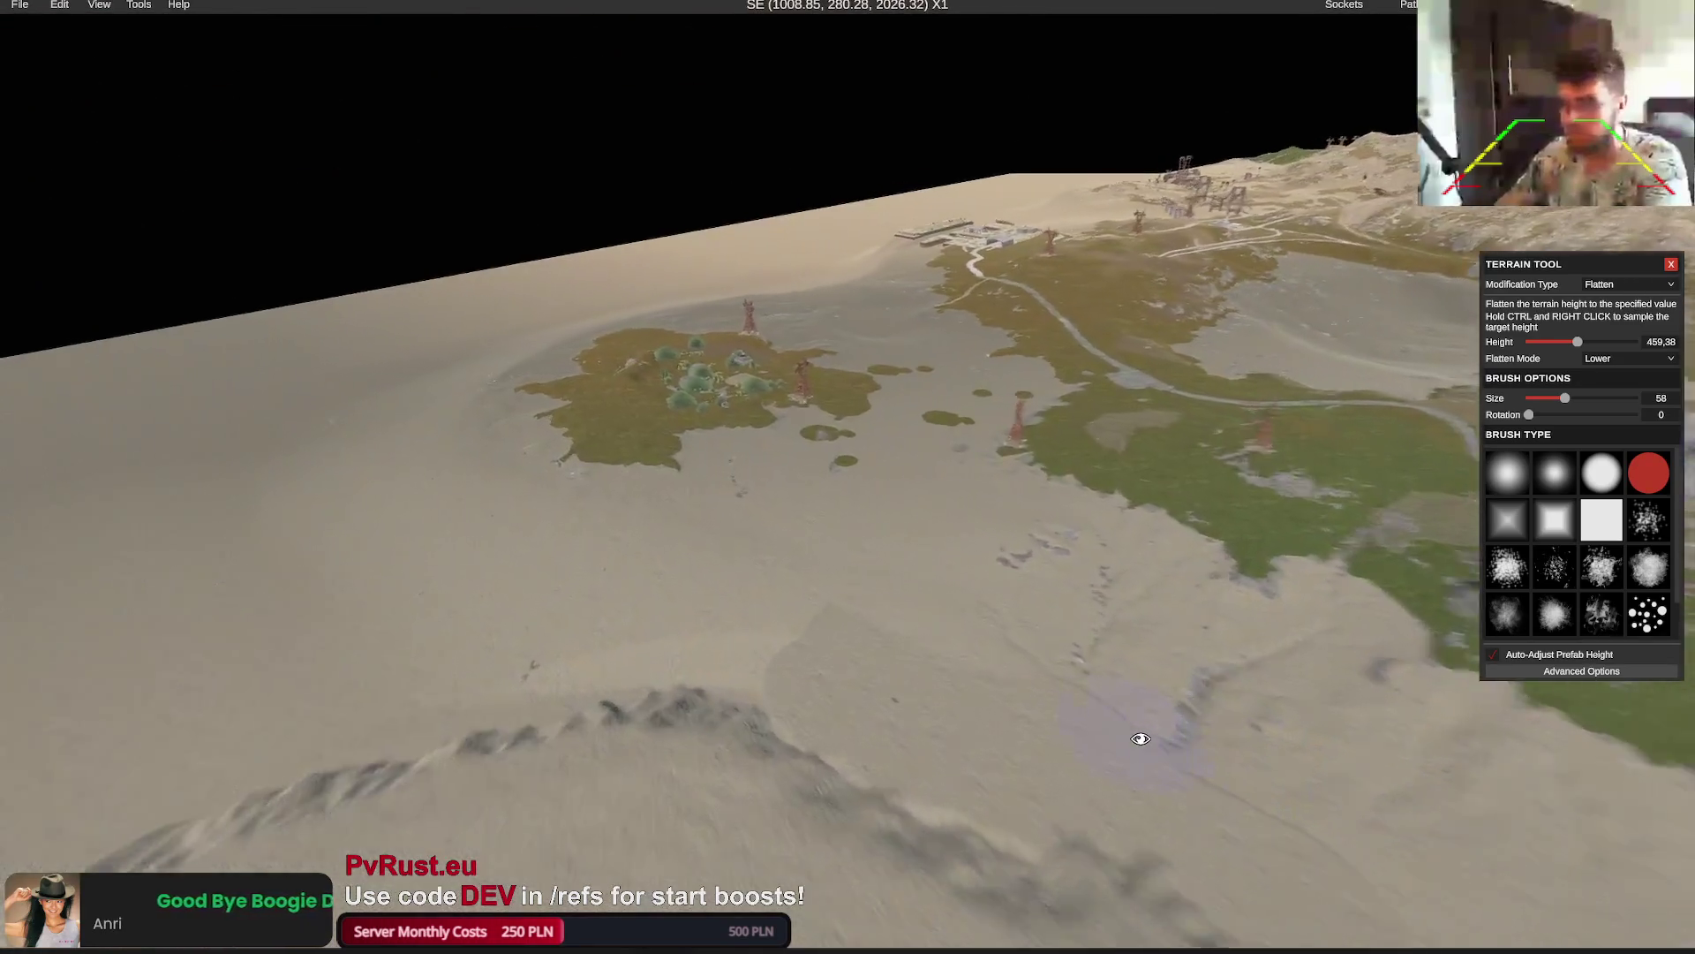
right_click(968, 636, "ctrl")
right_click(960, 624, "ctrl")
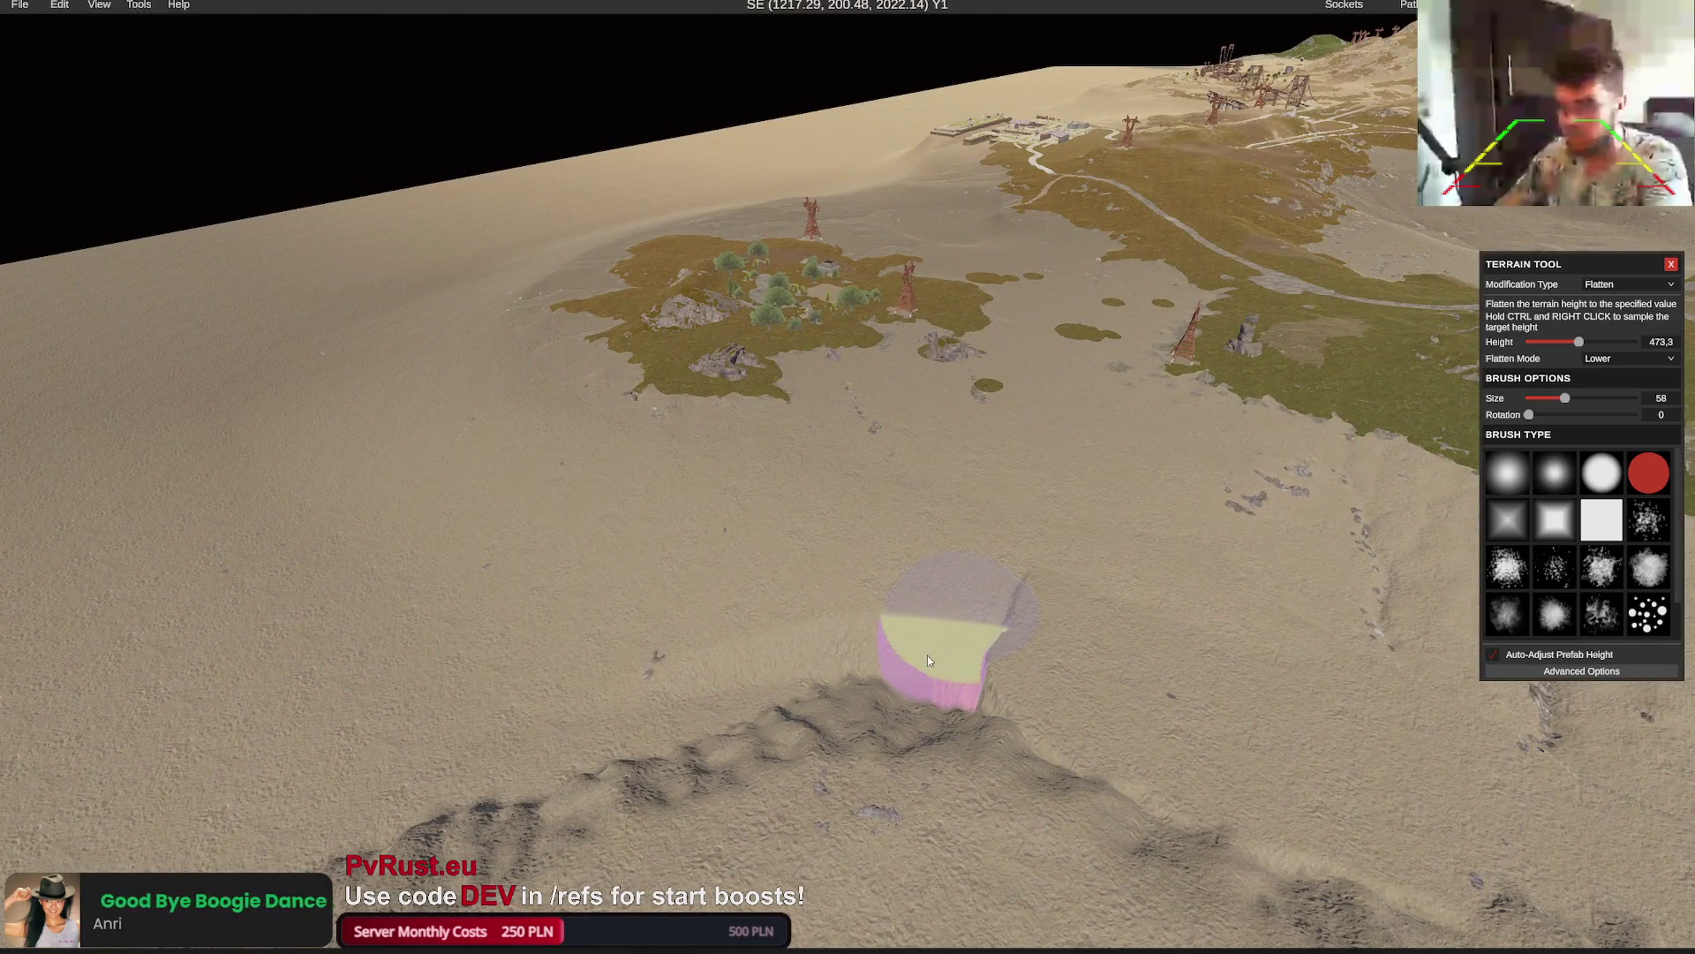
right_click(719, 654, "ctrl")
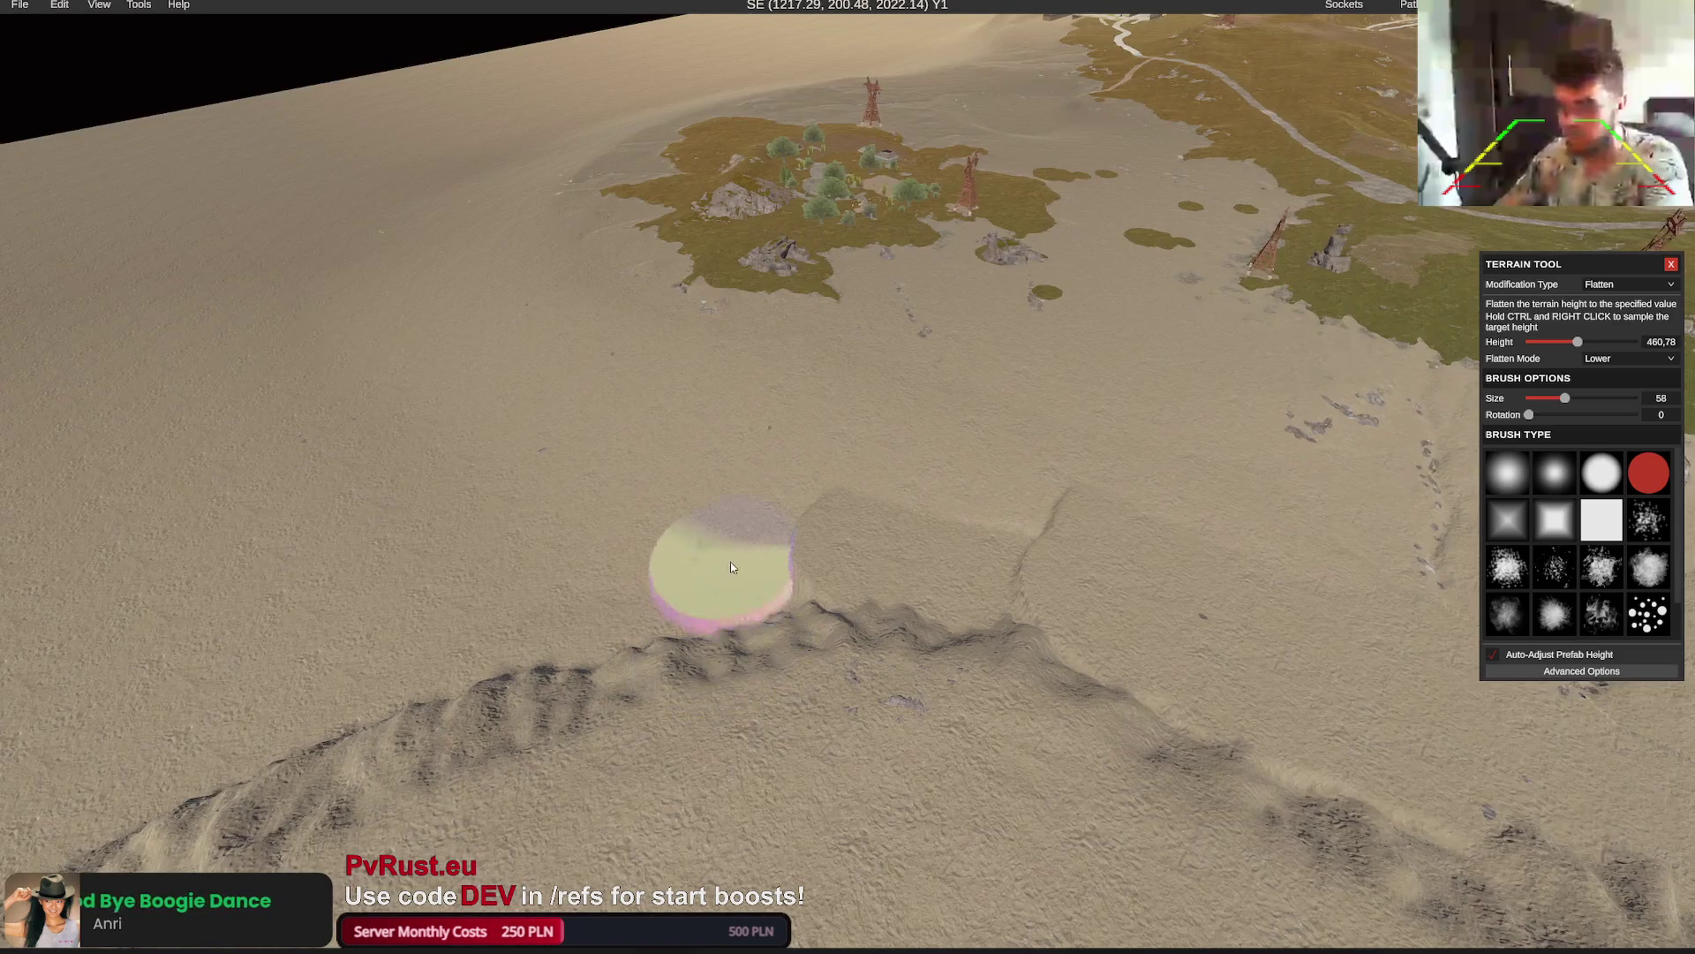
left_click_drag(758, 479, 1609, 271)
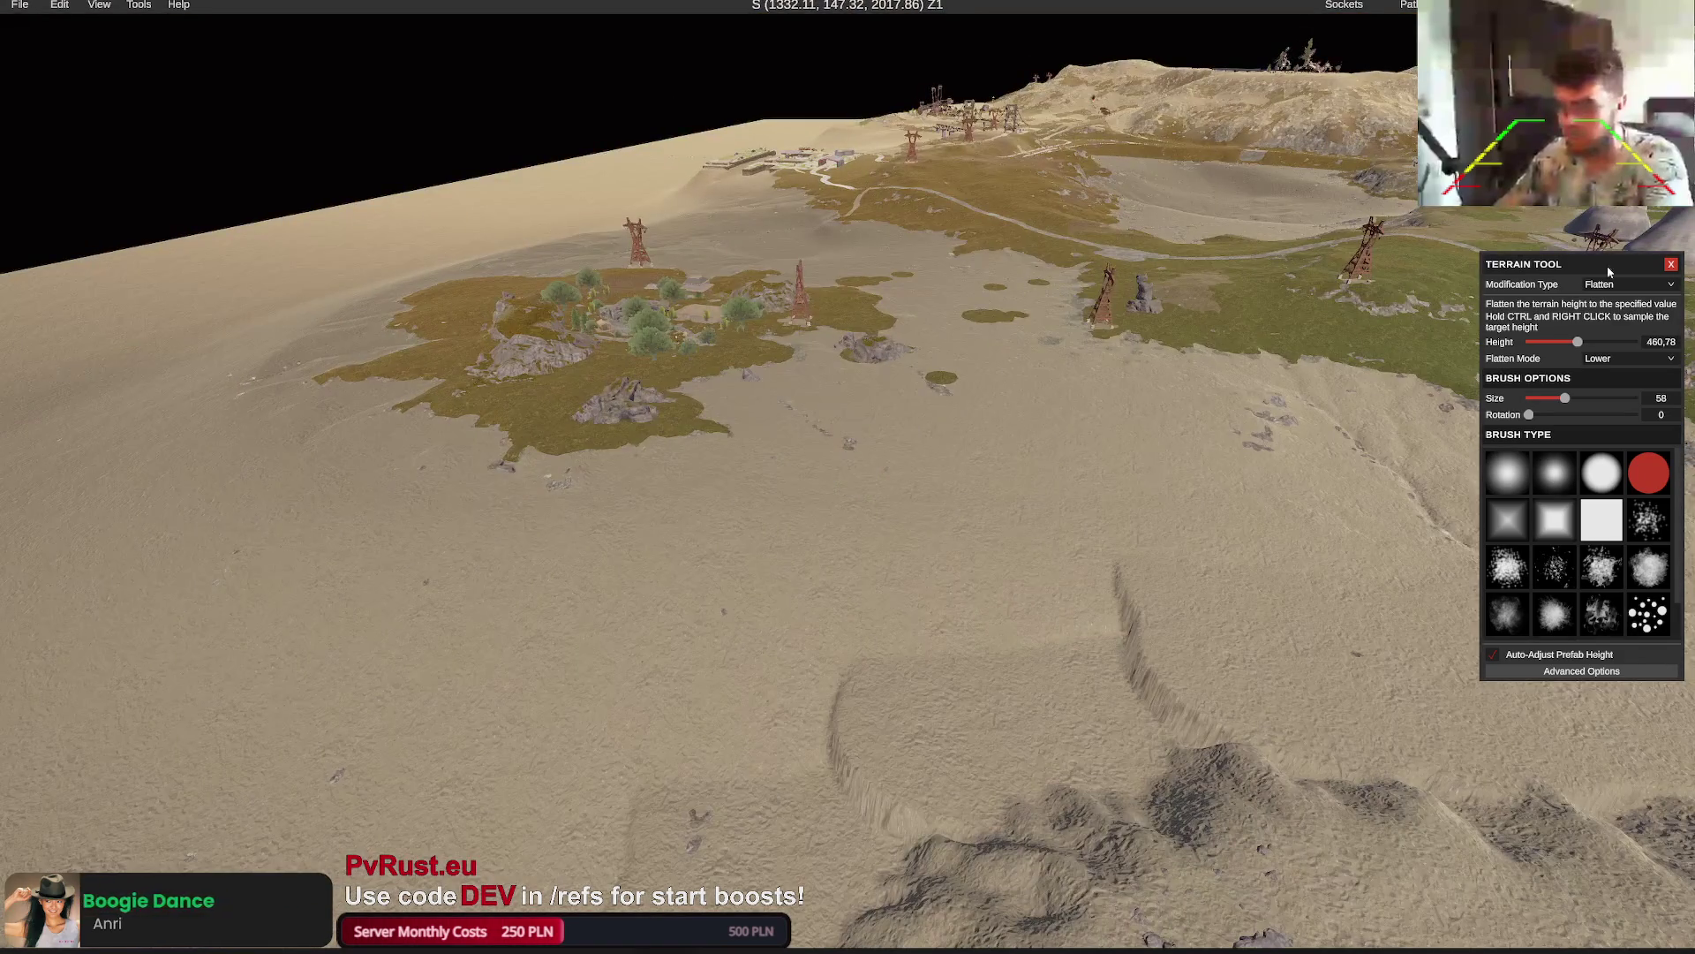
Smooth the sharp ridge edges of the raised sand with the size-58 Smooth brush
left_click(1612, 325)
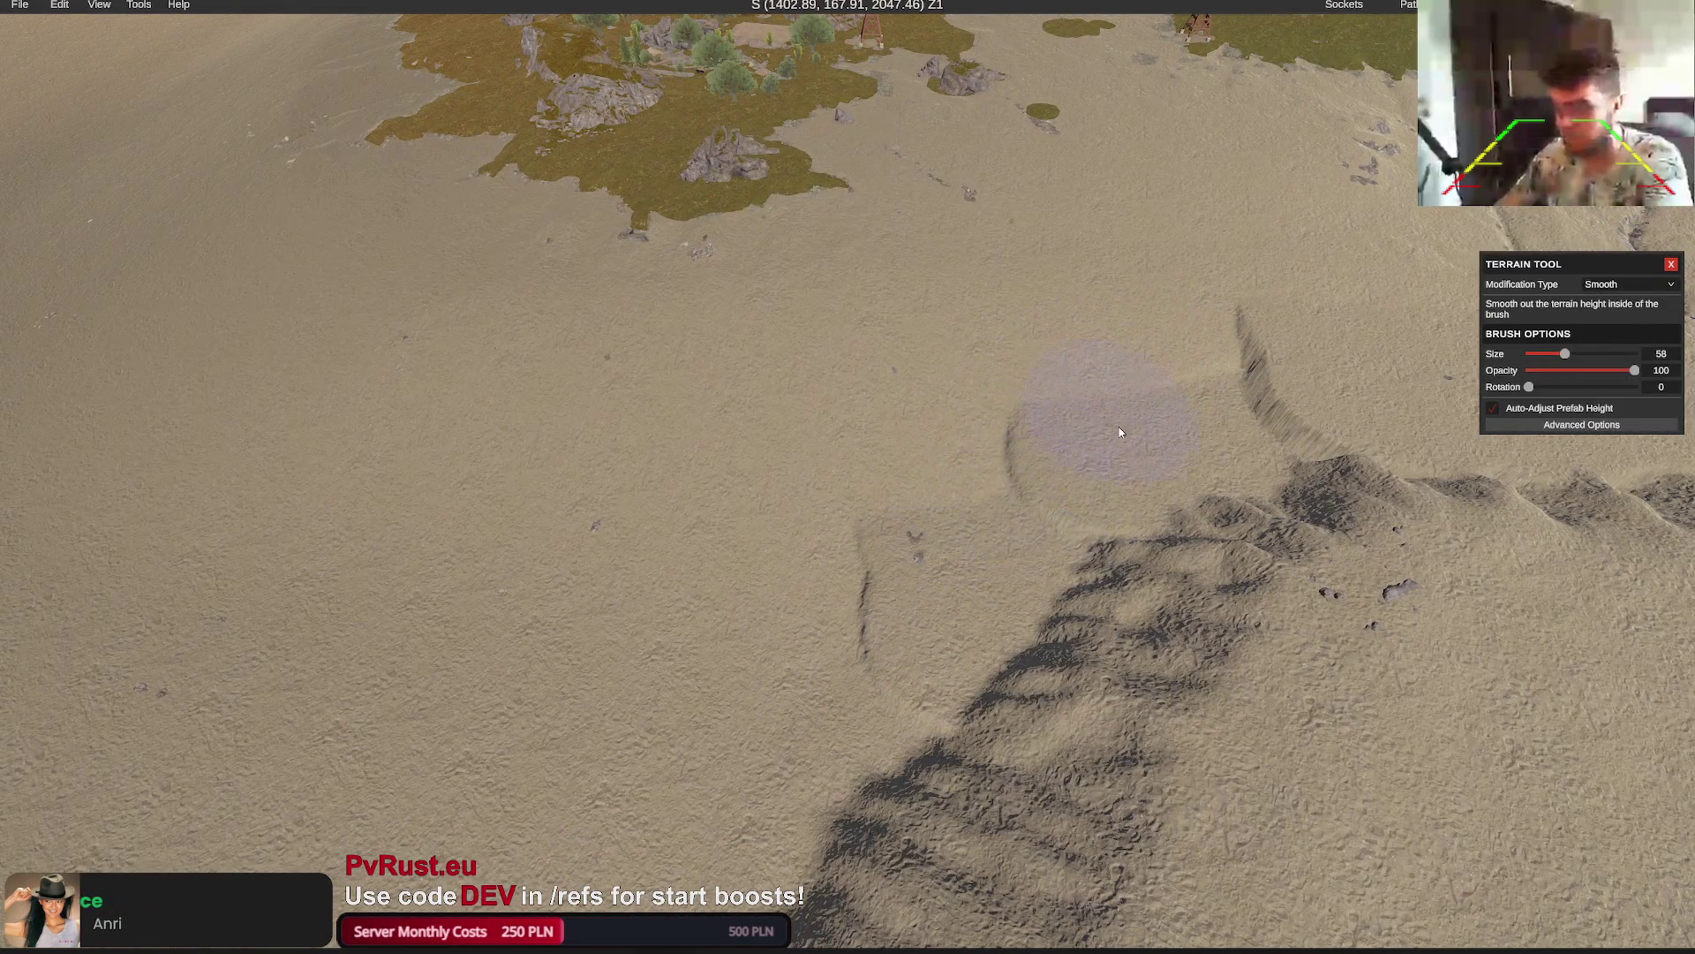
key("d")
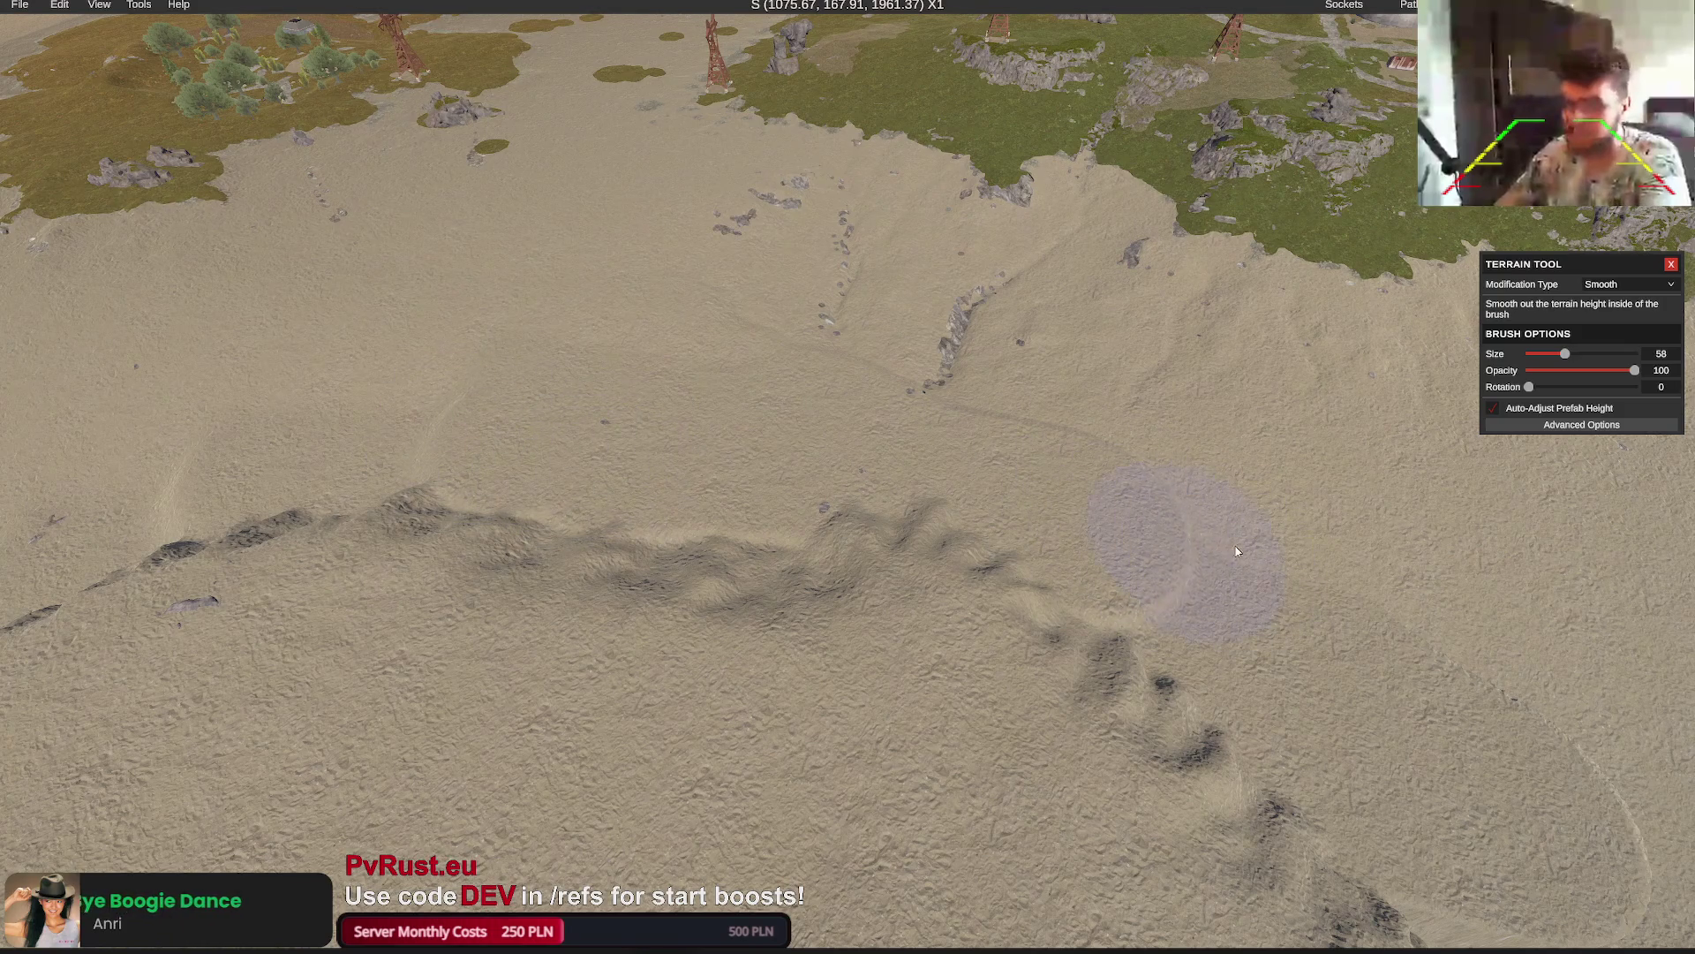
key("d")
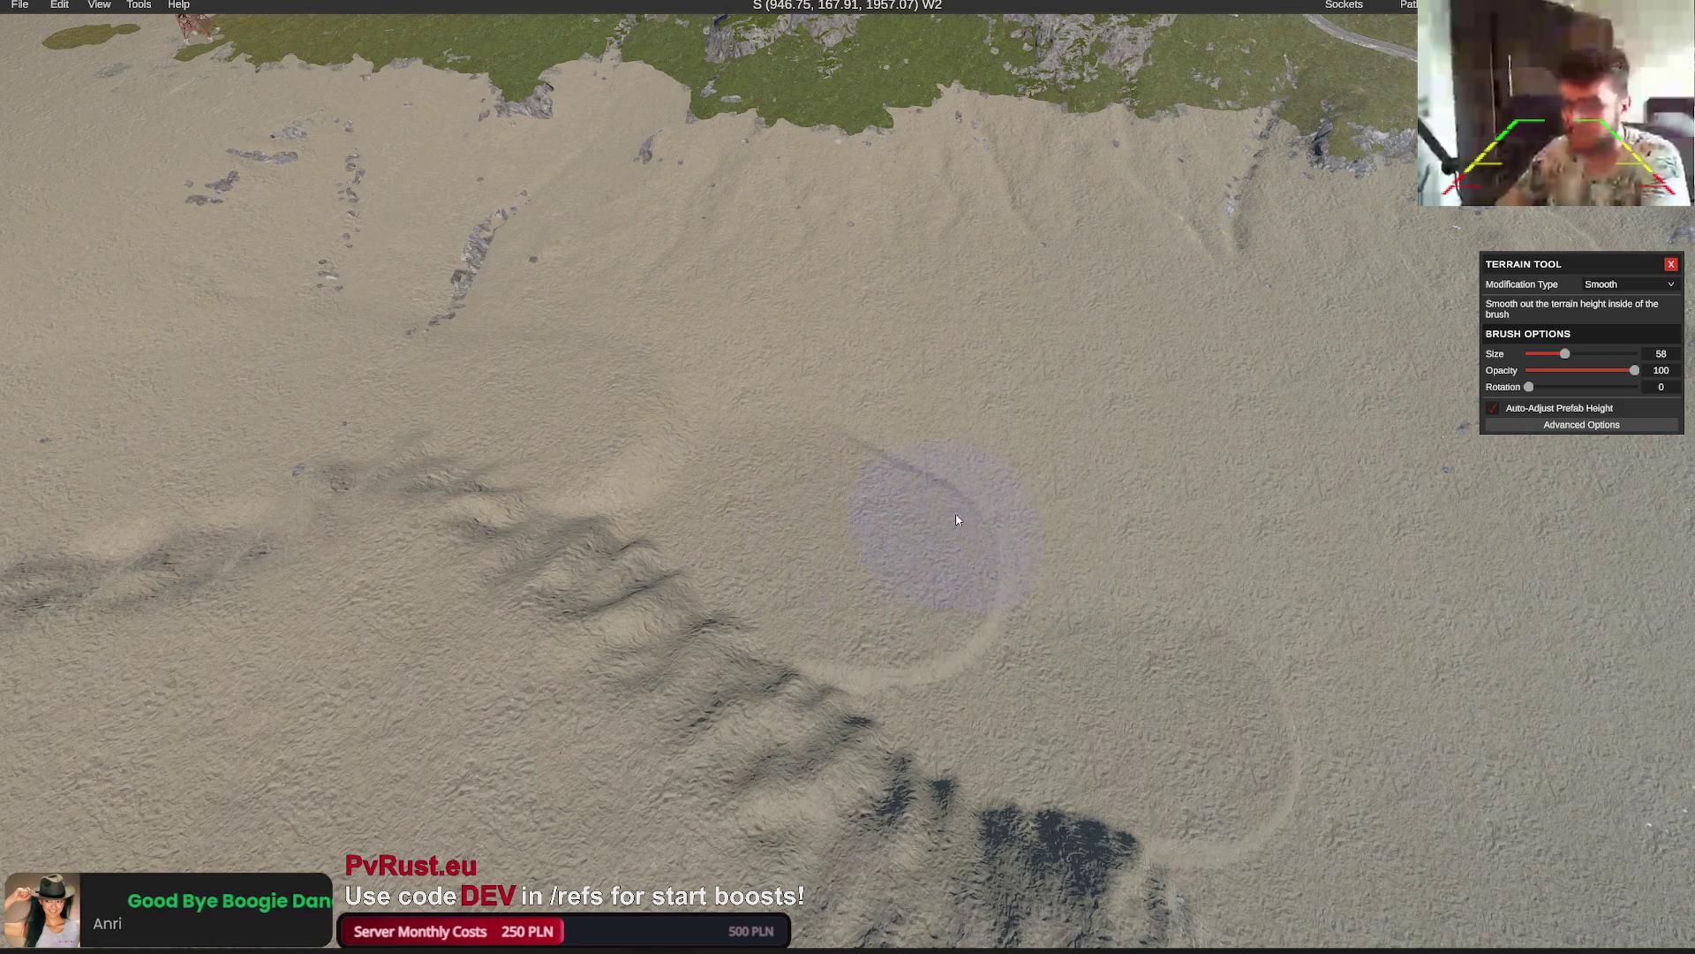
key("d")
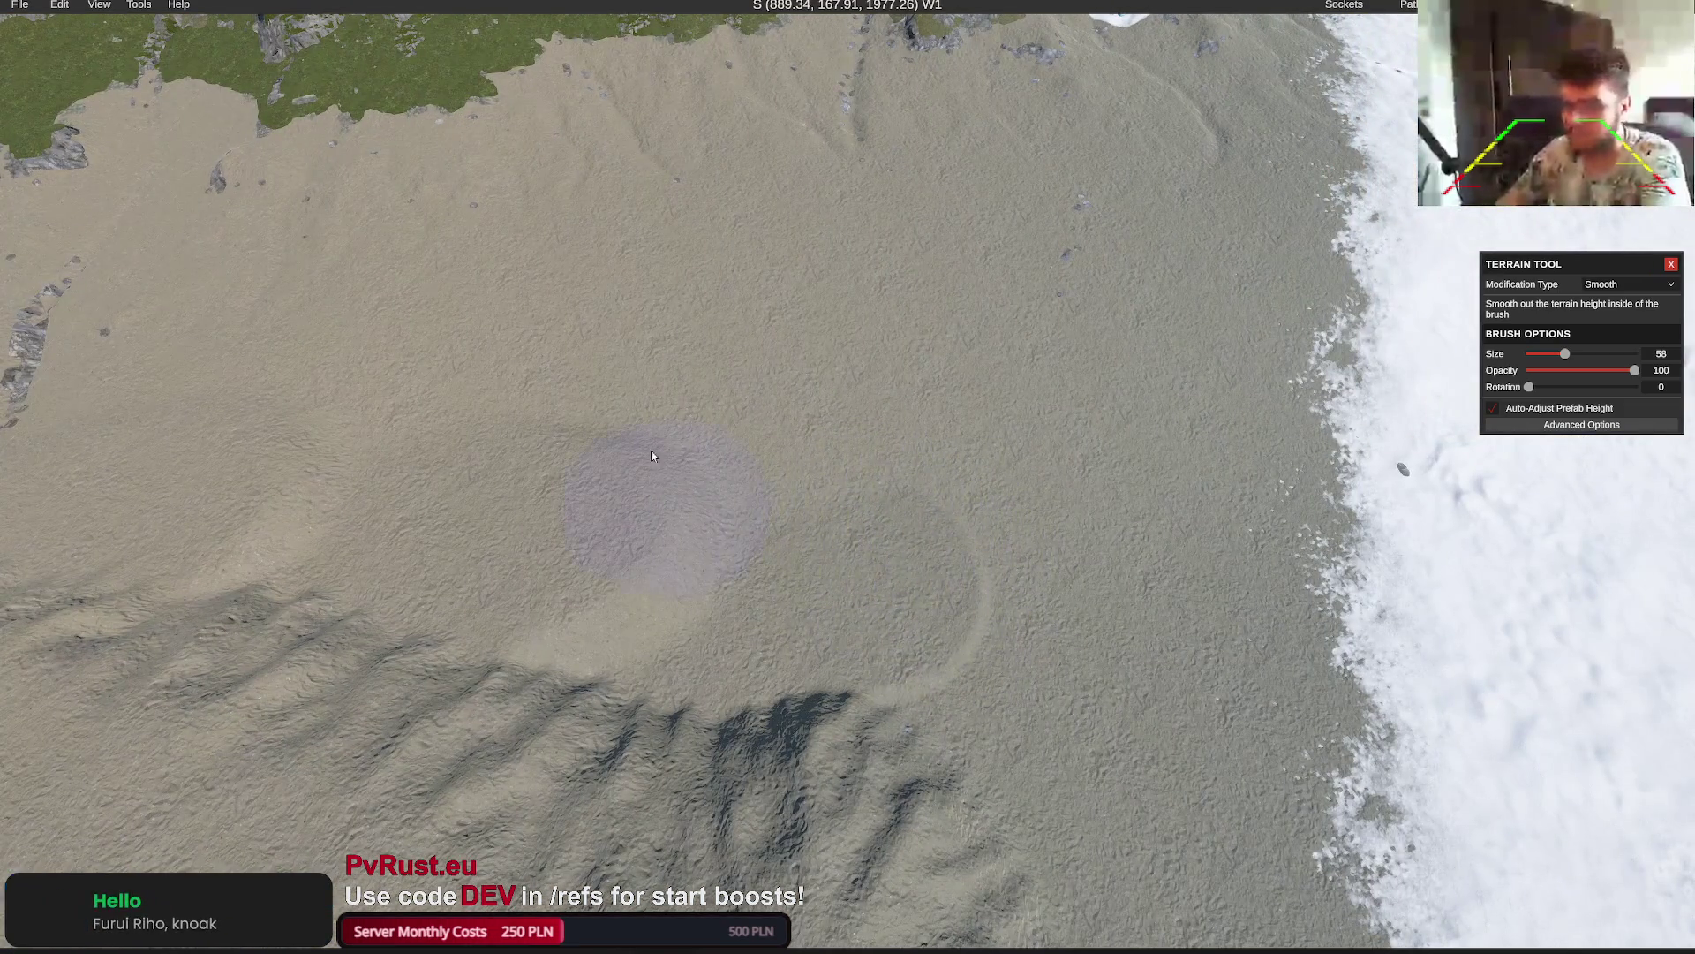
Check the 2D map overview and select the placed Smaller Big Island prefab
key("m")
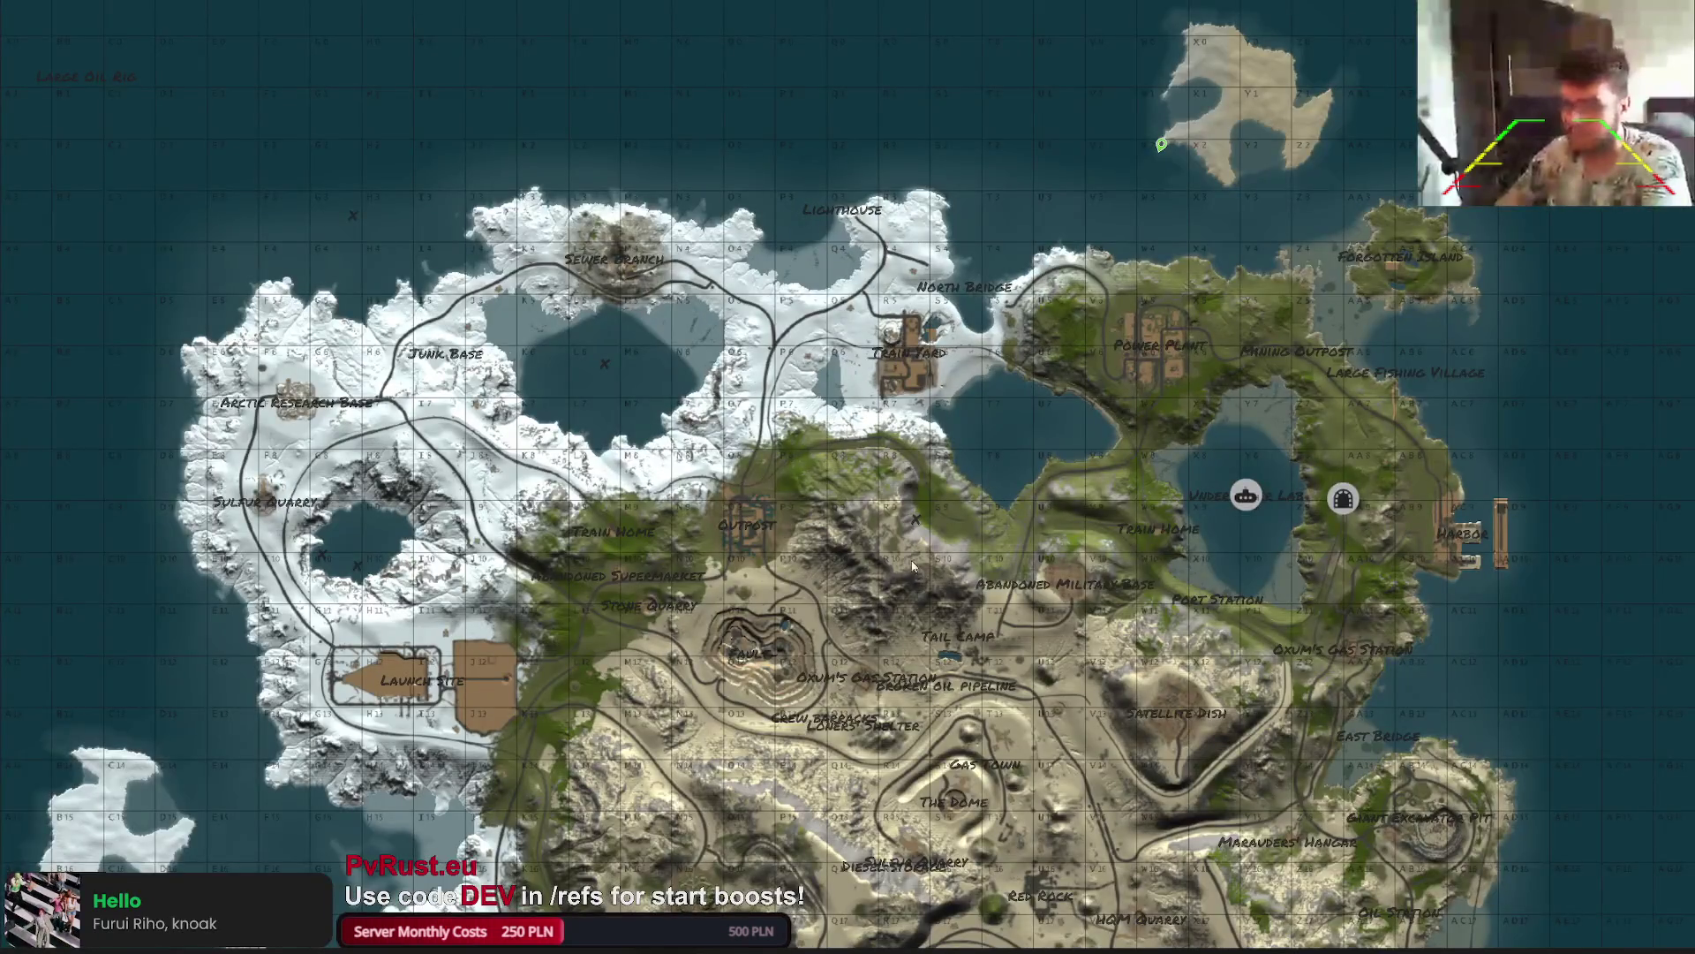
key("m")
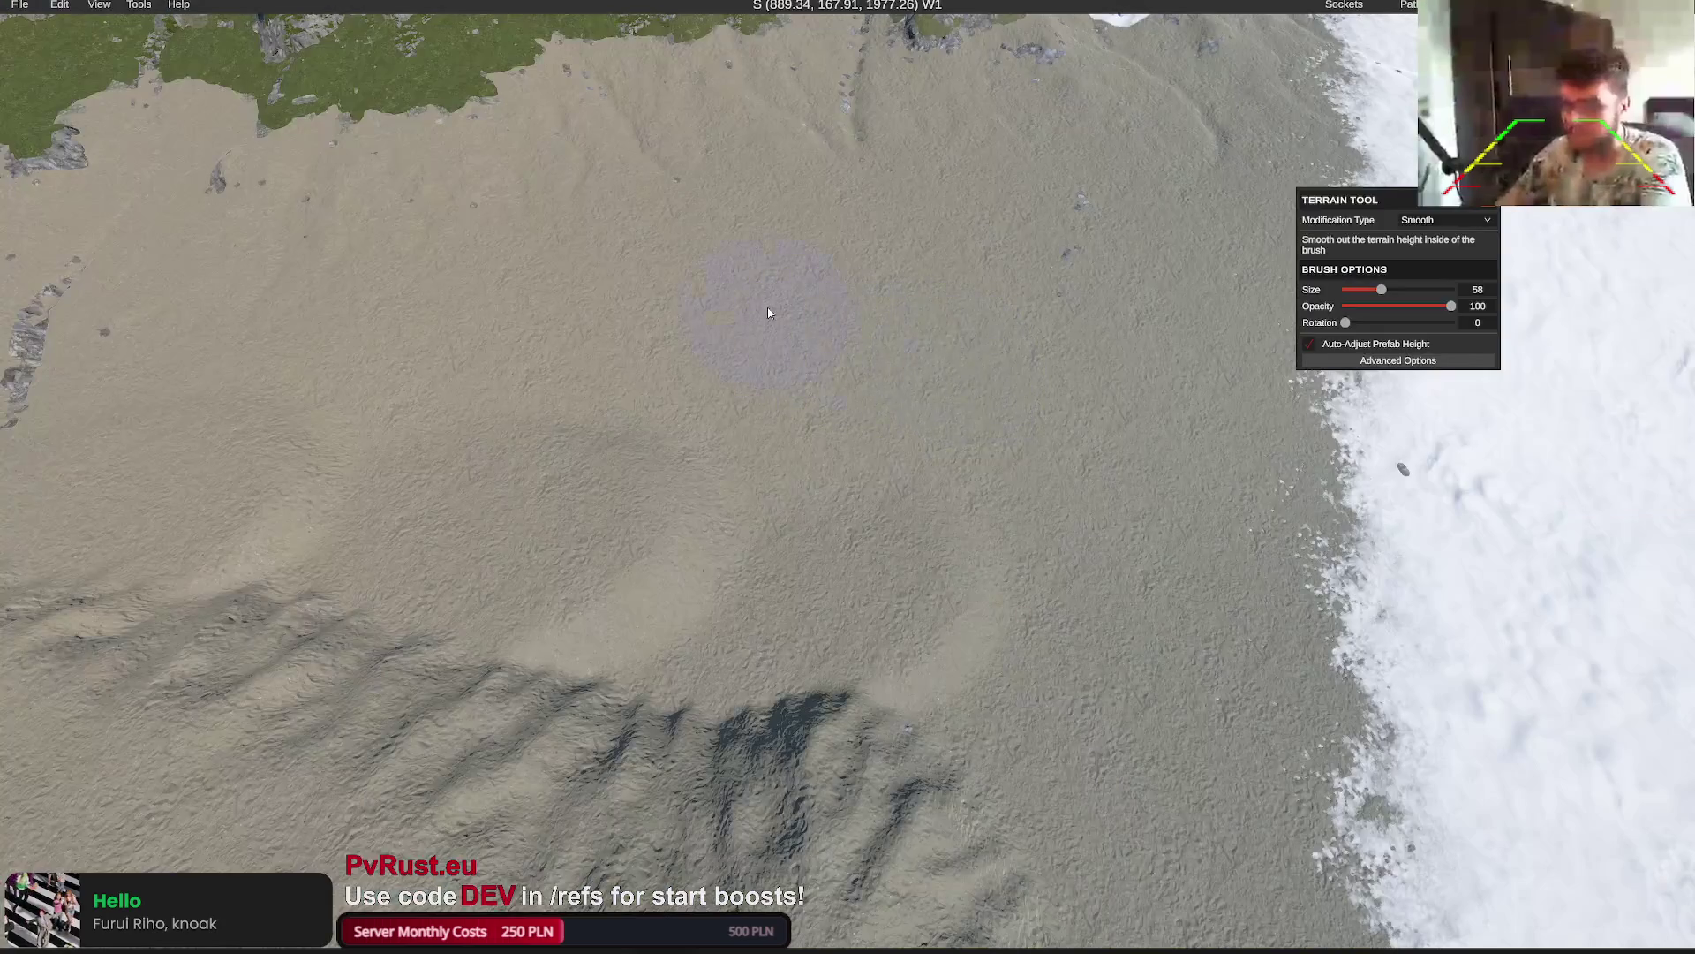
left_click(776, 306)
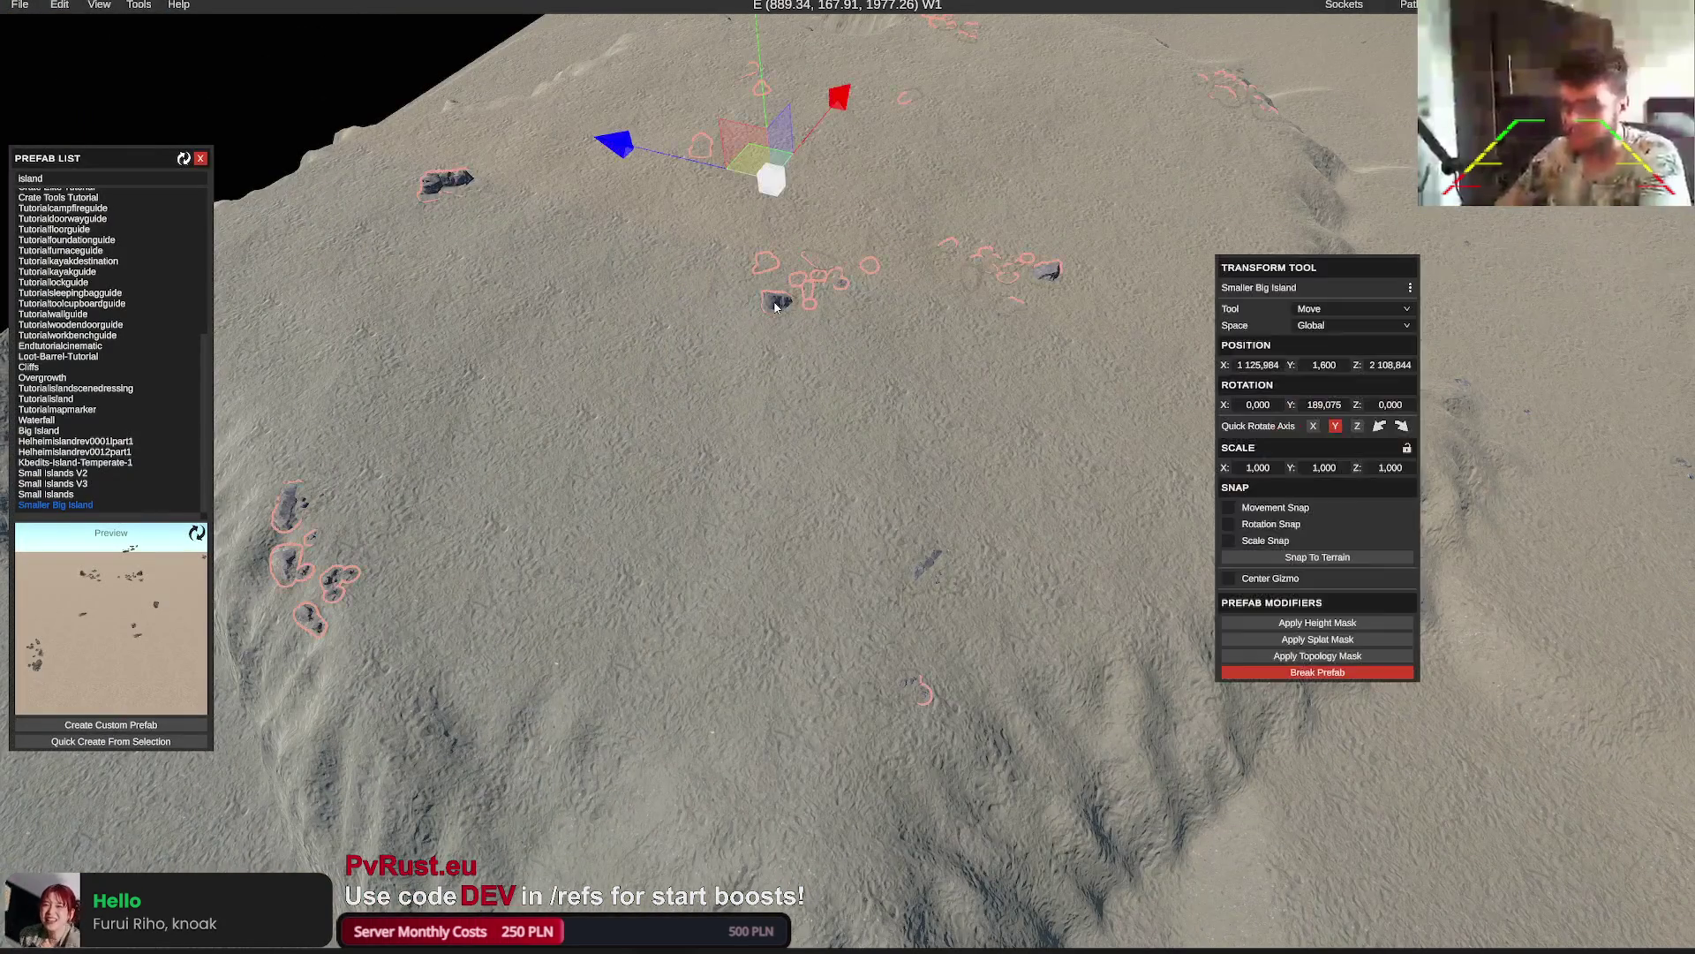
Apply the Smaller Big Island's splat mask to the terrain and break the prefab into pieces
left_click(1318, 639)
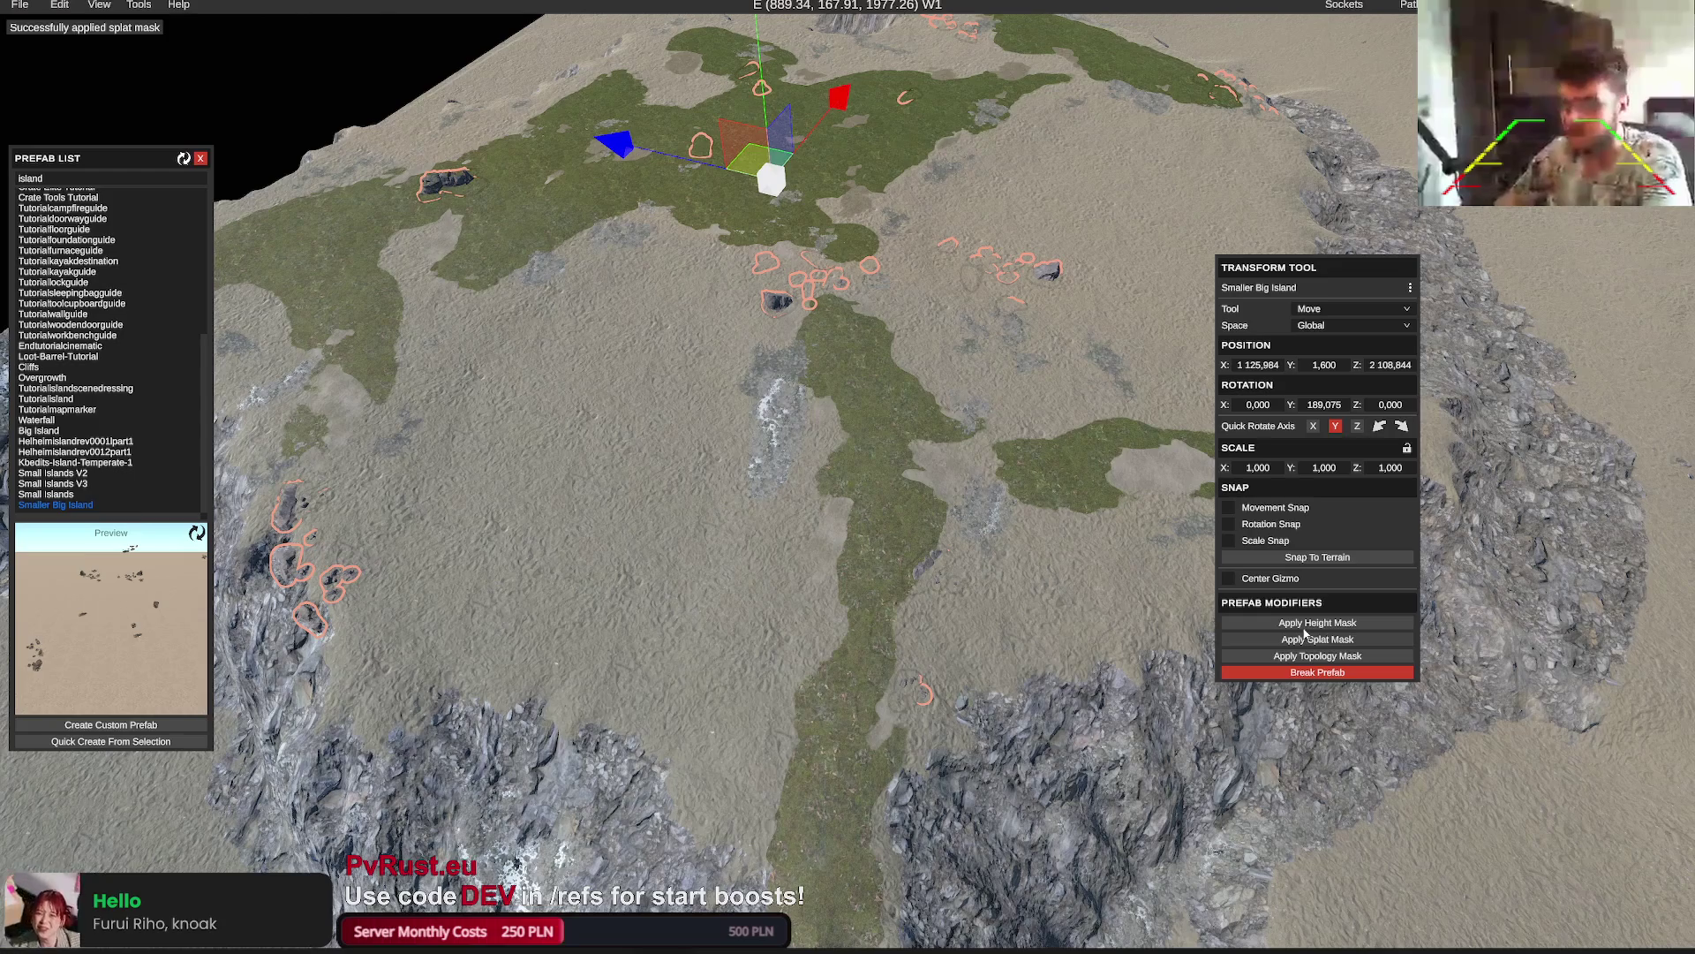
scroll(932, 519, "up", 3)
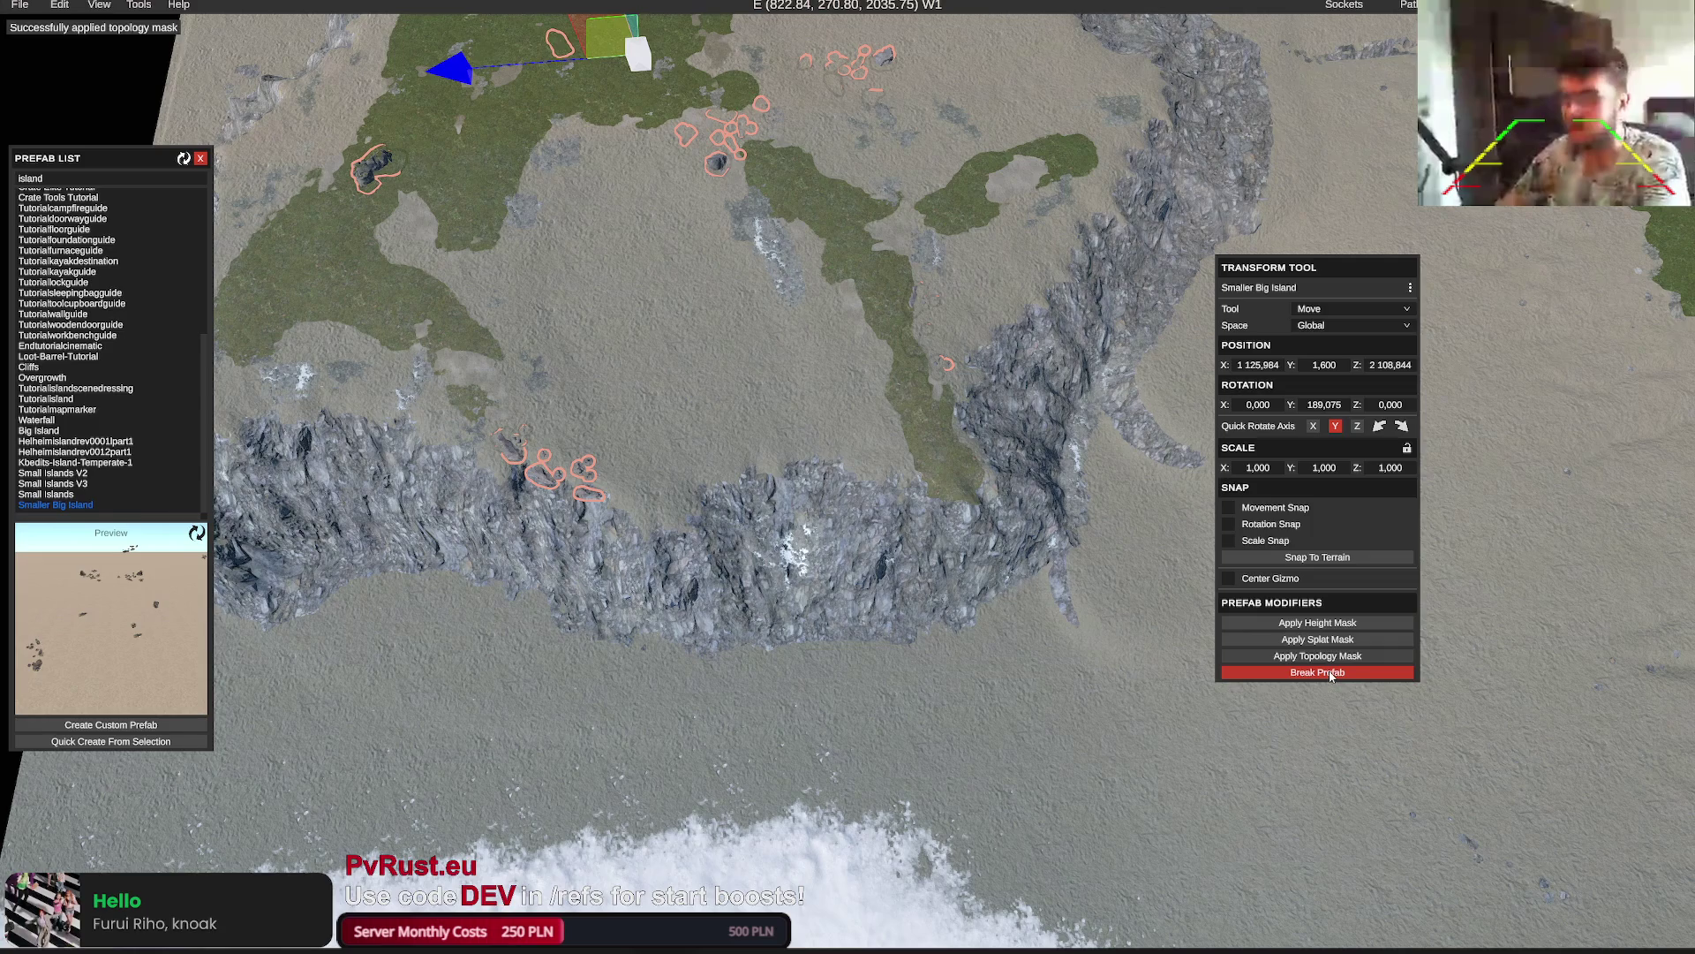
scroll(812, 527, "down", 5)
mouse_move(802, 529)
left_mouse_down()
mouse_move(837, 513)
mouse_move(1497, 646)
left_mouse_up()
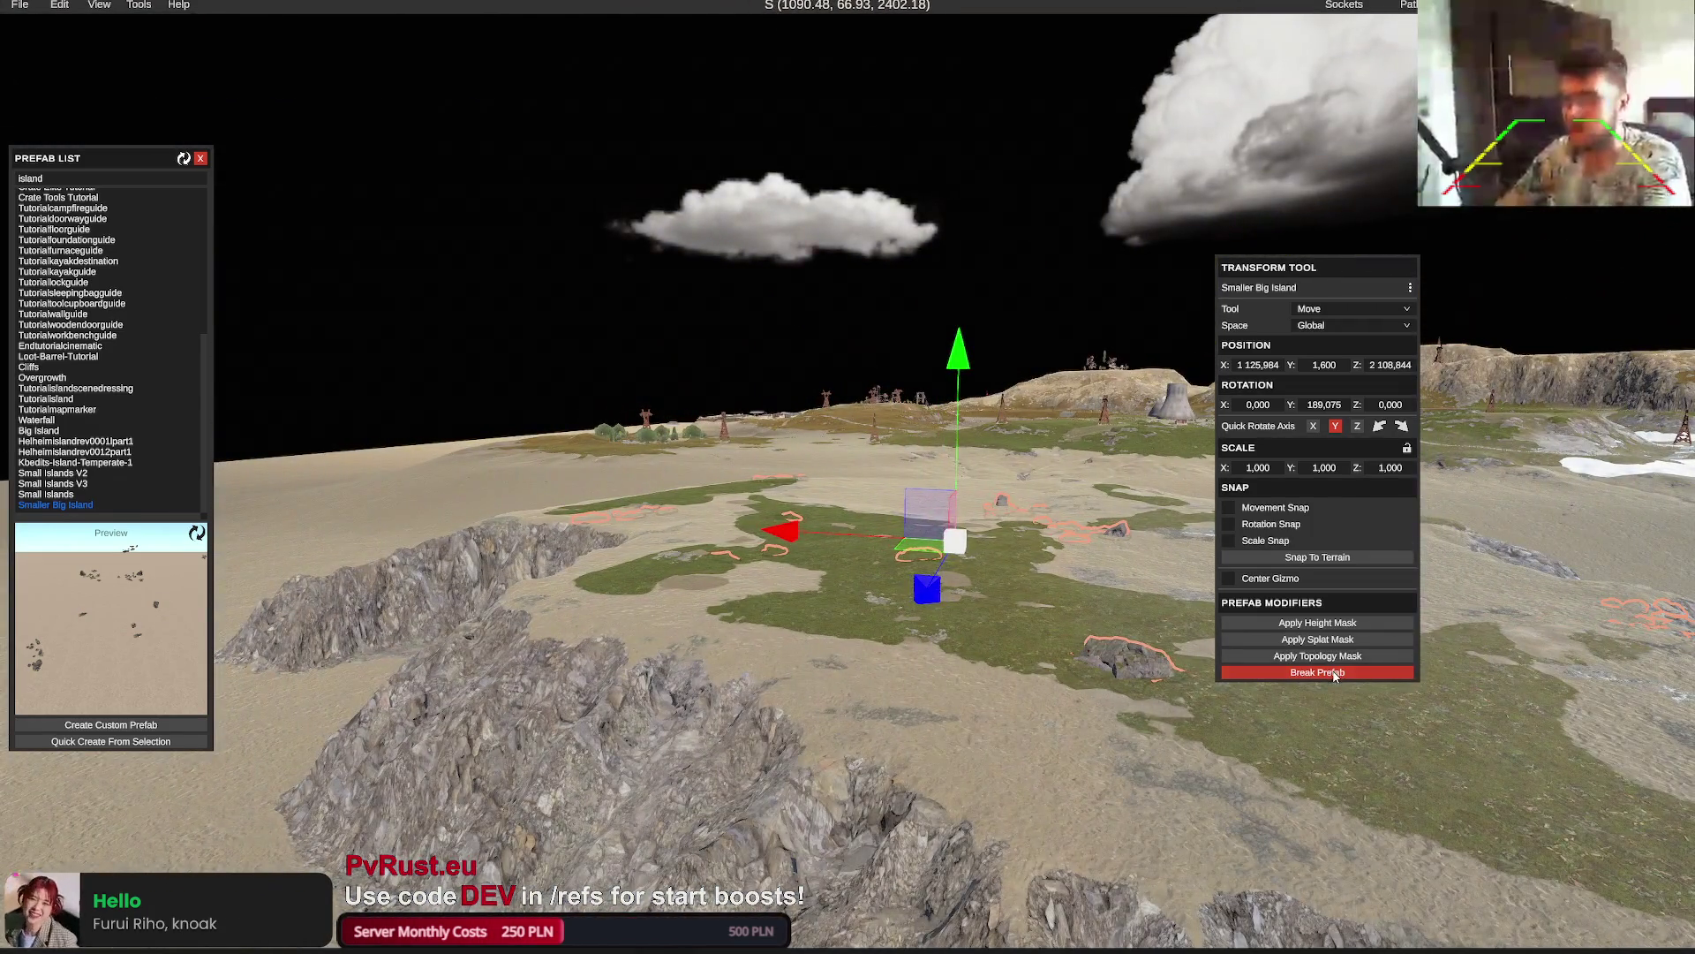
left_click(1333, 673)
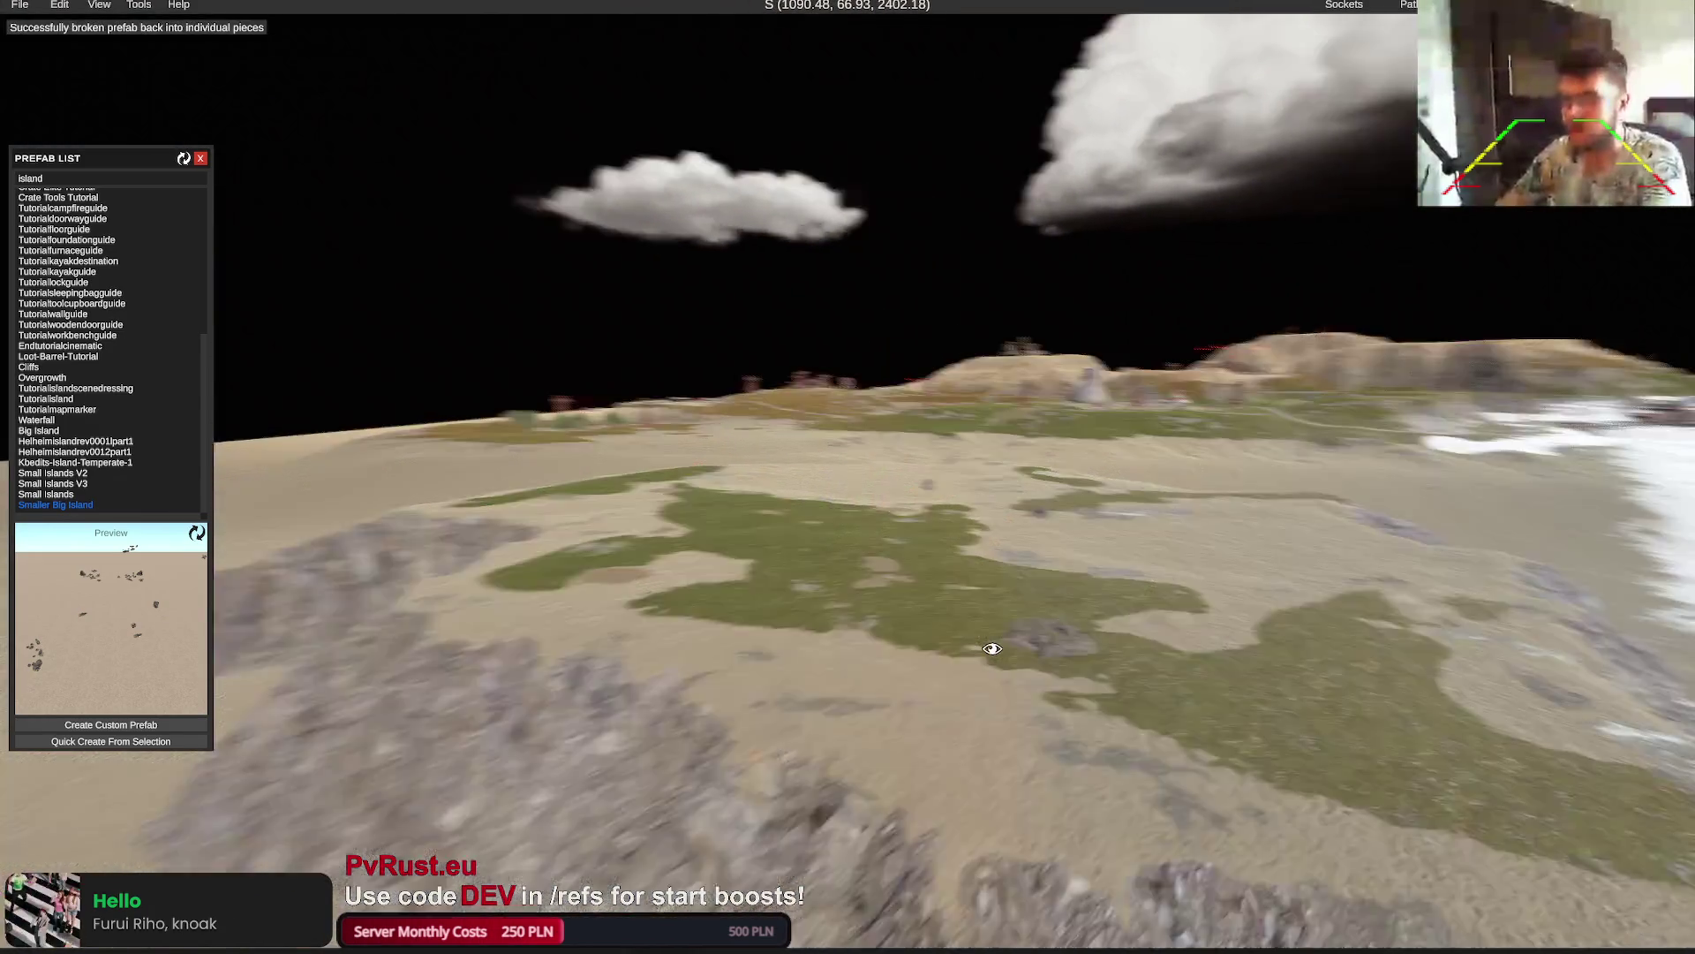
mouse_move(993, 644)
left_mouse_down()
mouse_move(1014, 662)
mouse_move(1154, 667)
left_mouse_up()
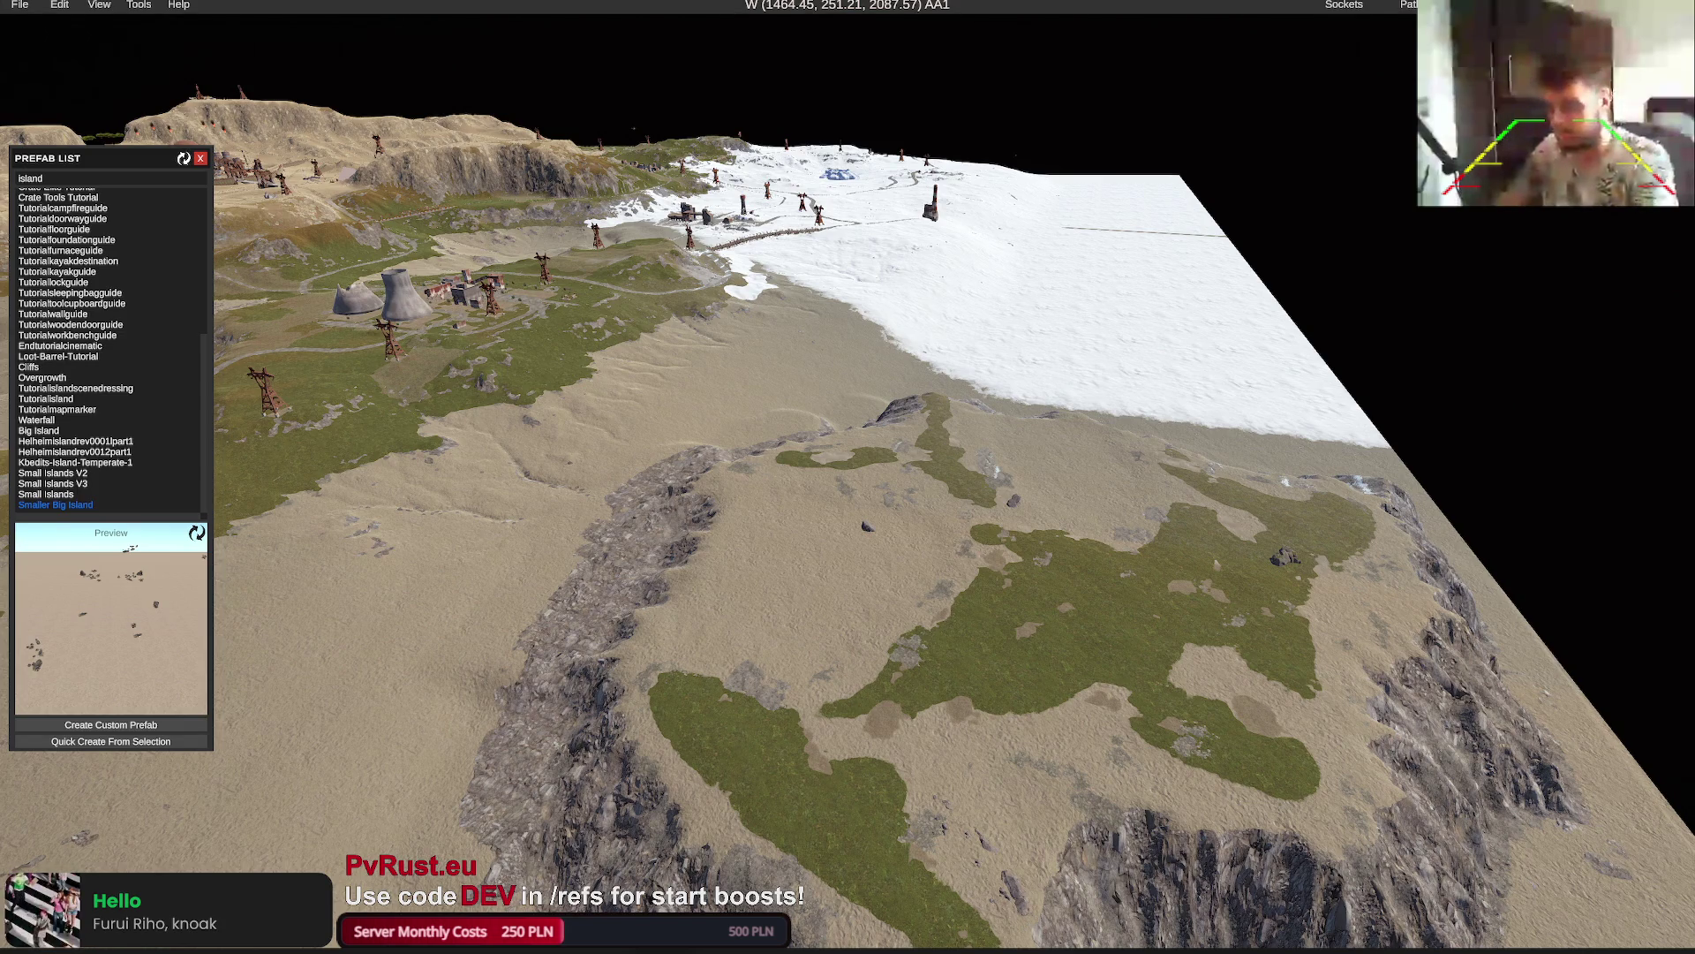
scroll(959, 672, "up", 5)
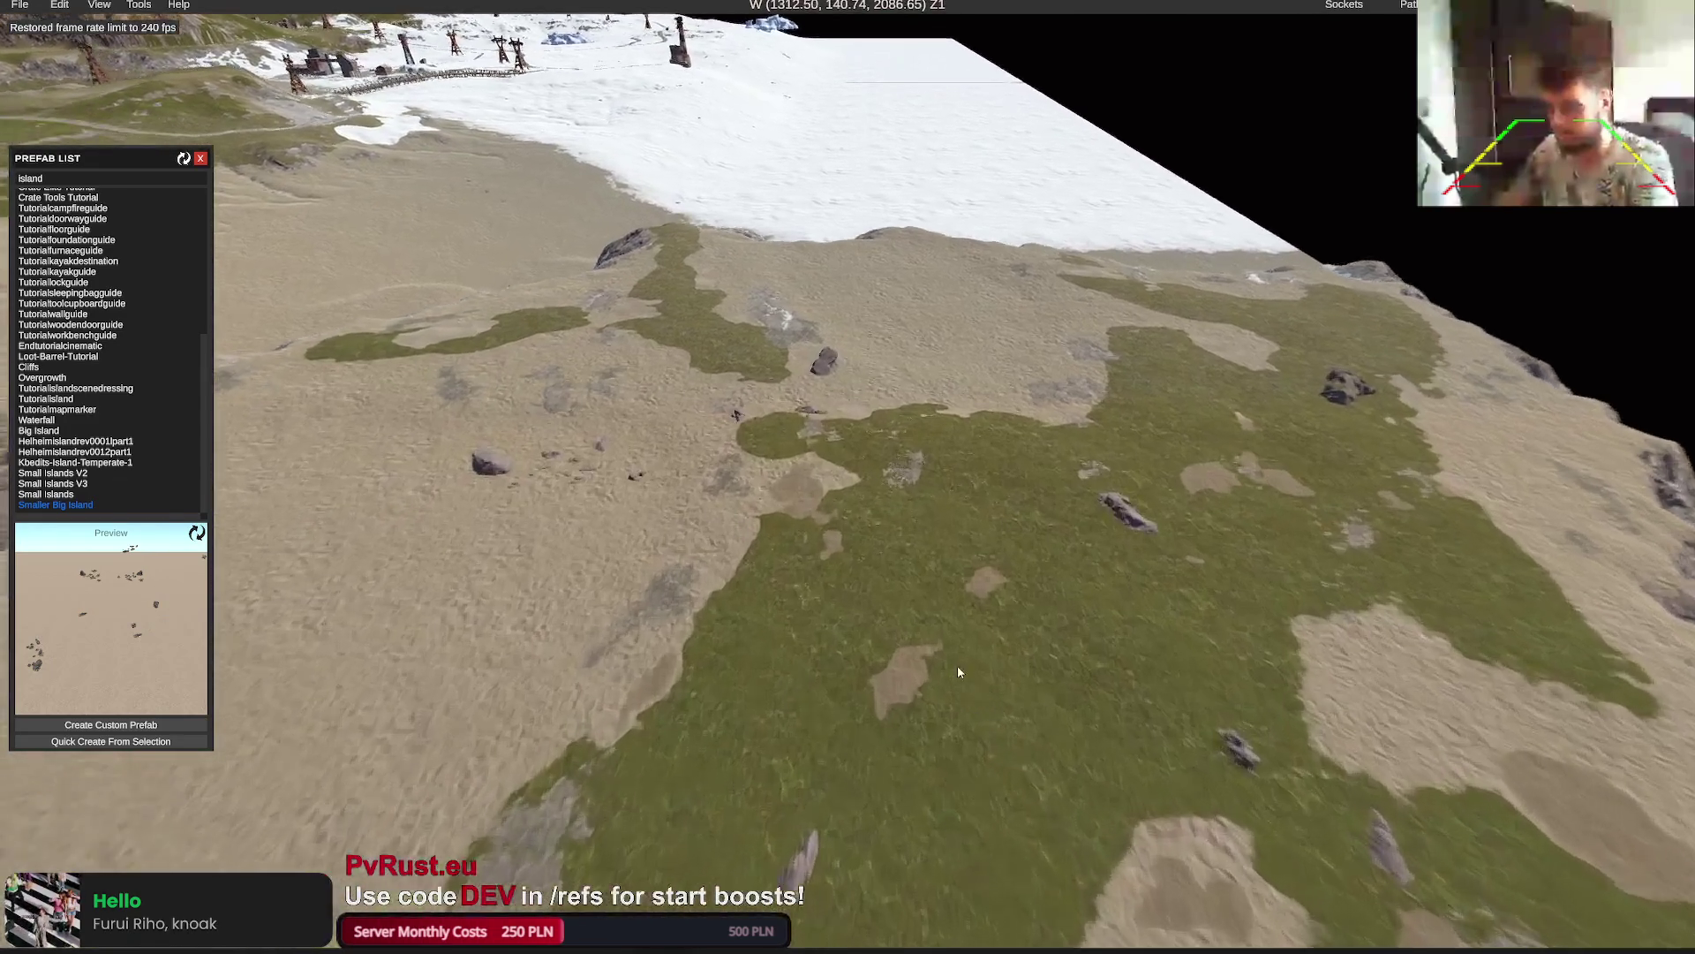
scroll(959, 672, "up", 2)
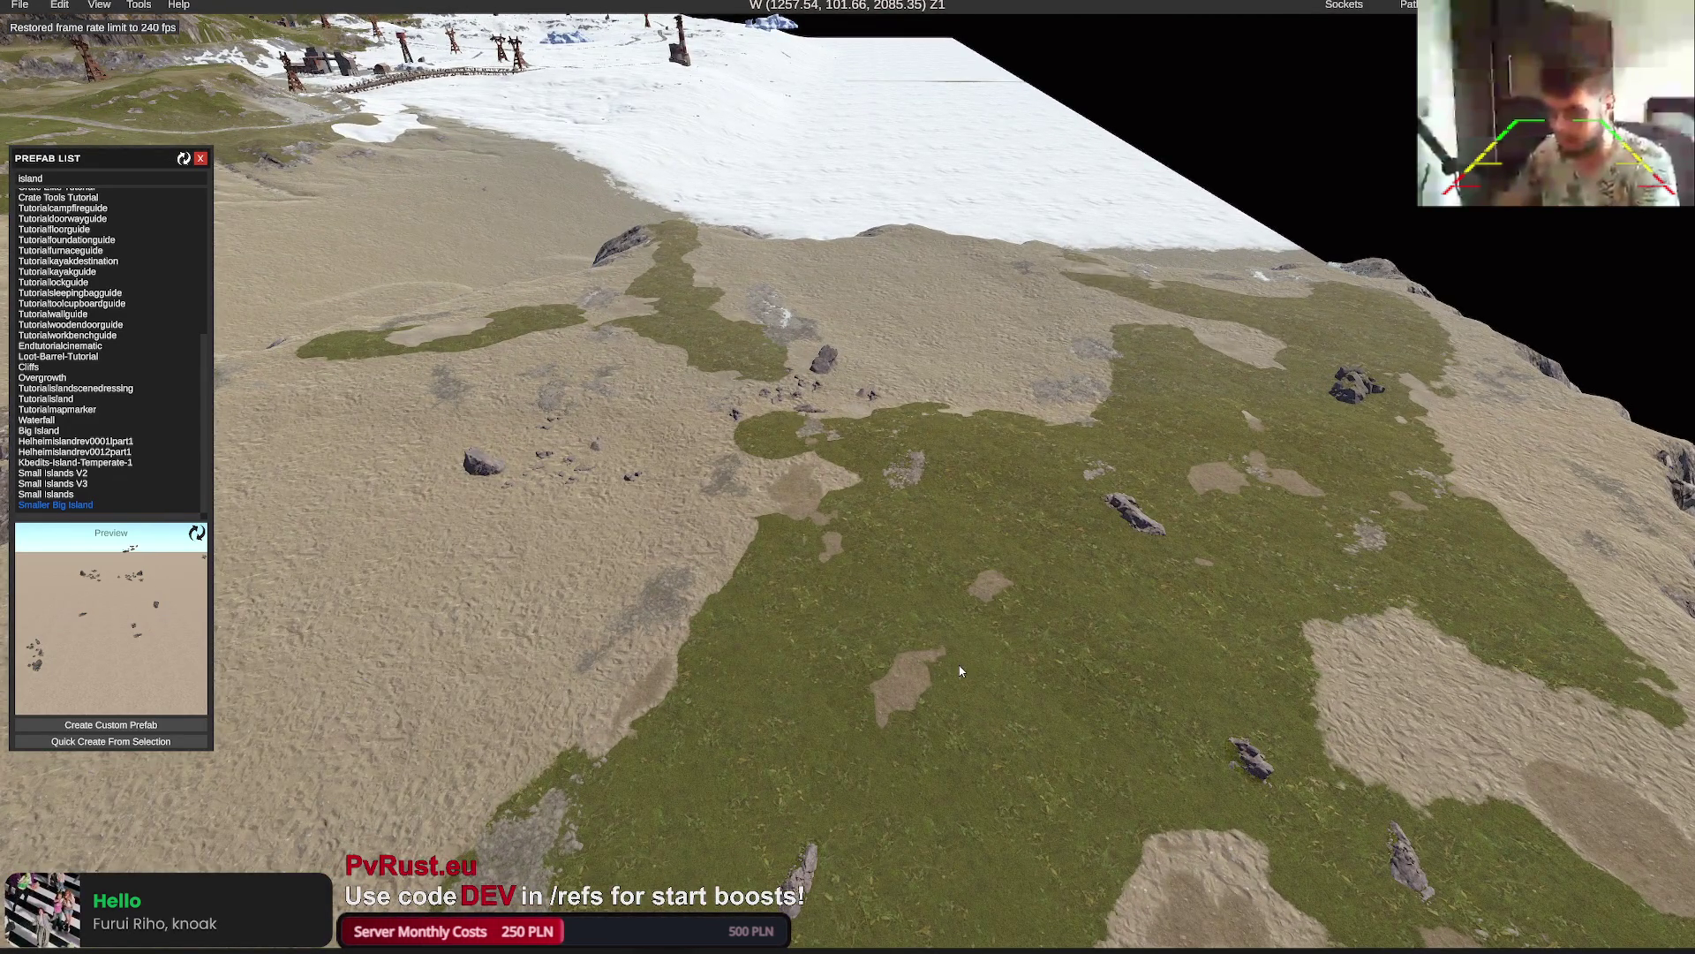
mouse_move(1135, 639)
left_mouse_down()
mouse_move(1052, 632)
mouse_move(1065, 581)
left_mouse_up()
Erase Ocean topology from the island plateau with a size-125 Conditional Erase Brush
key("t")
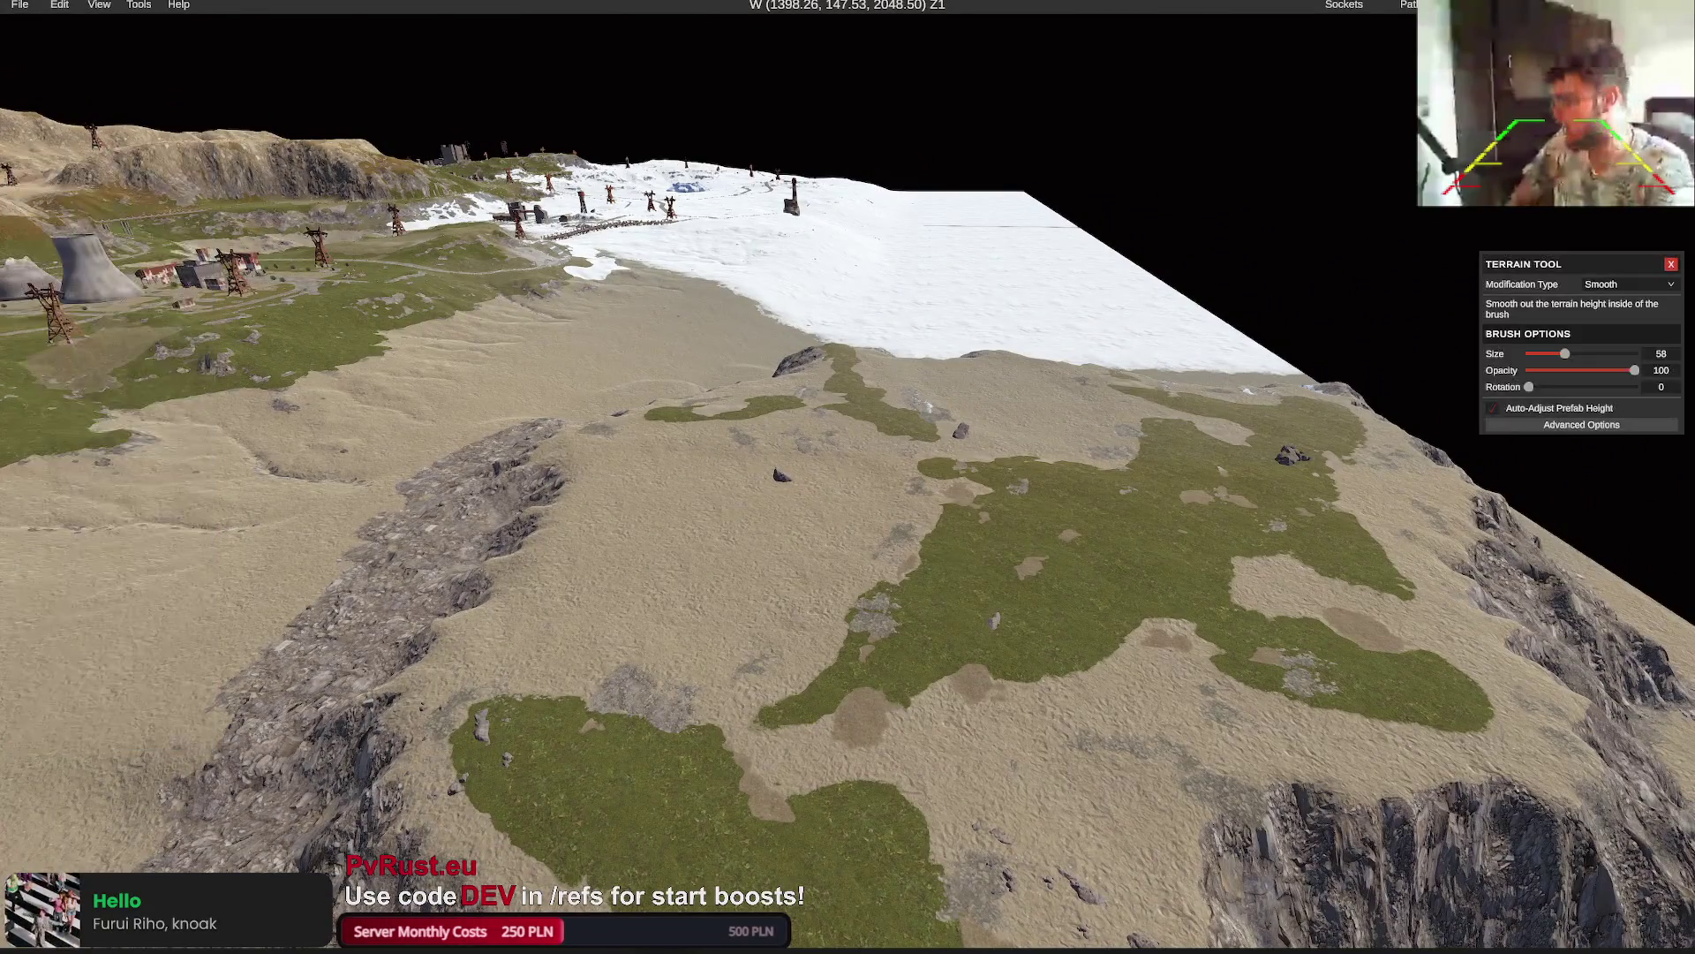
key("p")
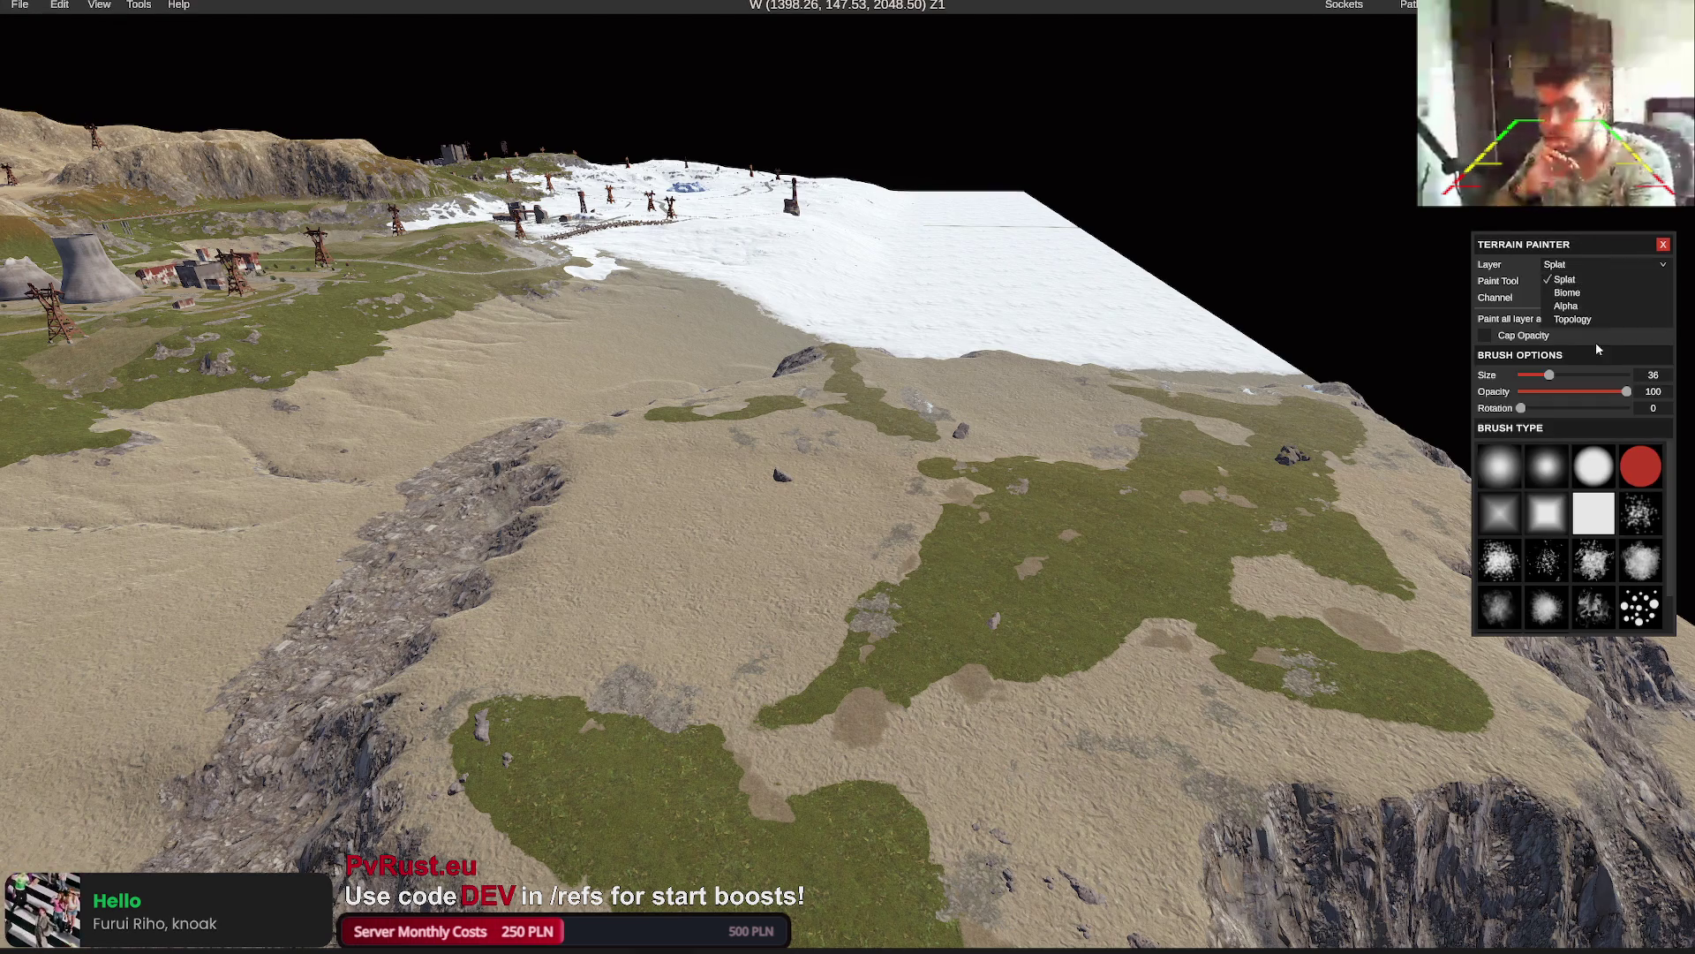
left_click(1577, 321)
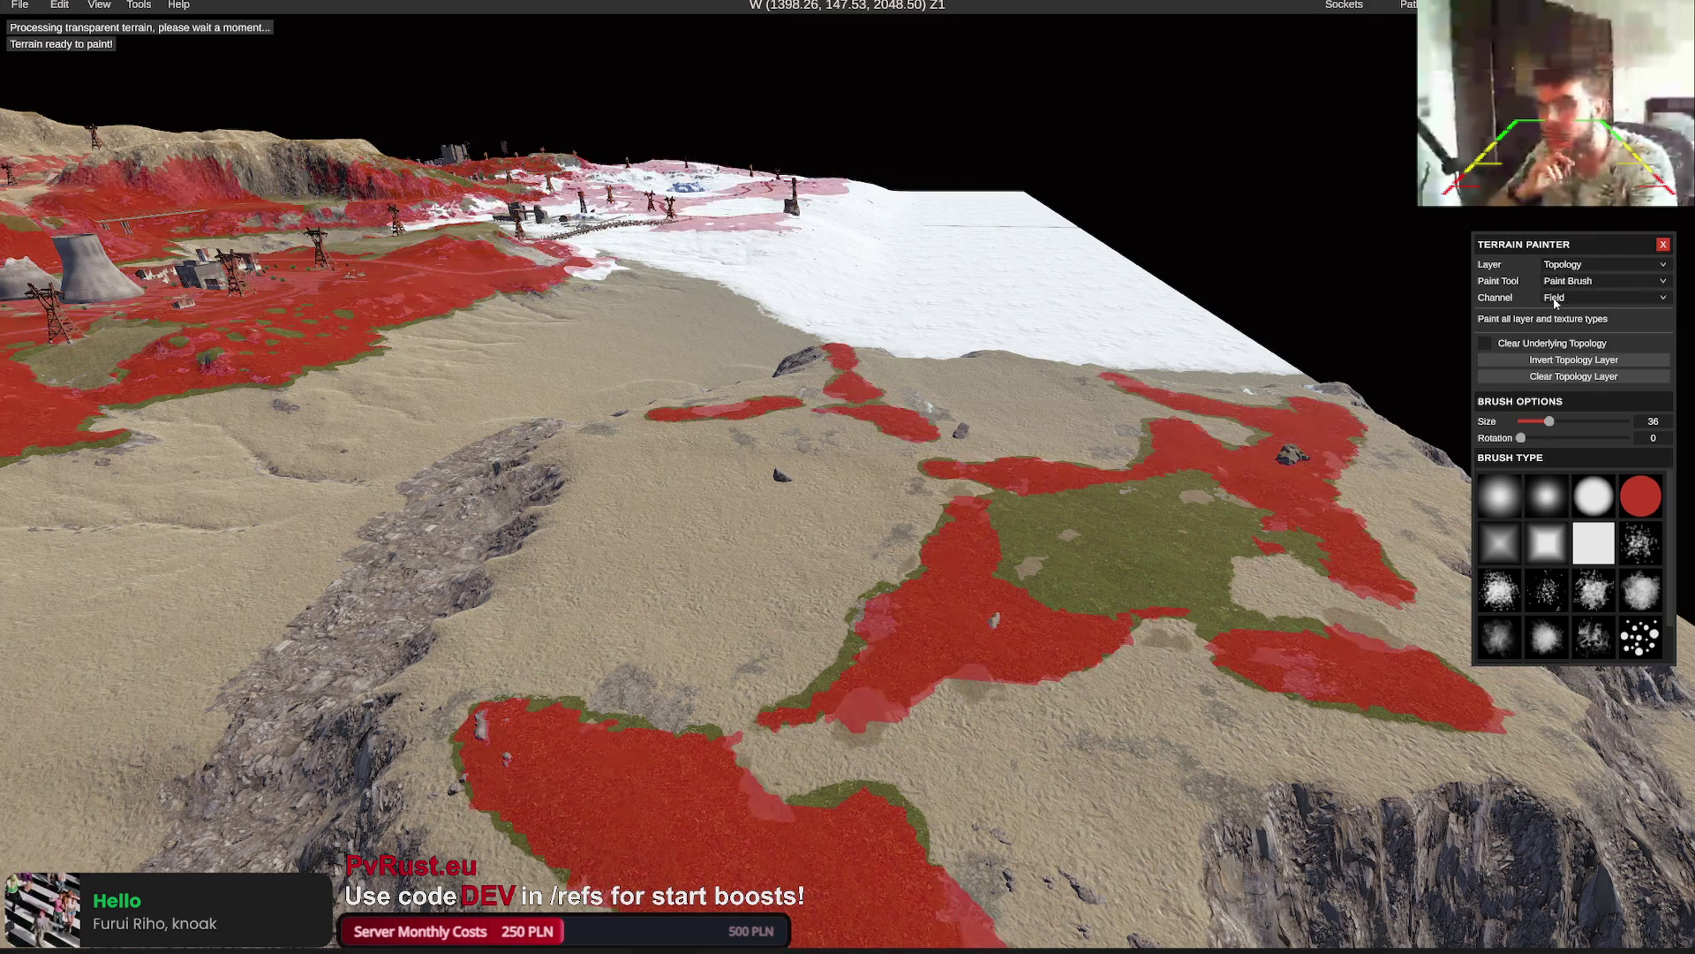
left_click(1566, 300)
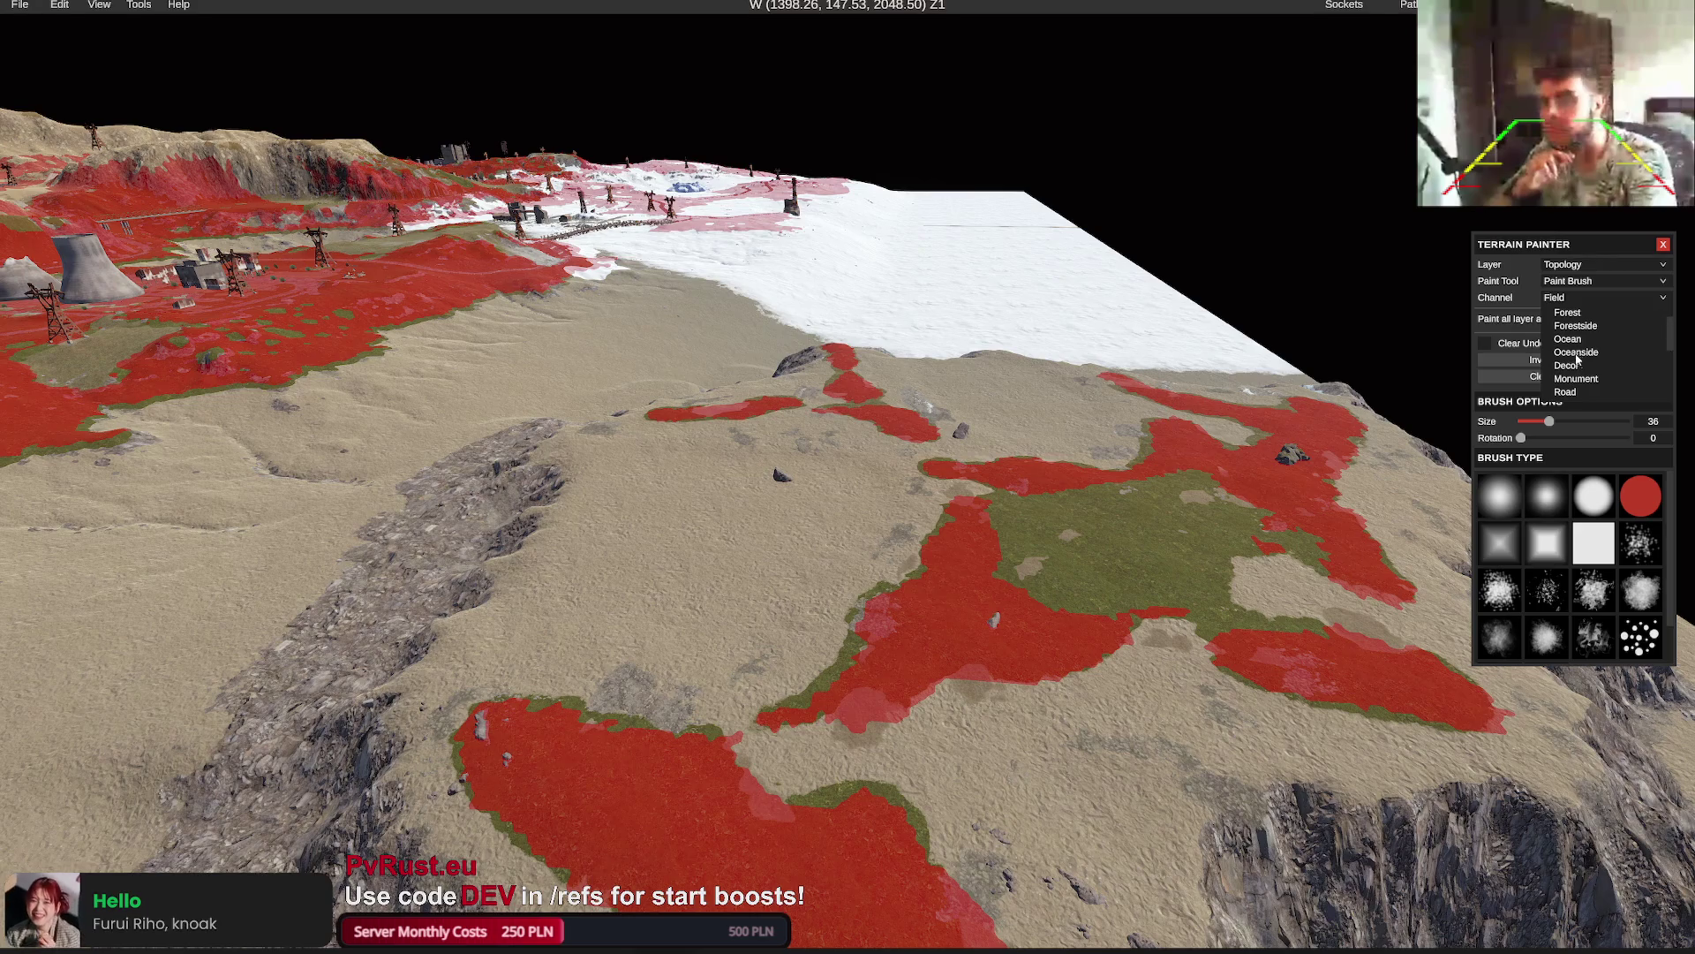
left_click(1568, 339)
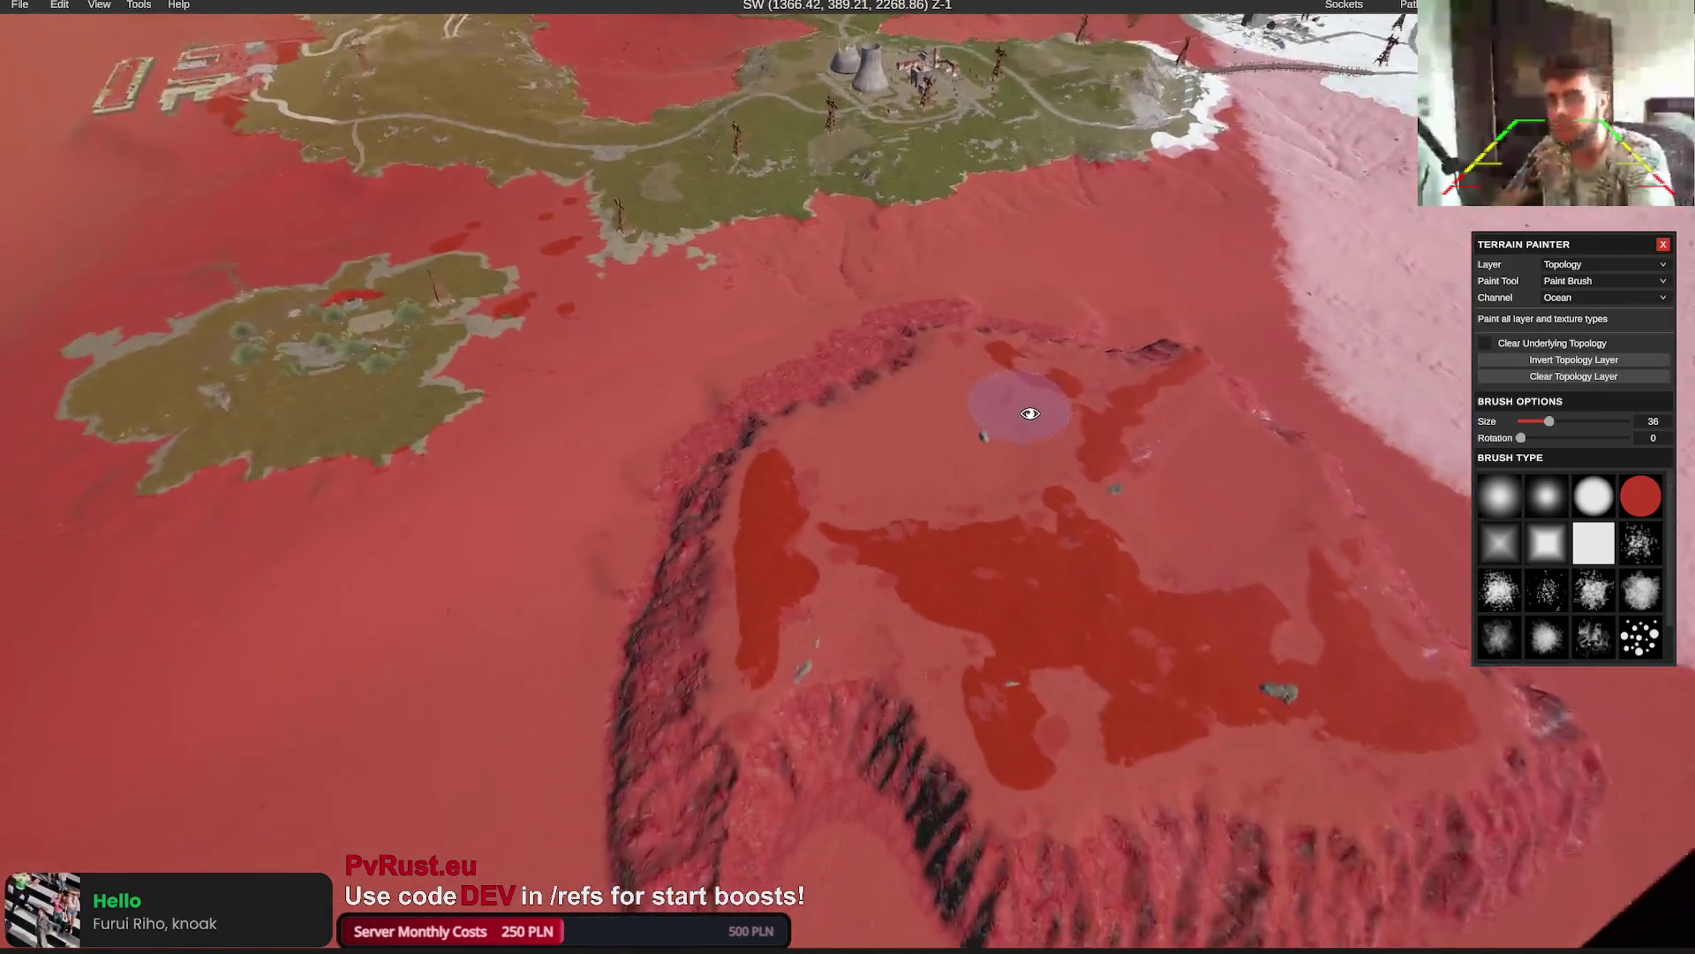
scroll(1029, 413, "down", 5)
left_click(1587, 309)
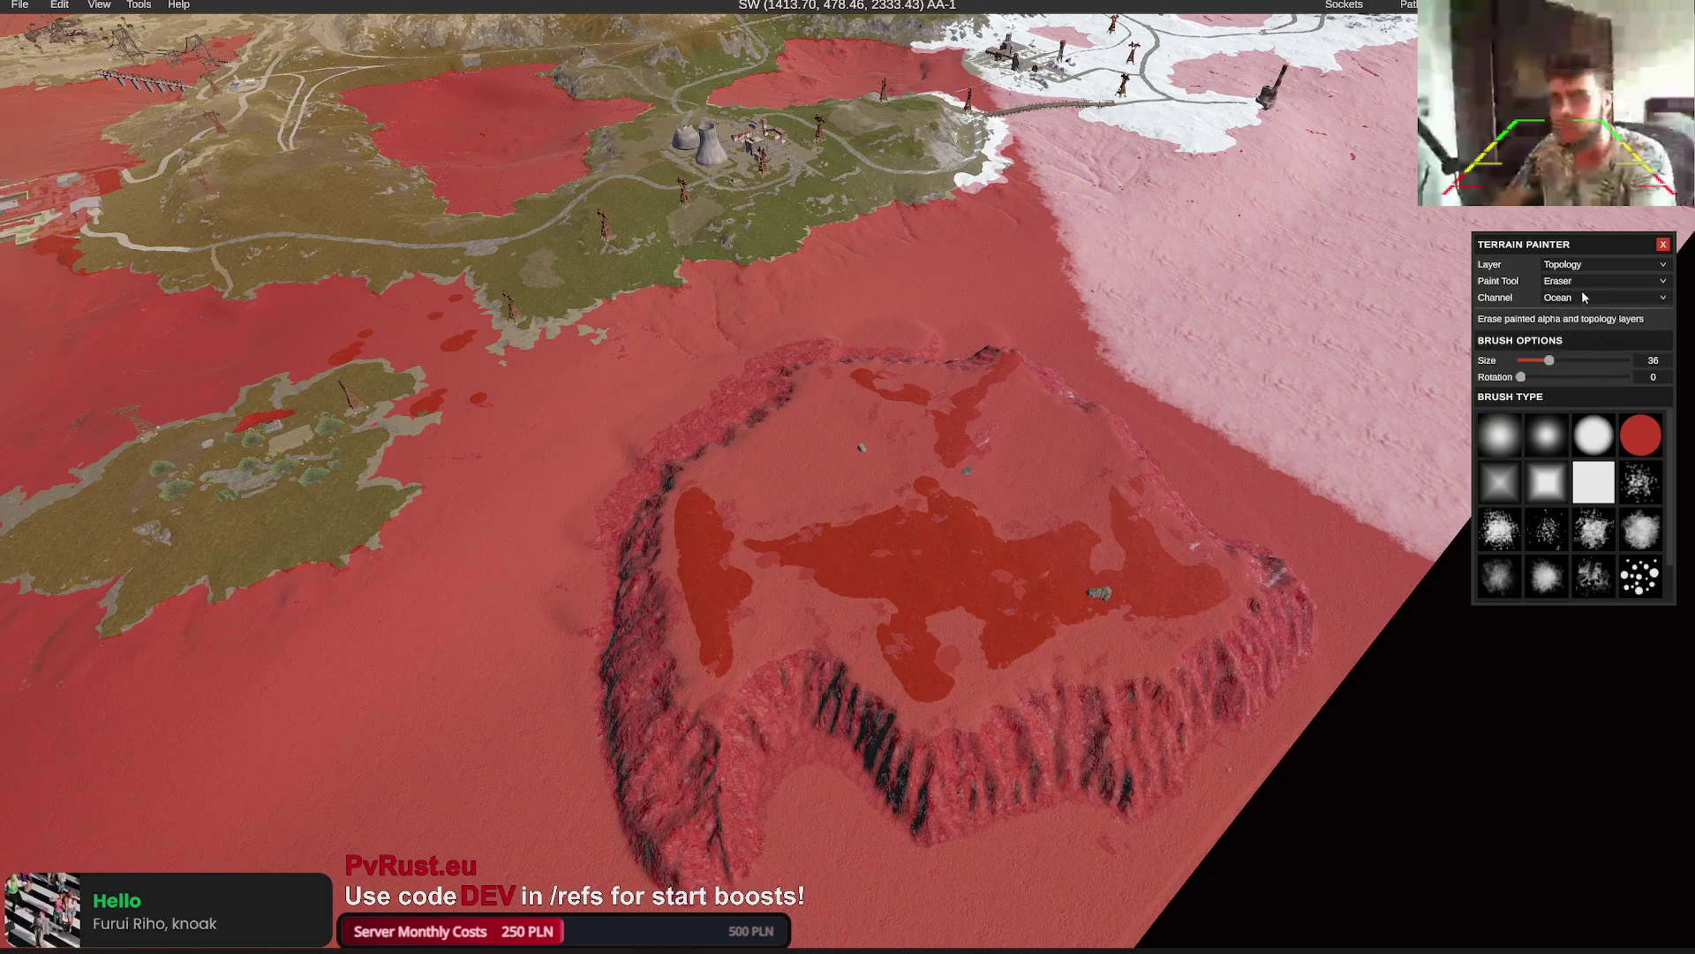
left_click(1604, 336)
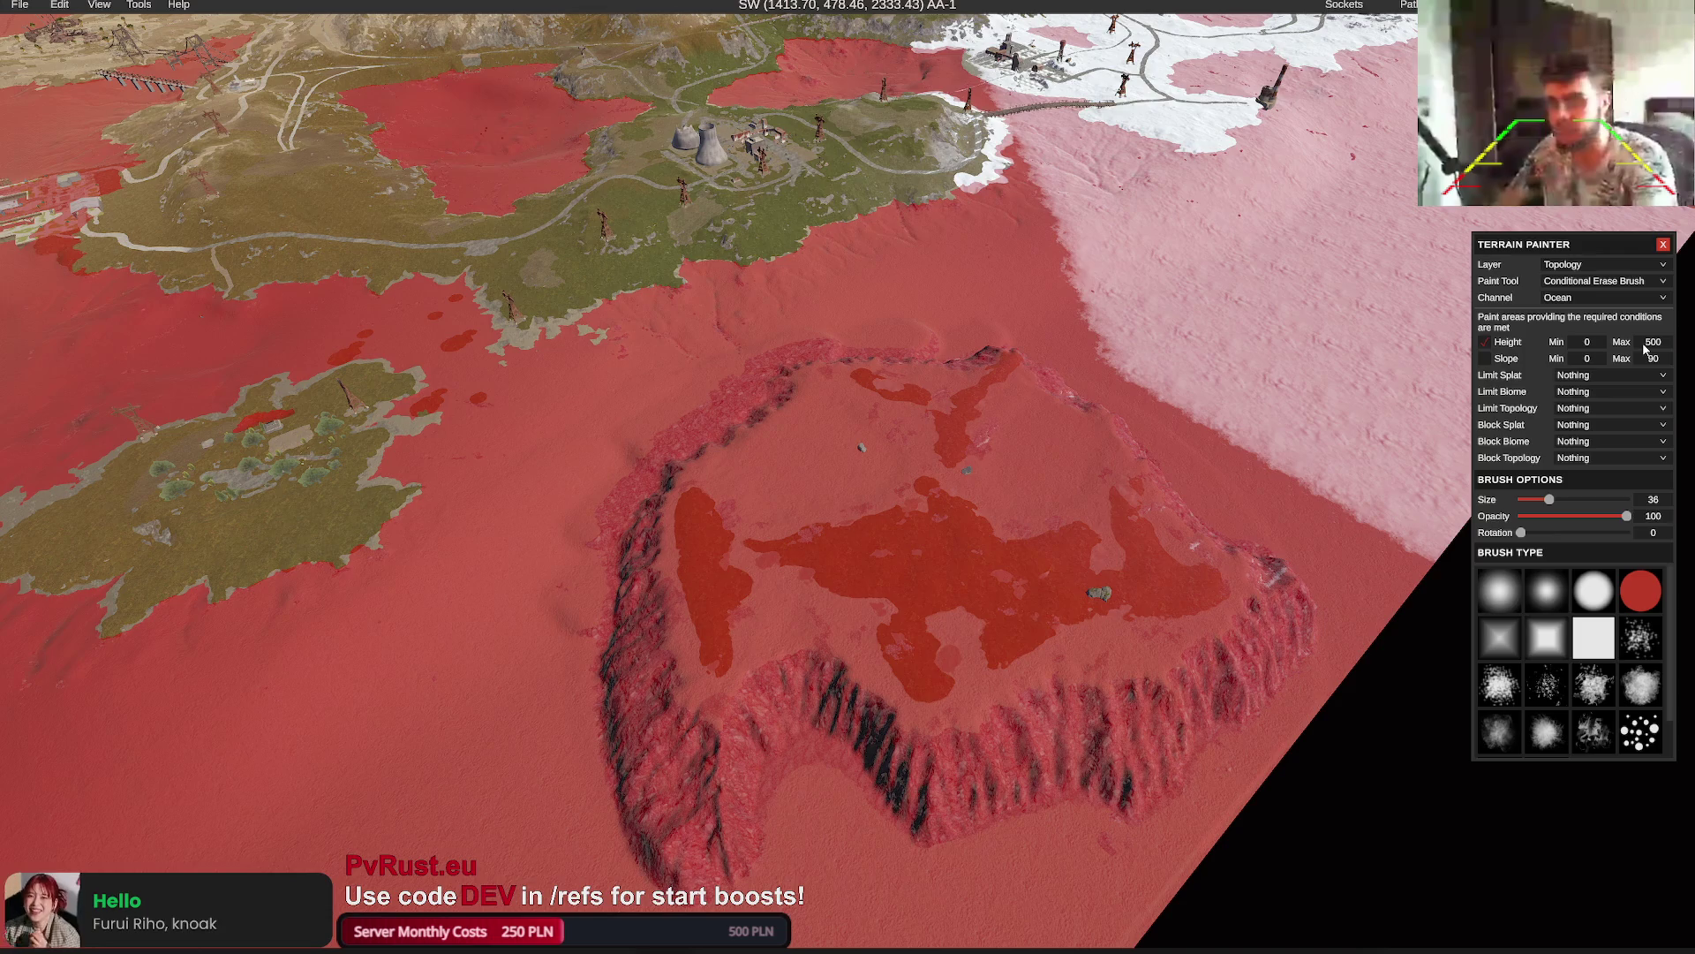
left_click_drag(1561, 500, 1573, 500)
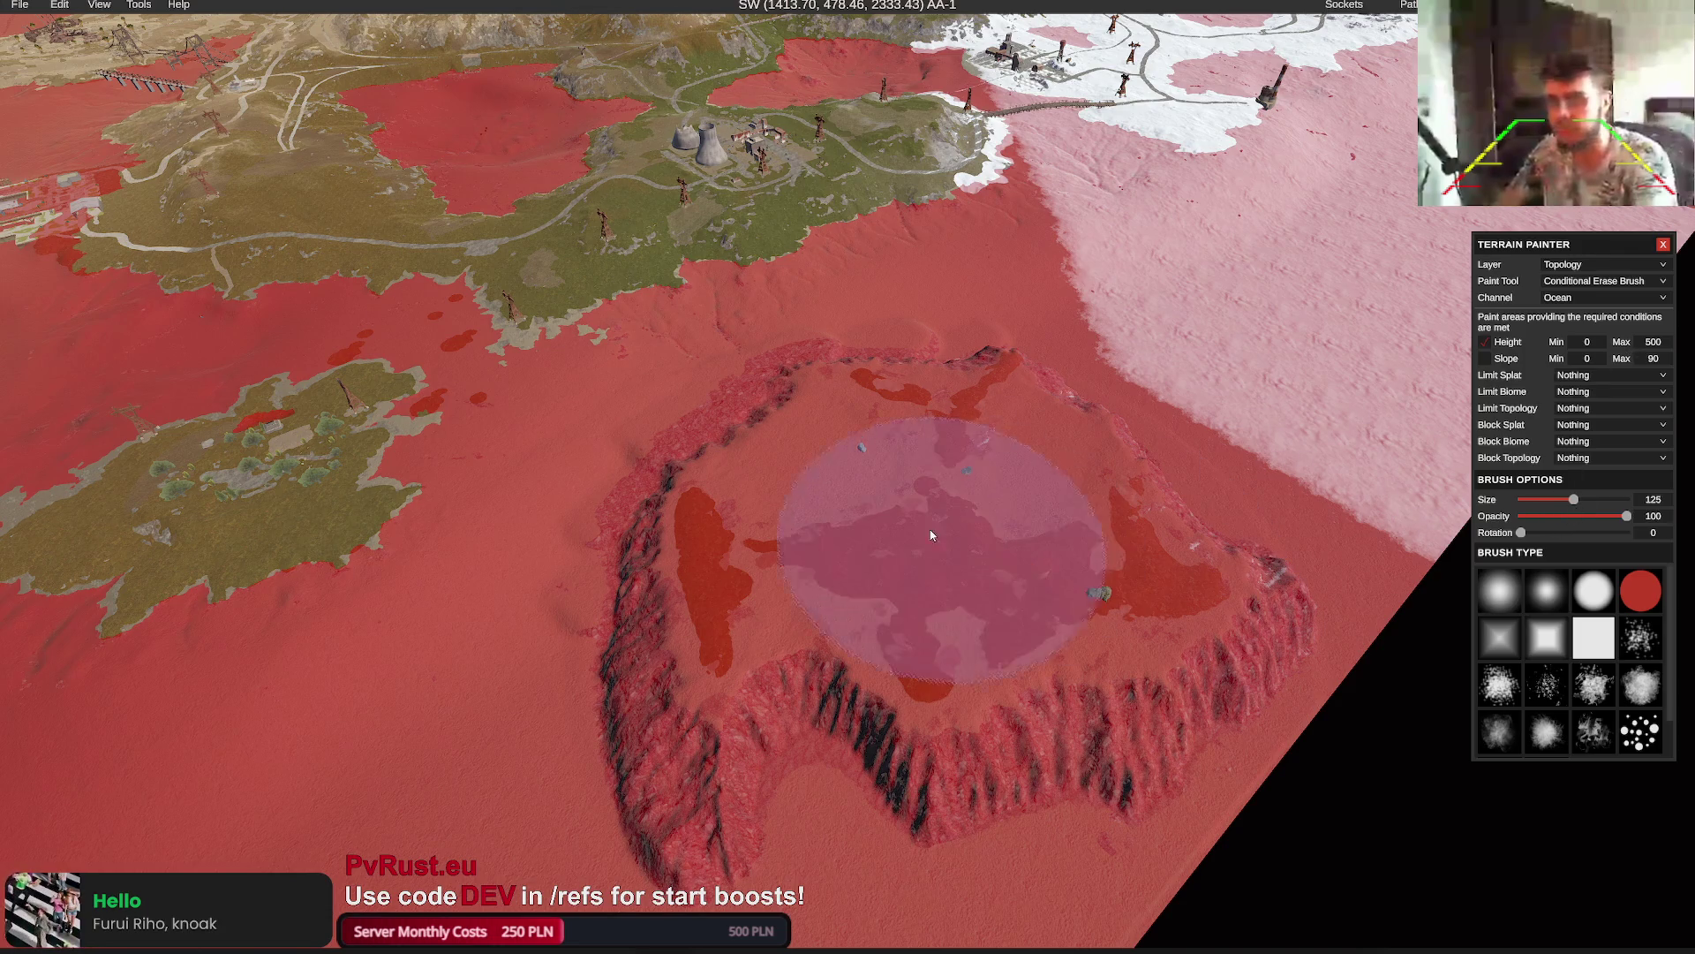
mouse_move(927, 530)
left_mouse_down()
mouse_move(910, 417)
mouse_move(1068, 412)
left_mouse_up()
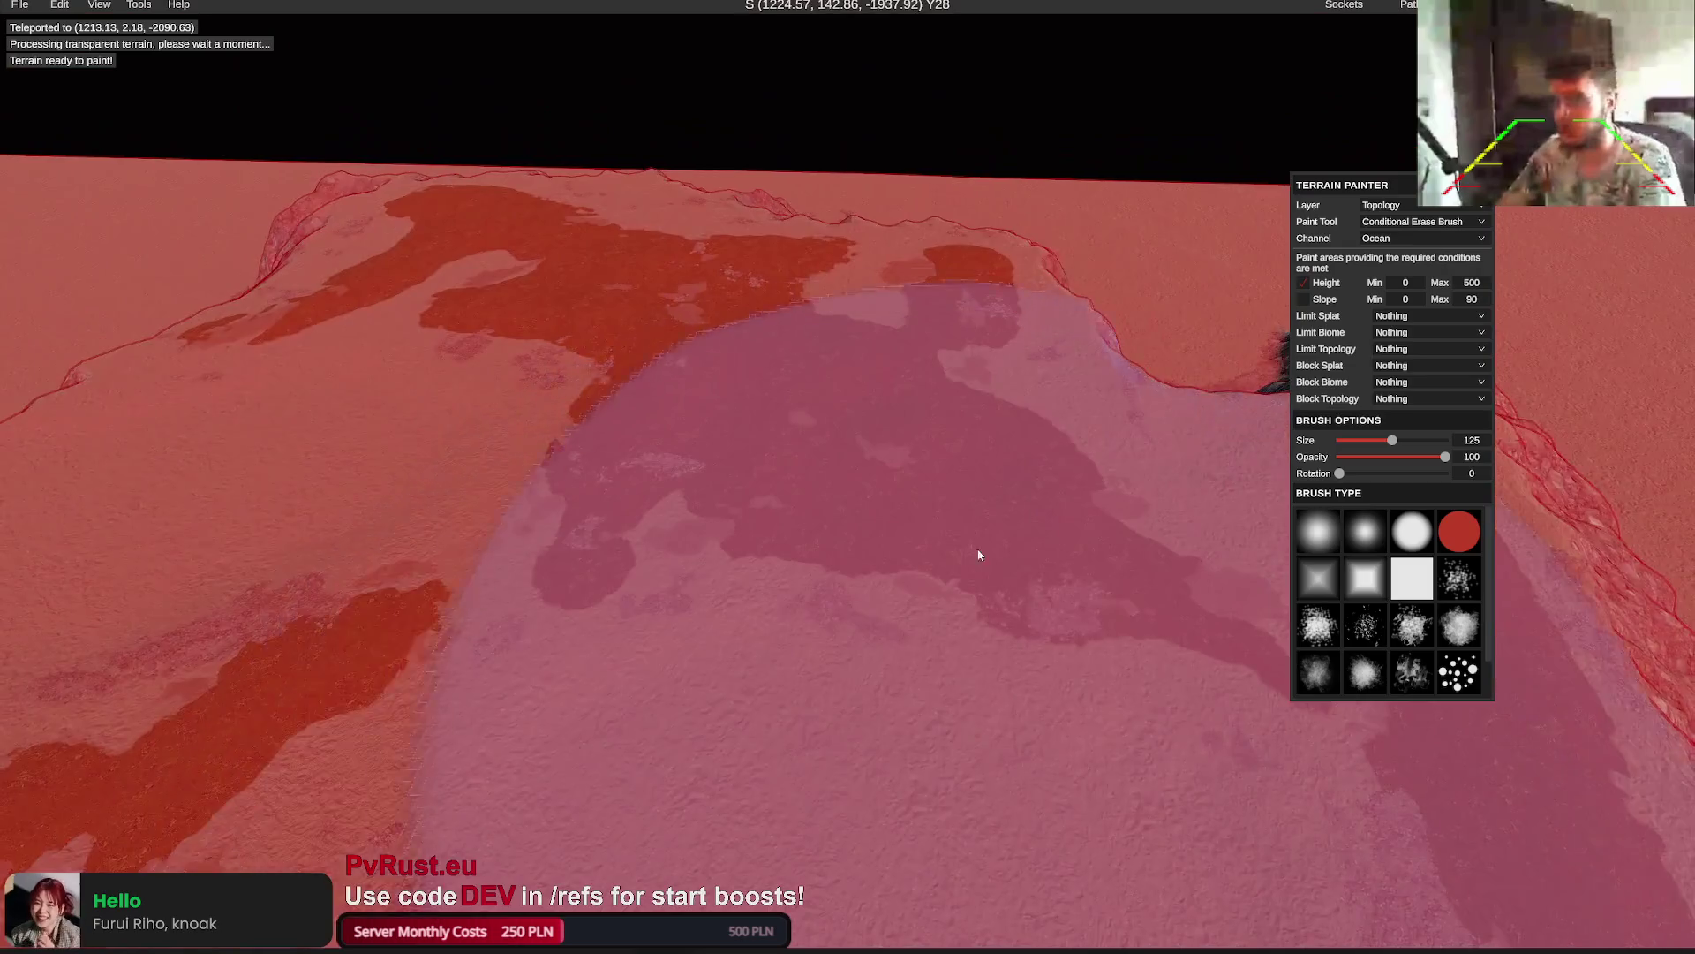
Switch the topology channel to Offshore and erase it along the island coast, undoing two strokes
scroll(979, 555, "down", 10)
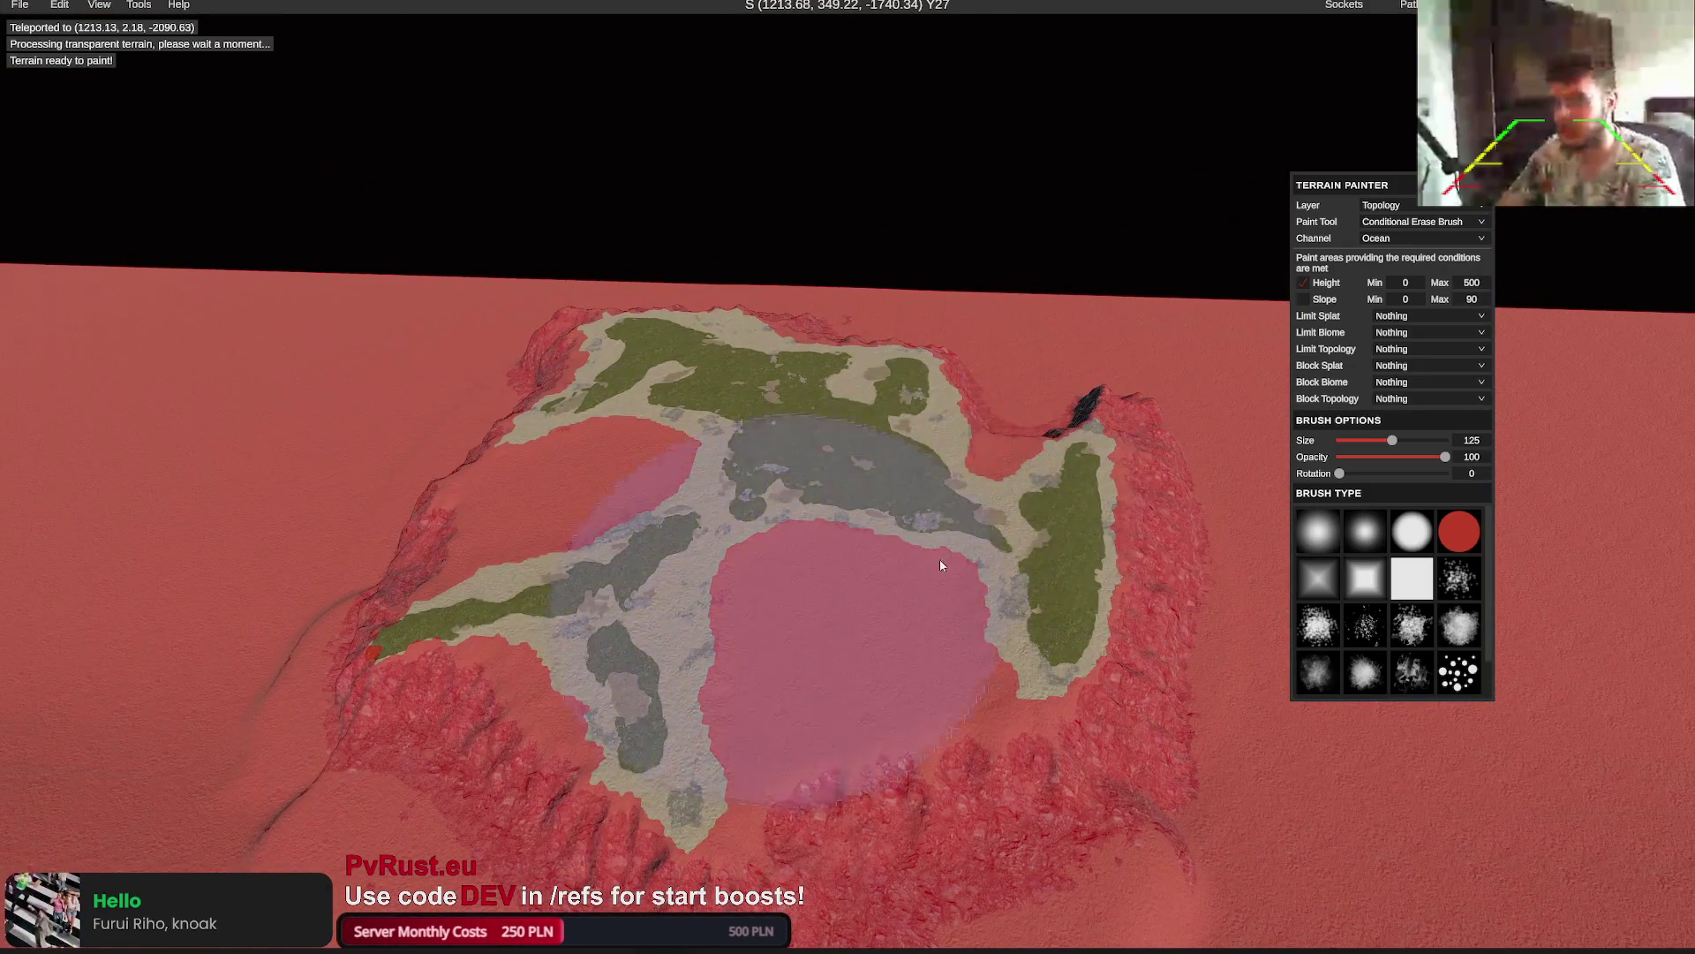
left_click(1416, 237)
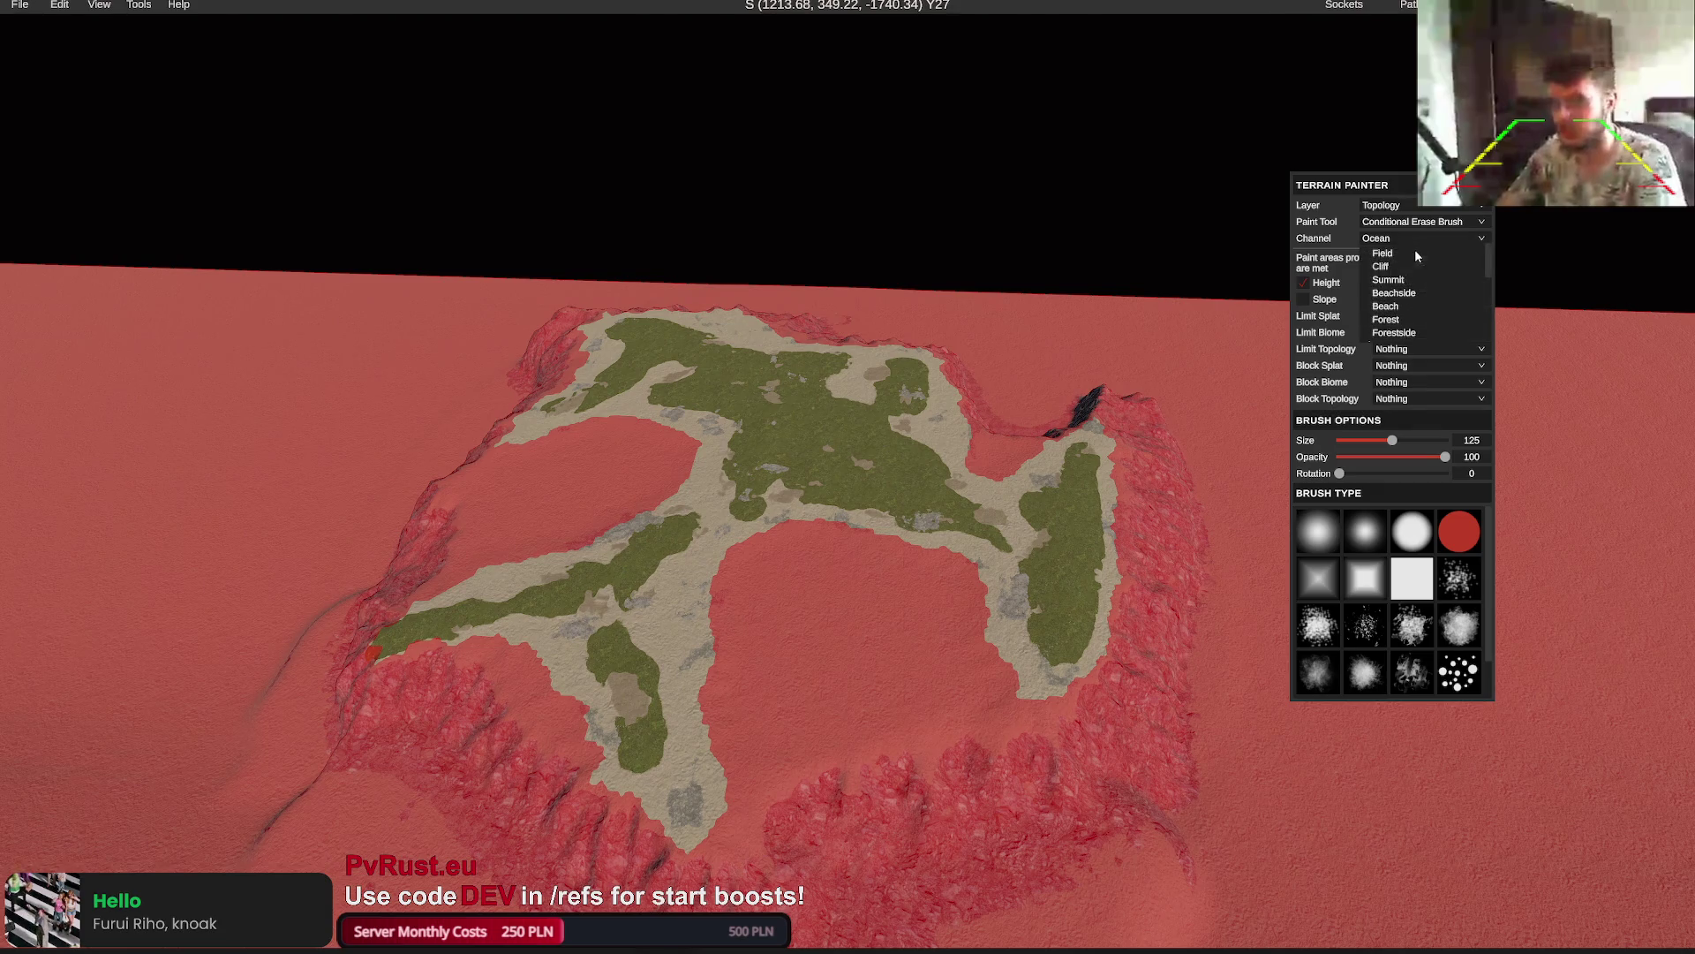
scroll(1423, 294, "down", 3)
left_click(1391, 294)
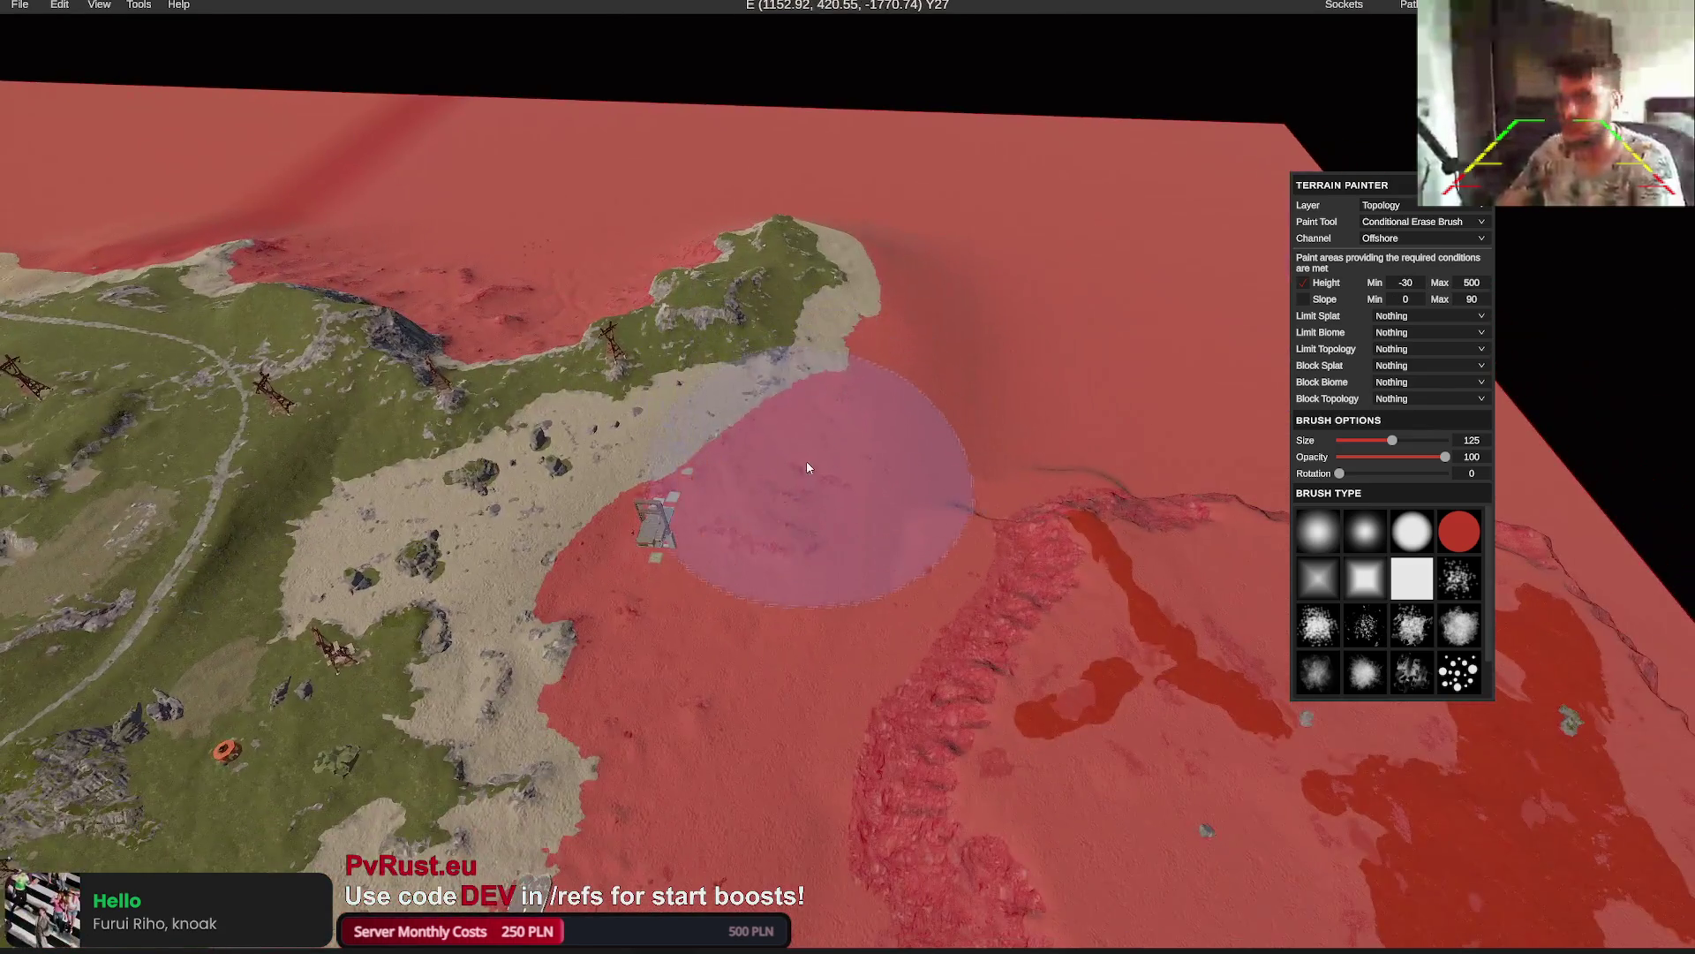
left_click_drag(806, 467, 928, 485)
key("ctrl+z")
type("-20")
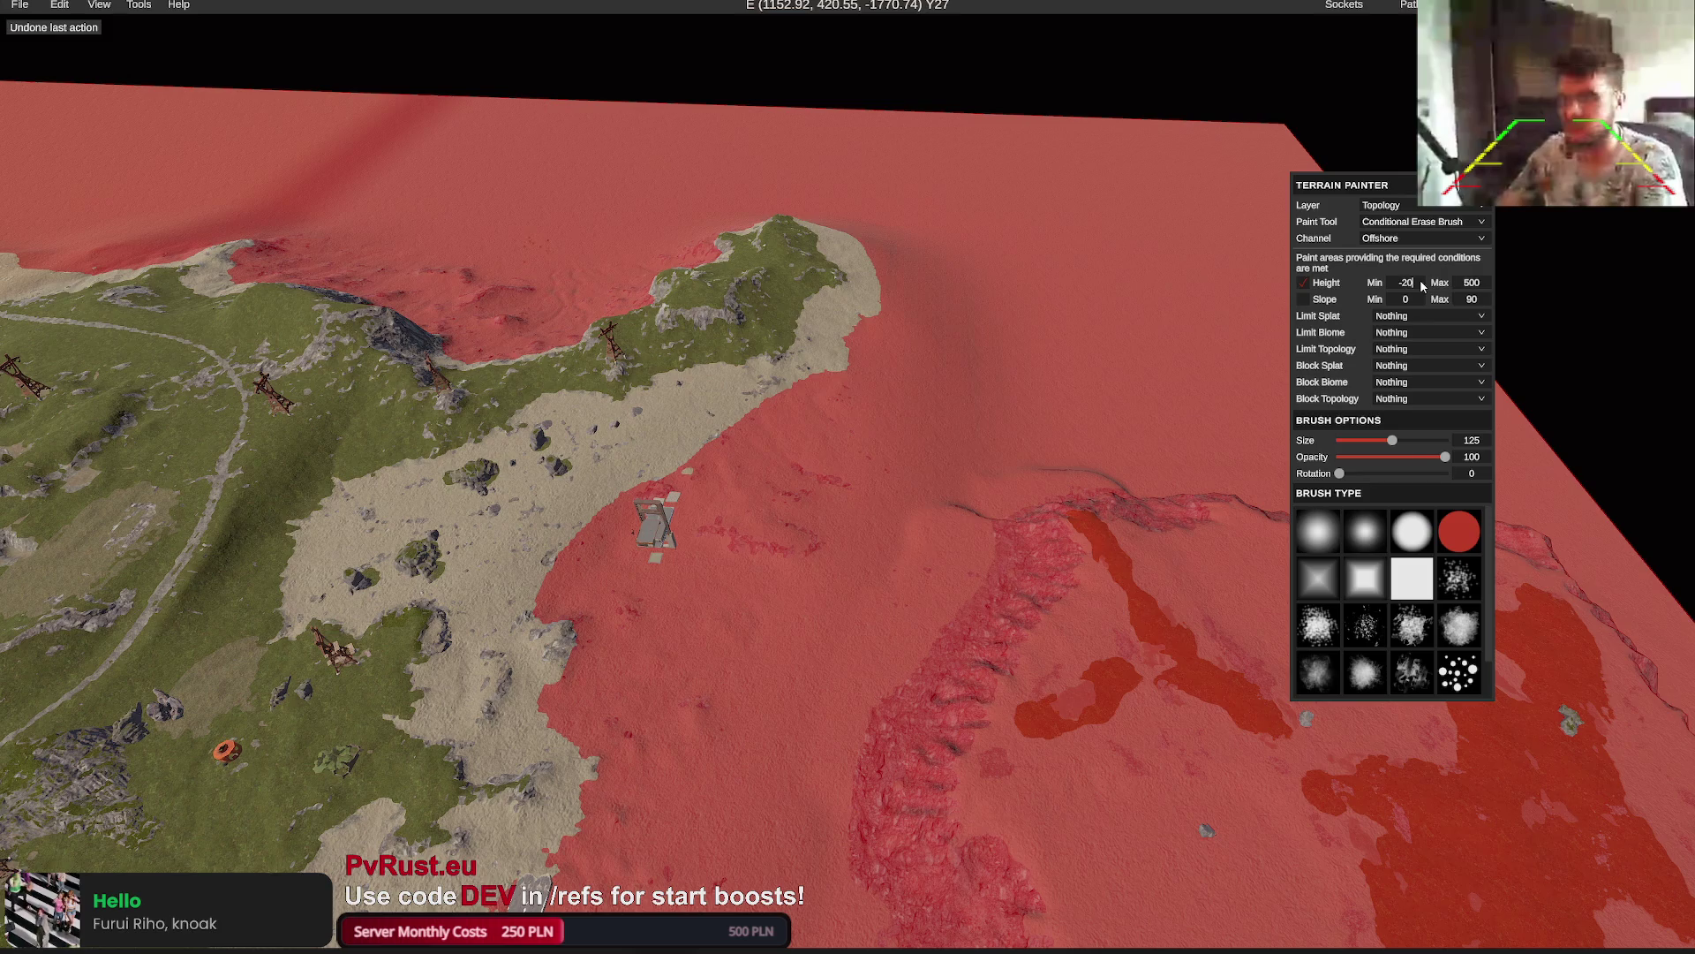
left_click_drag(776, 454, 792, 548)
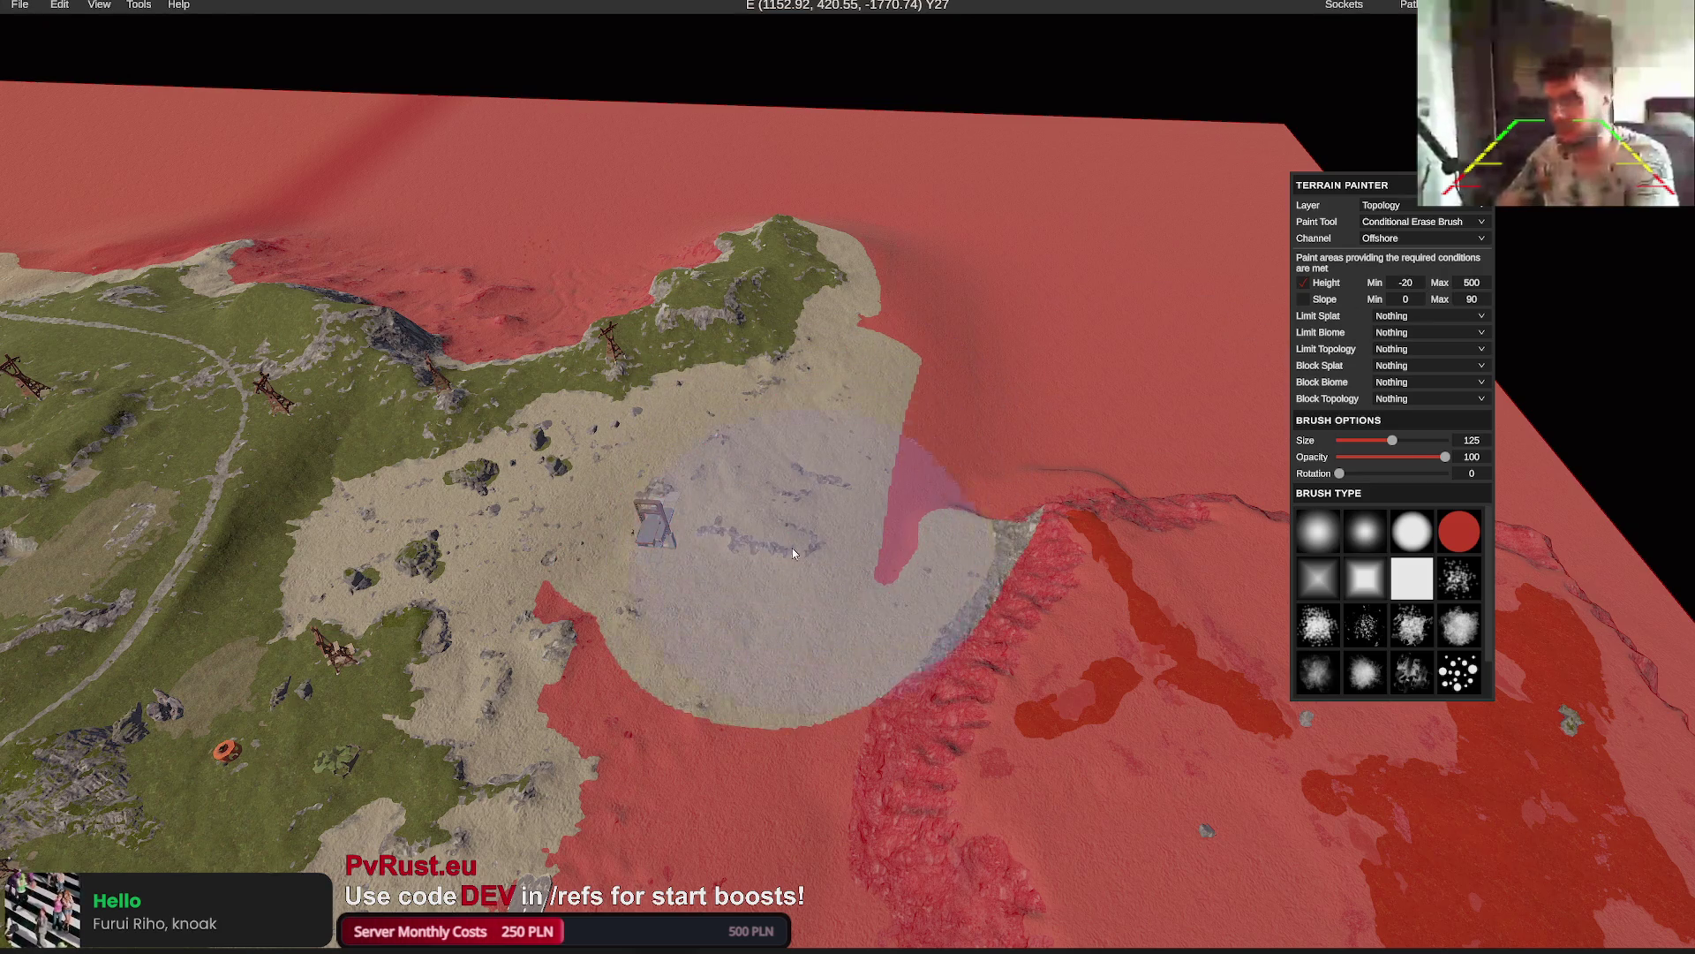
key("ctrl+z")
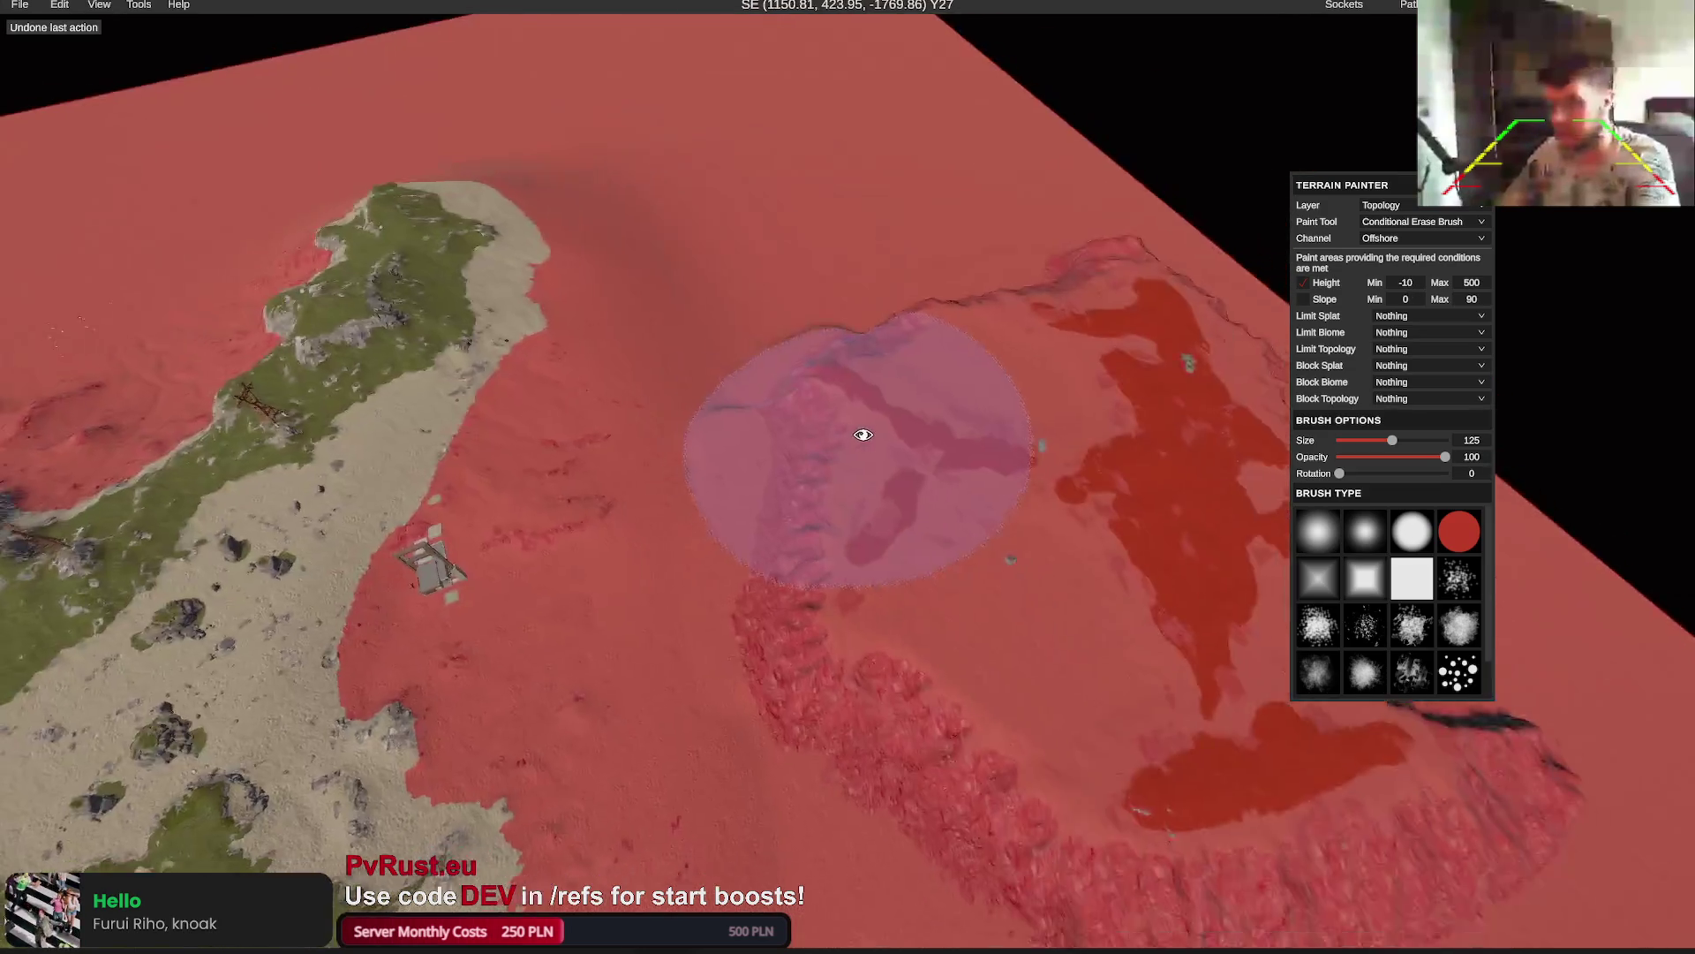
scroll(980, 388, "down", 3)
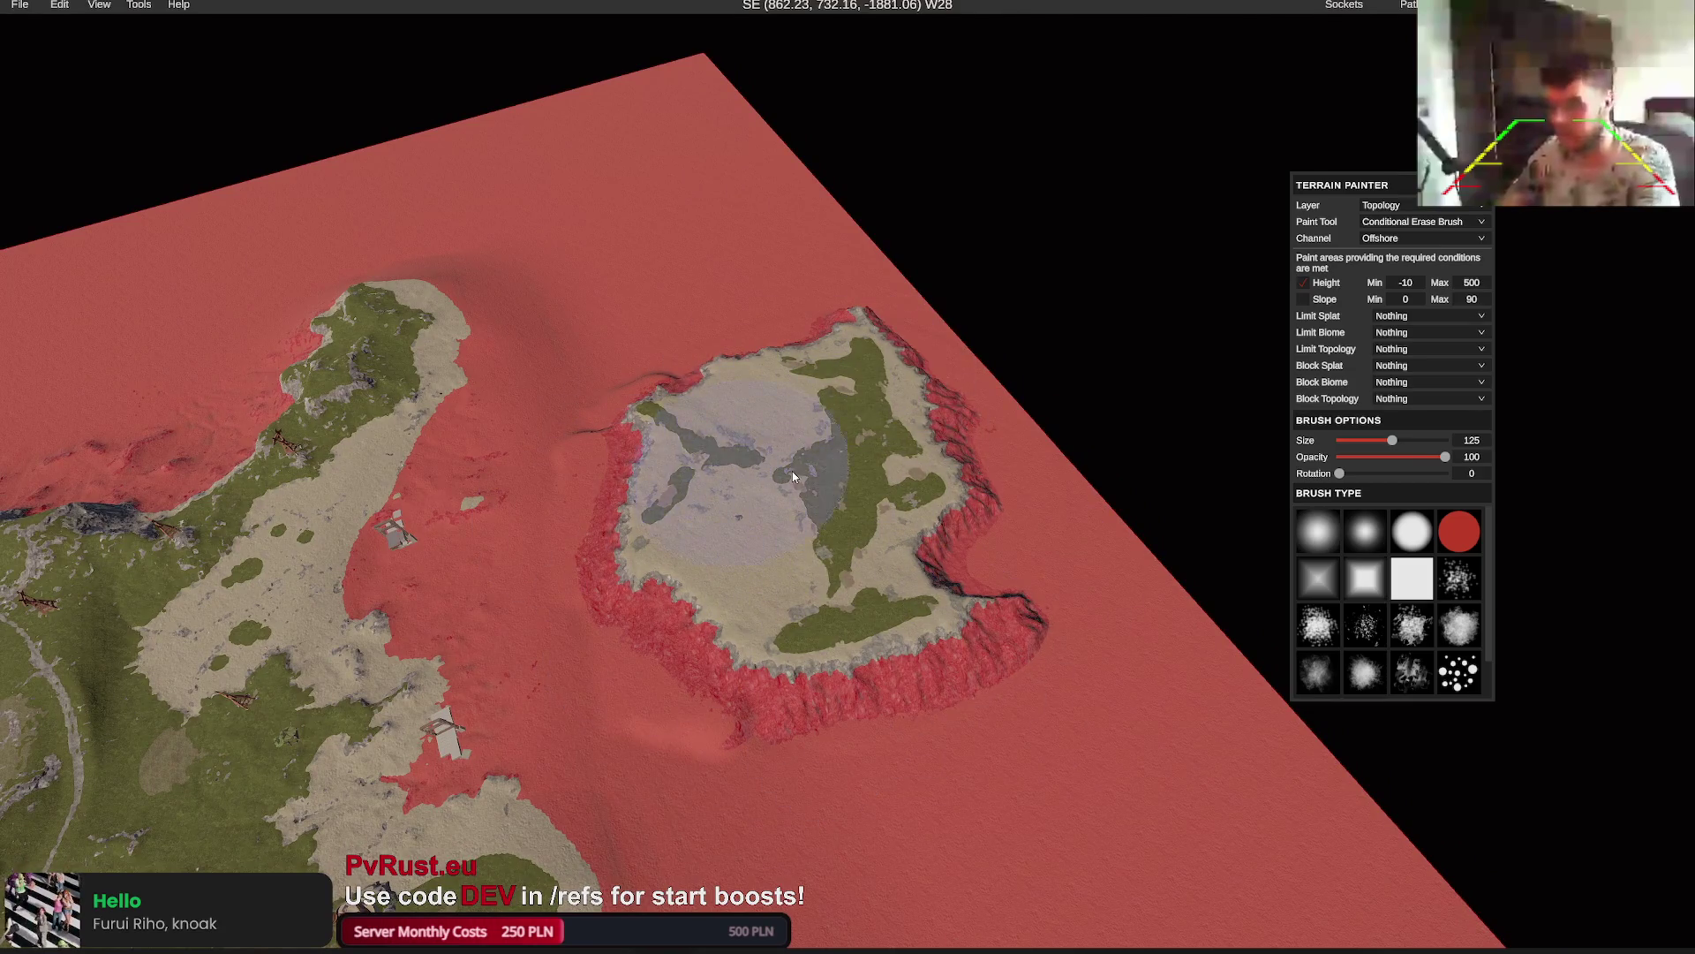
mouse_move(792, 470)
left_mouse_down()
mouse_move(816, 545)
mouse_move(798, 537)
left_mouse_up()
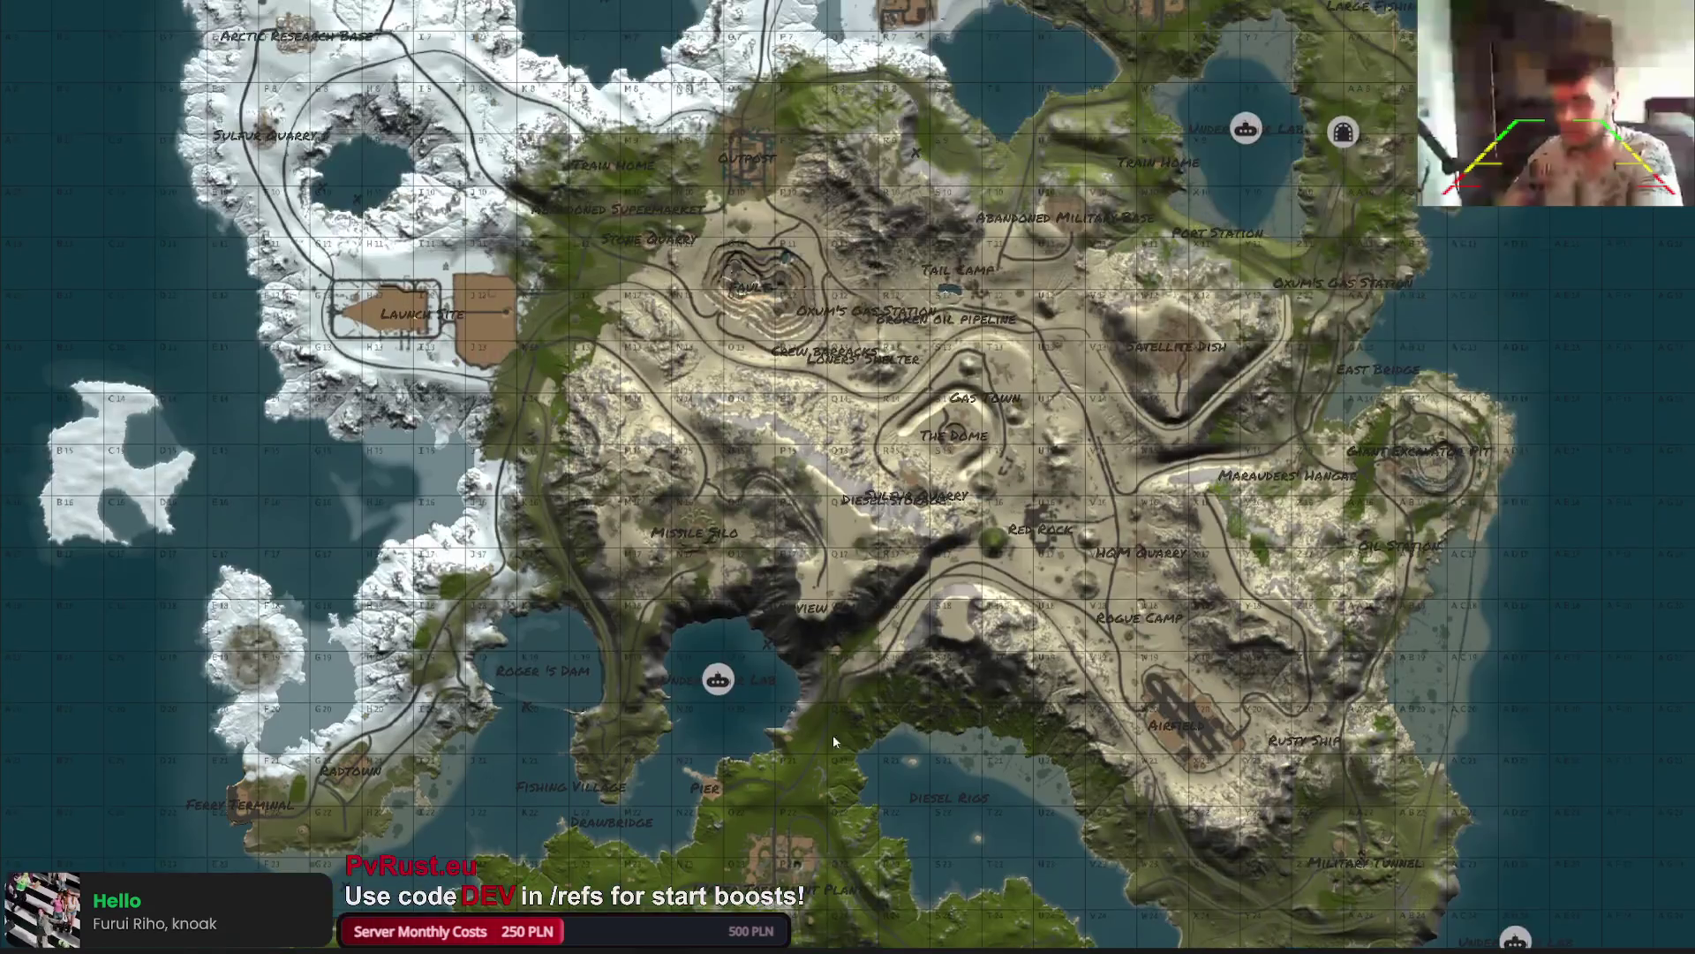
Erase Offshore topology across the snowy island and verify it on the overview map
key("m")
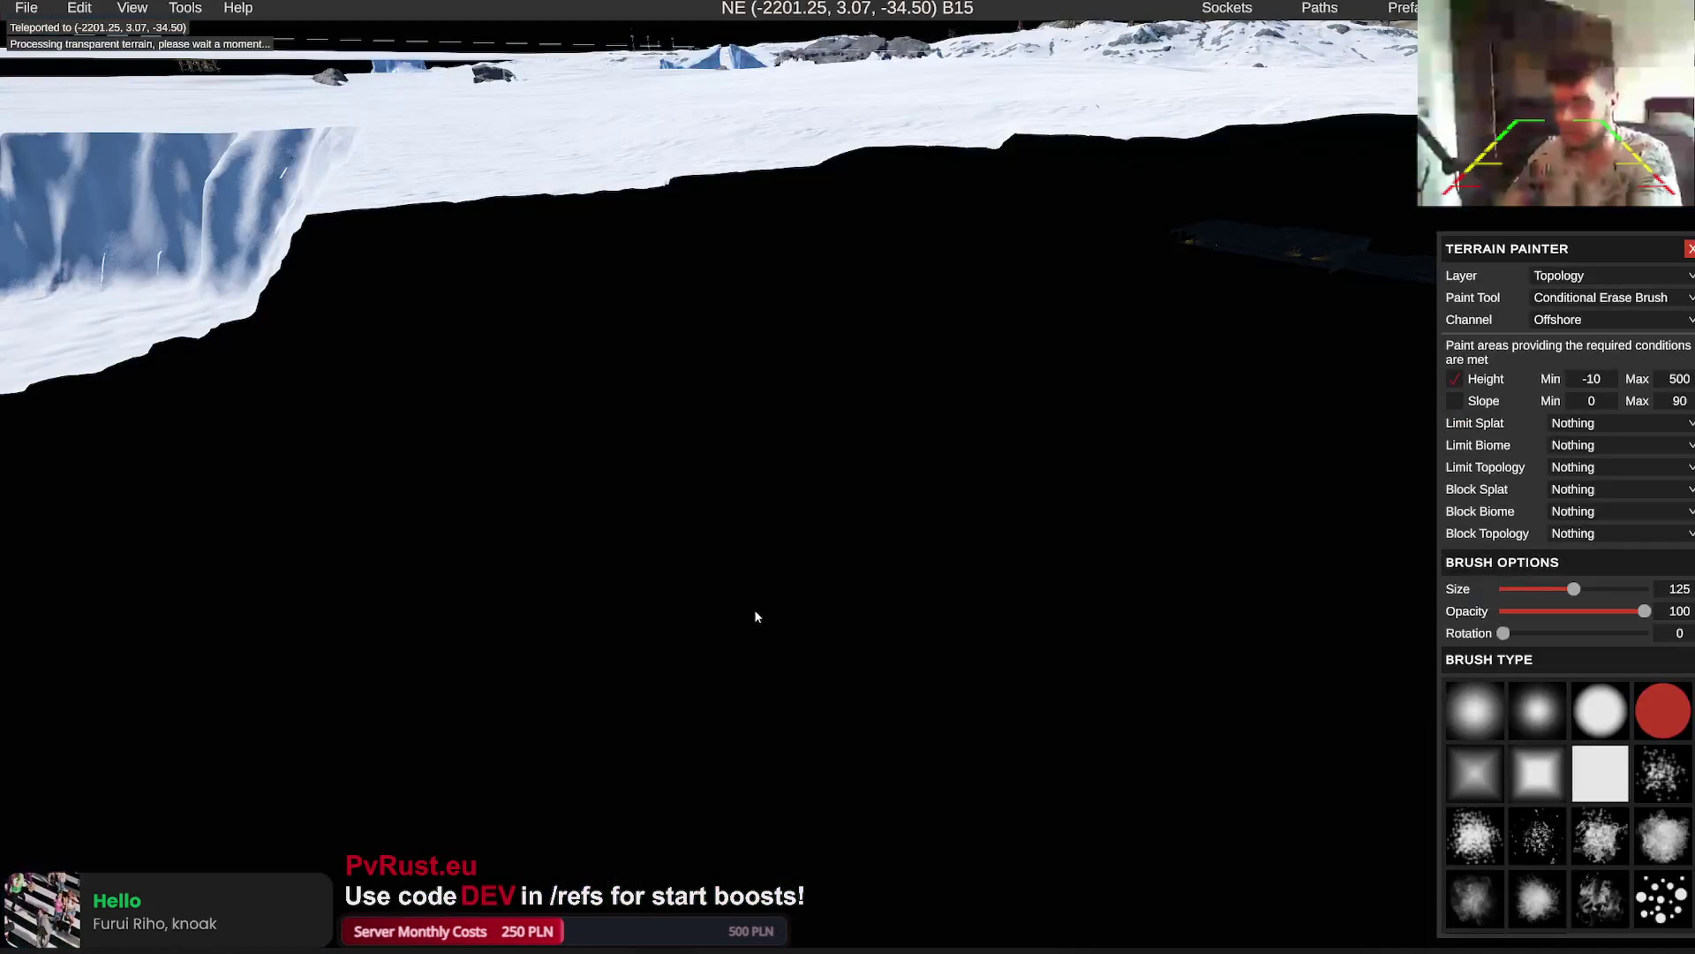
scroll(758, 621, "down", 5)
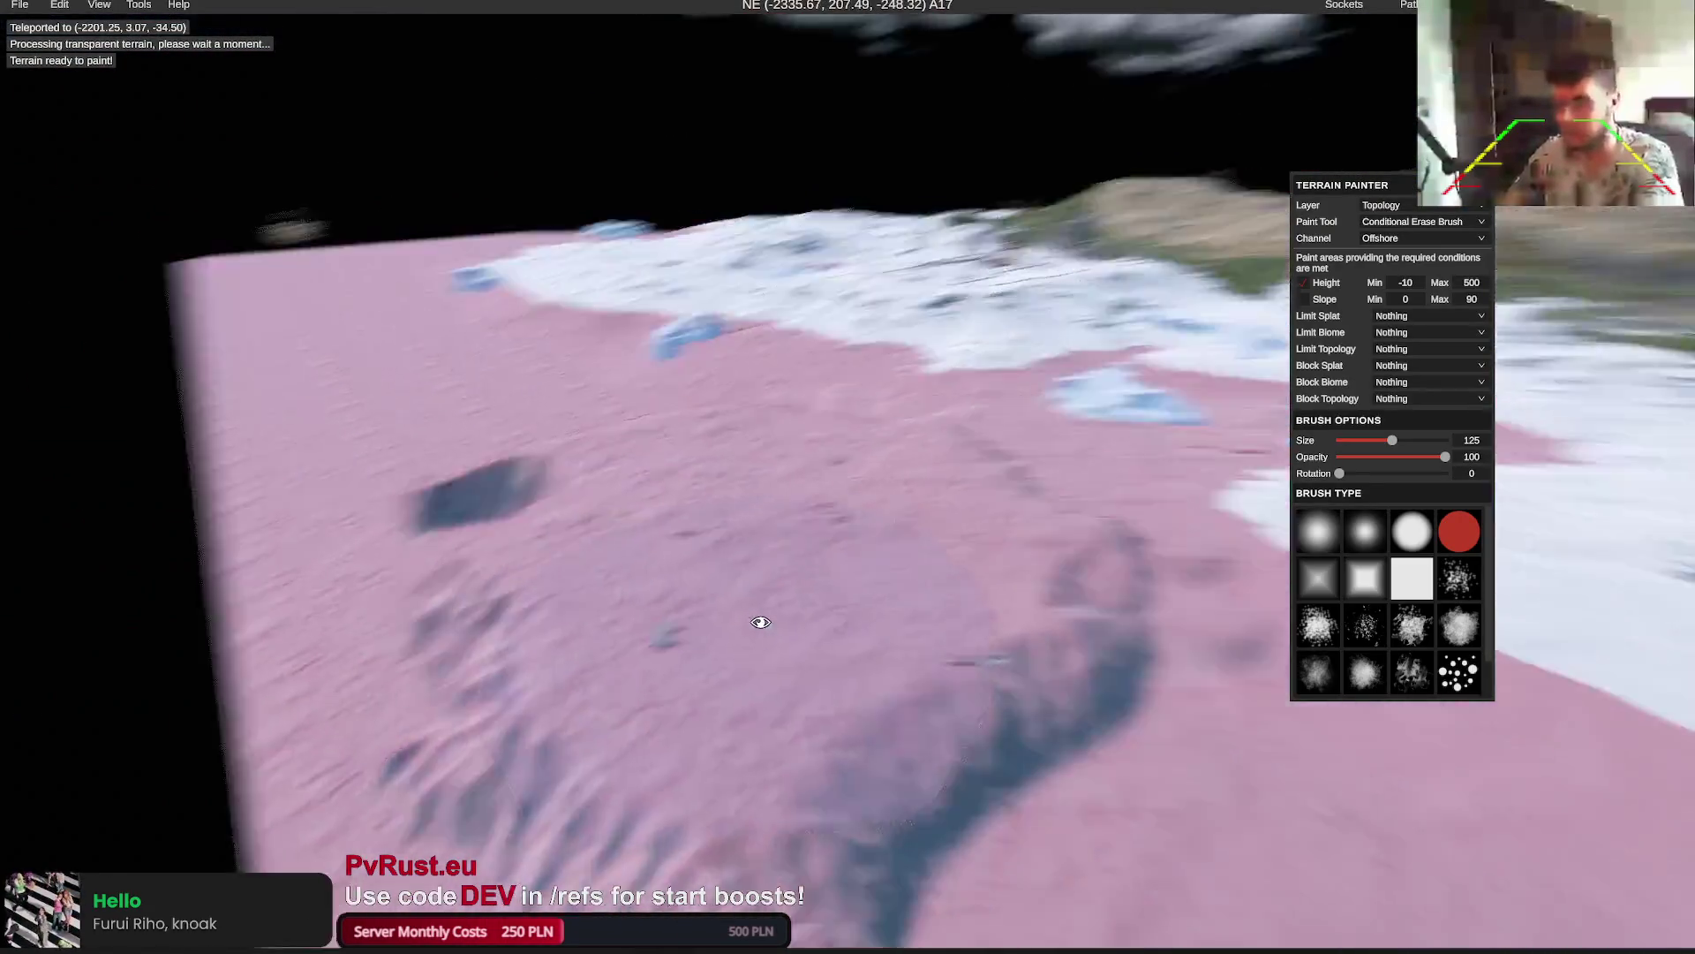
mouse_move(795, 618)
left_mouse_down()
mouse_move(645, 463)
mouse_move(707, 505)
mouse_move(752, 643)
mouse_move(669, 607)
mouse_move(692, 521)
left_mouse_up()
key("m")
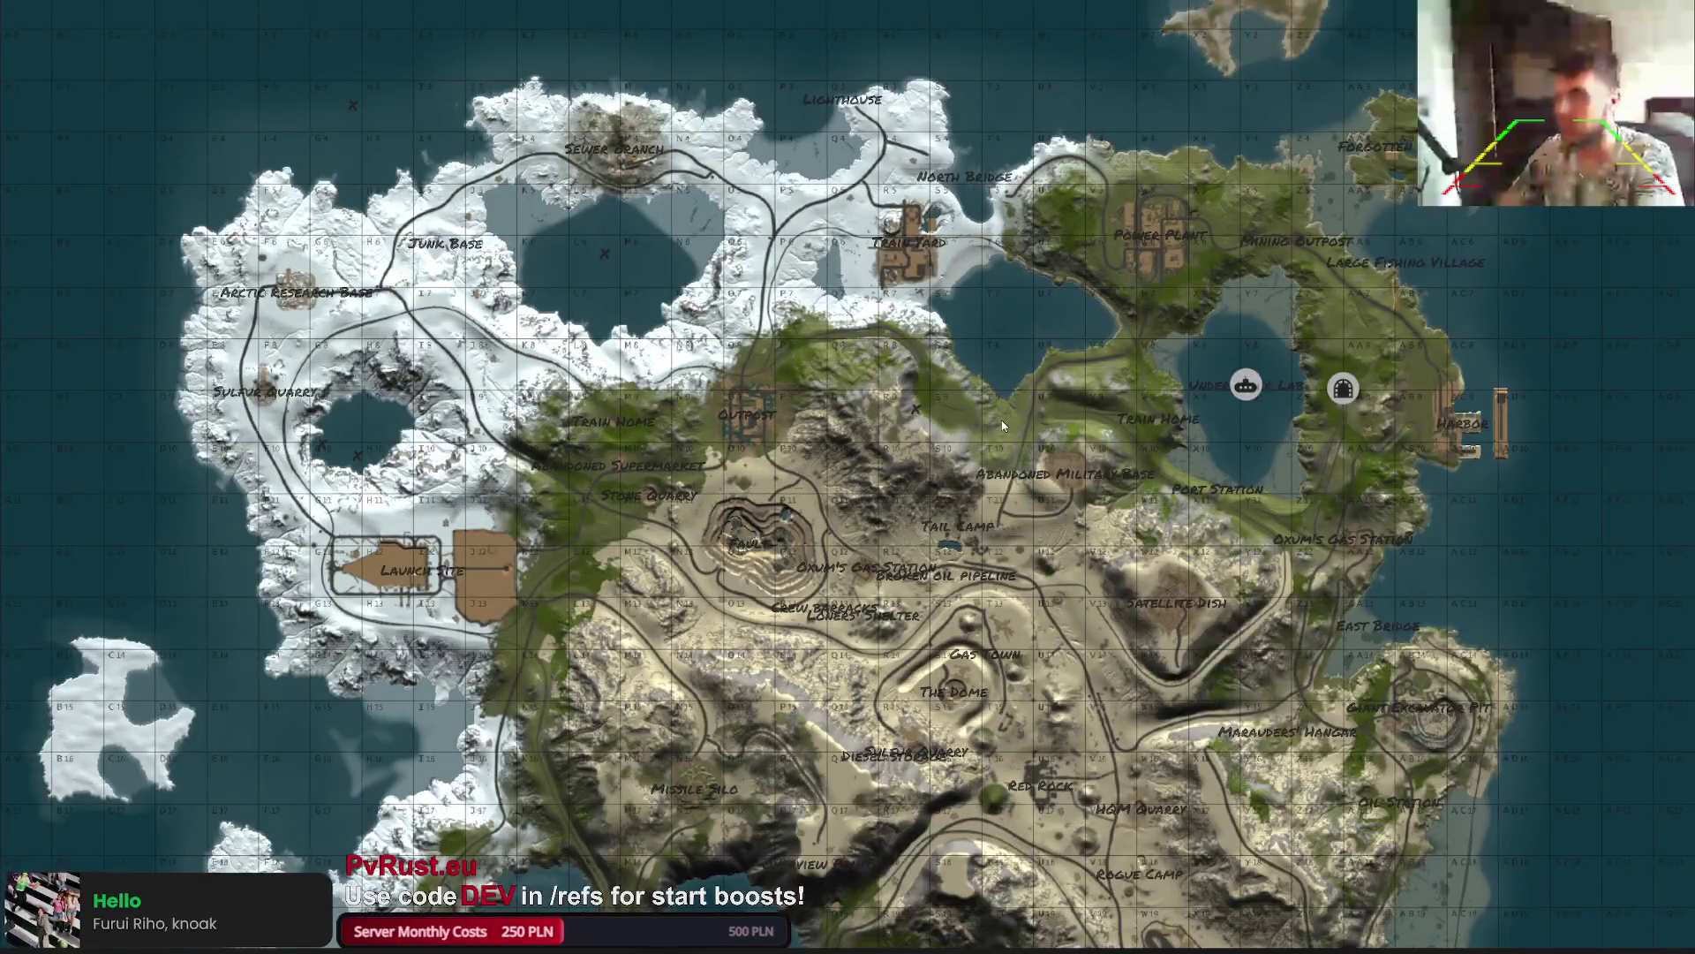
key("m")
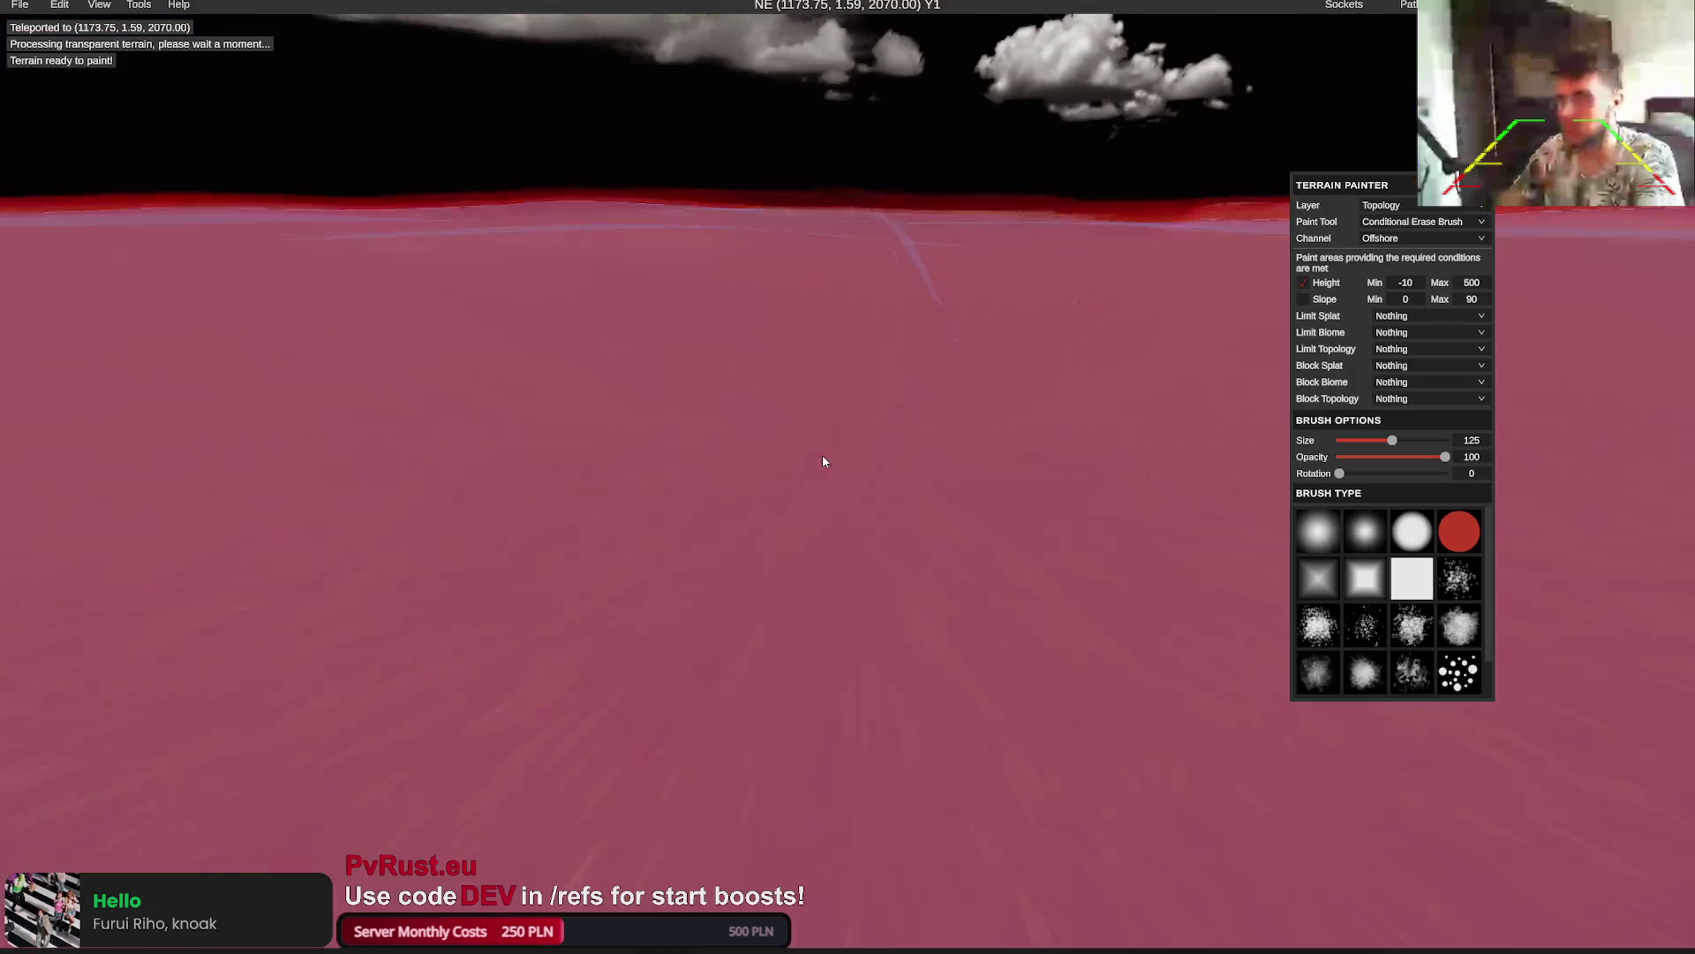
scroll(823, 454, "down", 5)
scroll(804, 478, "down", 5)
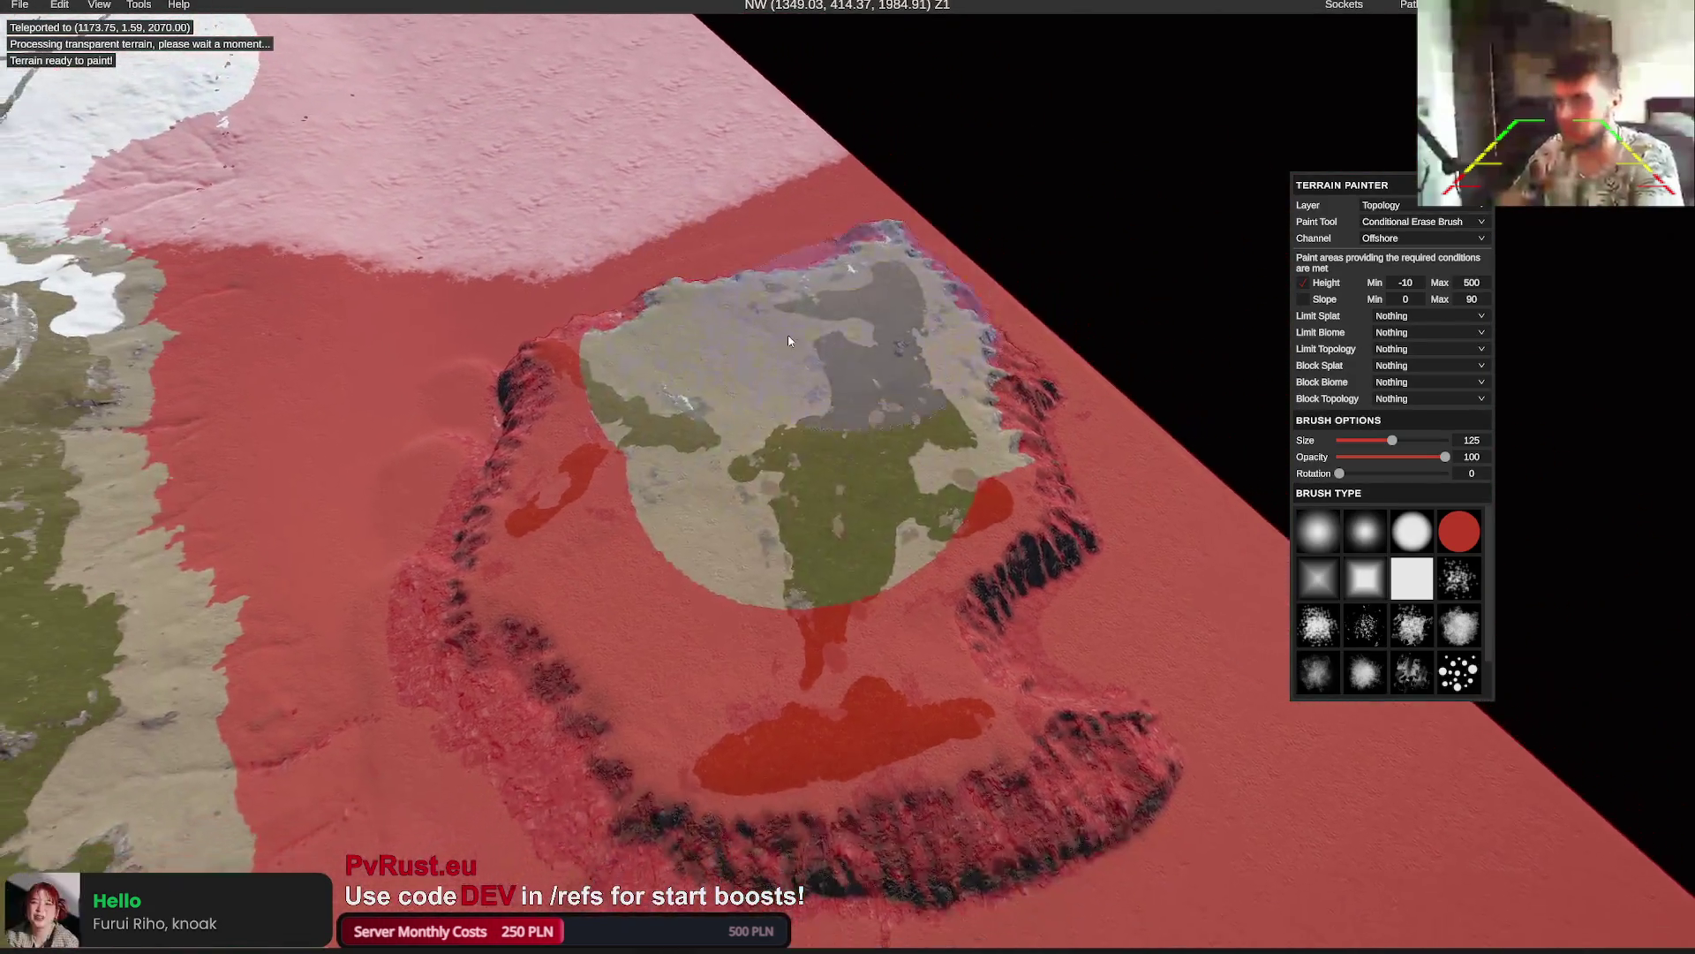
scroll(813, 384, "up", 3)
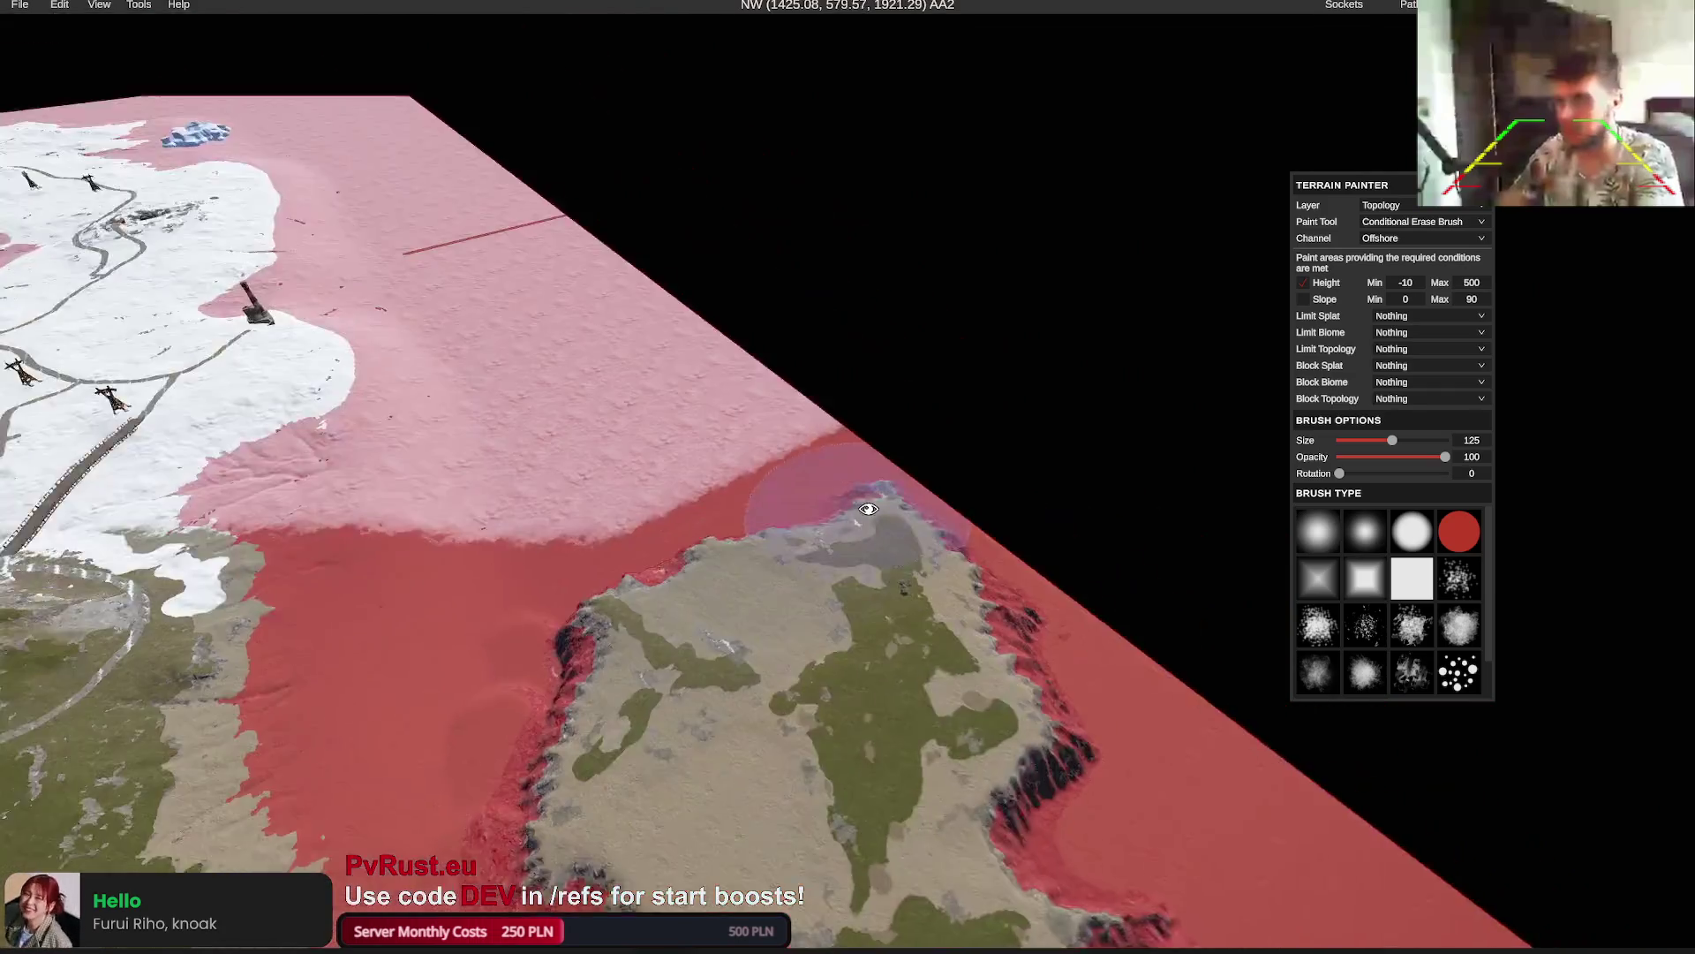
scroll(871, 512, "up", 3)
scroll(870, 512, "up", 5)
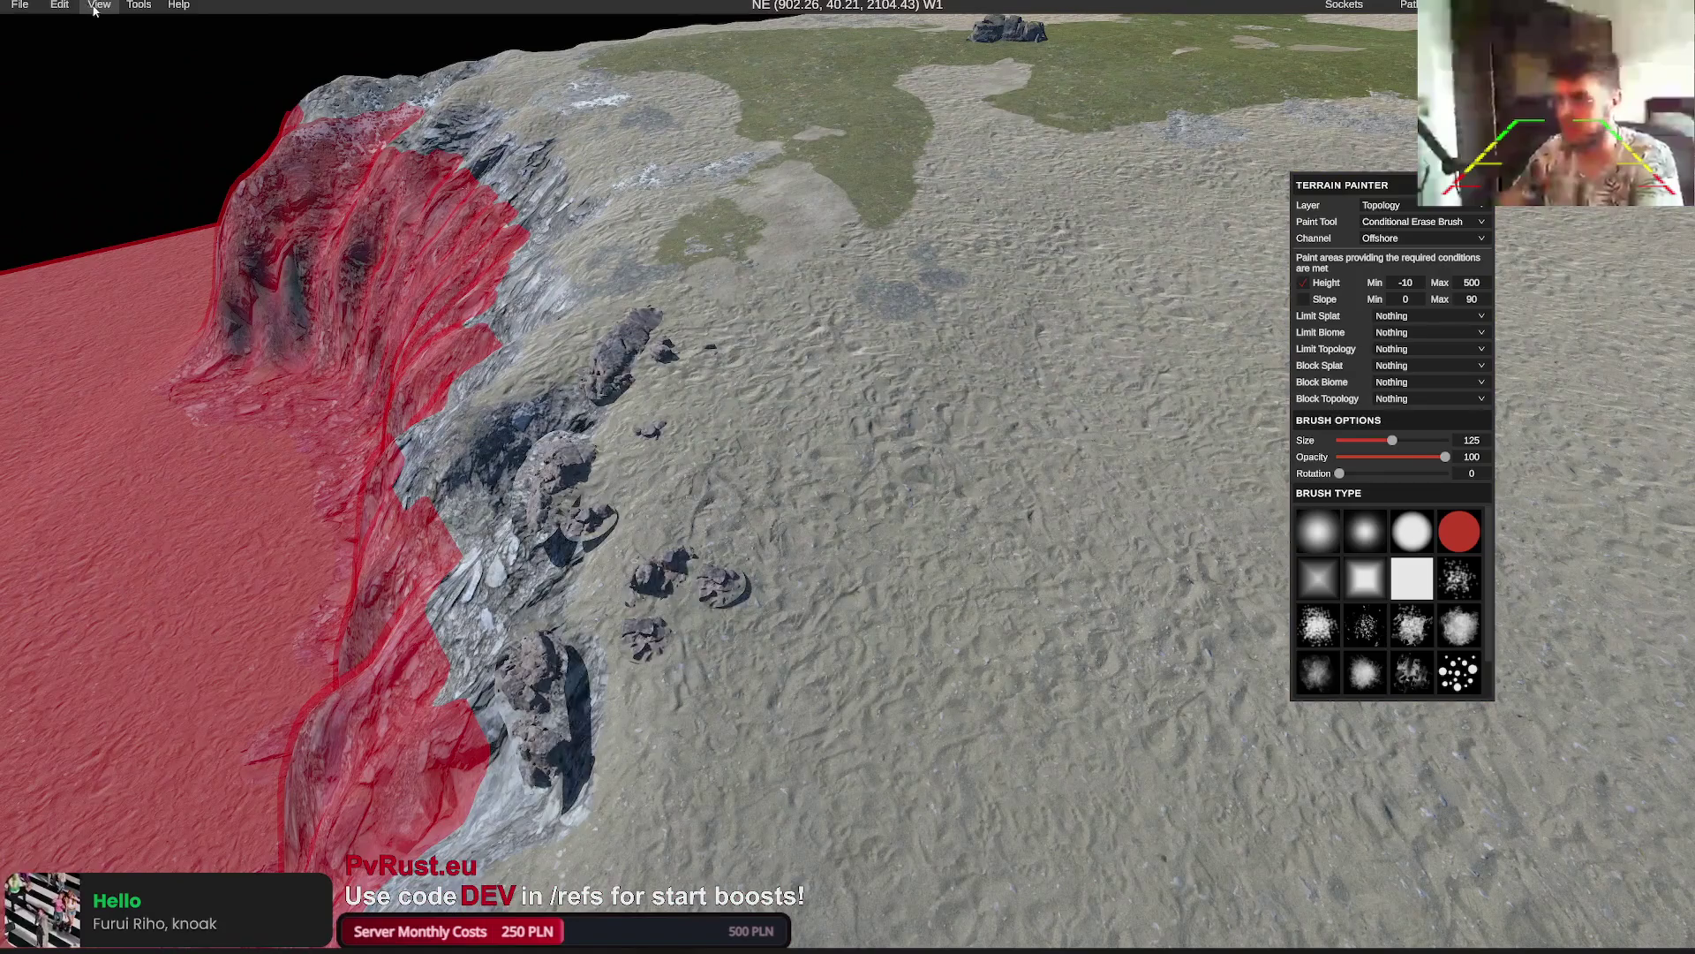
Open the display options list from the top menu bar
left_click(99, 5)
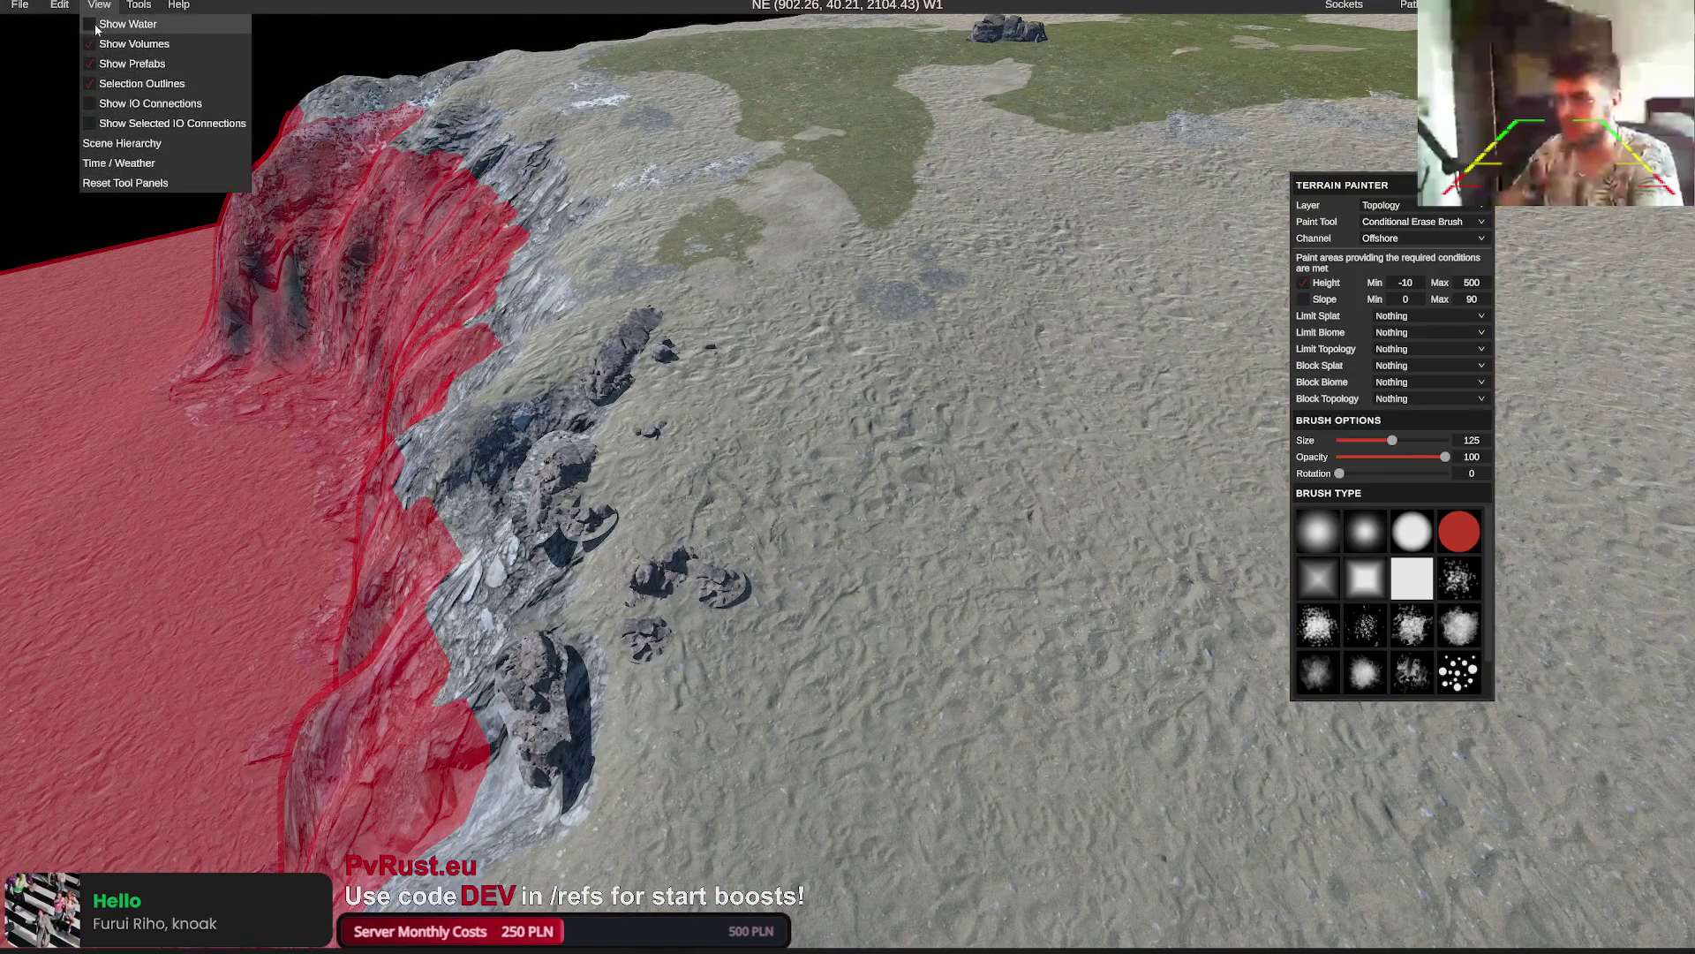
scroll(653, 278, "up", 5)
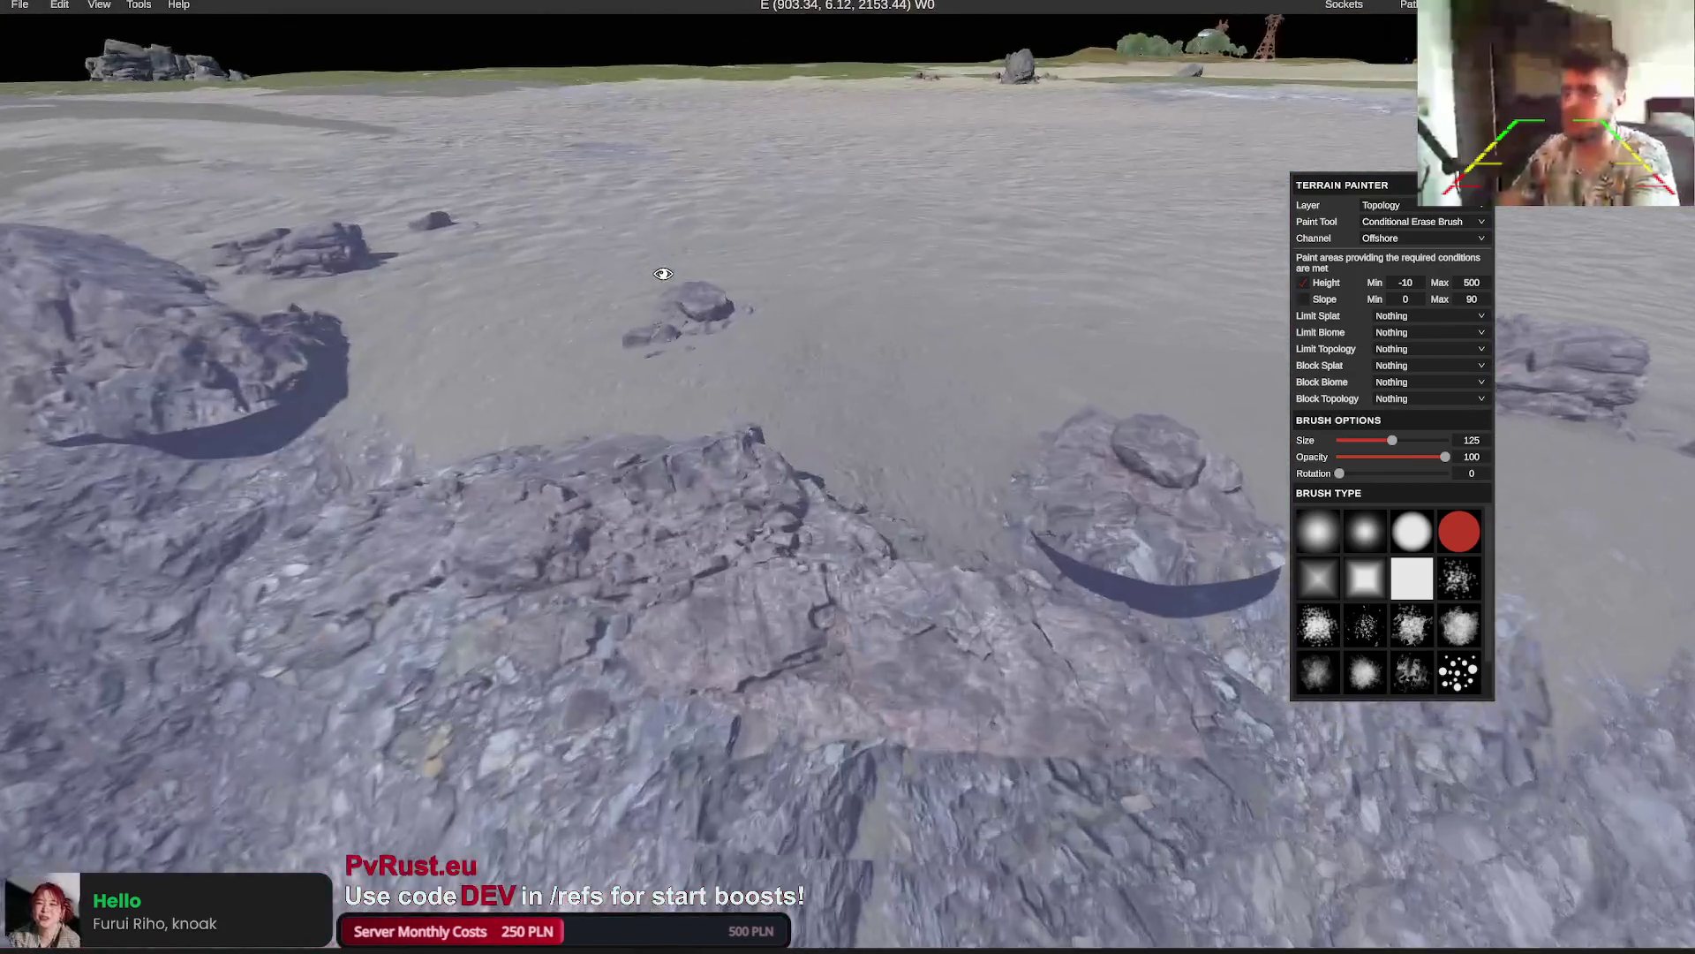
scroll(647, 272, "down", 3)
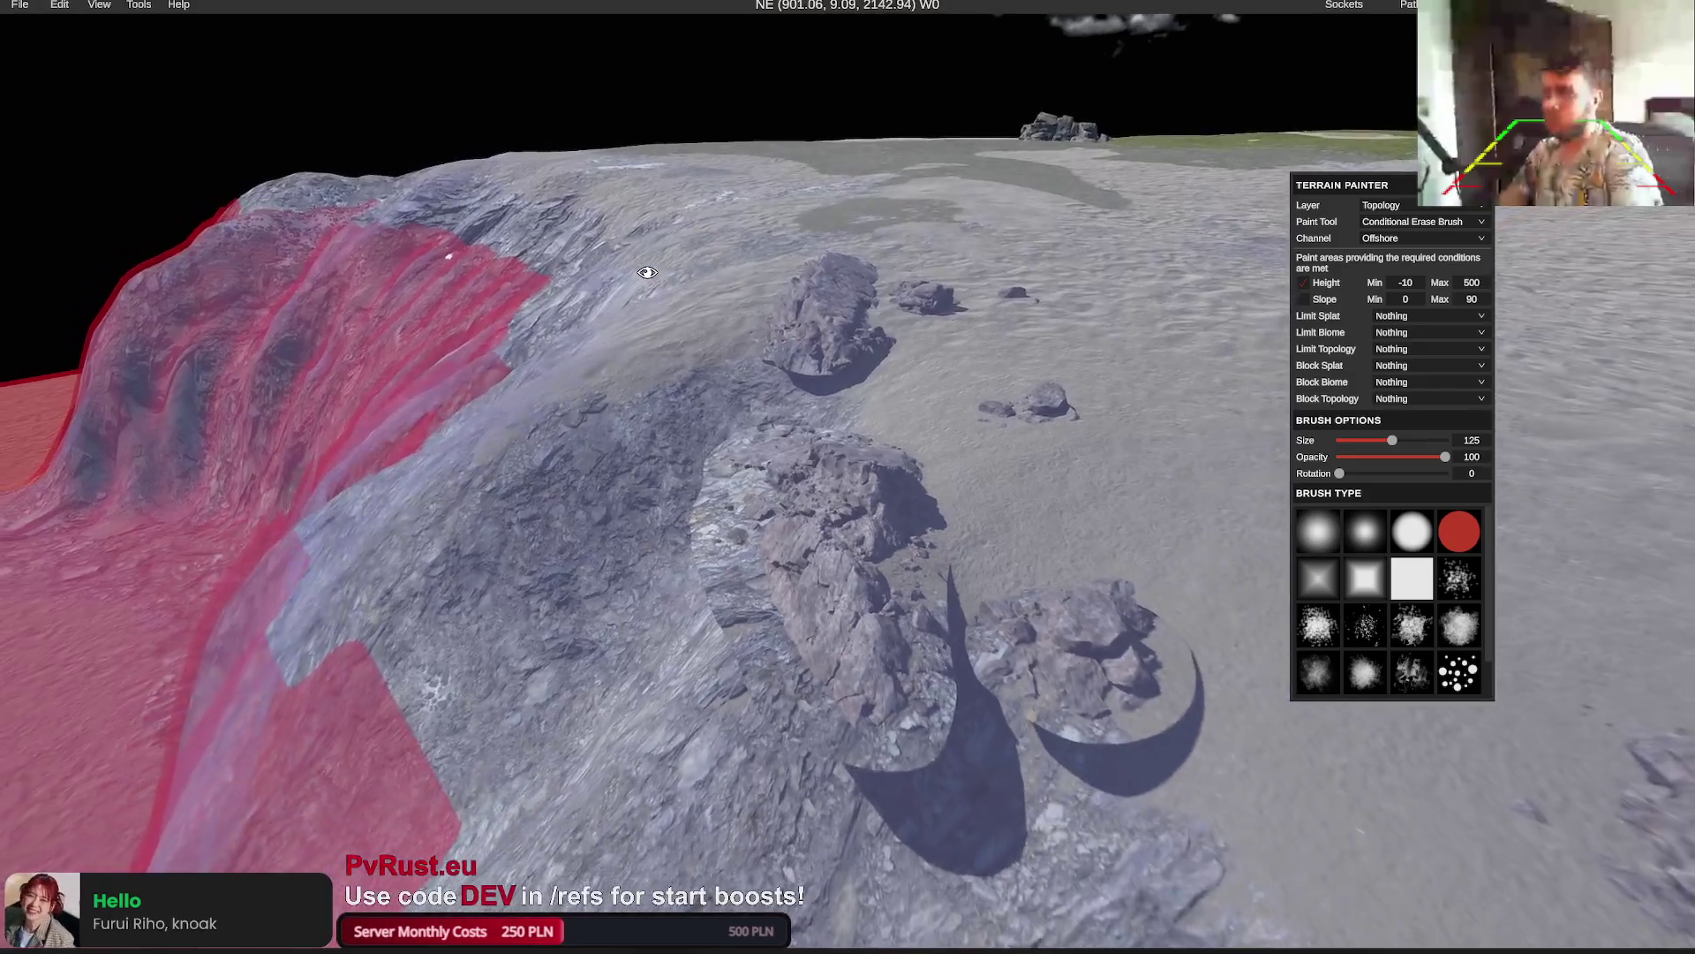
Select the Coastal Rocks group on the cliff top and shift it to a new spot
key("p")
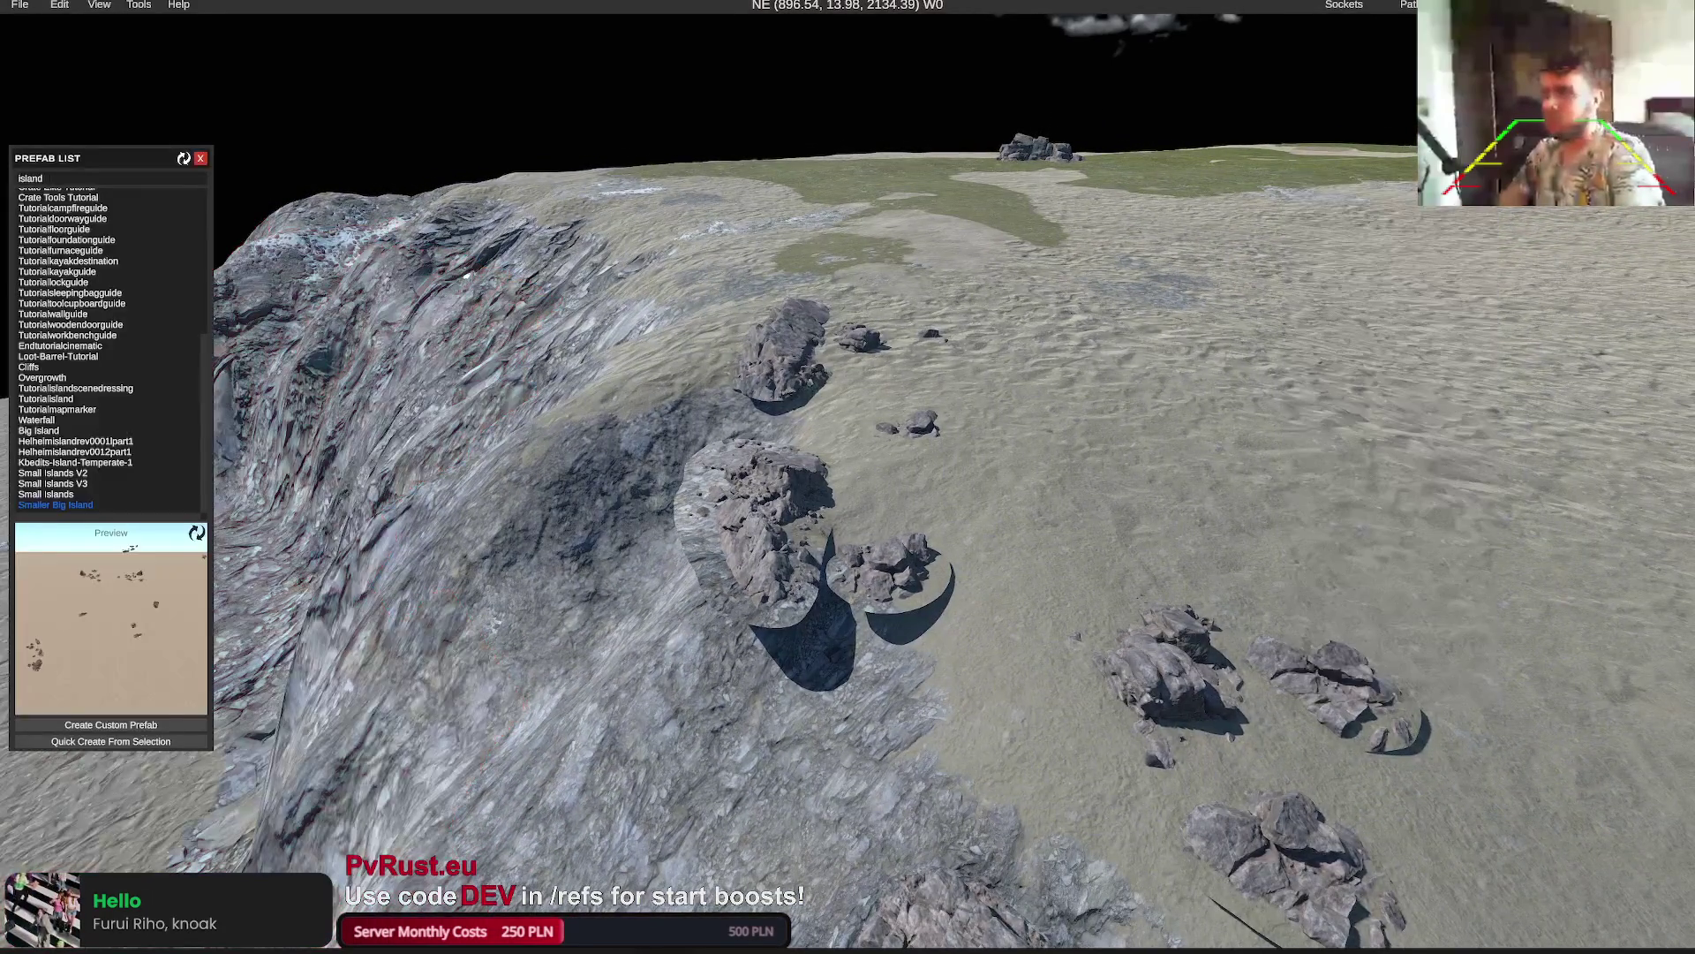
left_click(807, 522)
left_click_drag(945, 463, 965, 350)
Fly to the snow island and break its Smaller Big Island prefab into separate rock pieces
key("w")
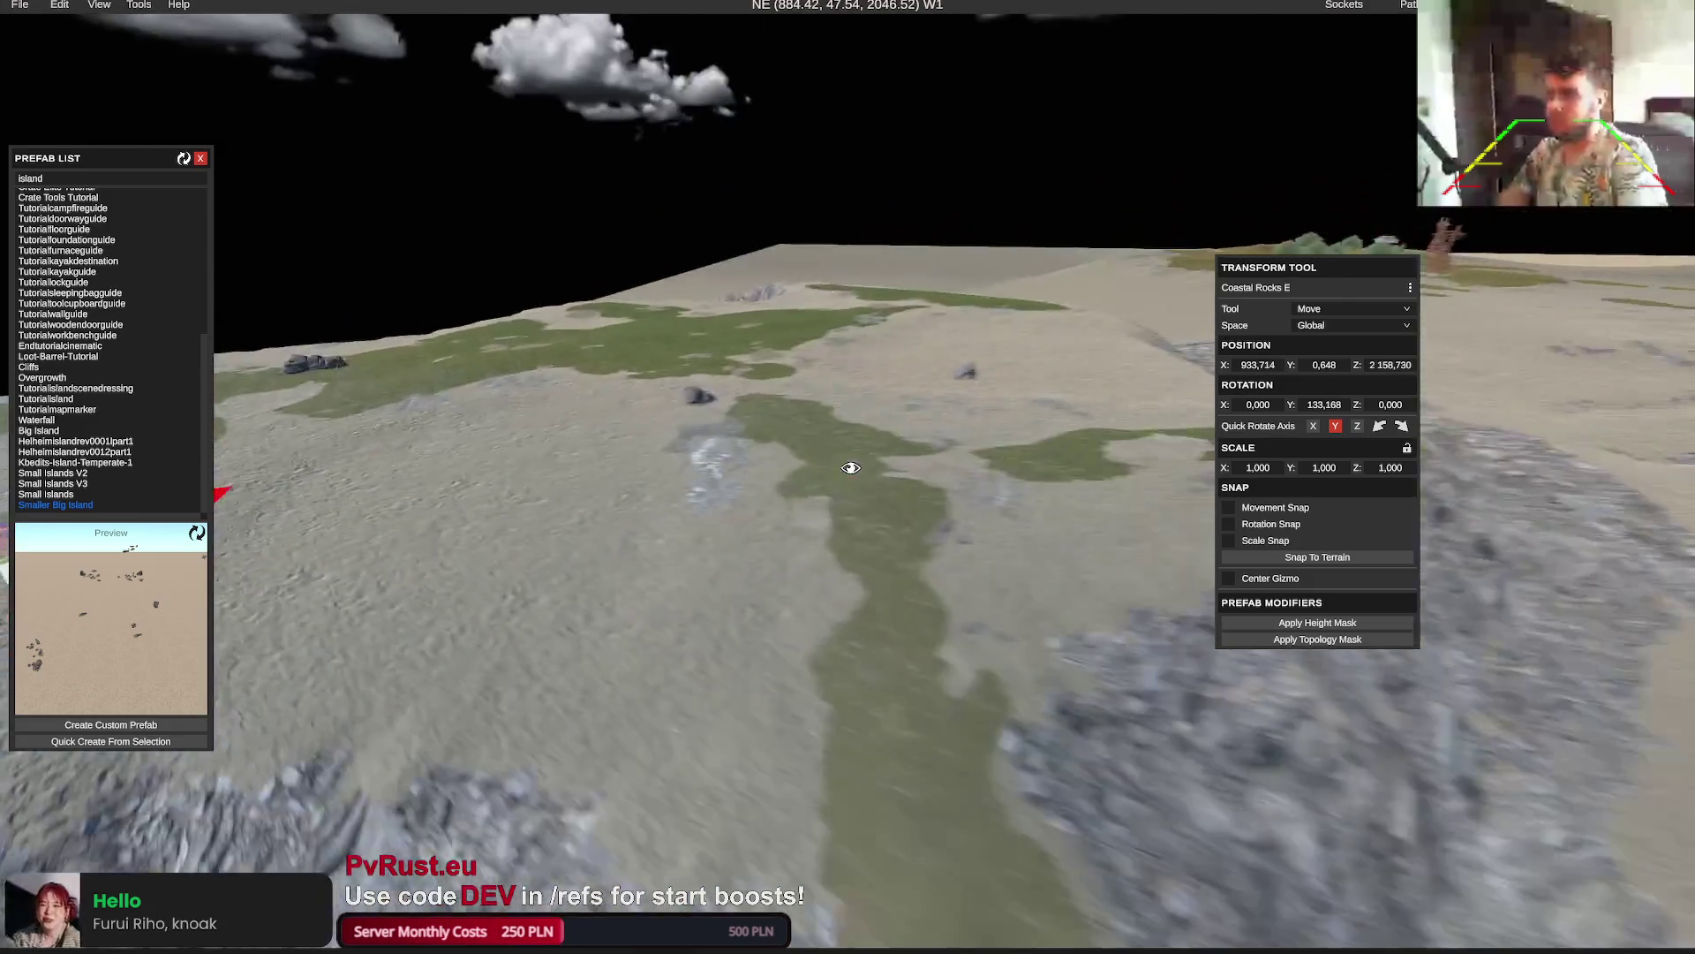
key("w")
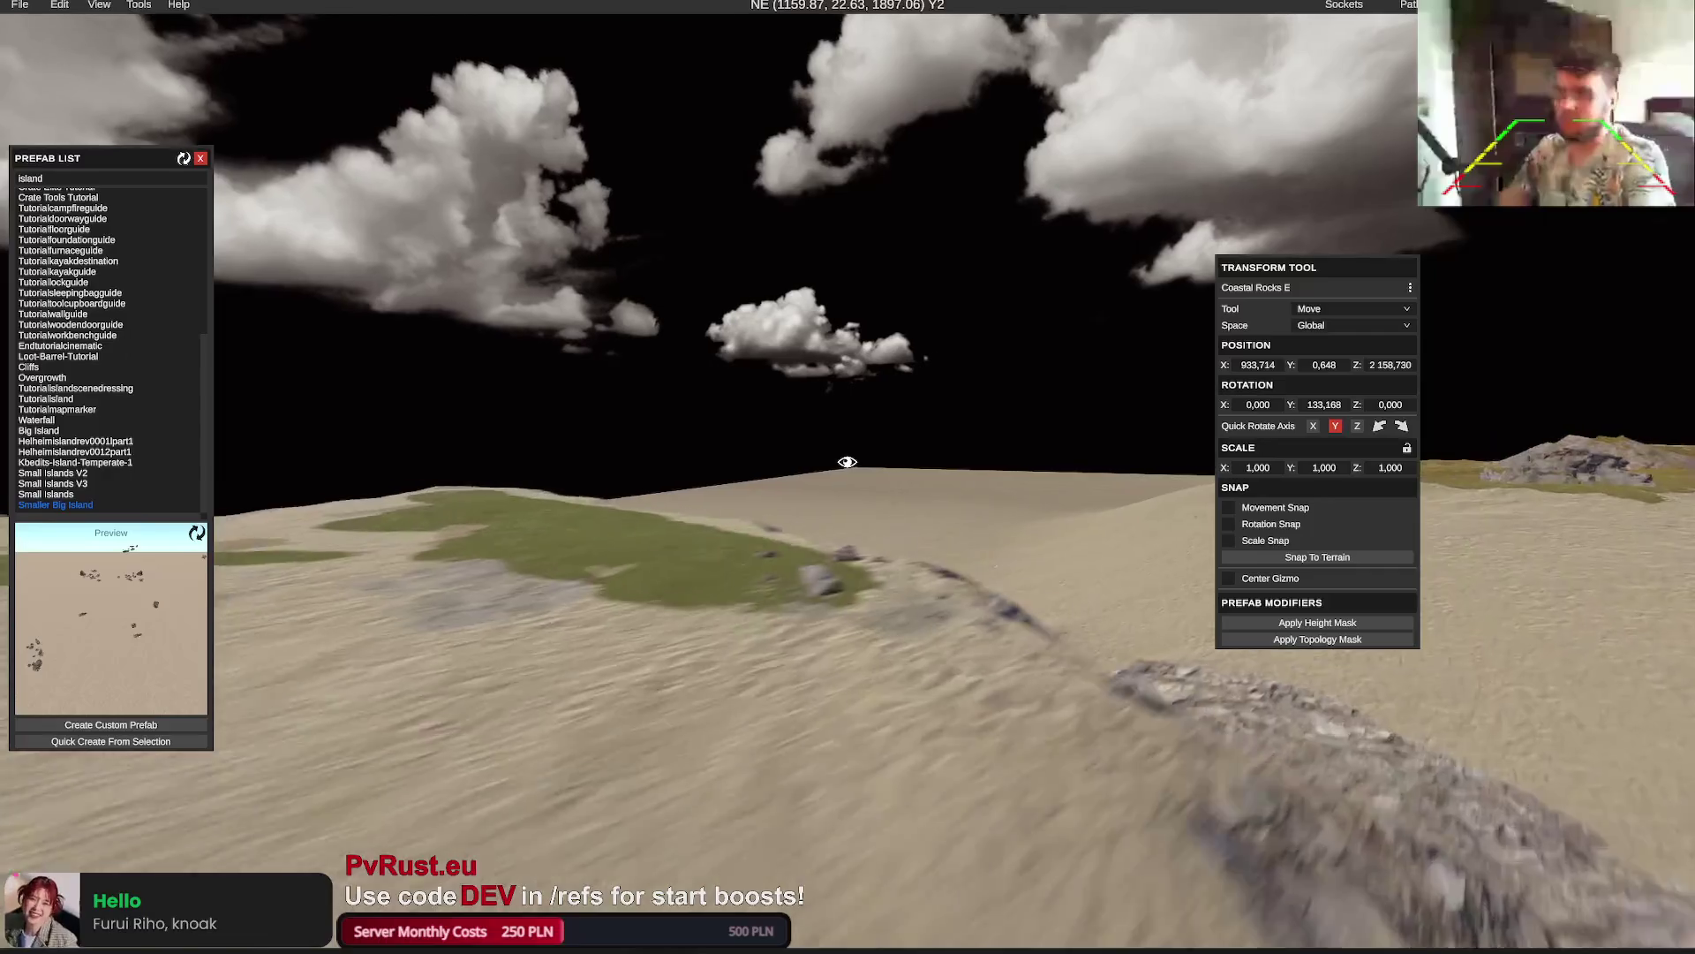
key("w")
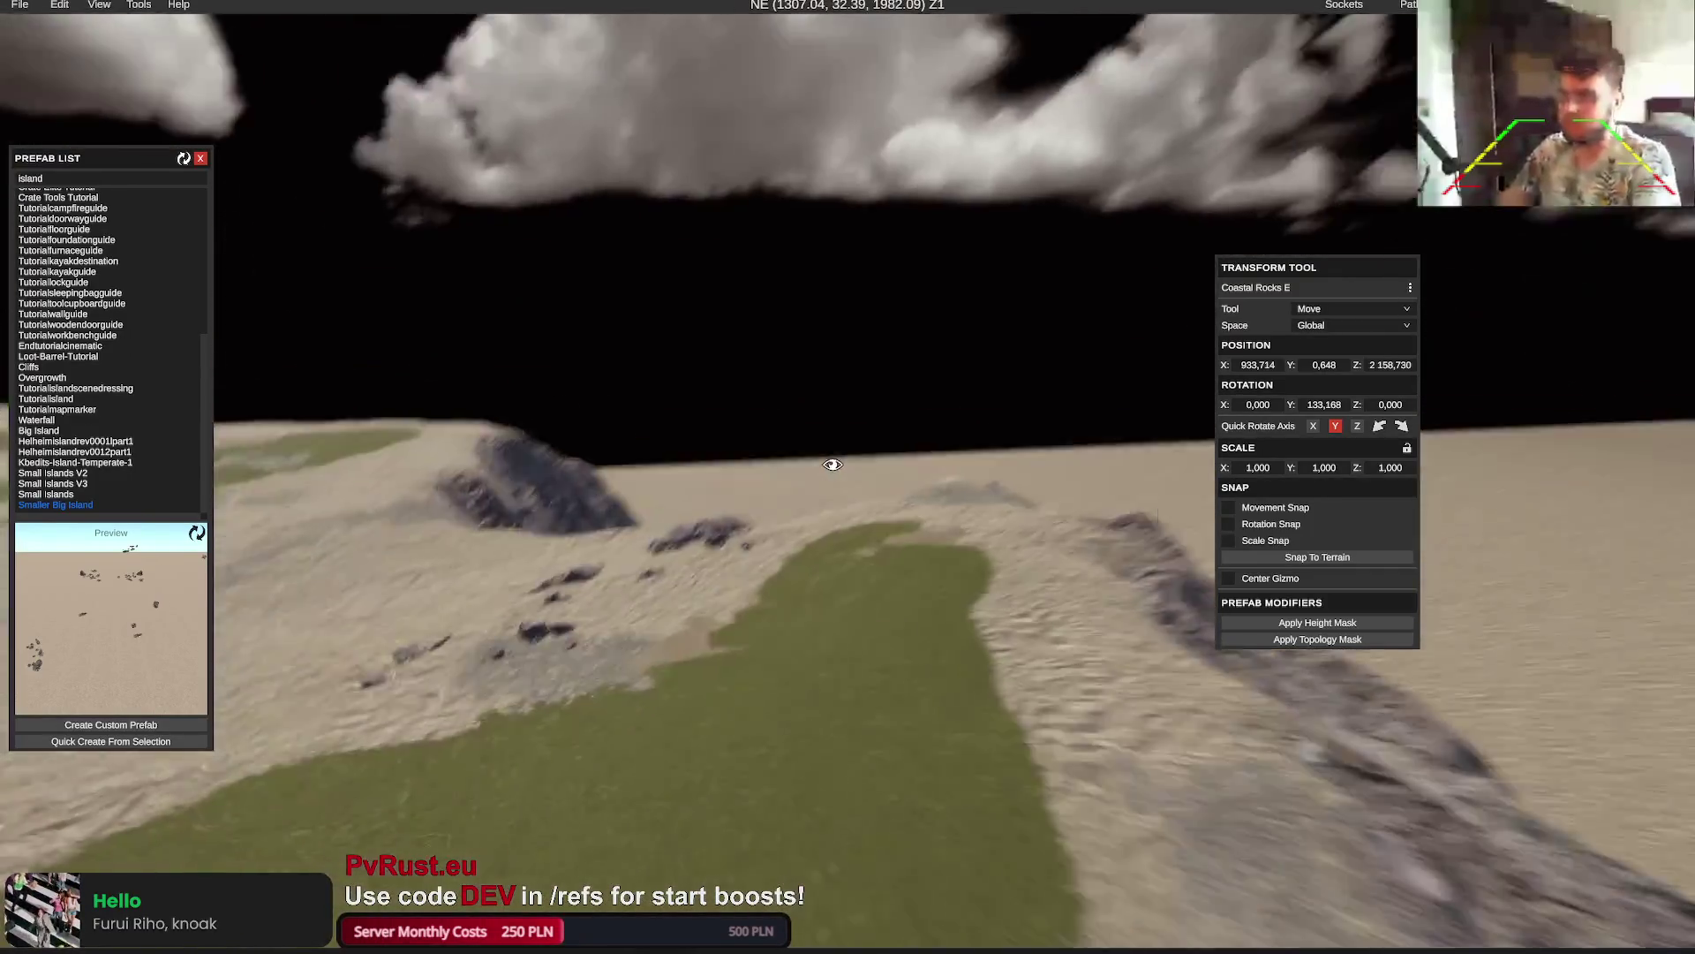
key("w")
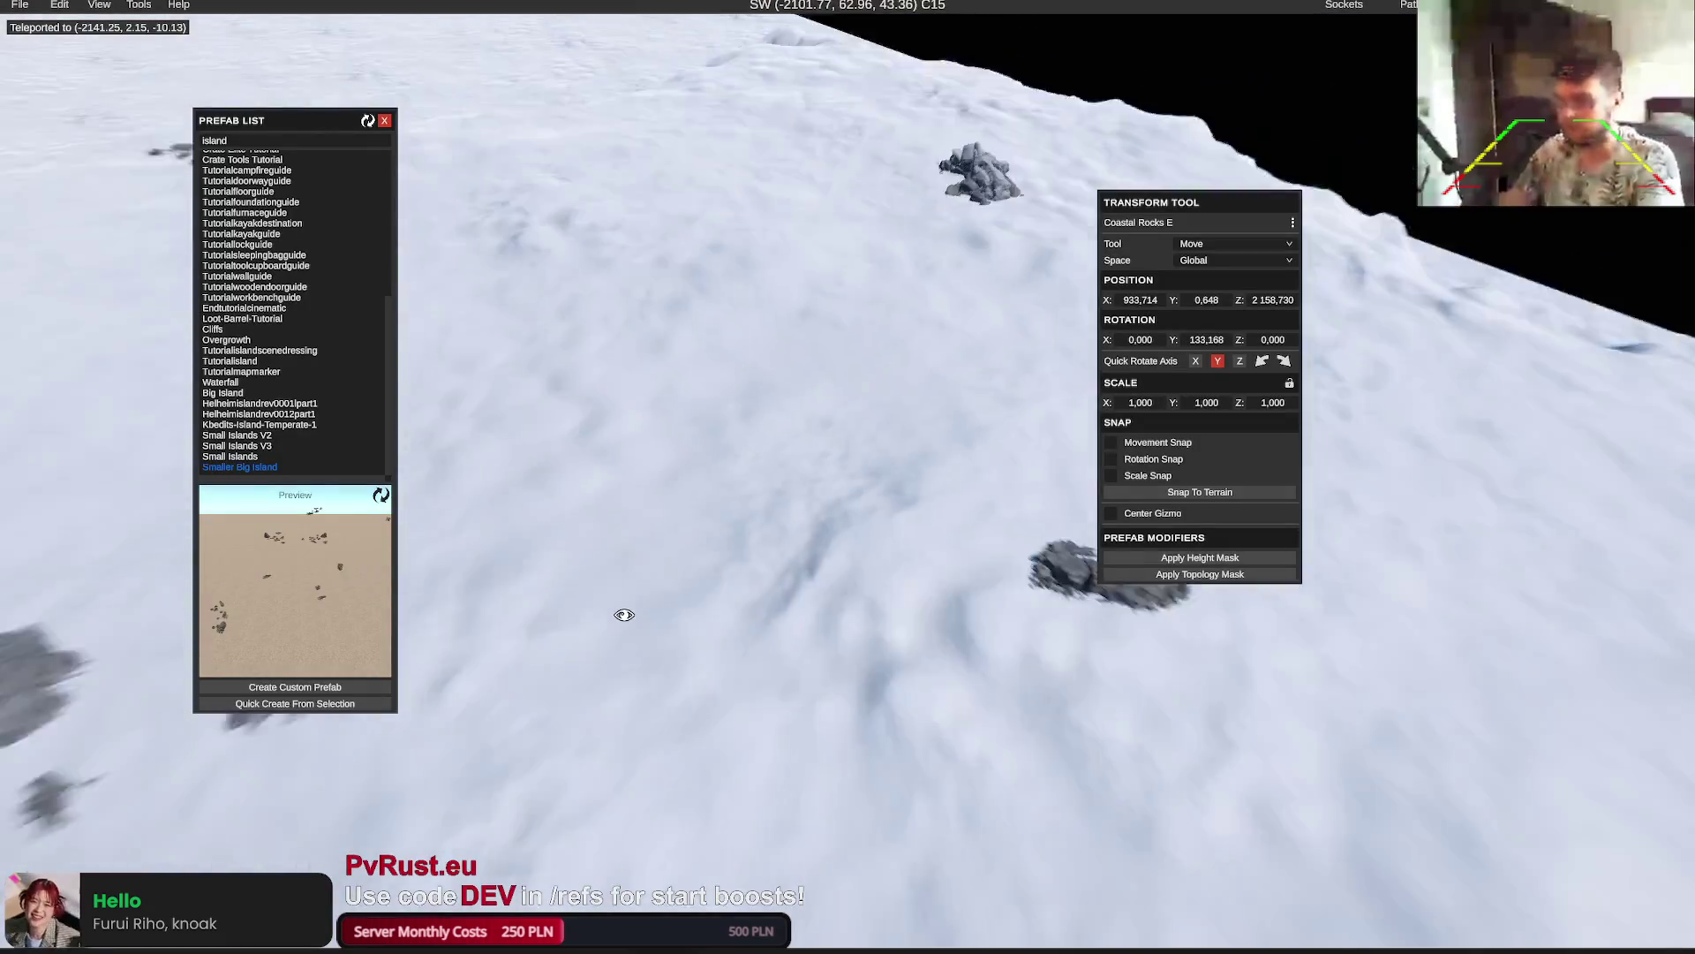
key("w")
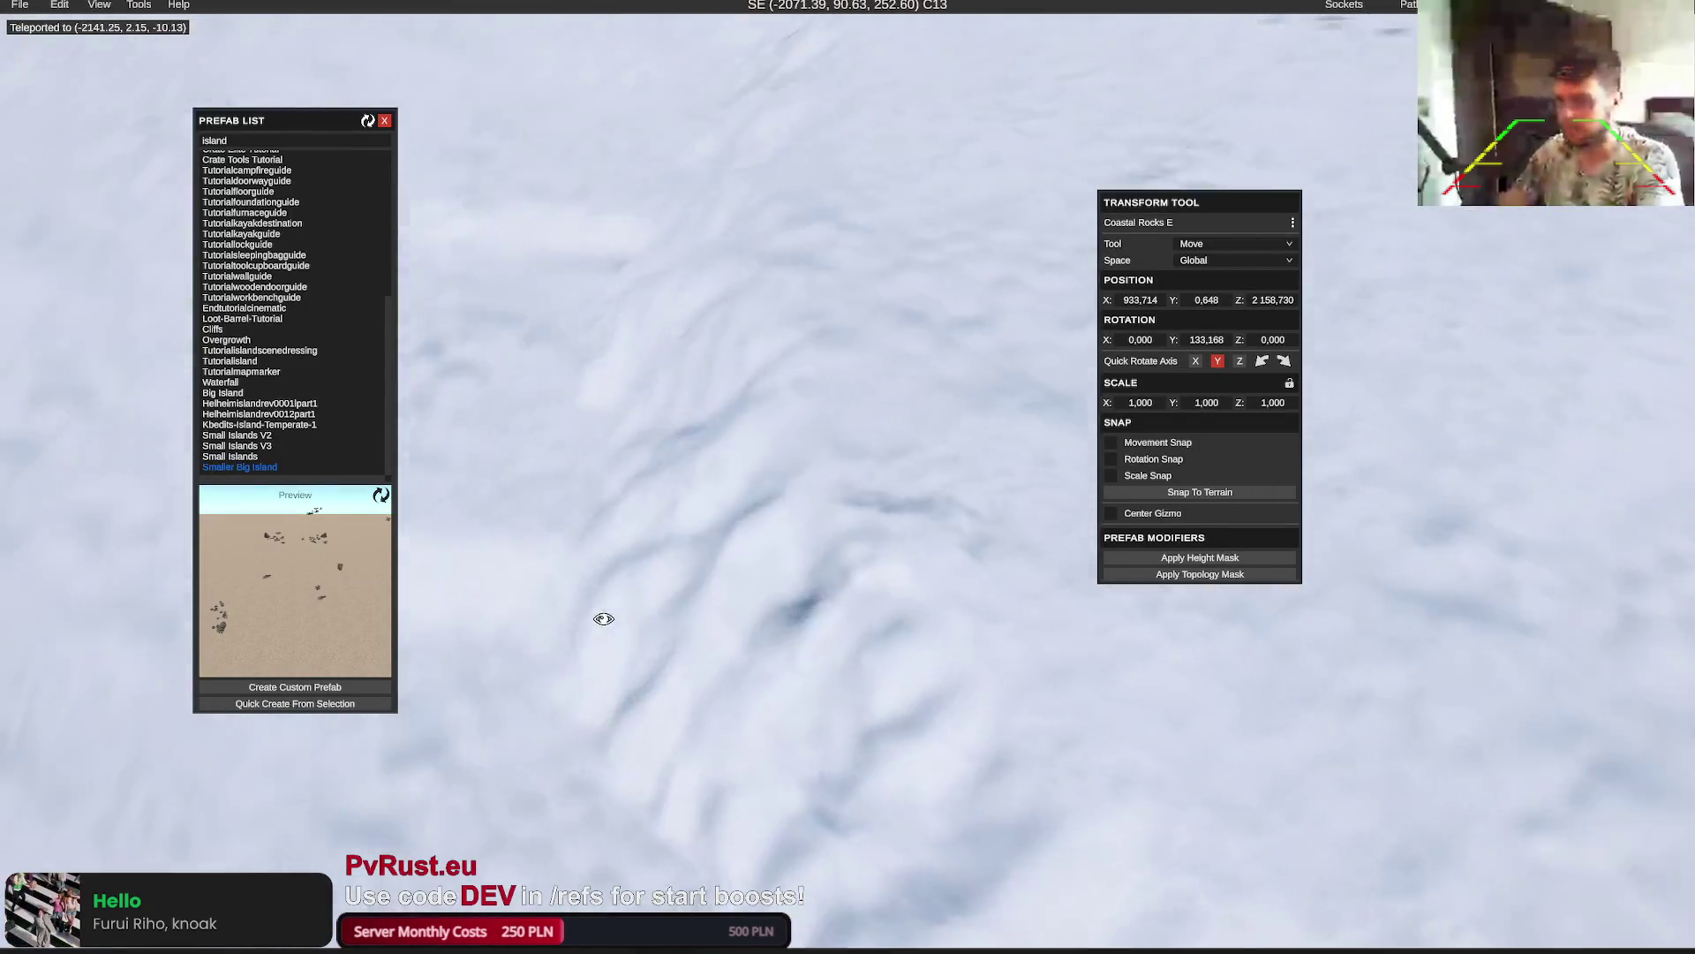
key("w")
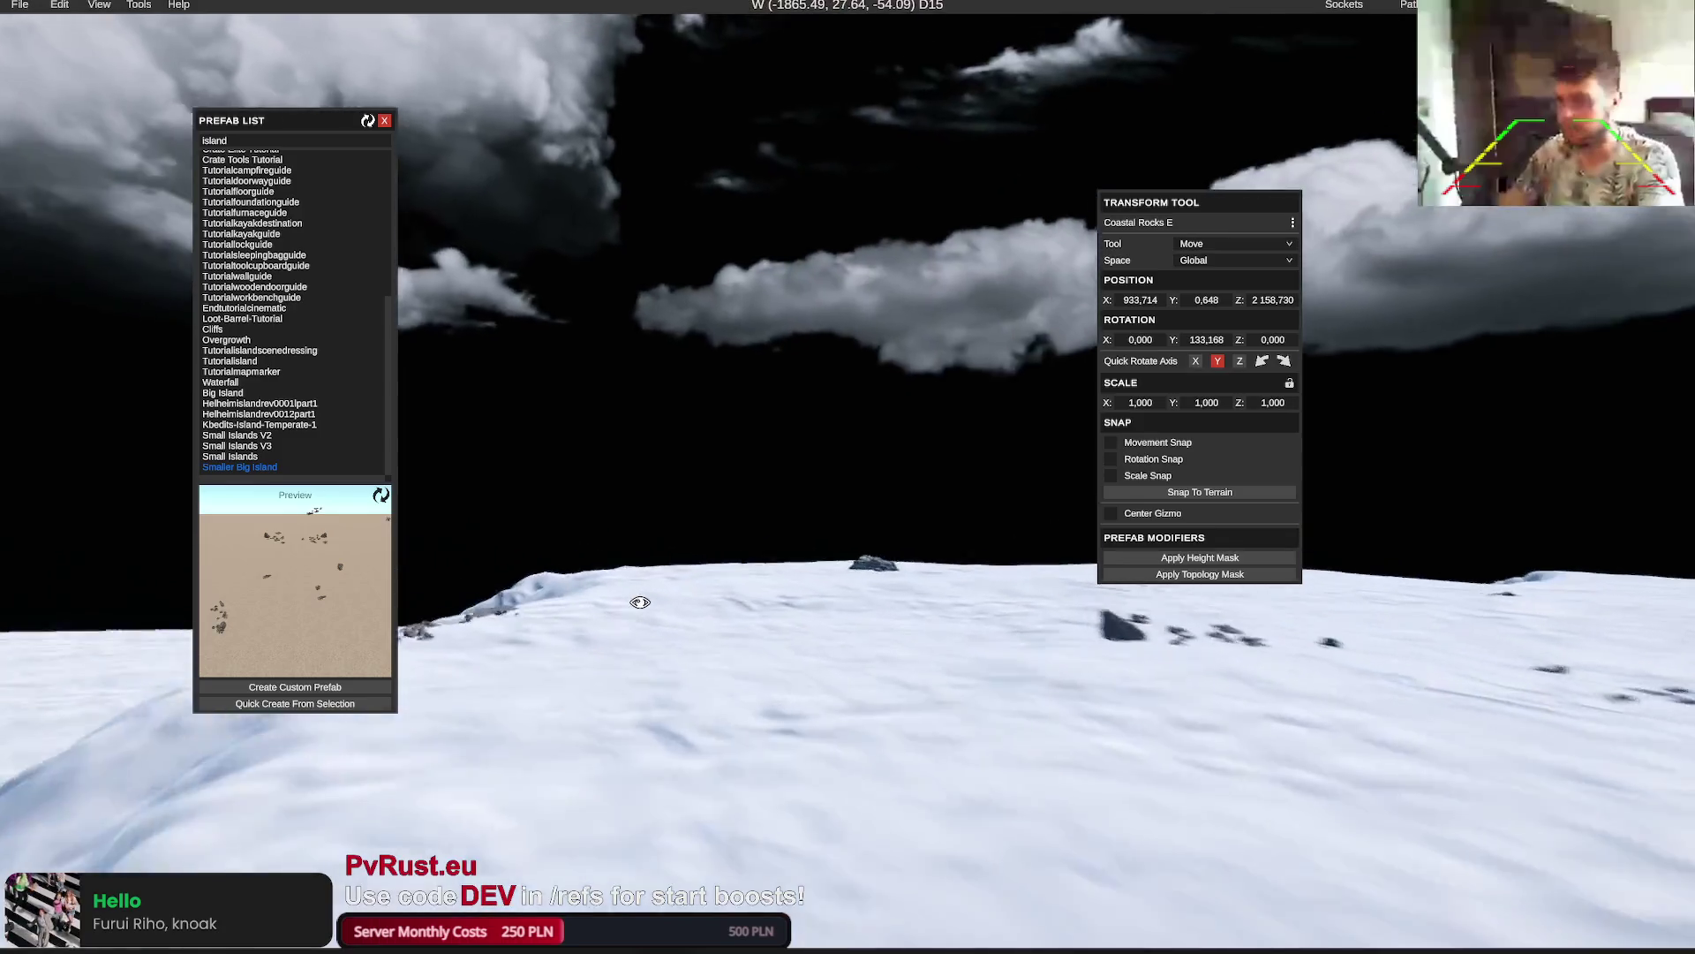
key("w")
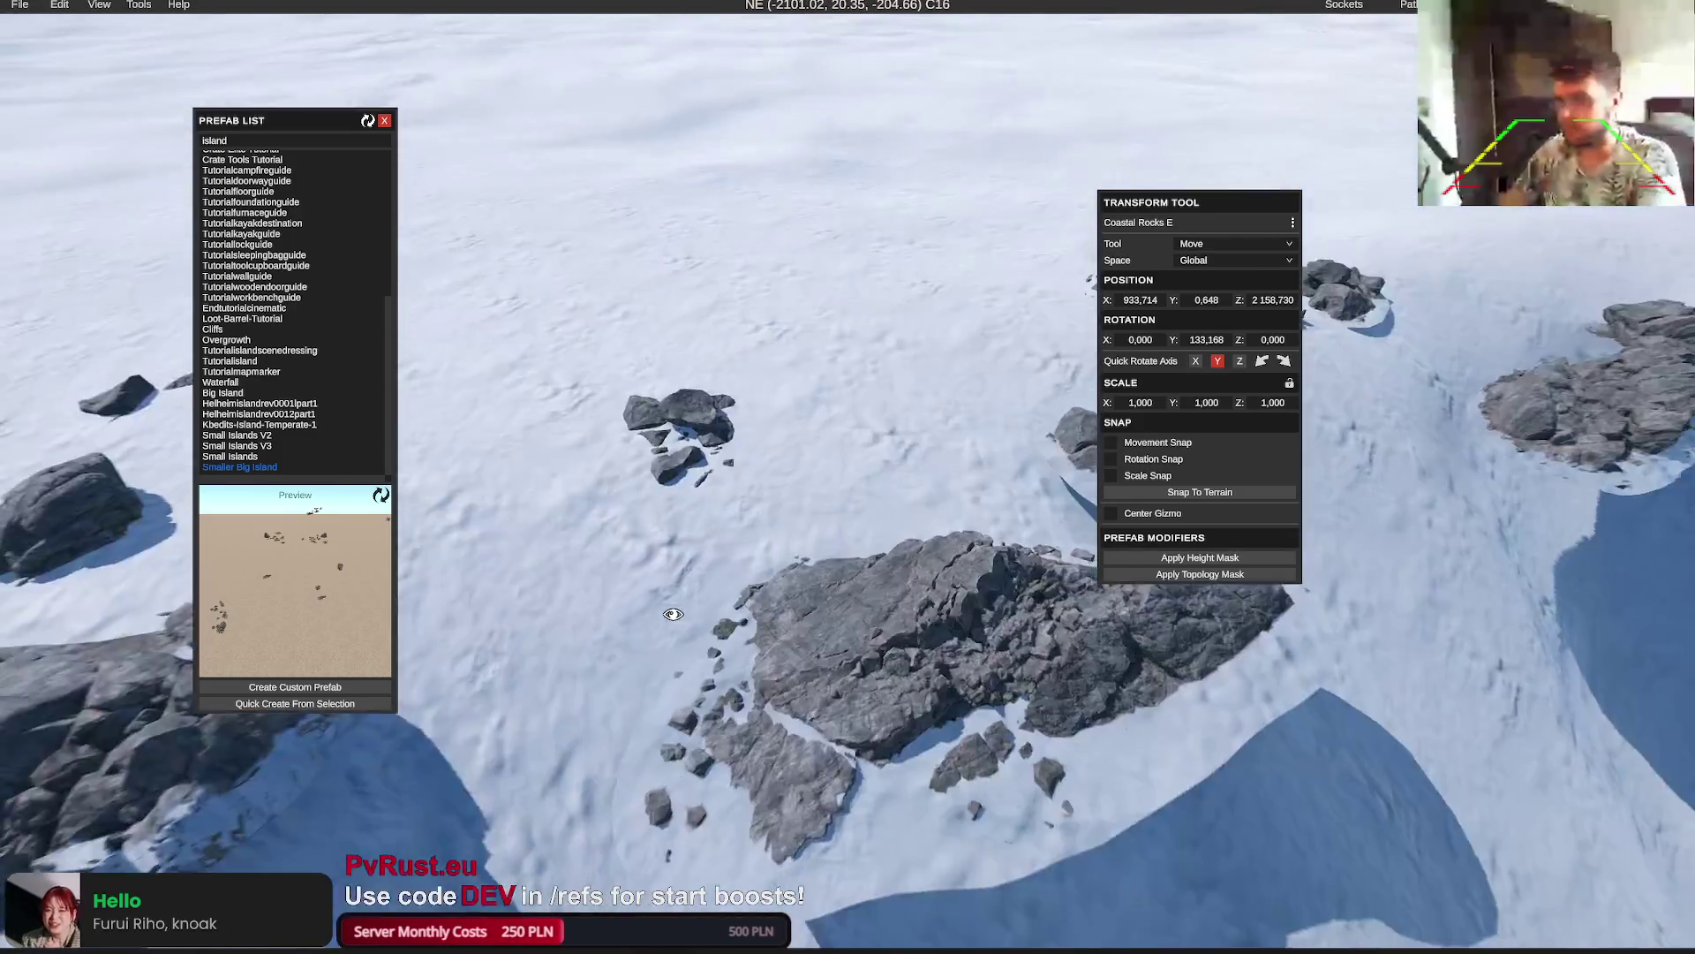
scroll(851, 549, "down", 5)
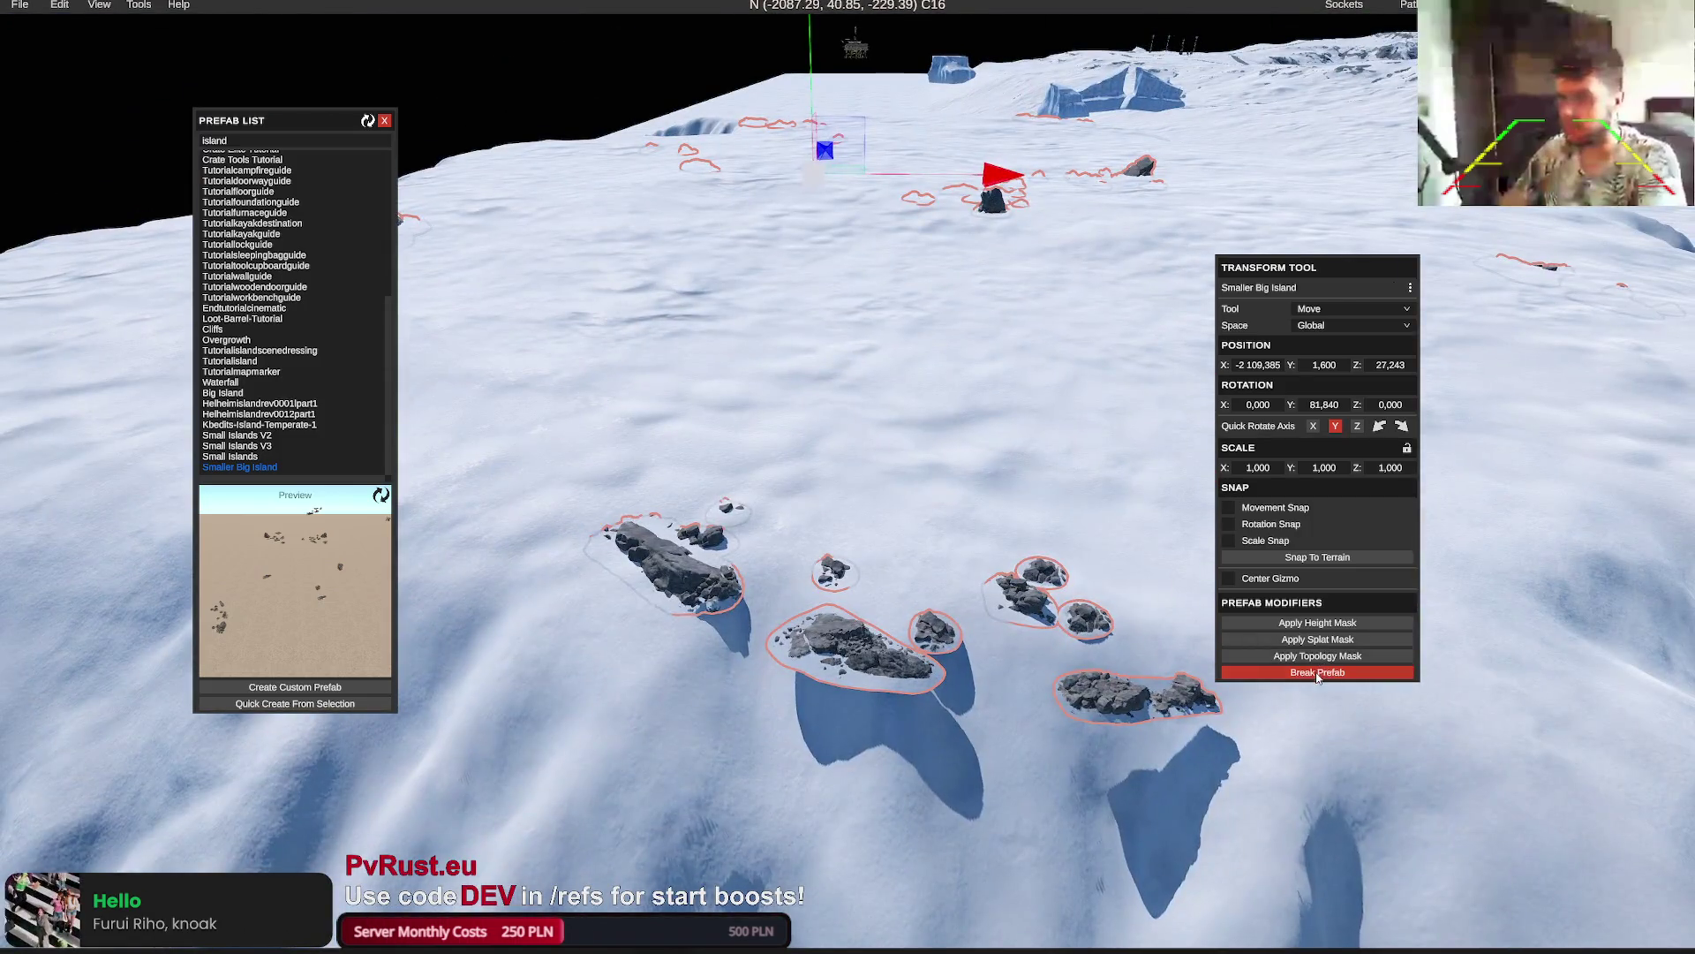
left_click(1318, 672)
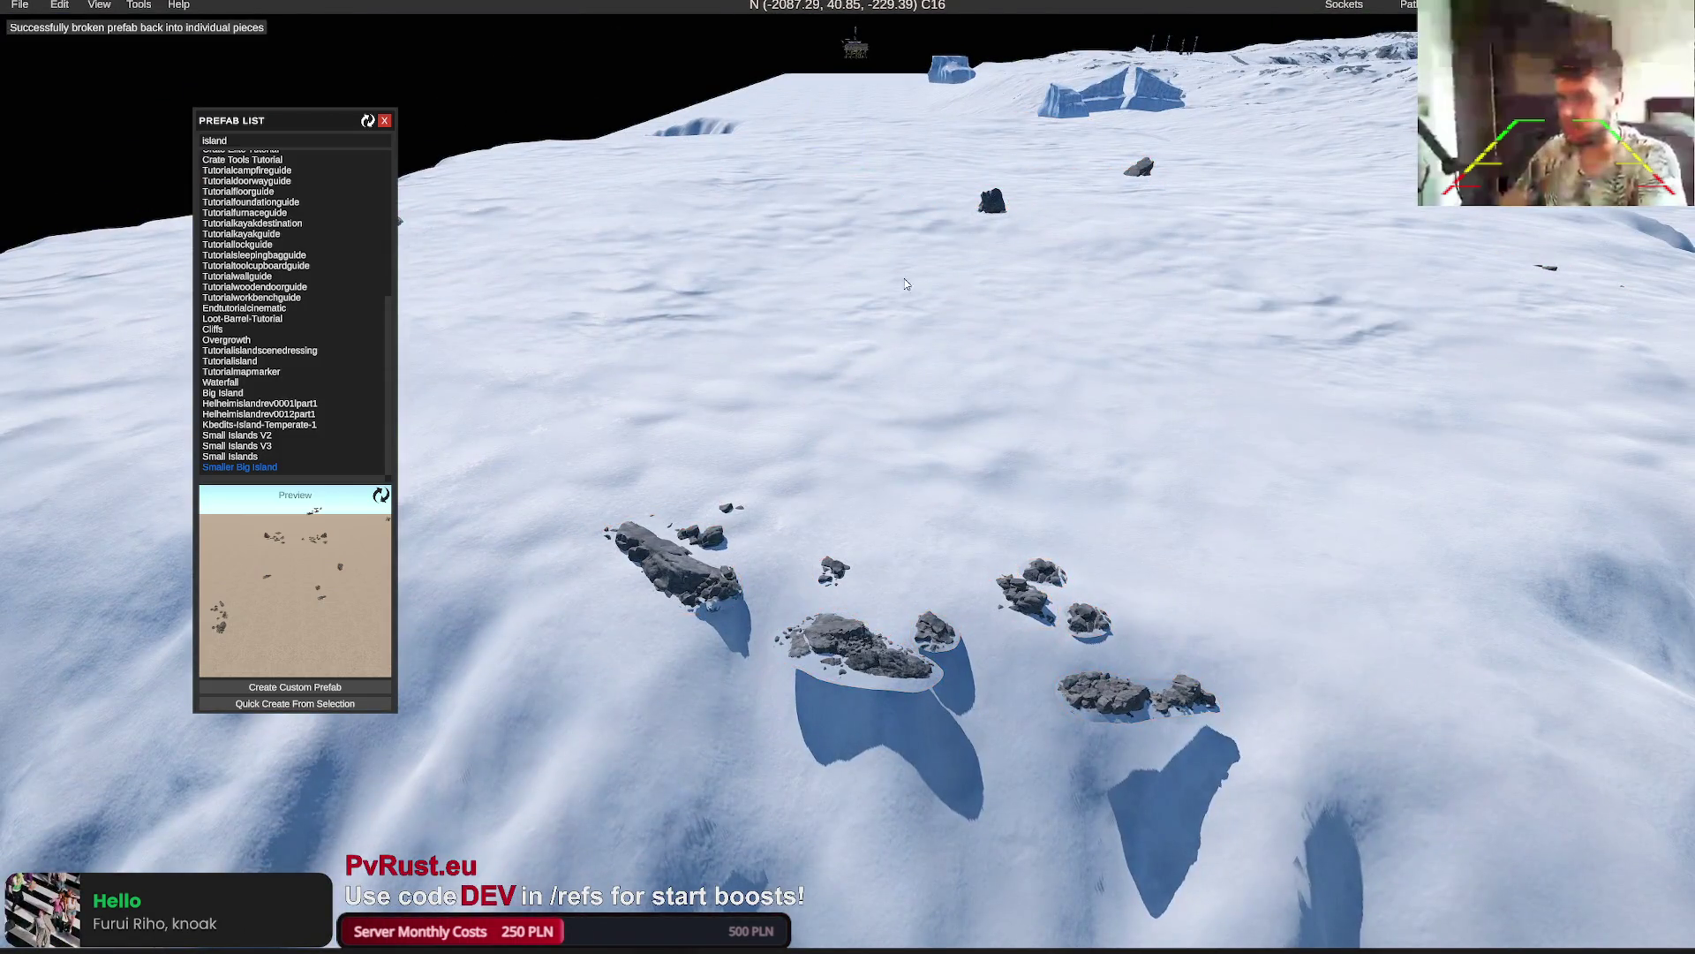
left_click(910, 554)
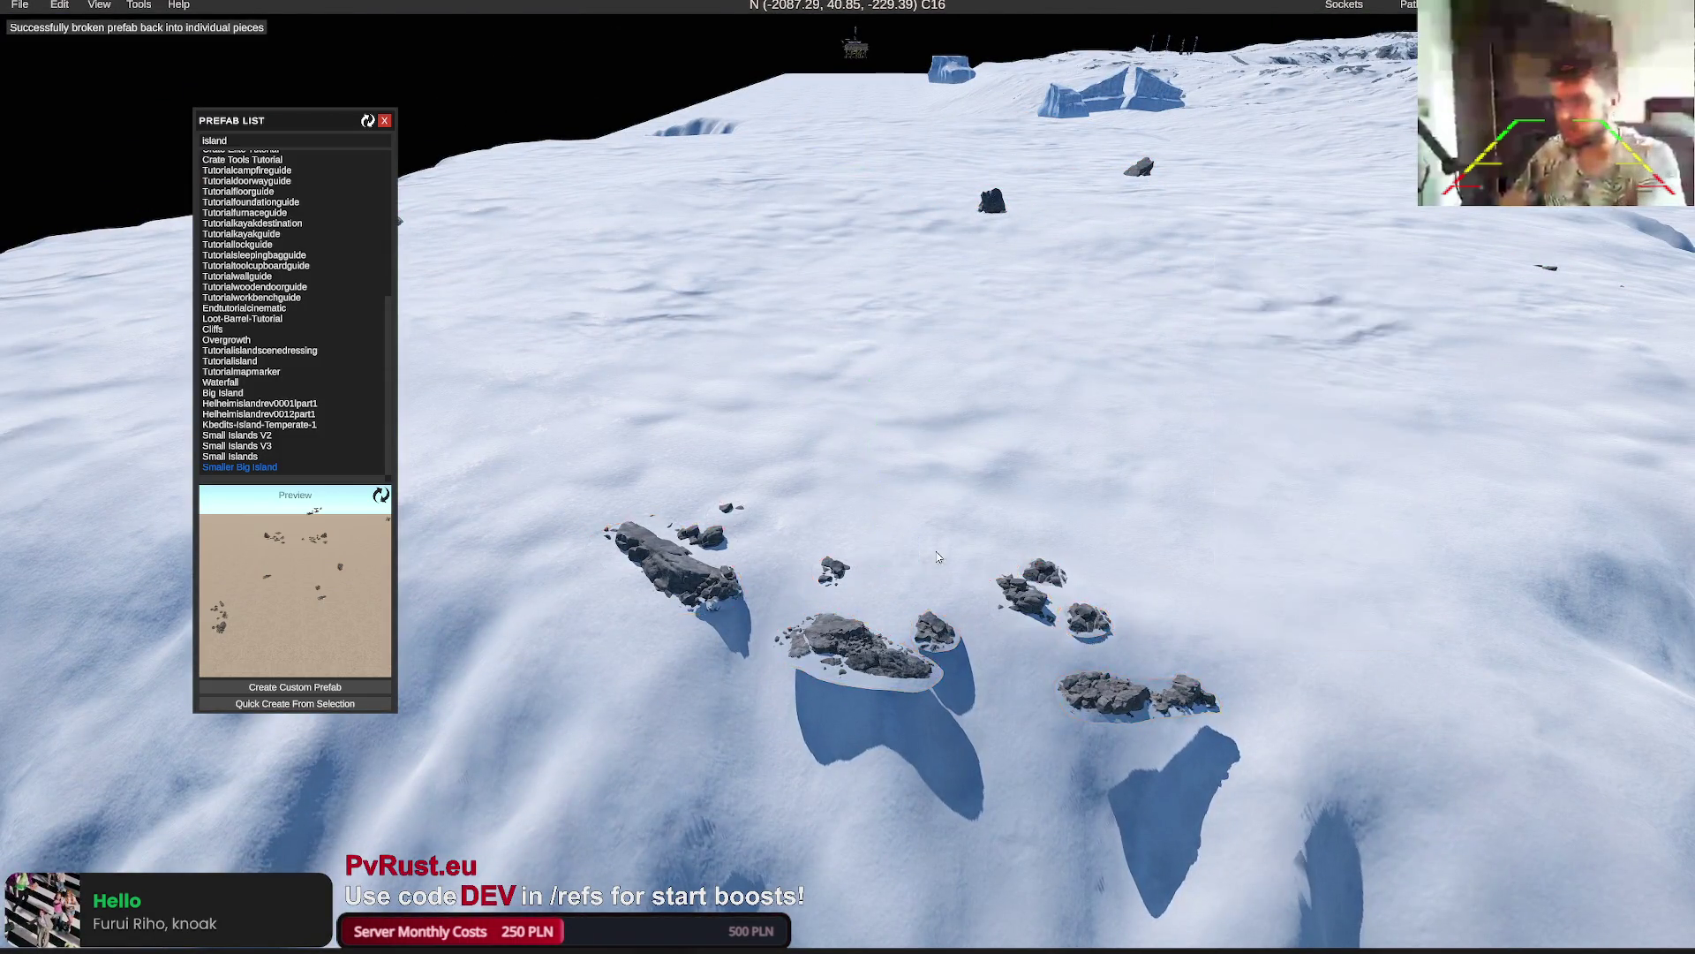
mouse_move(910, 554)
left_mouse_down()
mouse_move(942, 434)
mouse_move(1047, 342)
mouse_move(982, 366)
left_mouse_up()
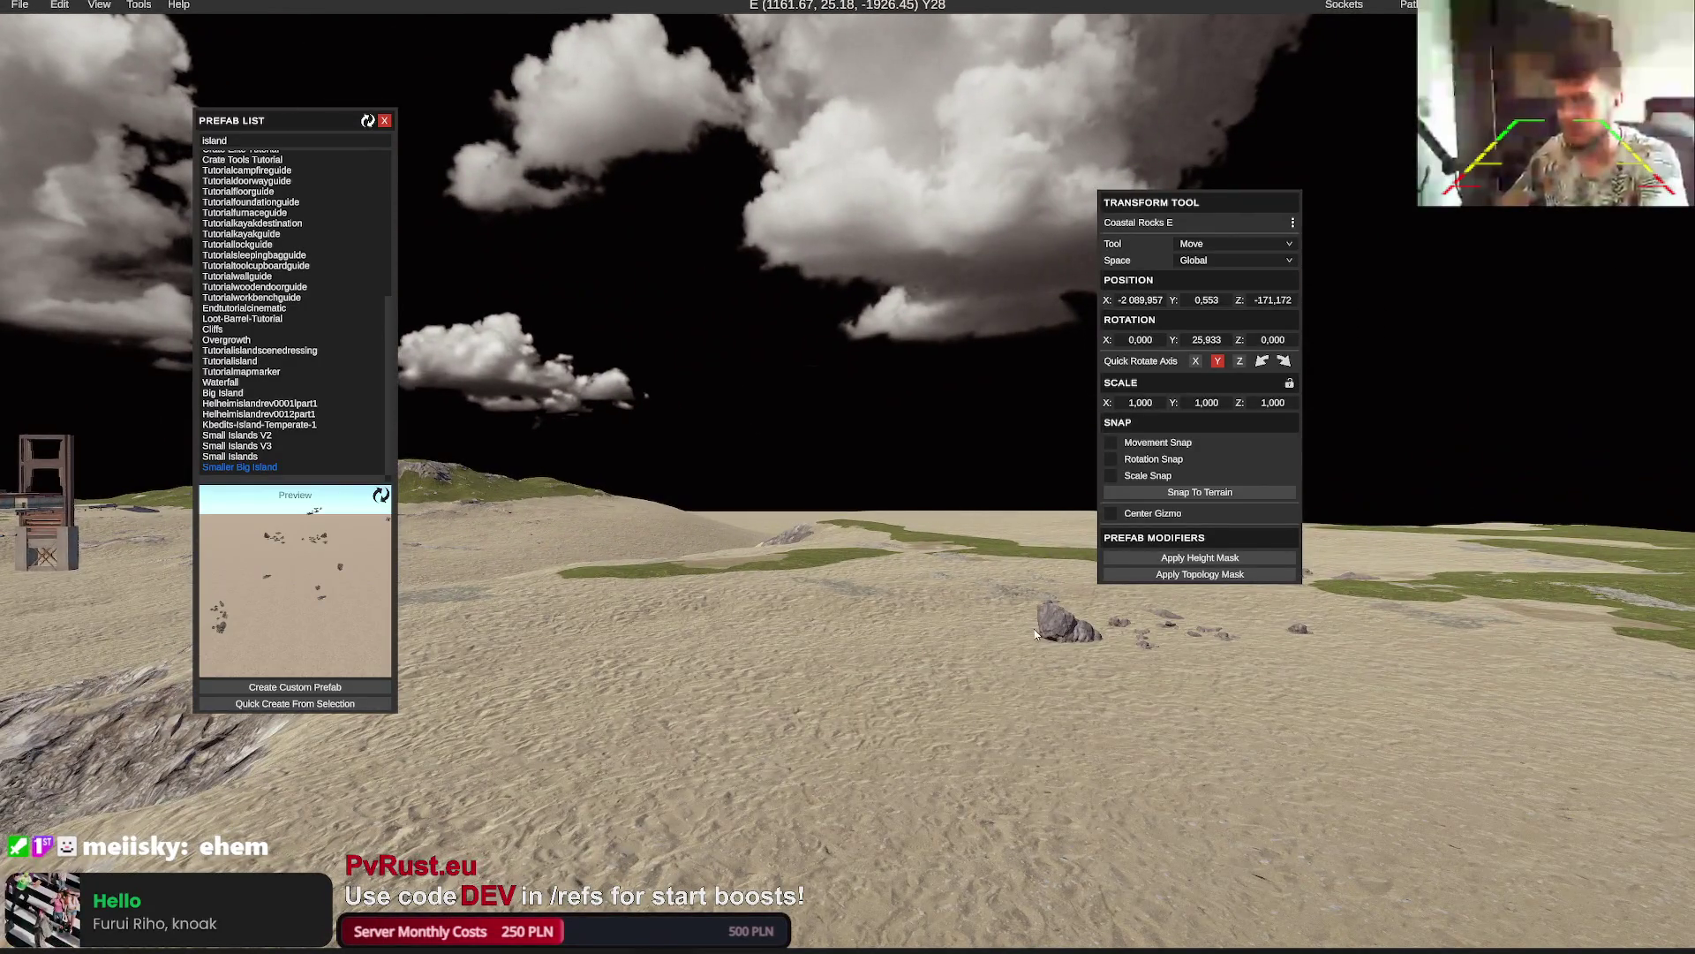
left_click(1065, 632)
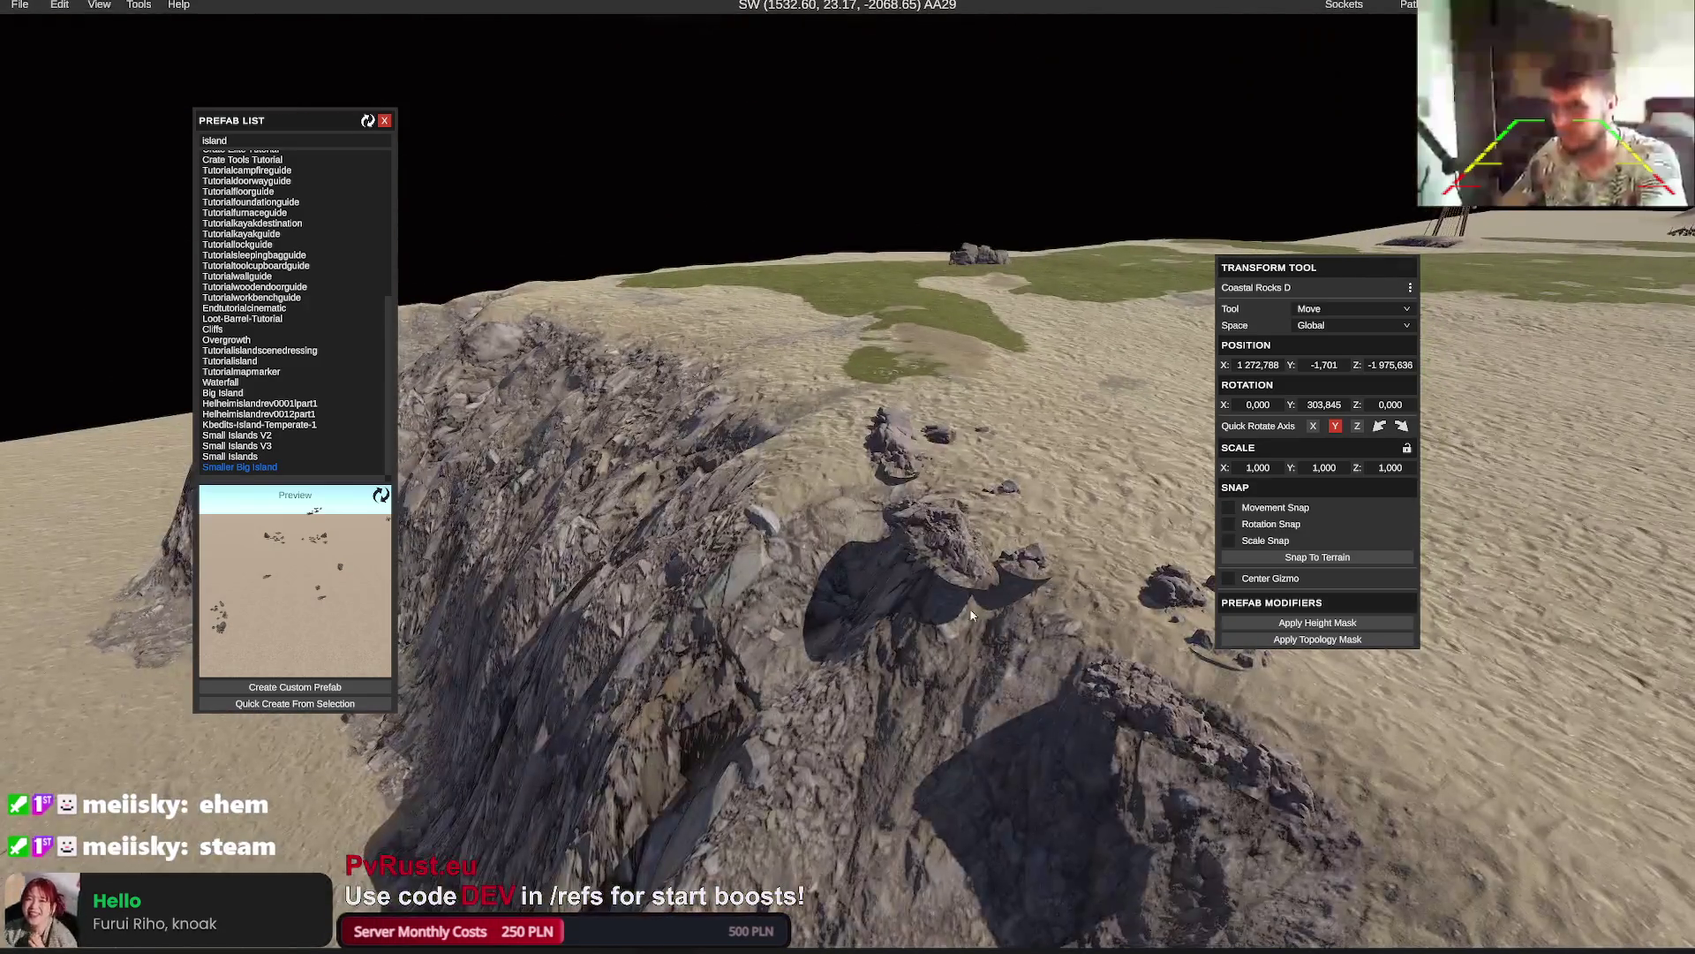
left_click(971, 616)
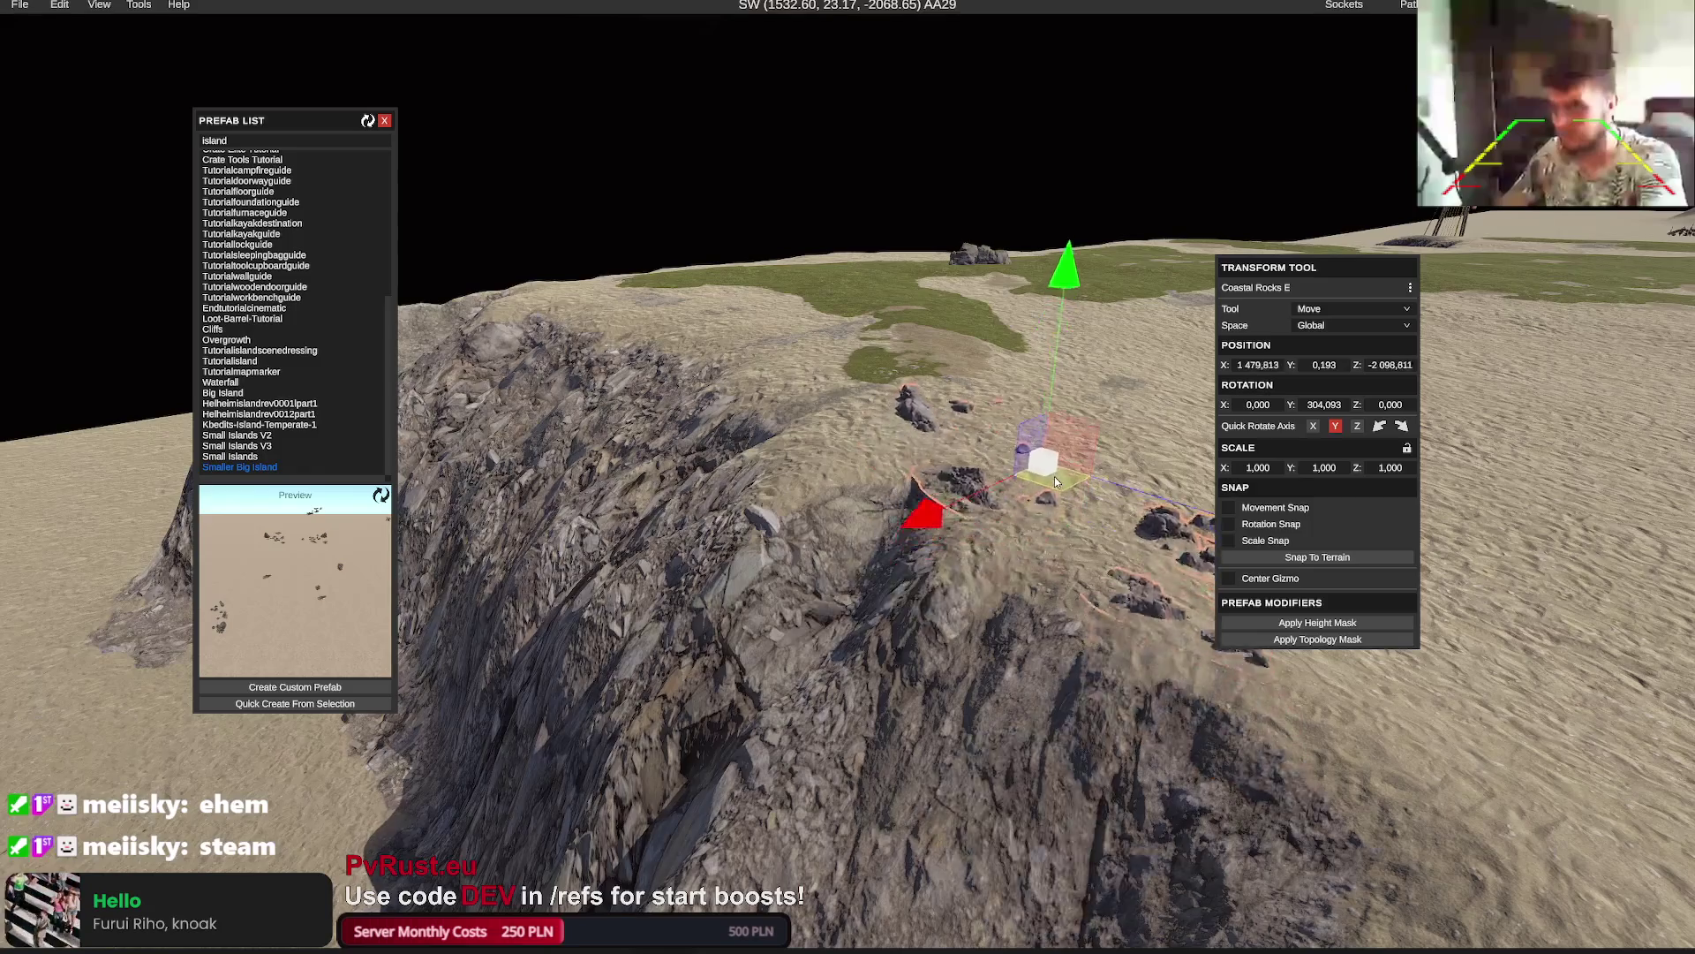
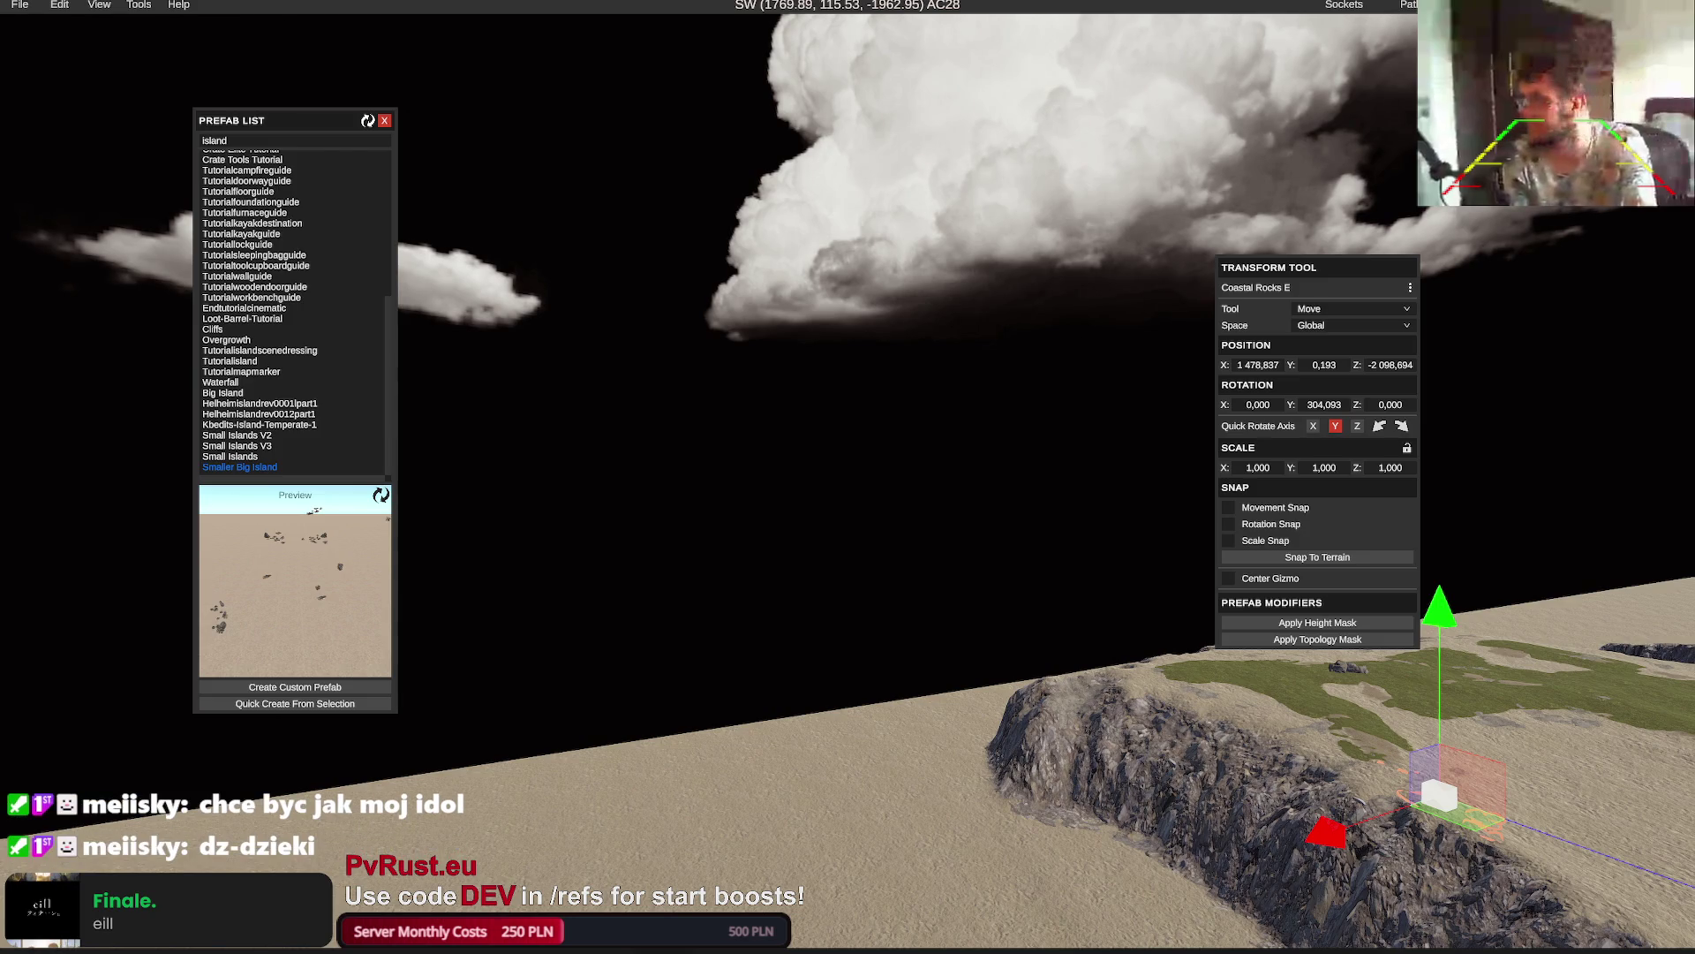
Fly the camera from the selected rock over the terrain to look down on the rocky ridge
key("f")
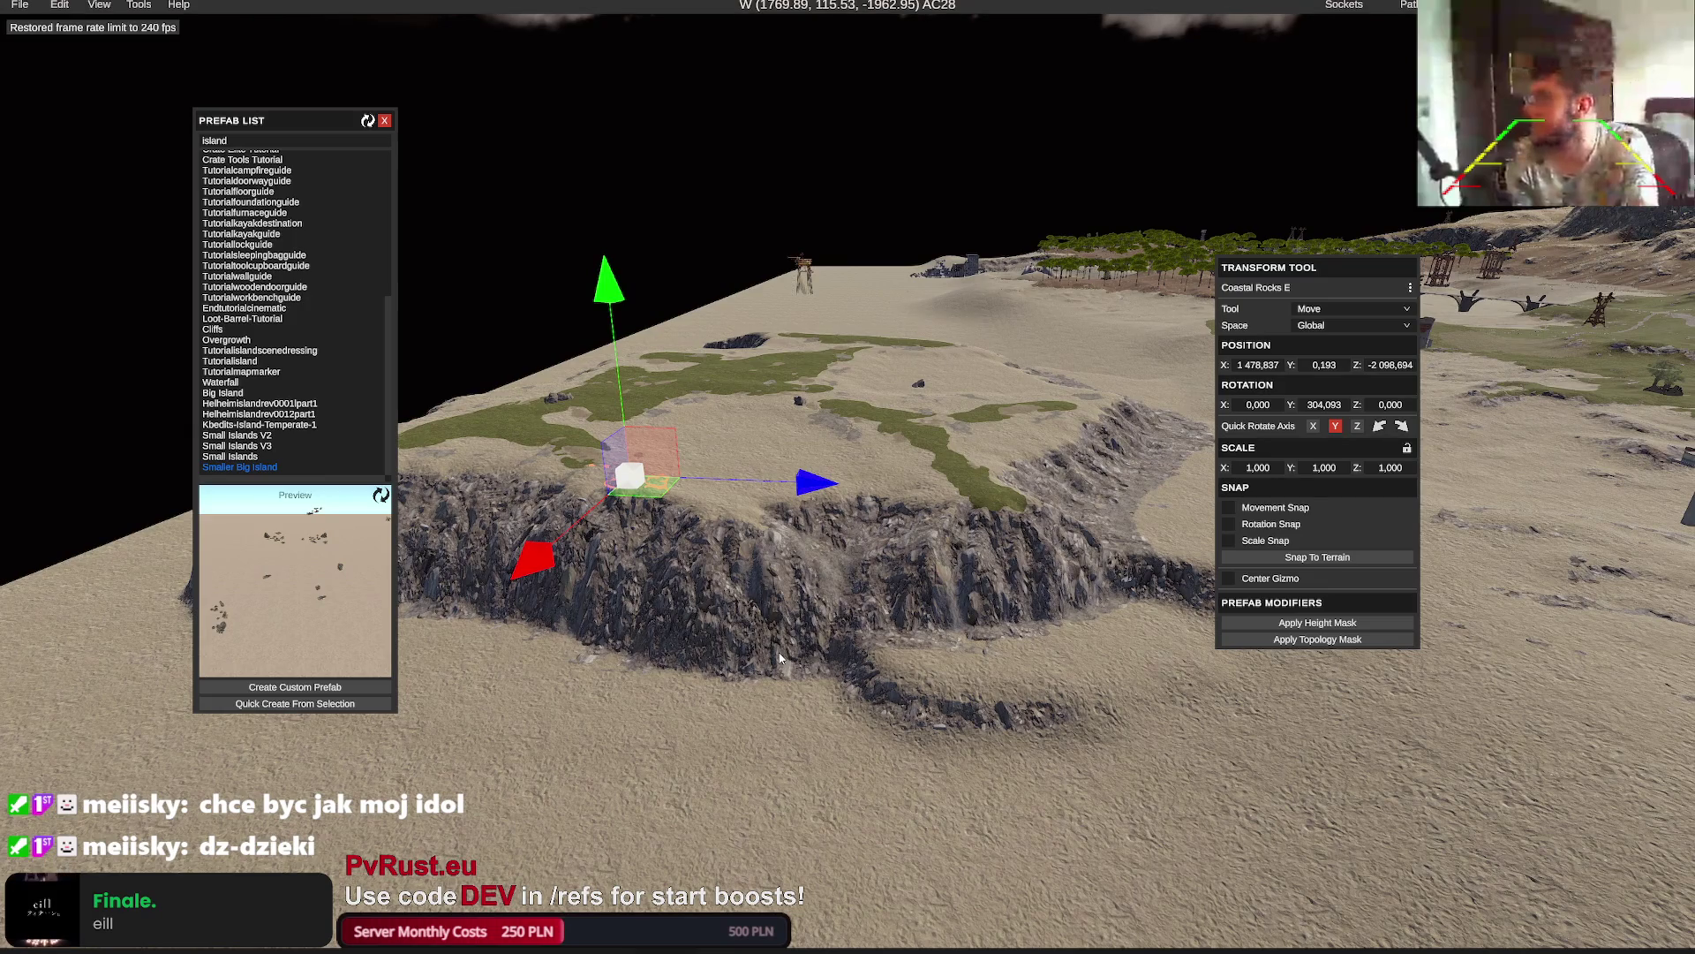
key("w")
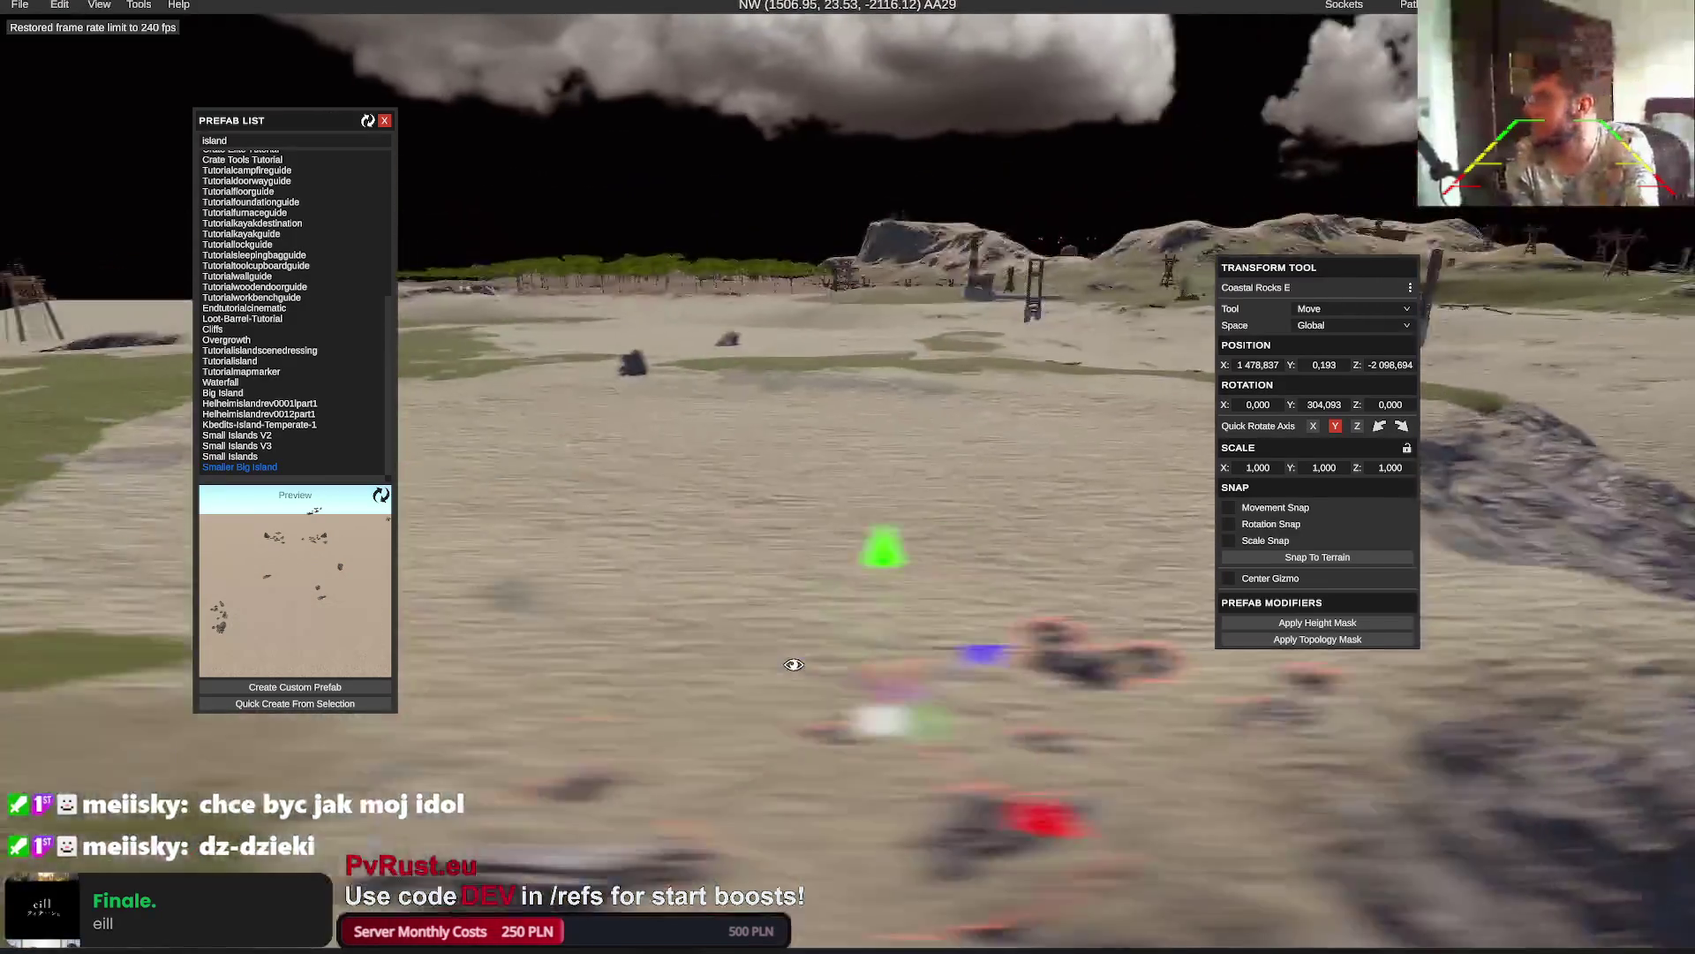
key("s")
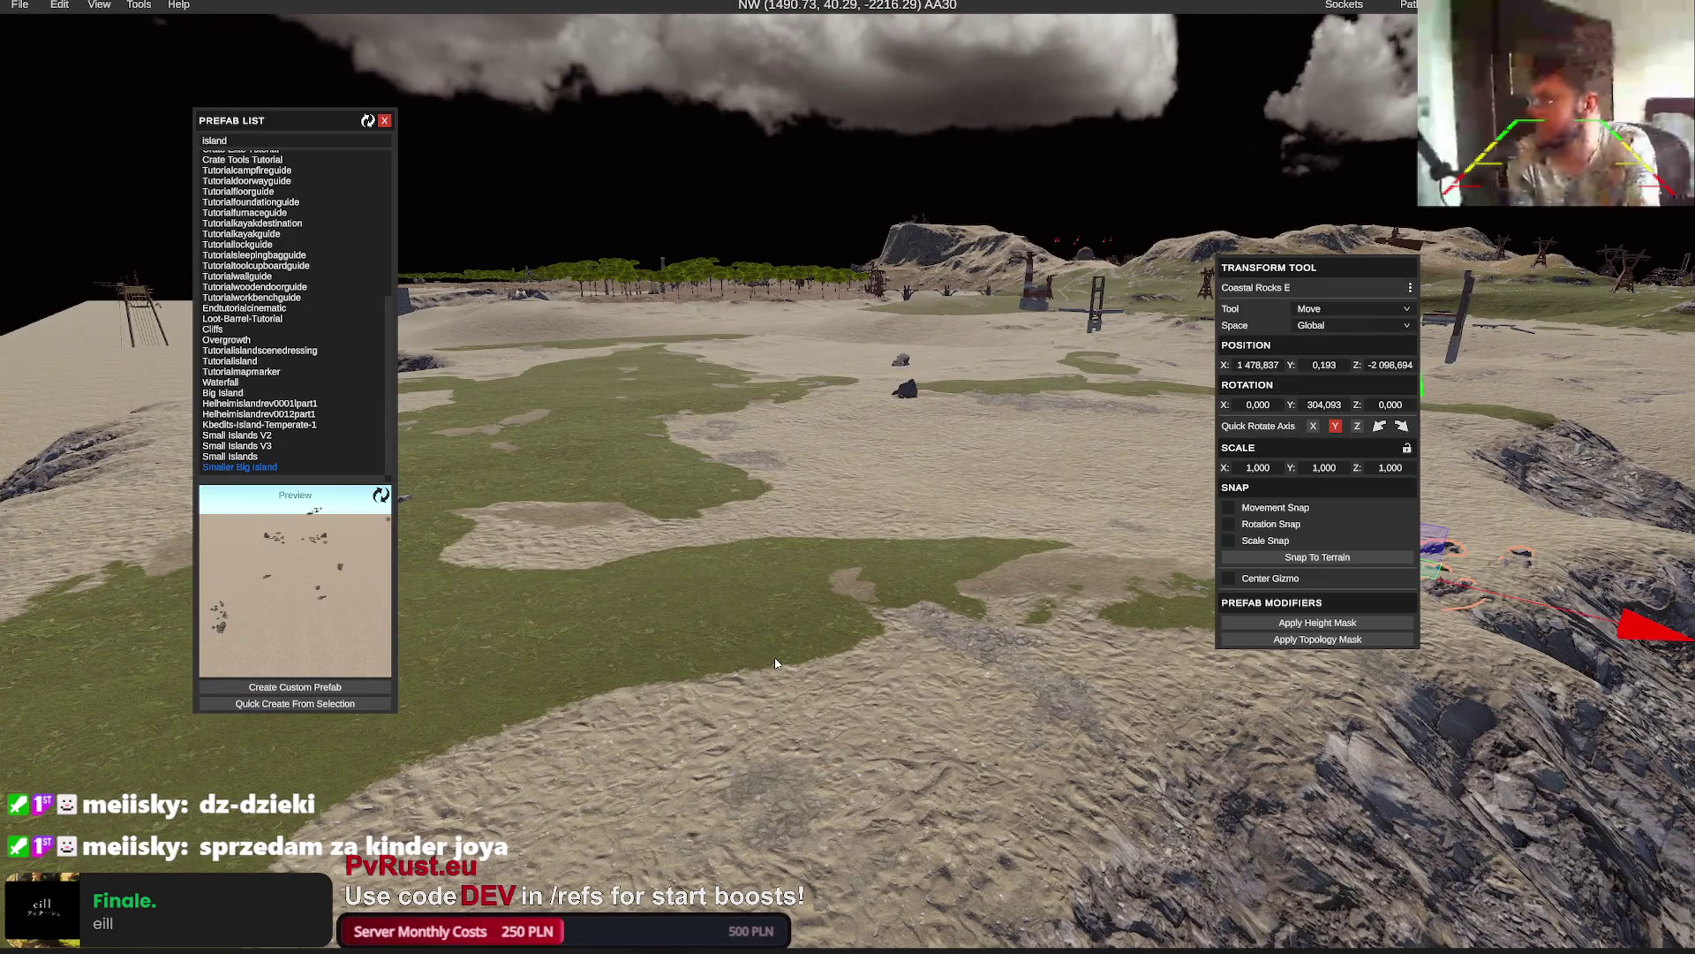
key("w")
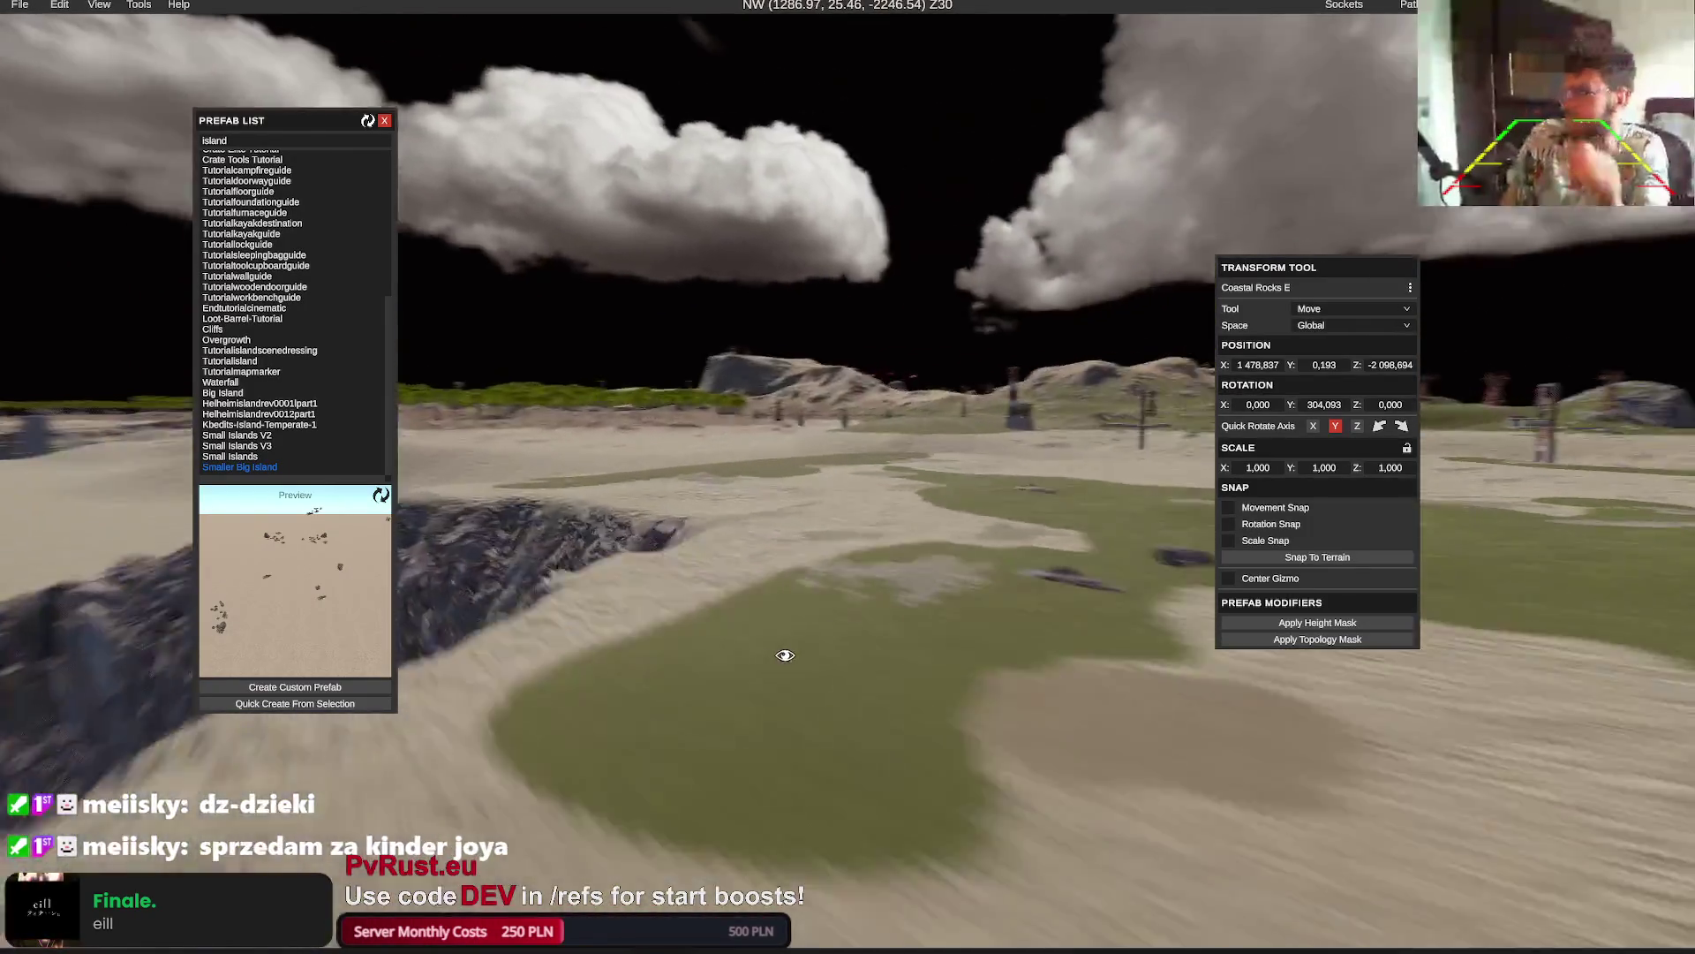
key("w")
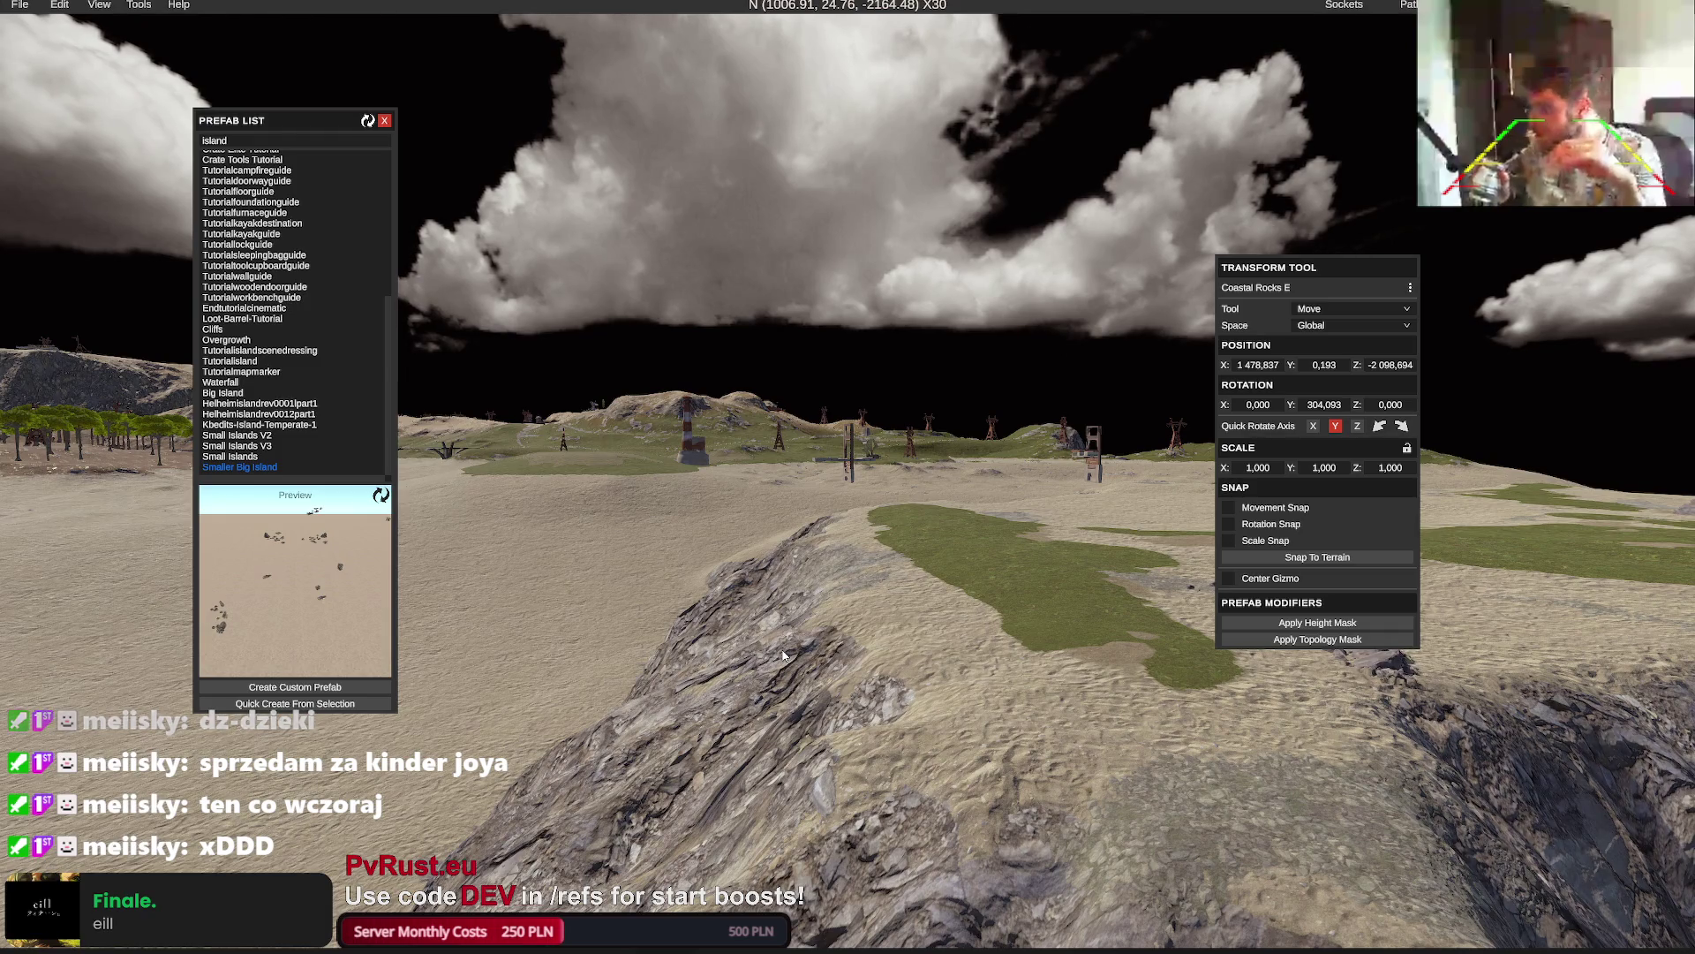
left_click_drag(834, 650, 889, 644)
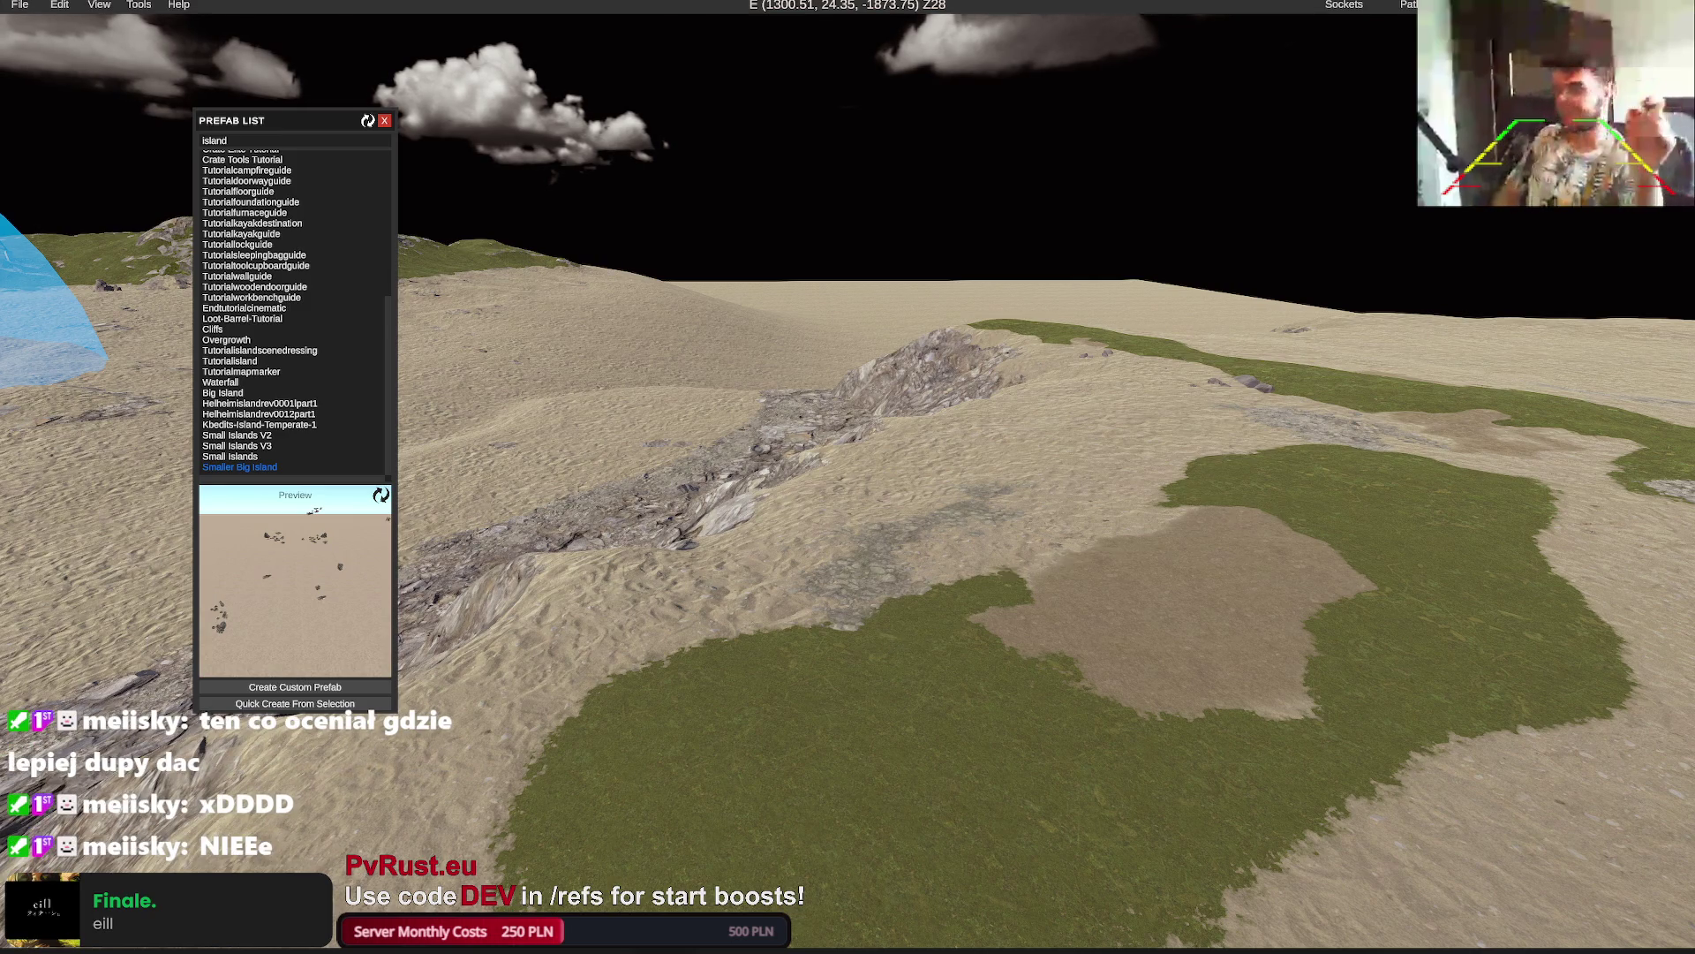
mouse_move(1014, 575)
left_mouse_down()
mouse_move(981, 579)
mouse_move(963, 615)
left_mouse_up()
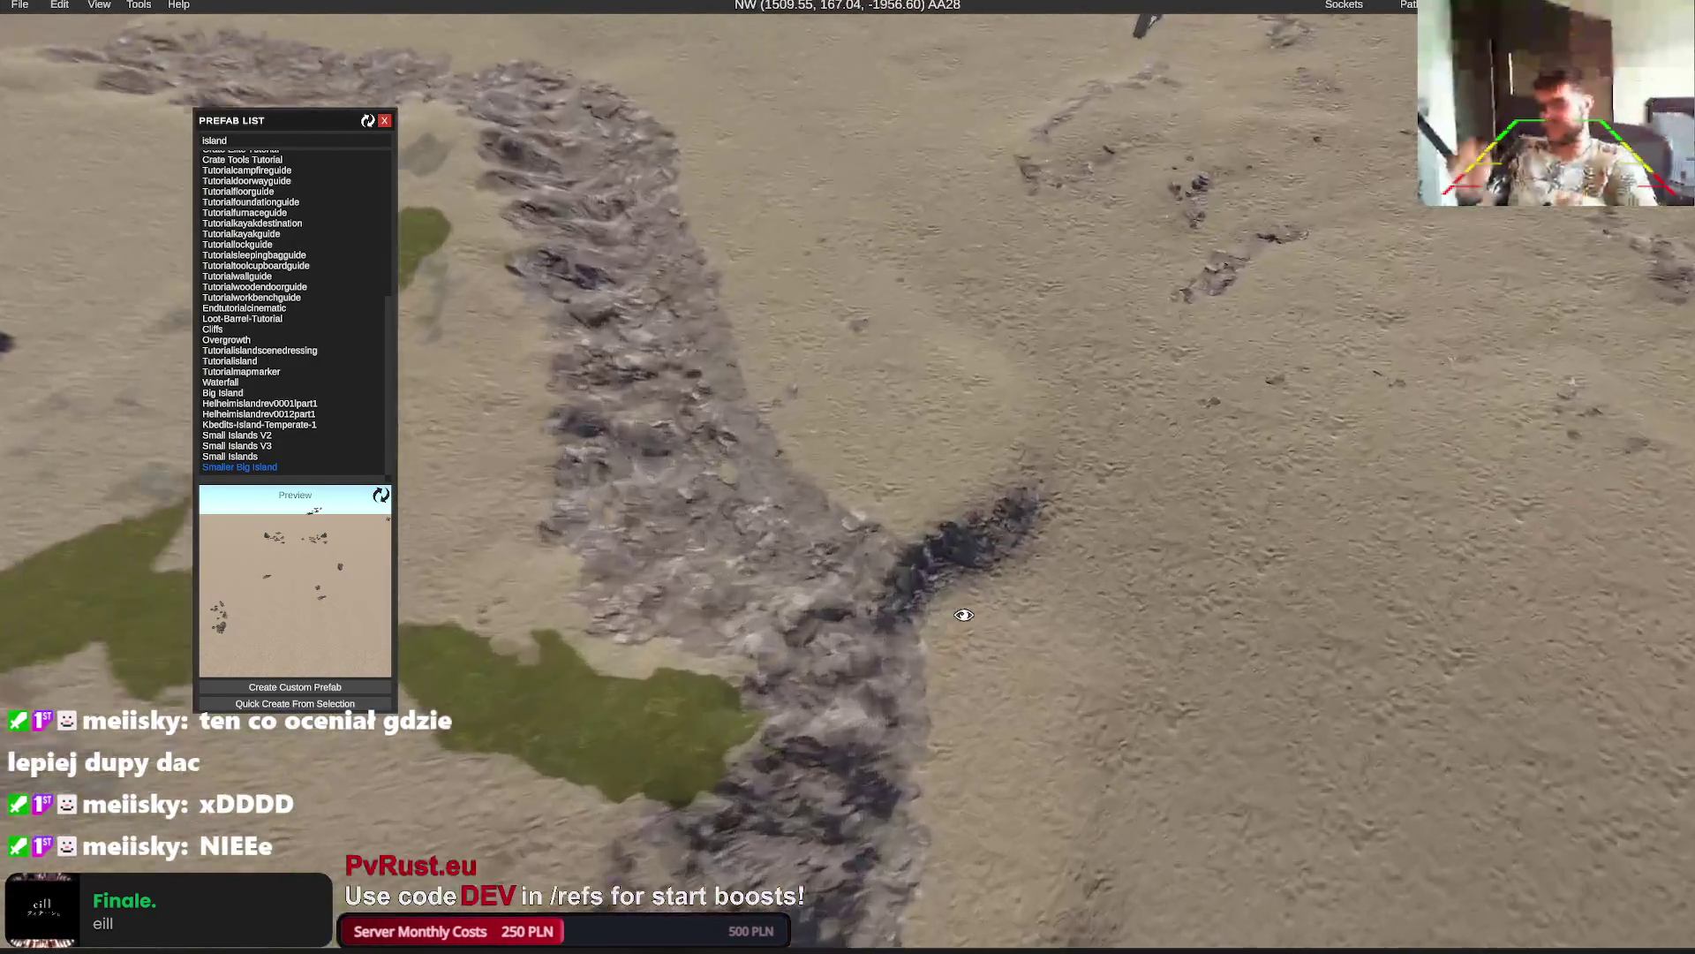
scroll(963, 616, "down", 10)
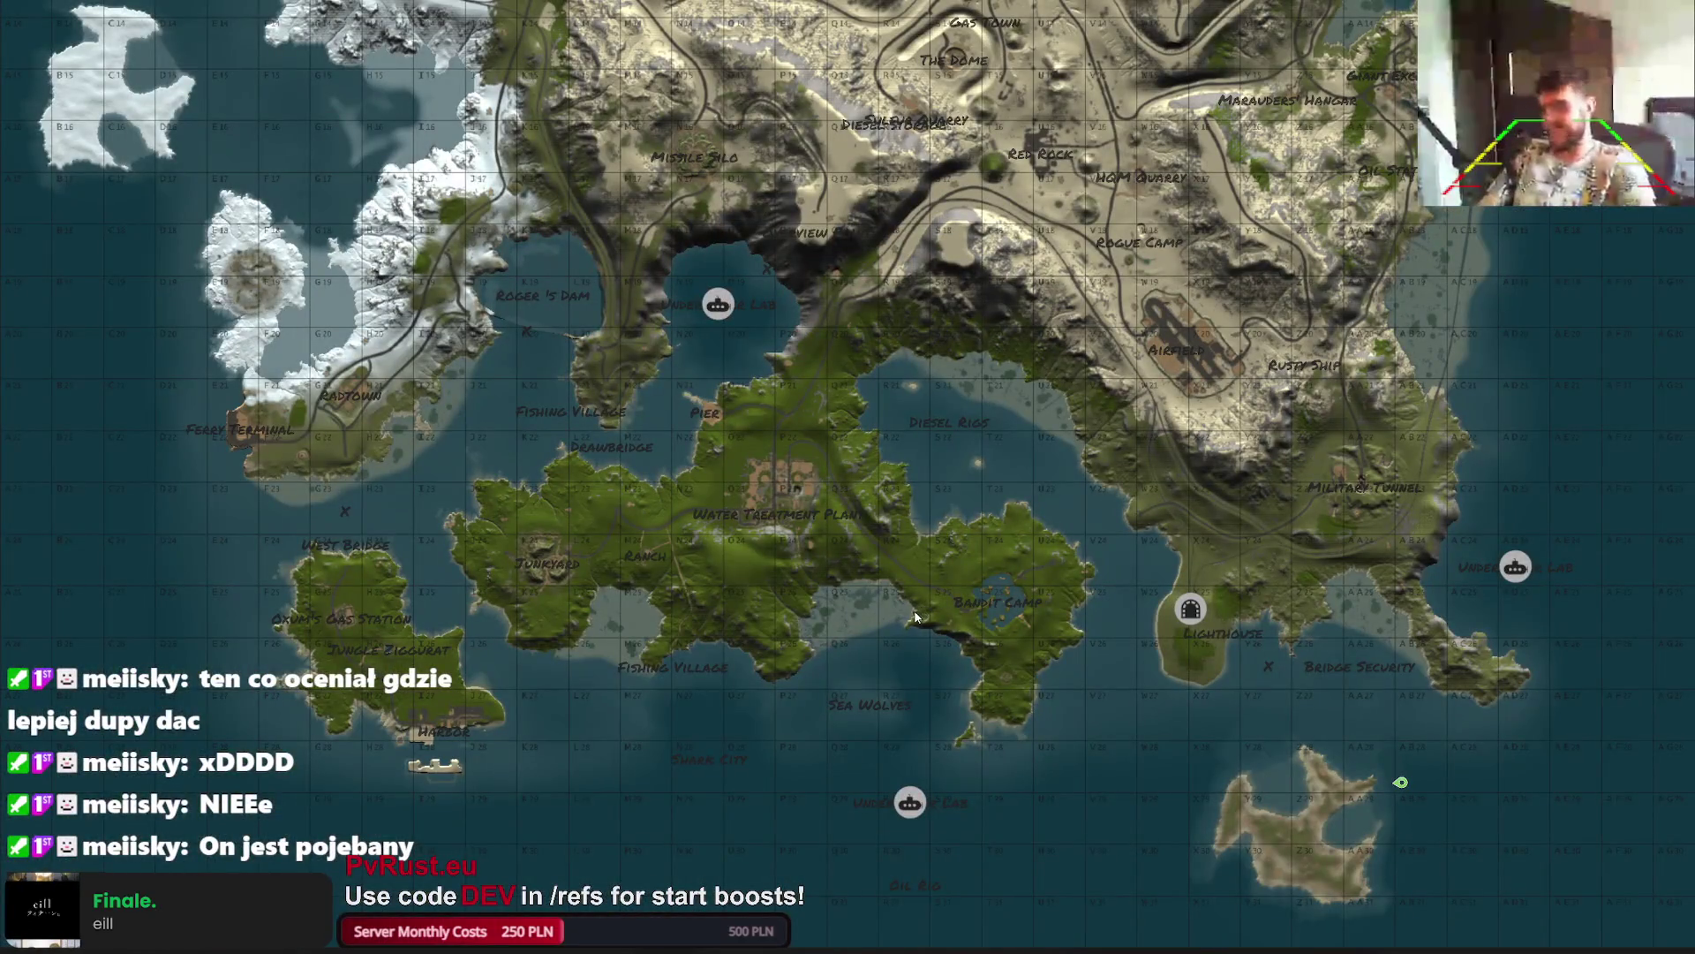
scroll(885, 637, "up", 5)
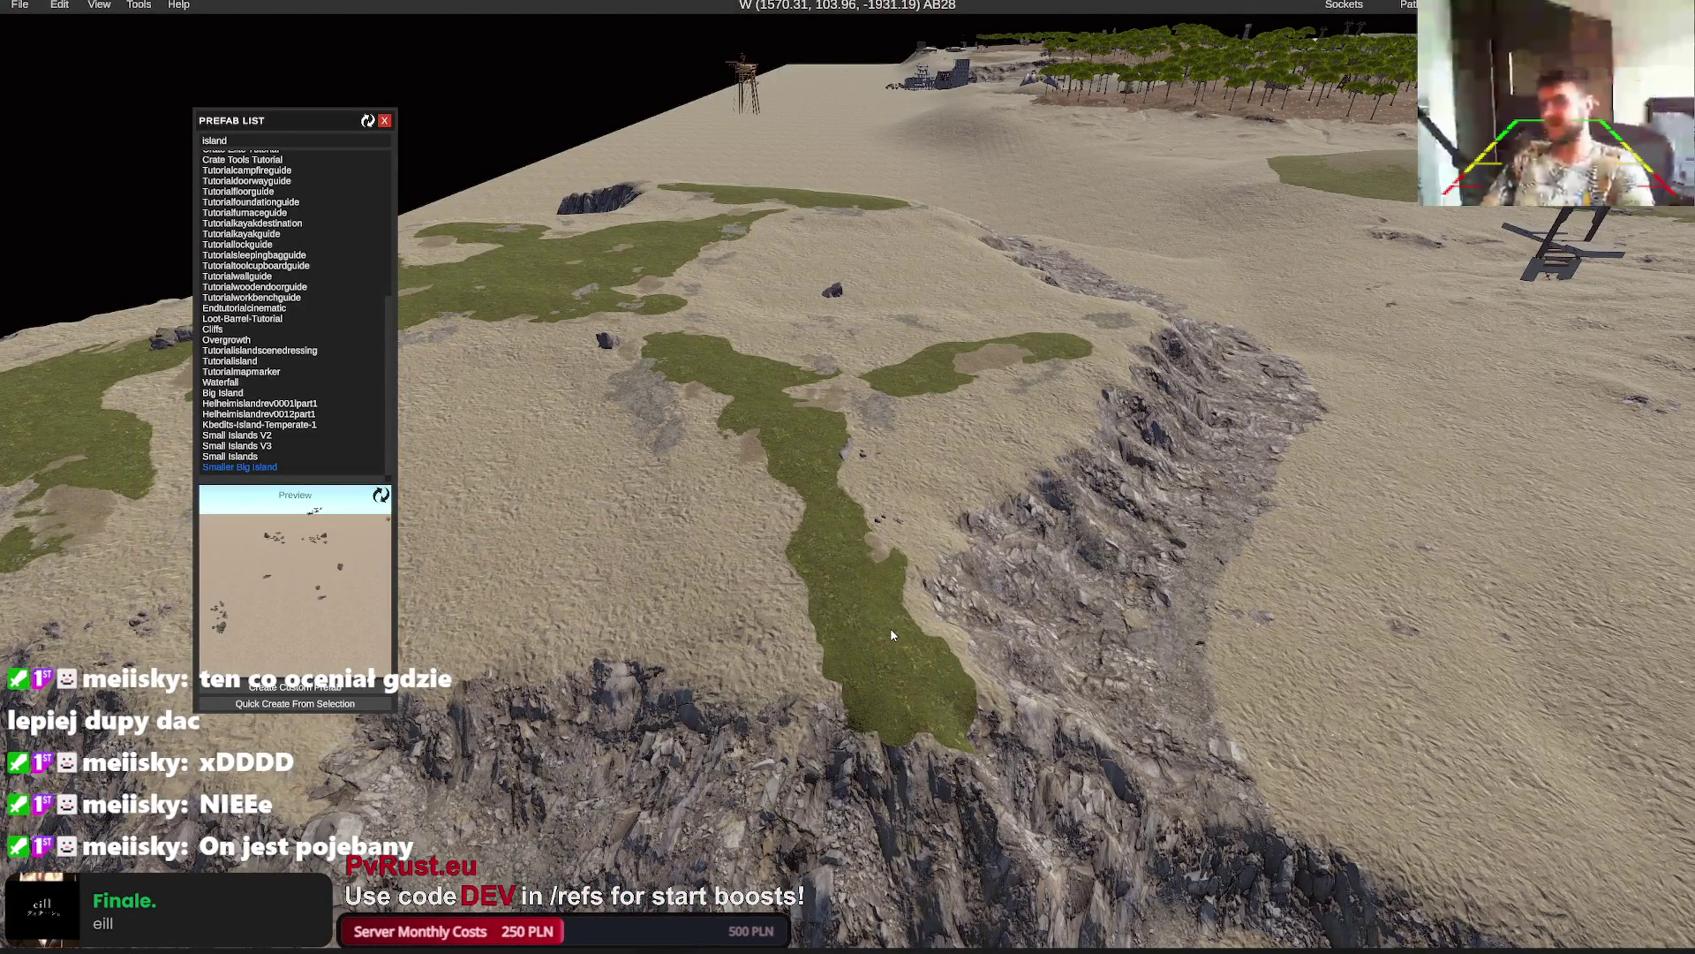
scroll(892, 636, "down", 10)
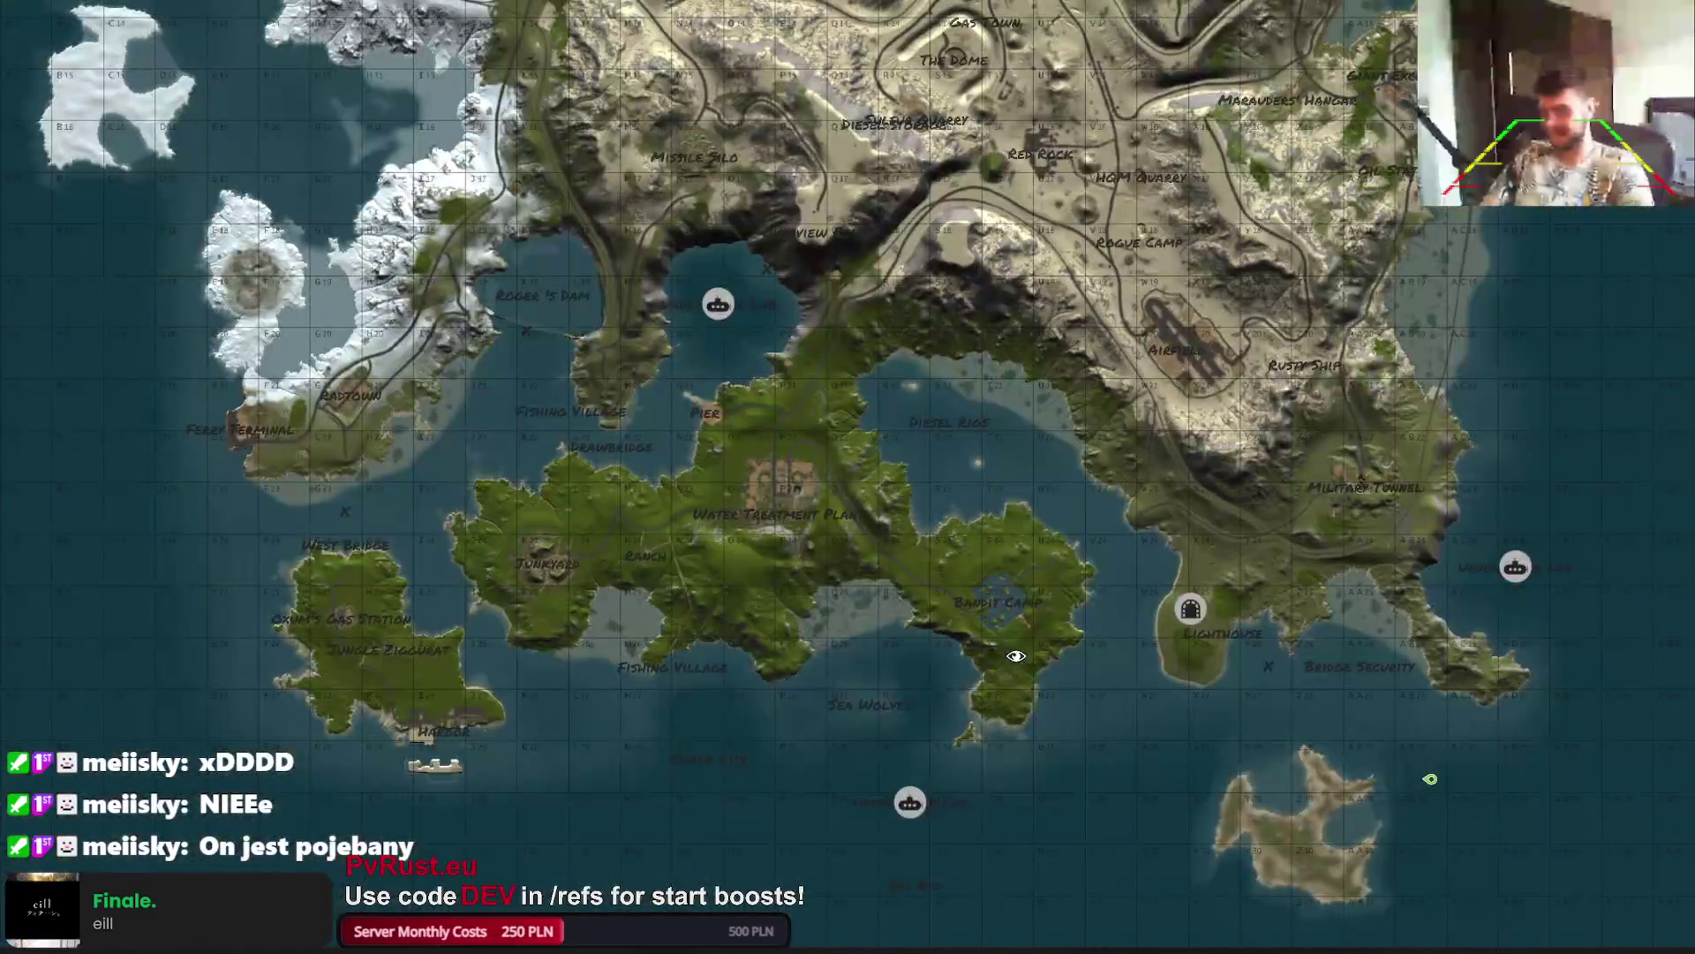
scroll(1015, 655, "up", 5)
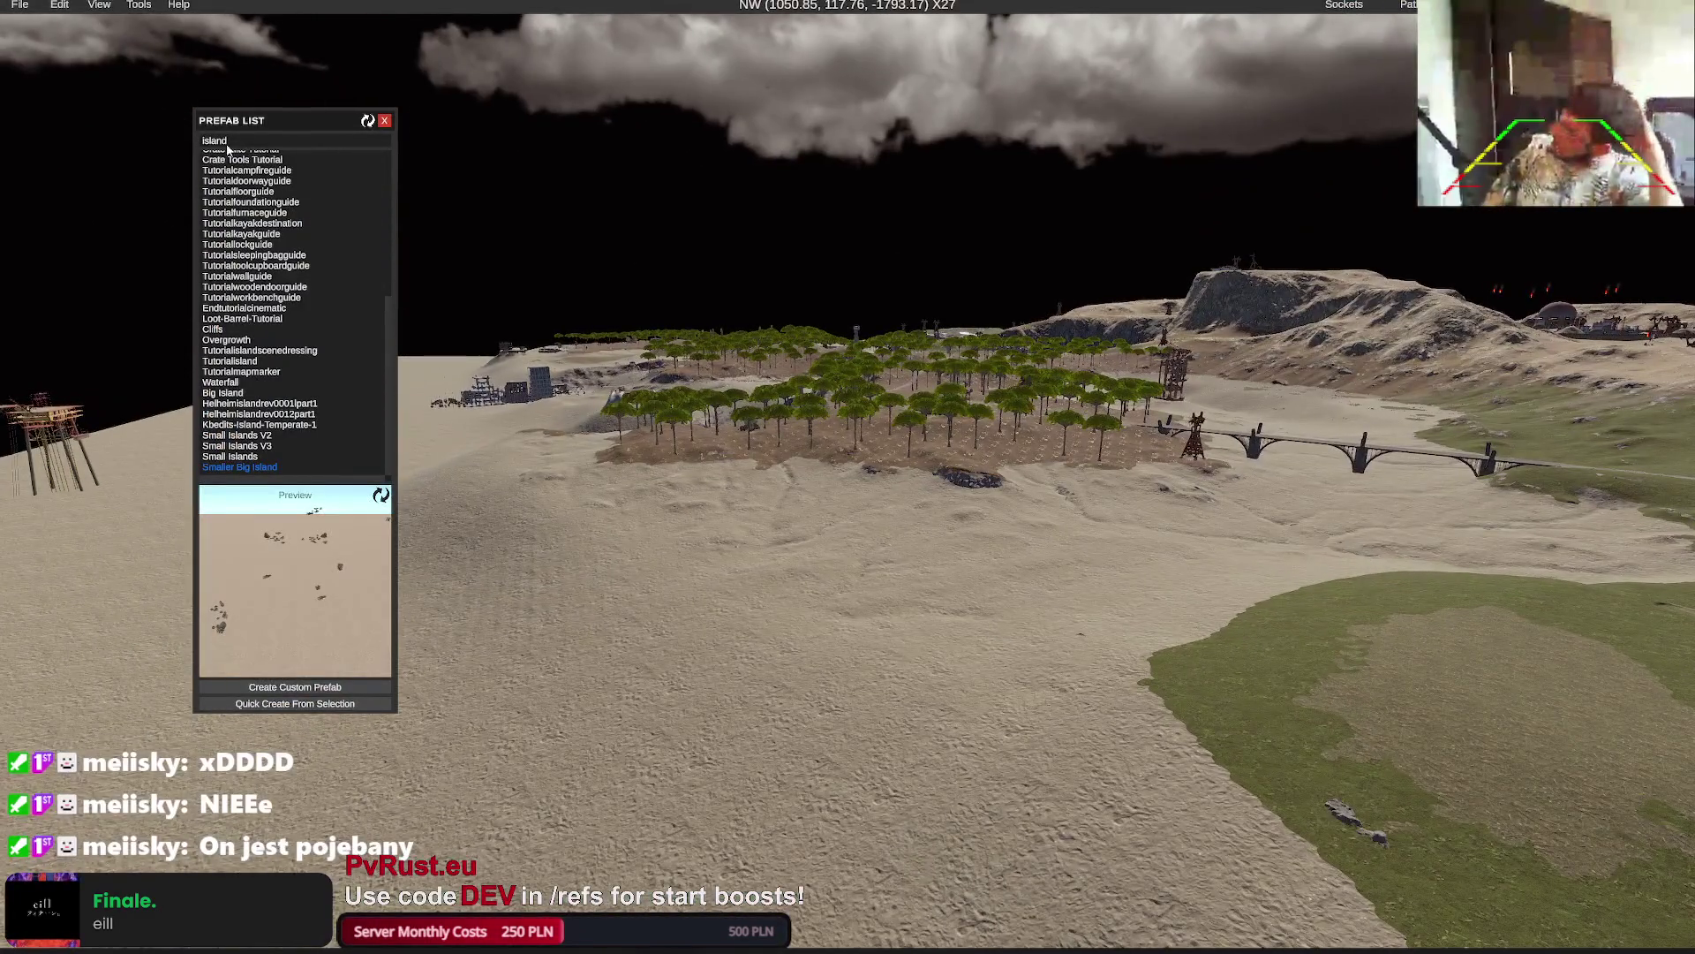
Search the Prefab List for 'floating' and turn on Show Water
left_click(234, 142)
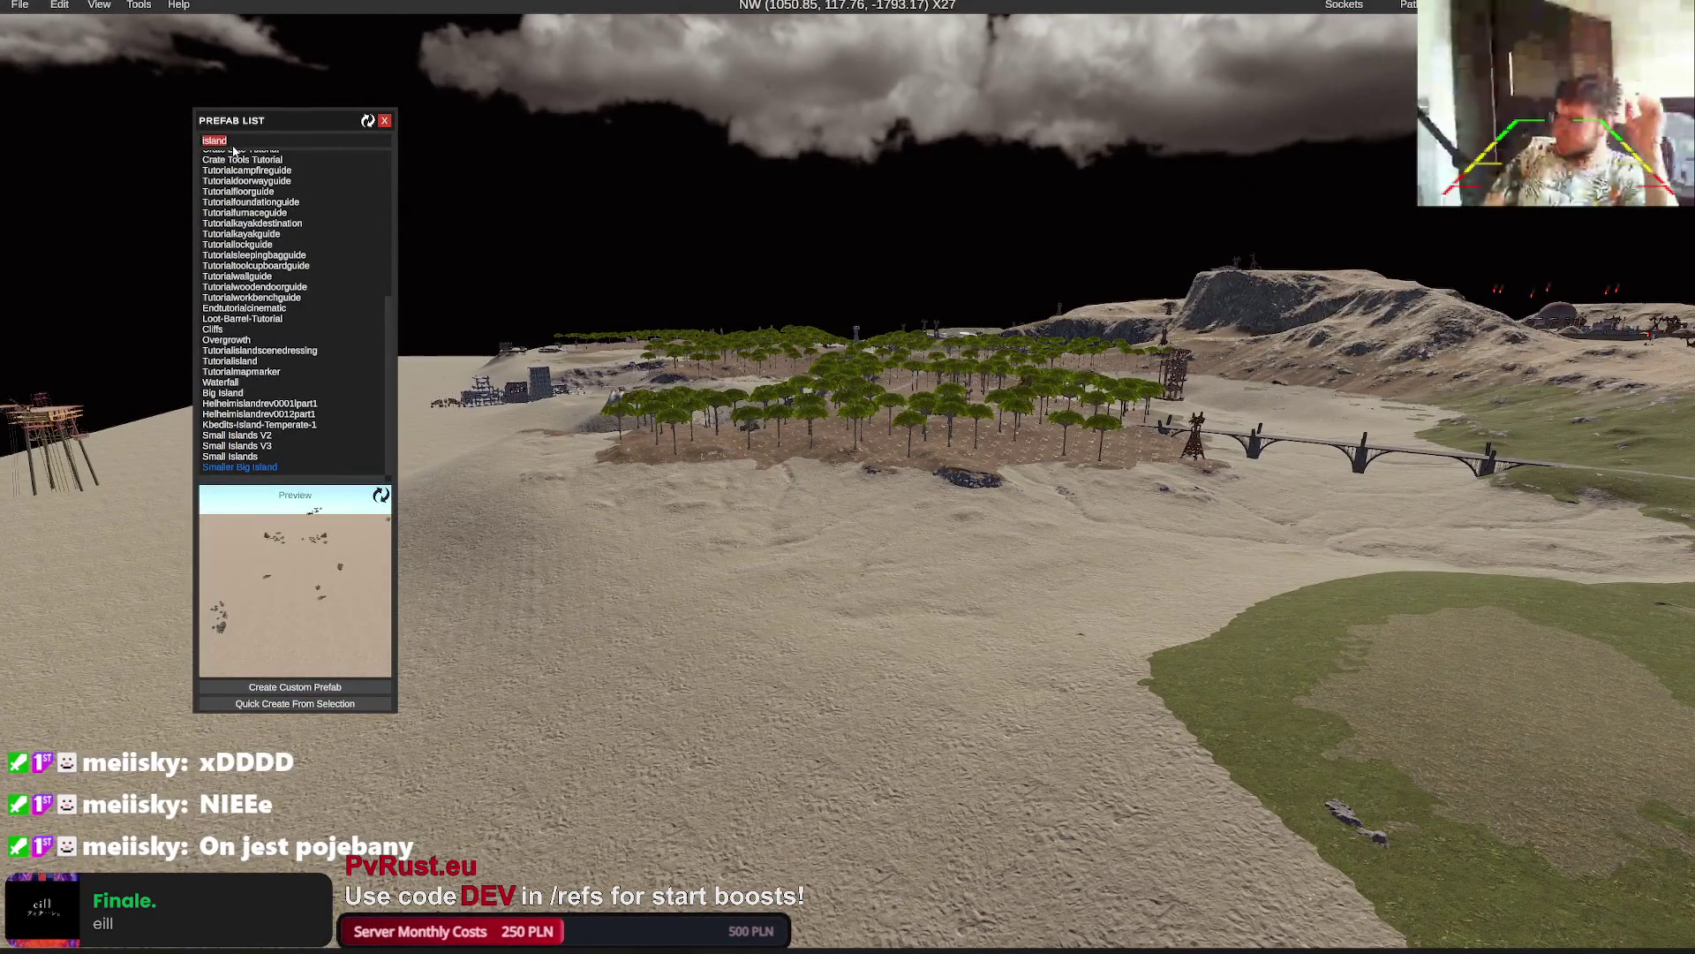
type("floating")
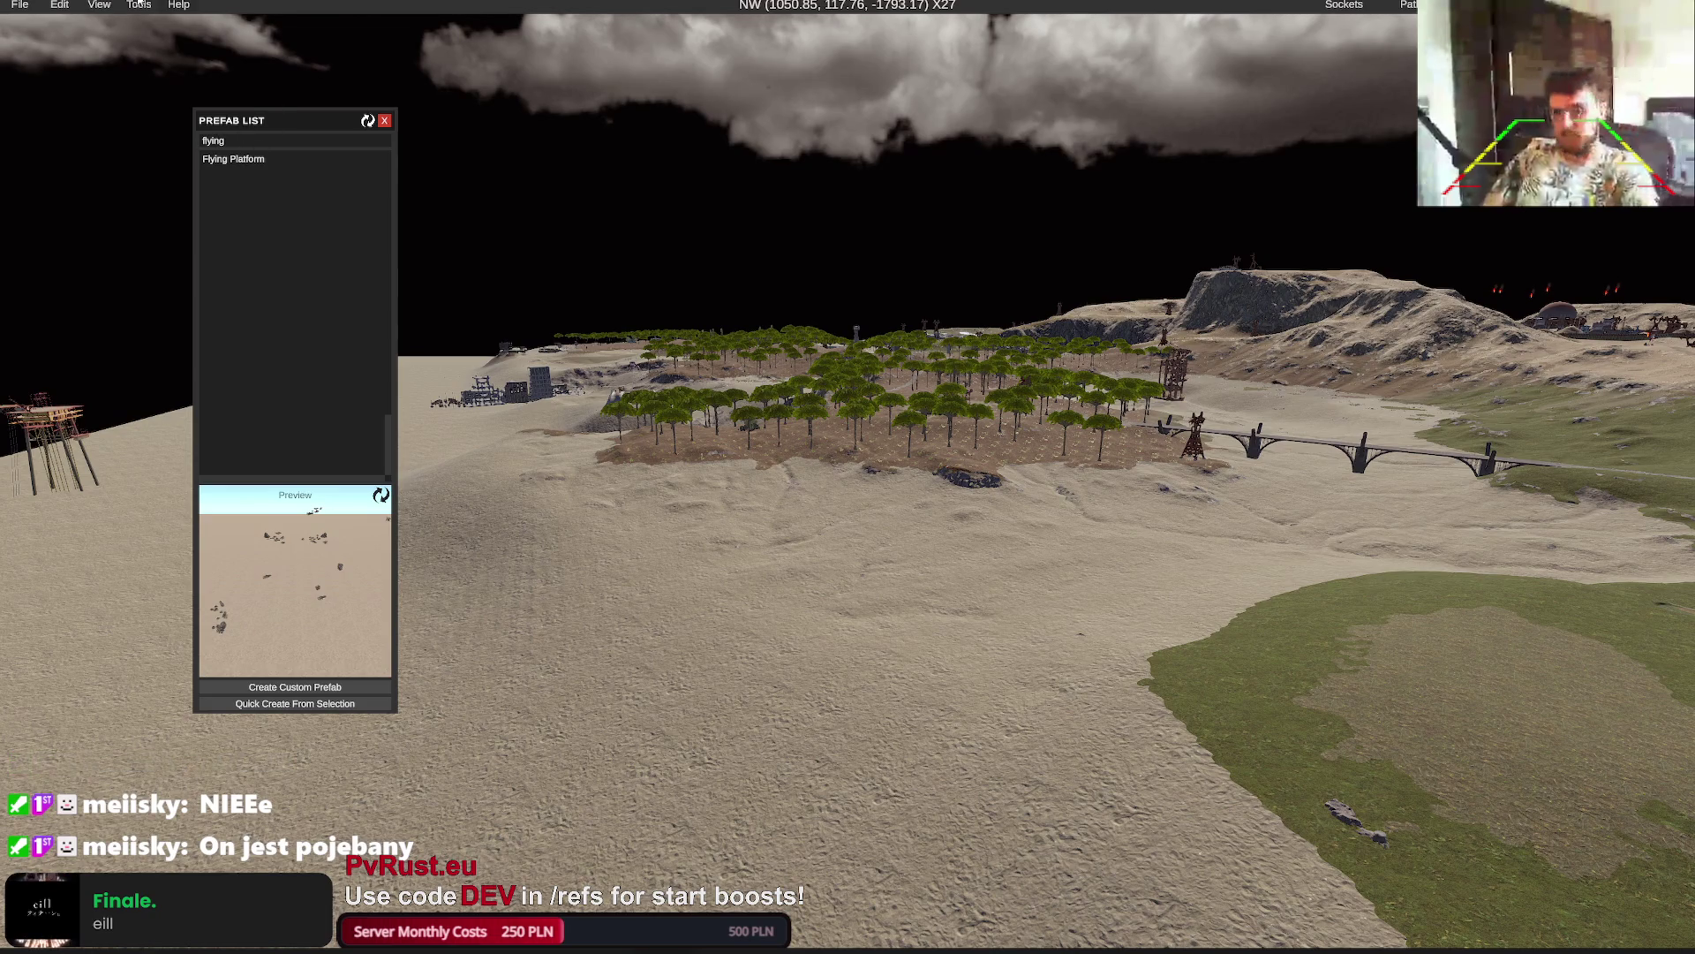
left_click(99, 6)
left_click(92, 23)
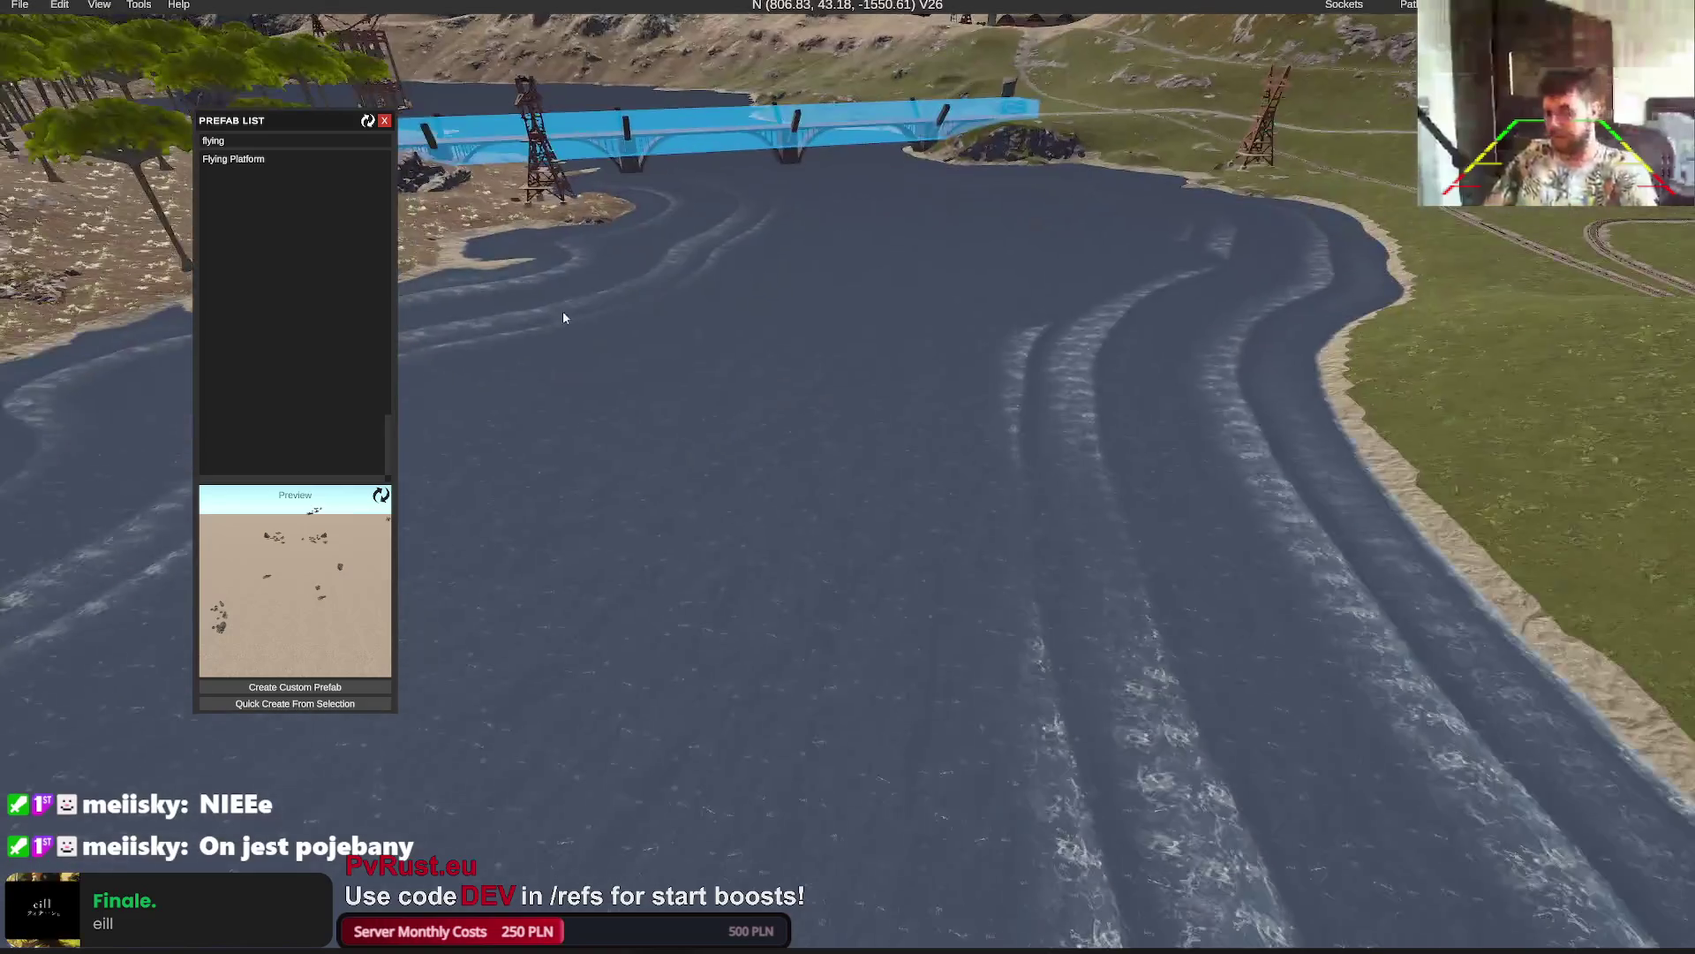
Place a Flying Platform on the river, then teleport to a spot picked on the map
left_click(233, 159)
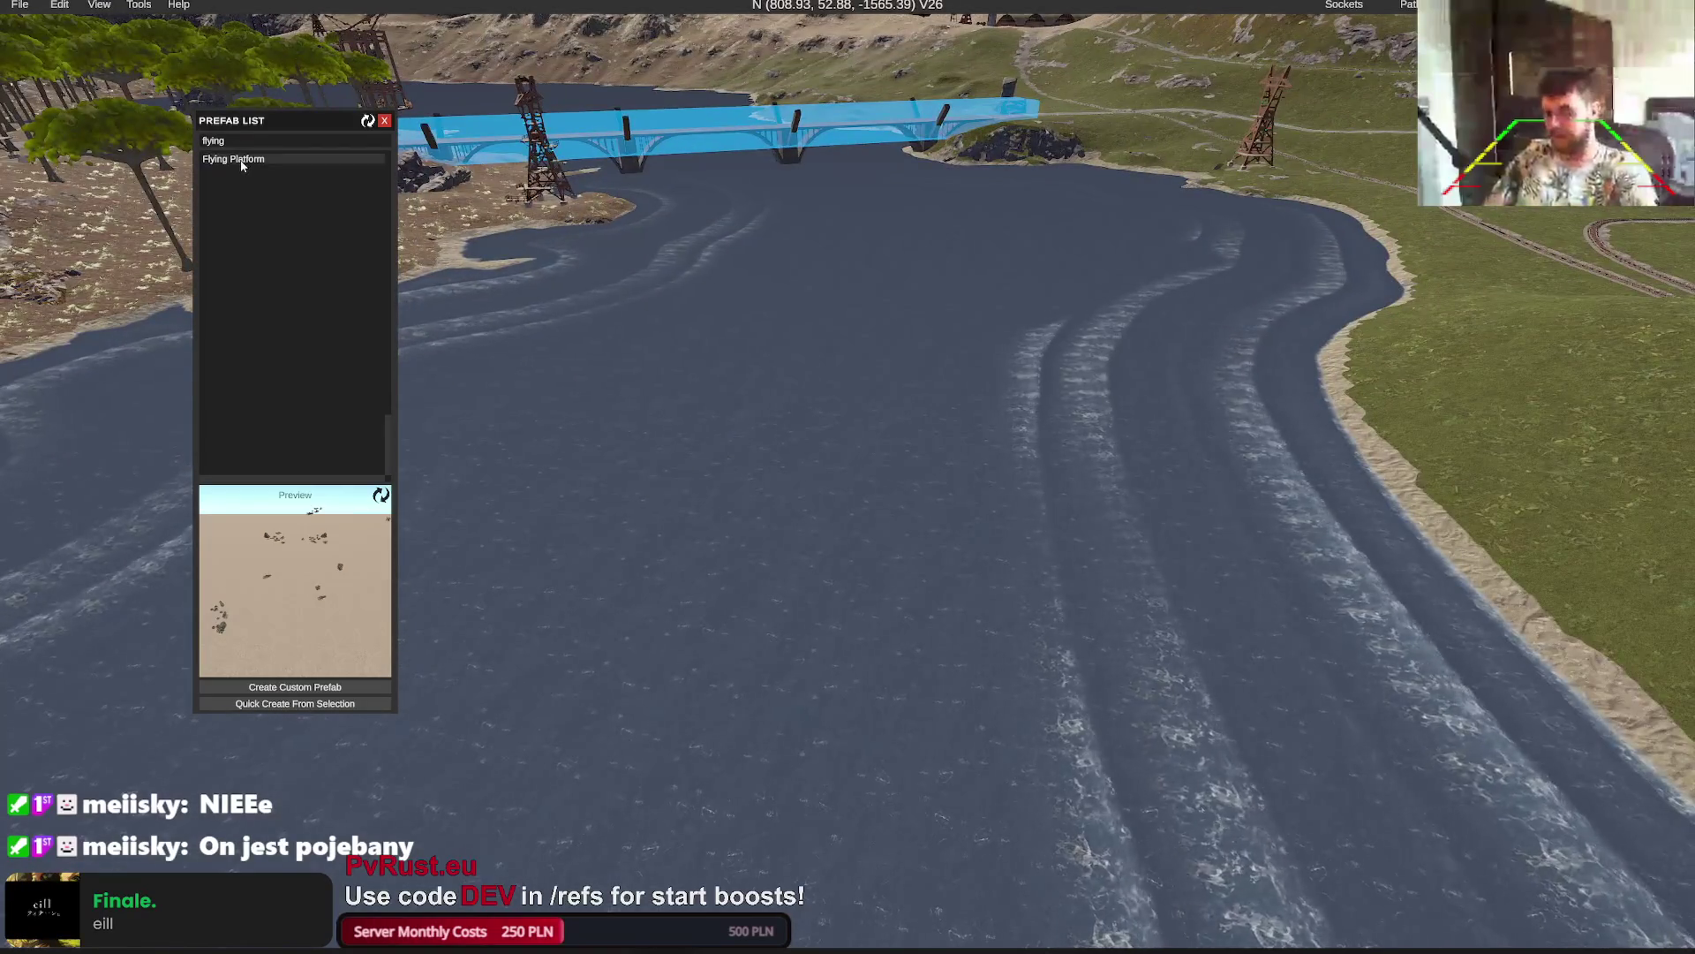
left_click(838, 440)
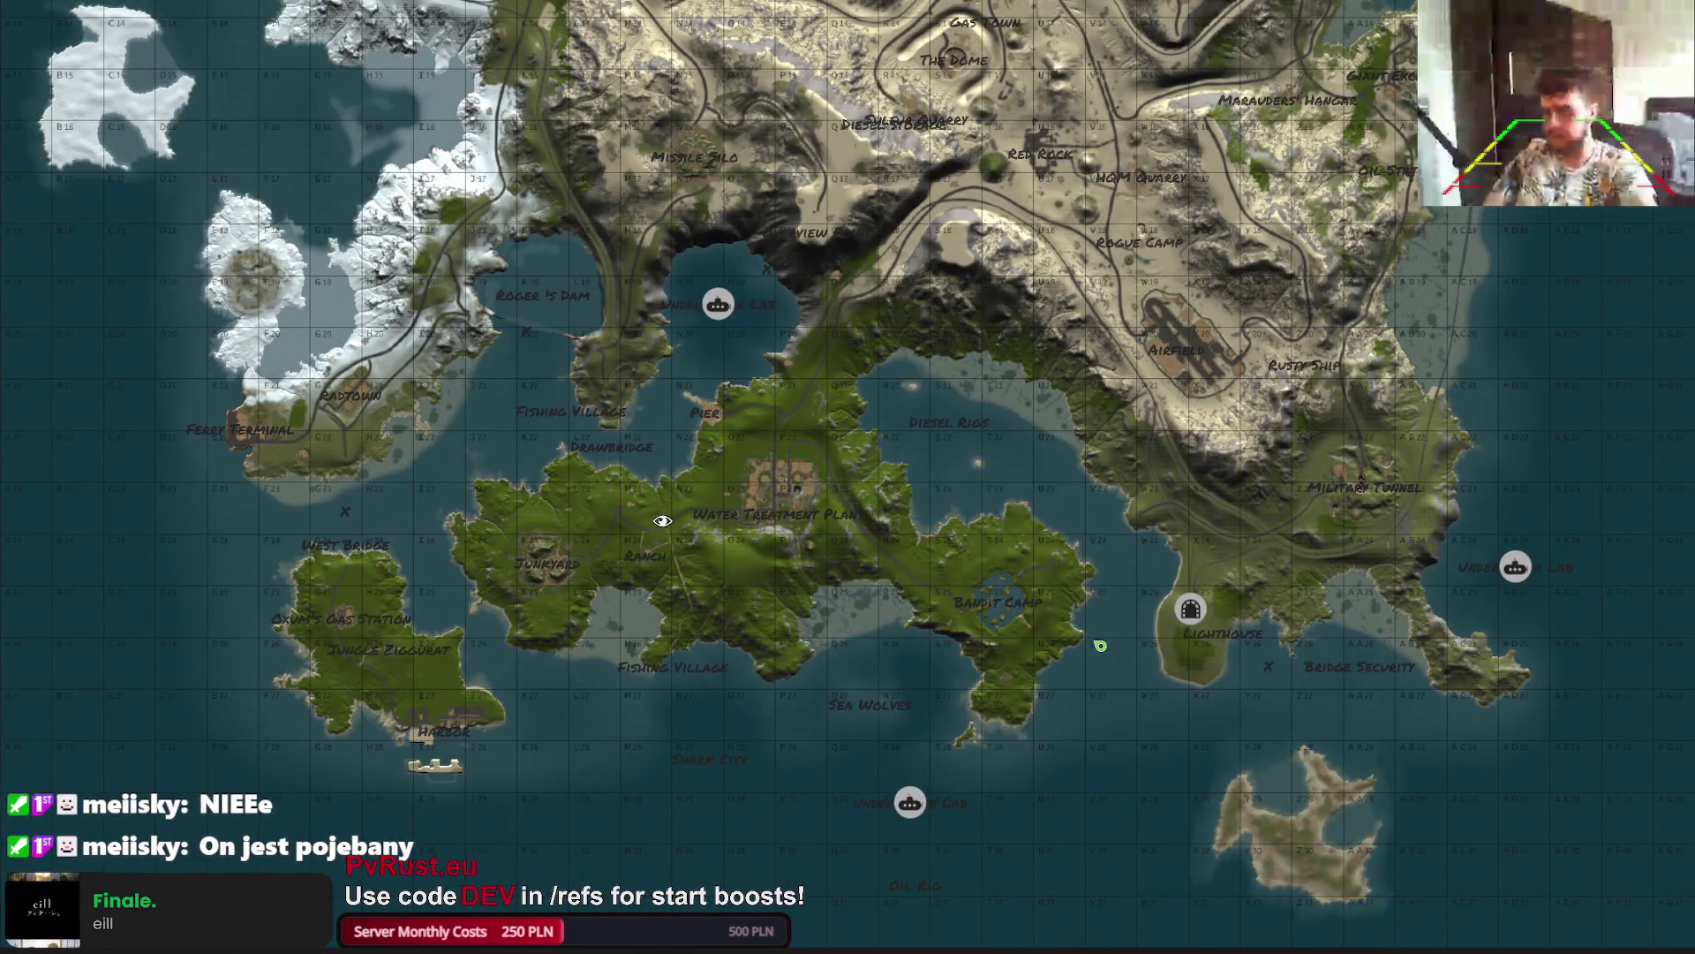
left_click(506, 402)
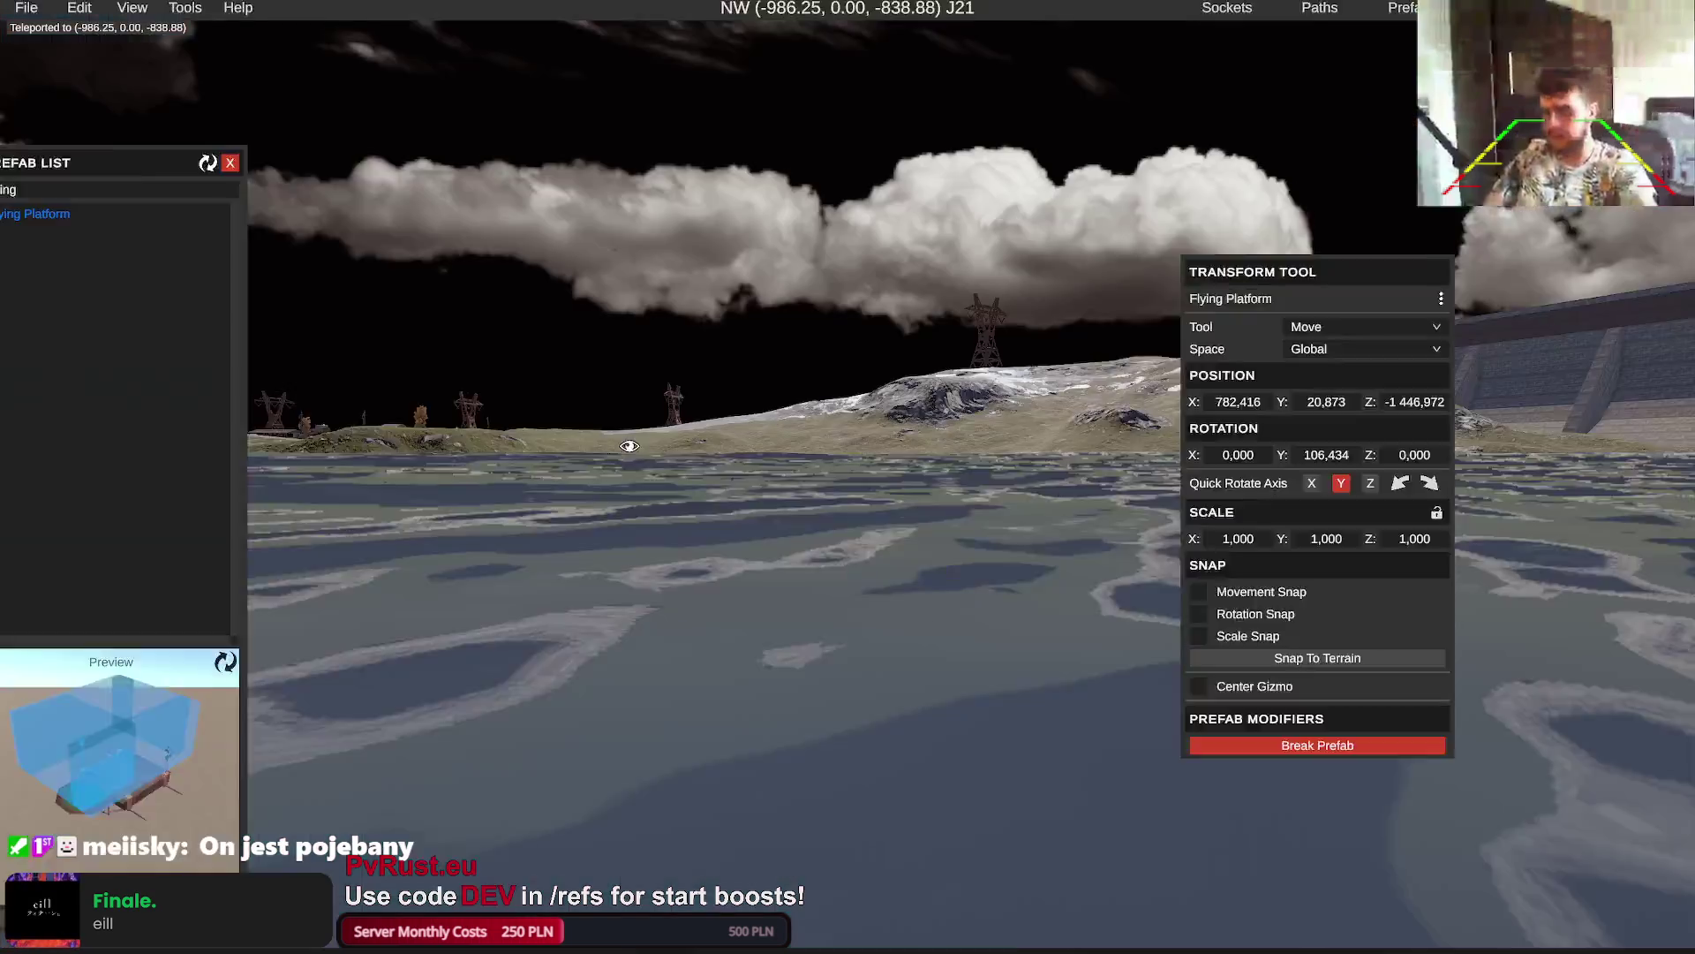
Position the Flying Platform in the river, rotate it and raise it above the water
key("w")
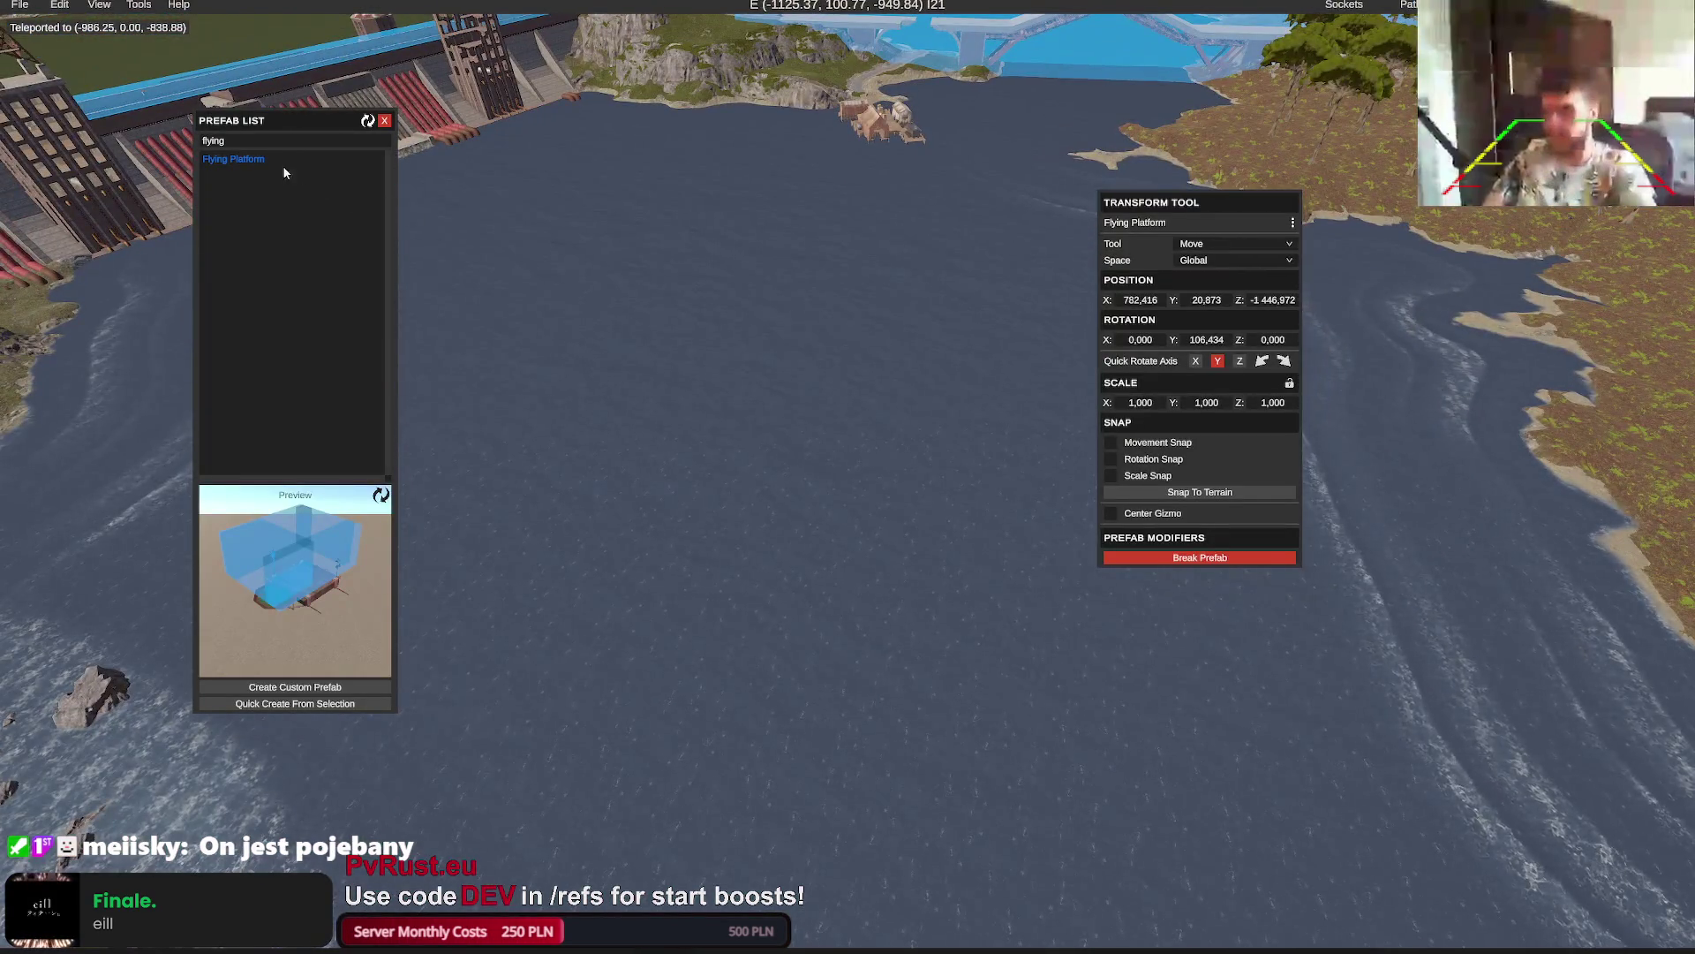
mouse_move(233, 159)
left_mouse_down()
mouse_move(574, 285)
mouse_move(765, 446)
left_mouse_up()
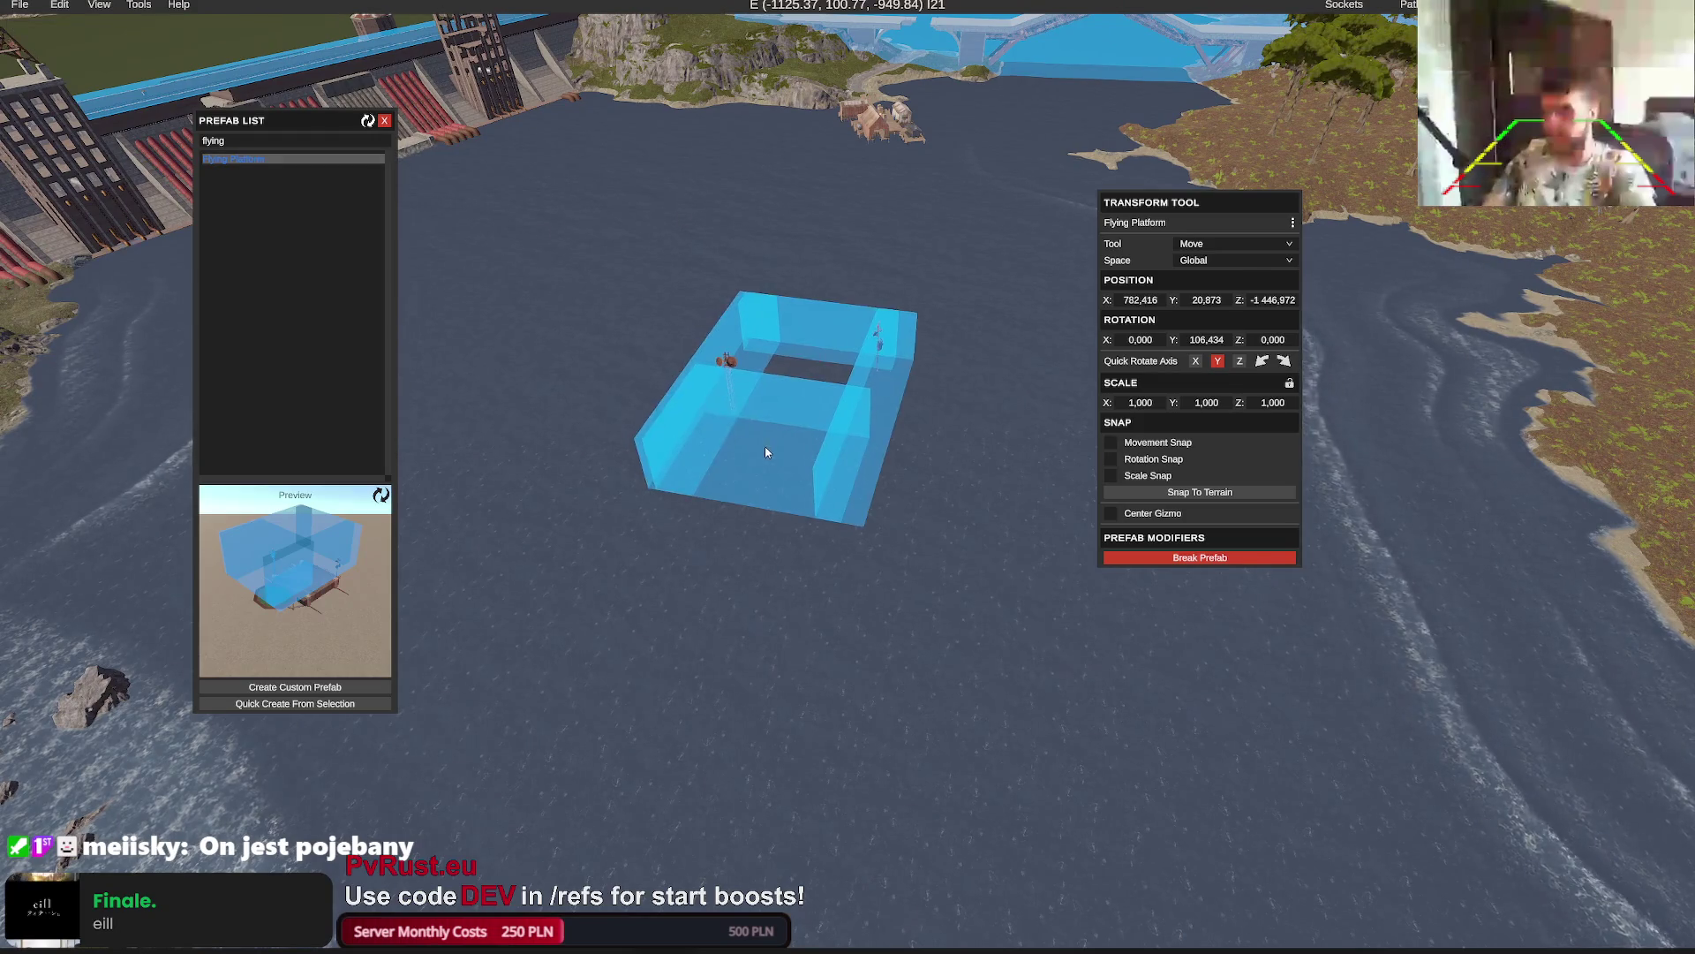
key("e")
left_click_drag(783, 549, 905, 580)
key("w")
left_click_drag(733, 292, 715, 152)
Pan the world map north and teleport to grid T8
key("w")
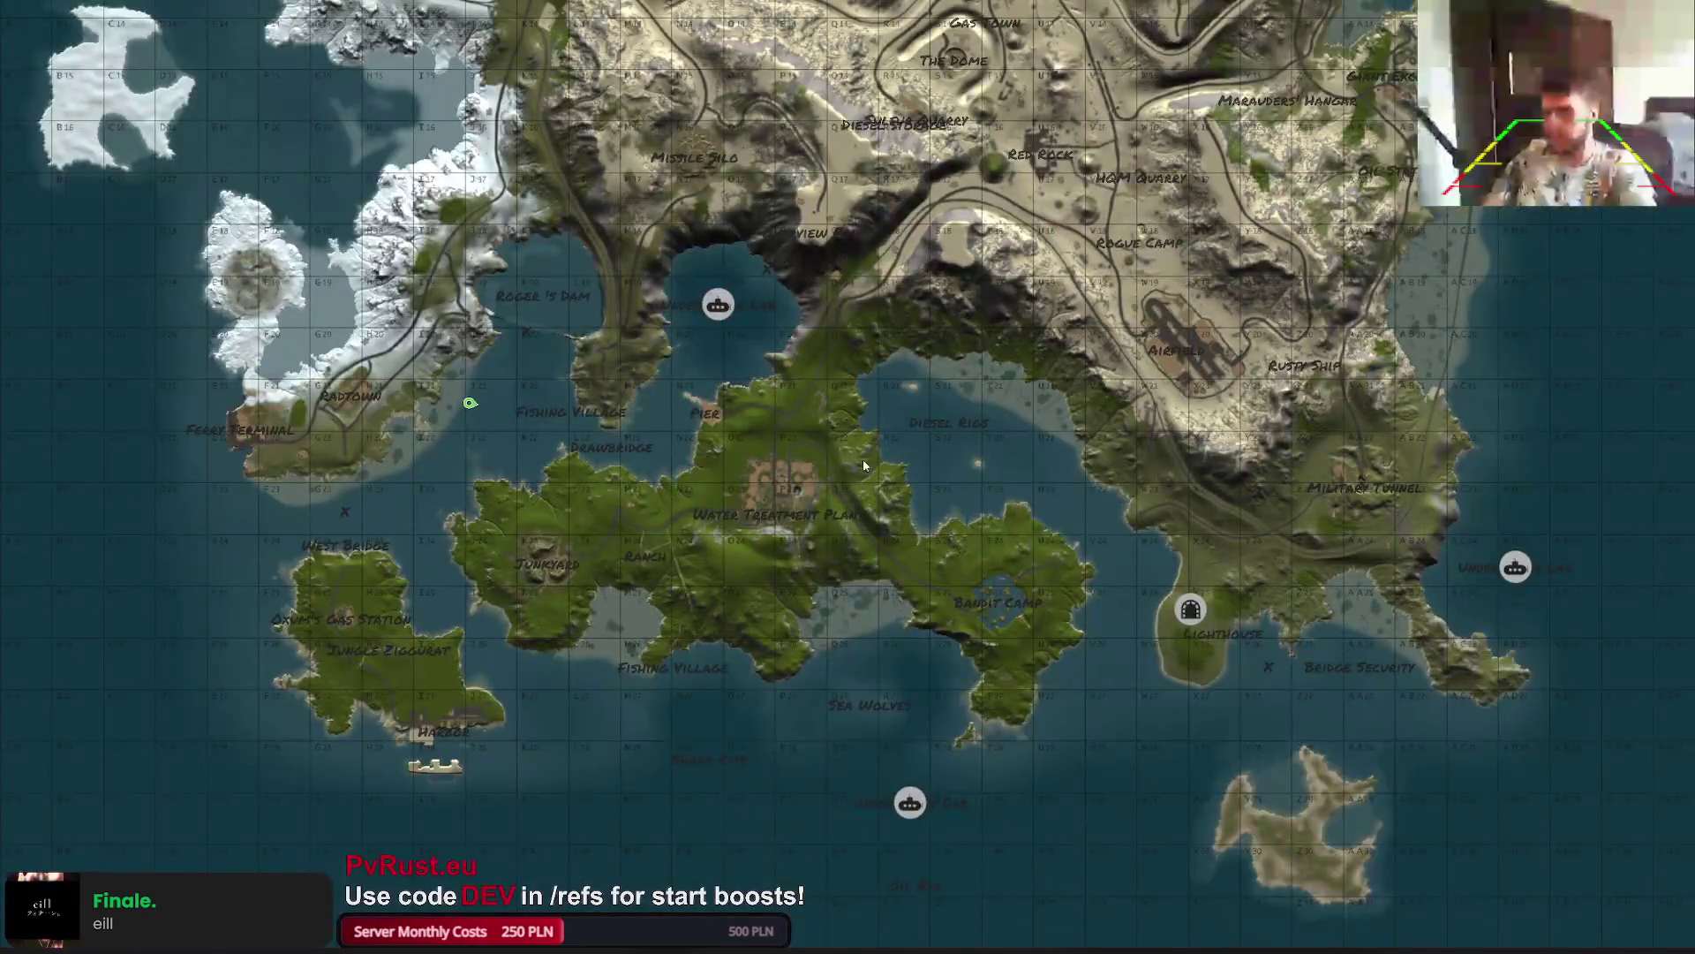
left_click_drag(491, 441, 468, 565)
left_click_drag(405, 586, 405, 678)
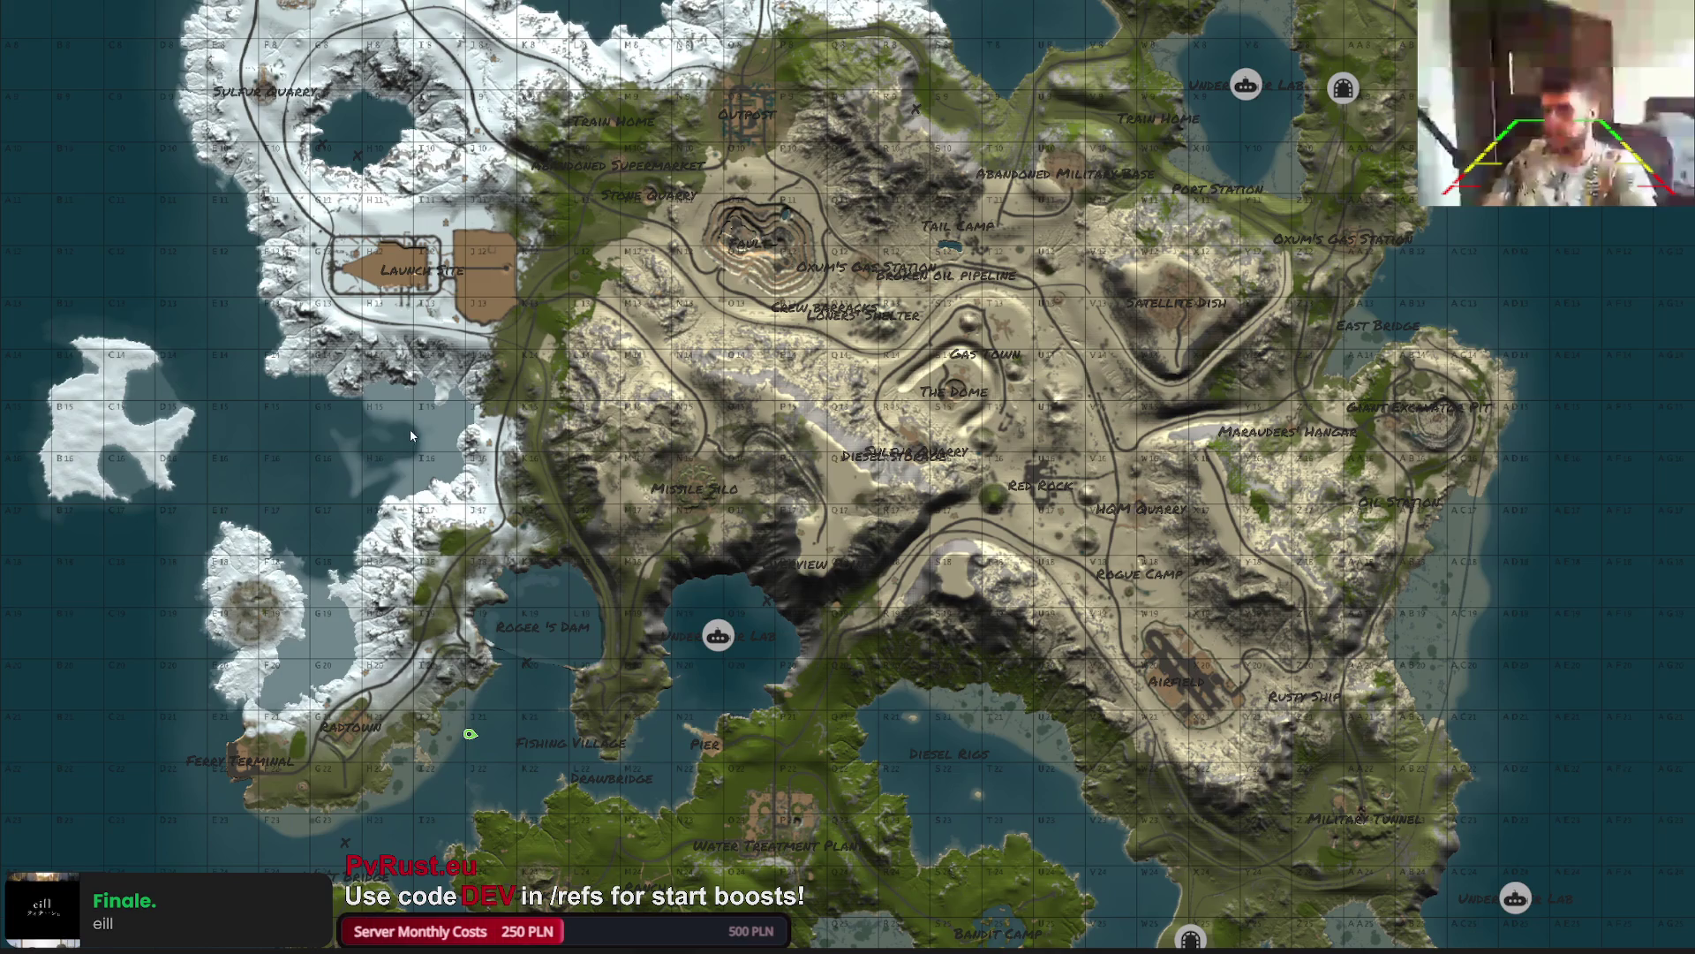
key("g")
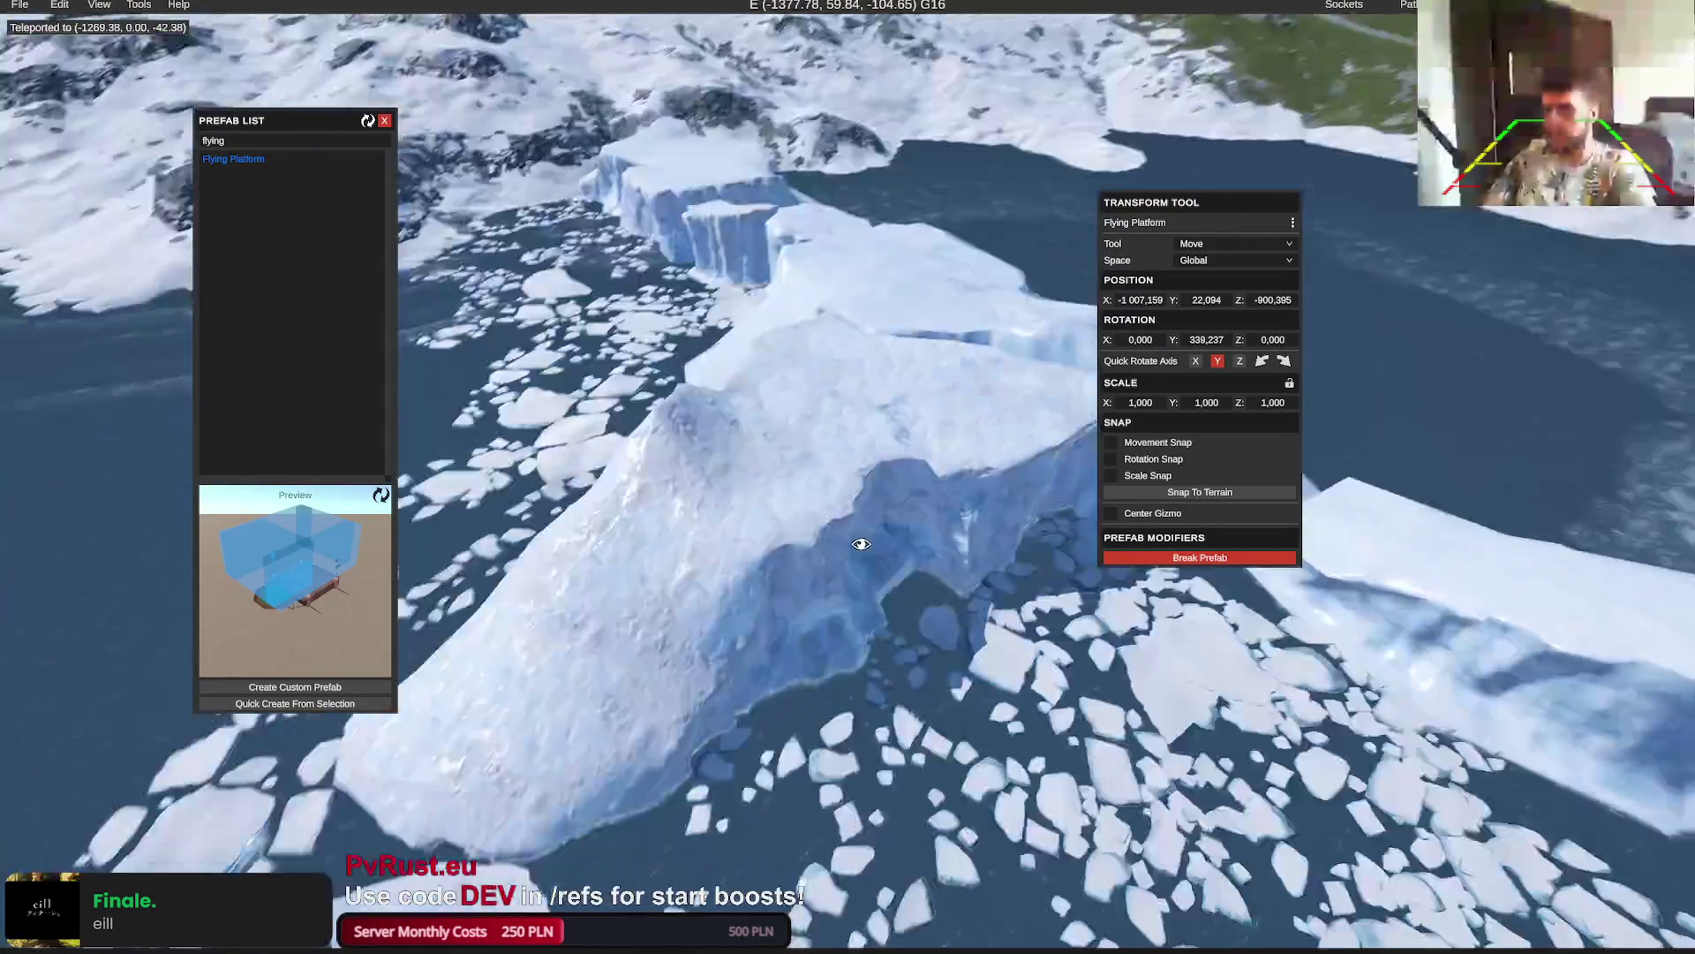
key("g")
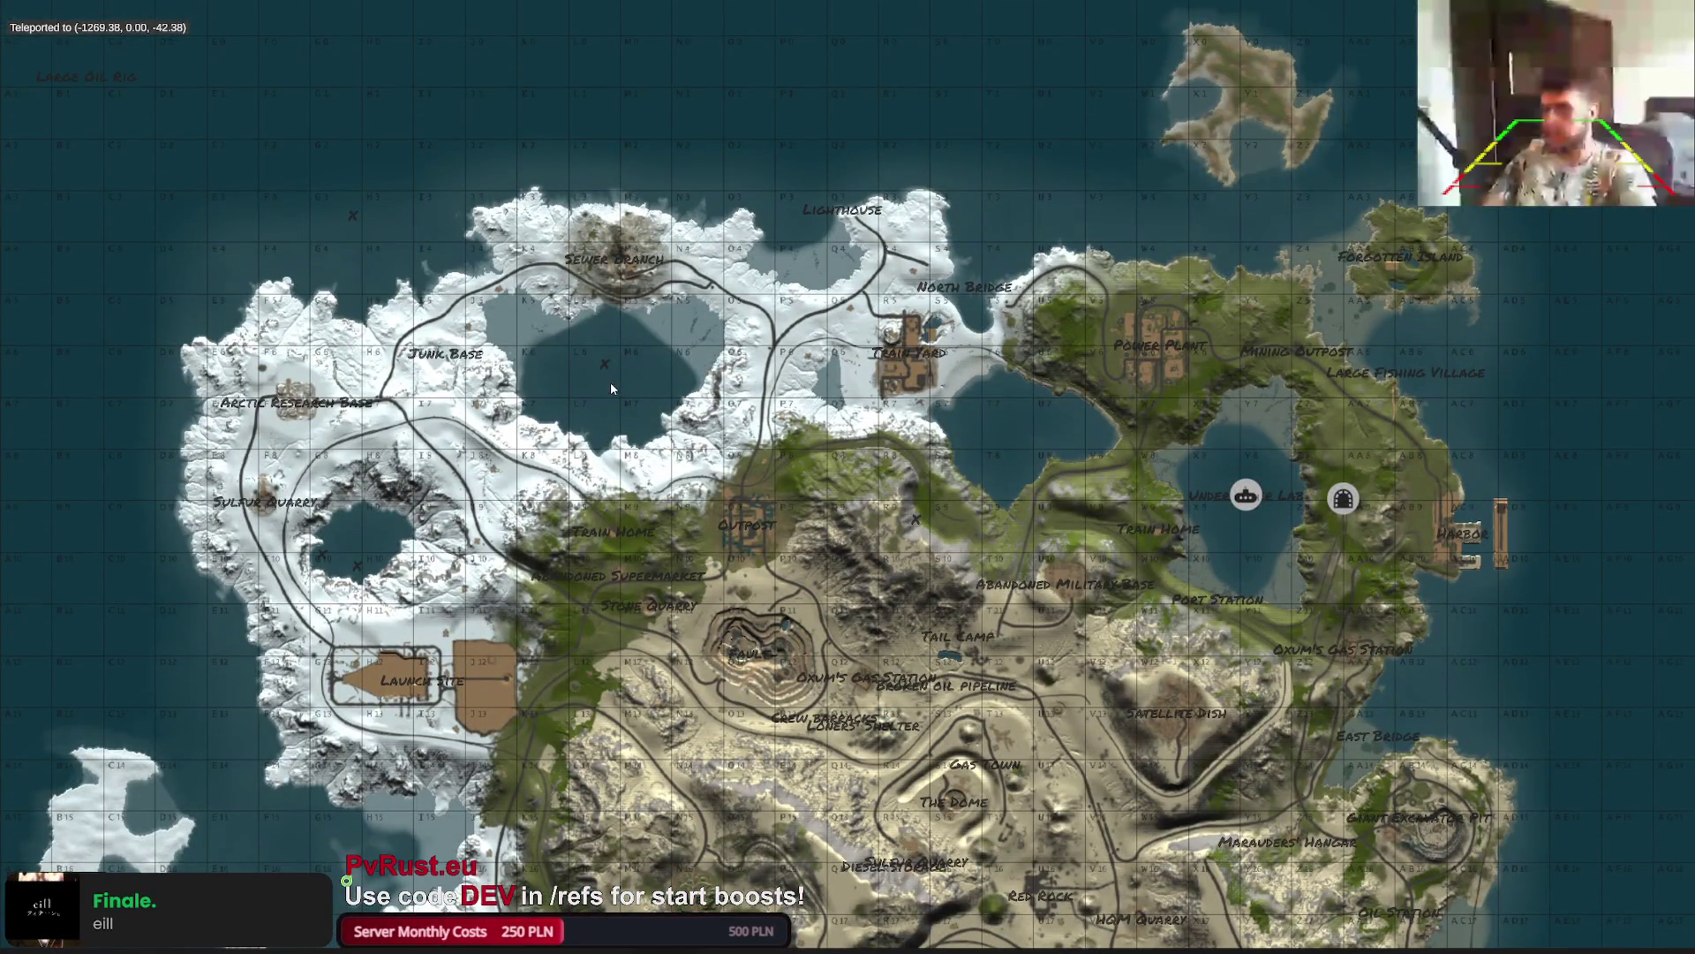
left_click(1019, 437)
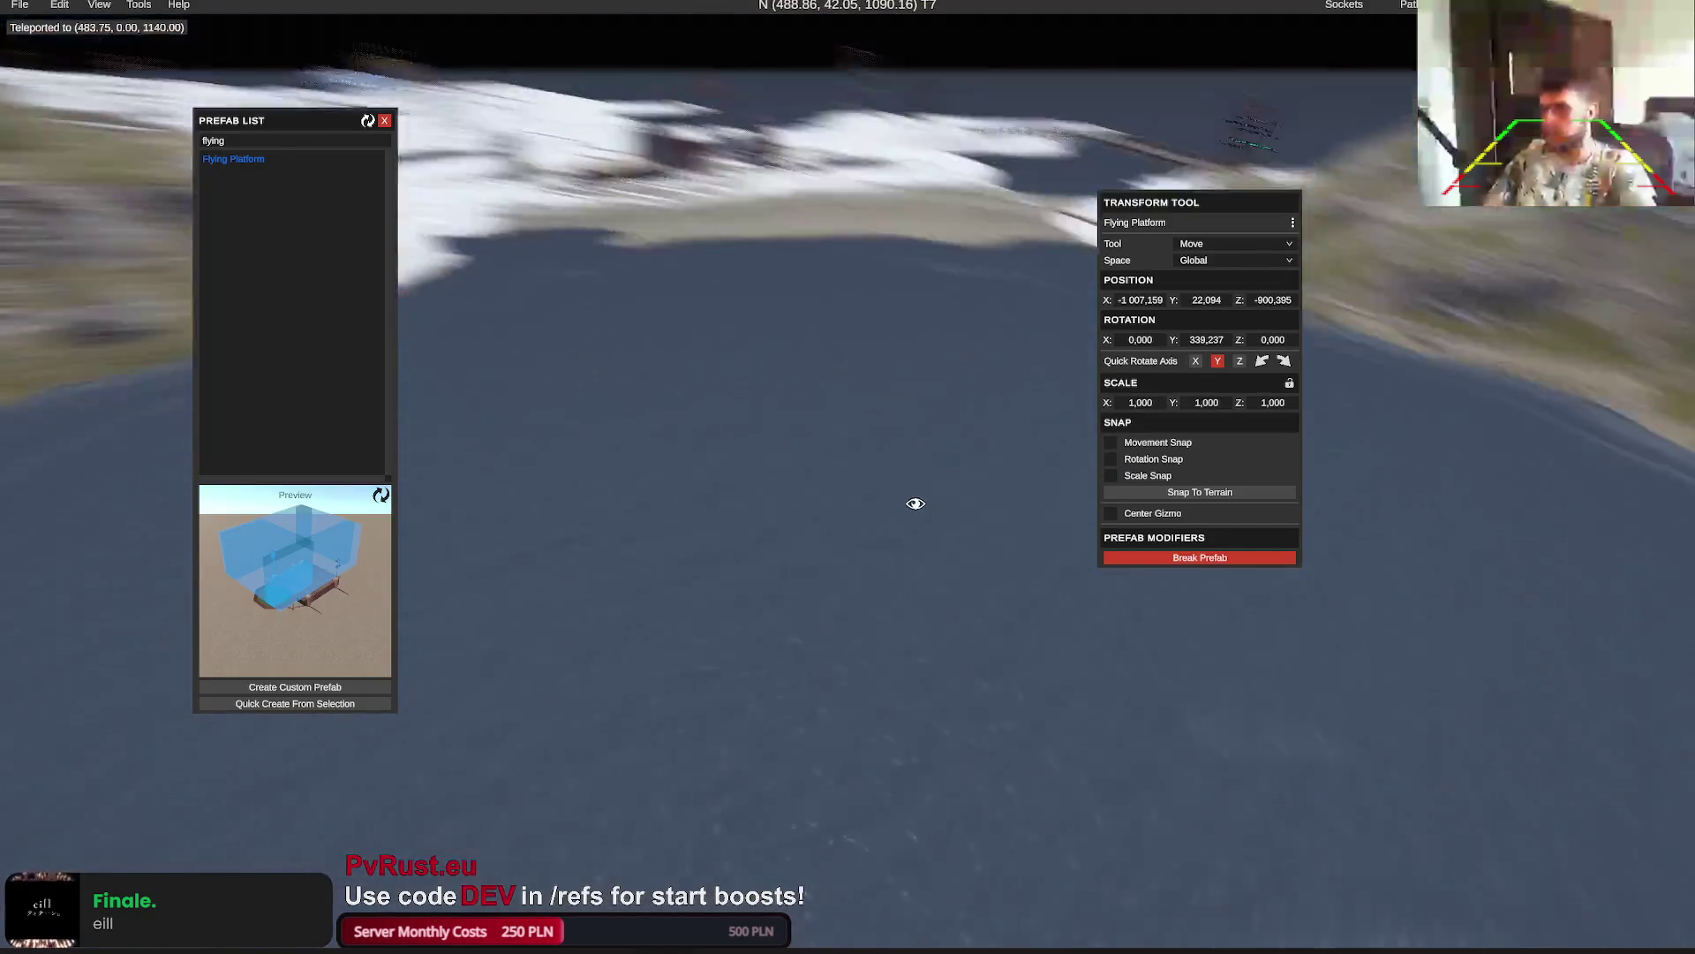
Place another Flying Platform over the water at the river bend
mouse_move(902, 503)
left_mouse_down()
mouse_move(950, 503)
mouse_move(845, 447)
left_mouse_up()
left_click(233, 159)
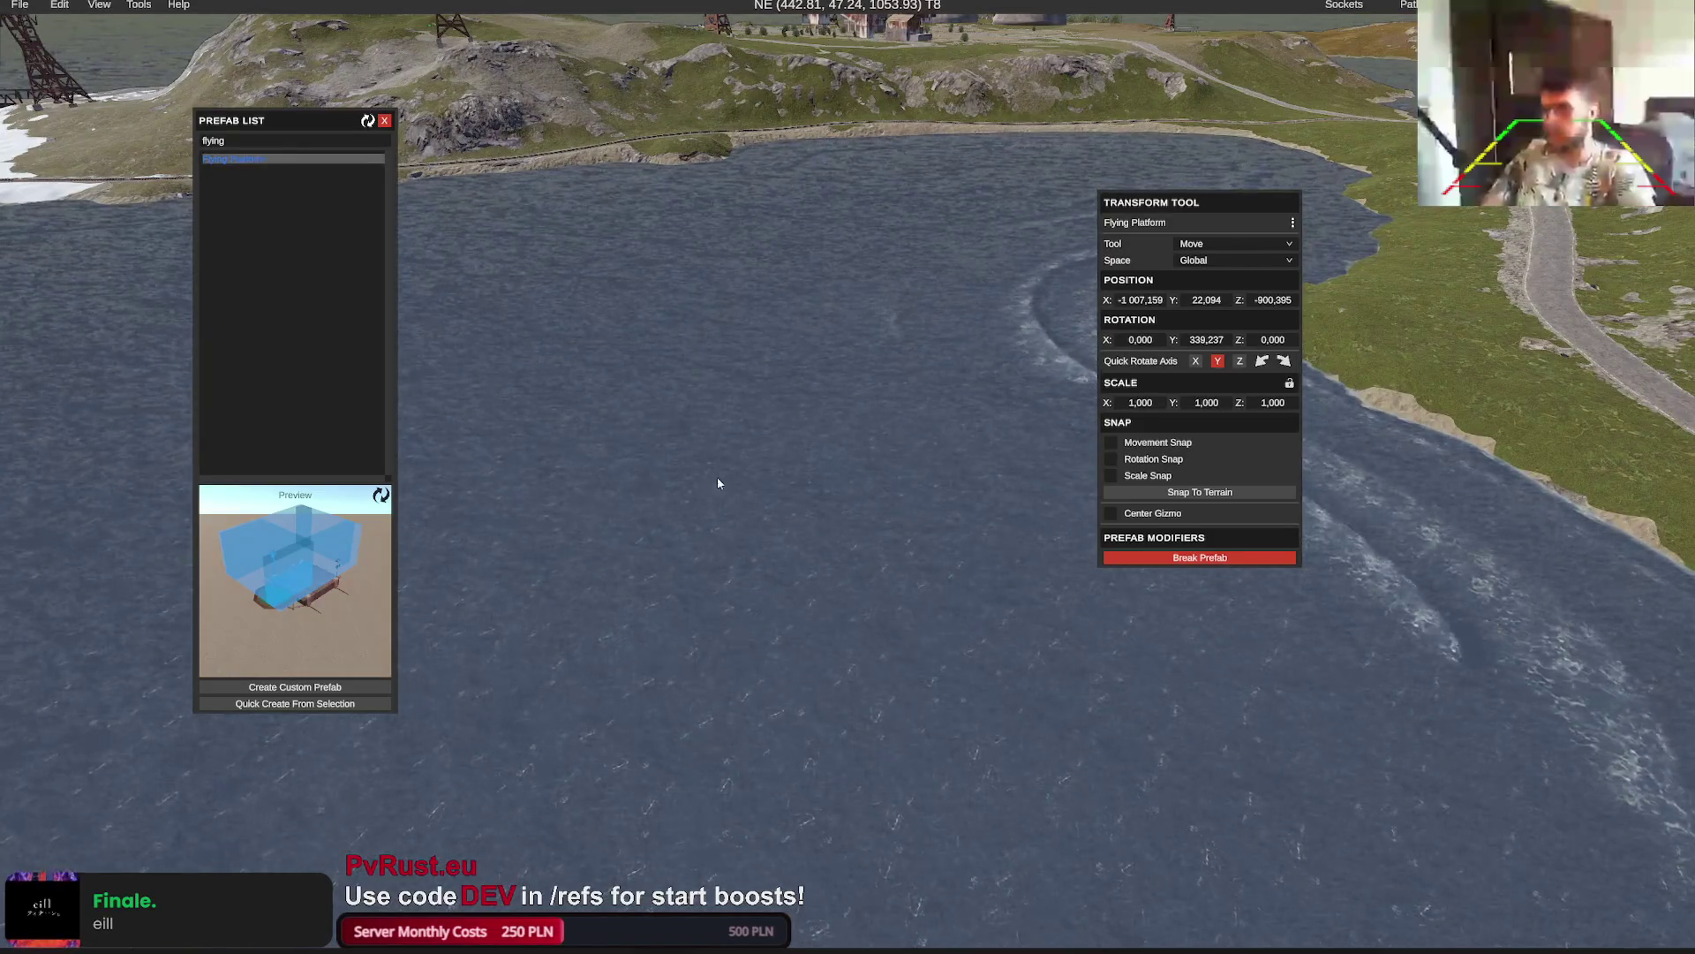
left_click(739, 589)
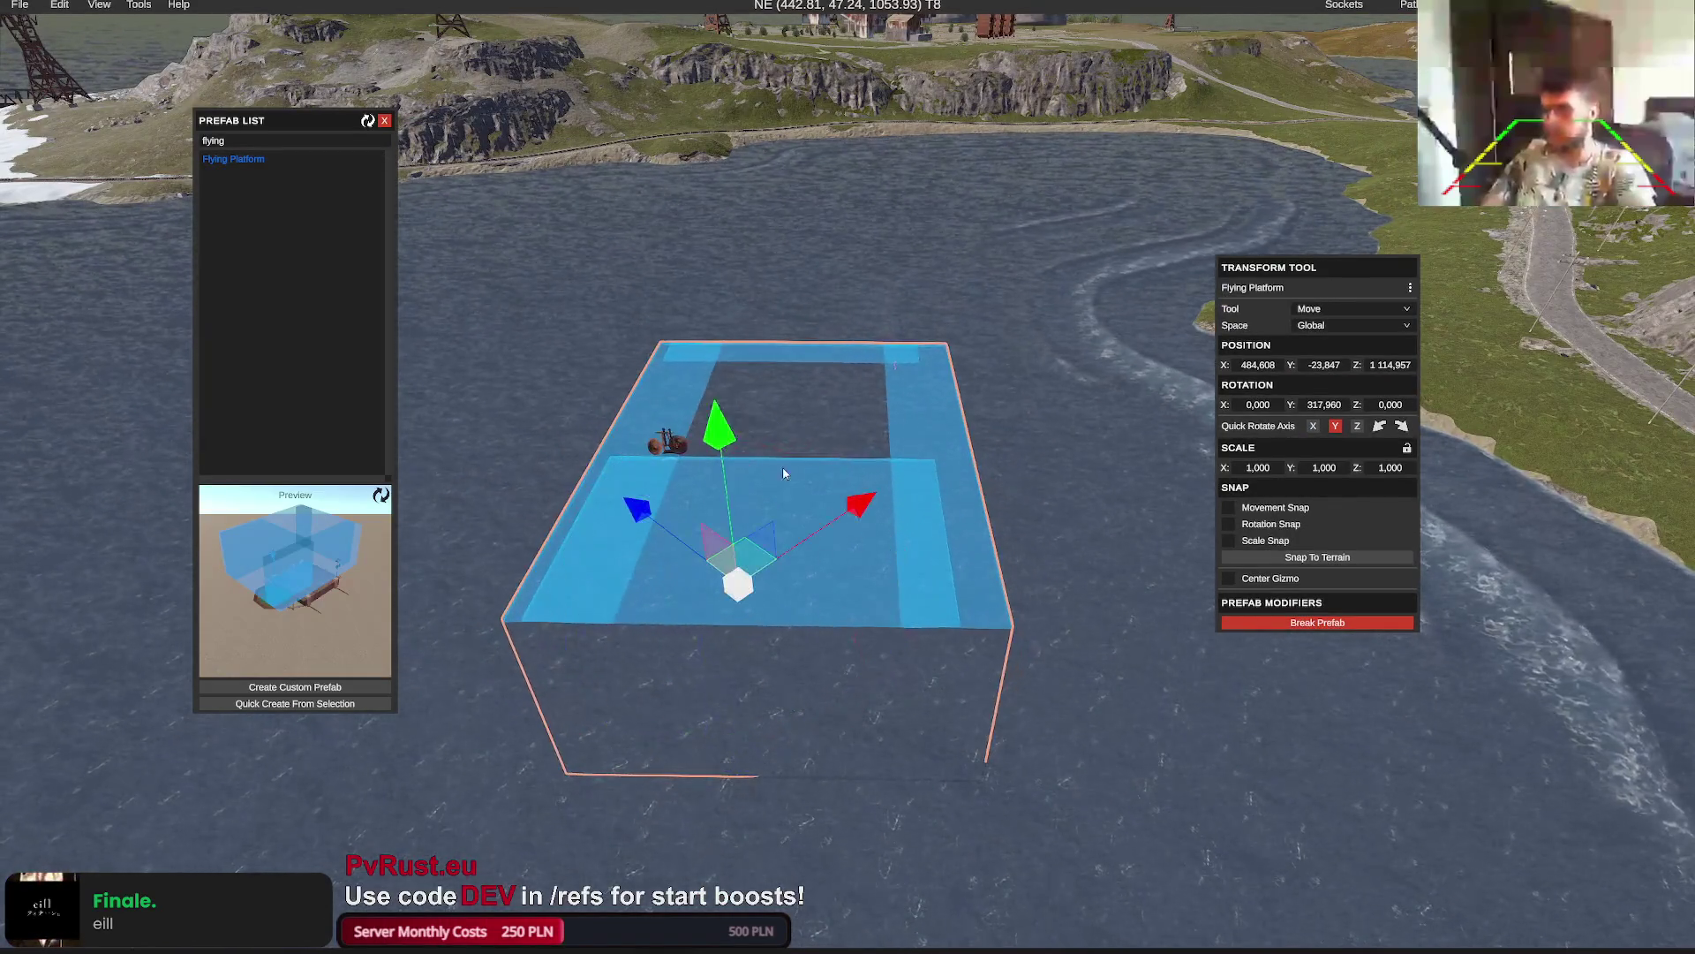
scroll(683, 277, "down", 5)
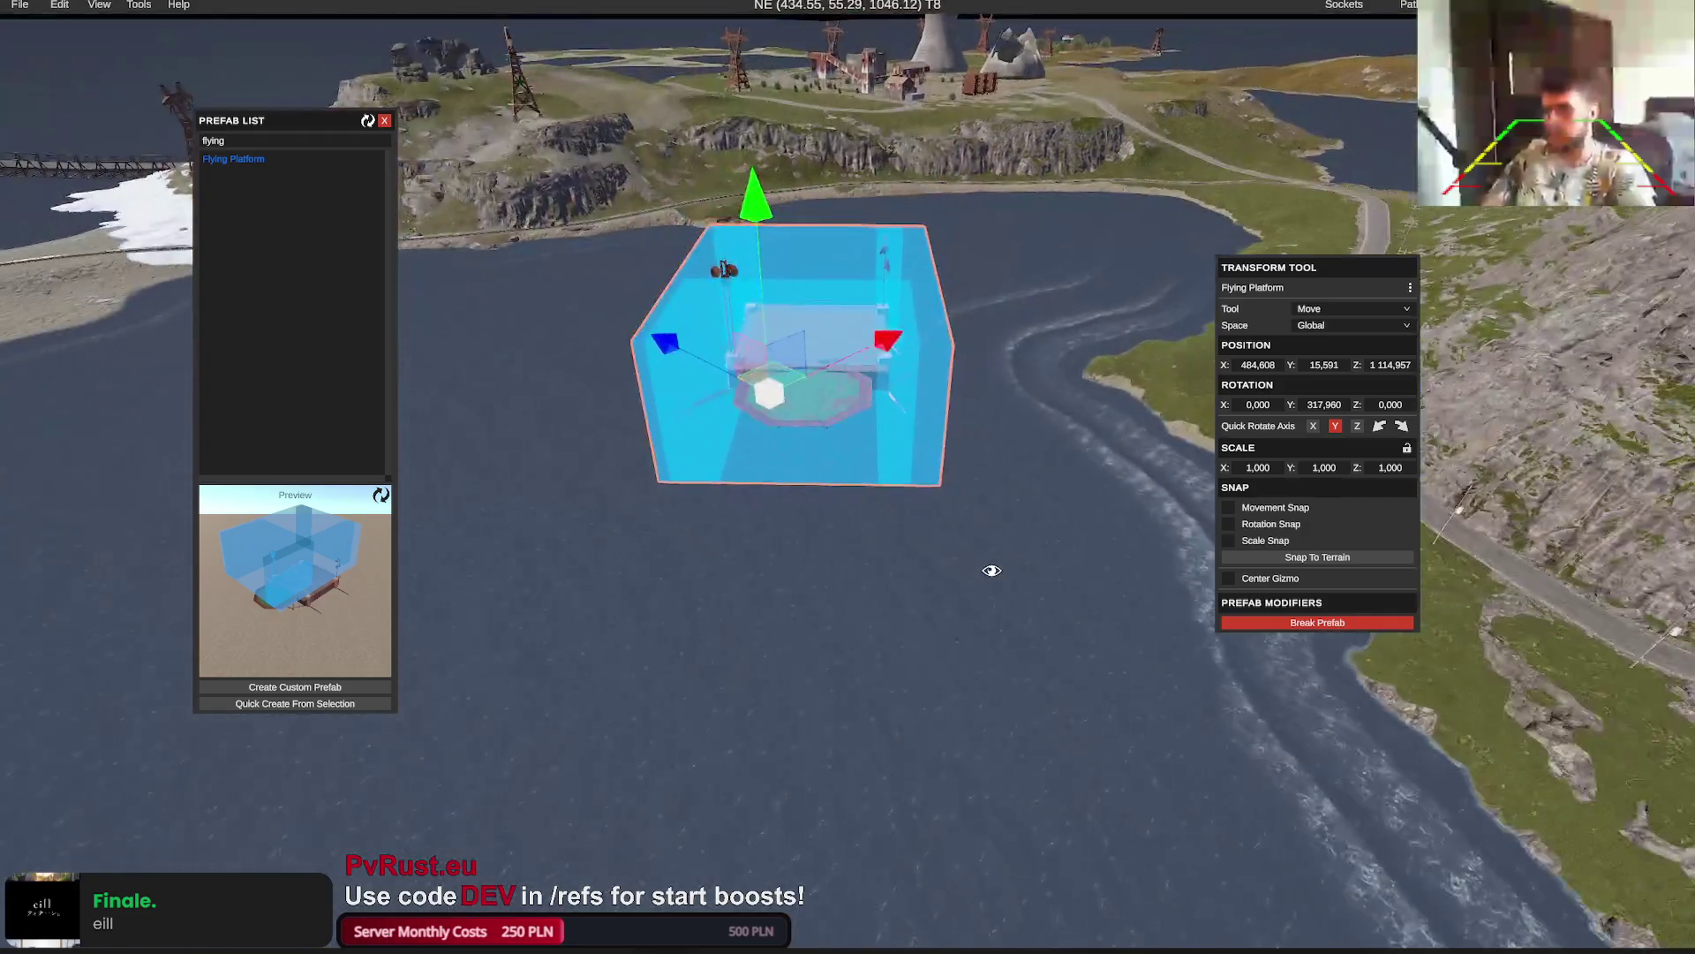
key("m")
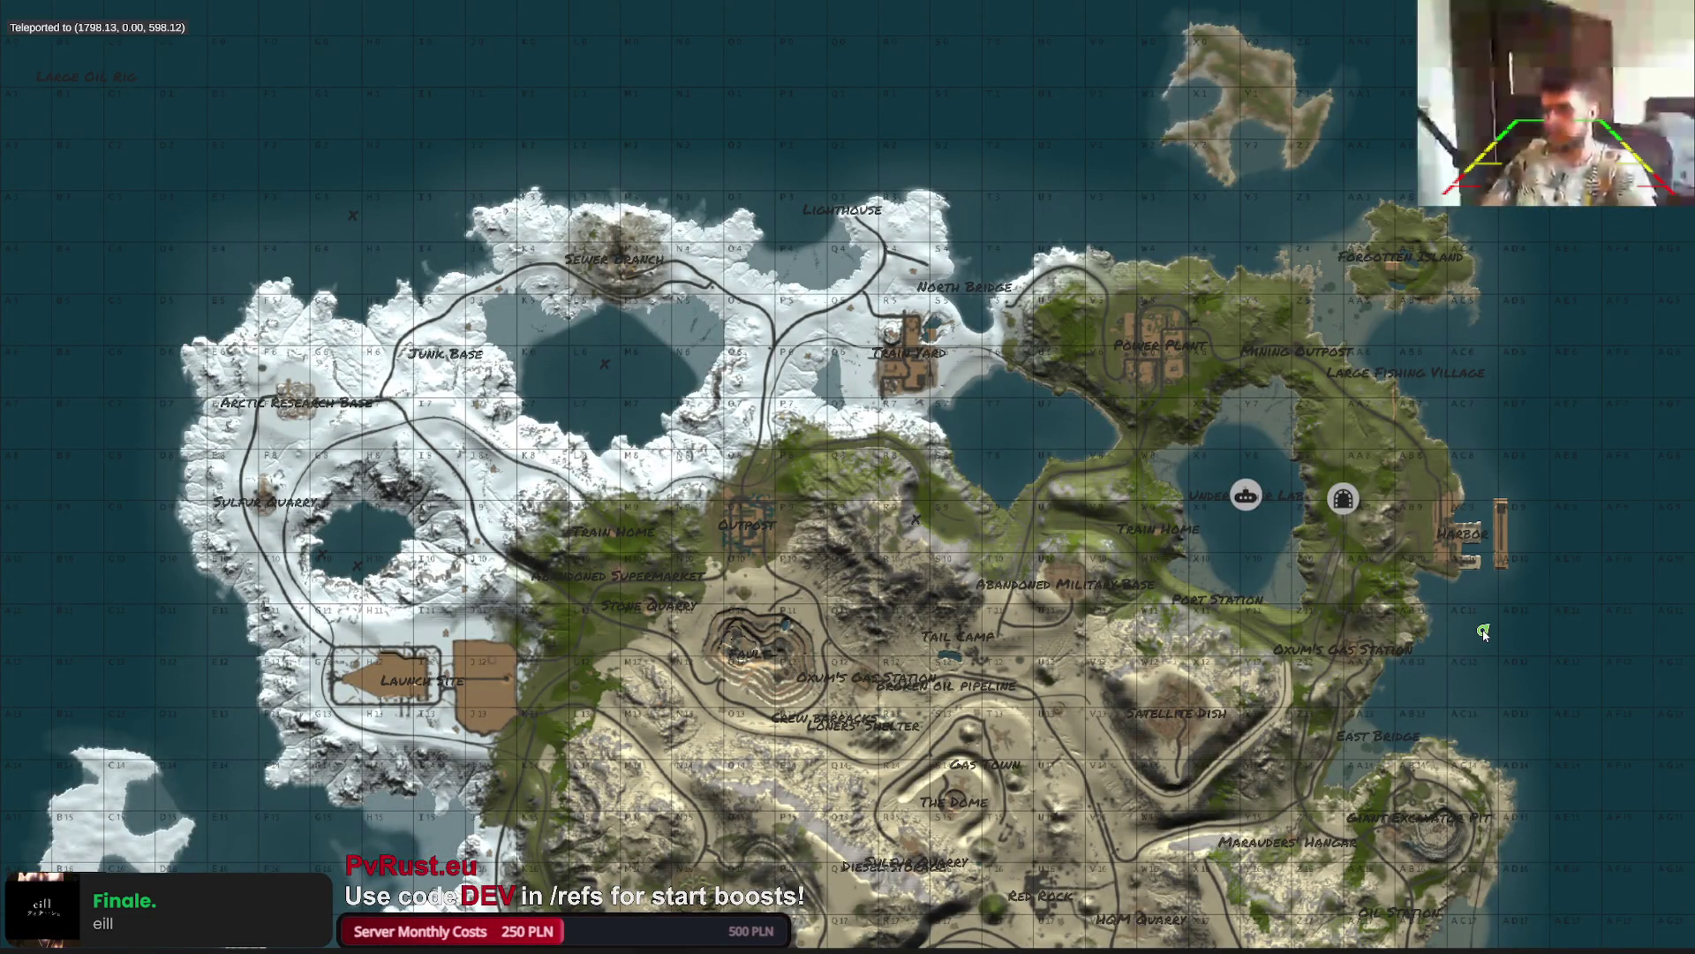
Teleport via the map to grid AC19 beside the rail line
mouse_move(1305, 704)
left_mouse_down()
mouse_move(1180, 544)
mouse_move(1071, 458)
left_mouse_up()
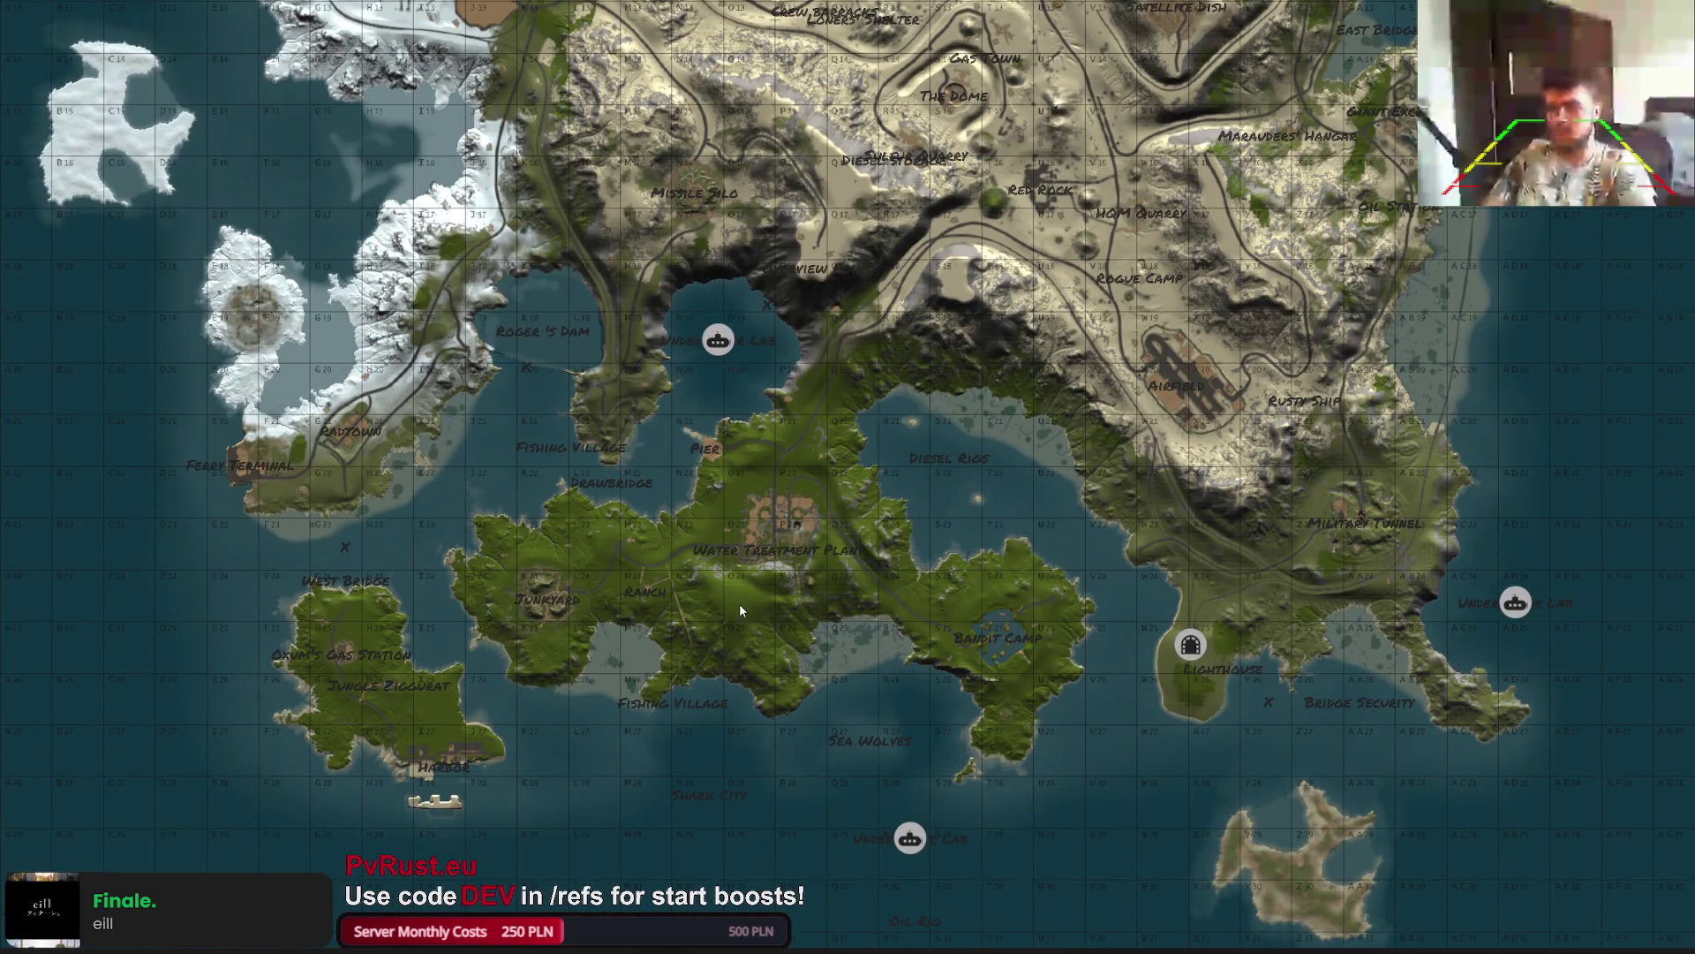
left_click_drag(951, 634, 1082, 856)
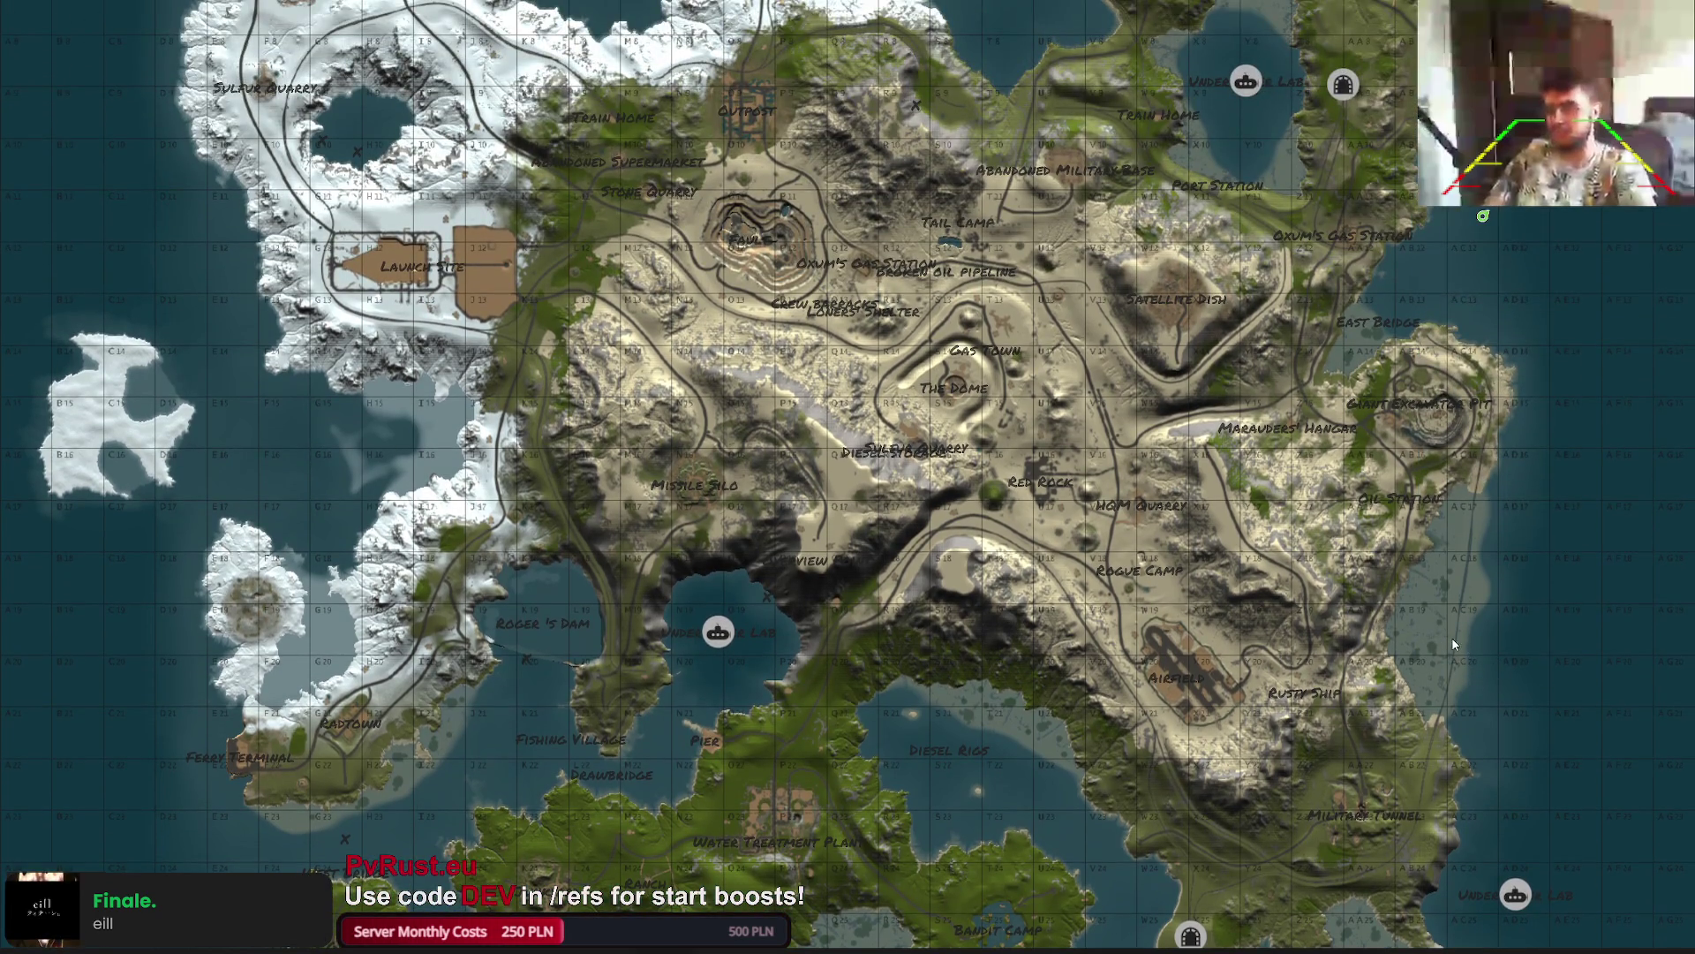
left_click(1439, 616)
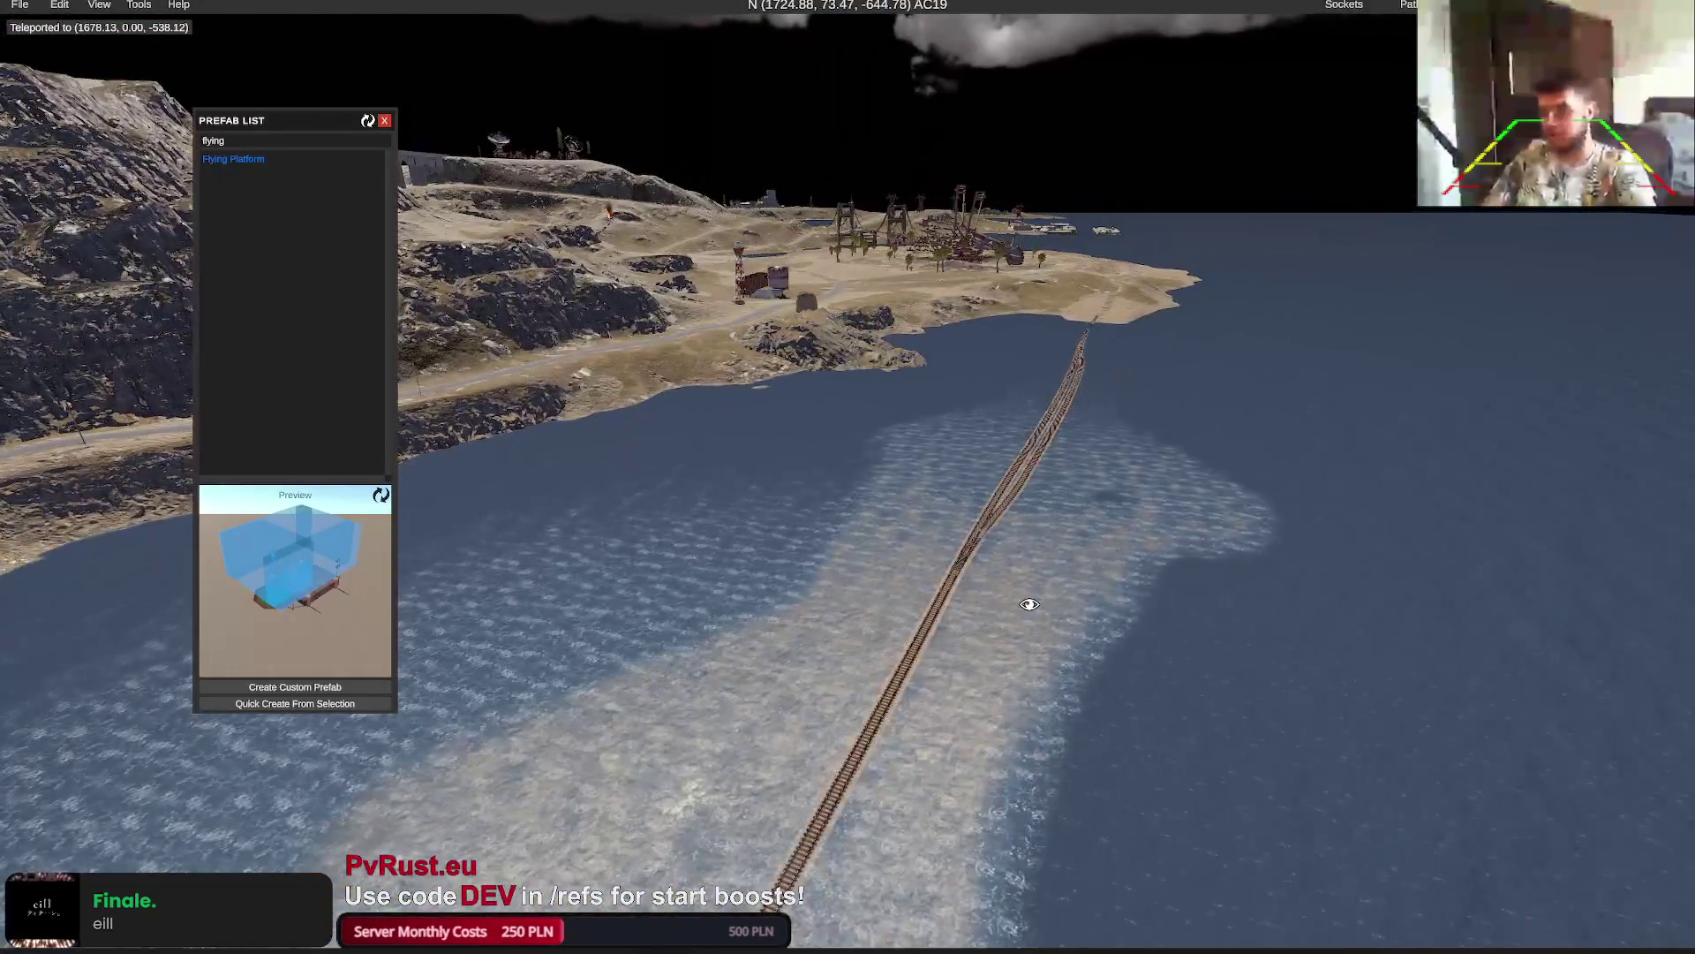
Fly along the rail line to the shore and drag a new Flying Platform onto the lake
key("w")
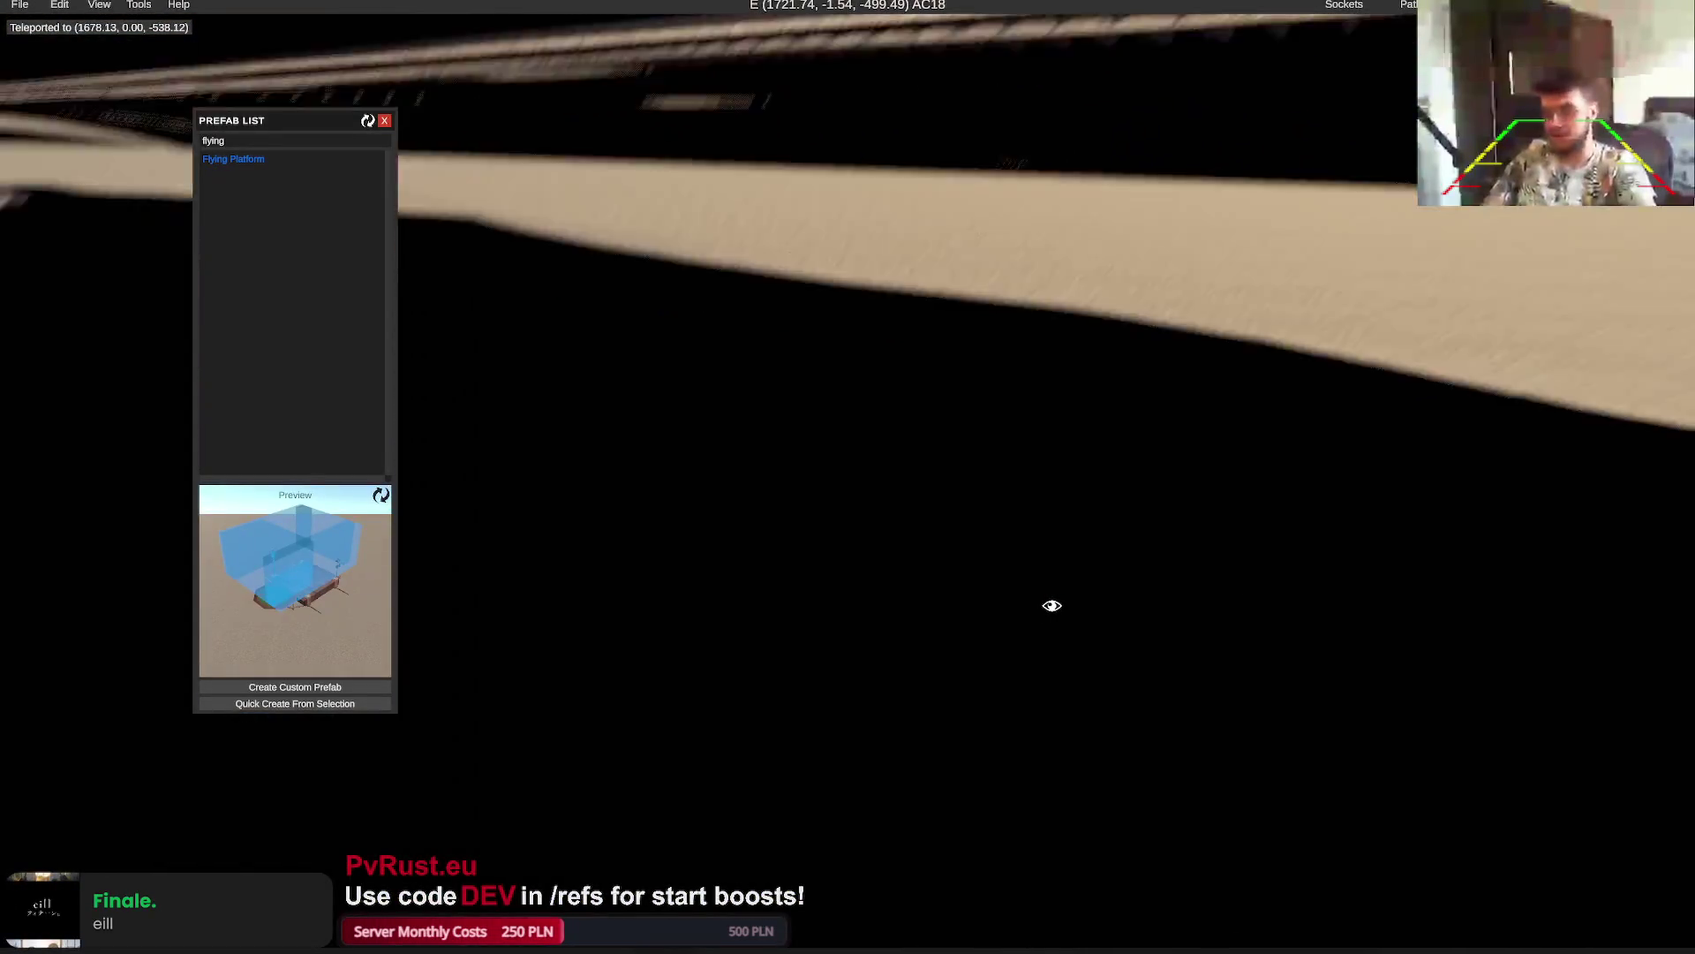
key("w")
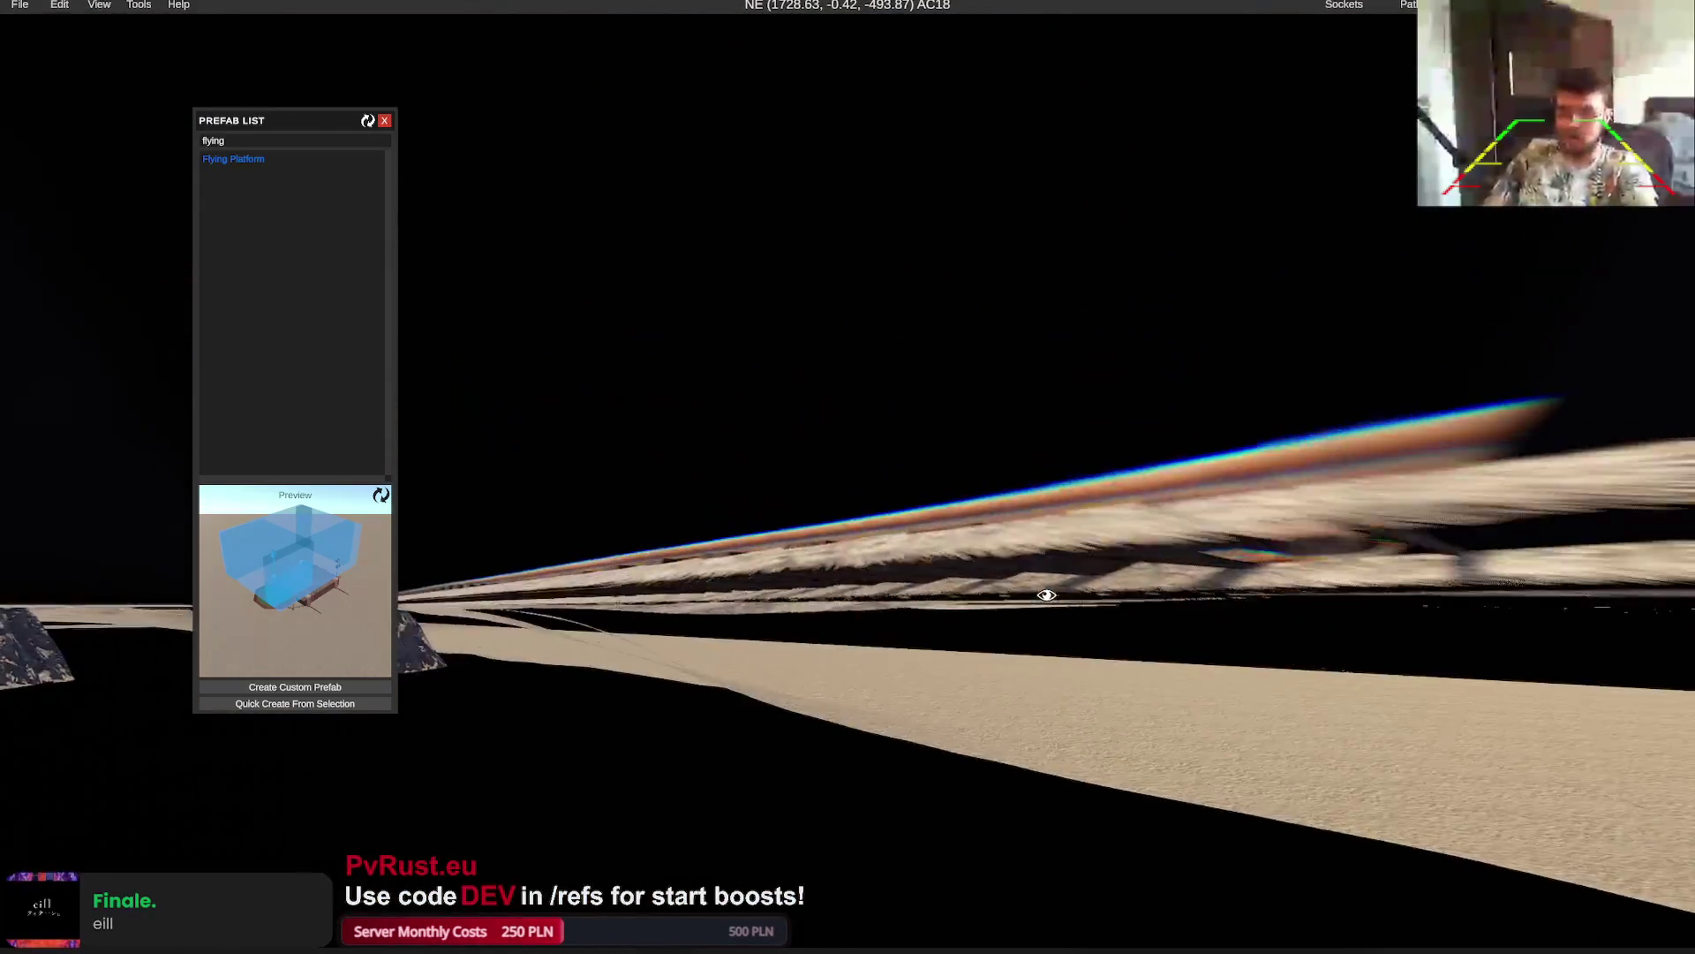
key("w")
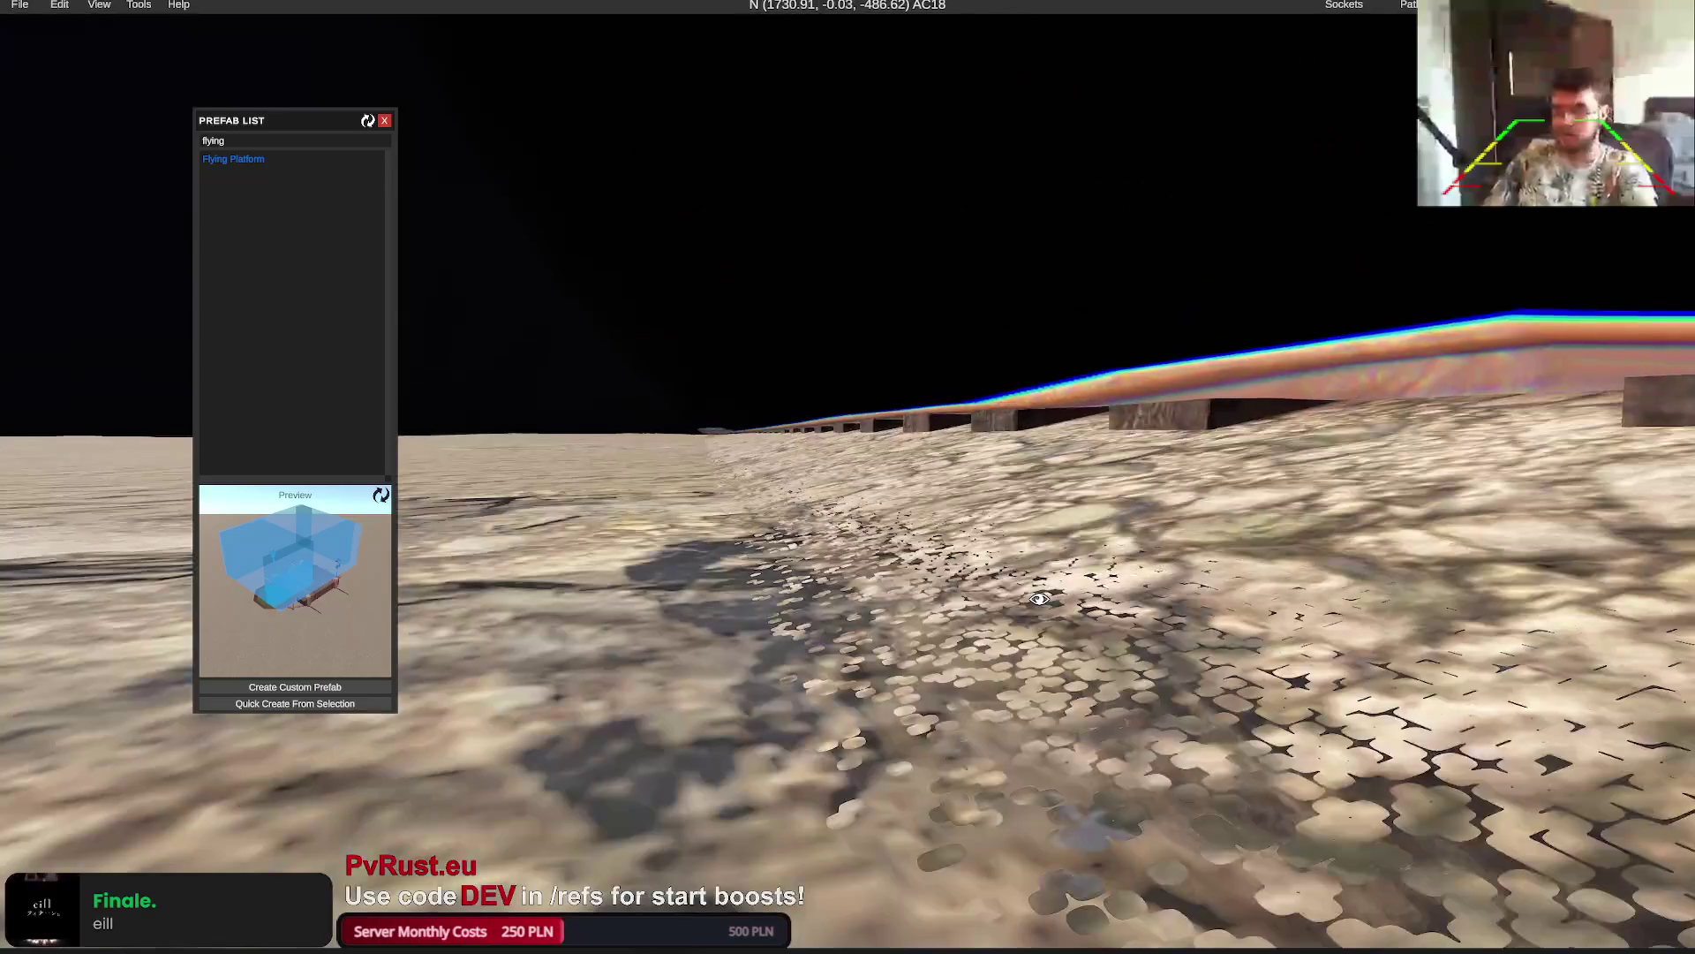
key("w")
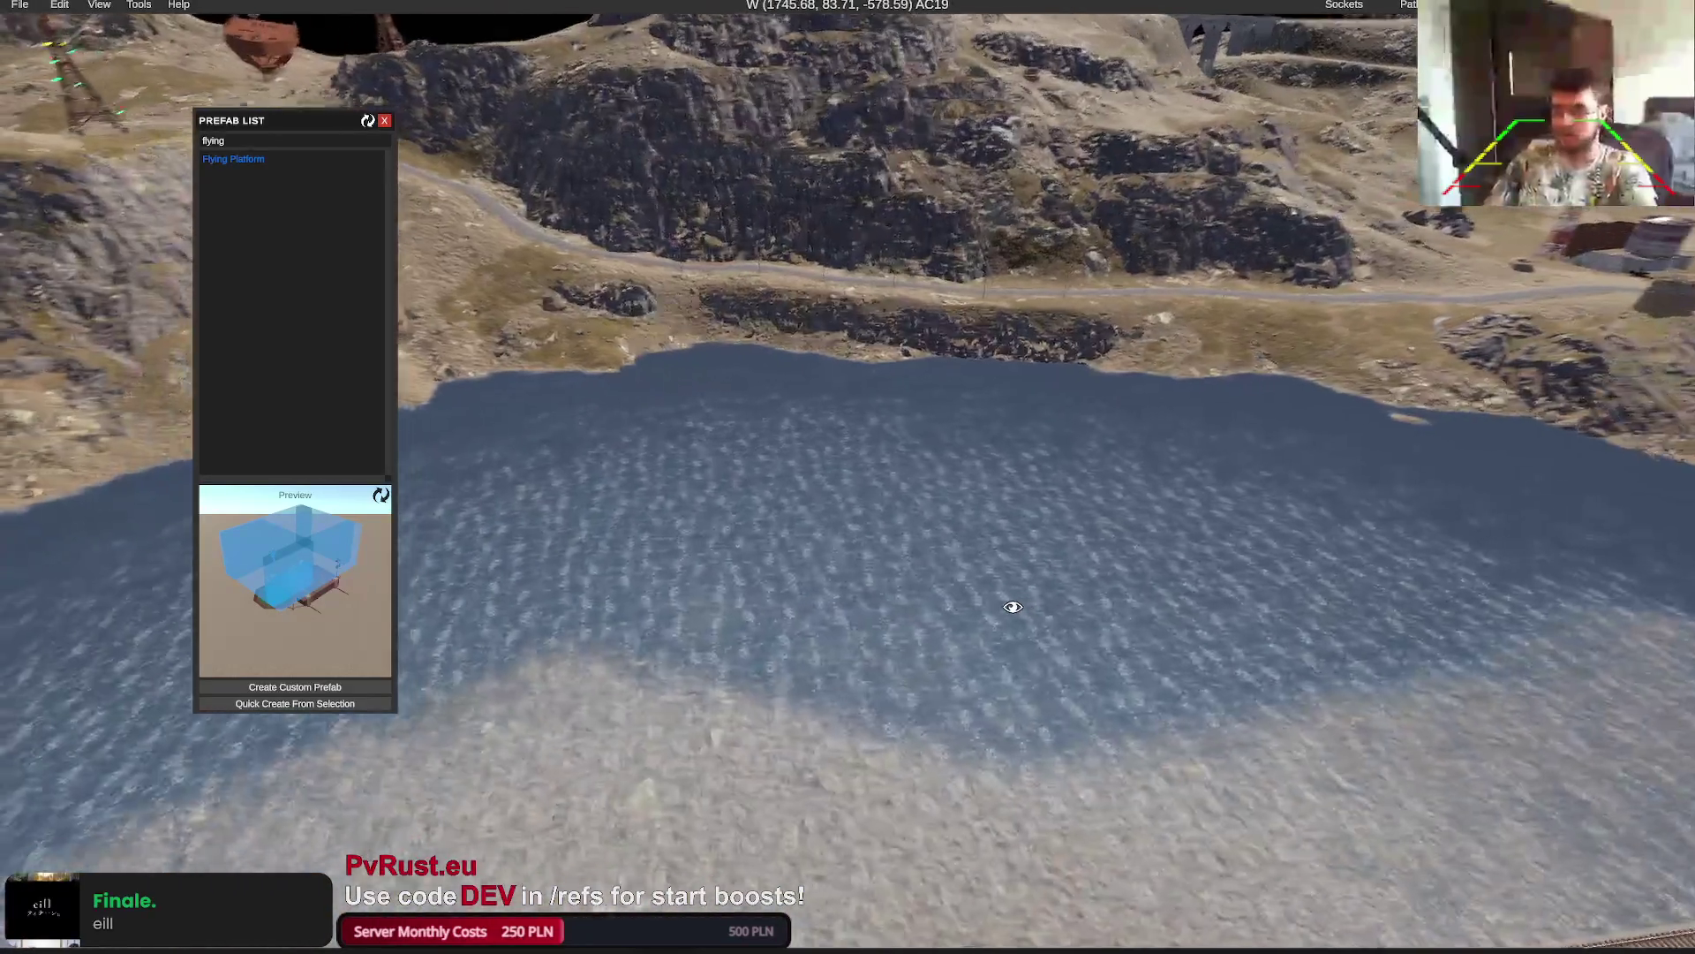
key("w")
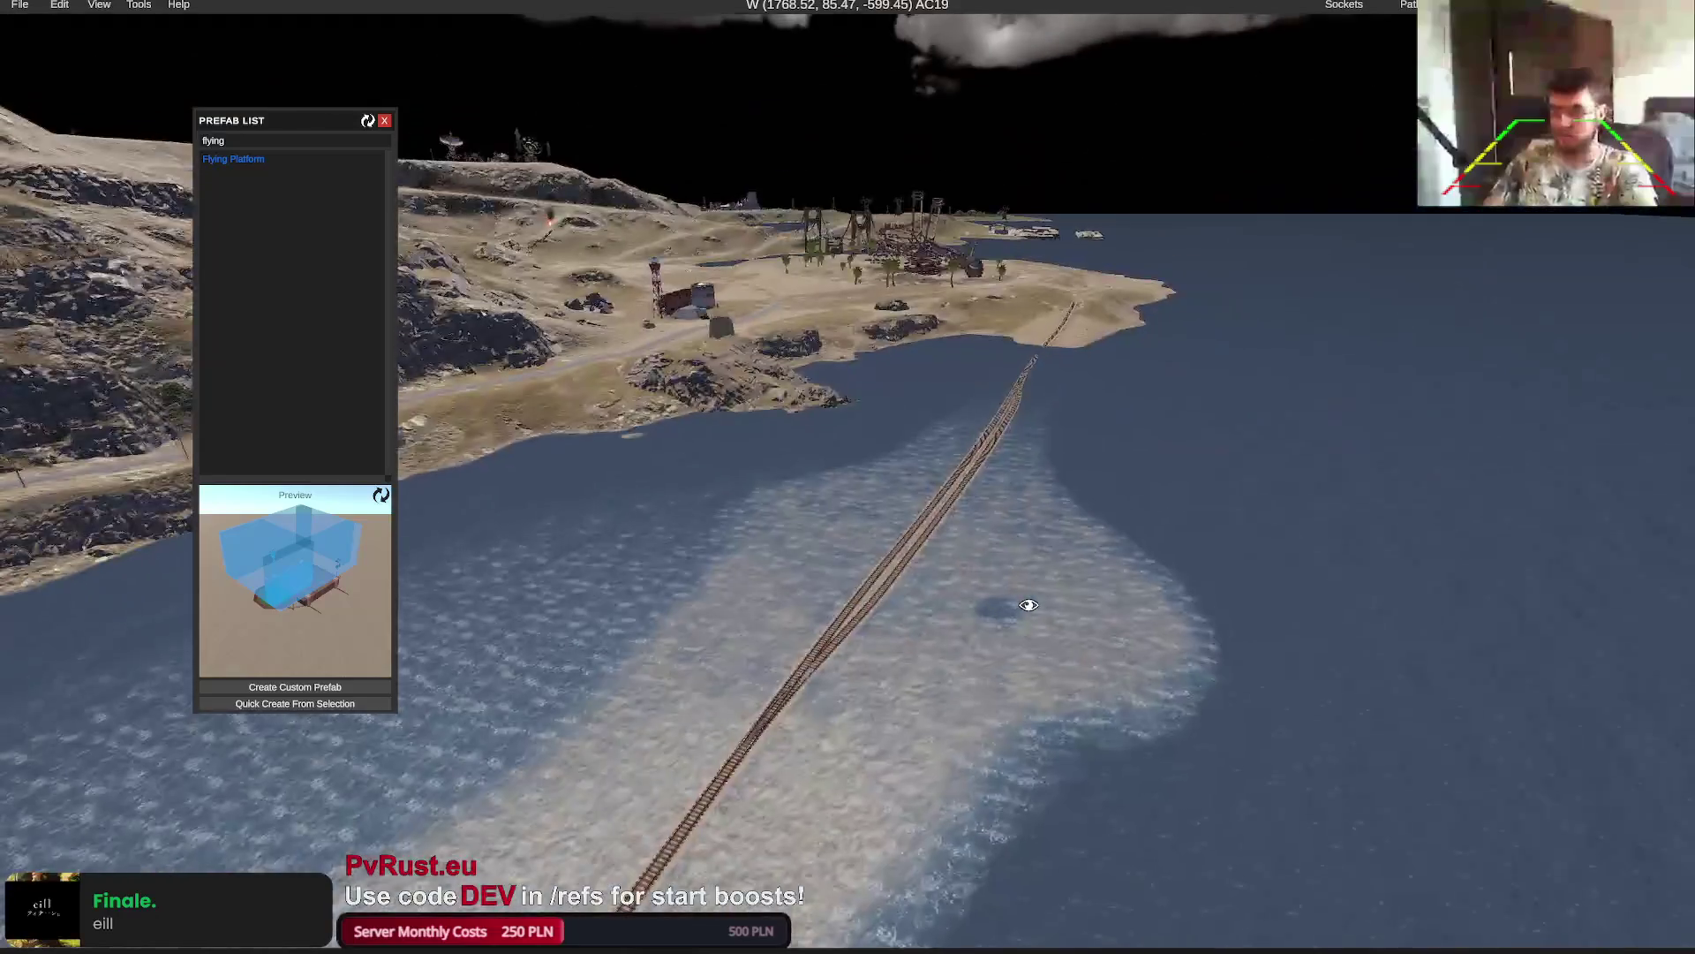
key("w")
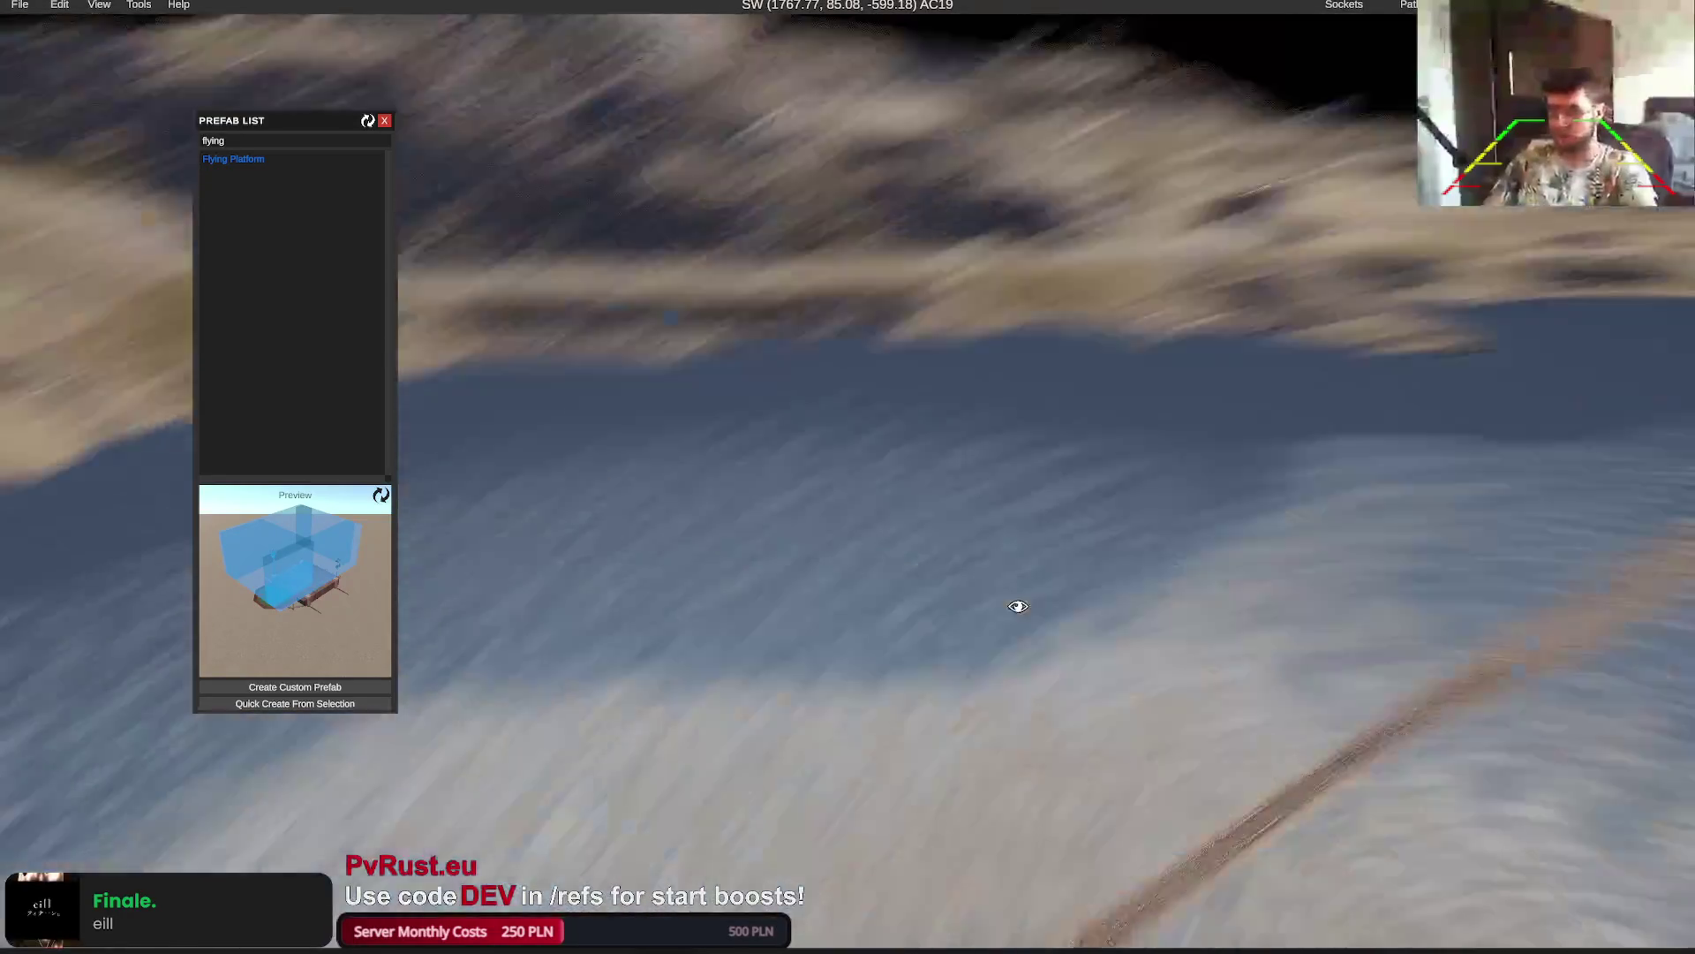
mouse_move(233, 159)
left_mouse_down()
mouse_move(683, 492)
mouse_move(721, 518)
mouse_move(738, 506)
left_mouse_up()
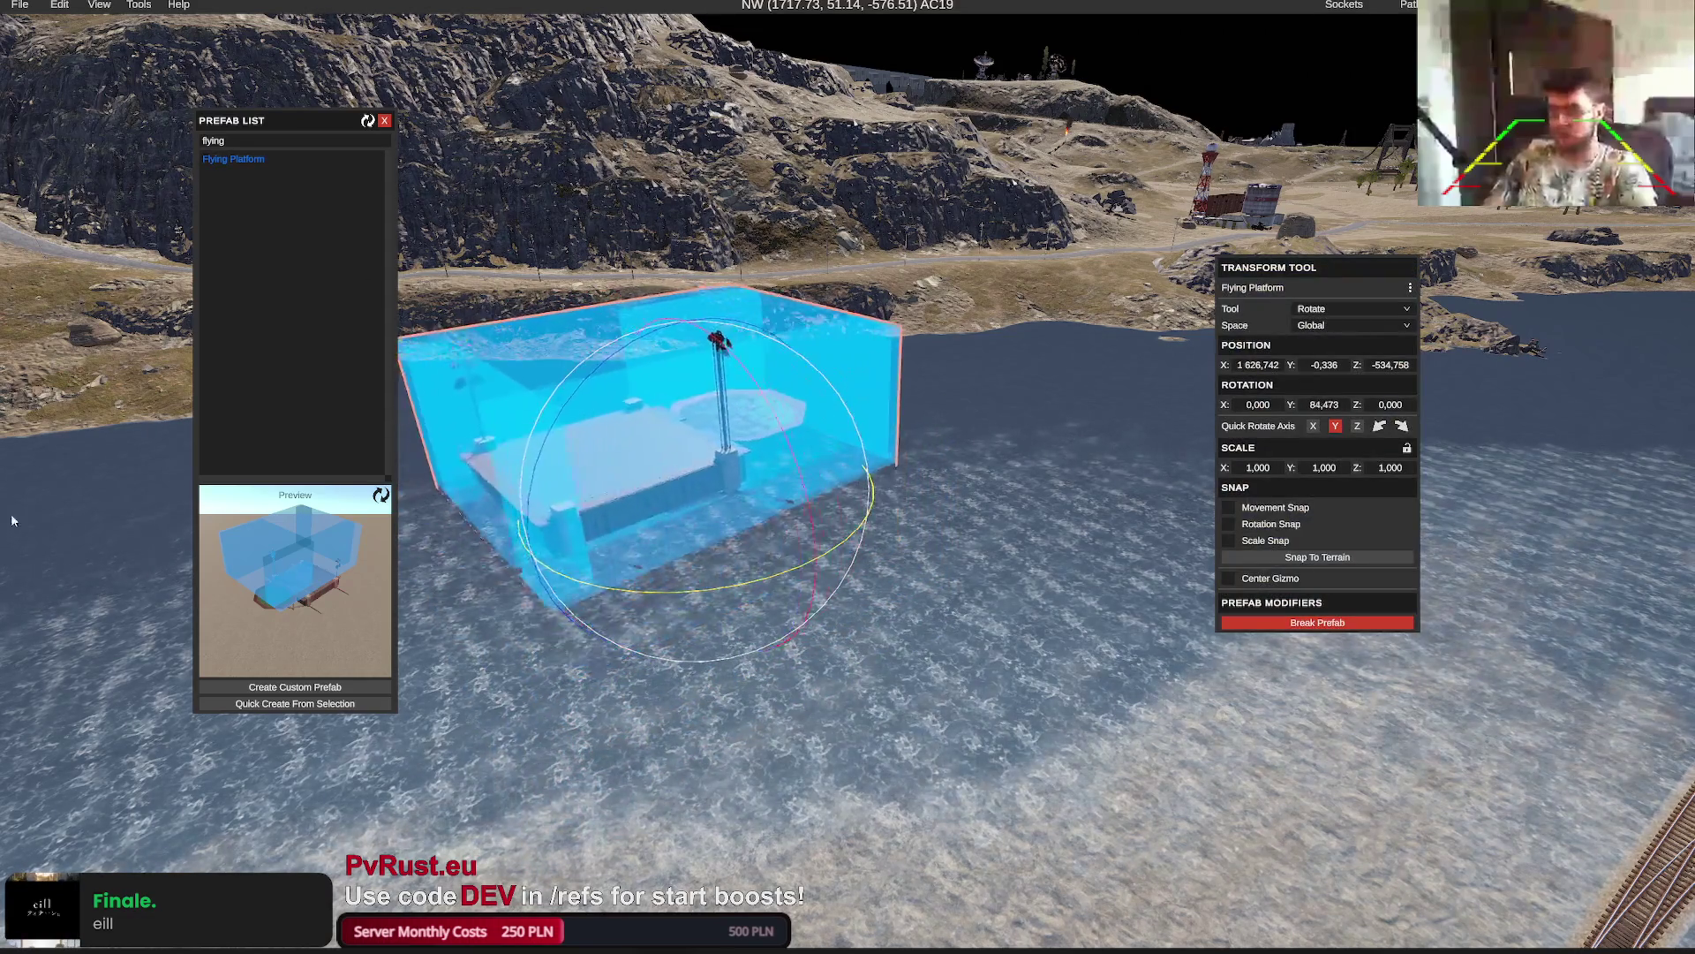
Raise the new Flying Platform about 34 units above the water and deselect it
key("w")
left_click_drag(681, 296, 658, 53)
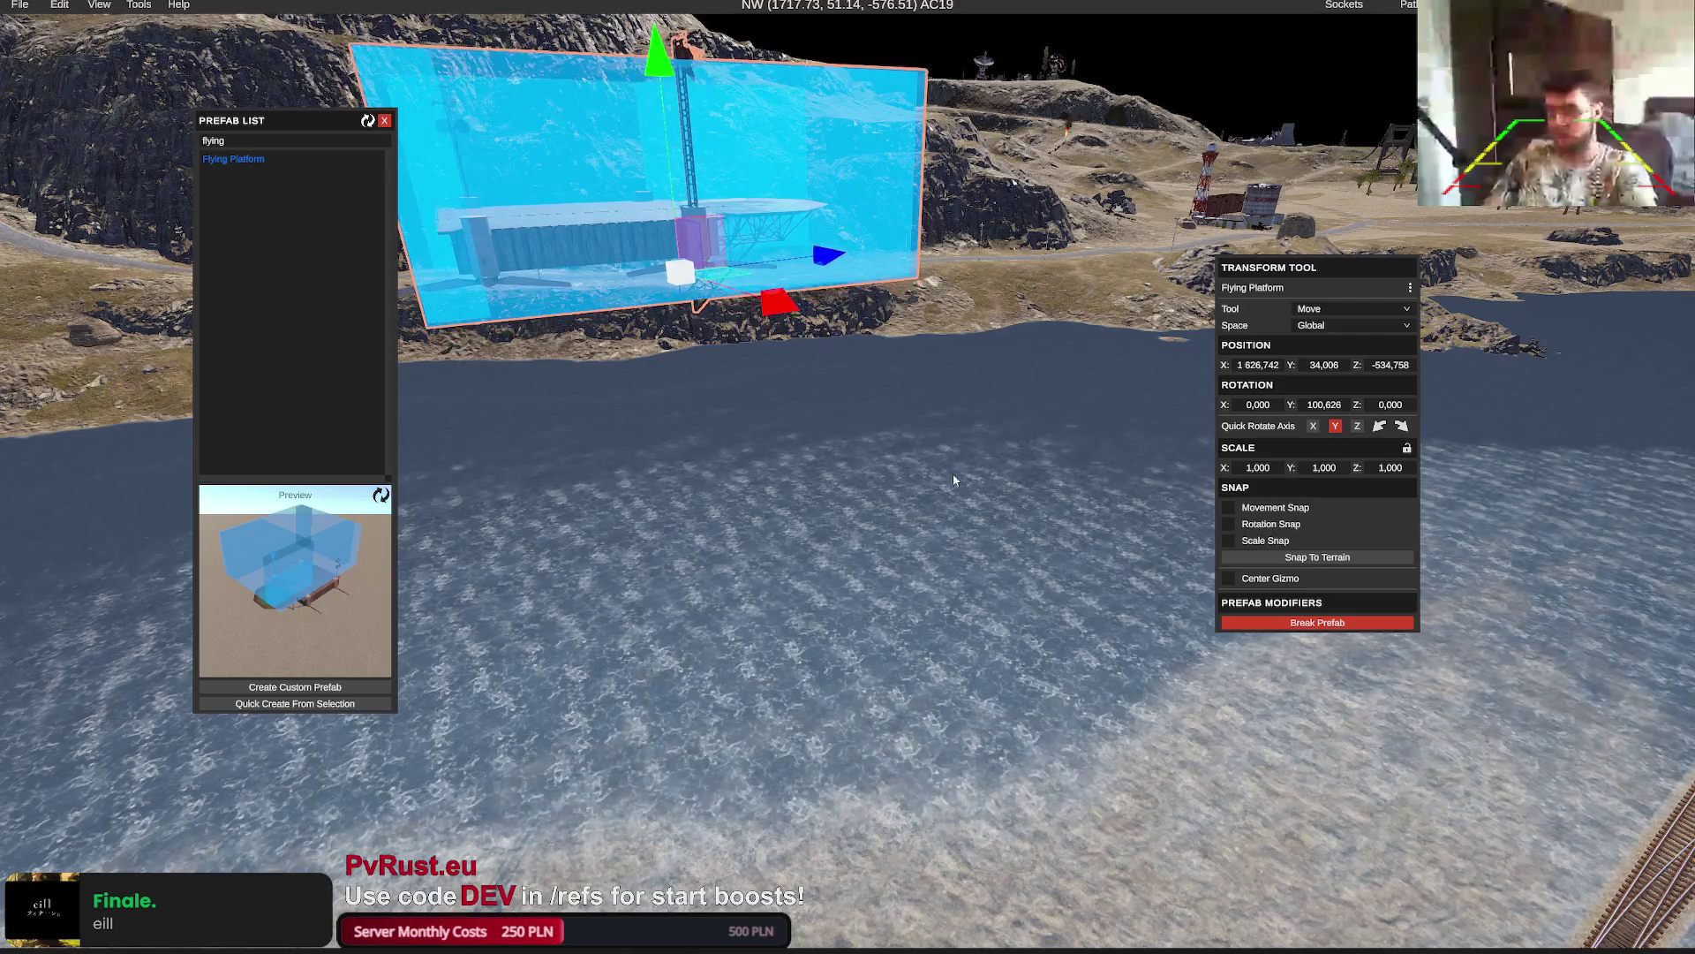
key("Escape")
Pan the world map north and south, then return to the platform
scroll(953, 480, "down", 10)
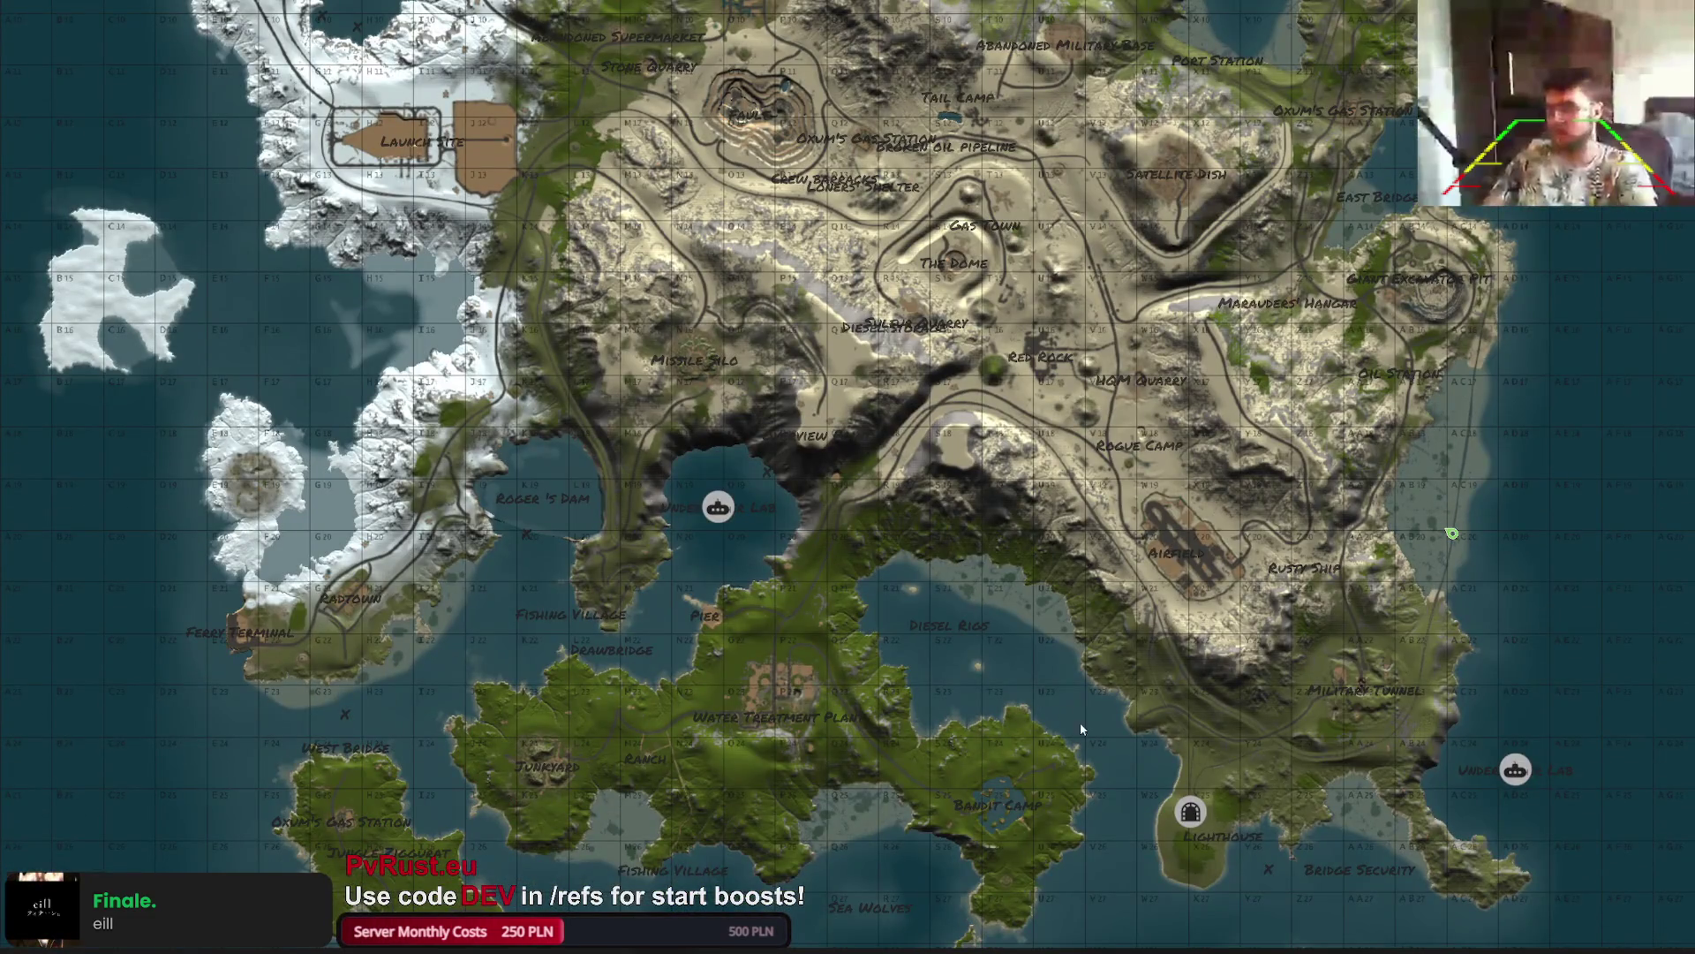
key("w")
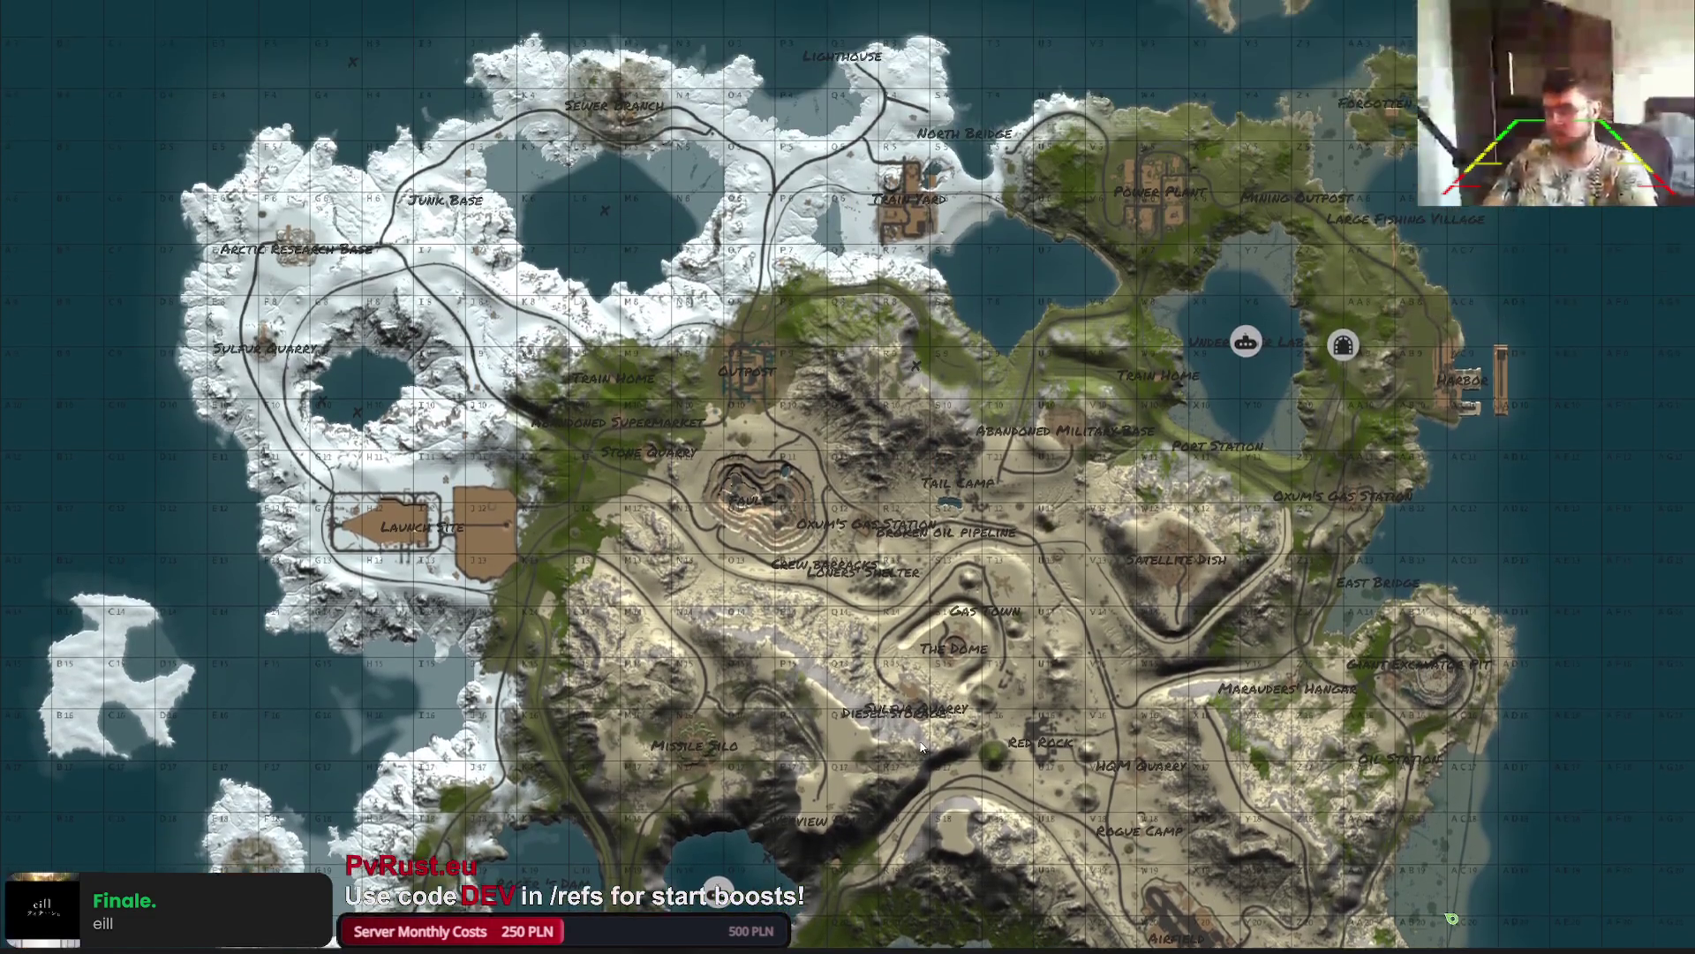
key("w")
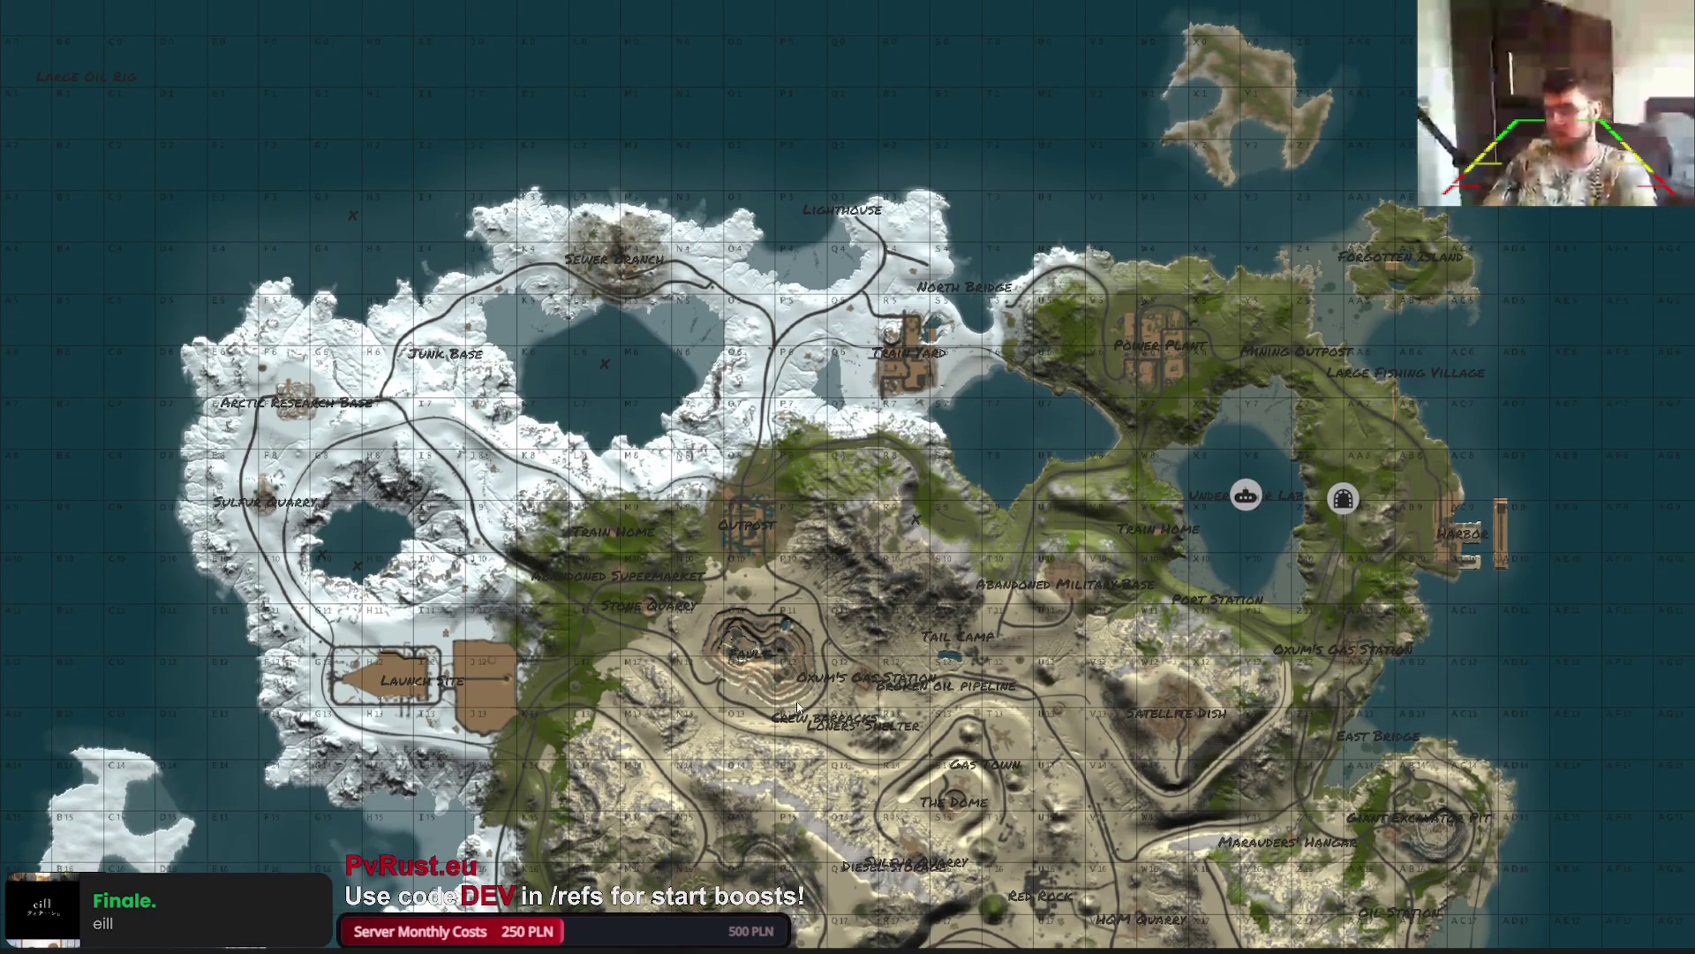
key("s")
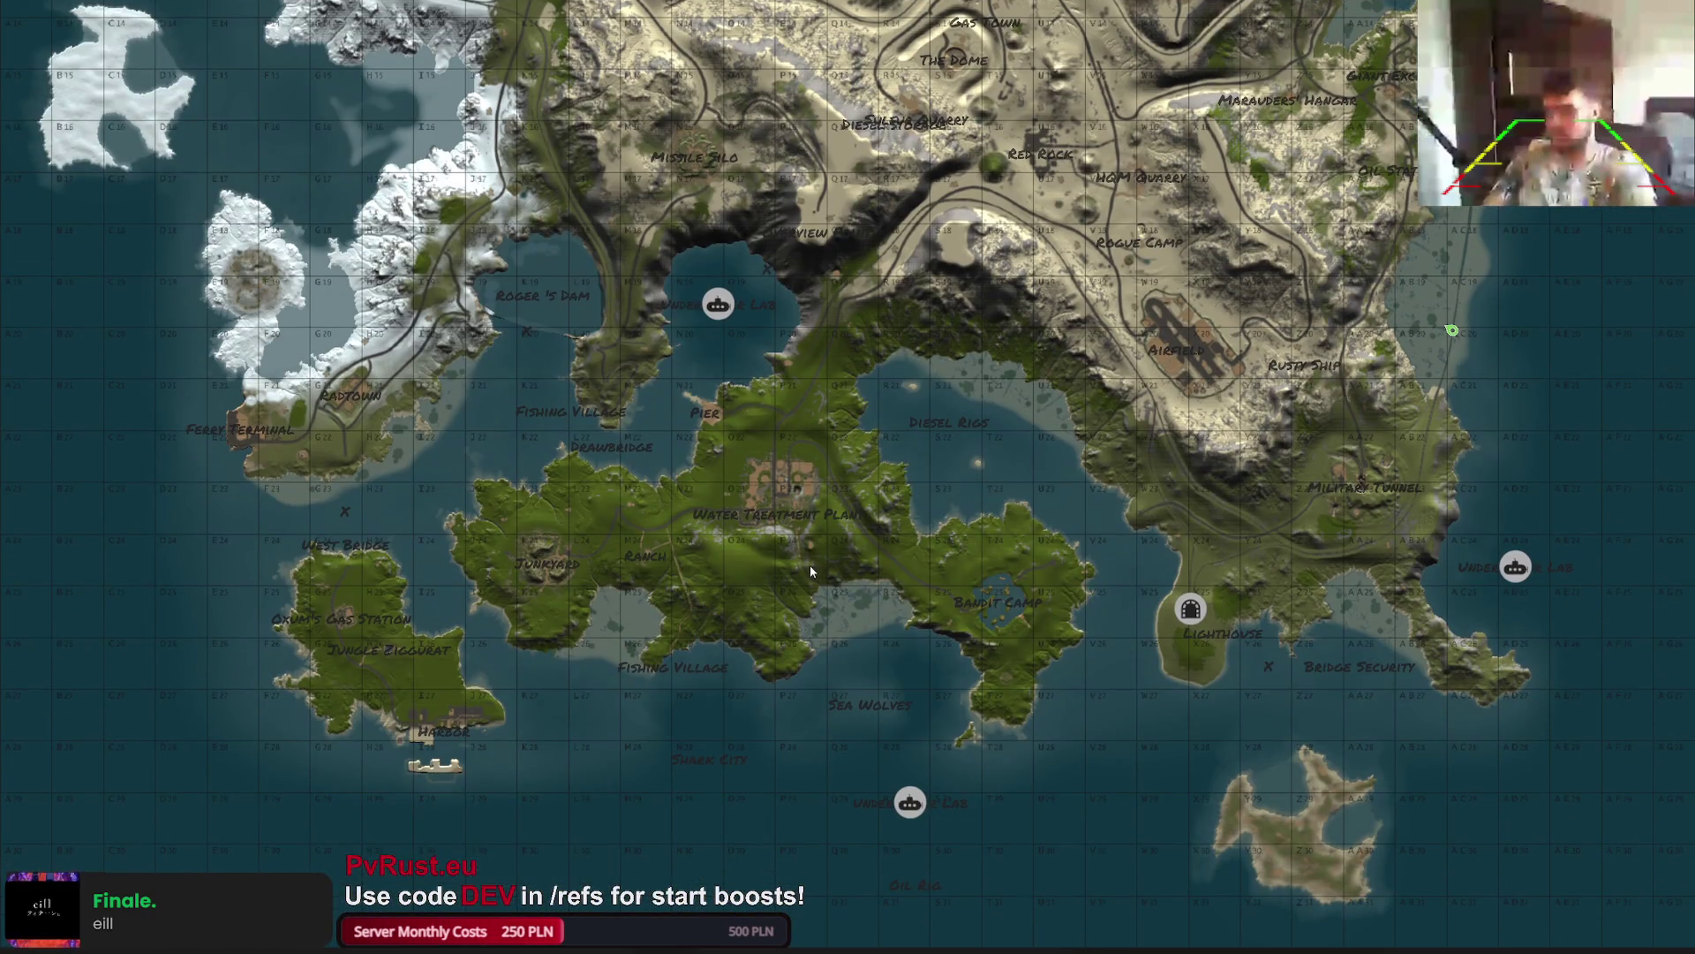
key("m")
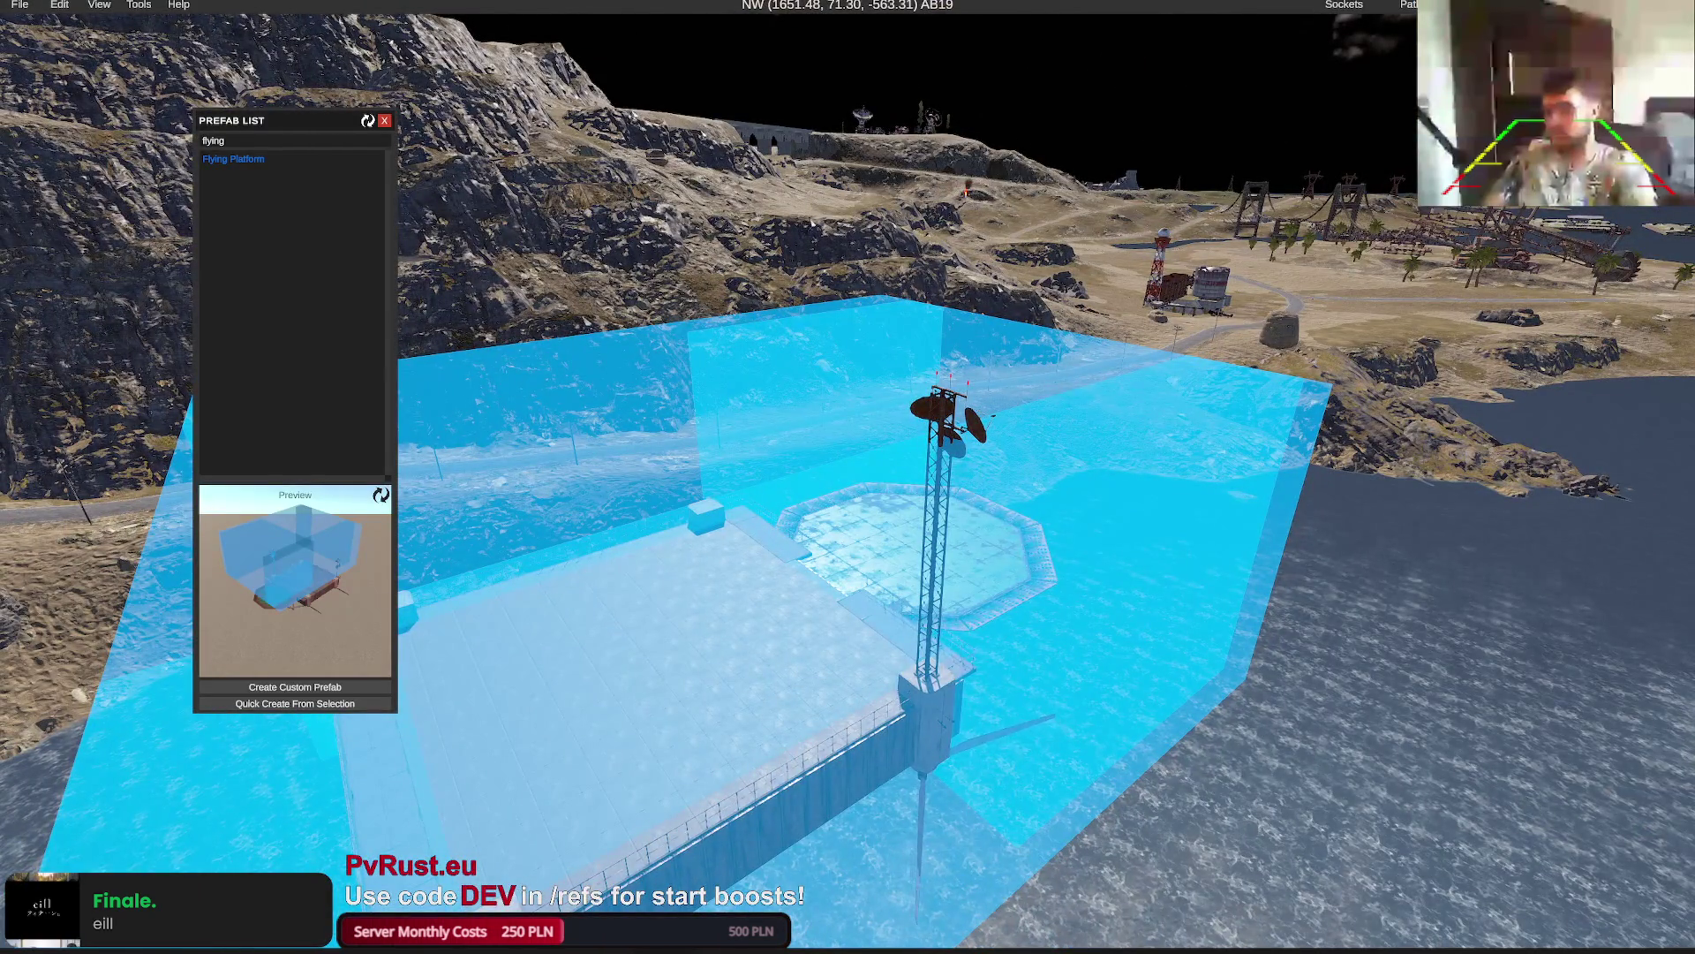
left_click(99, 5)
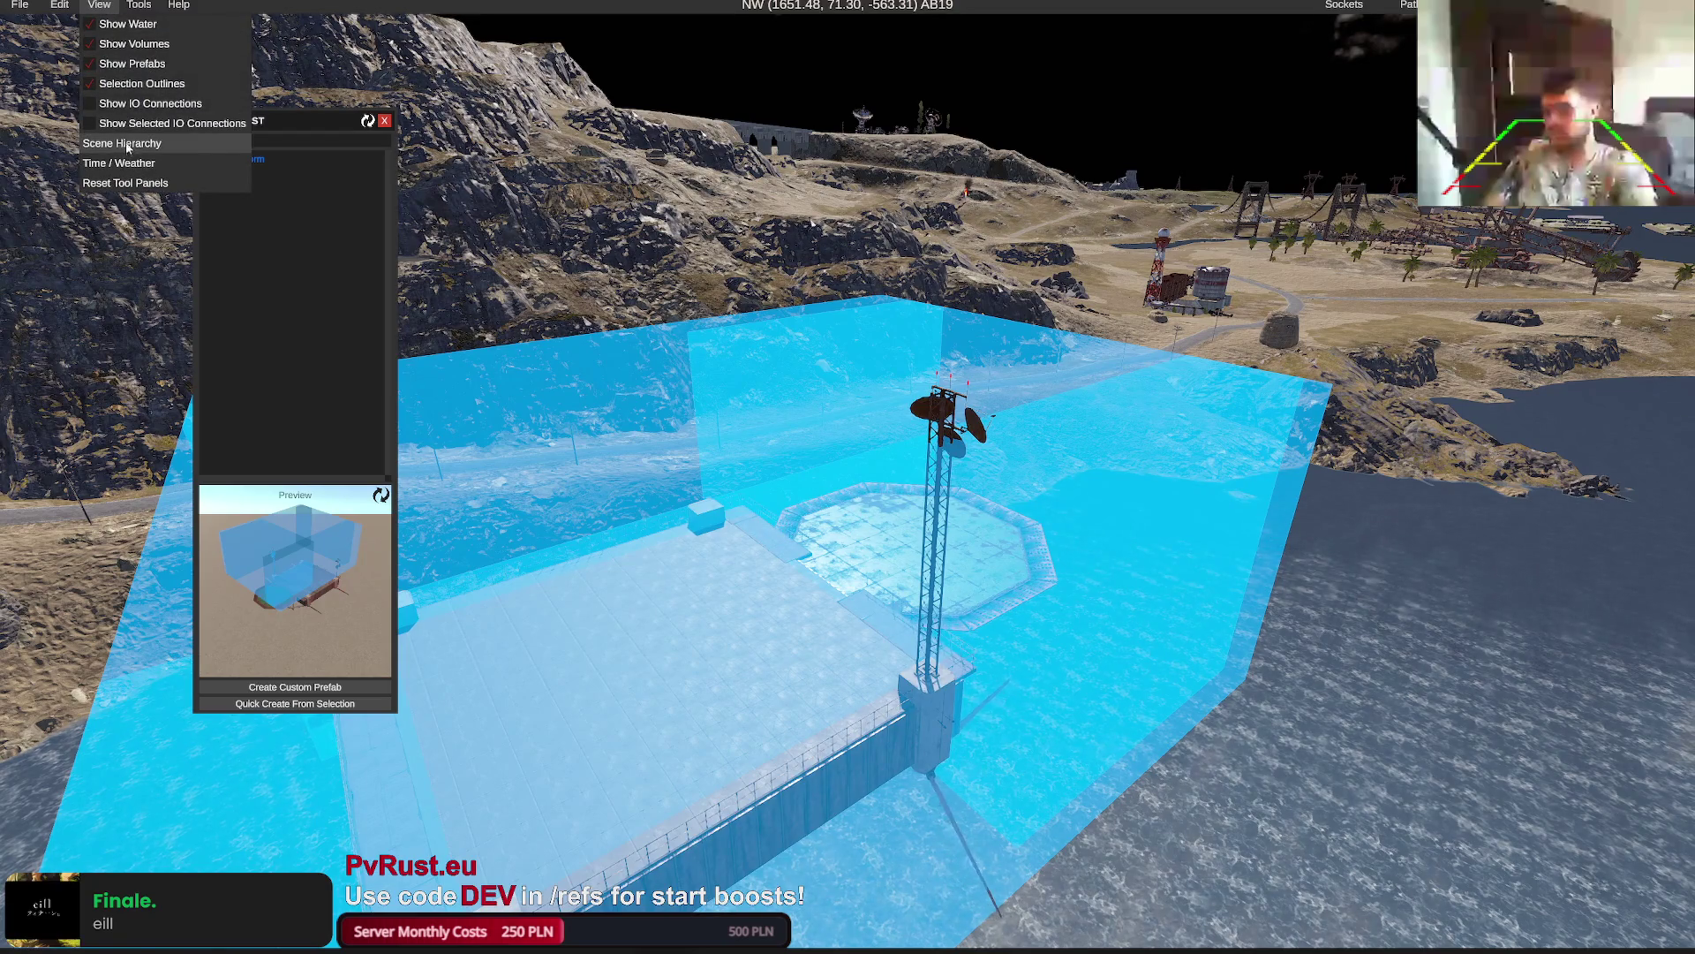
Show the Scene Hierarchy and pick Monument Marker from a 'monument mar' prefab search
left_click(123, 144)
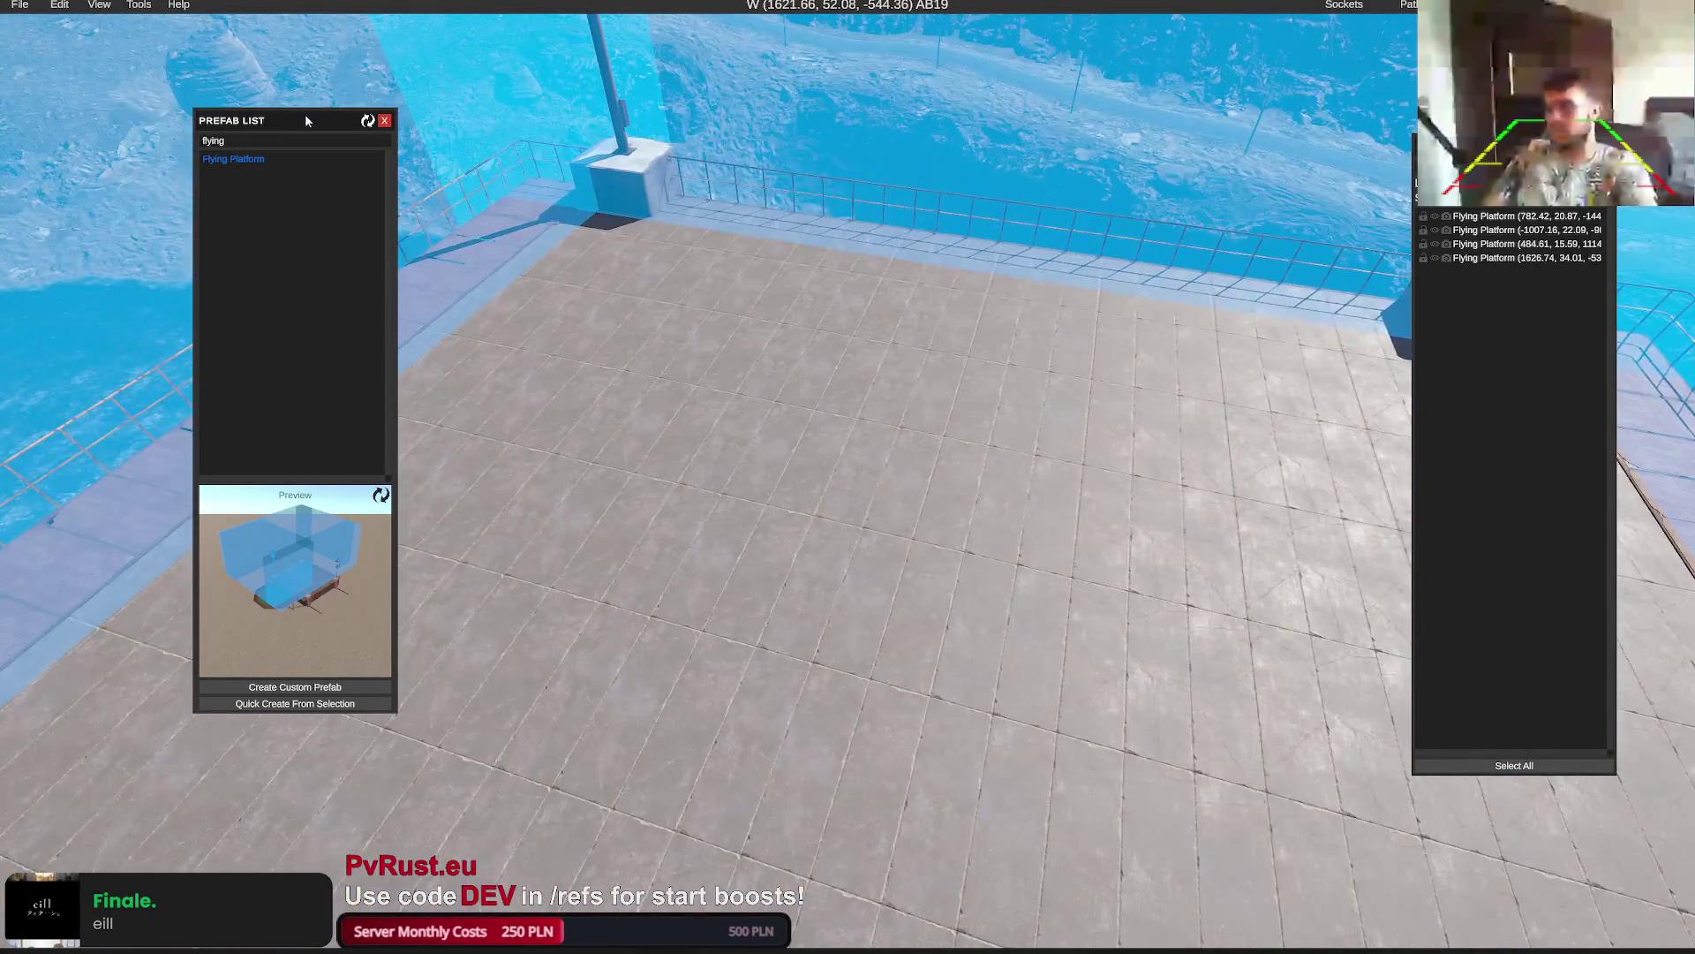
double_click(246, 136)
type("monument mar")
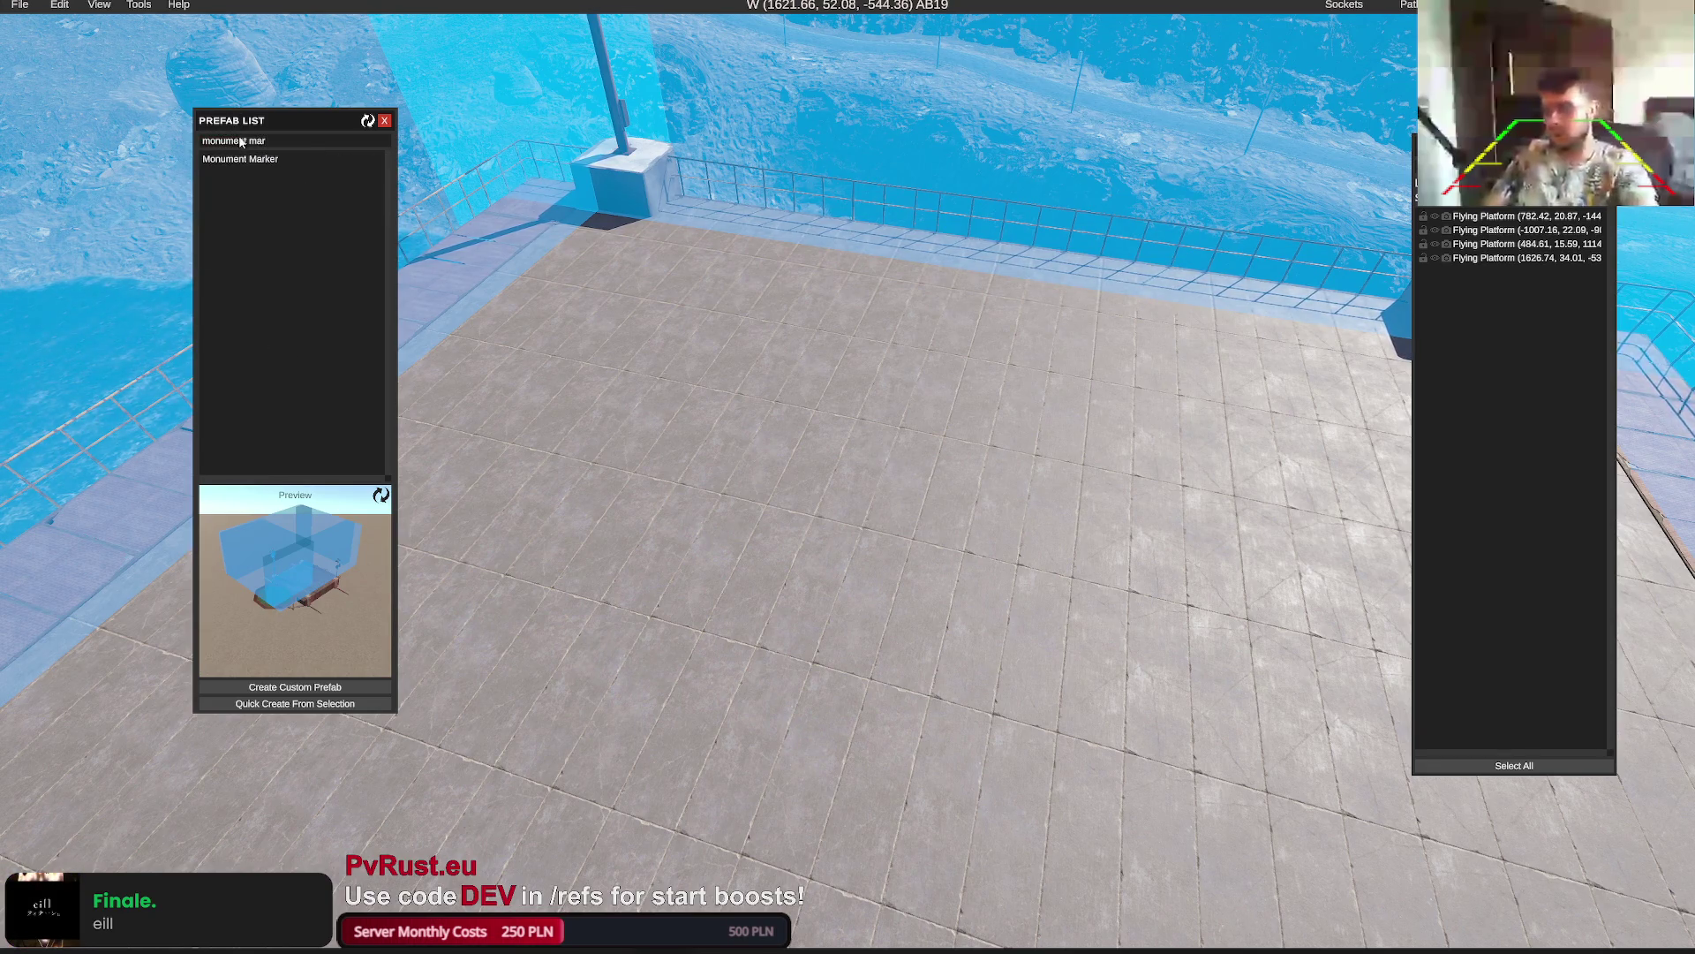
left_click(241, 159)
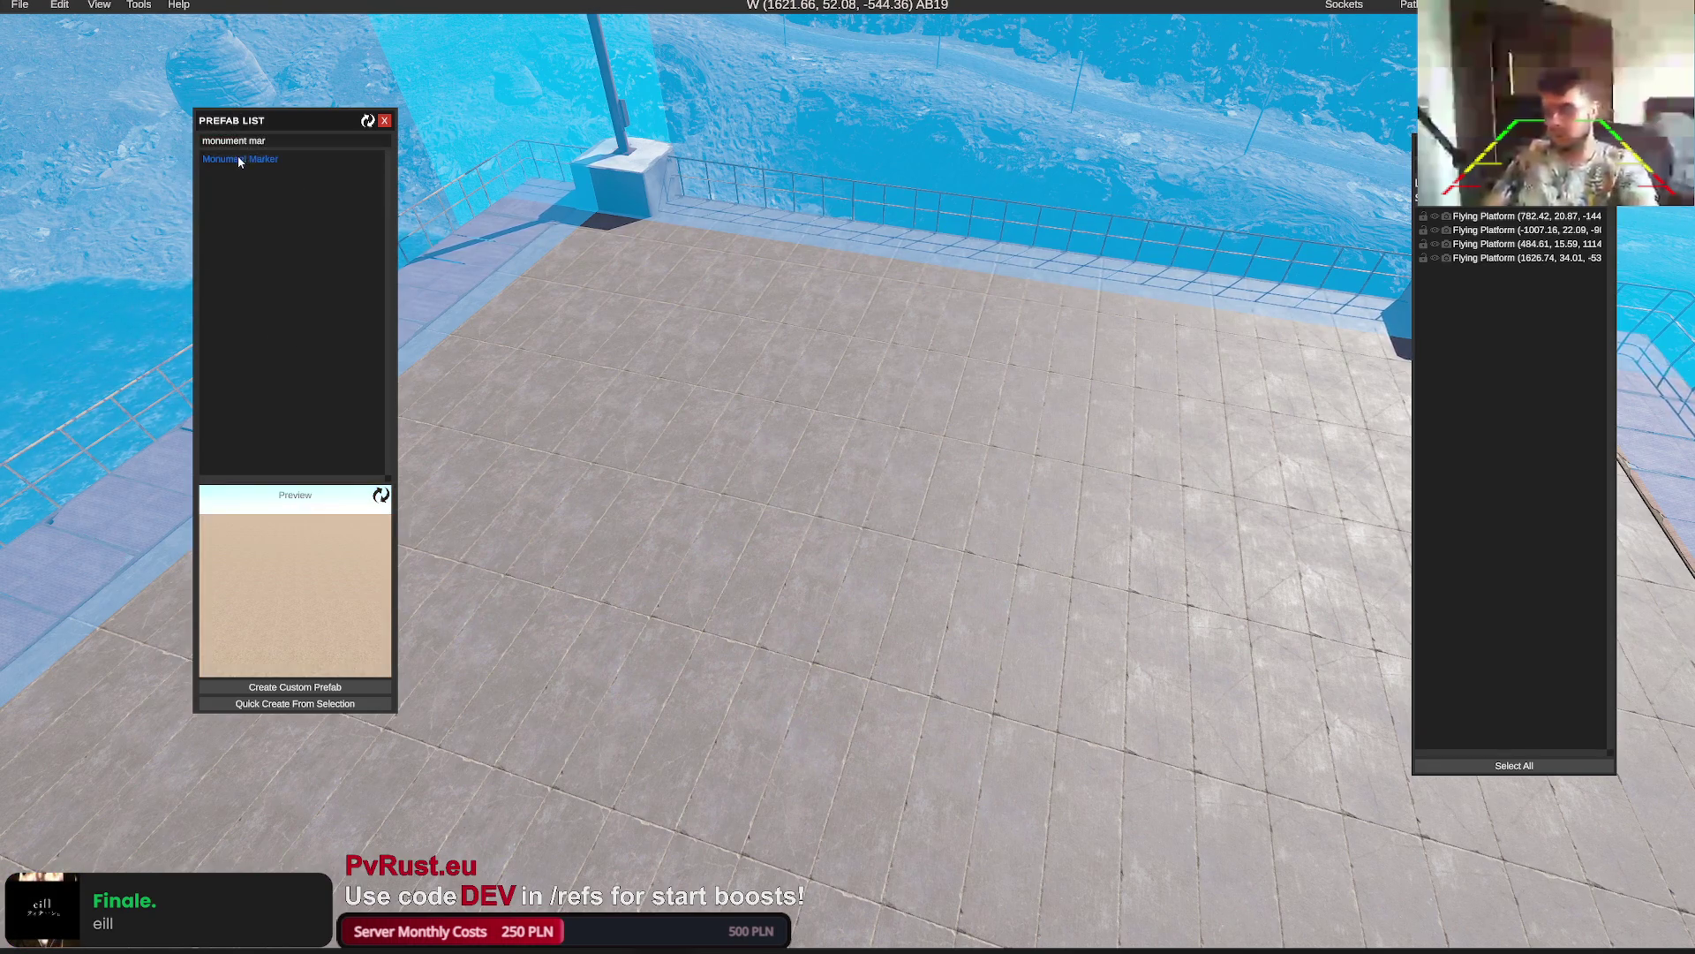
Select the fourth Flying Platform and break it into individual pieces
left_click(938, 720)
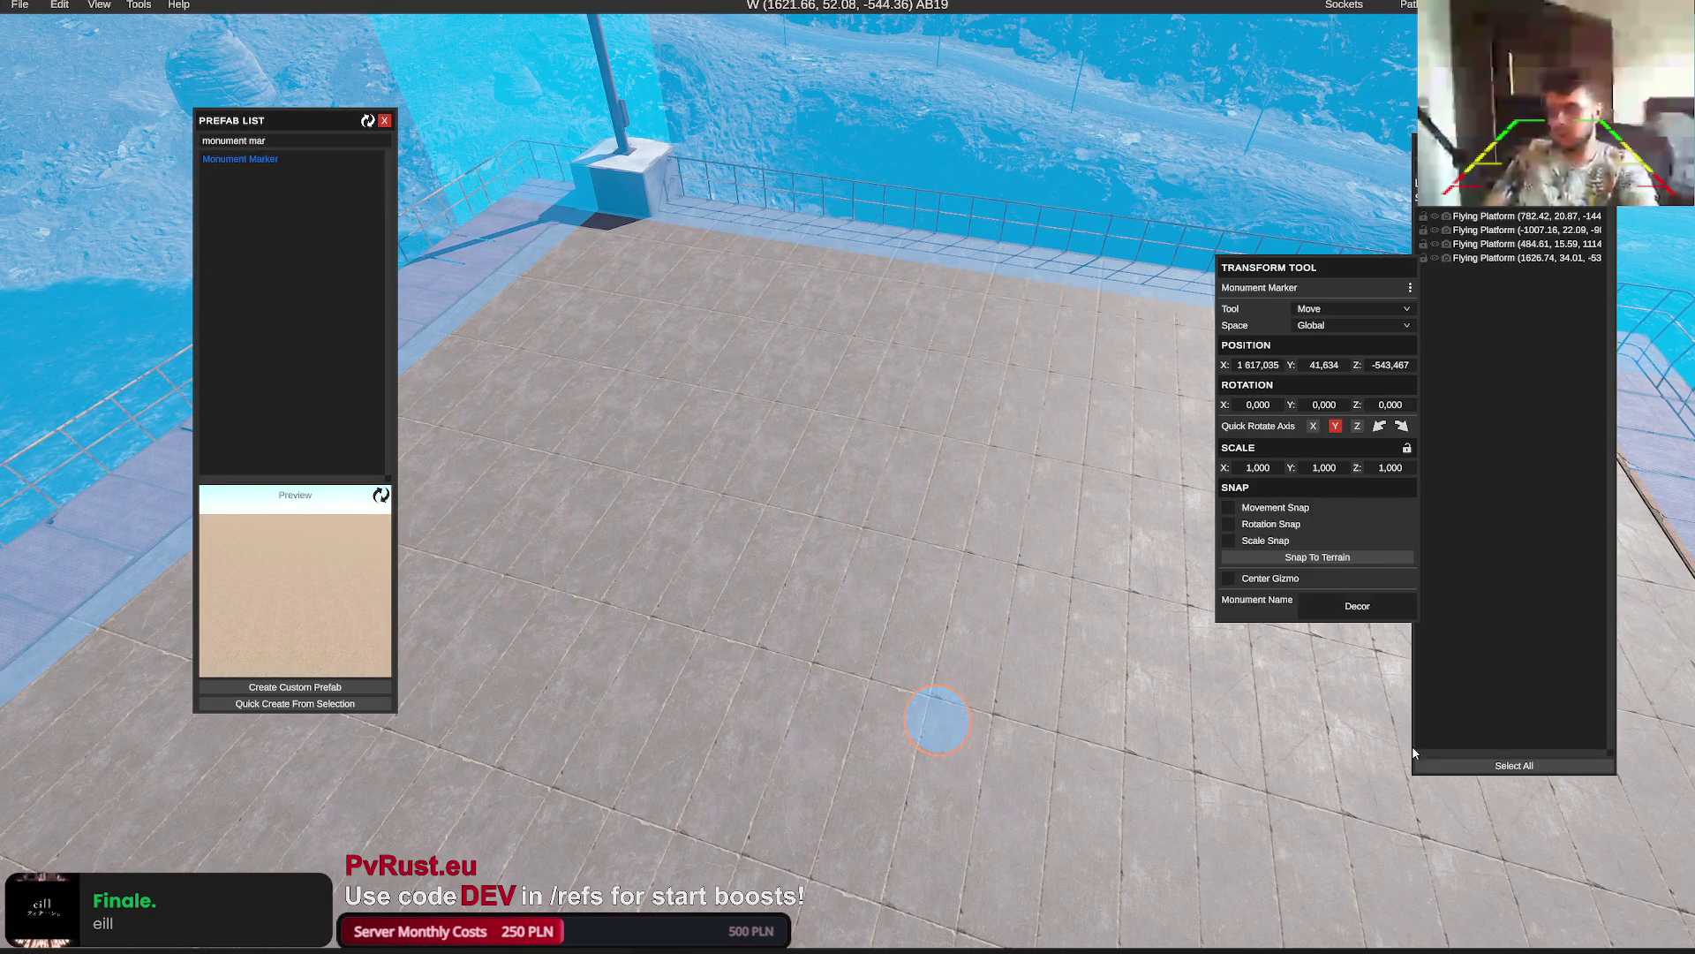
left_click(966, 741)
key("Return")
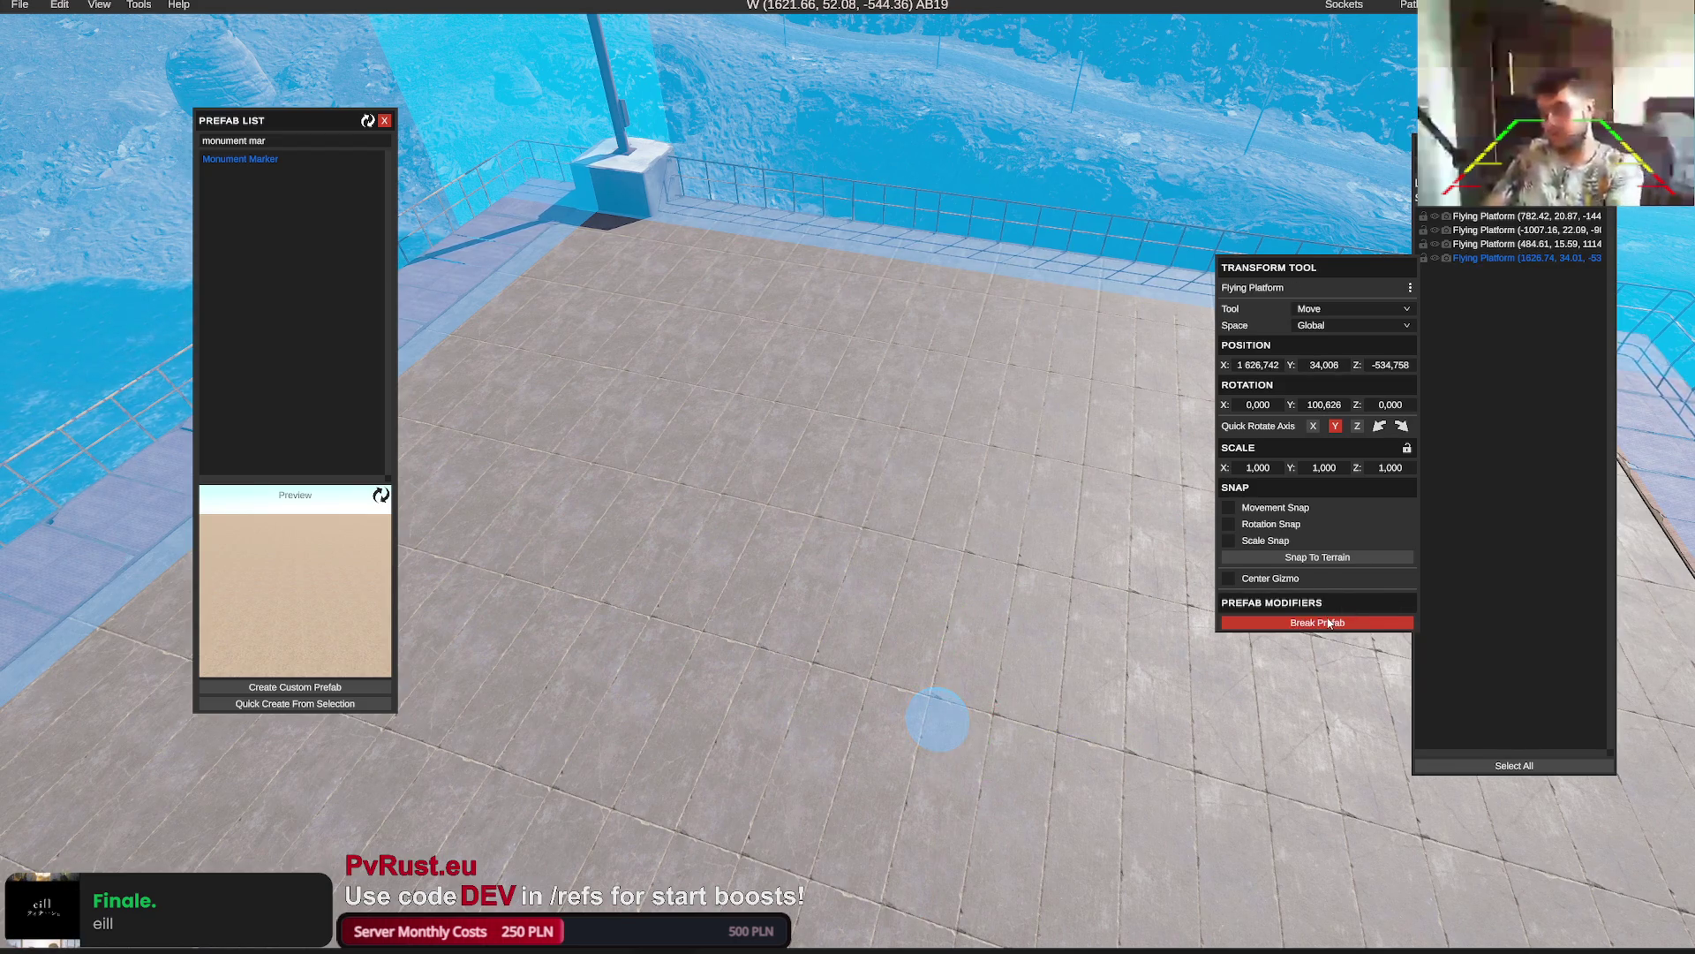
Drop a Monument Marker on the platform deck and break that platform prefab
scroll(1233, 326, "up", 5)
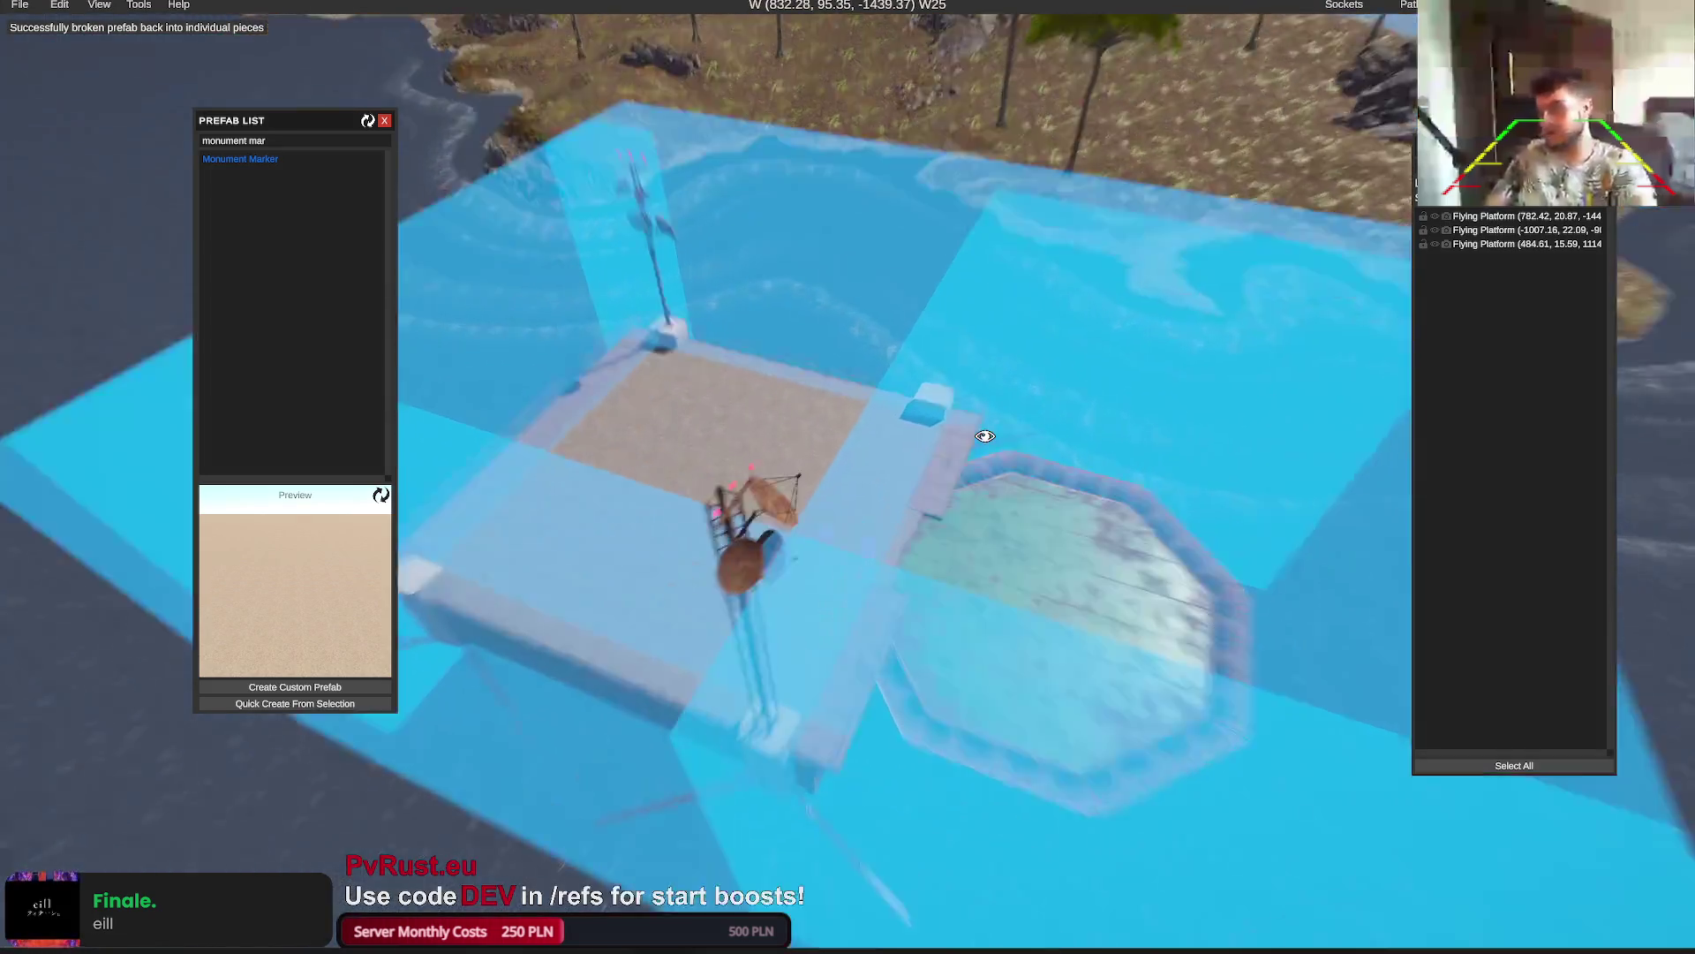
mouse_move(985, 436)
left_mouse_down()
mouse_move(681, 348)
mouse_move(692, 409)
mouse_move(756, 424)
mouse_move(695, 360)
left_mouse_up()
mouse_move(238, 165)
left_mouse_down()
mouse_move(700, 484)
mouse_move(733, 488)
left_mouse_up()
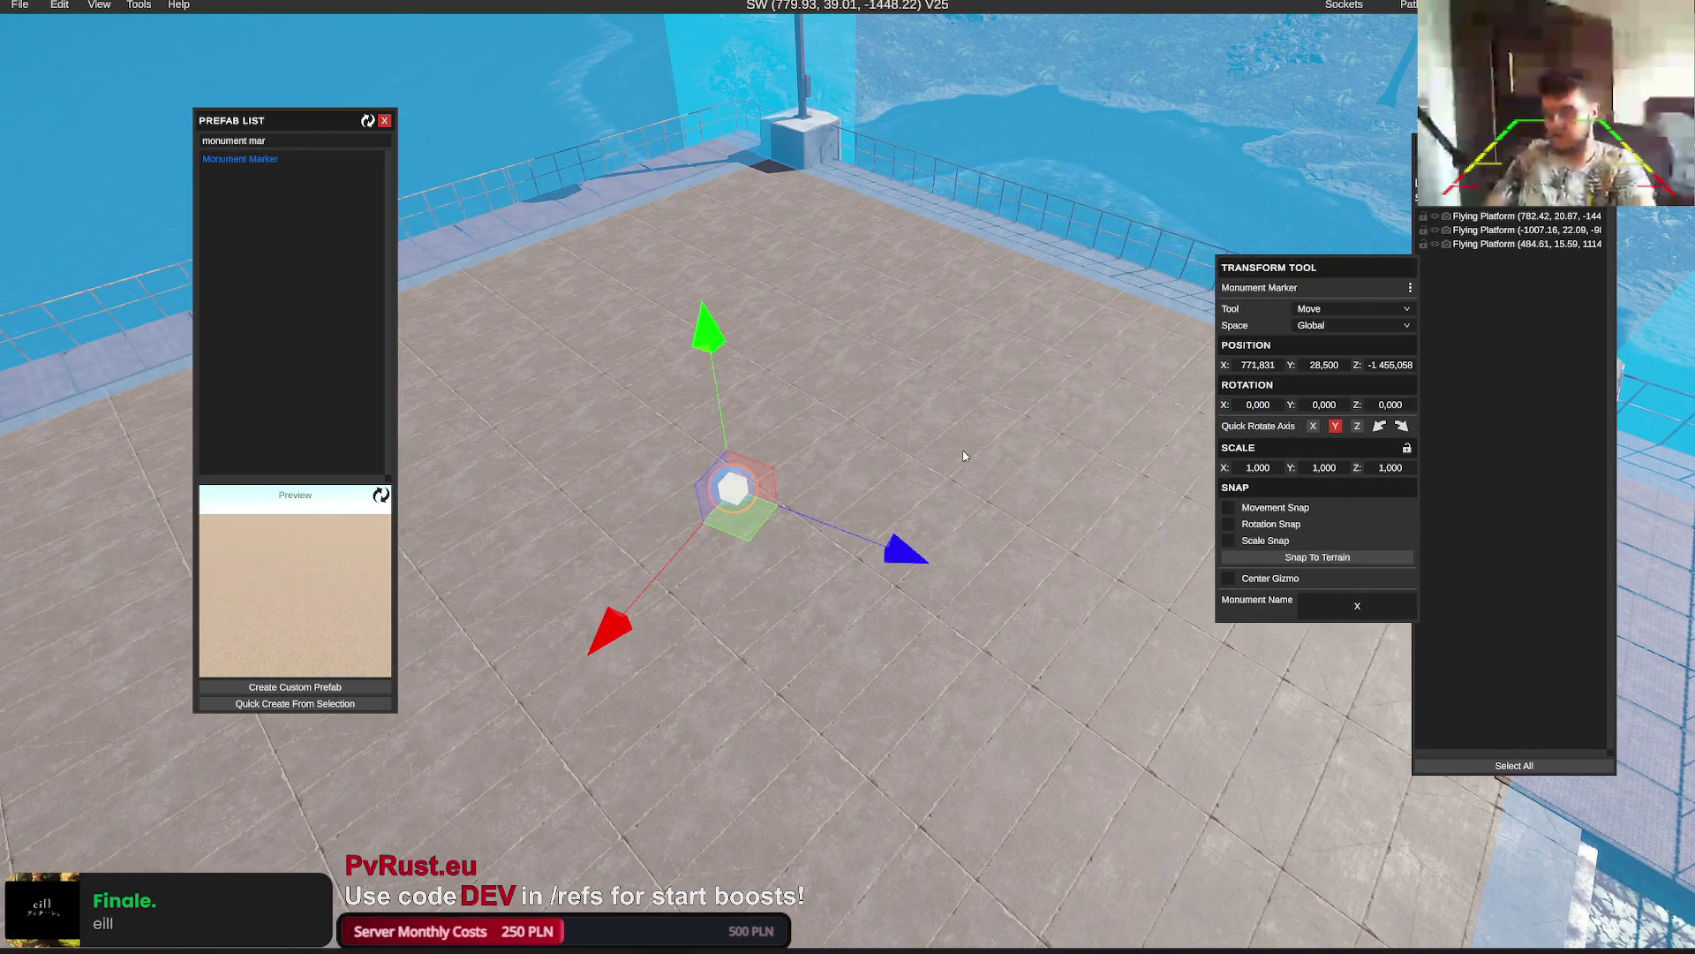
left_click(1316, 620)
Jump to the remaining two Flying Platforms and break each into individual pieces
double_click(1501, 216)
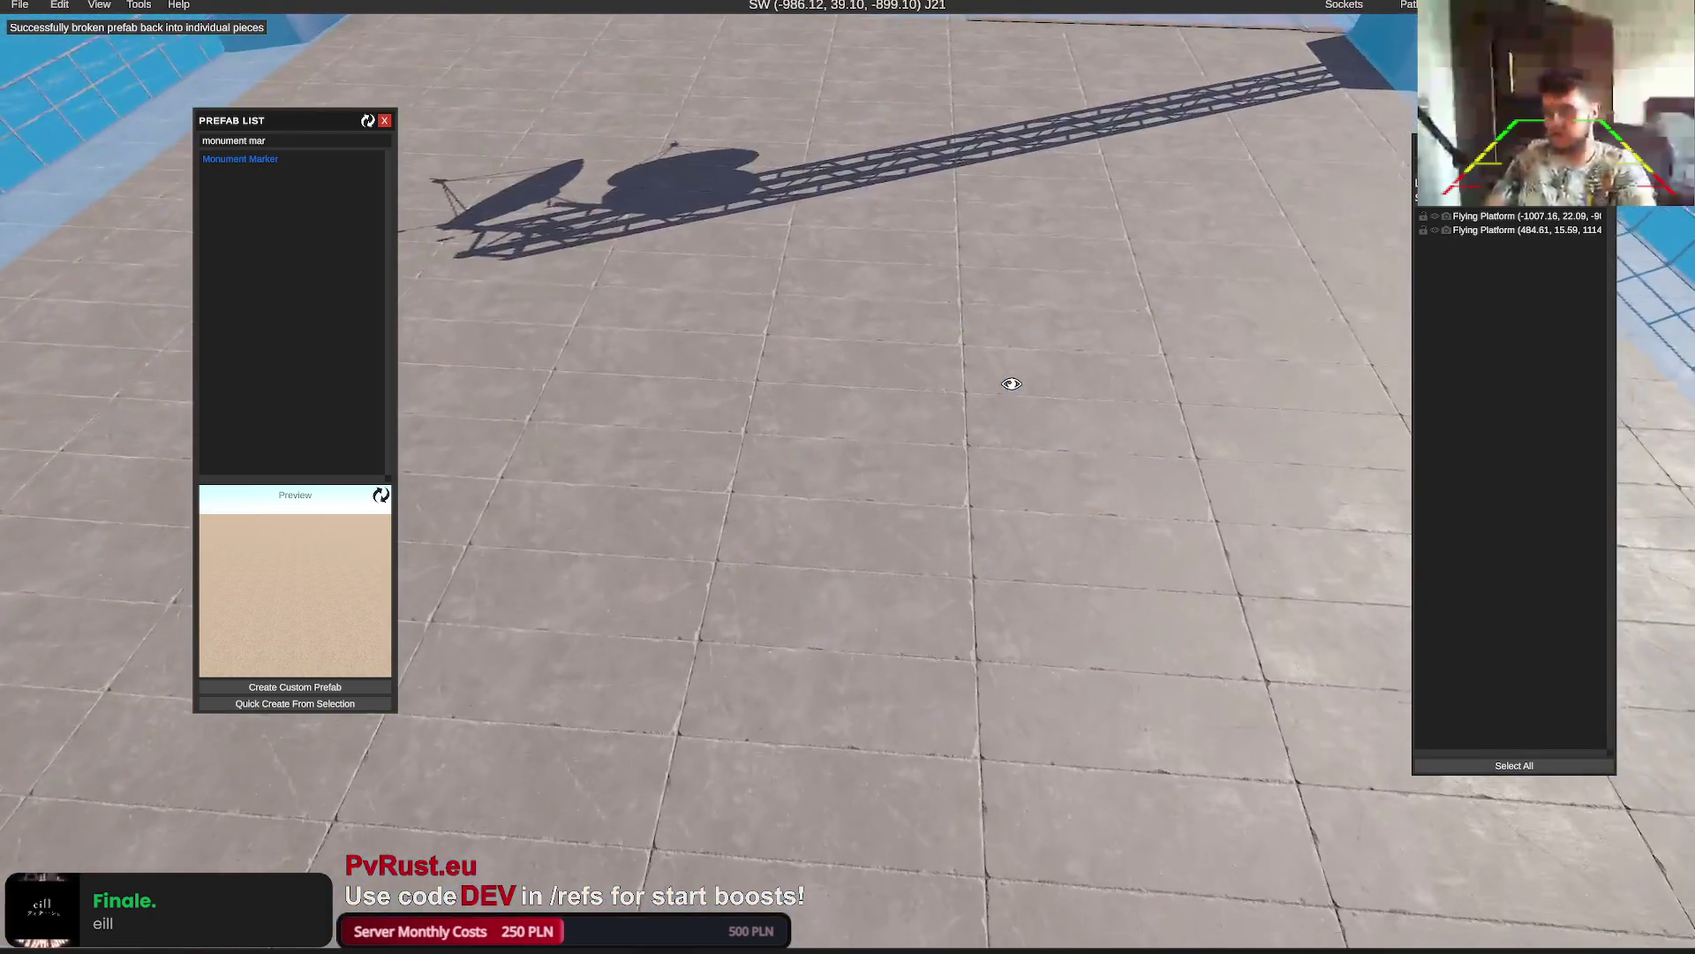
left_click_drag(238, 159, 851, 422)
left_click(1315, 617)
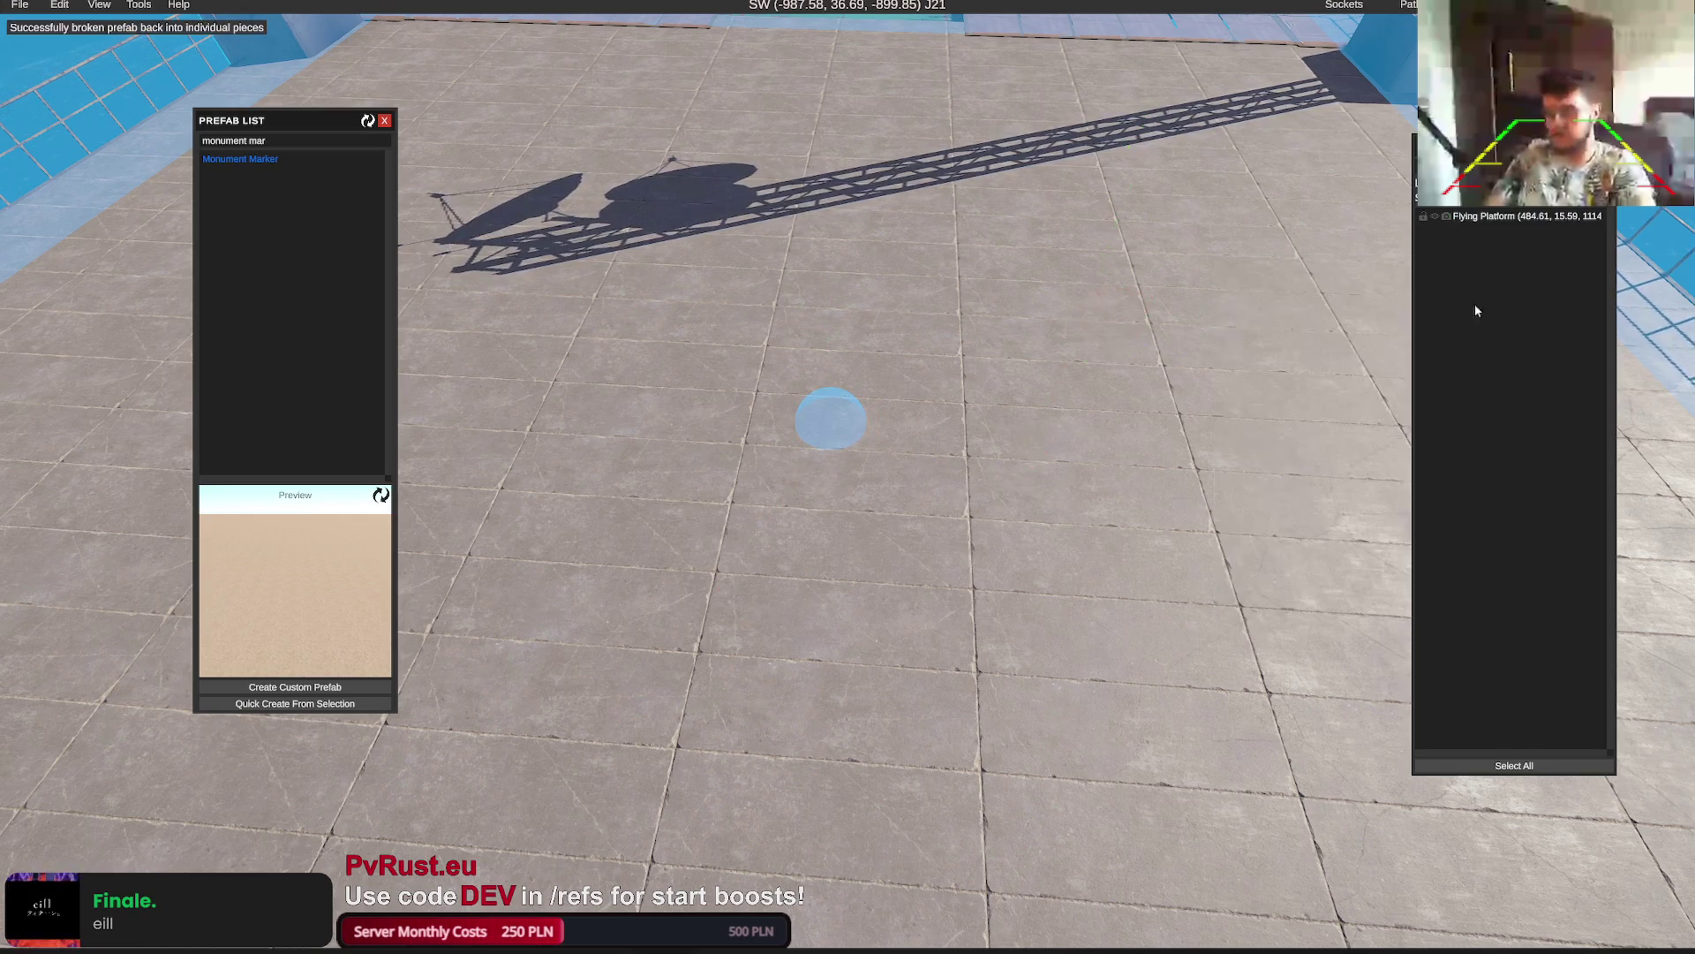
double_click(1454, 220)
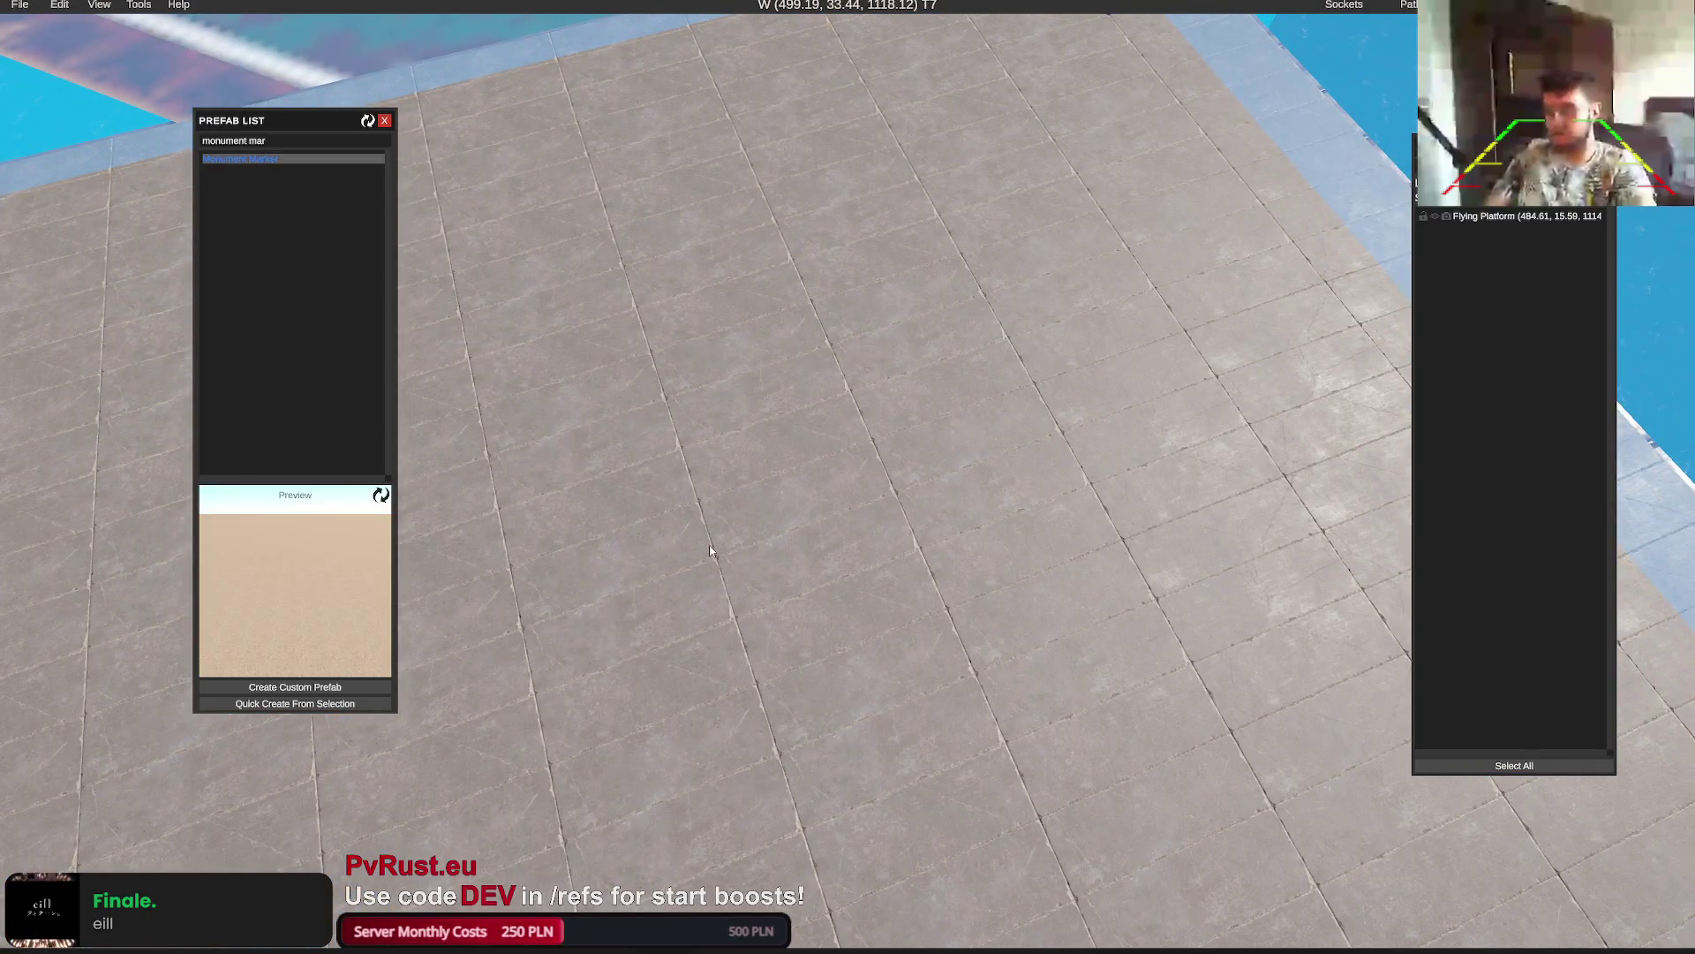
left_click(738, 592)
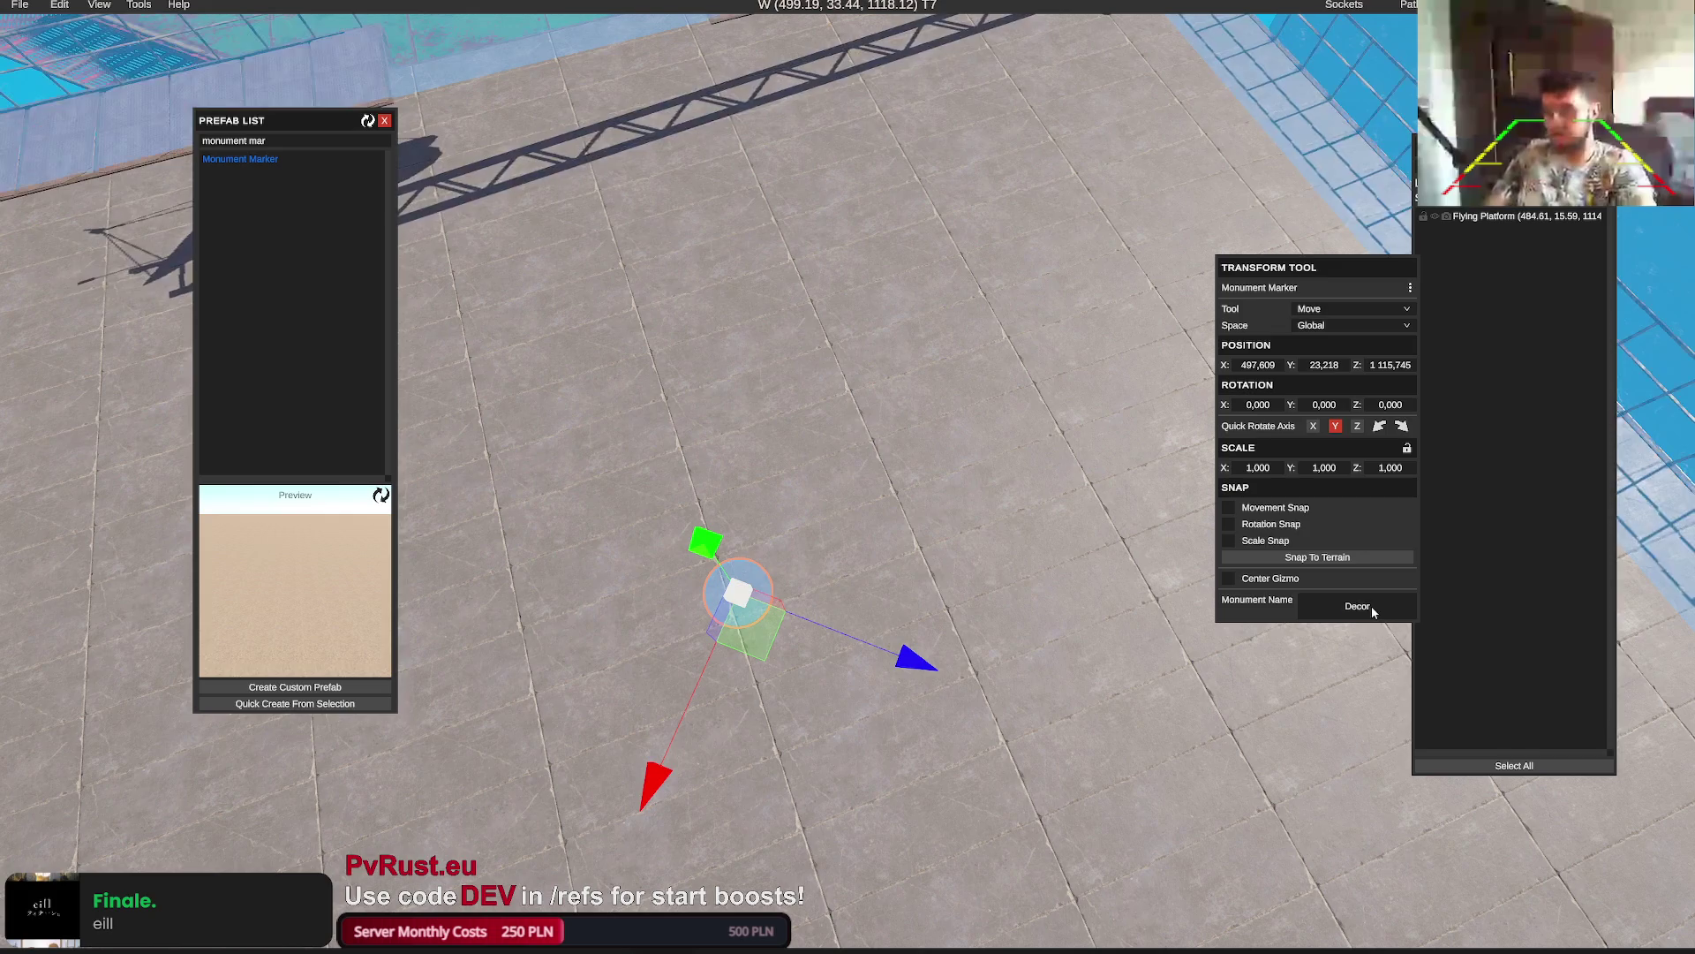
left_click(1317, 623)
scroll(998, 578, "down", 10)
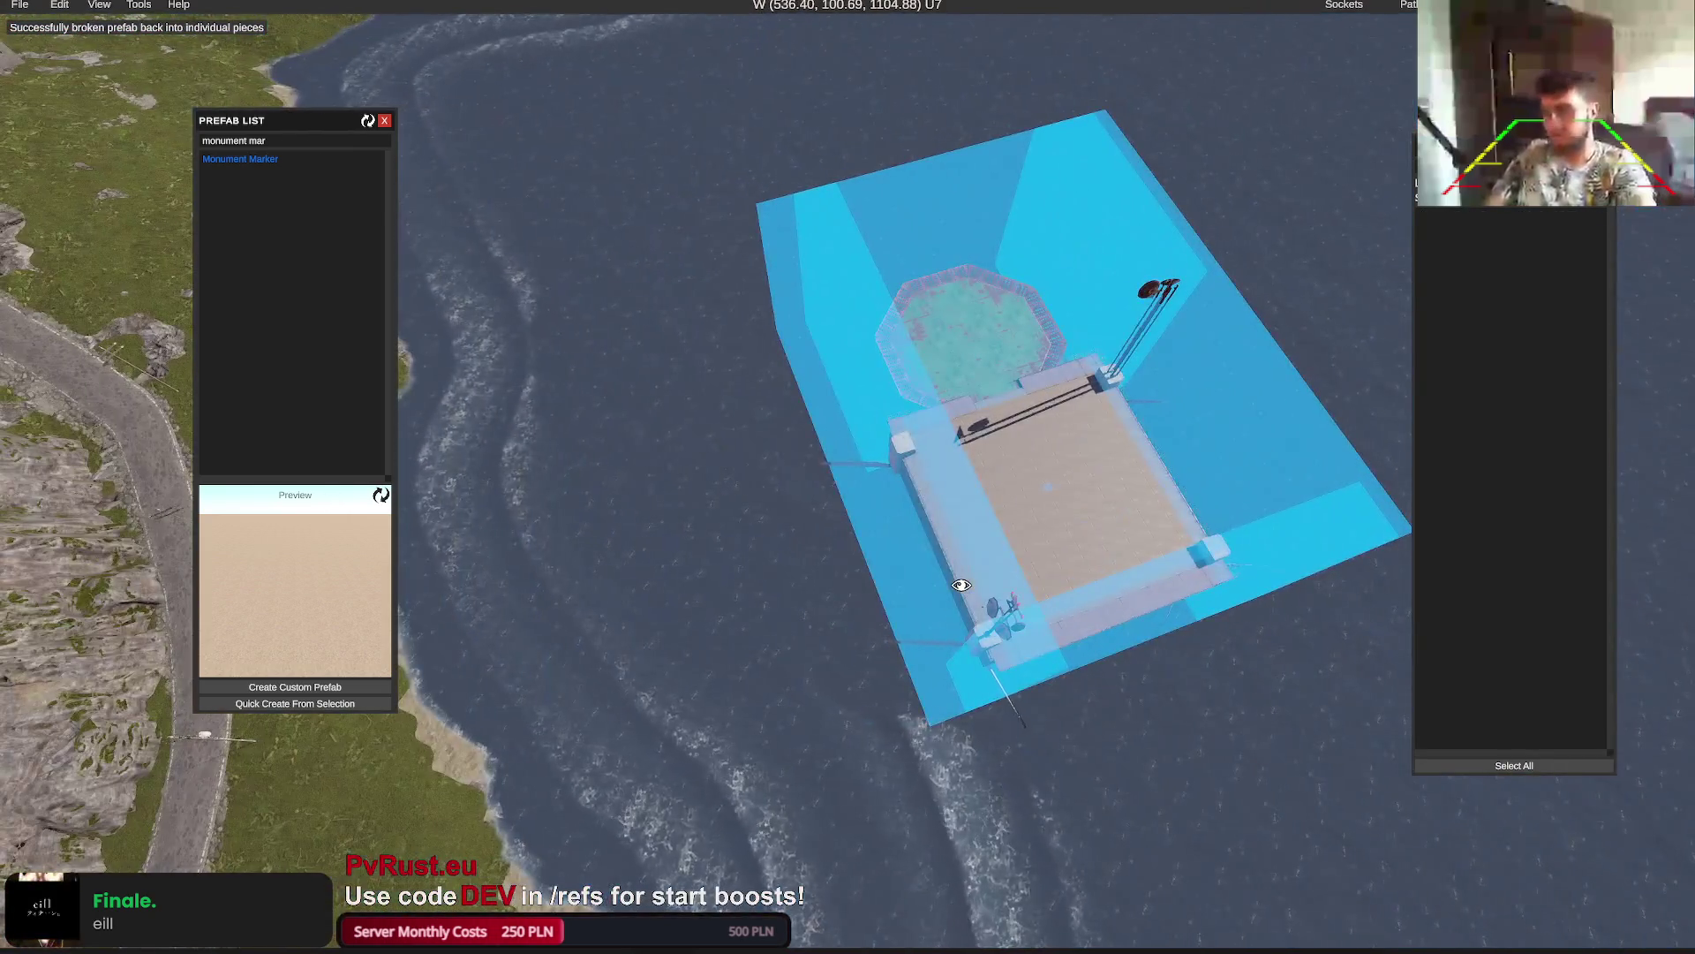
Leave the map overview and fly west across the bay toward the snowy monument
key("m")
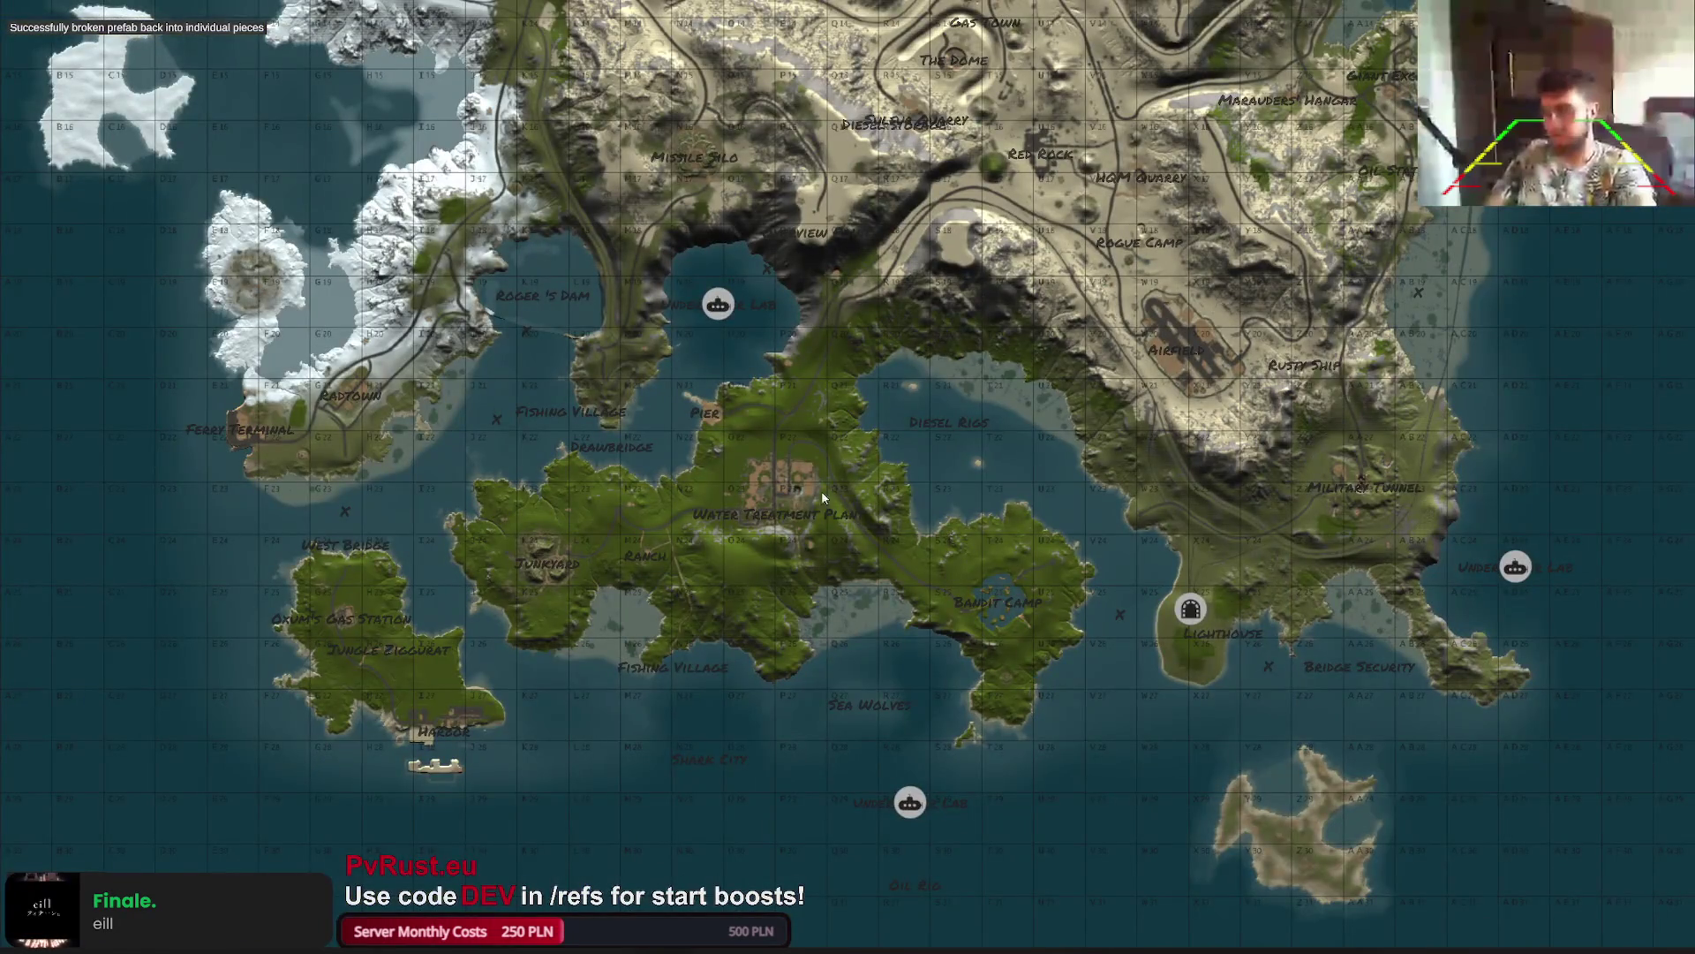
left_click(642, 362)
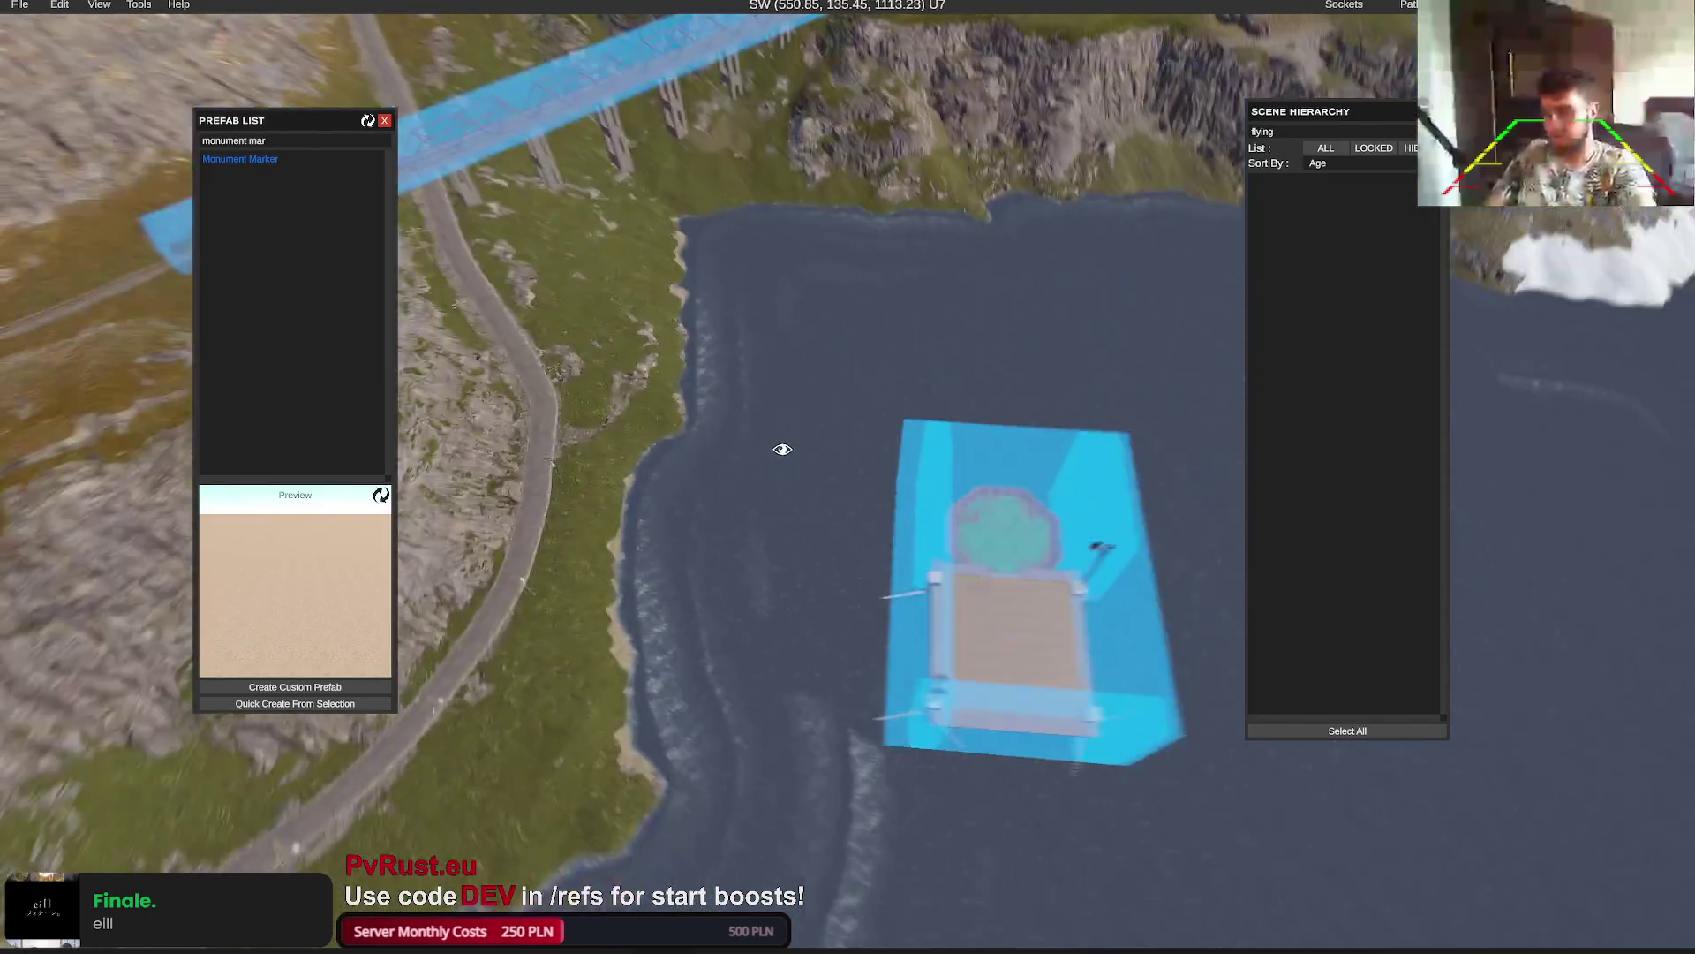
mouse_move(783, 448)
left_mouse_down()
mouse_move(752, 443)
mouse_move(823, 598)
left_mouse_up()
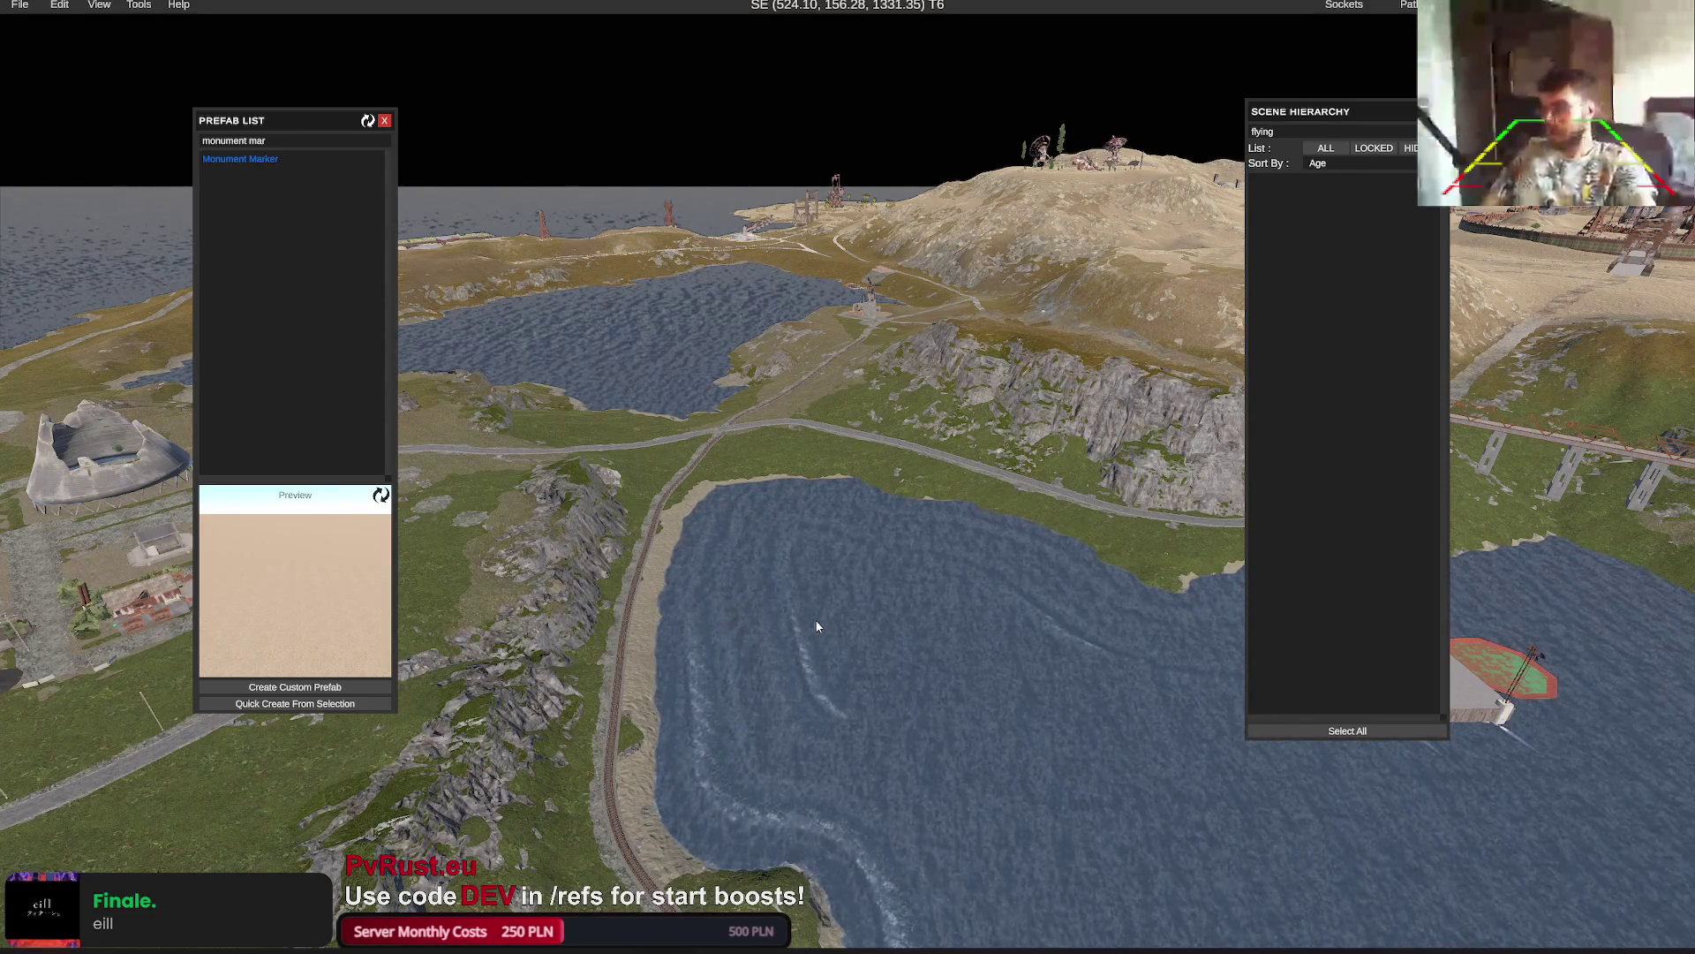
key("w")
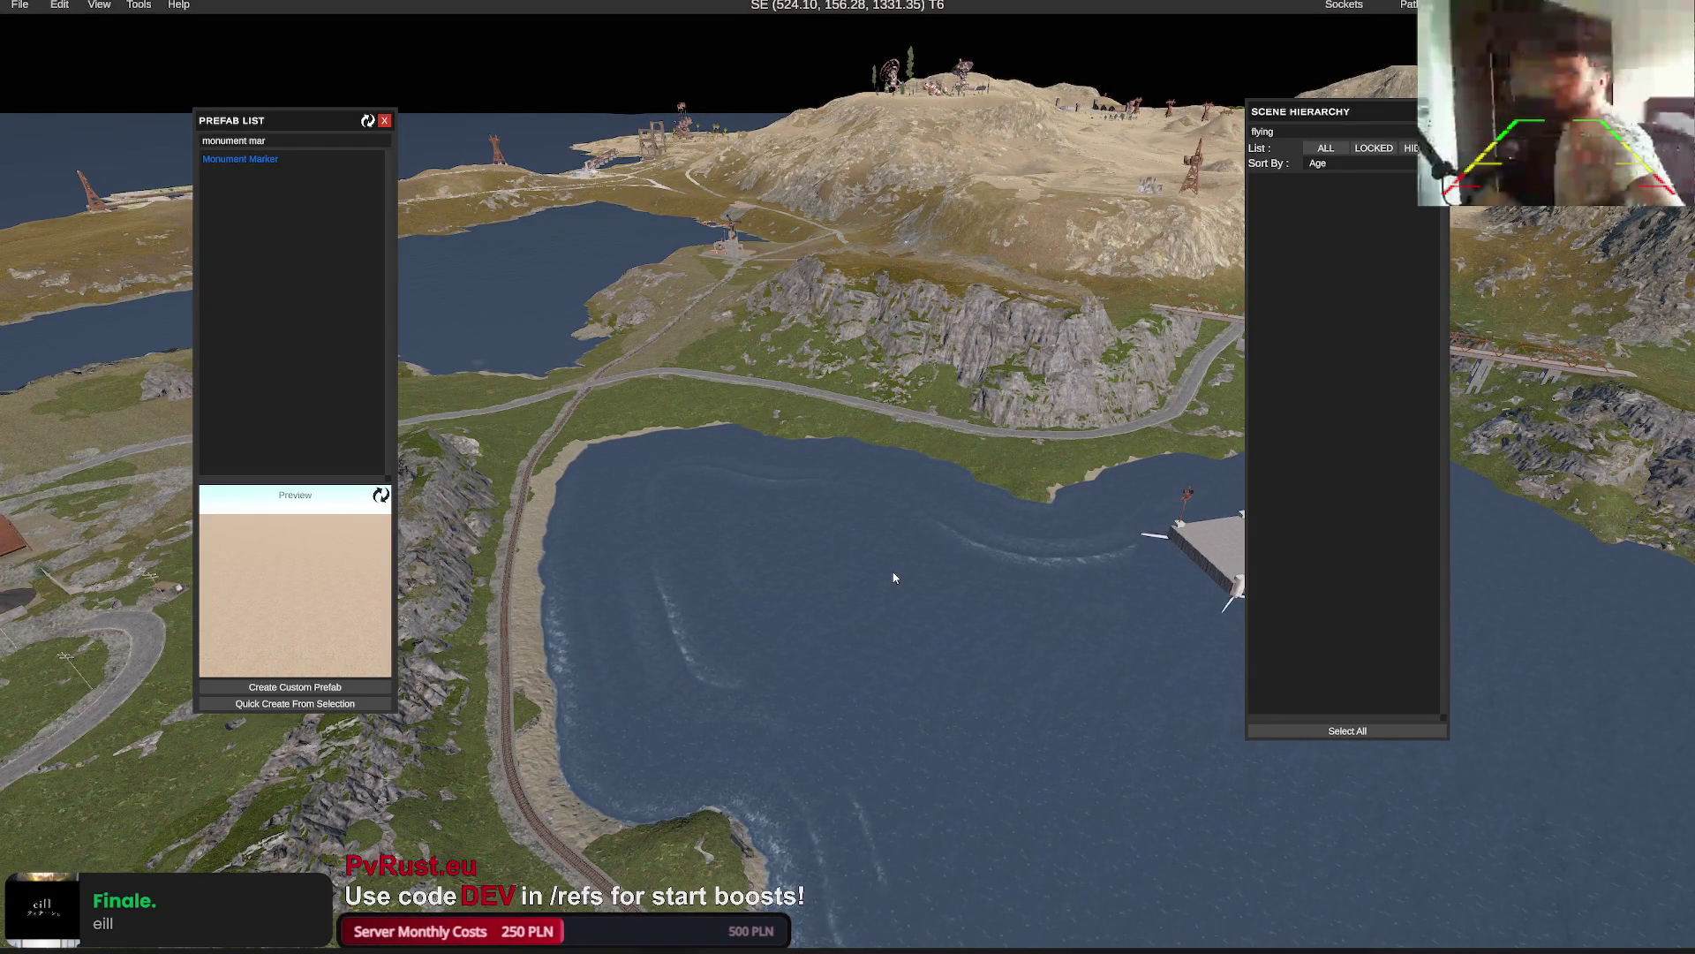
key("w")
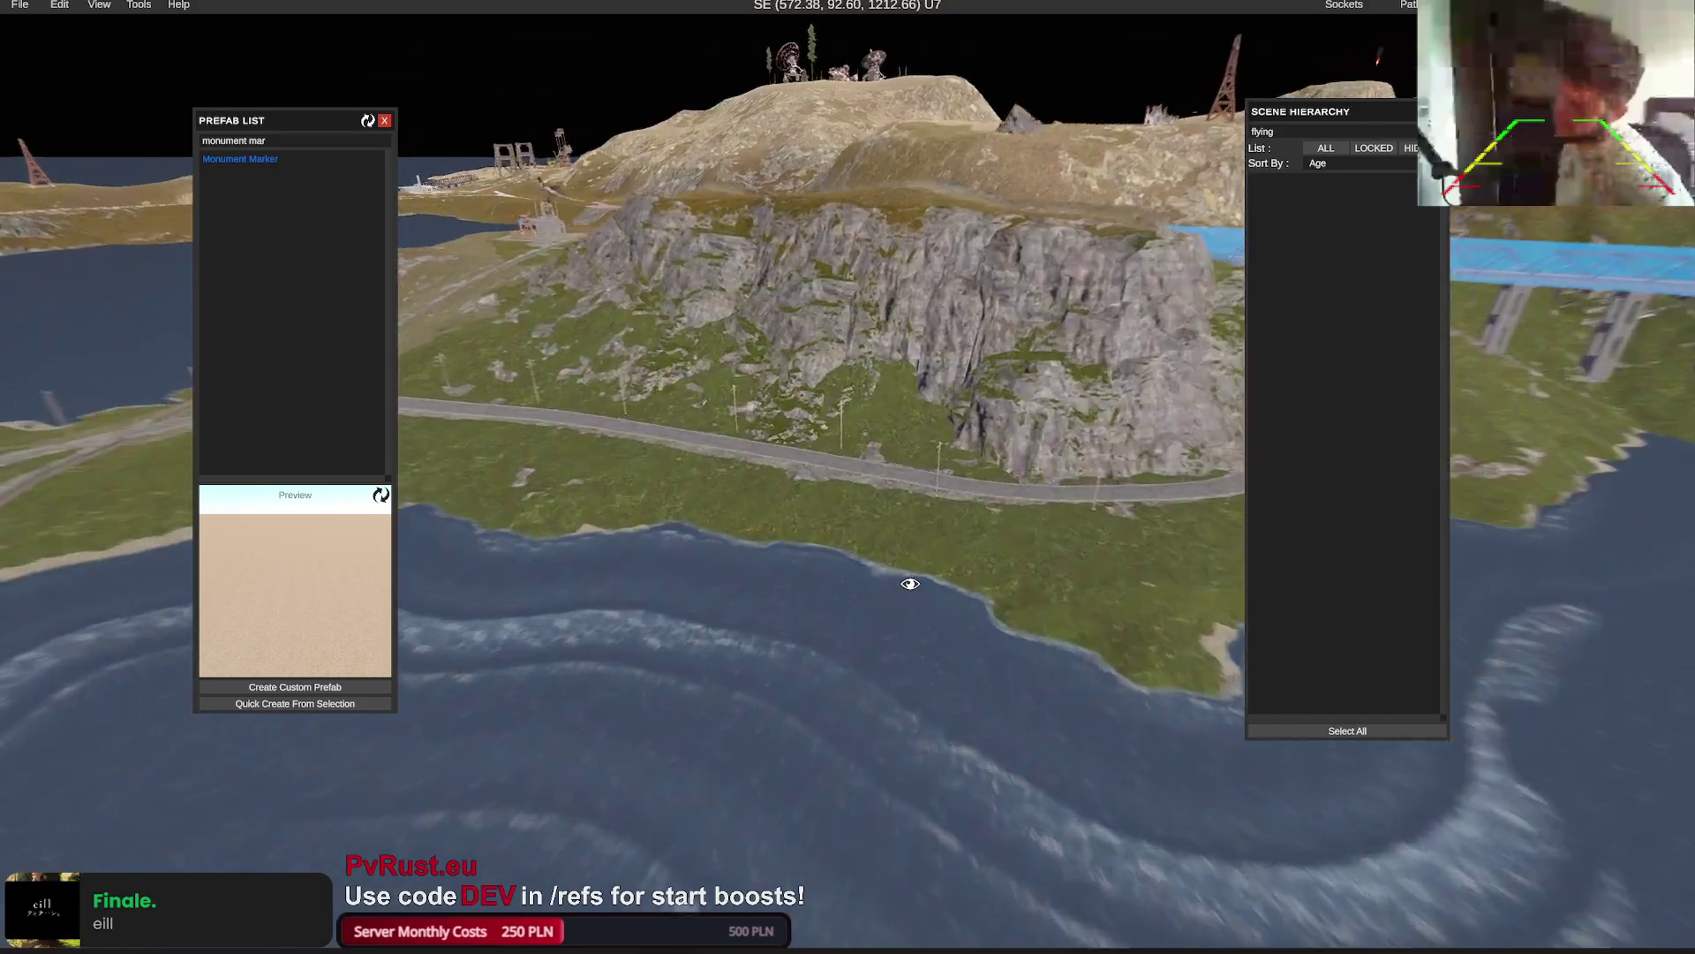
key("w")
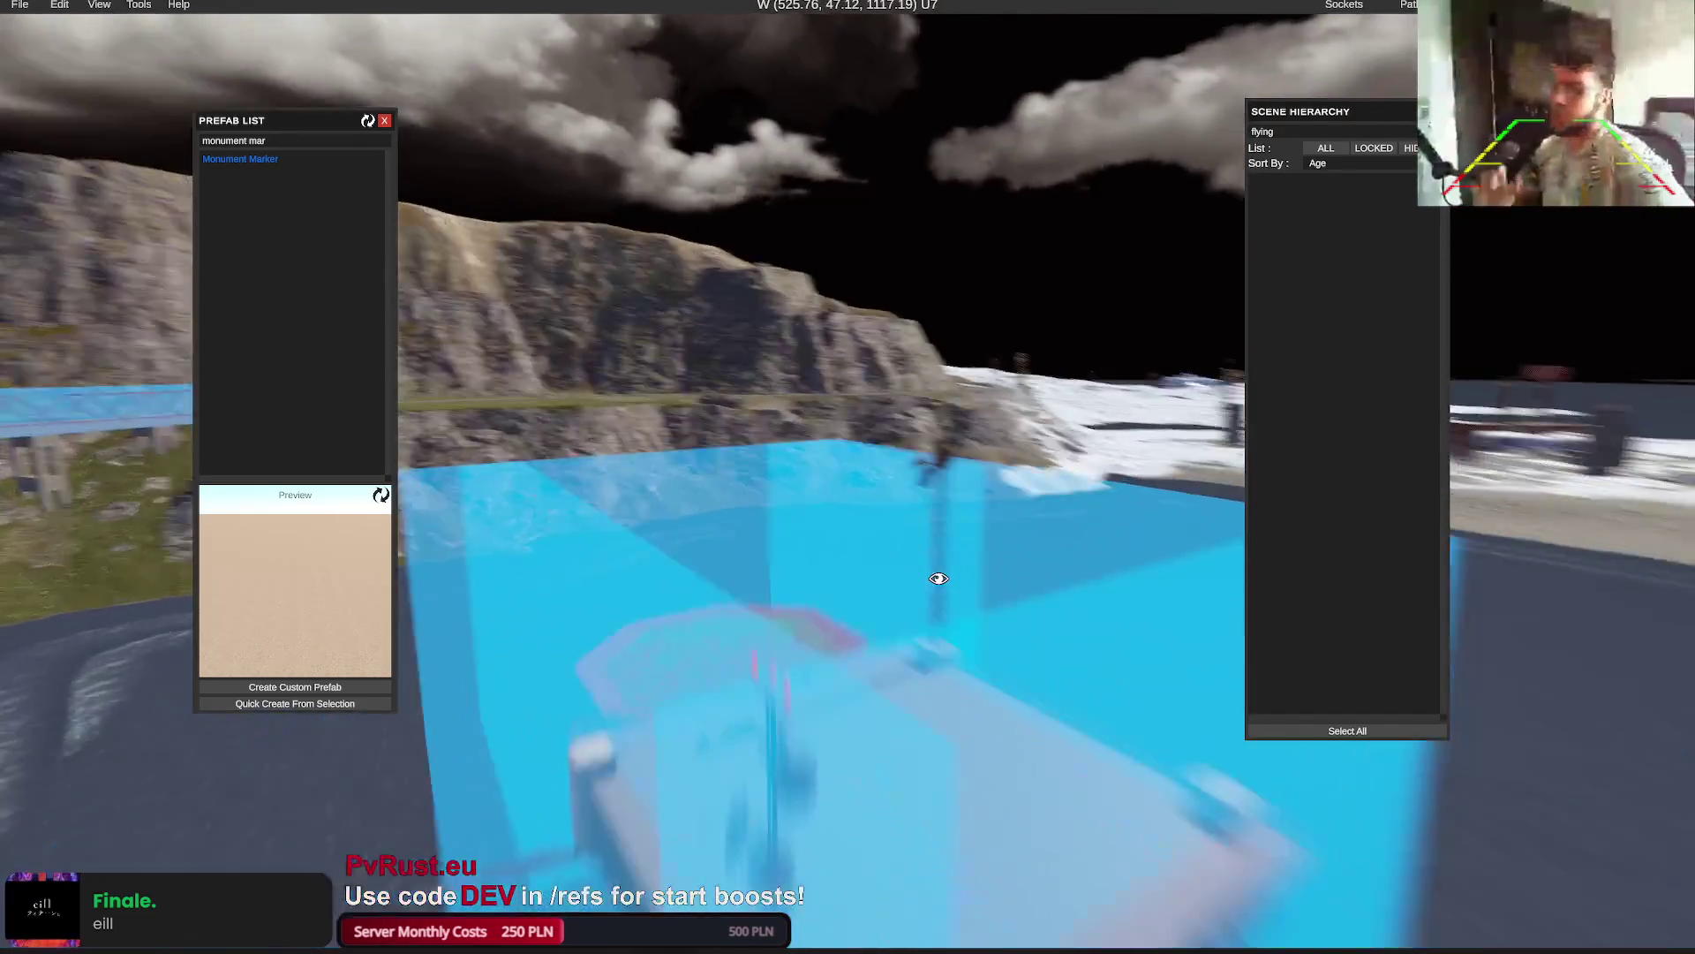
key("w")
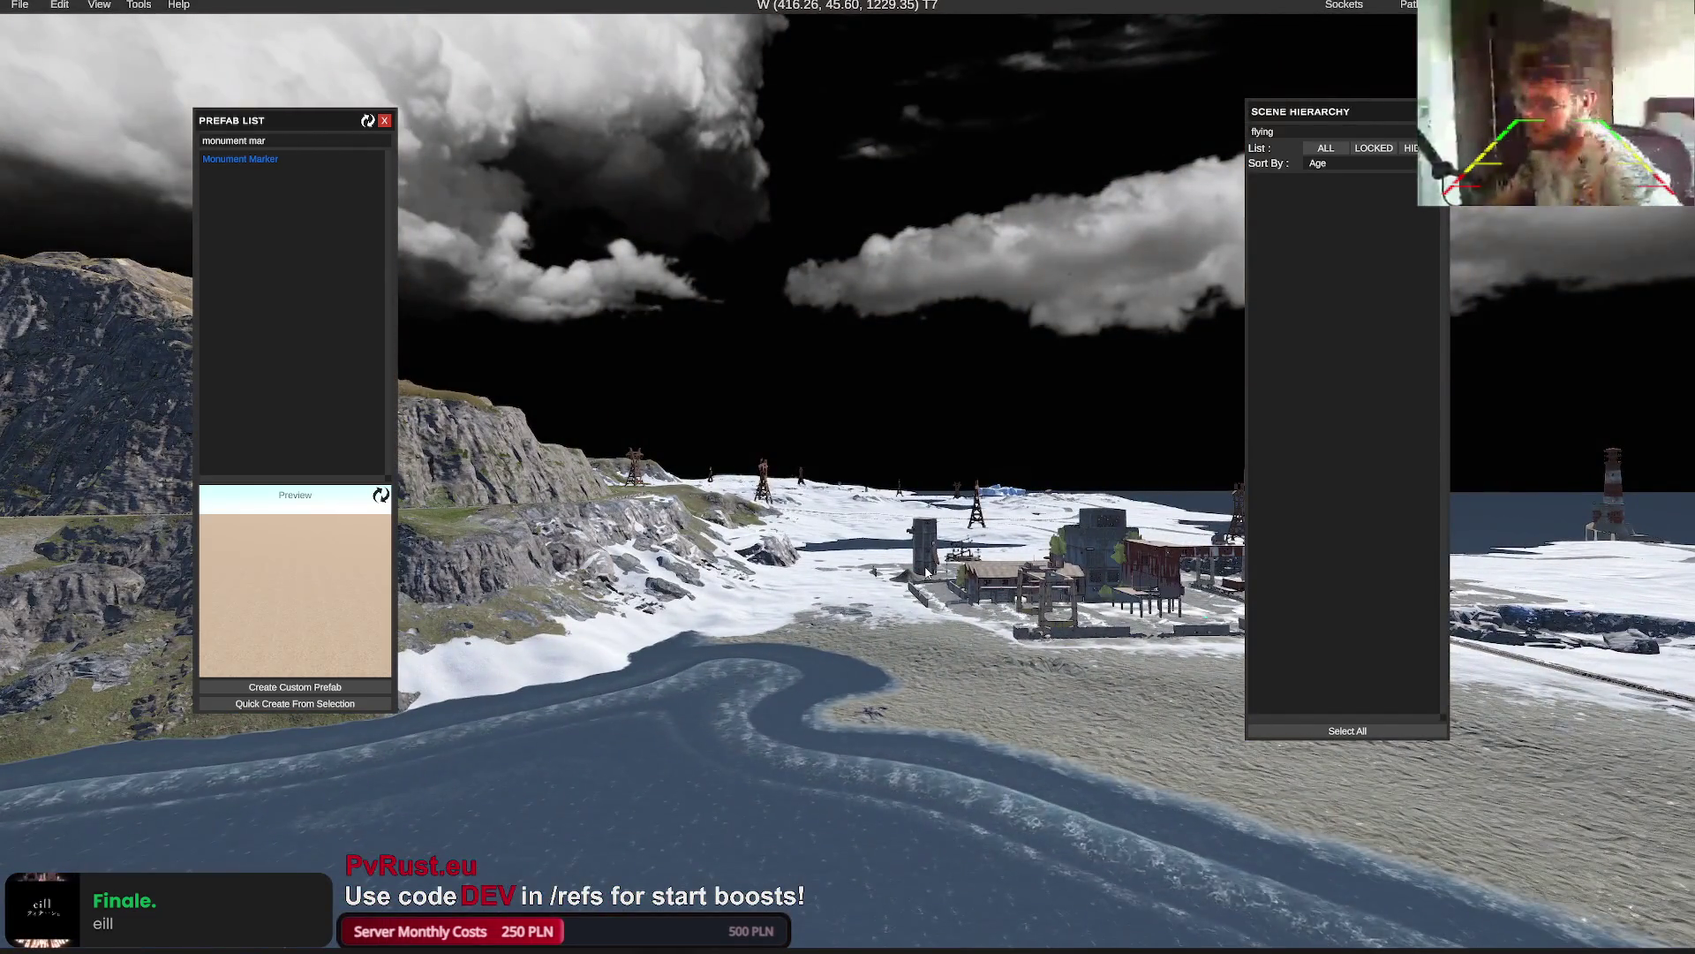
left_click(20, 4)
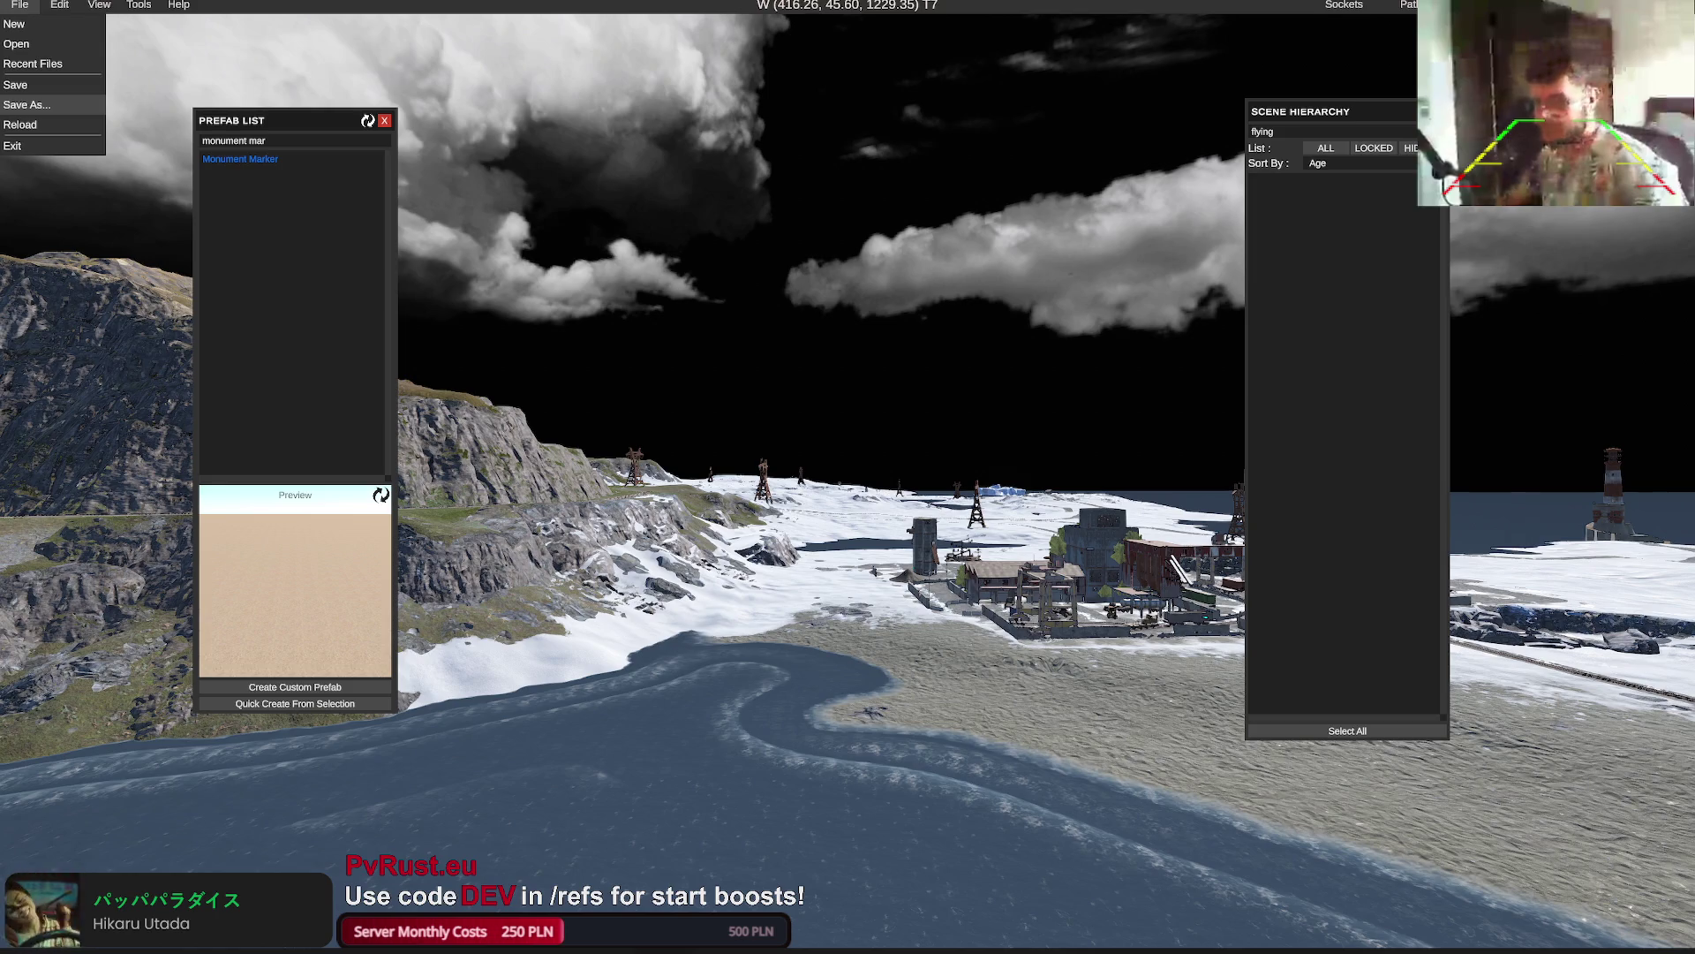
left_click(26, 104)
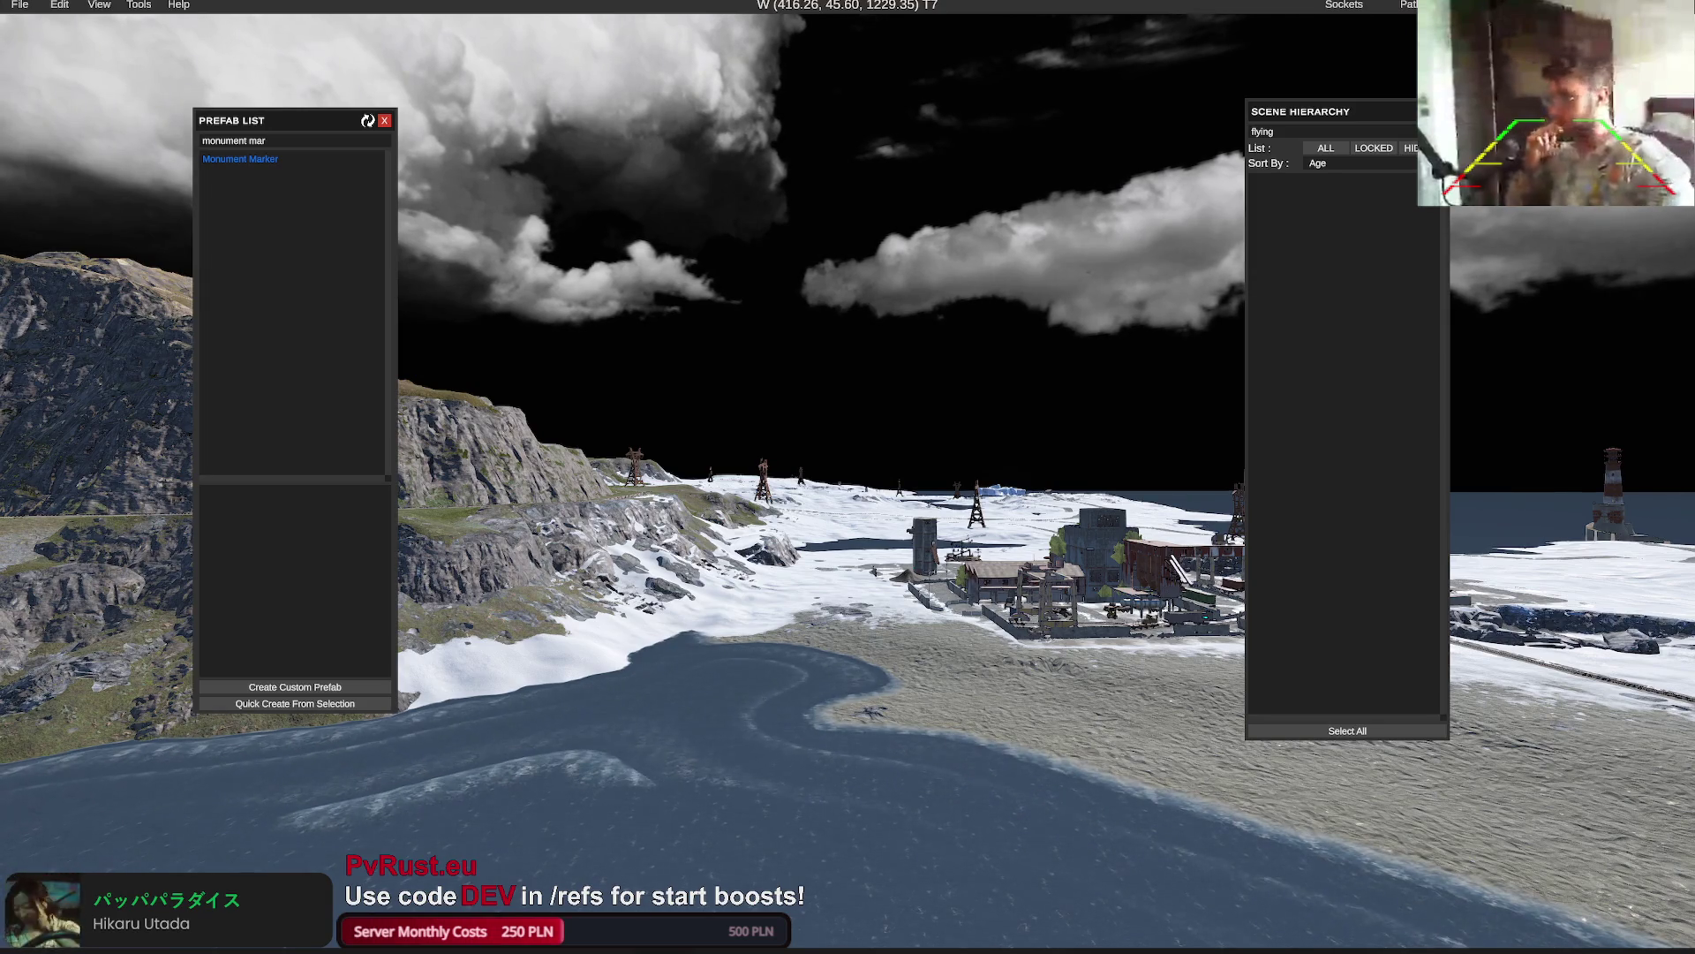
mouse_move(901, 671)
left_mouse_down()
mouse_move(939, 677)
mouse_move(913, 678)
left_mouse_up()
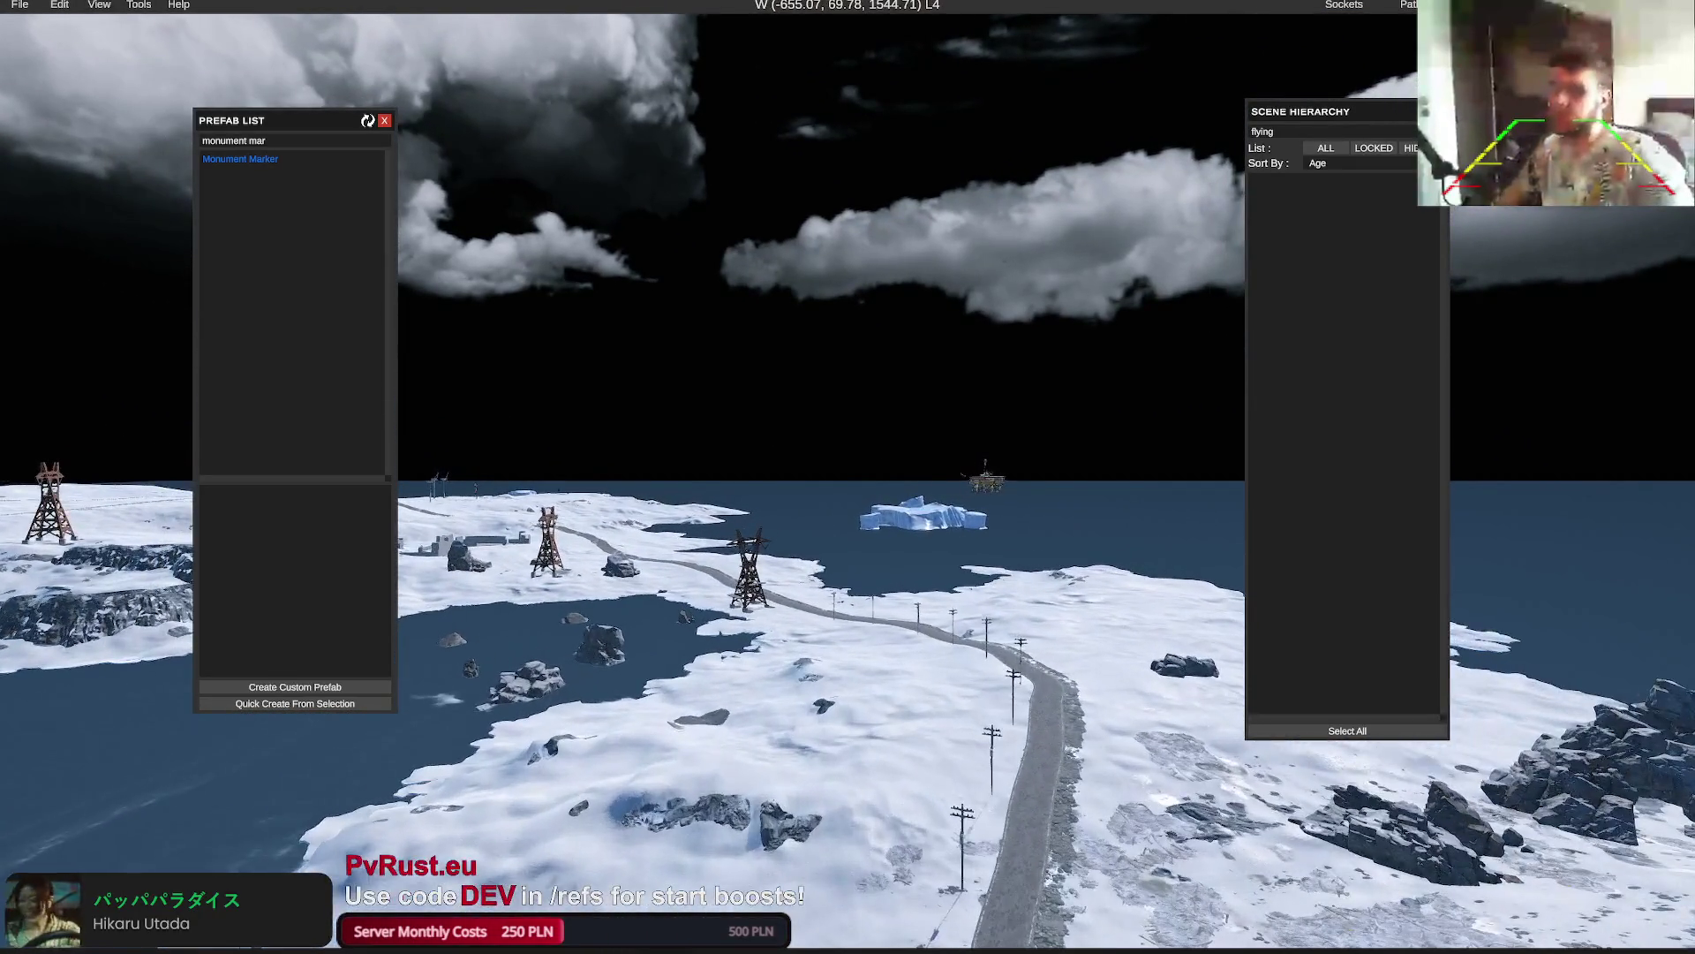
Fly past the iceberg and place the Monument Marker on the ice field
mouse_move(1263, 367)
left_mouse_down()
mouse_move(1240, 370)
mouse_move(1268, 383)
left_mouse_up()
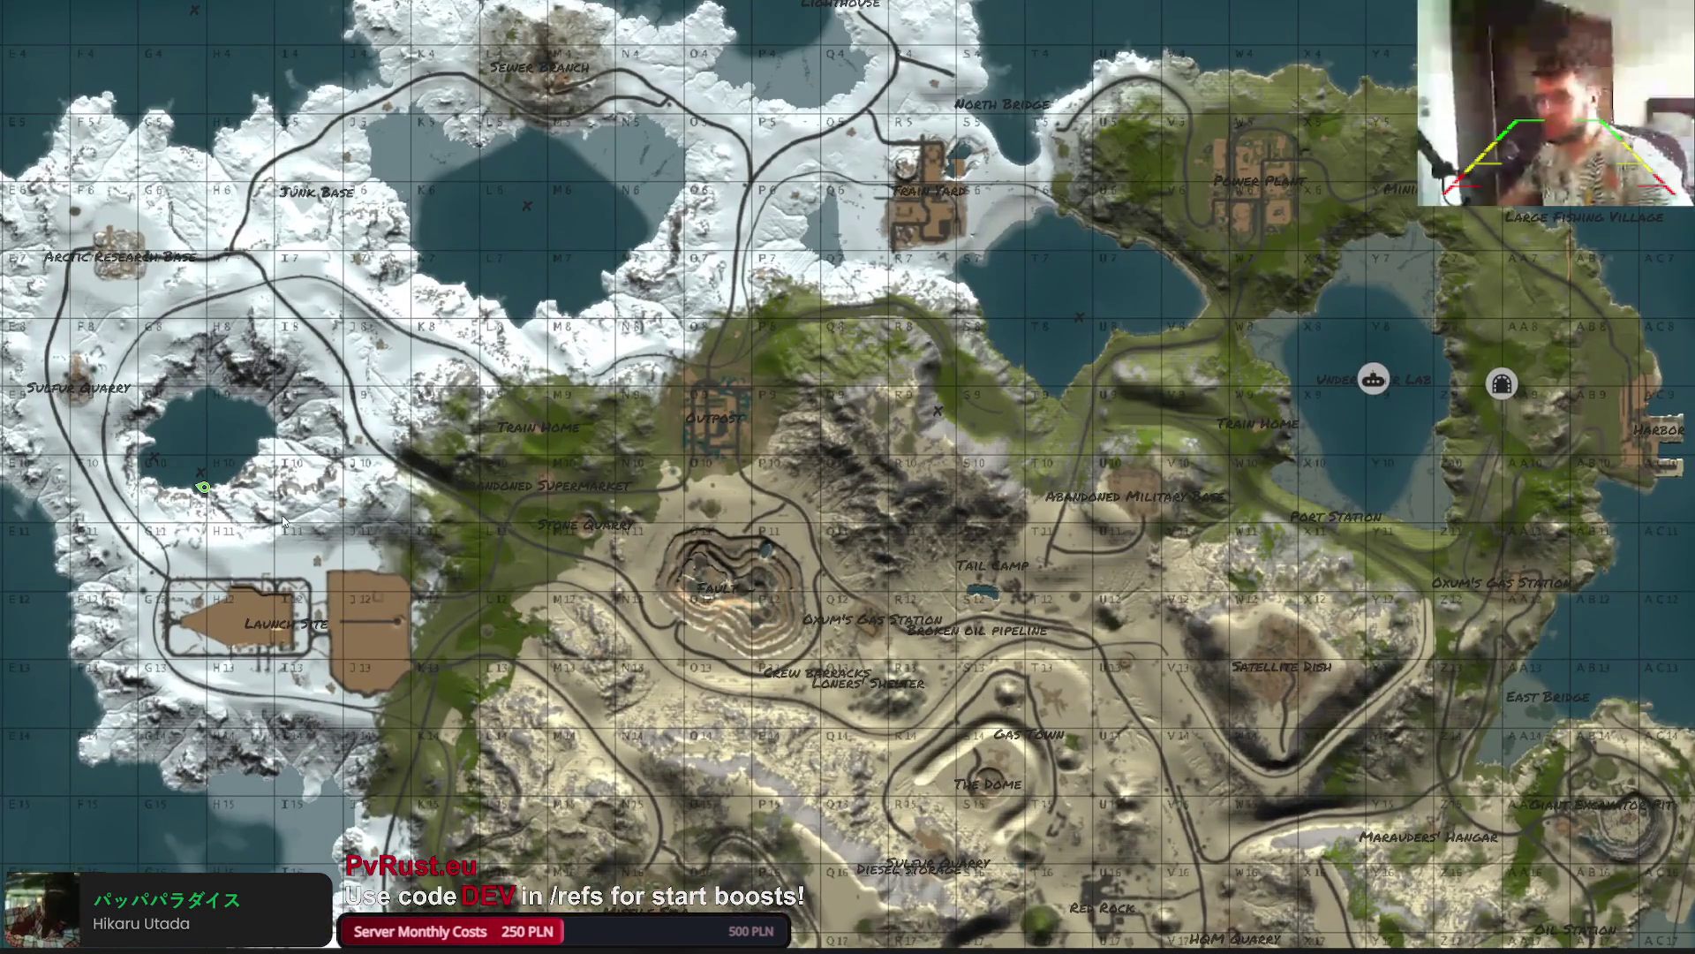
key("m")
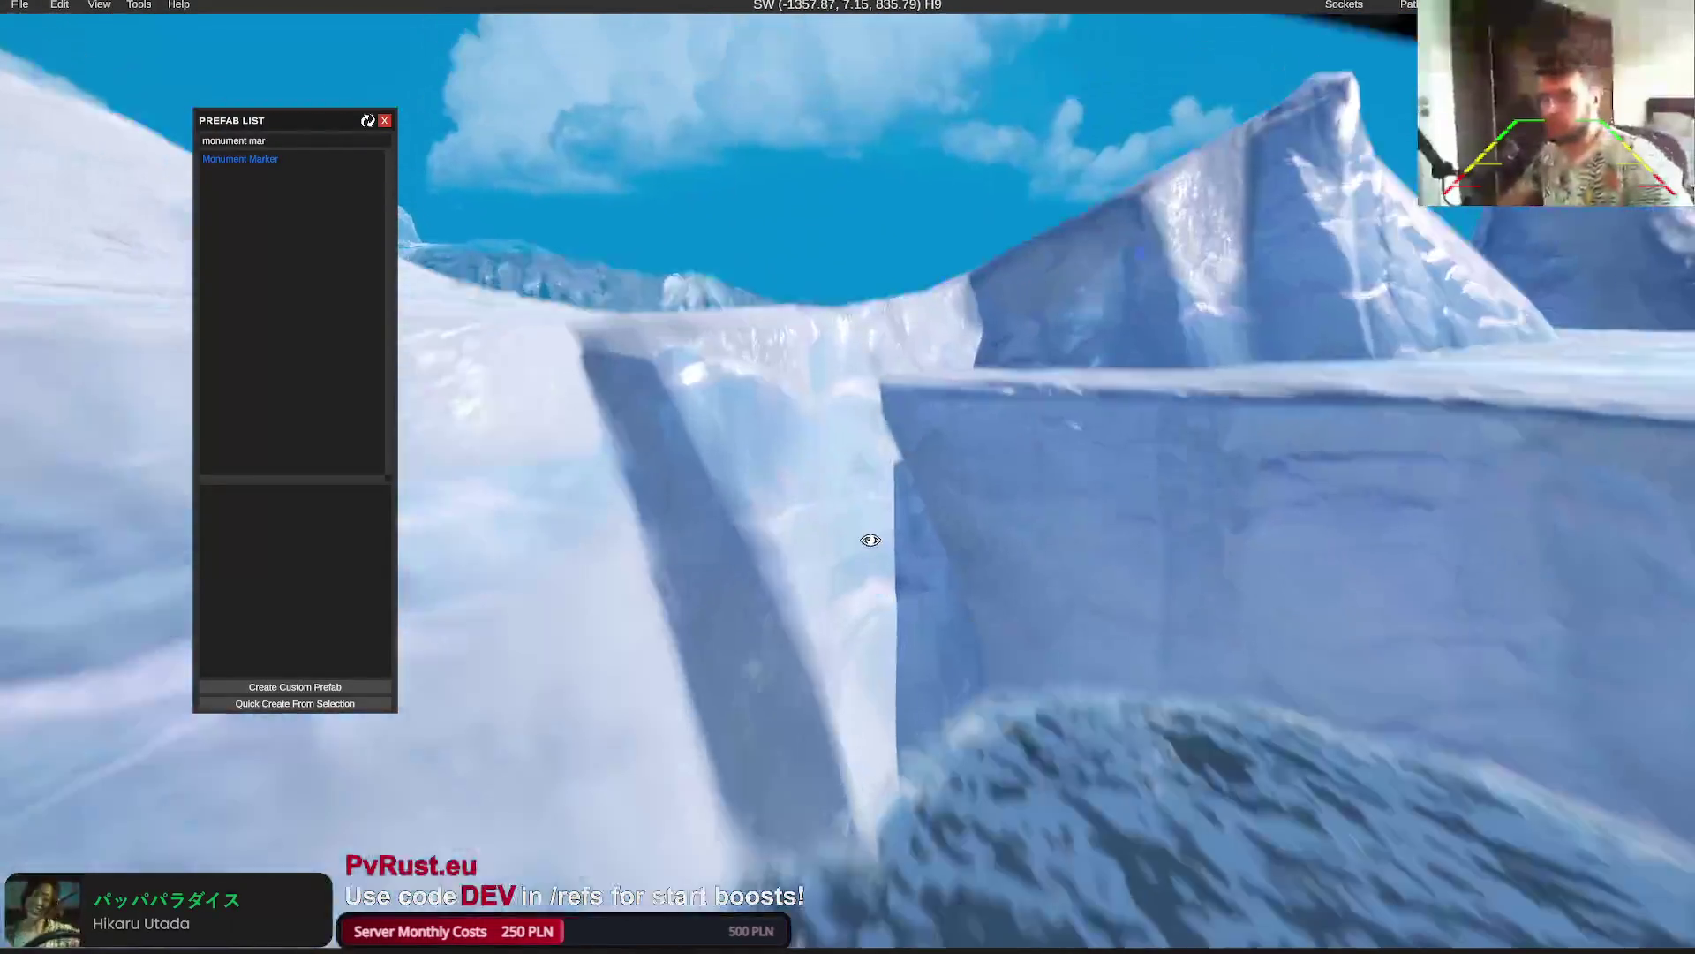
key("w")
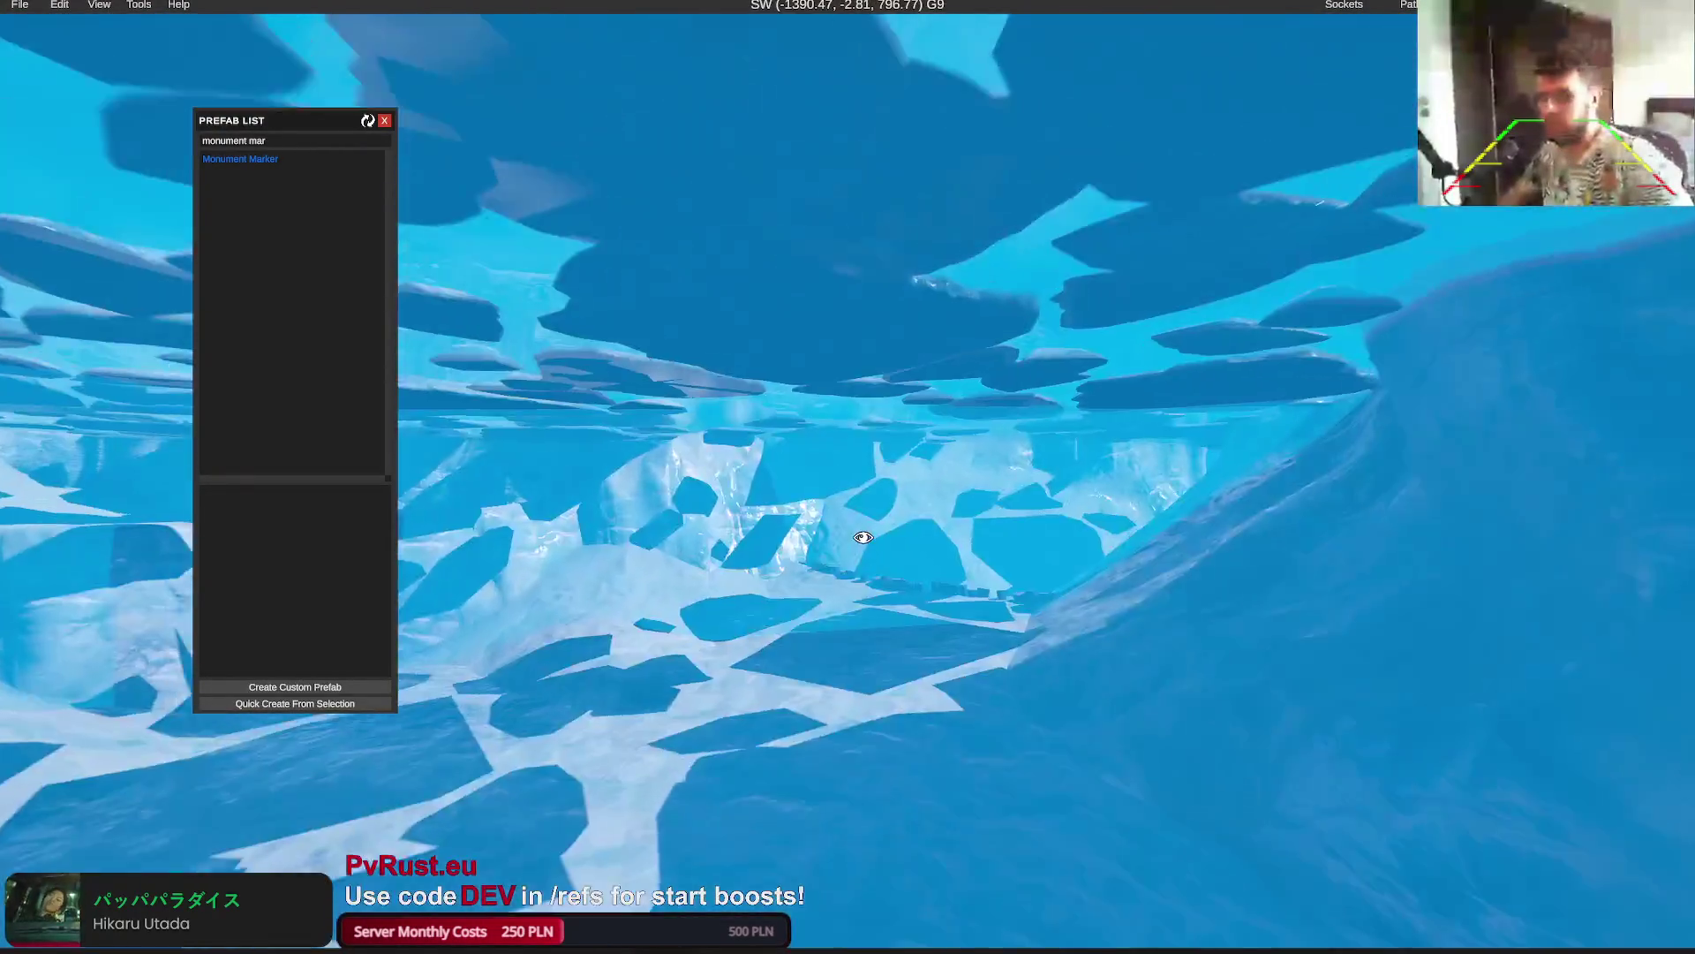
key("w")
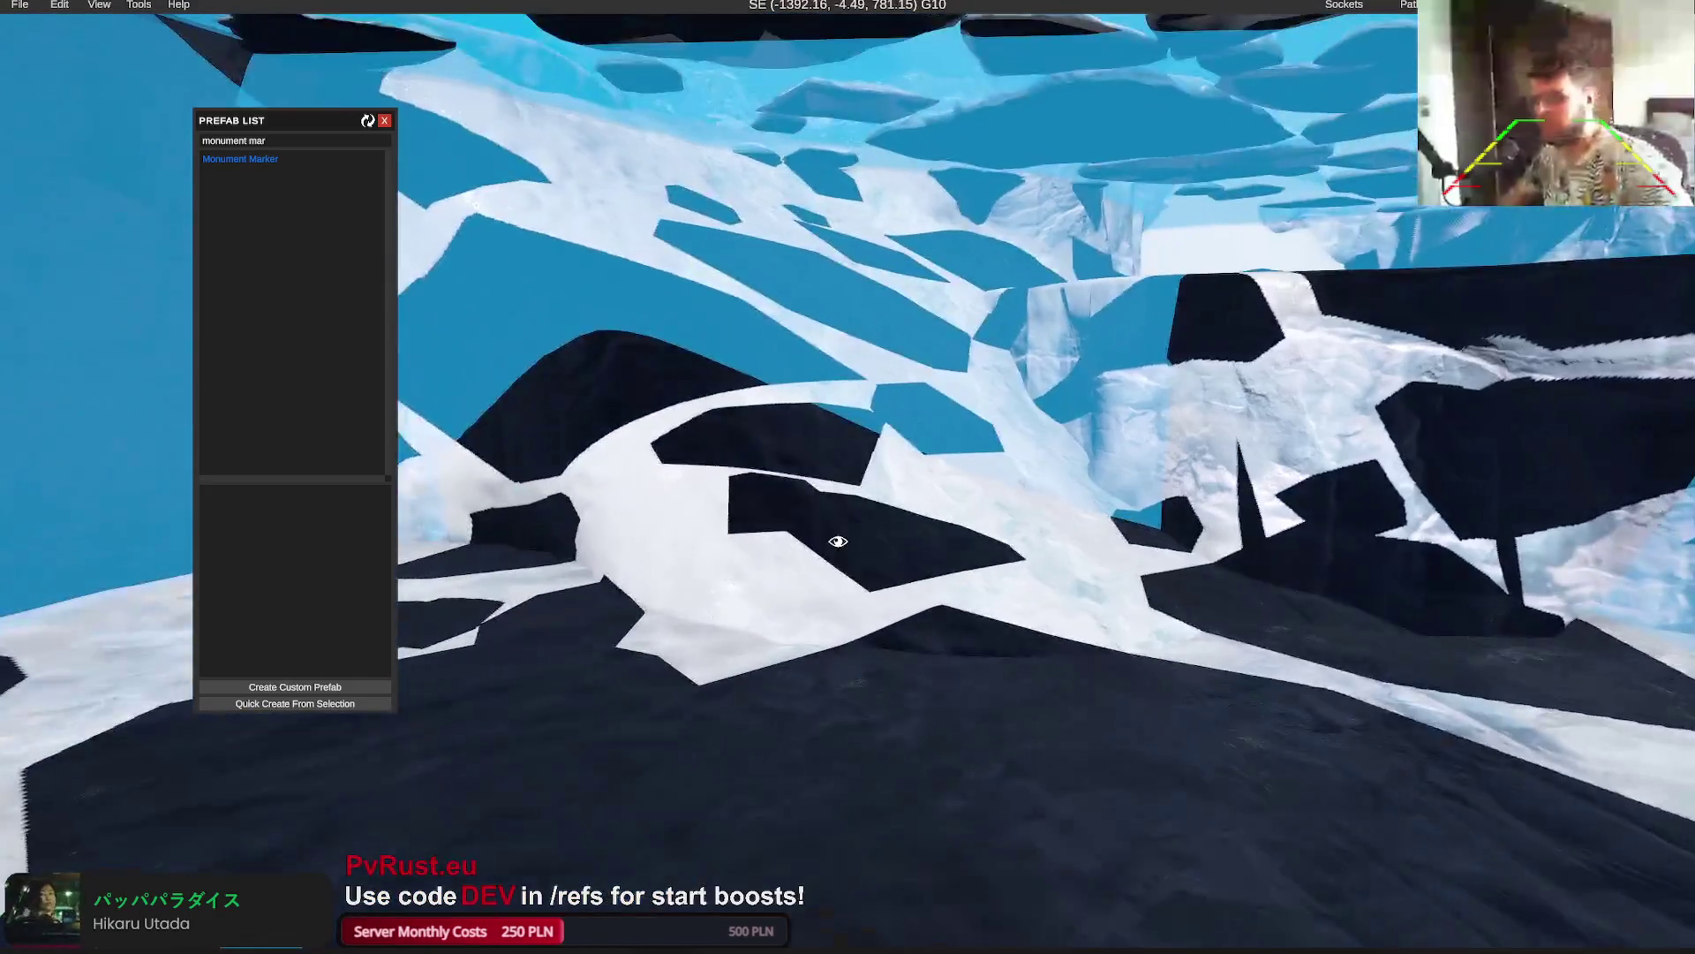
left_click(673, 685)
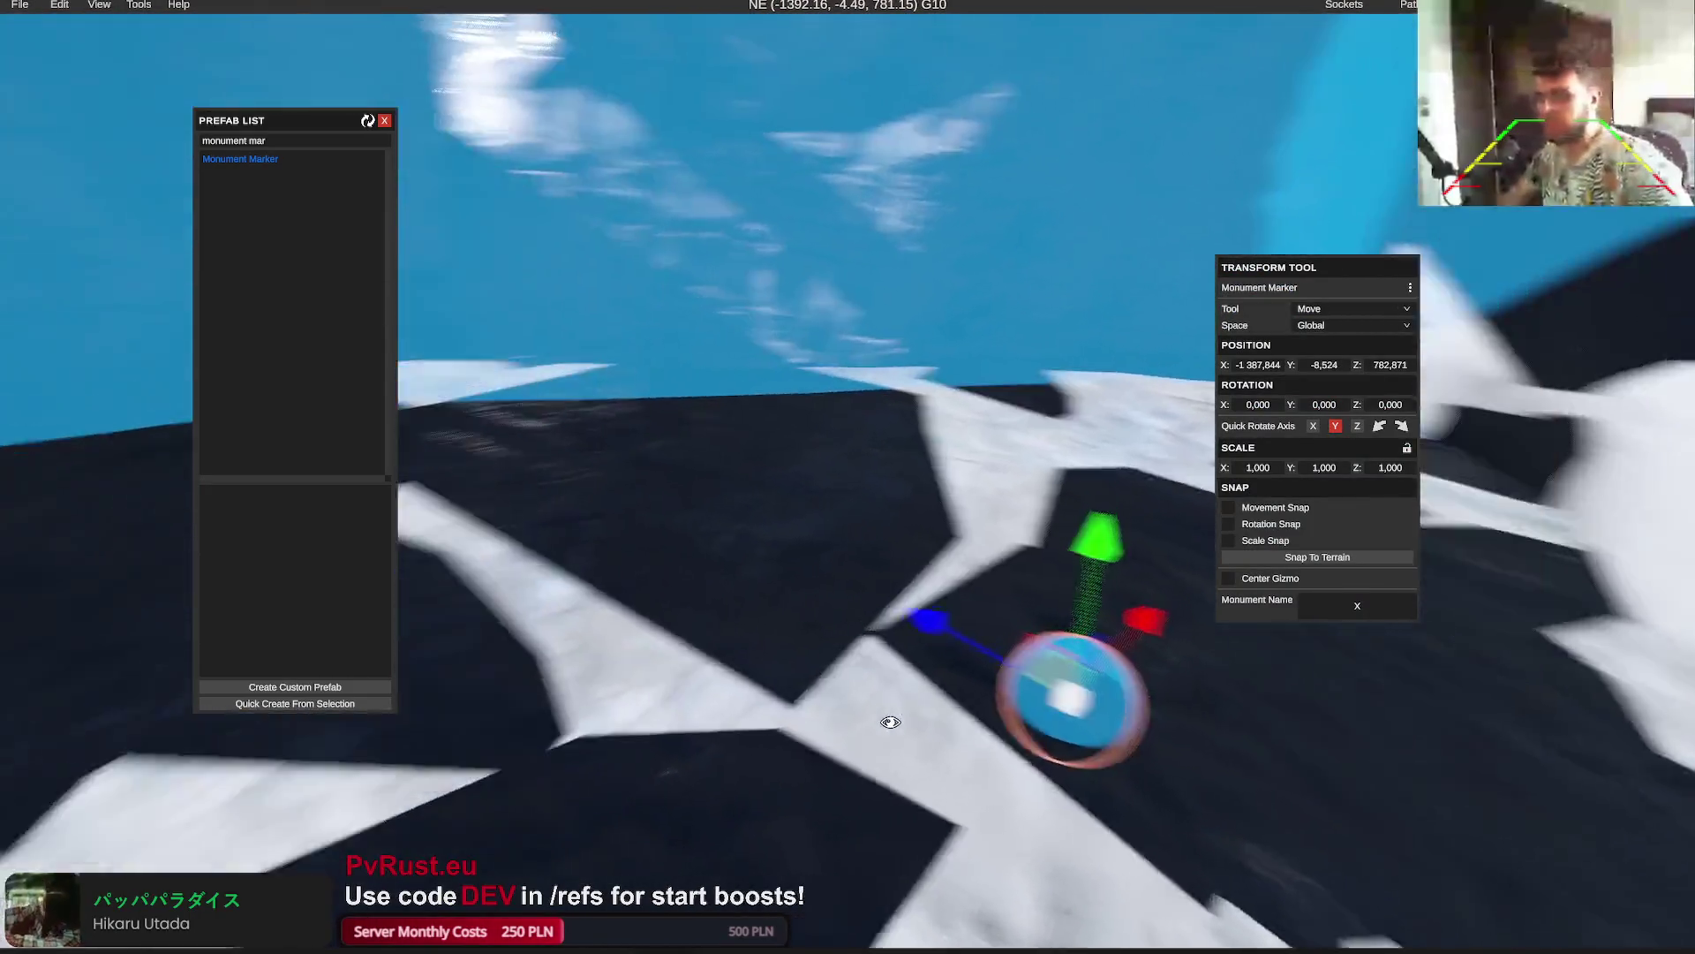
Circle the iceberg and select two Water Culling Volumes
key("w")
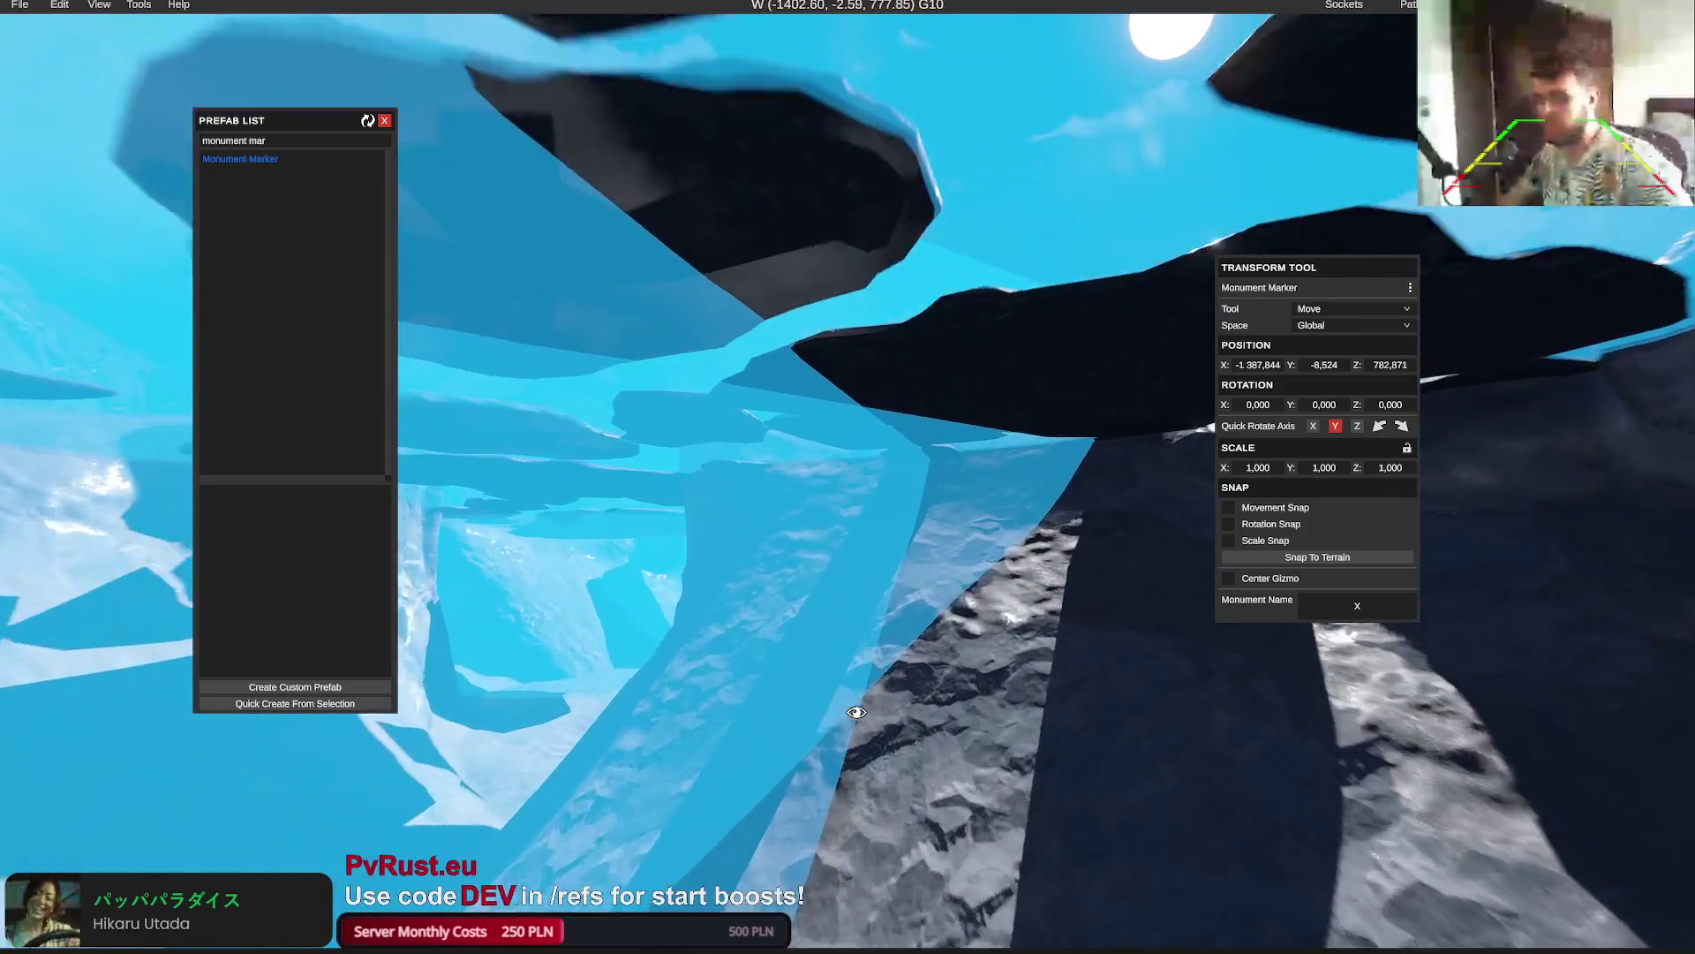
key("w")
key("w")
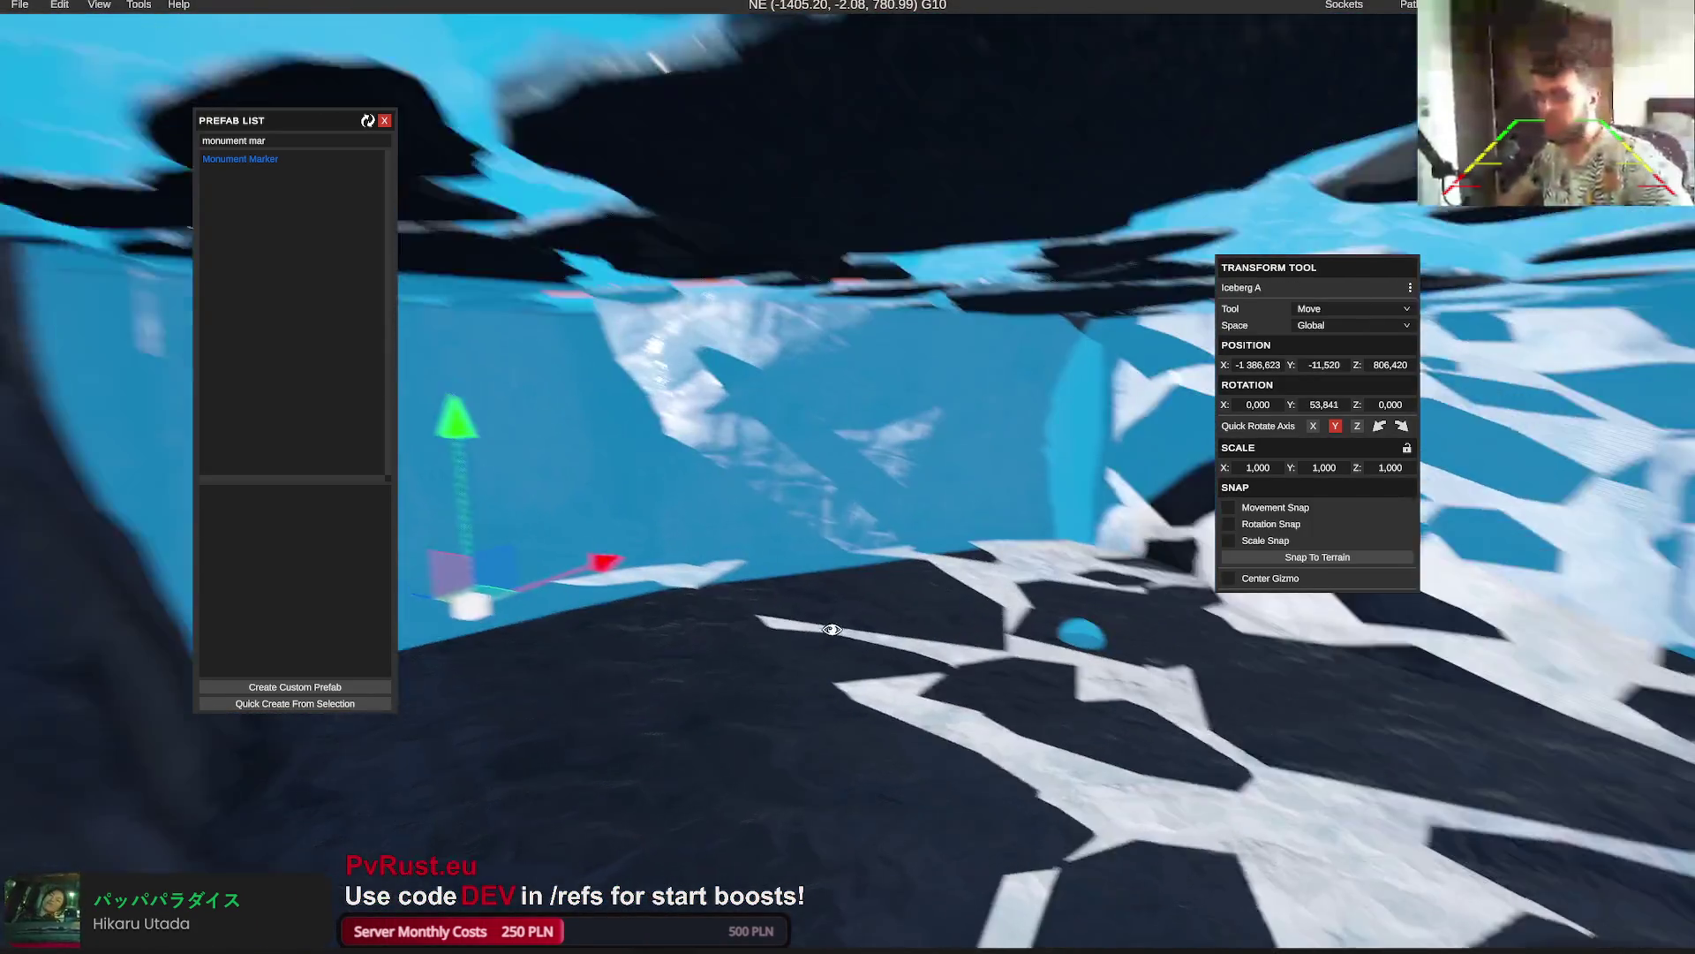
key("w")
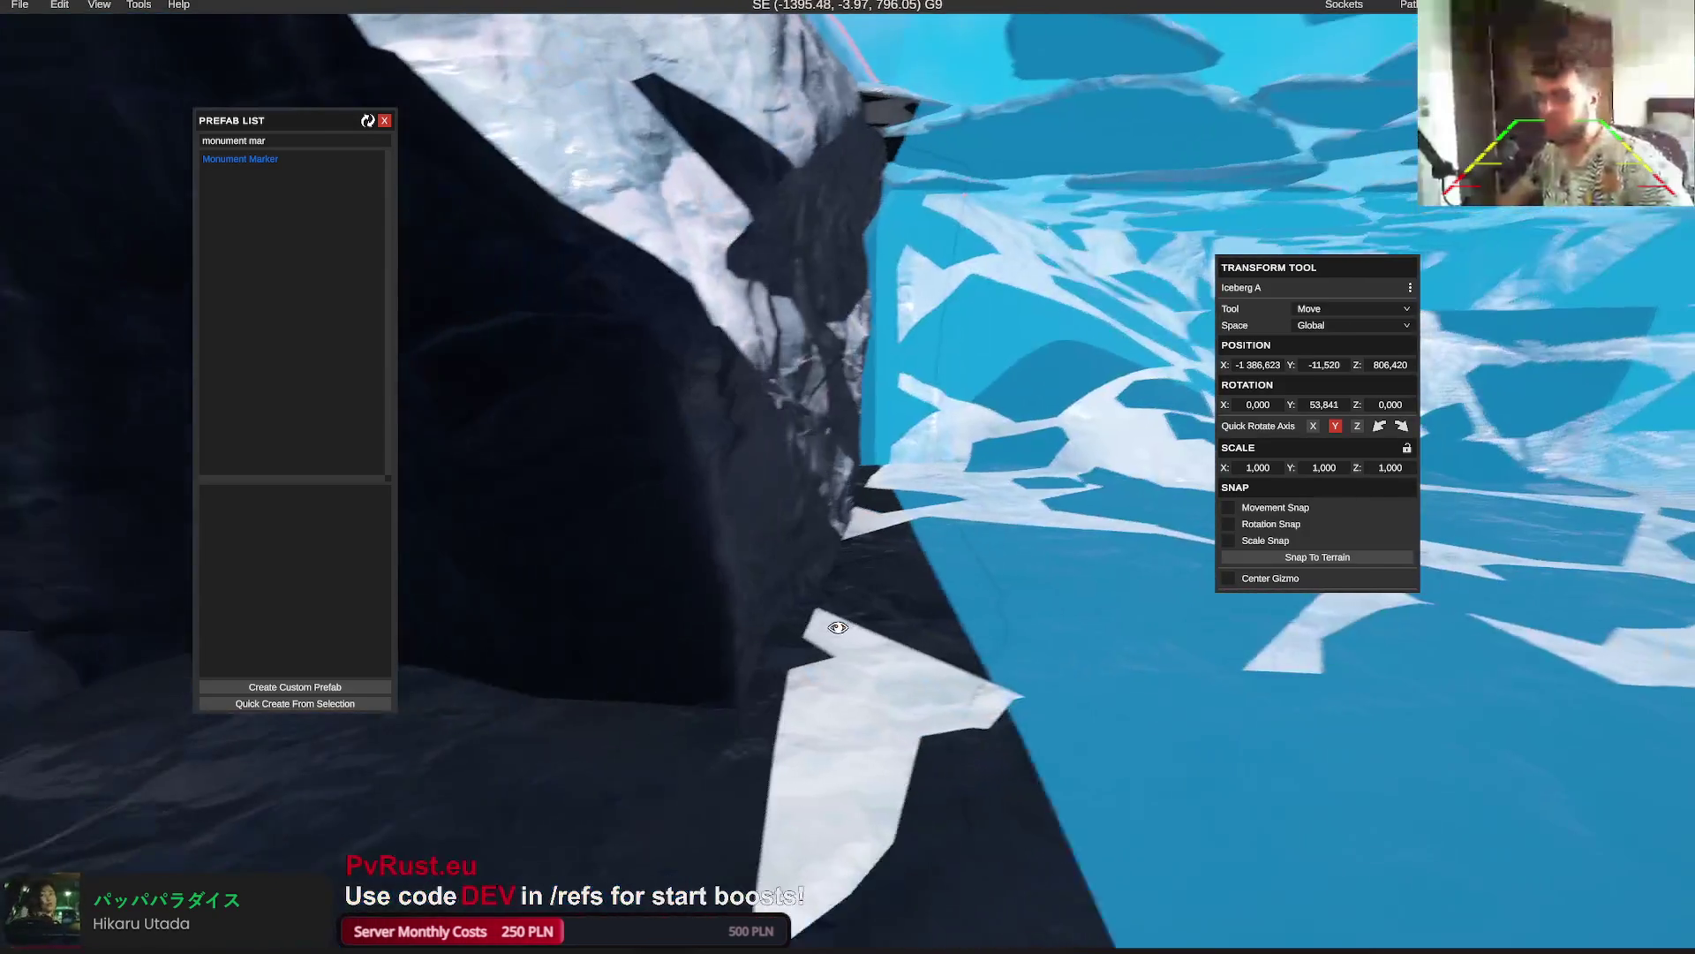
left_click(951, 557)
key("w")
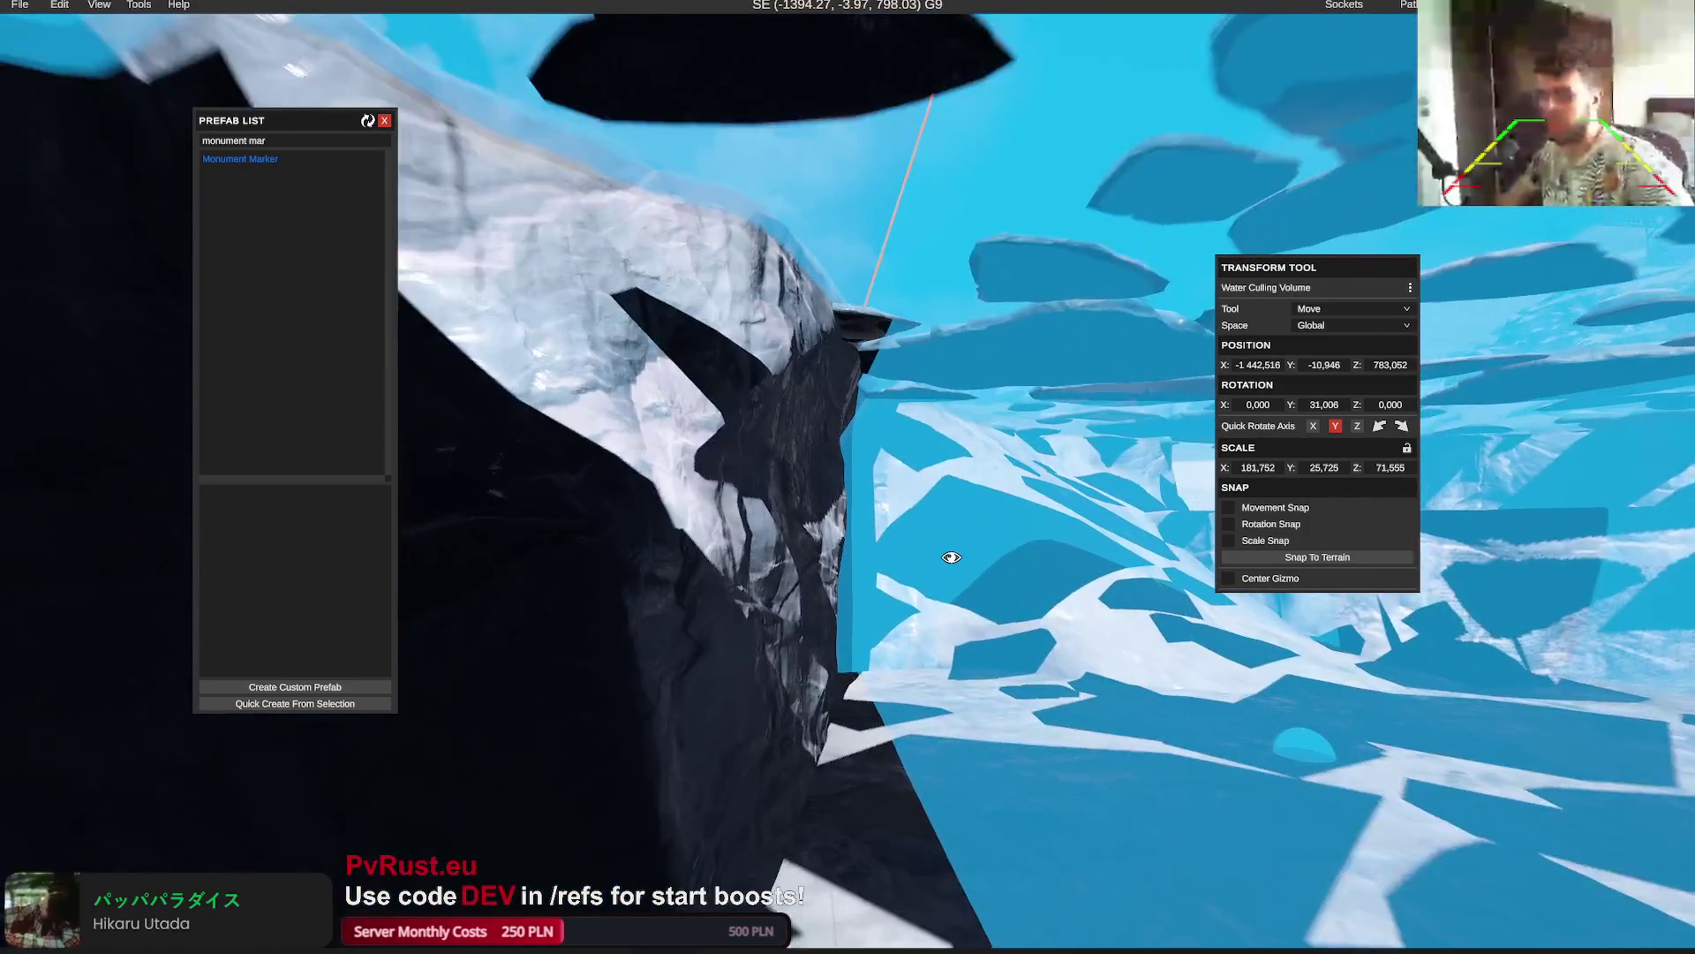
key("w")
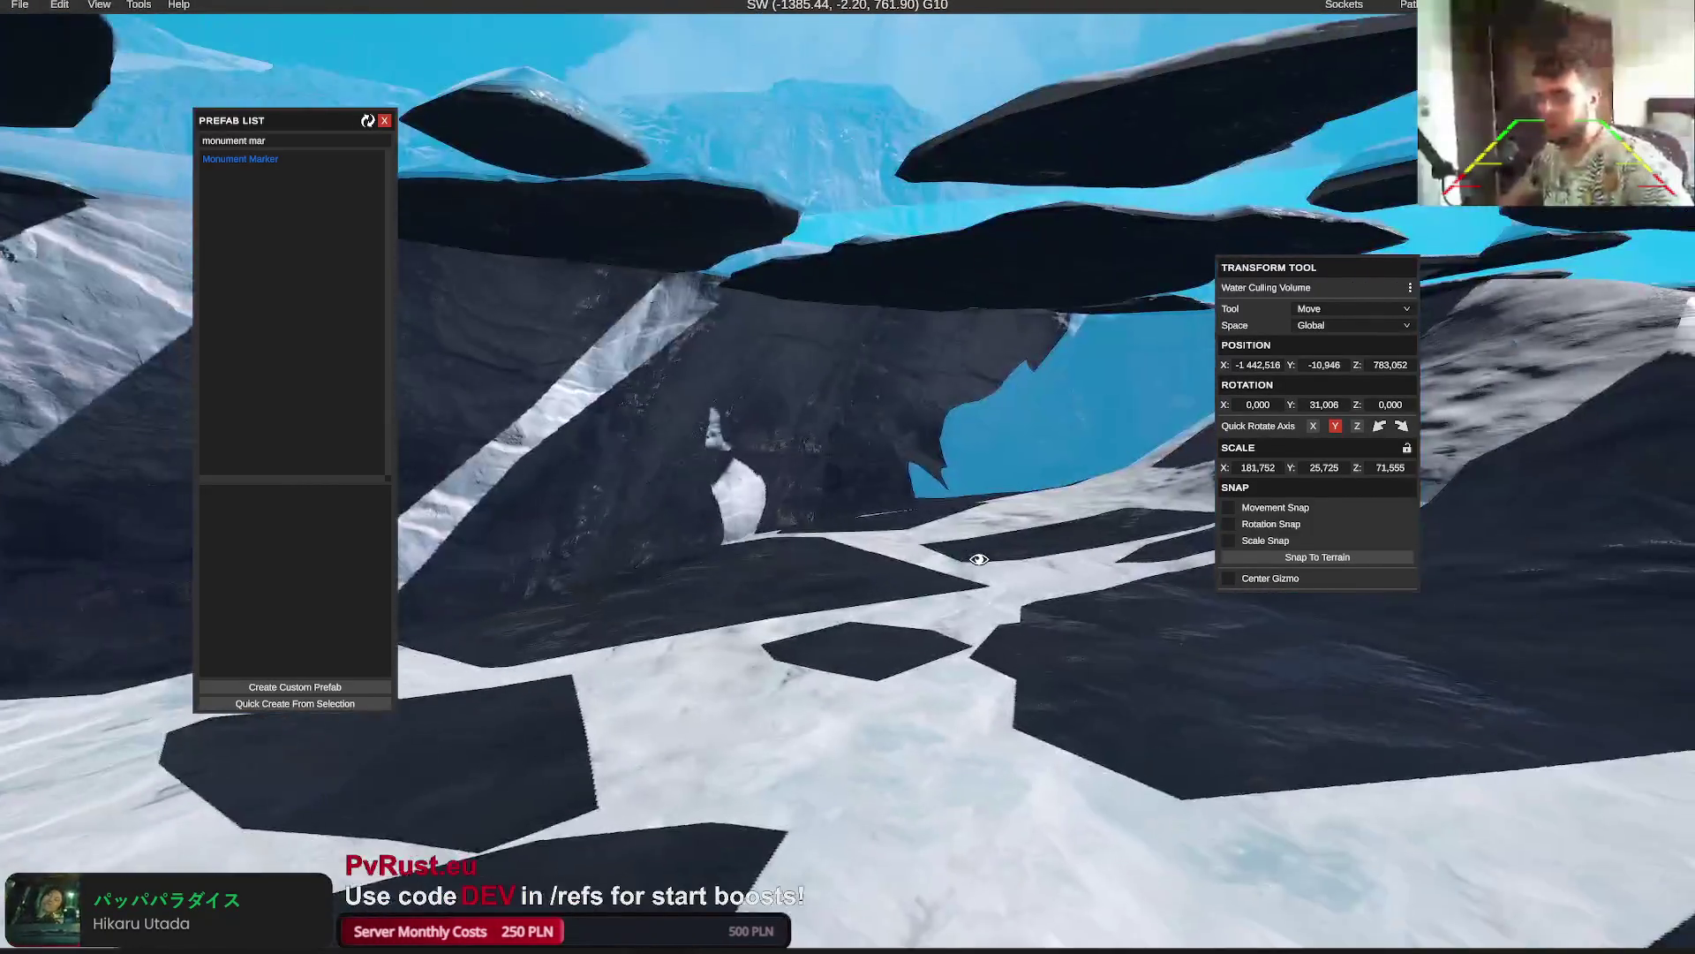
left_click(962, 556)
Select the Prevent Building Cube by the ice cliffs, then fly to the launch site snowfield
scroll(1004, 542, "down", 5)
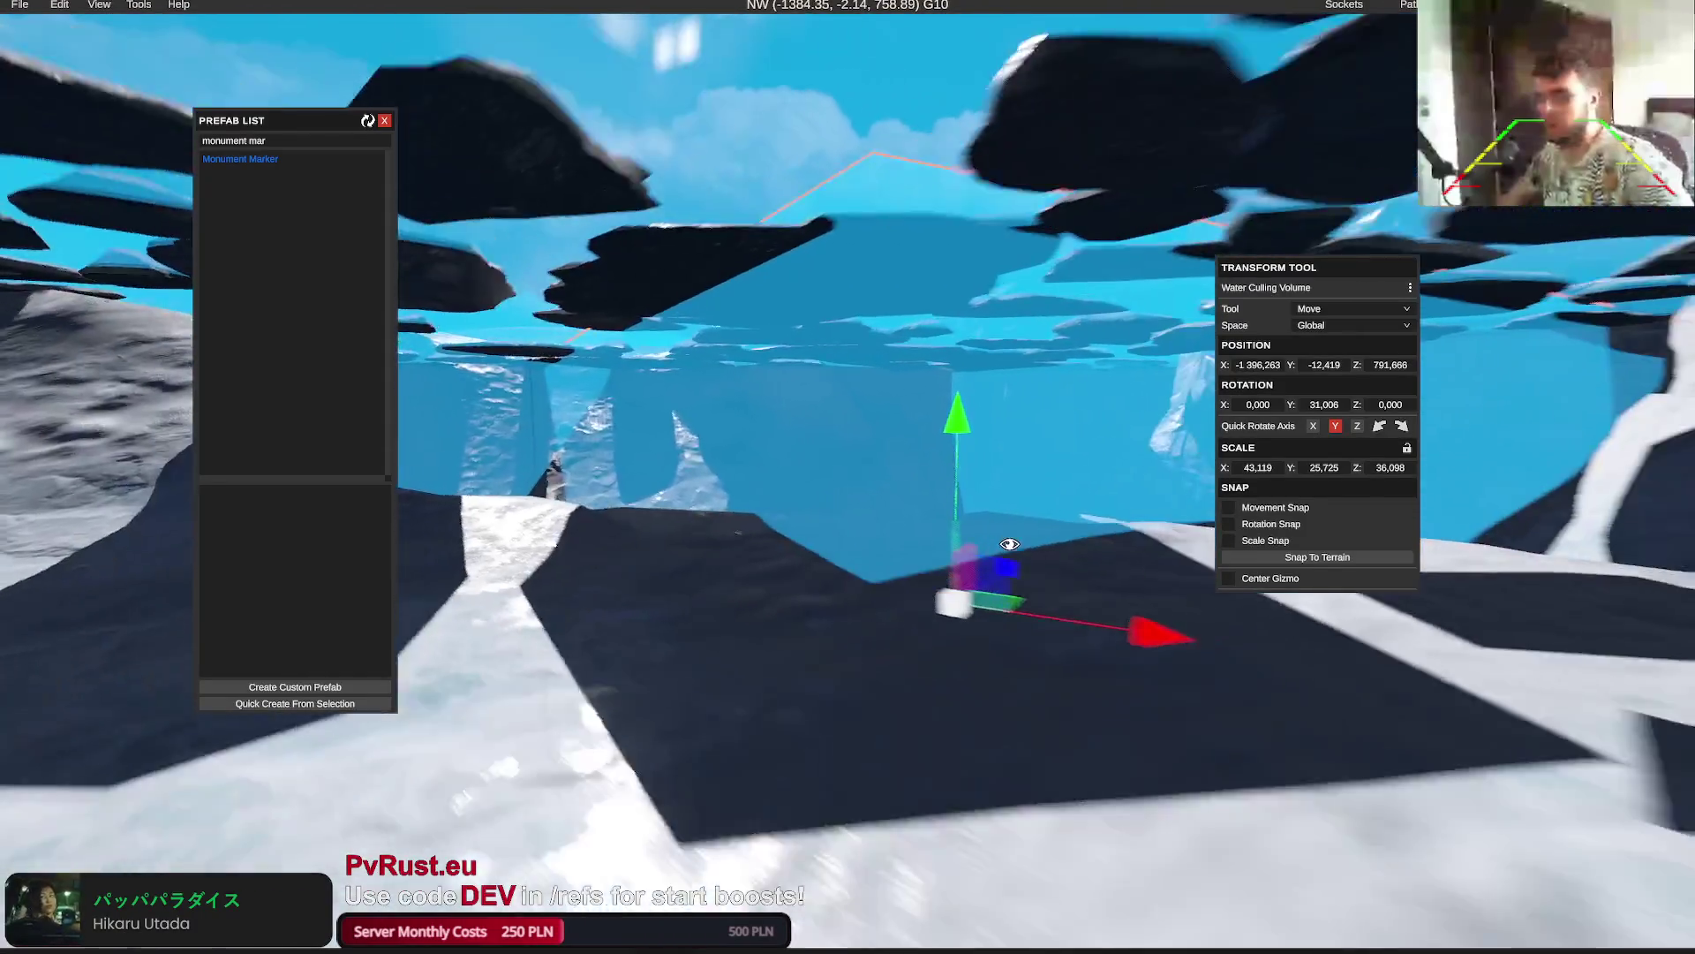
key("w")
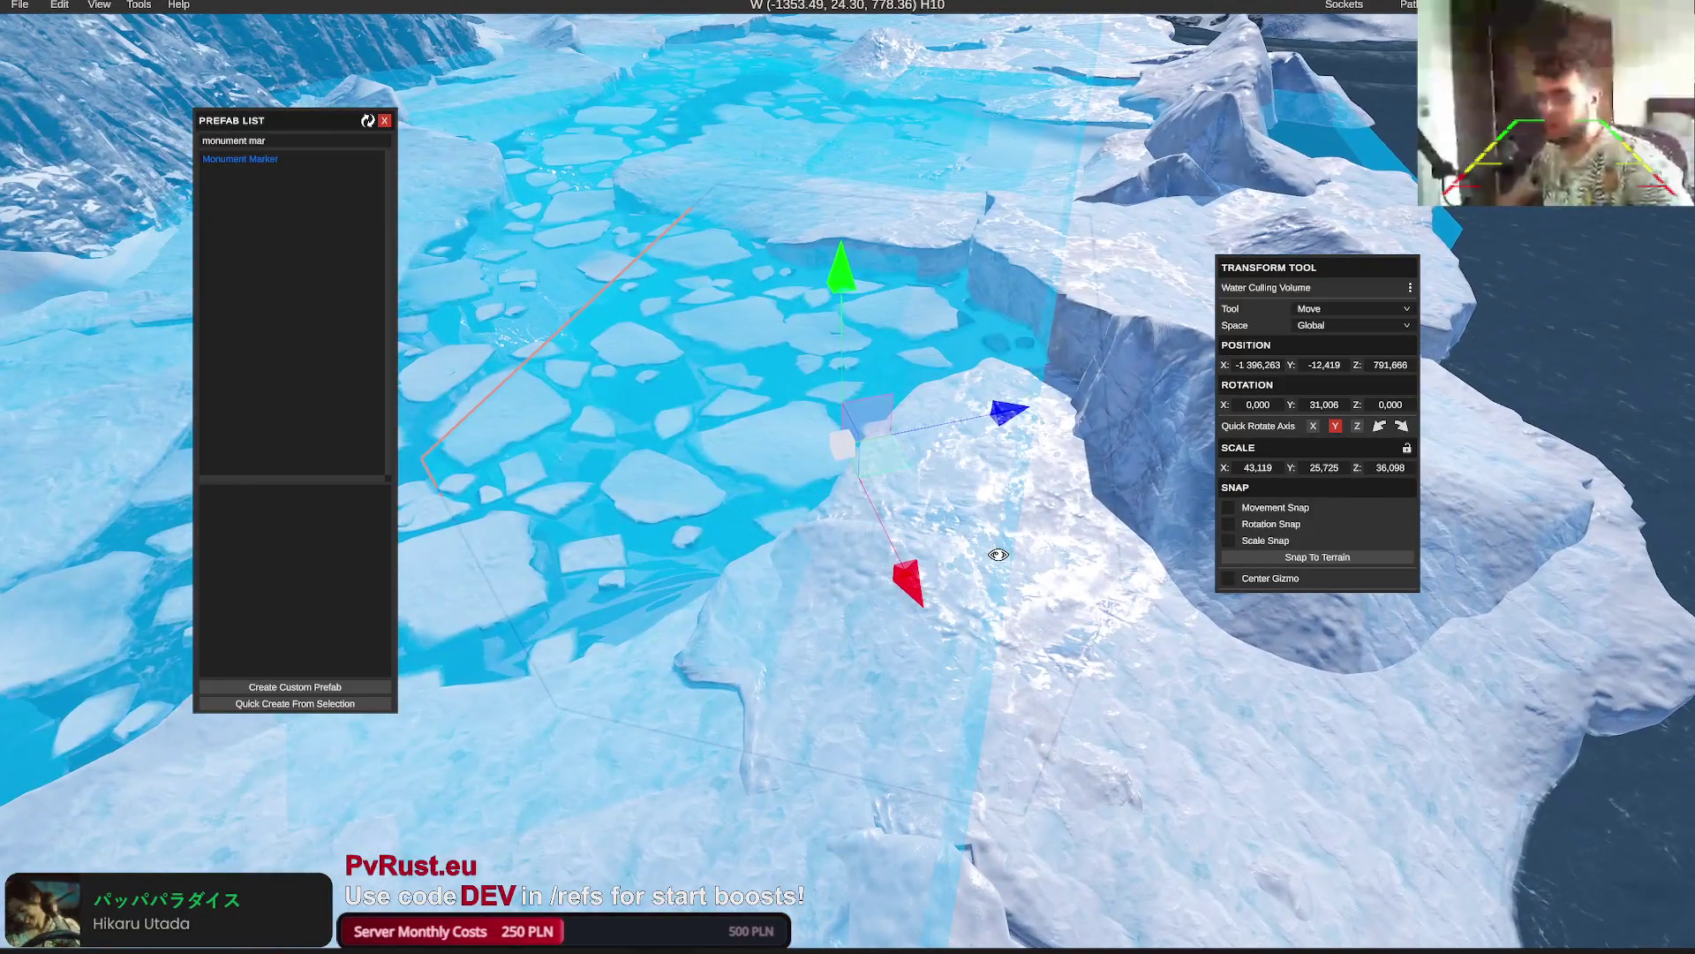
left_click_drag(998, 554, 931, 552)
left_click(974, 549)
key("w")
key("w")
key("s")
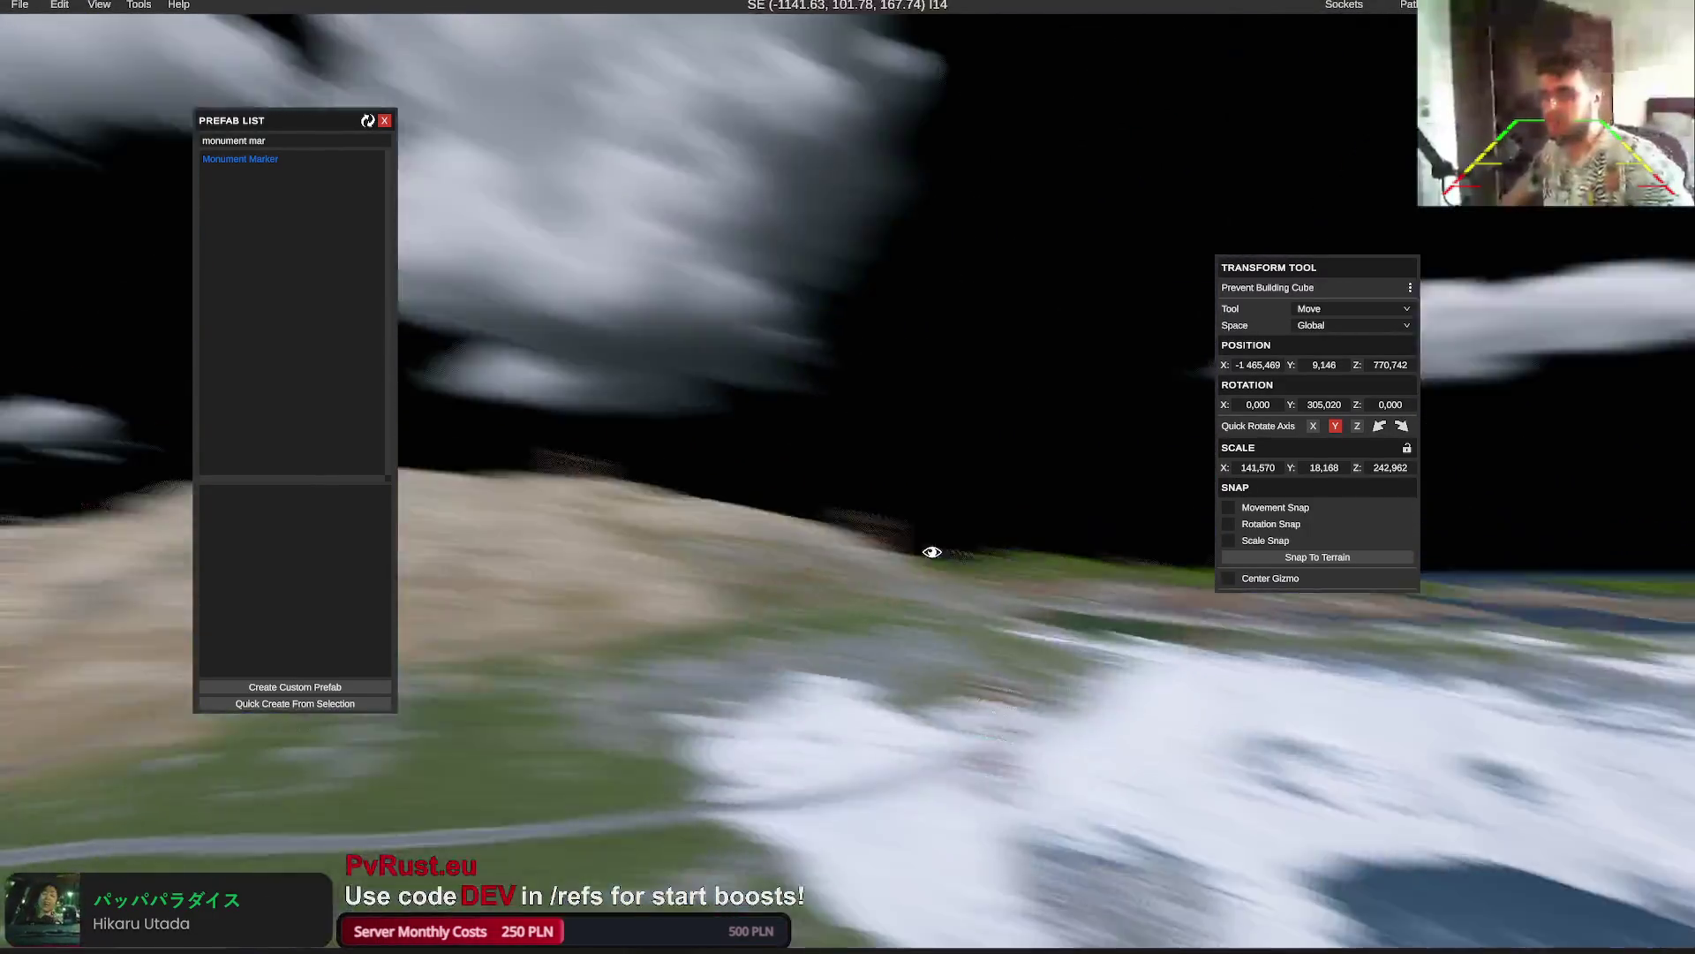
Jump via the map to the railway bridge and delete the Prevent Building Sphere there
mouse_move(684, 497)
left_mouse_down()
mouse_move(823, 448)
mouse_move(781, 618)
mouse_move(811, 628)
mouse_move(779, 636)
mouse_move(825, 632)
mouse_move(776, 632)
mouse_move(802, 621)
mouse_move(813, 635)
left_mouse_up()
key("m")
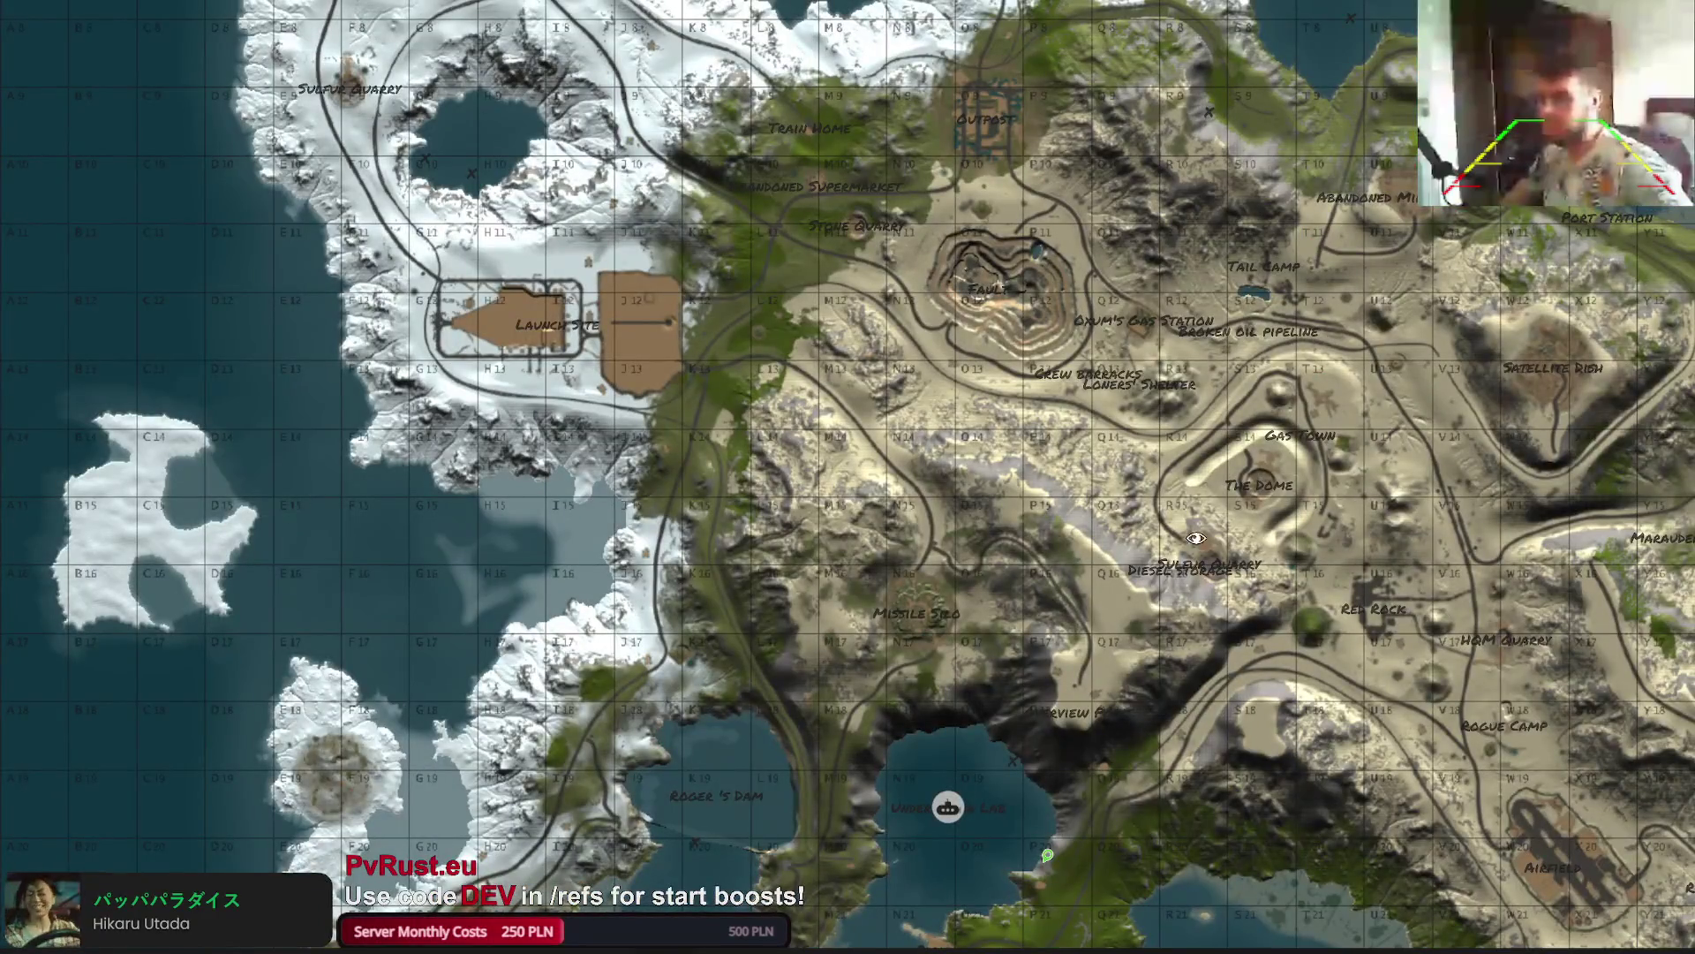
scroll(1196, 538, "down", 3)
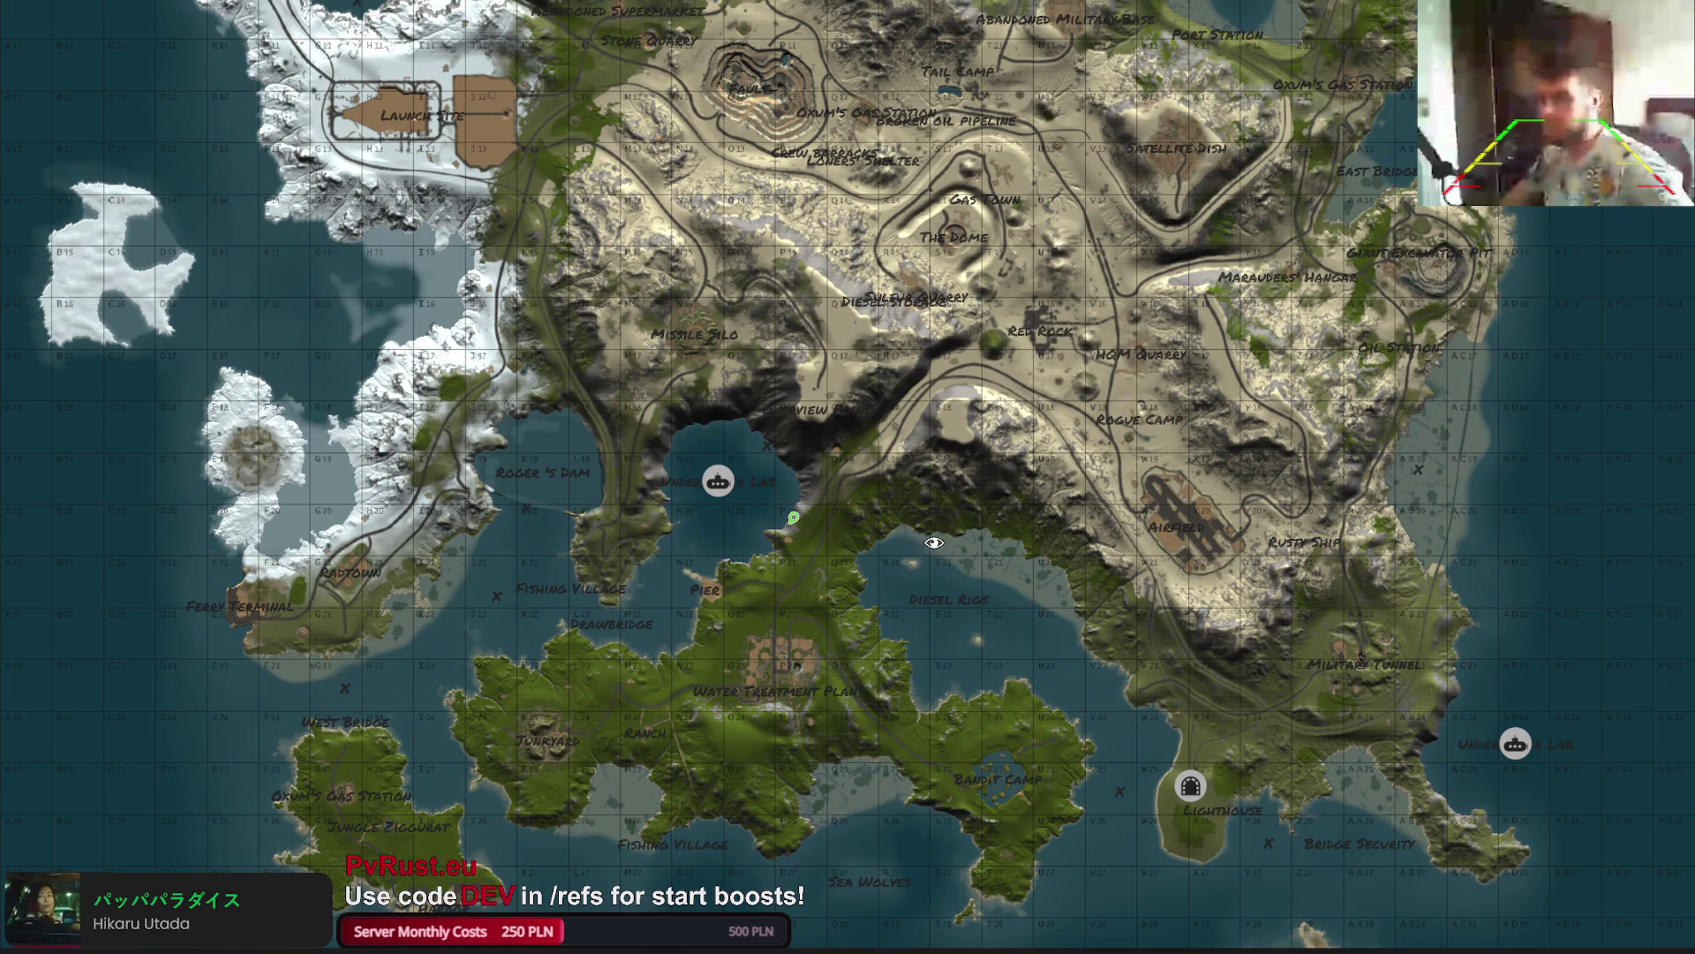
left_click(934, 542)
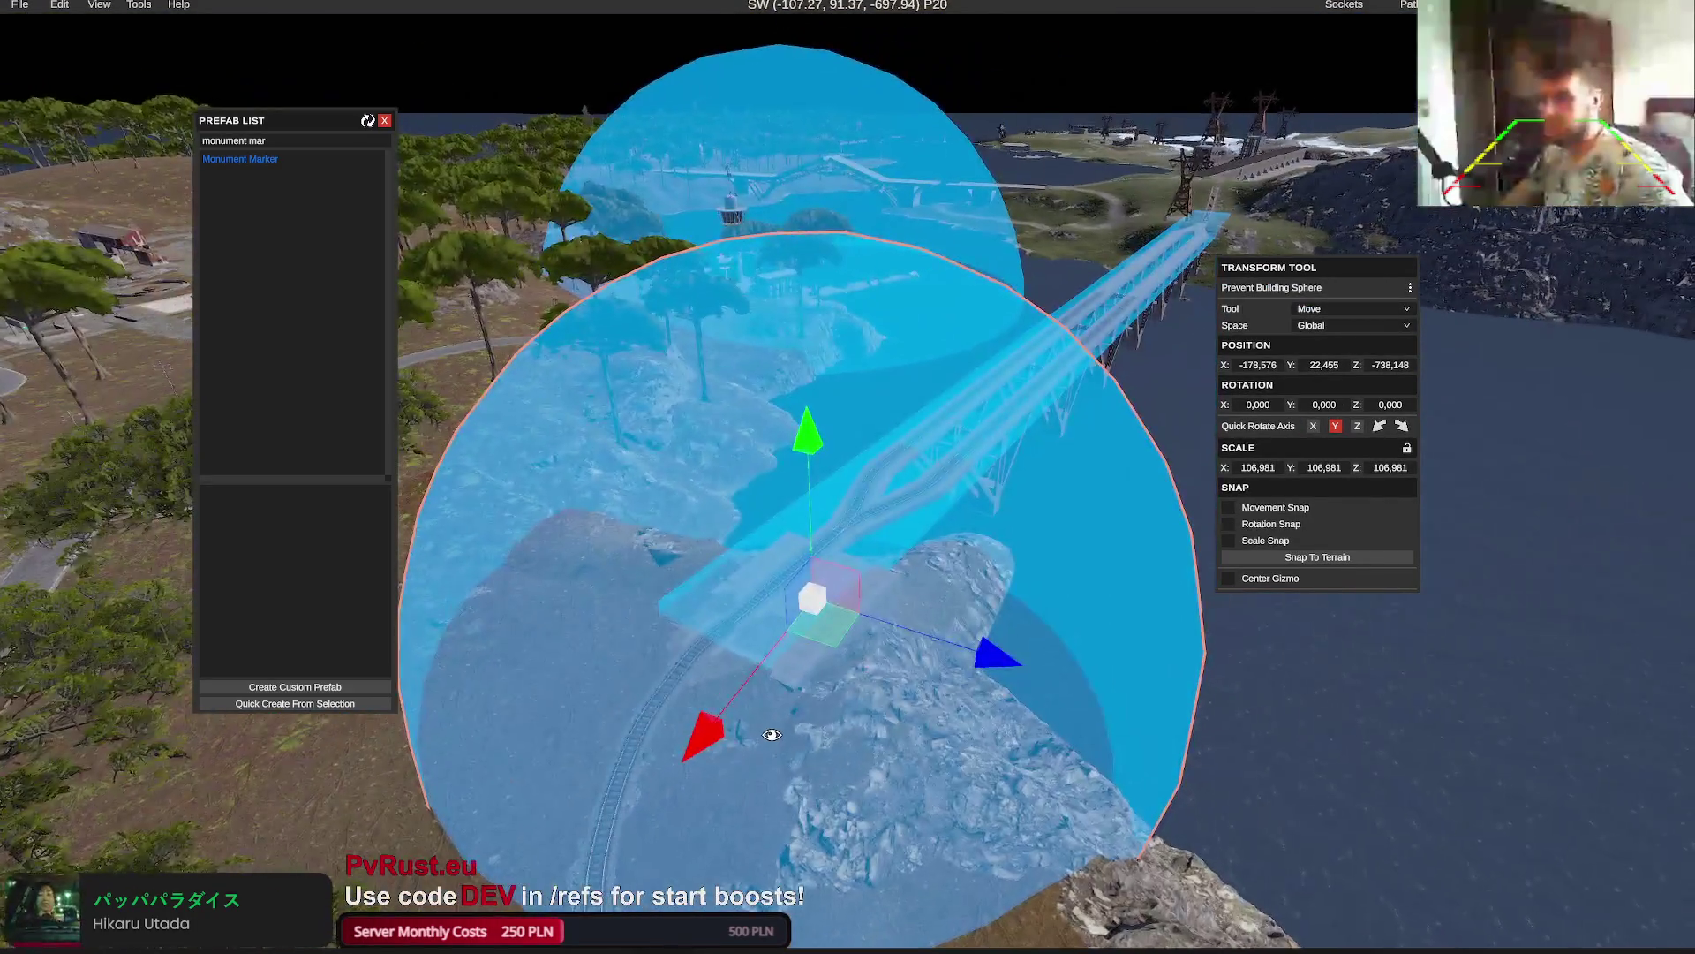
key("Delete")
mouse_move(763, 727)
left_mouse_down()
mouse_move(791, 719)
mouse_move(731, 712)
mouse_move(745, 734)
mouse_move(719, 712)
mouse_move(716, 731)
mouse_move(753, 719)
mouse_move(628, 714)
left_mouse_up()
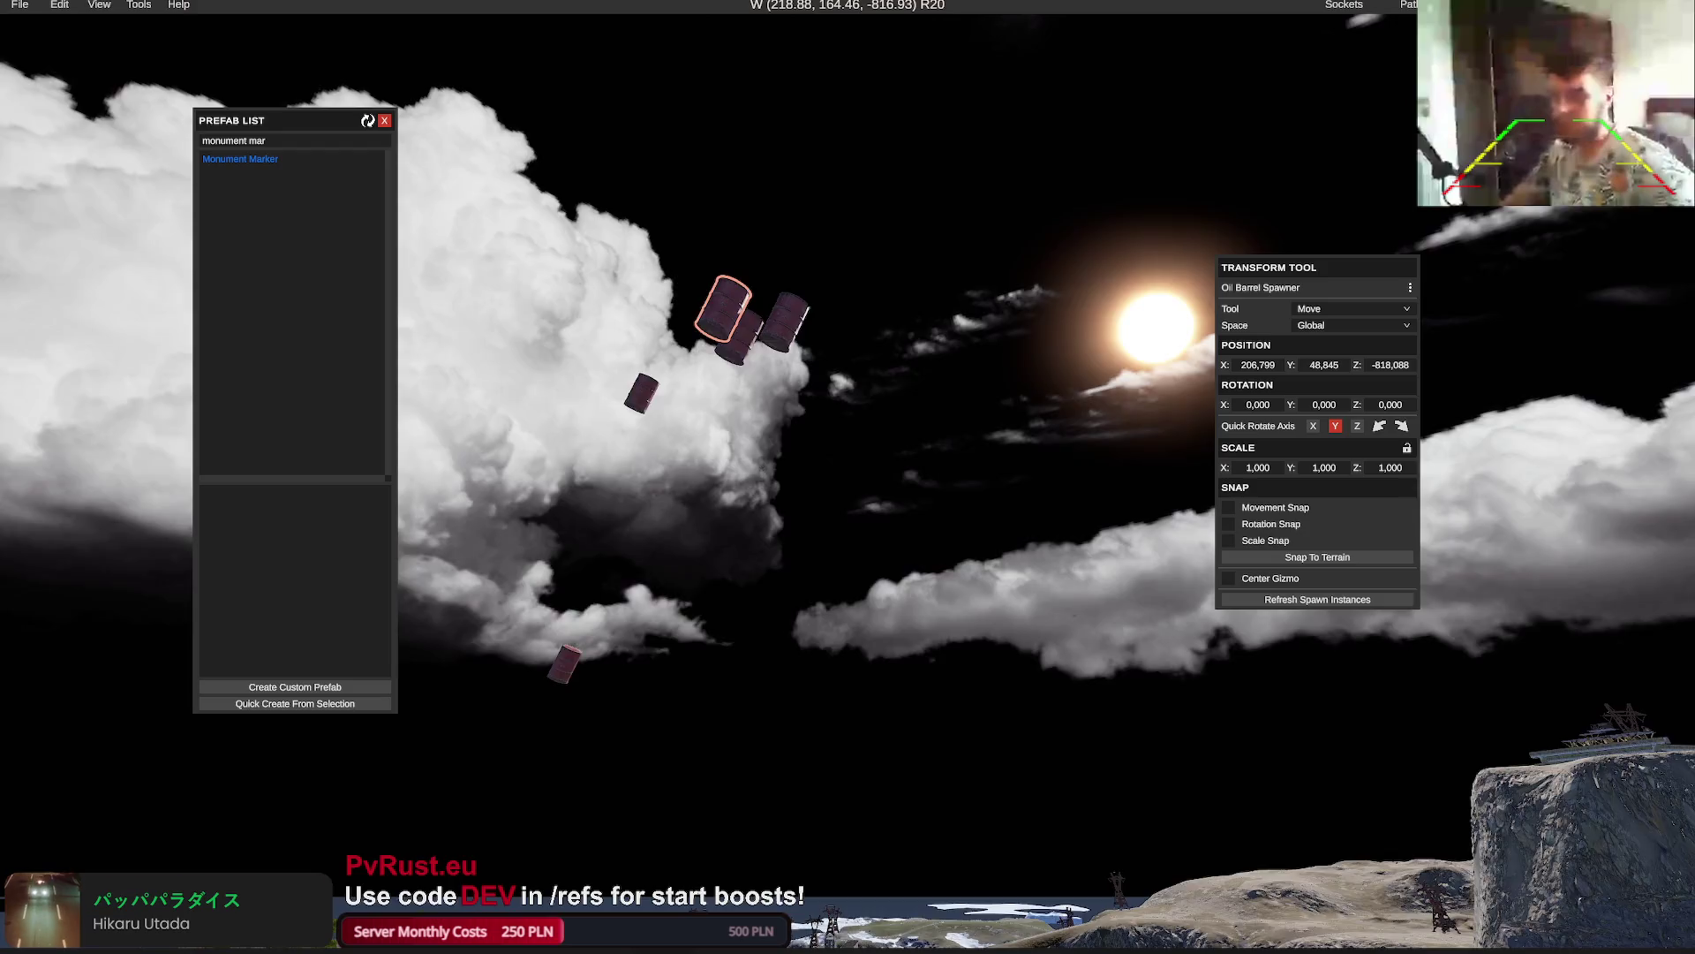
left_click_drag(755, 505, 803, 407)
mouse_move(798, 305)
left_mouse_down()
mouse_move(757, 503)
mouse_move(800, 509)
mouse_move(803, 492)
mouse_move(783, 498)
mouse_move(817, 481)
mouse_move(812, 460)
mouse_move(848, 530)
mouse_move(877, 521)
mouse_move(864, 495)
mouse_move(897, 509)
left_mouse_up()
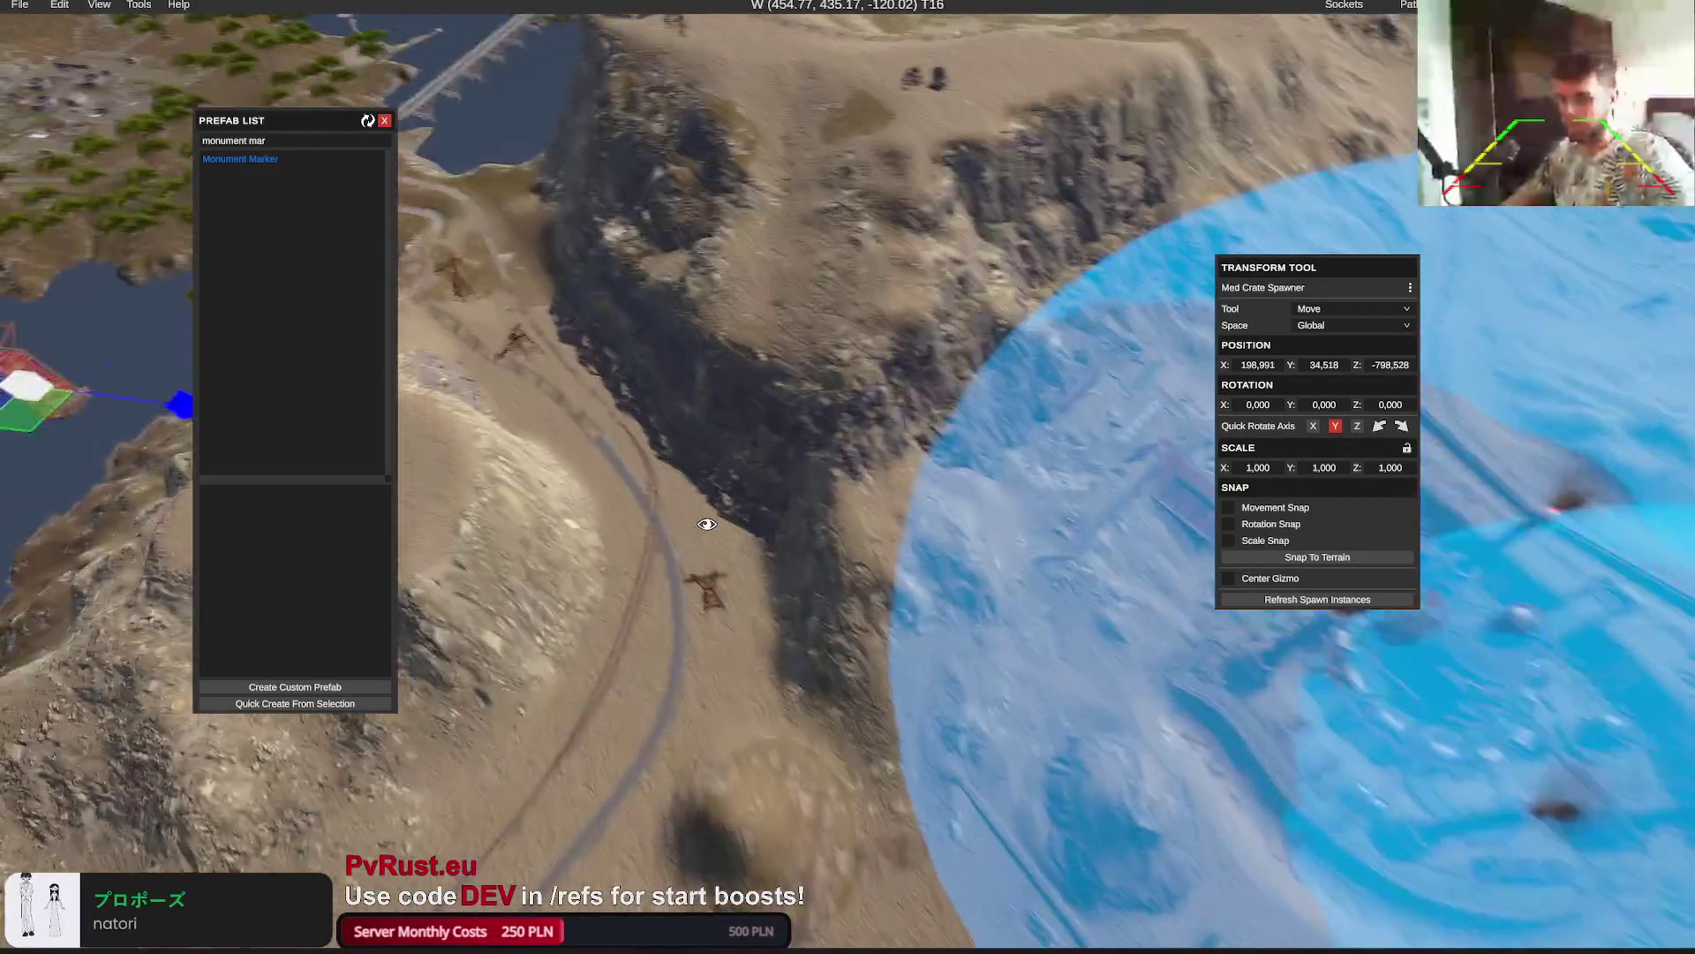
Fly the view north over the coast and hills to the snowy monument area
key("w")
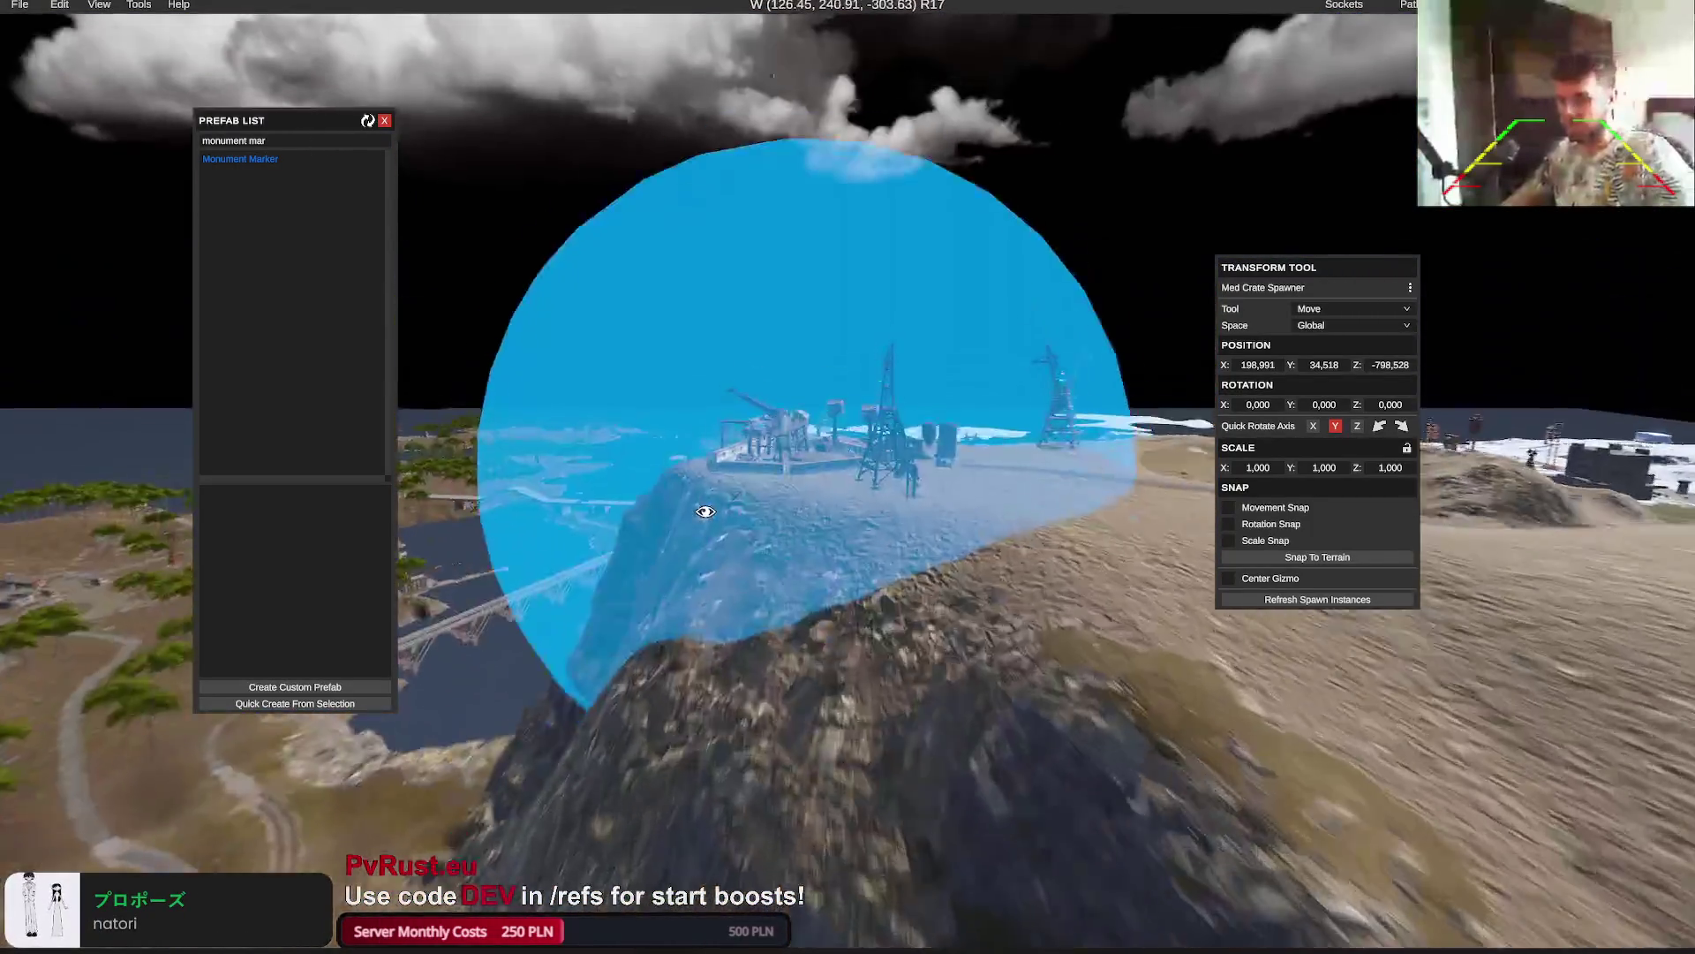
key("w")
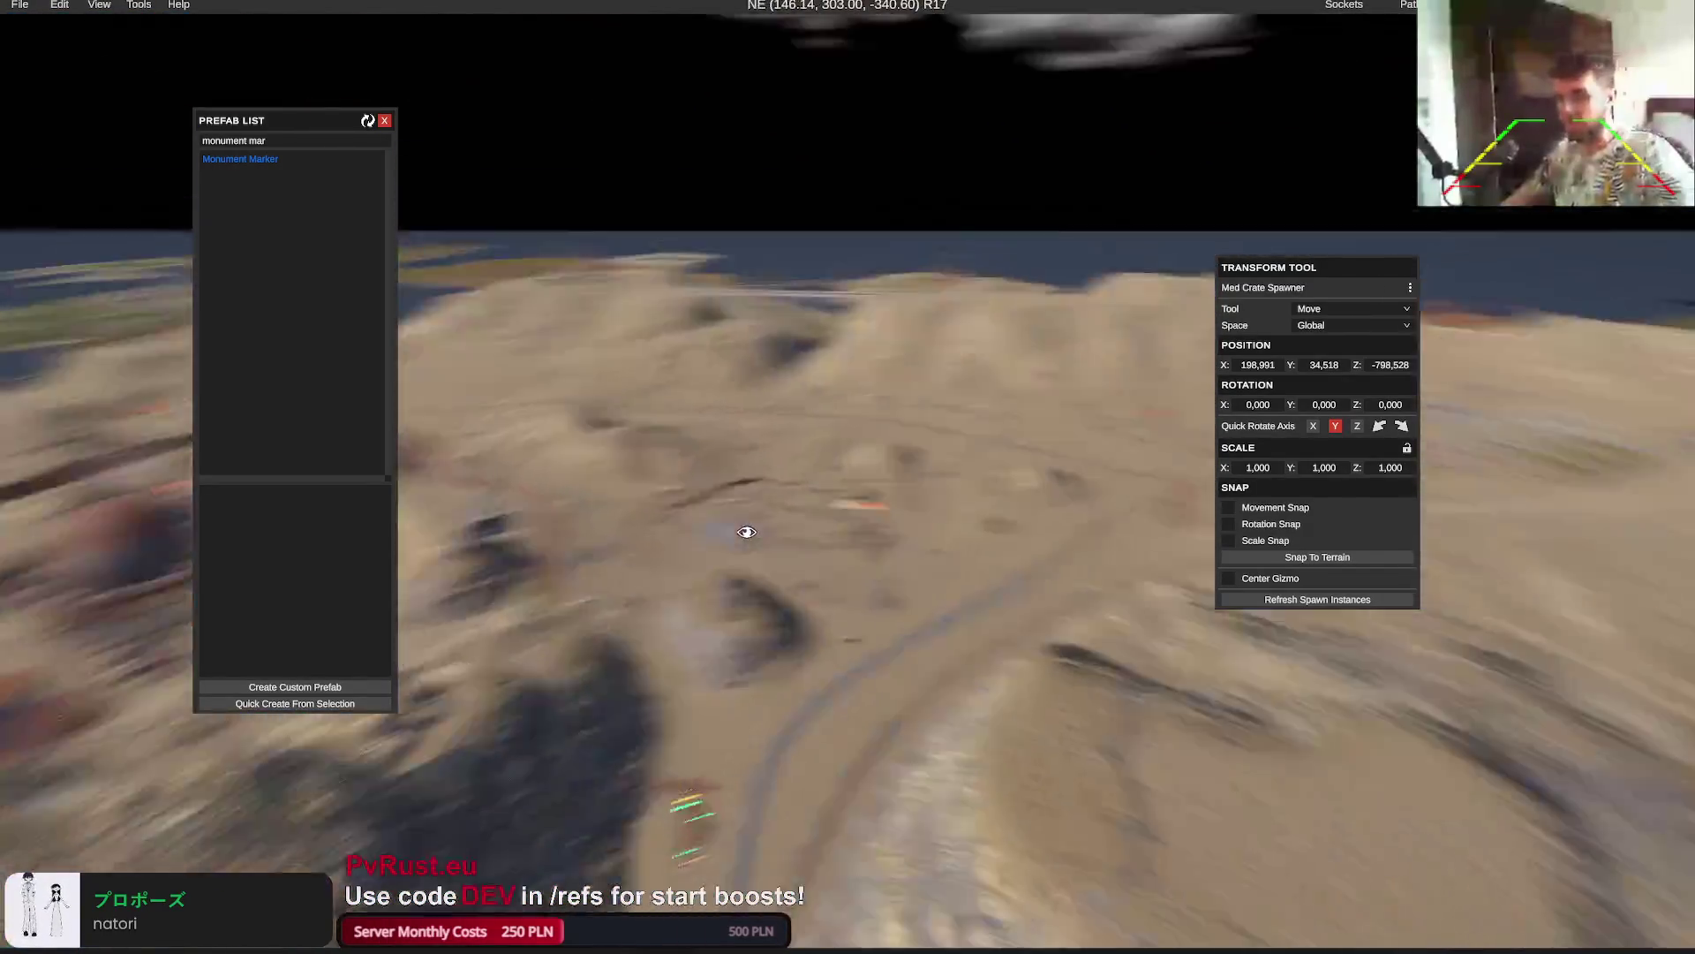
key("w")
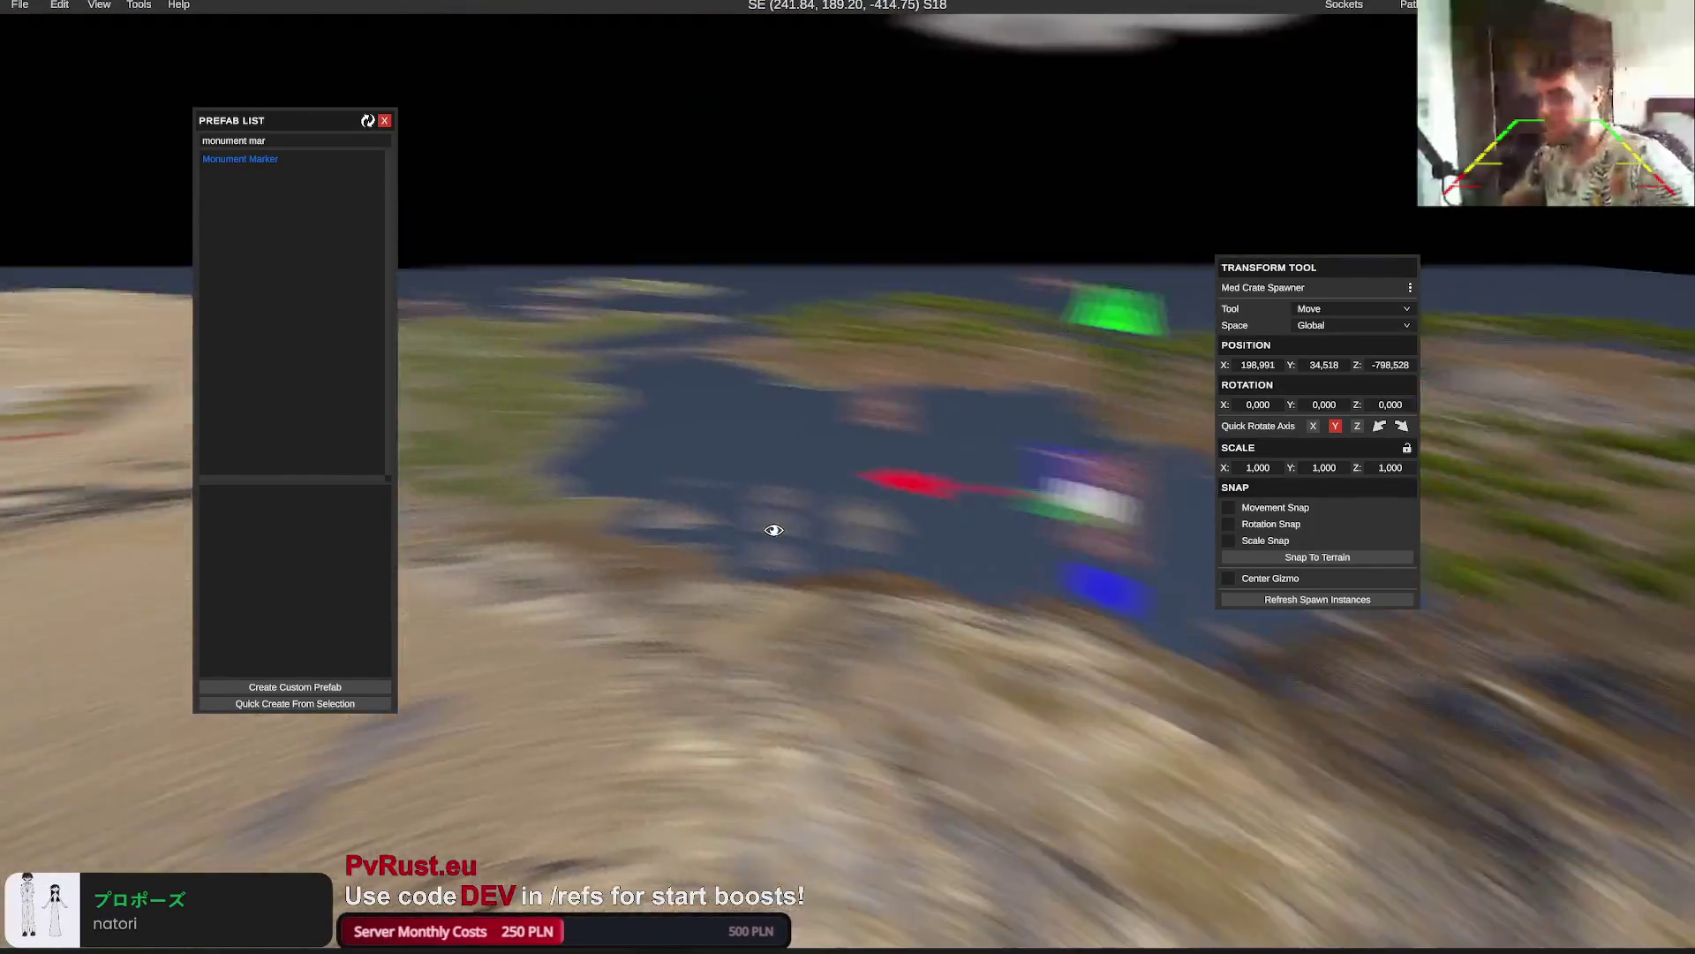
key("w")
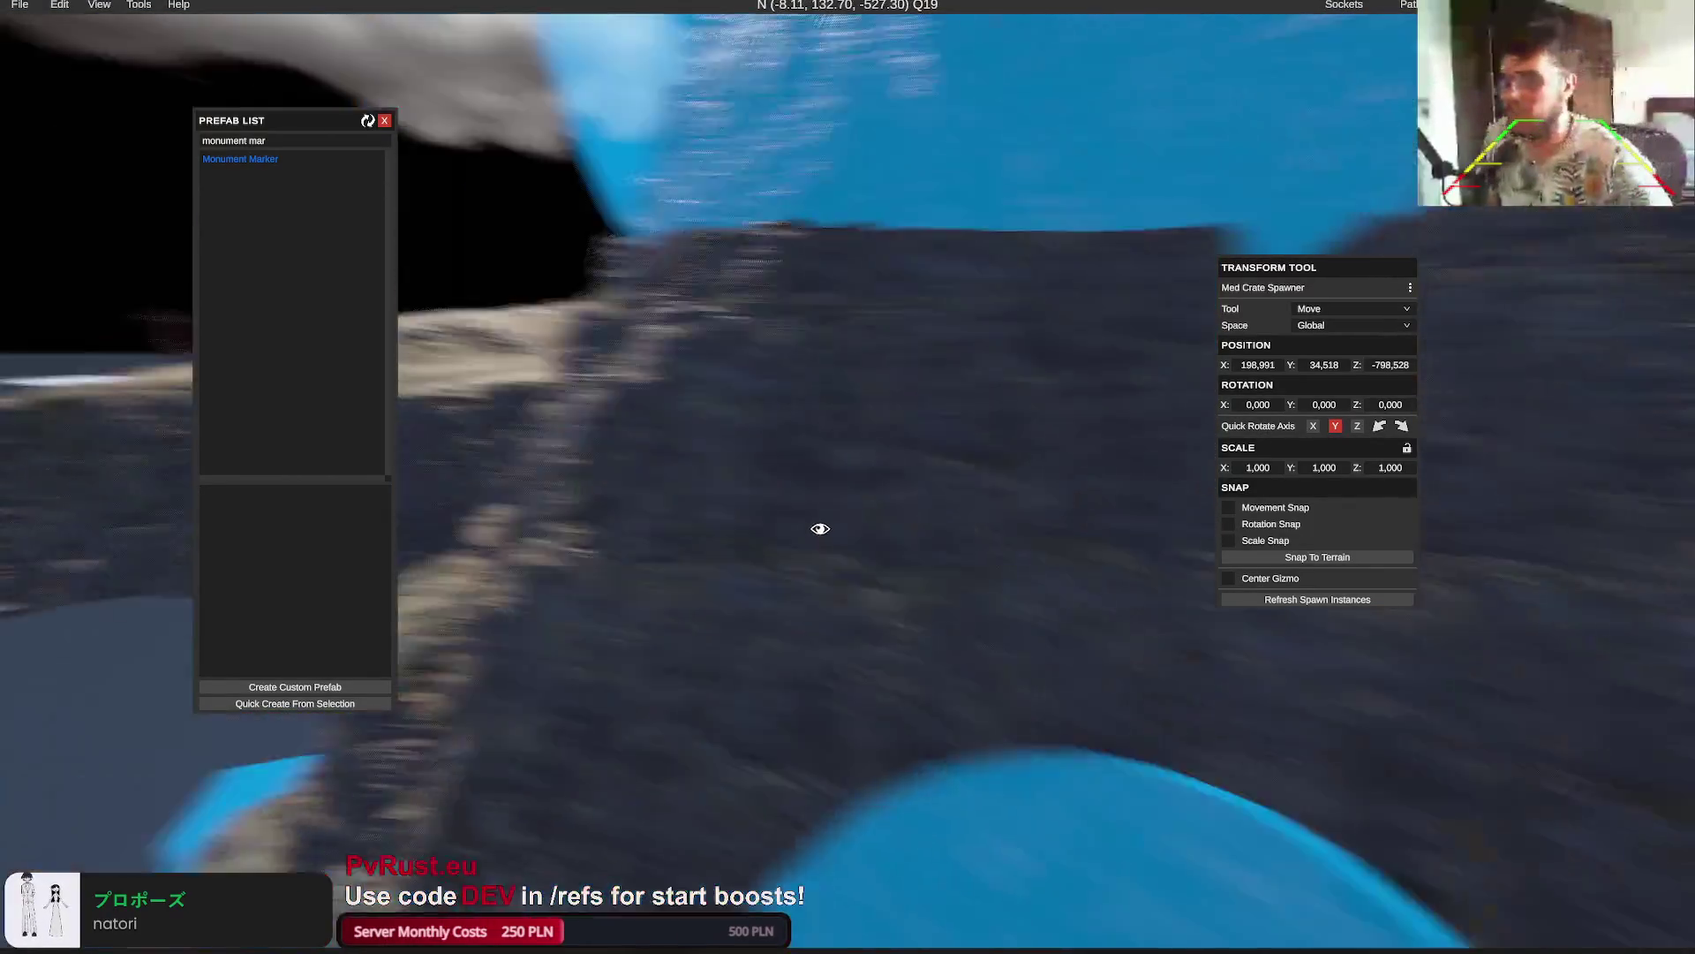
key("w")
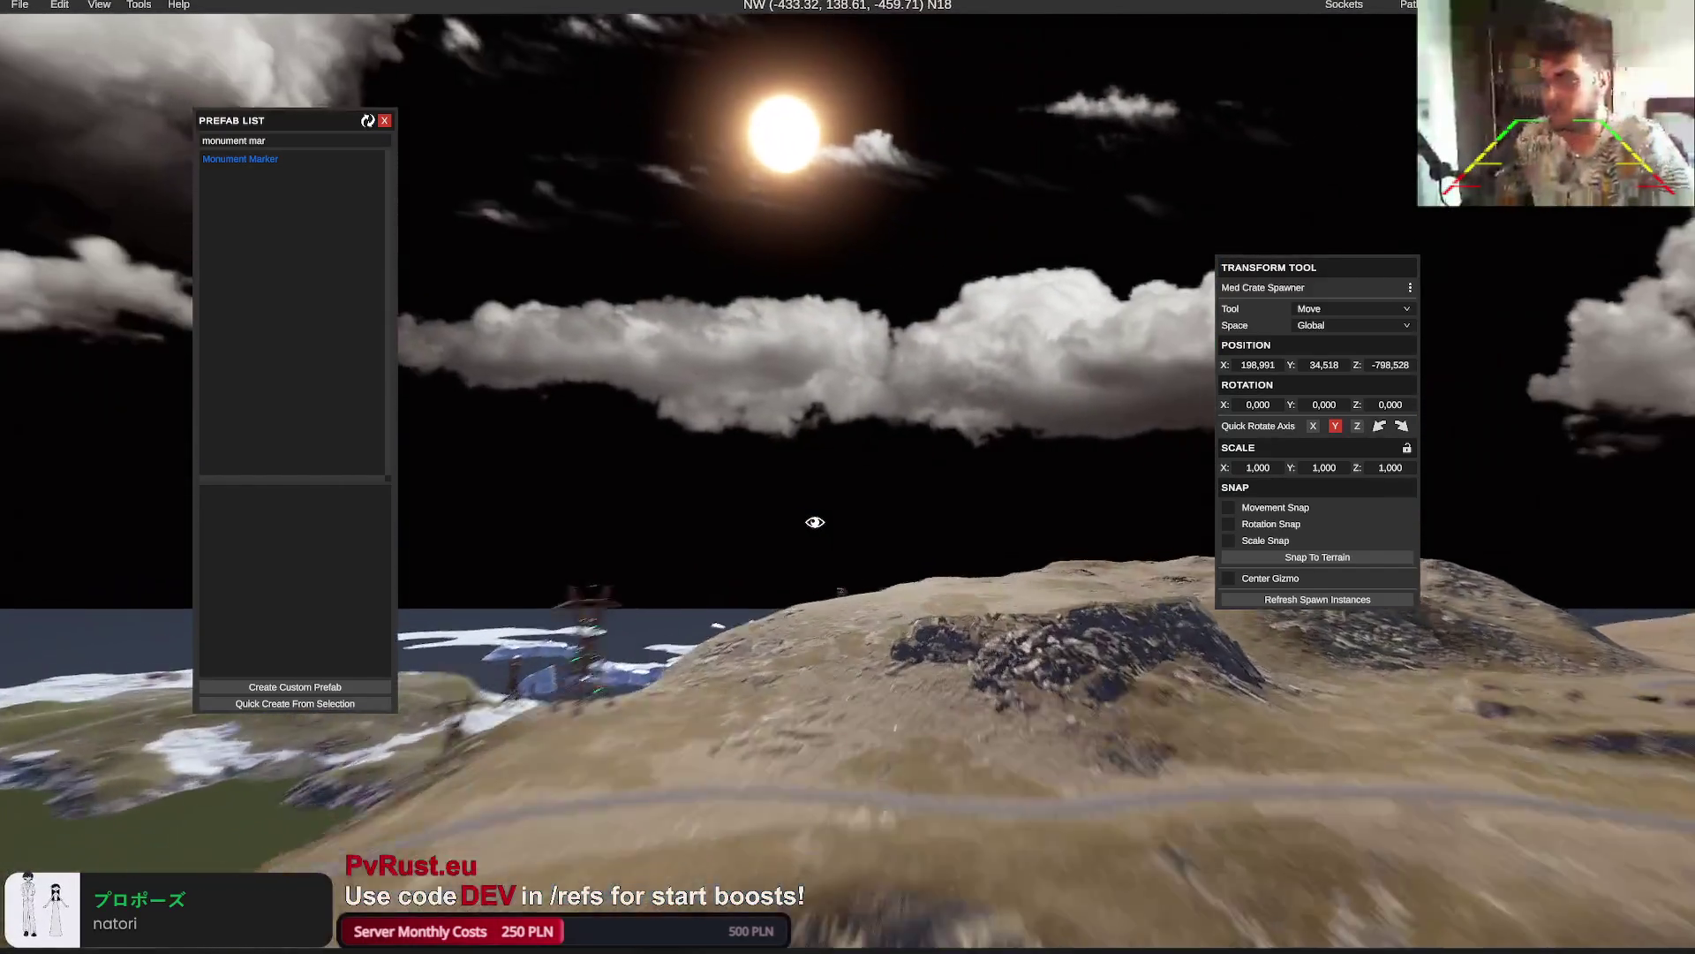
key("w")
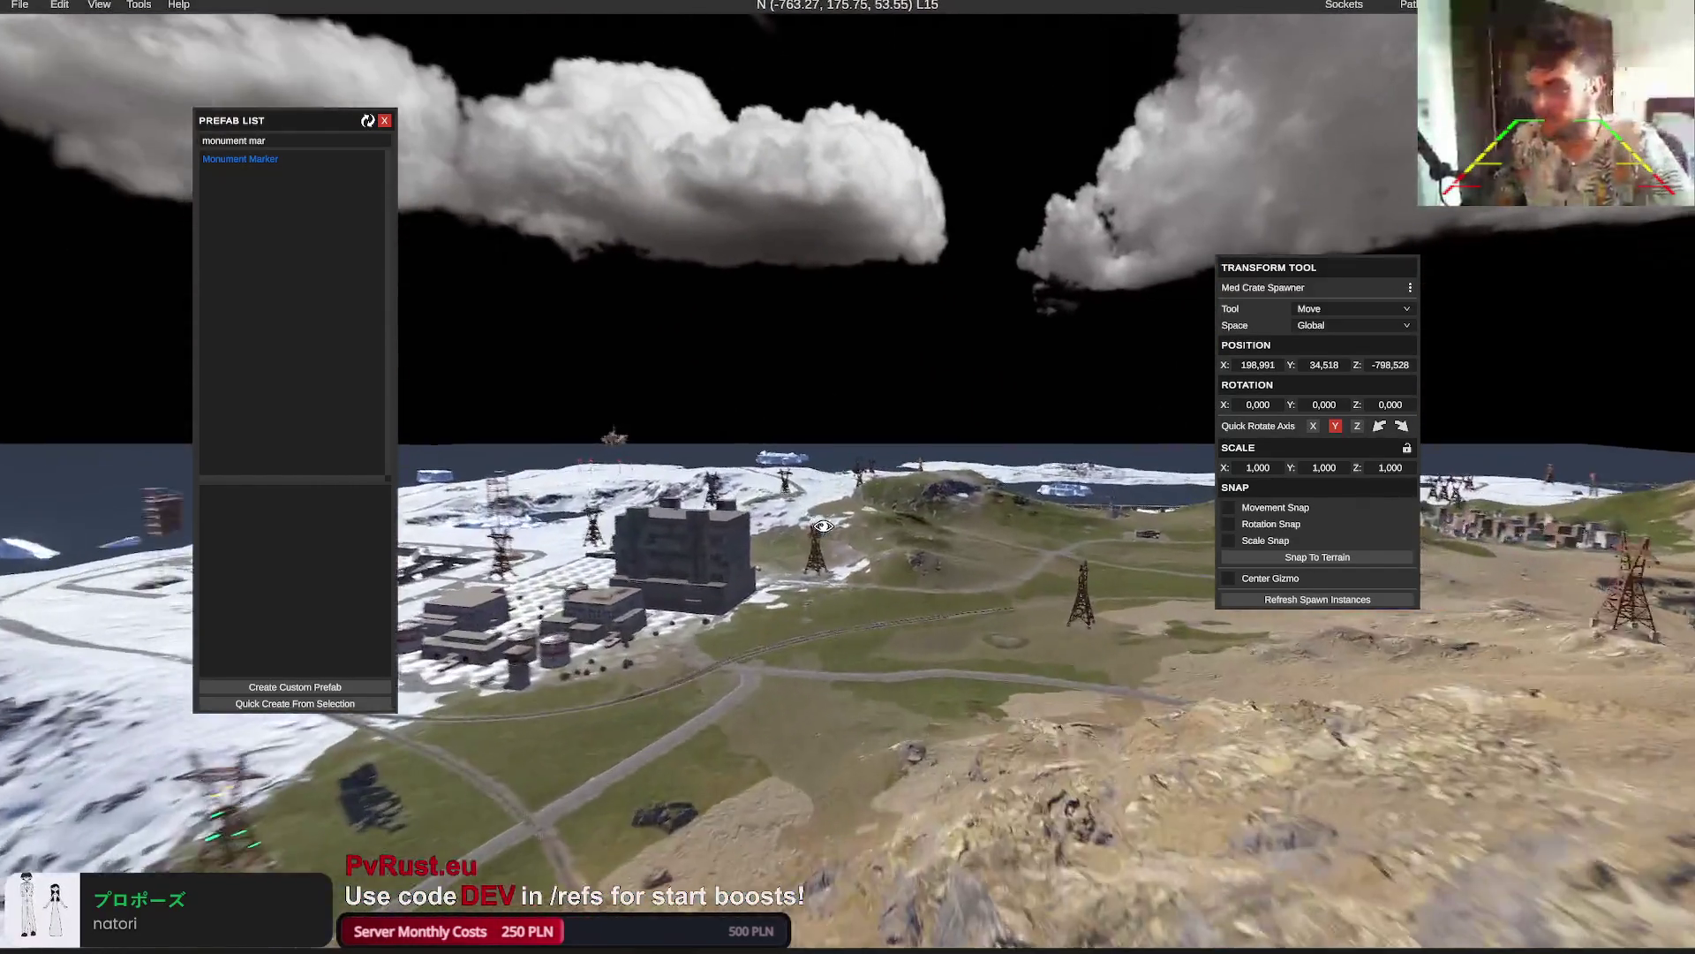
left_click(19, 4)
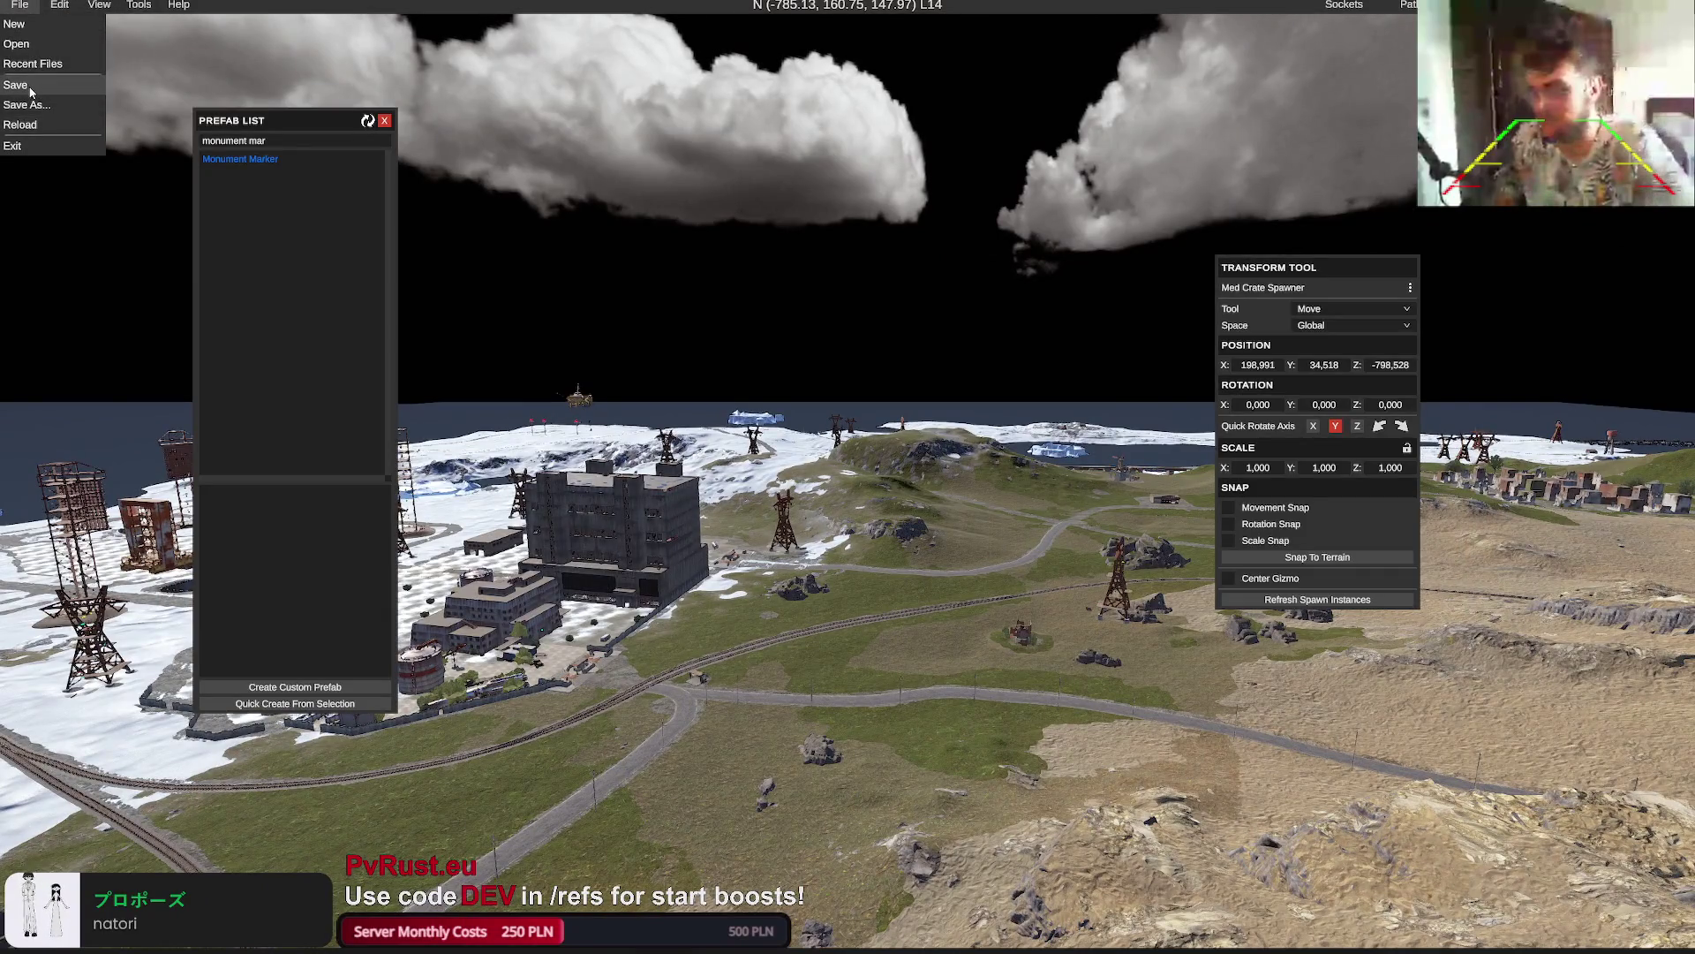
Save the edited snowy monument map and return focus to the viewport
left_click(30, 88)
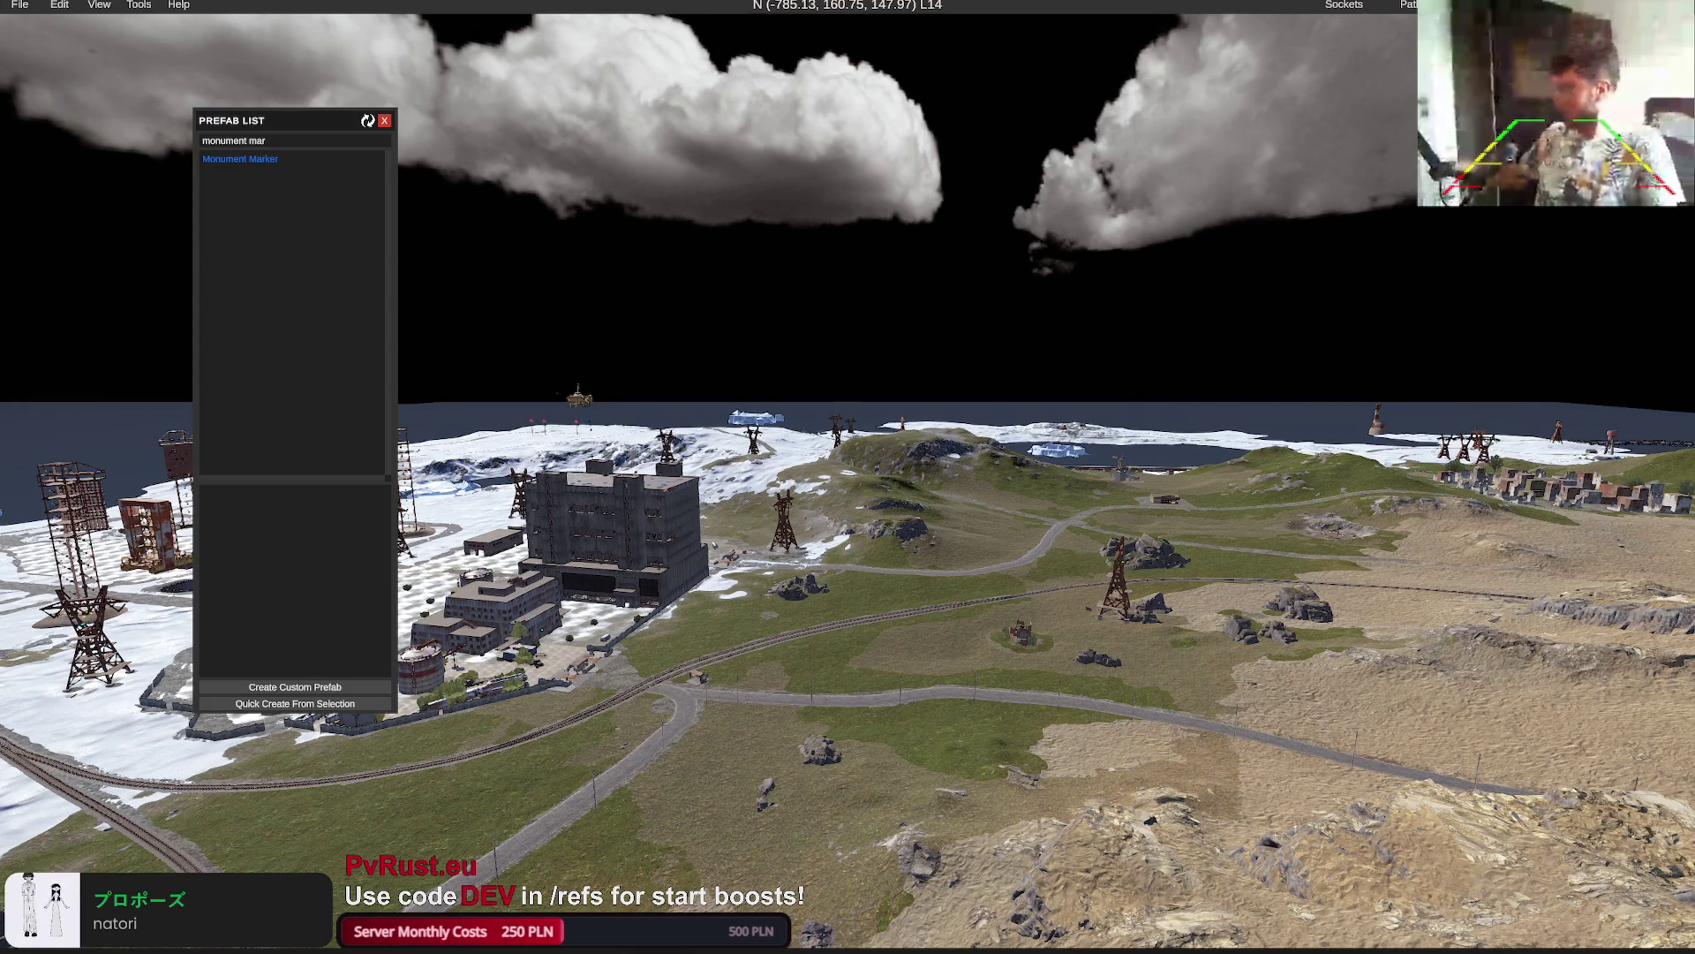
left_click(478, 834)
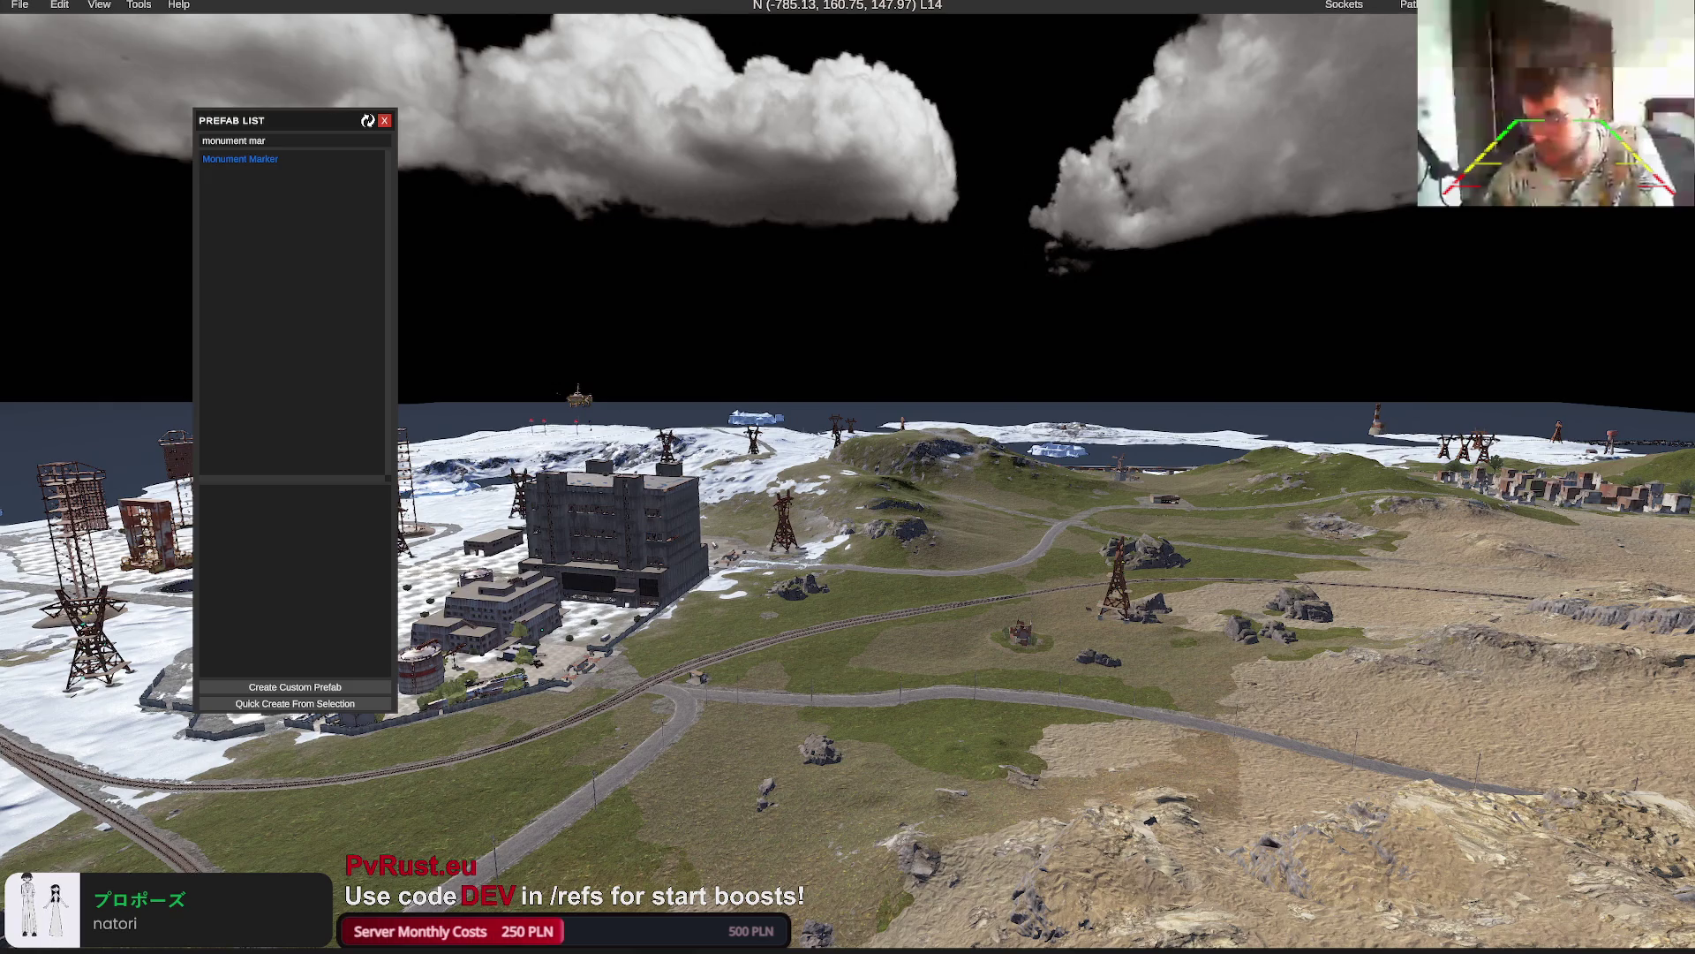
Quit RustEdit from the File menu, confirming the exit prompt
left_click(20, 5)
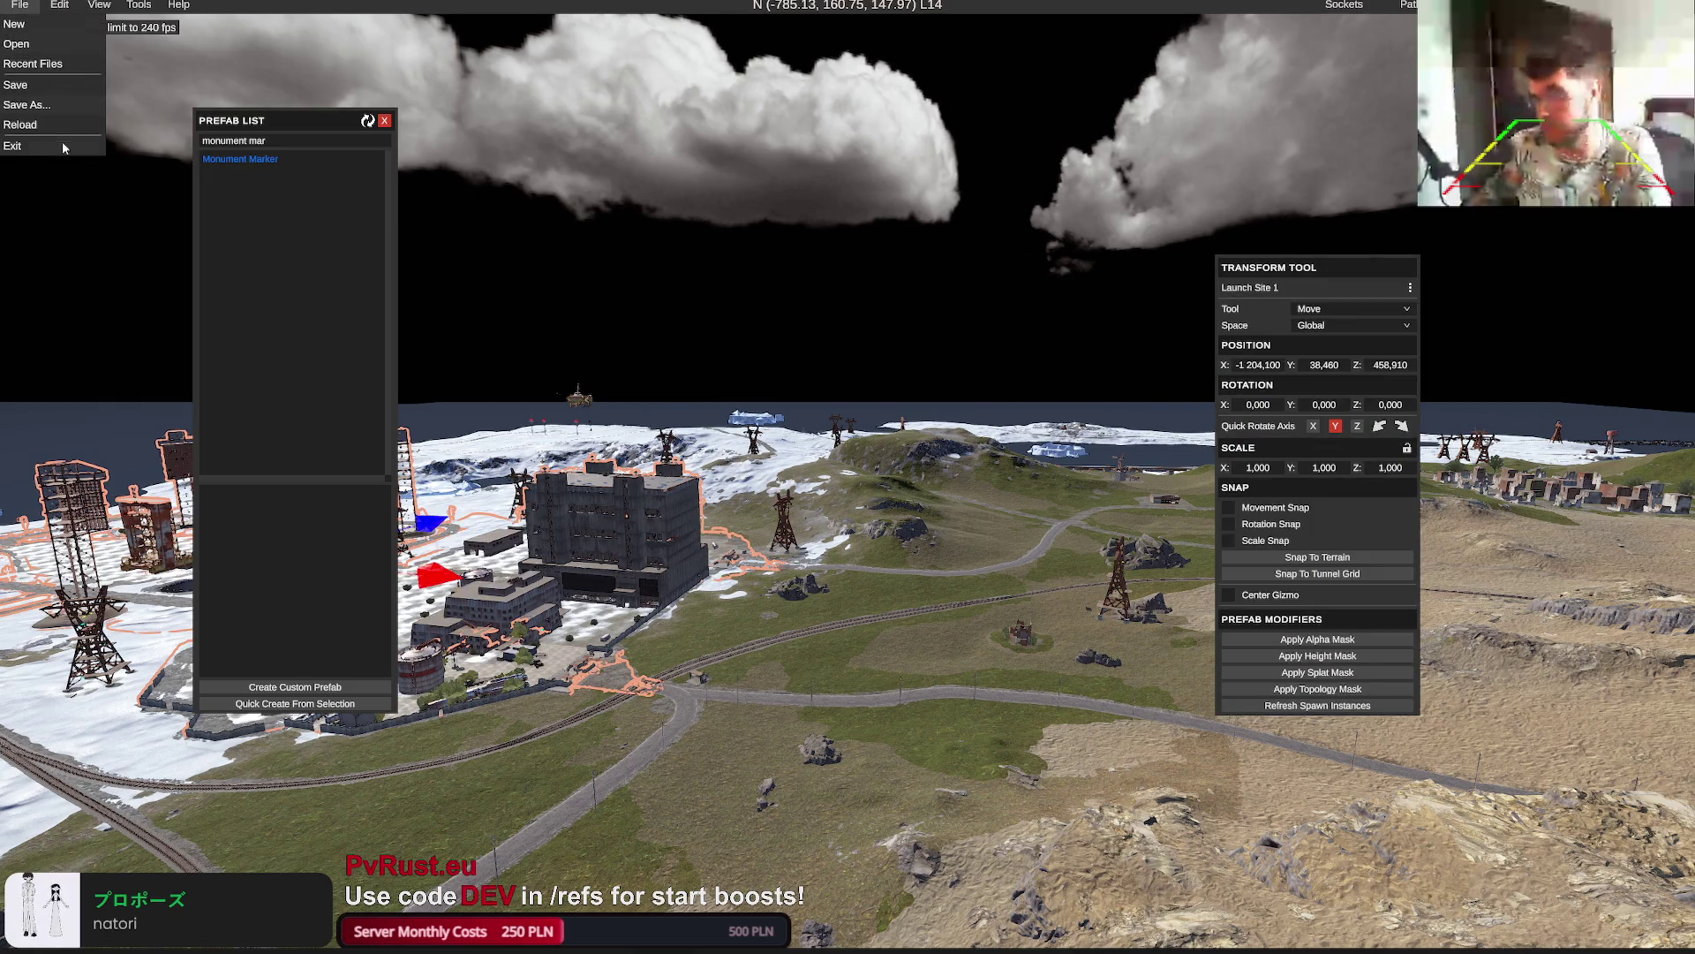
left_click(13, 146)
left_click(806, 395)
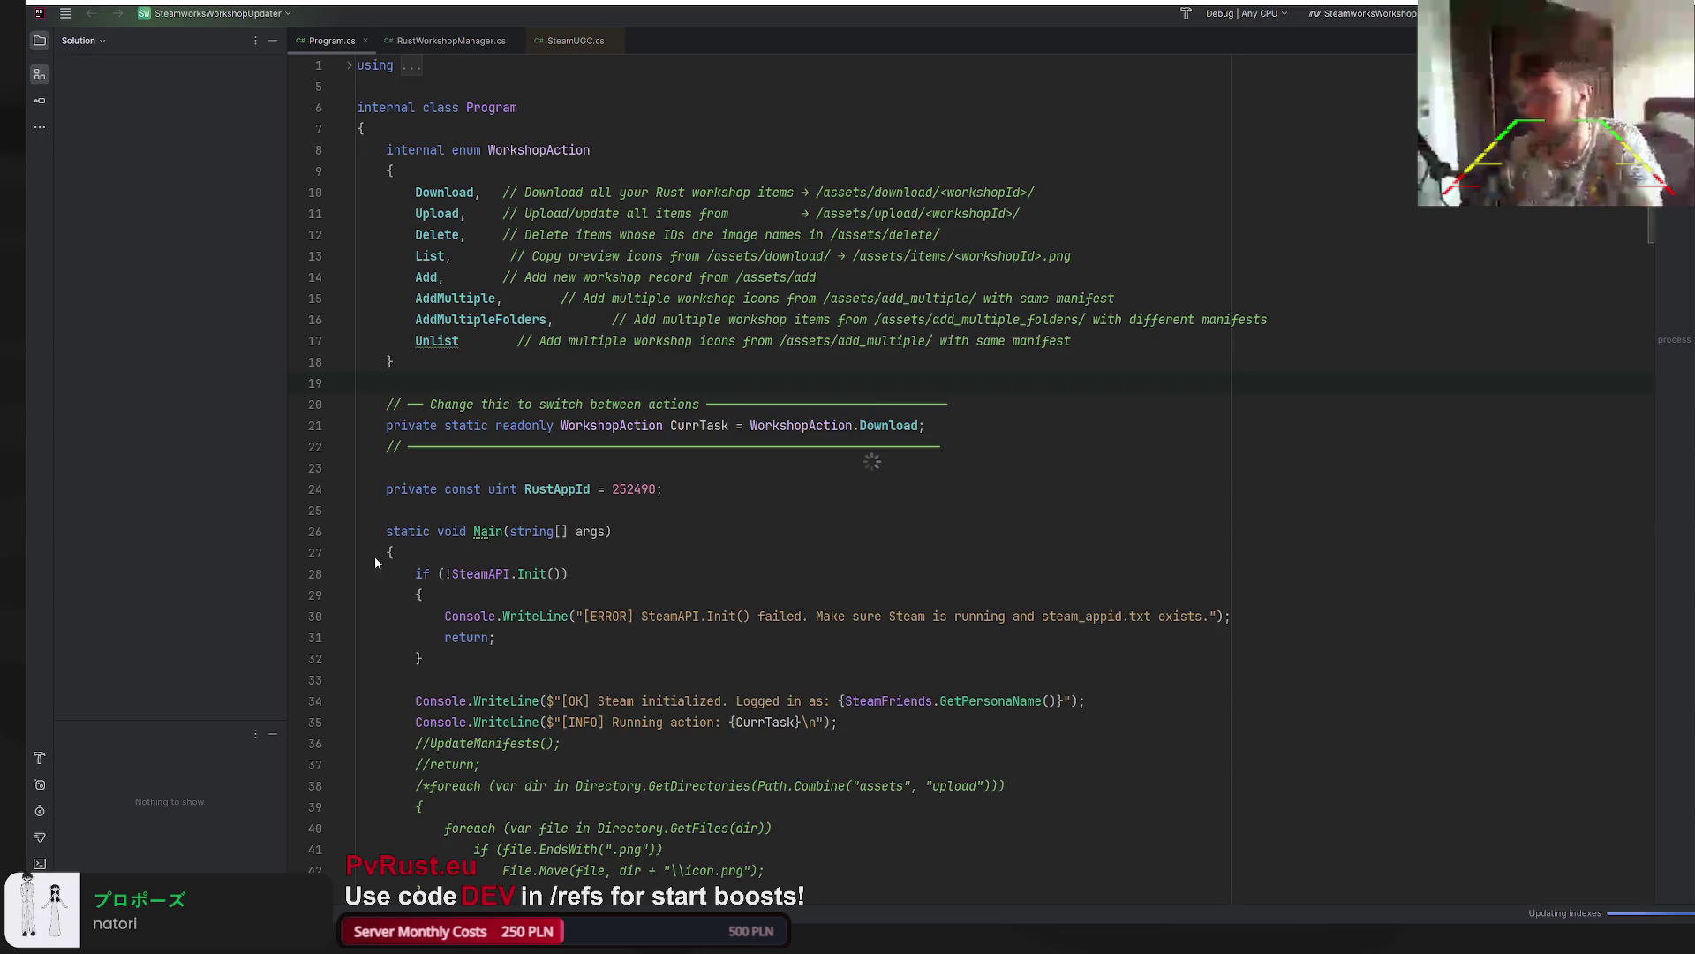
Place the caret on lines 20 and 9 of Program.cs, then maximize the Rust client
left_click(925, 402)
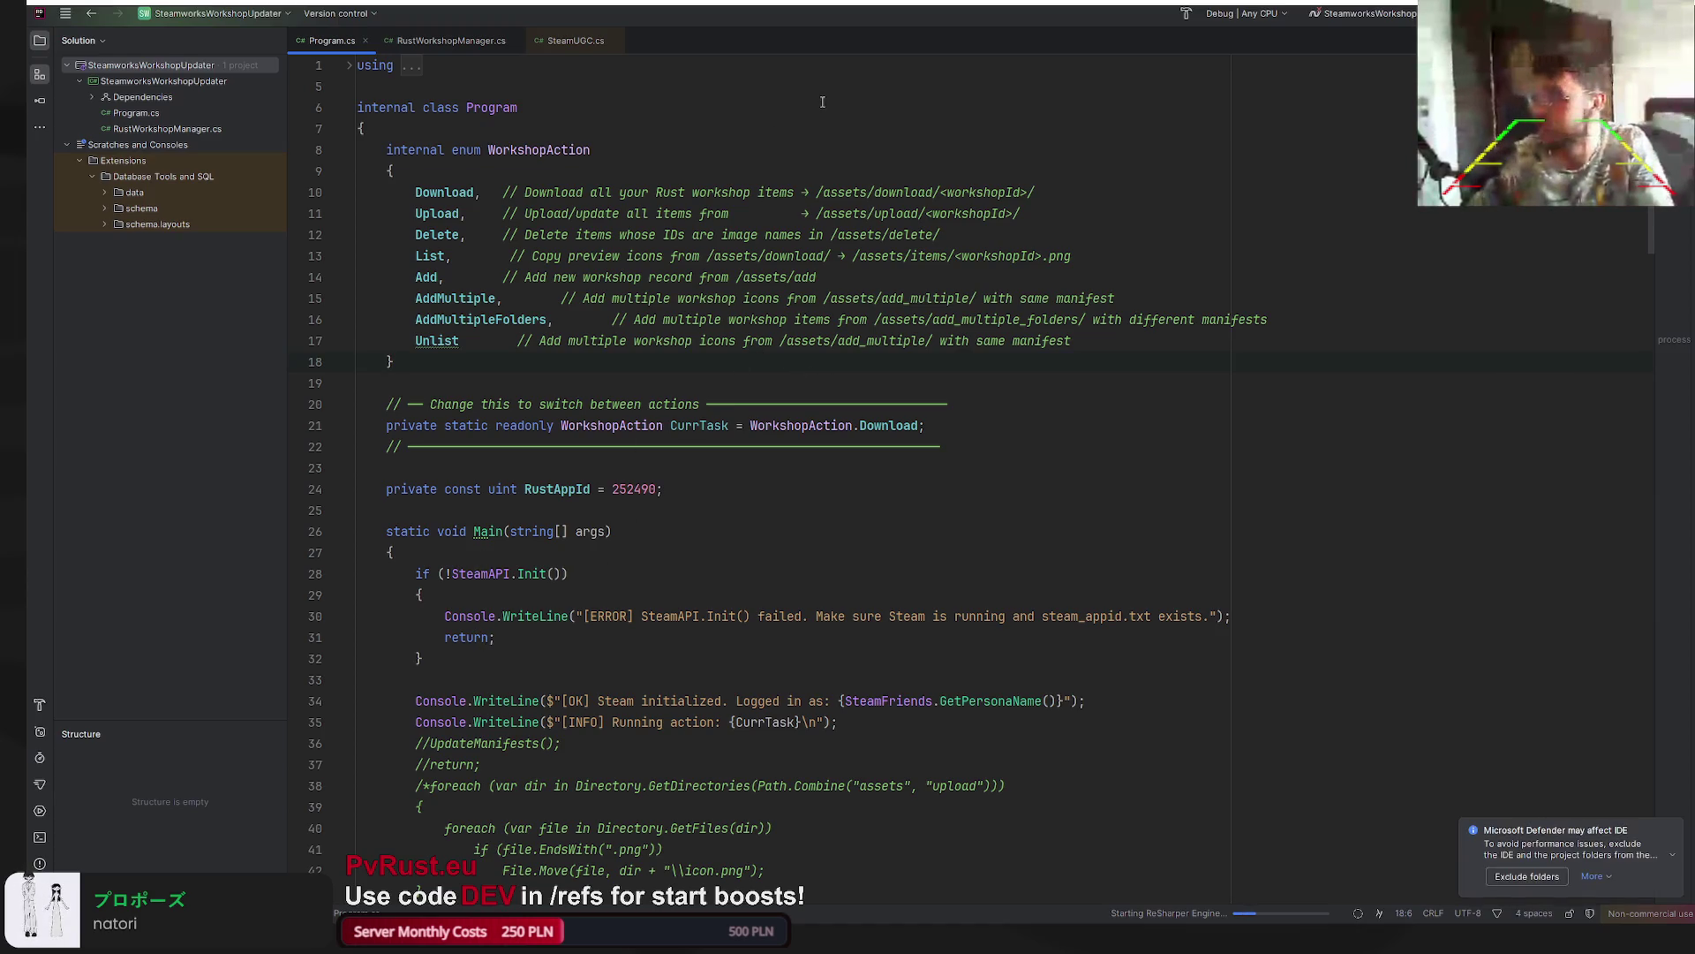
left_click(772, 173)
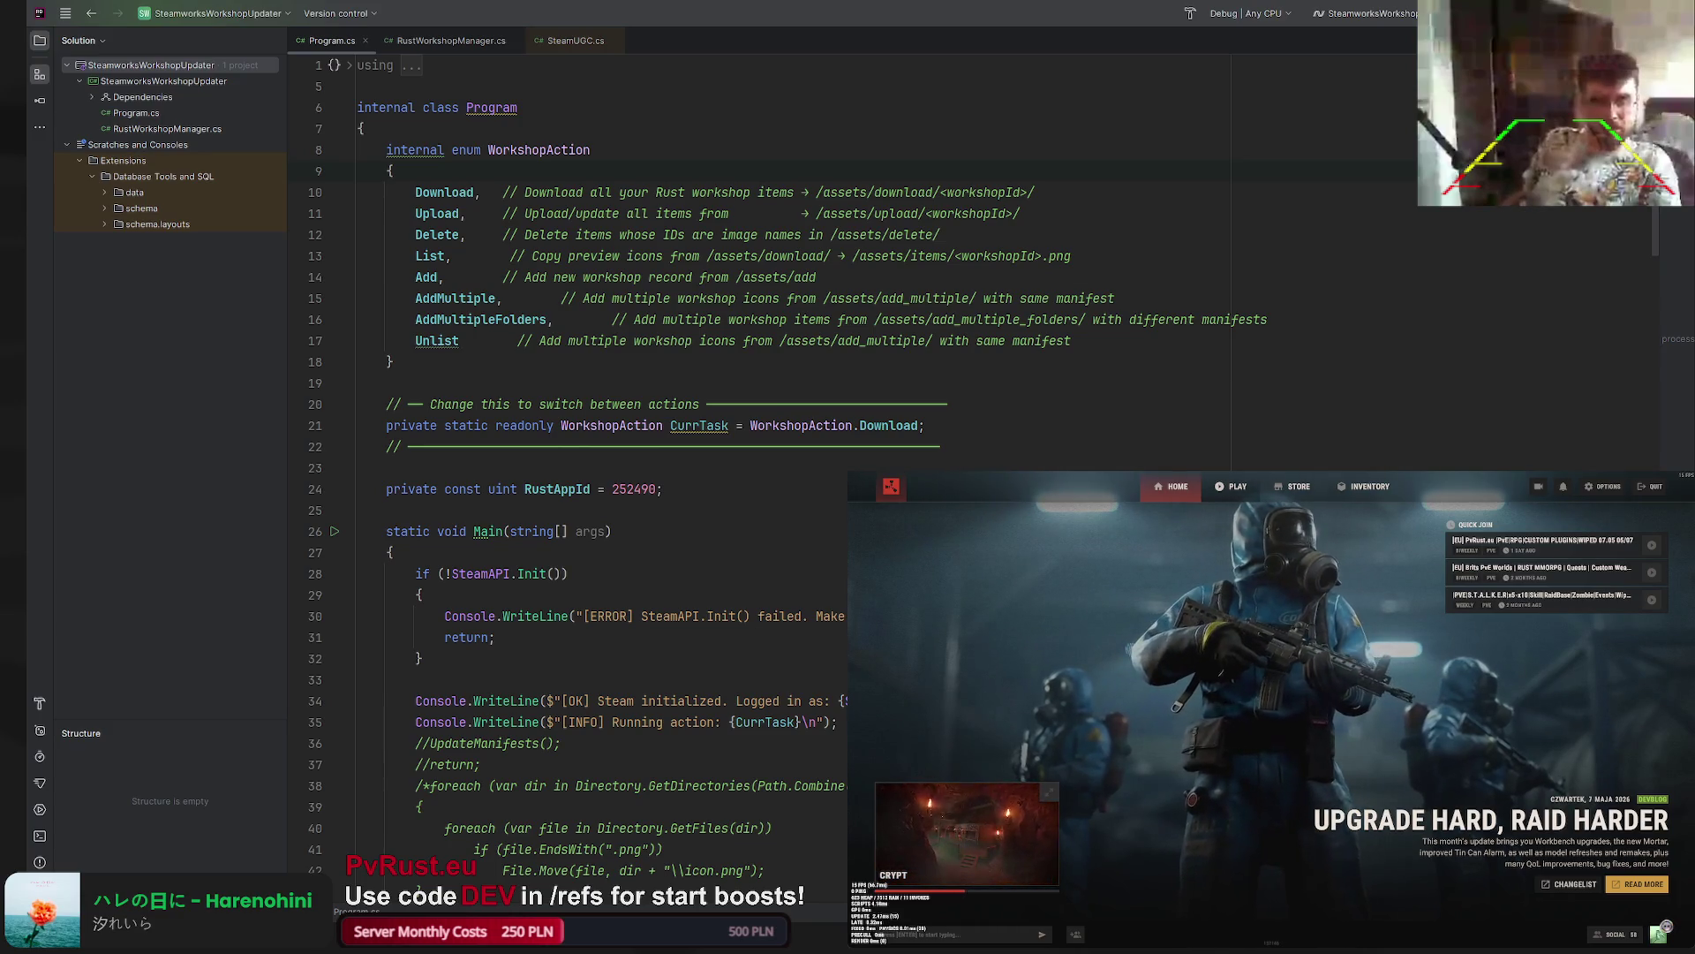
left_click_drag(852, 475, 853, 48)
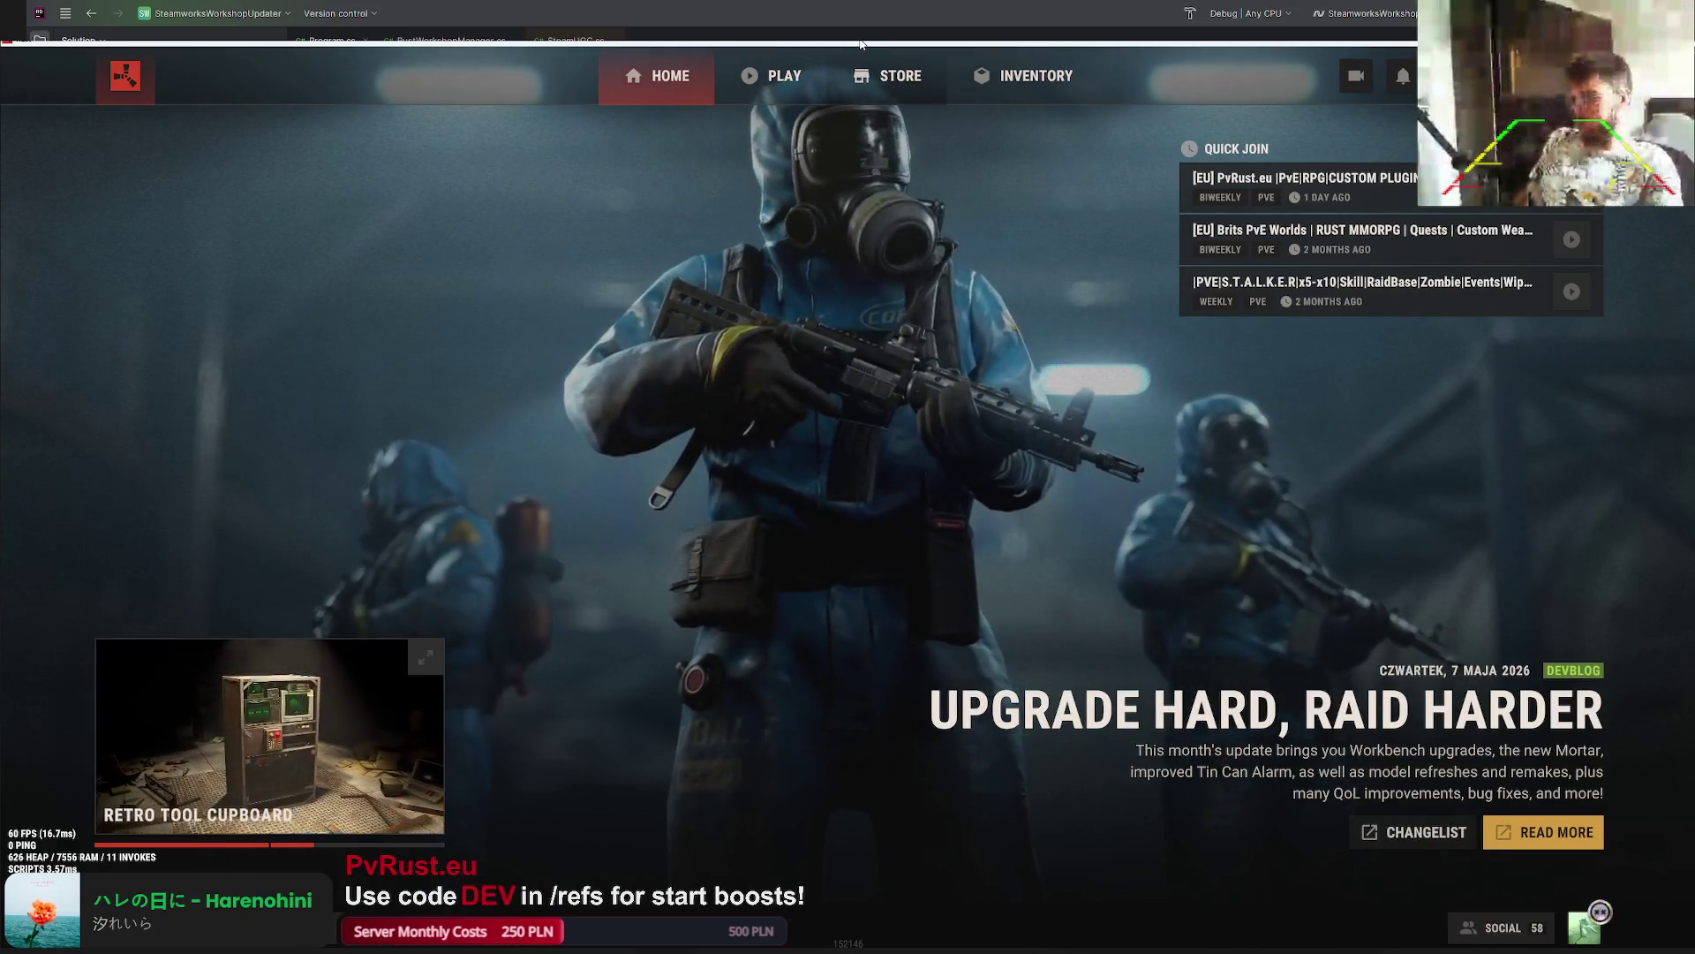
Restore the Rust window and build and run the Workshop updater from Main
key("super+Down")
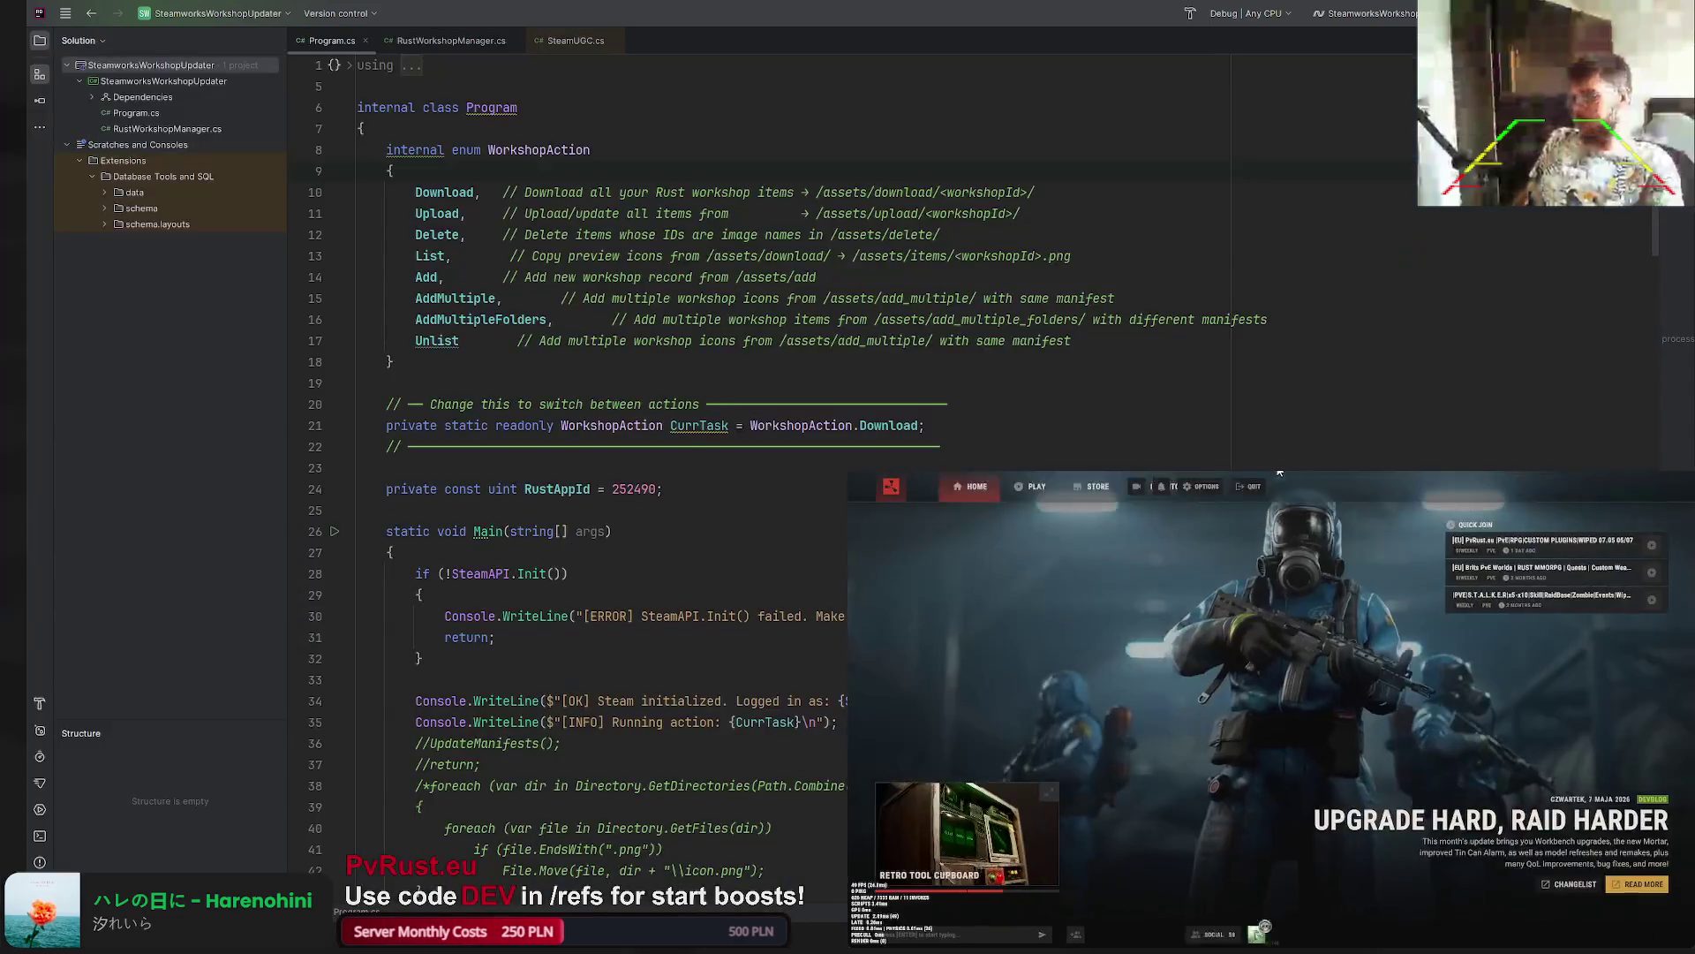
left_click(777, 679)
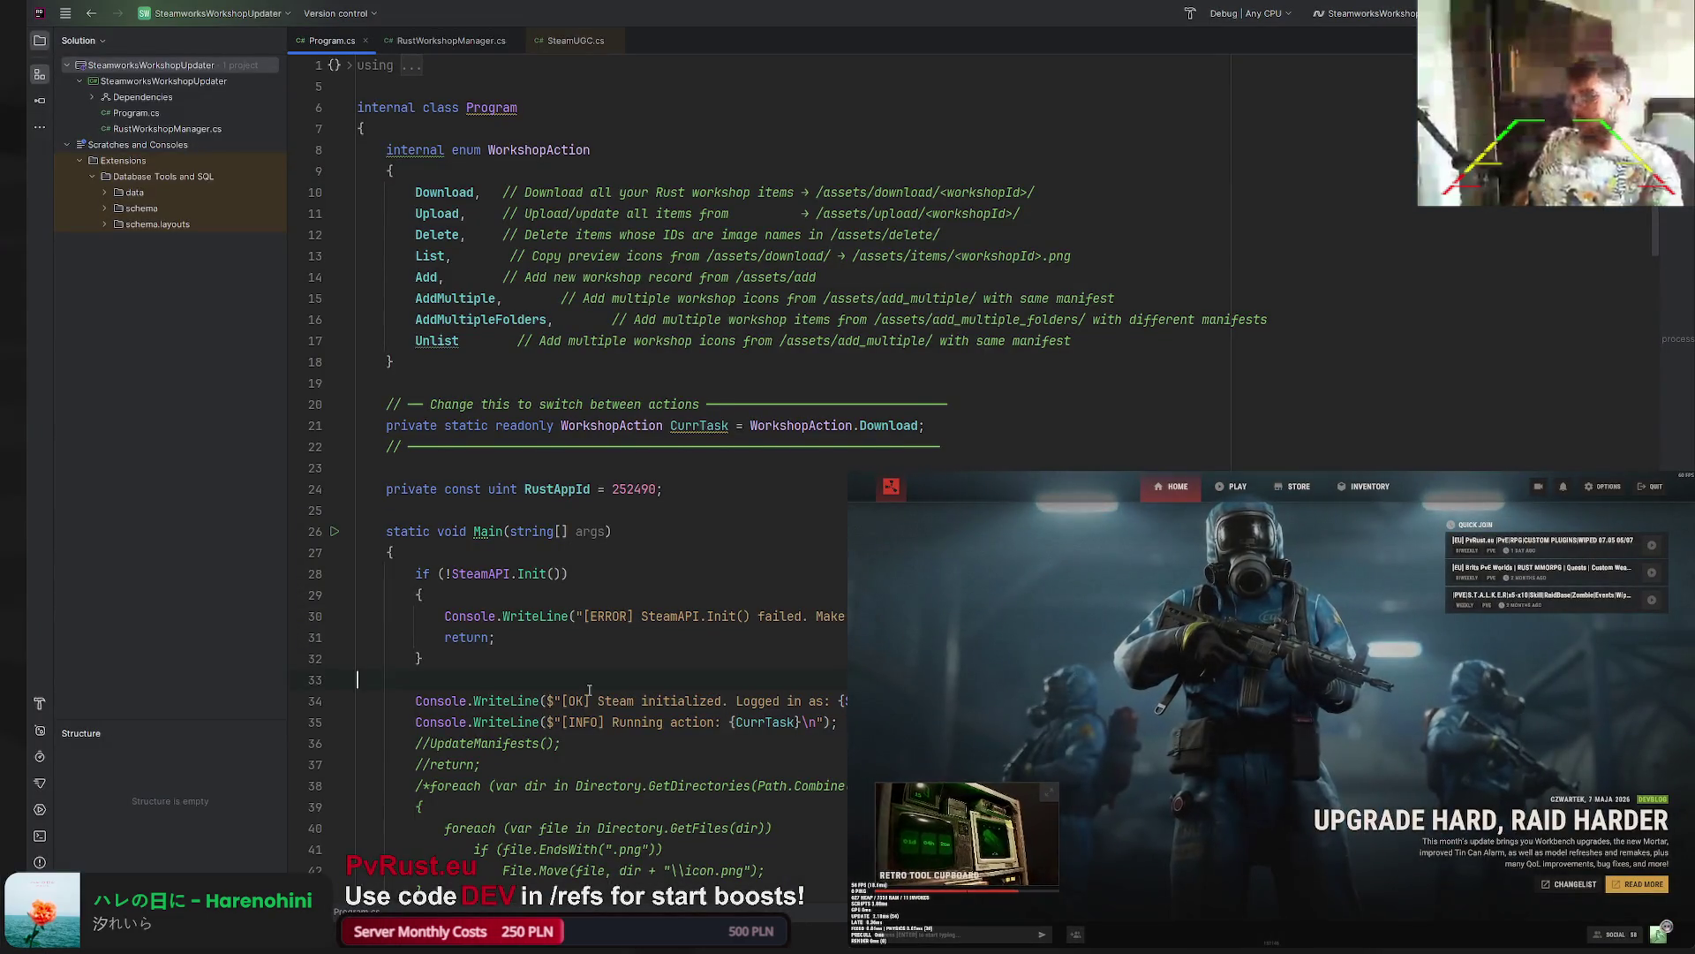
left_click(772, 547)
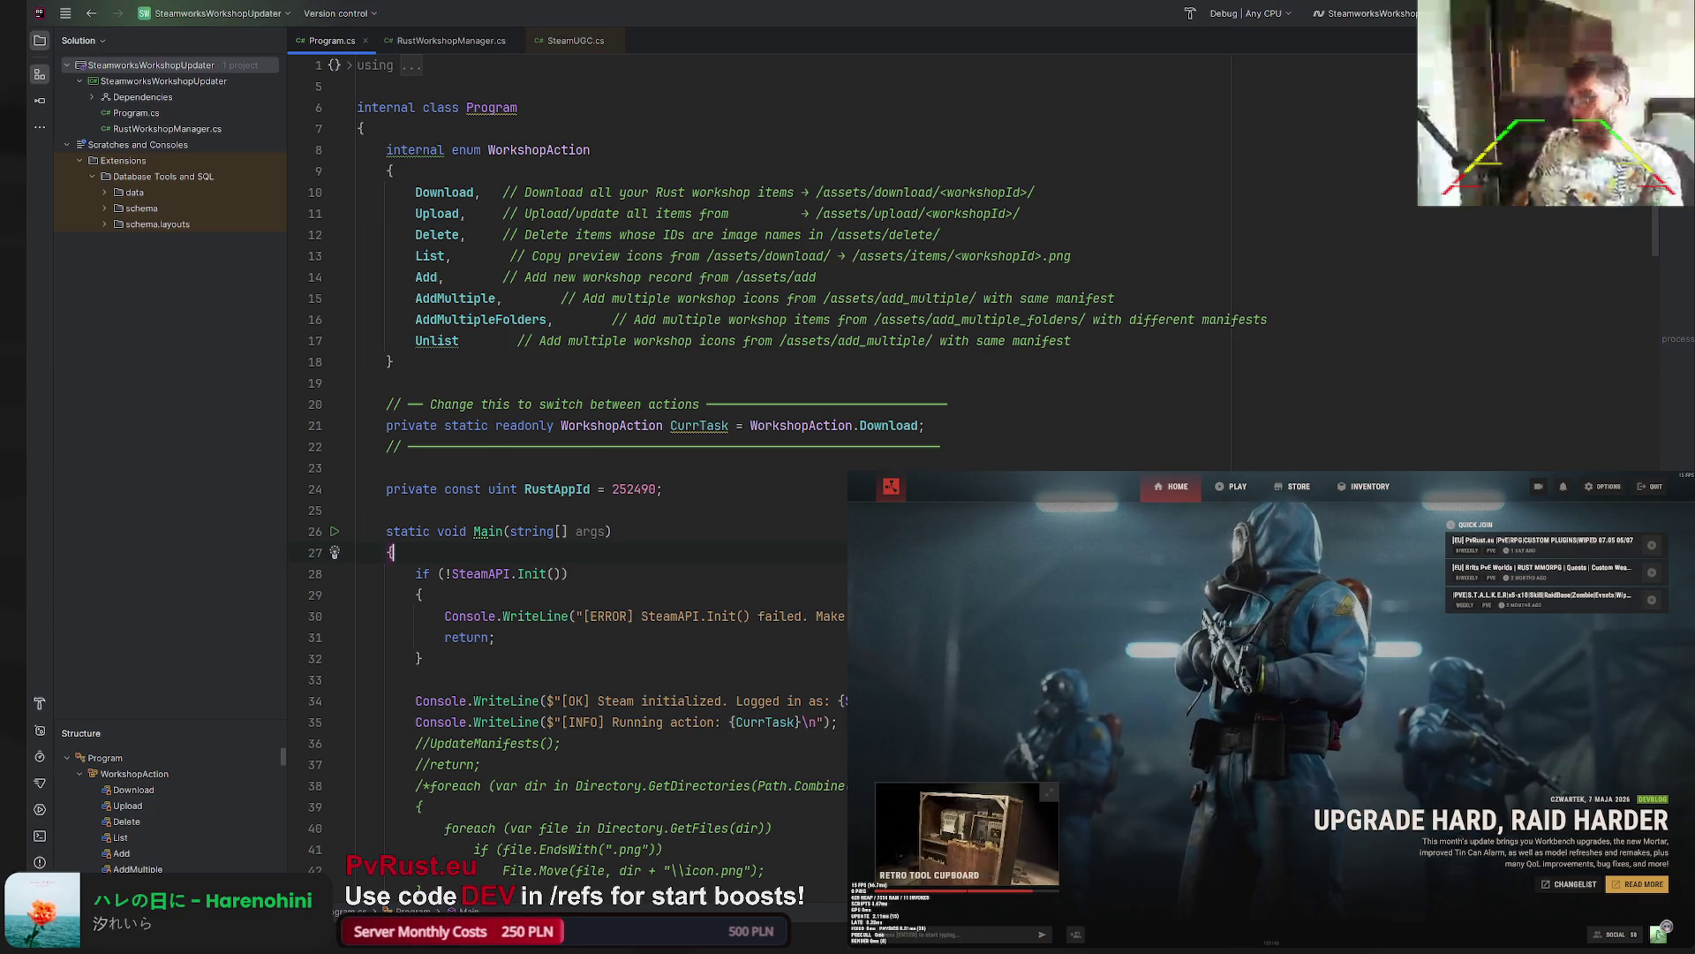
key("shift+F10")
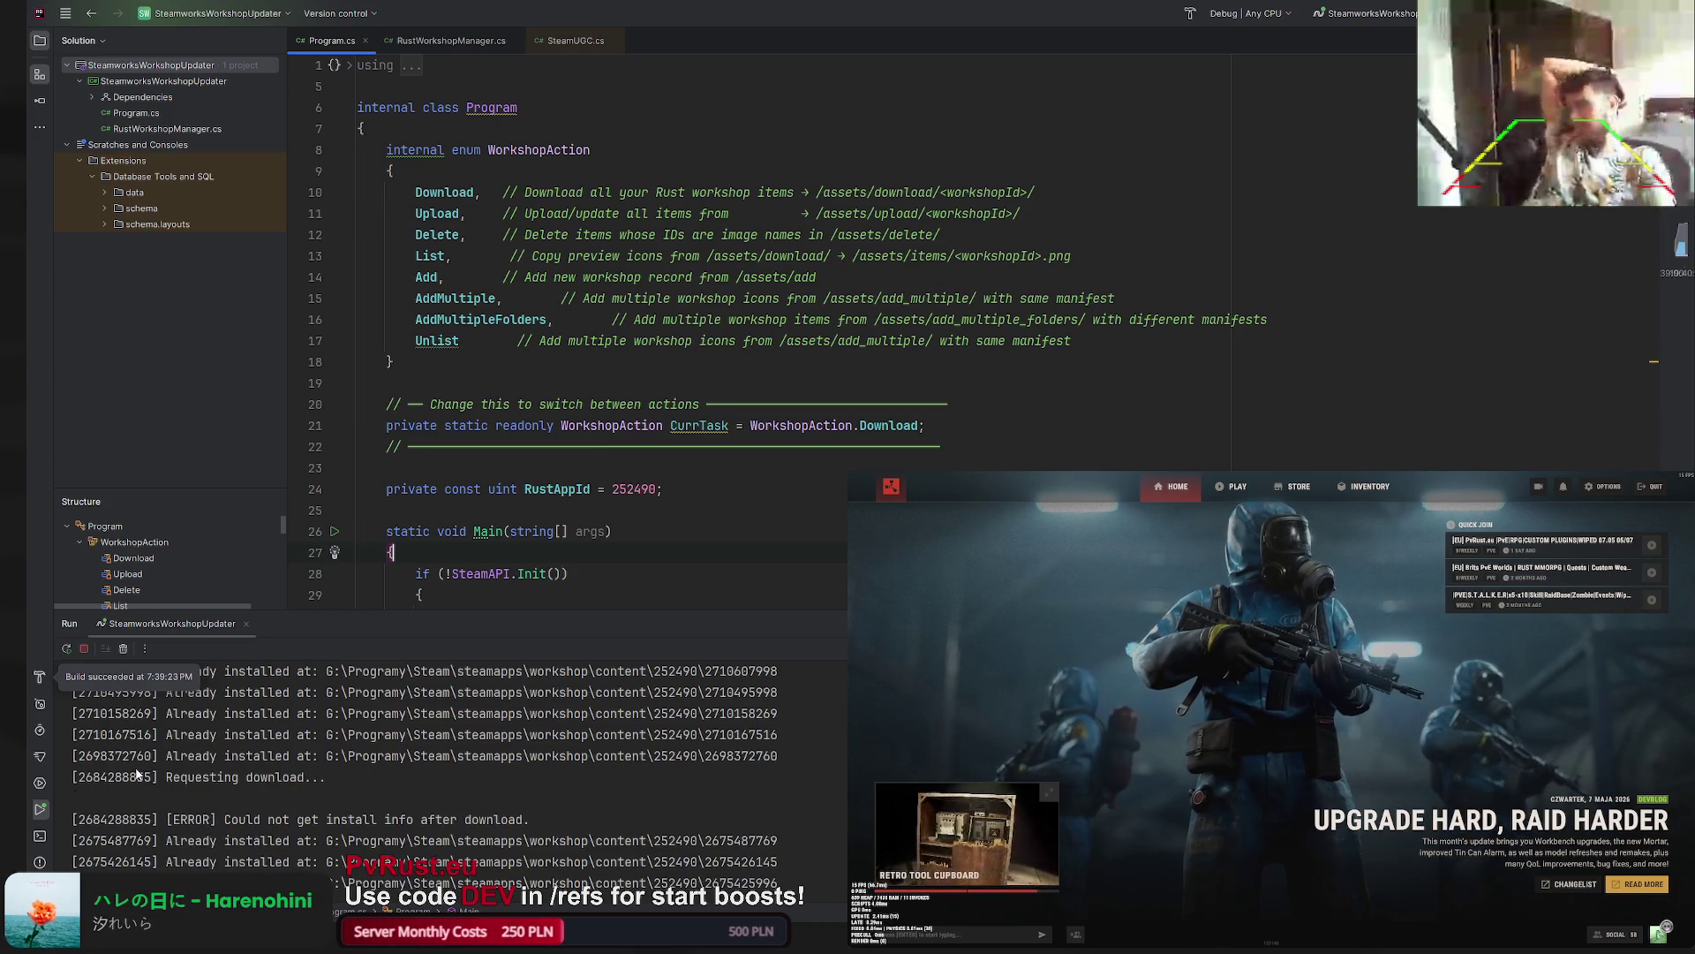
double_click(113, 777)
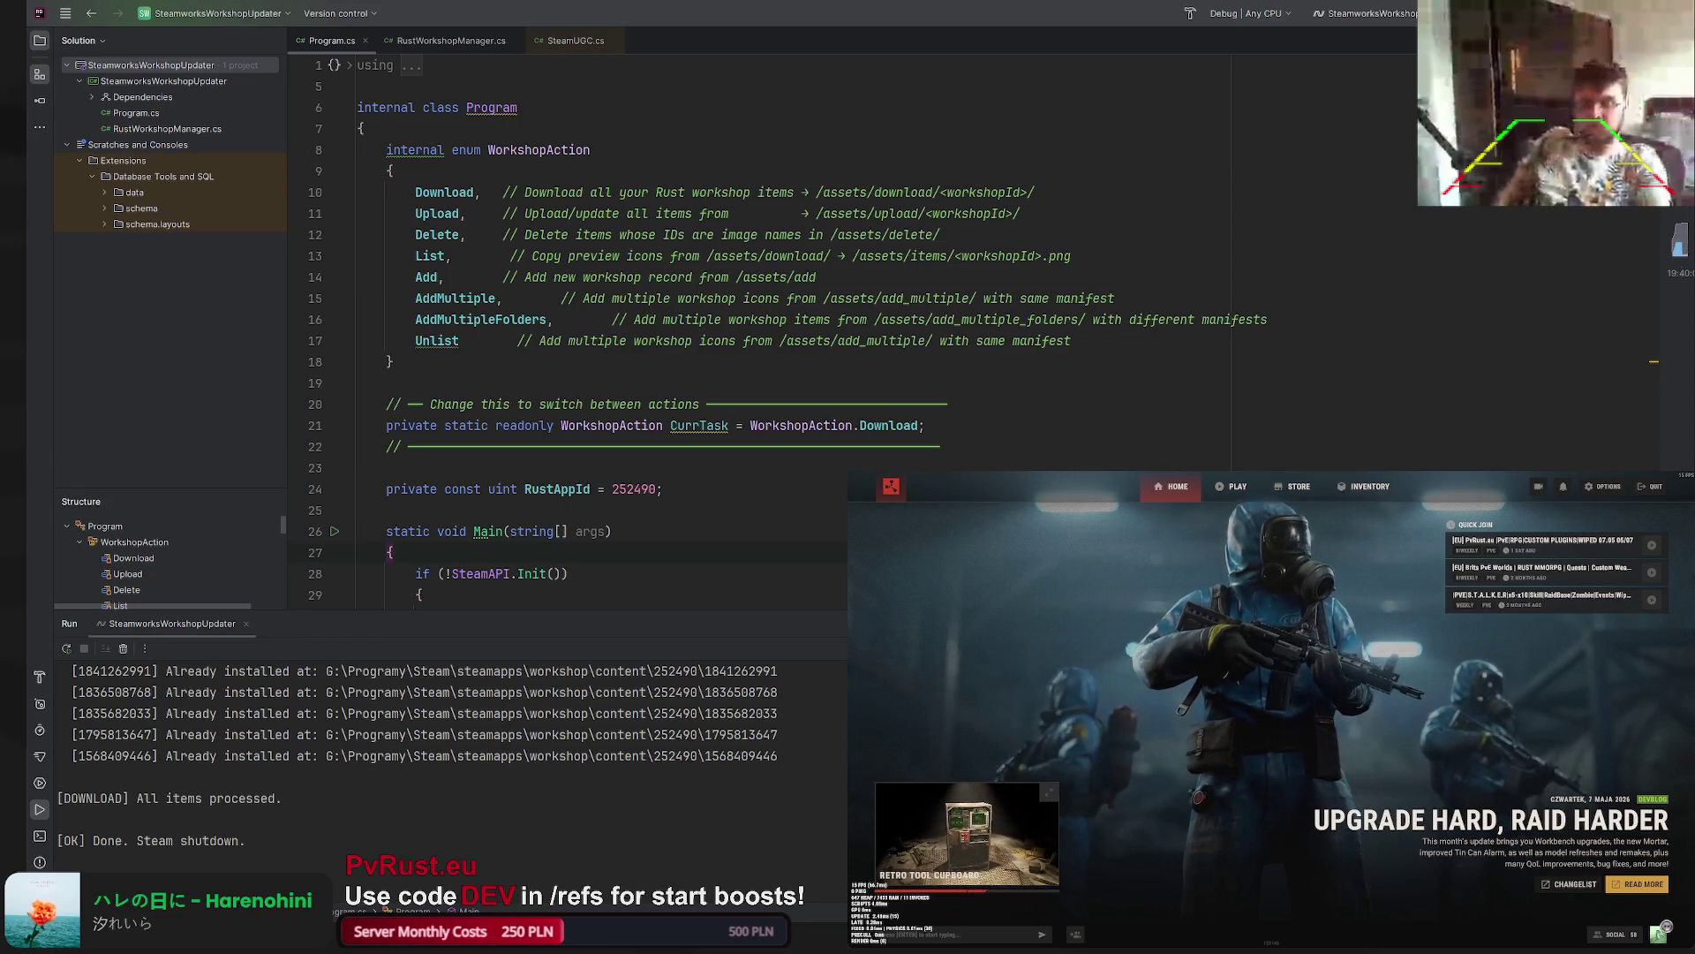
key("shift+F10")
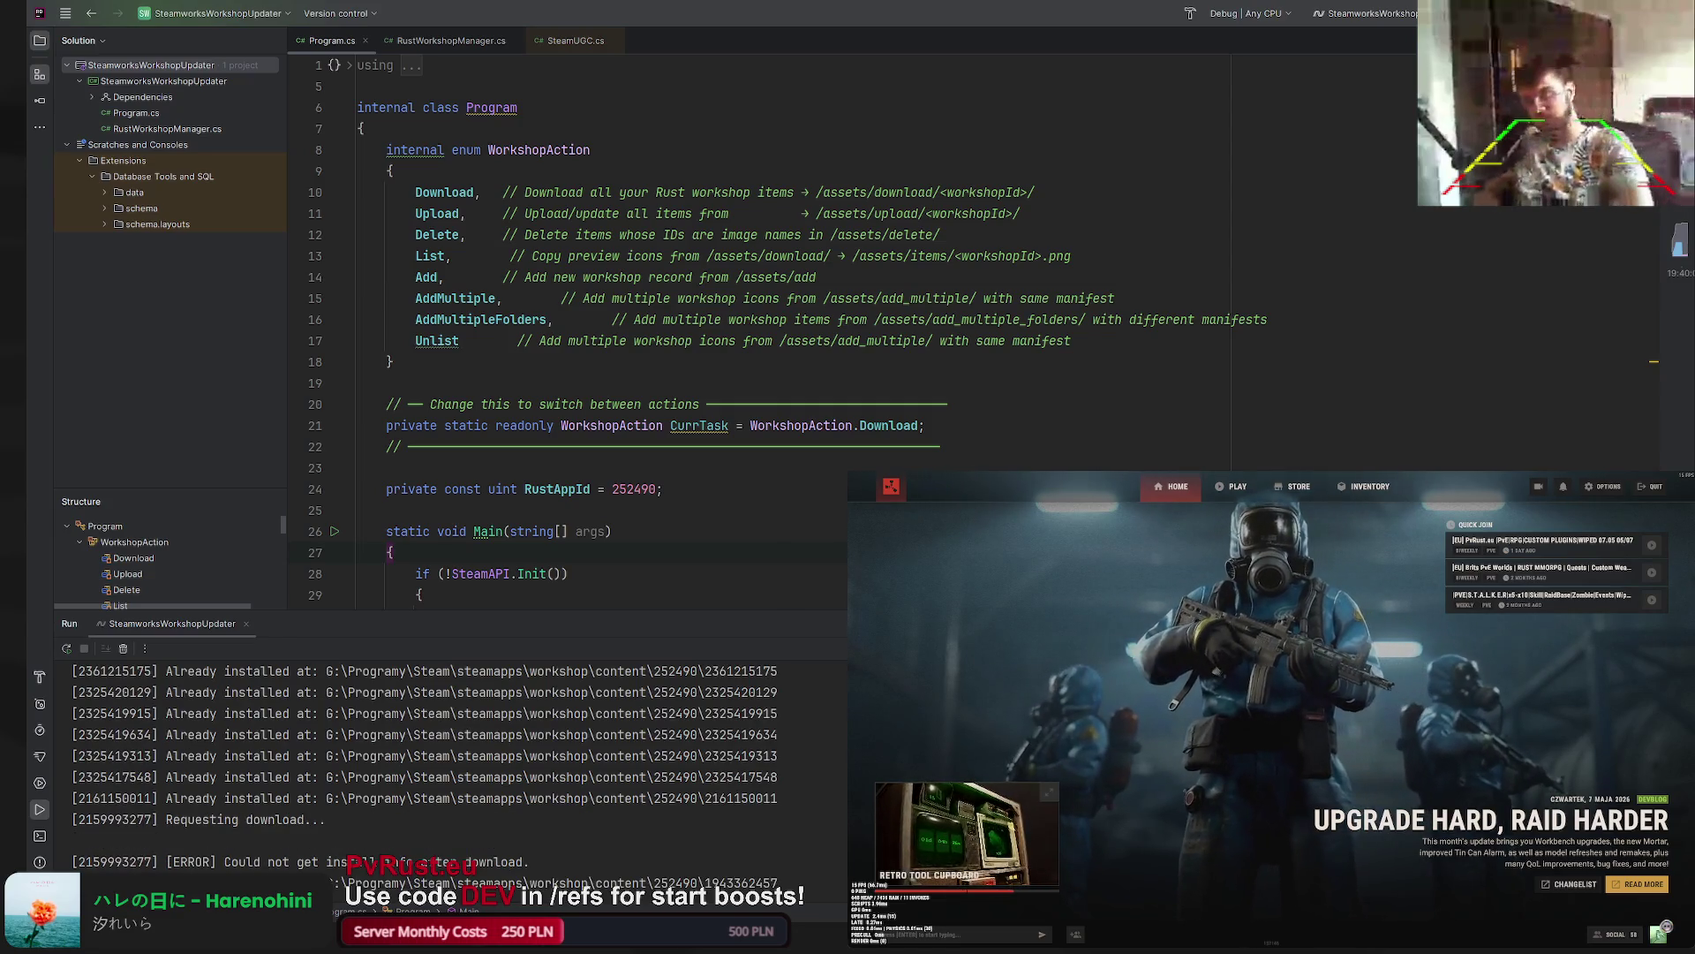
double_click(138, 822)
key("alt+Tab")
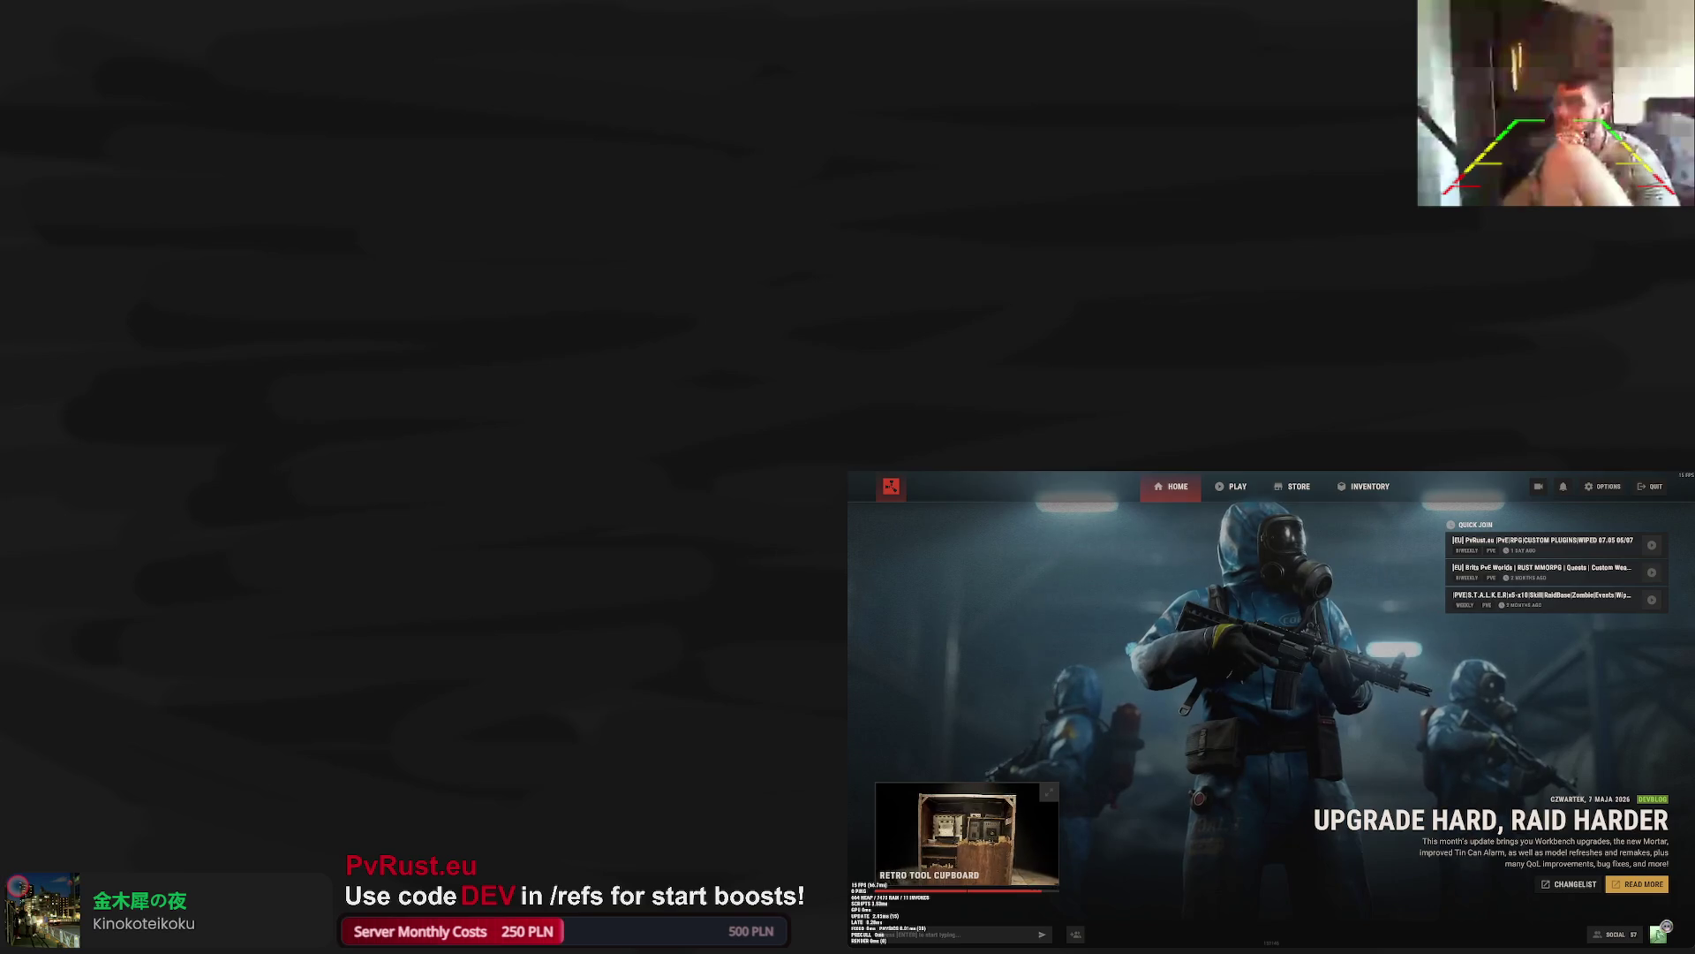
left_click(1218, 487)
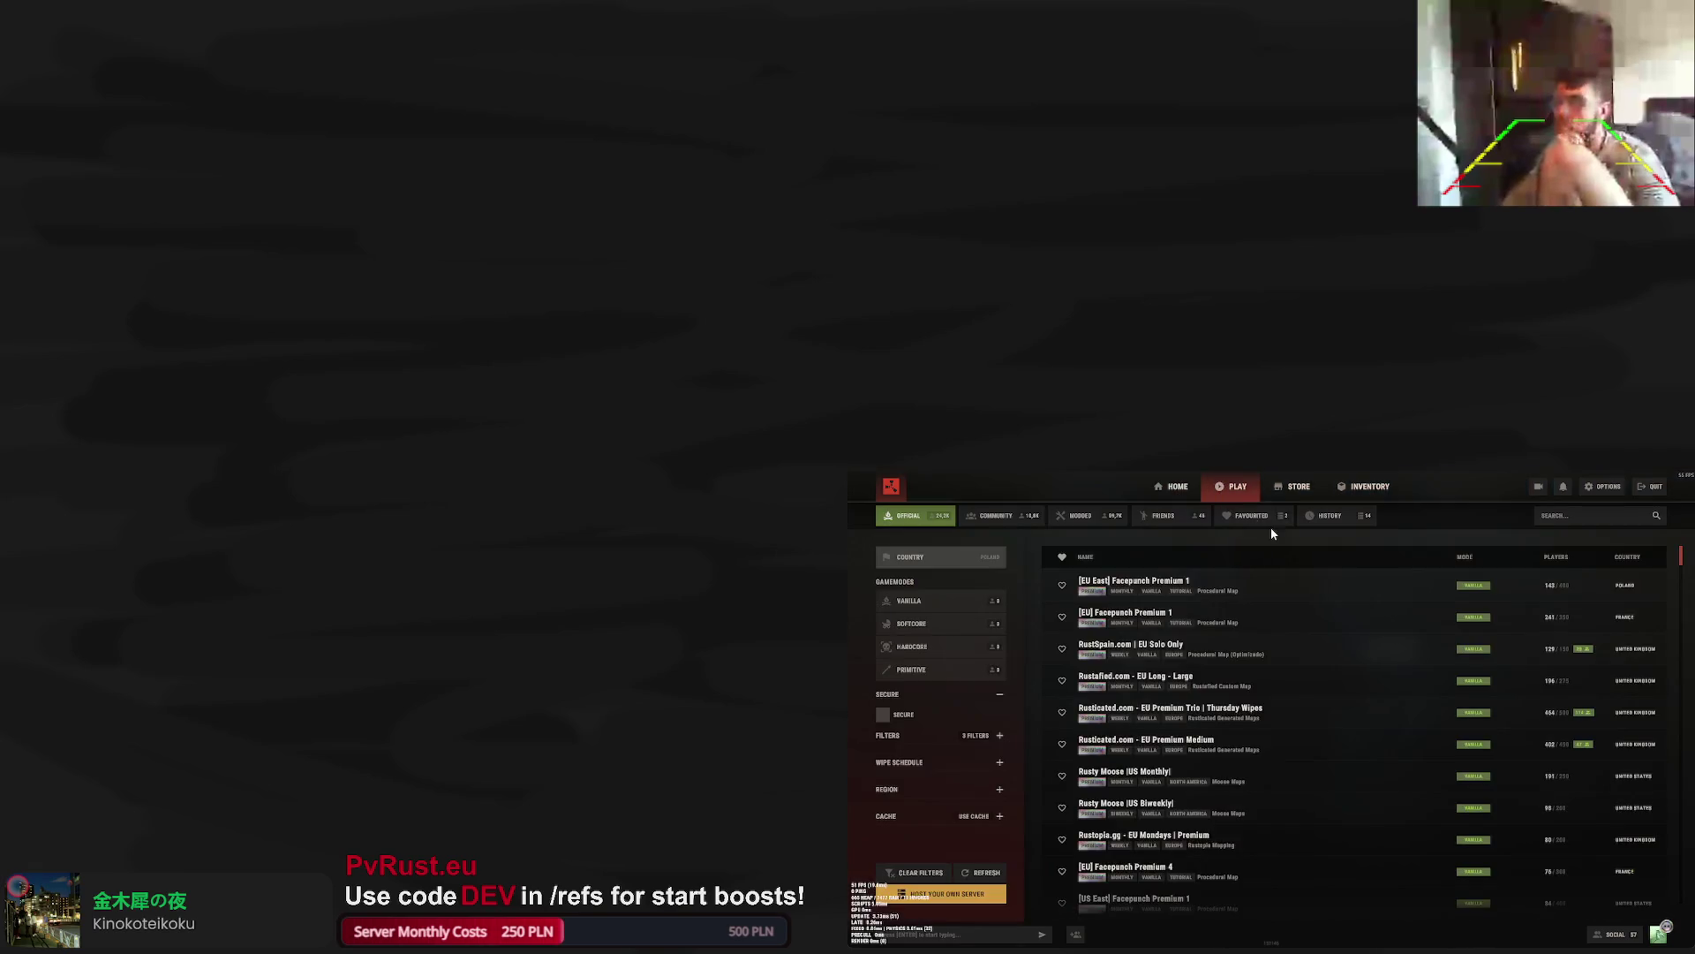
left_click(1241, 517)
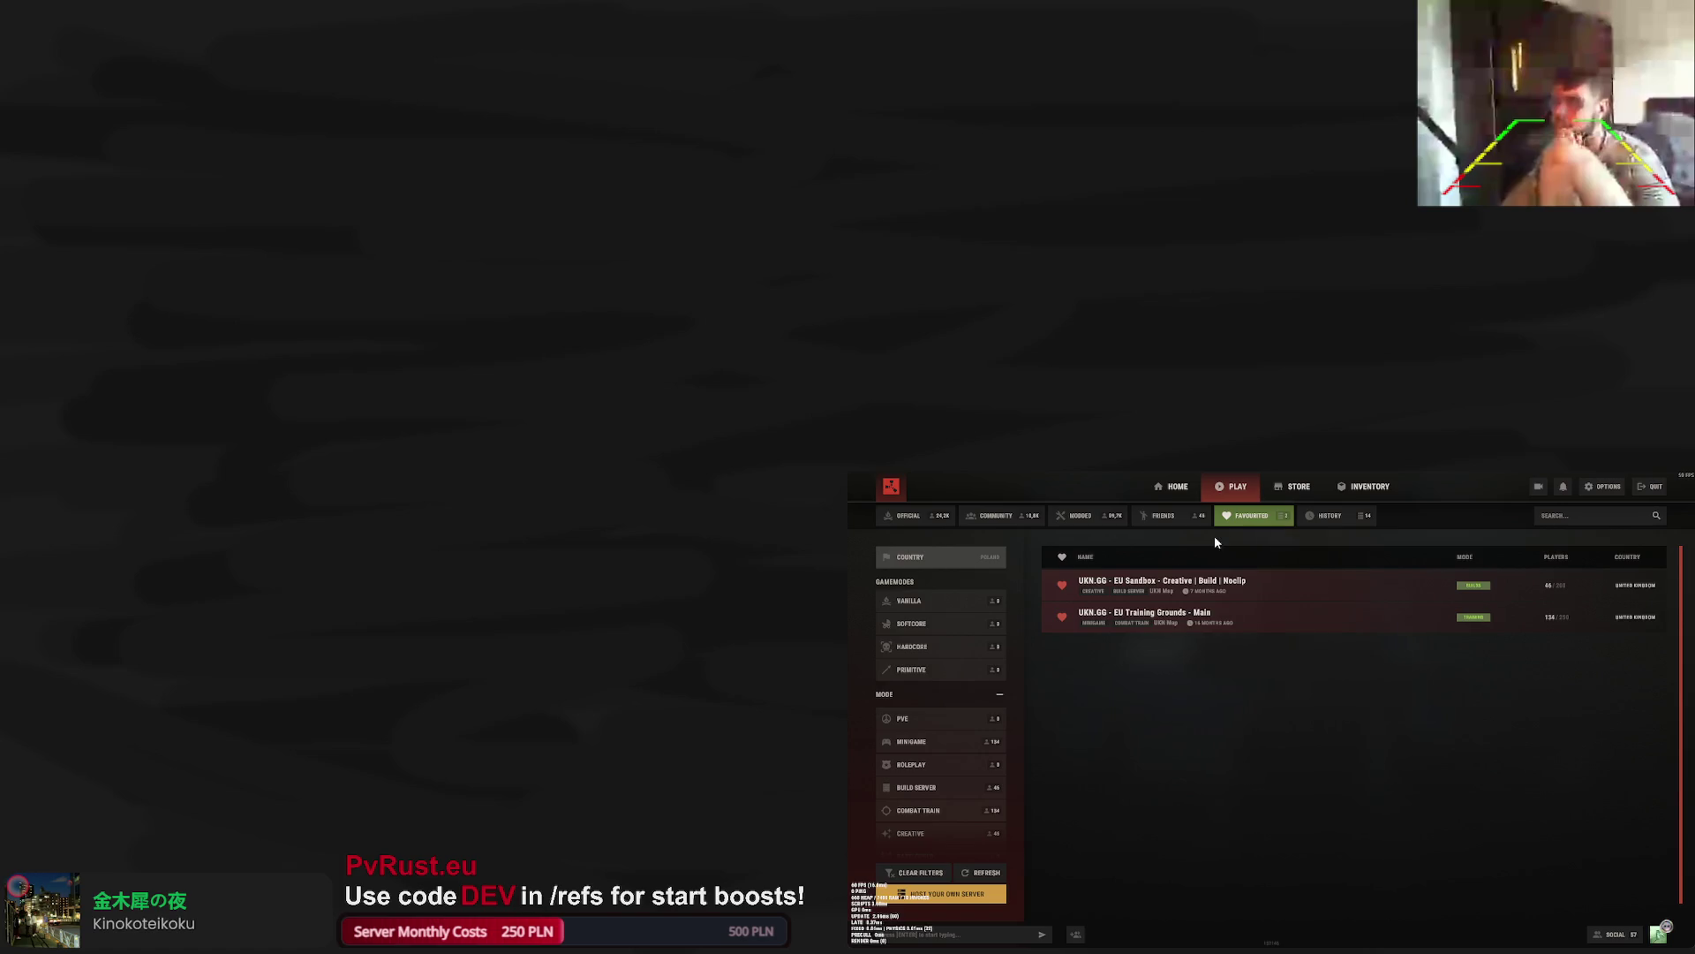